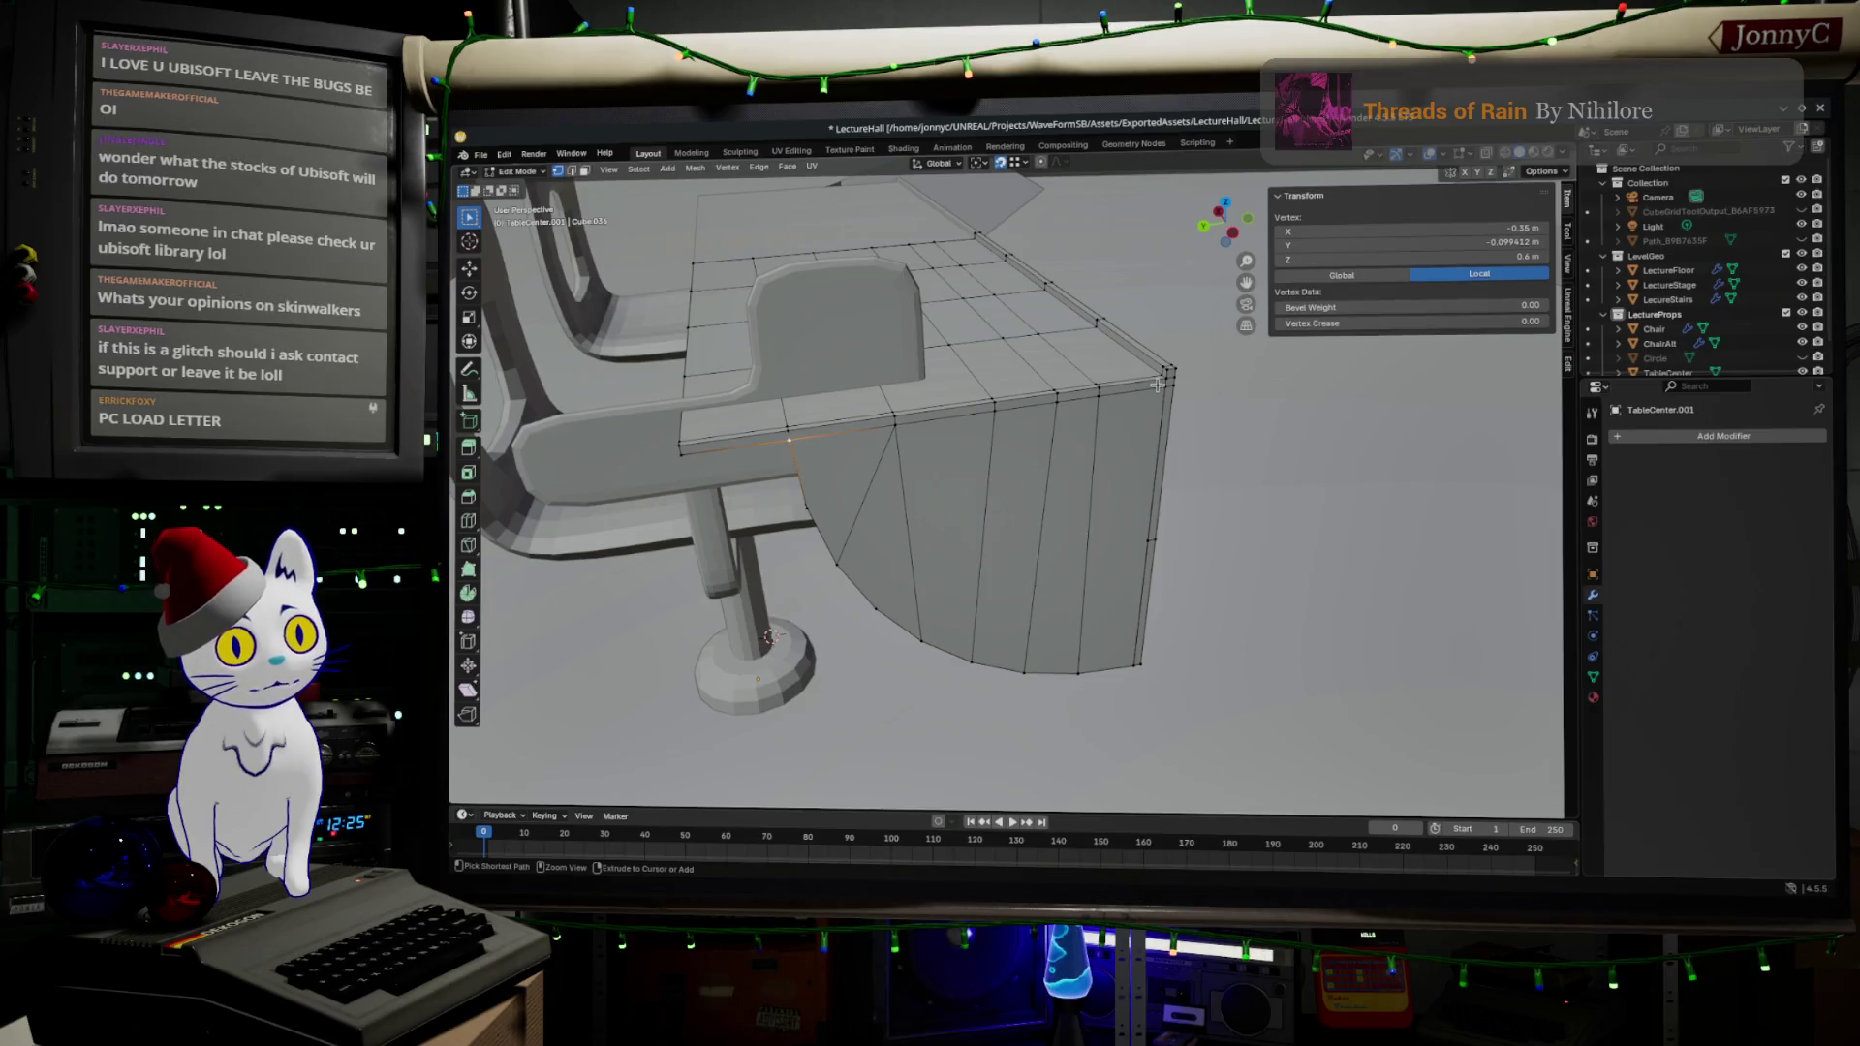
# - Select the side-panel face strip down to the table's bottom corner and duplicate it in place
pyautogui.keyDown('ctrl'); pyautogui.click(1128, 668); pyautogui.keyUp('ctrl')
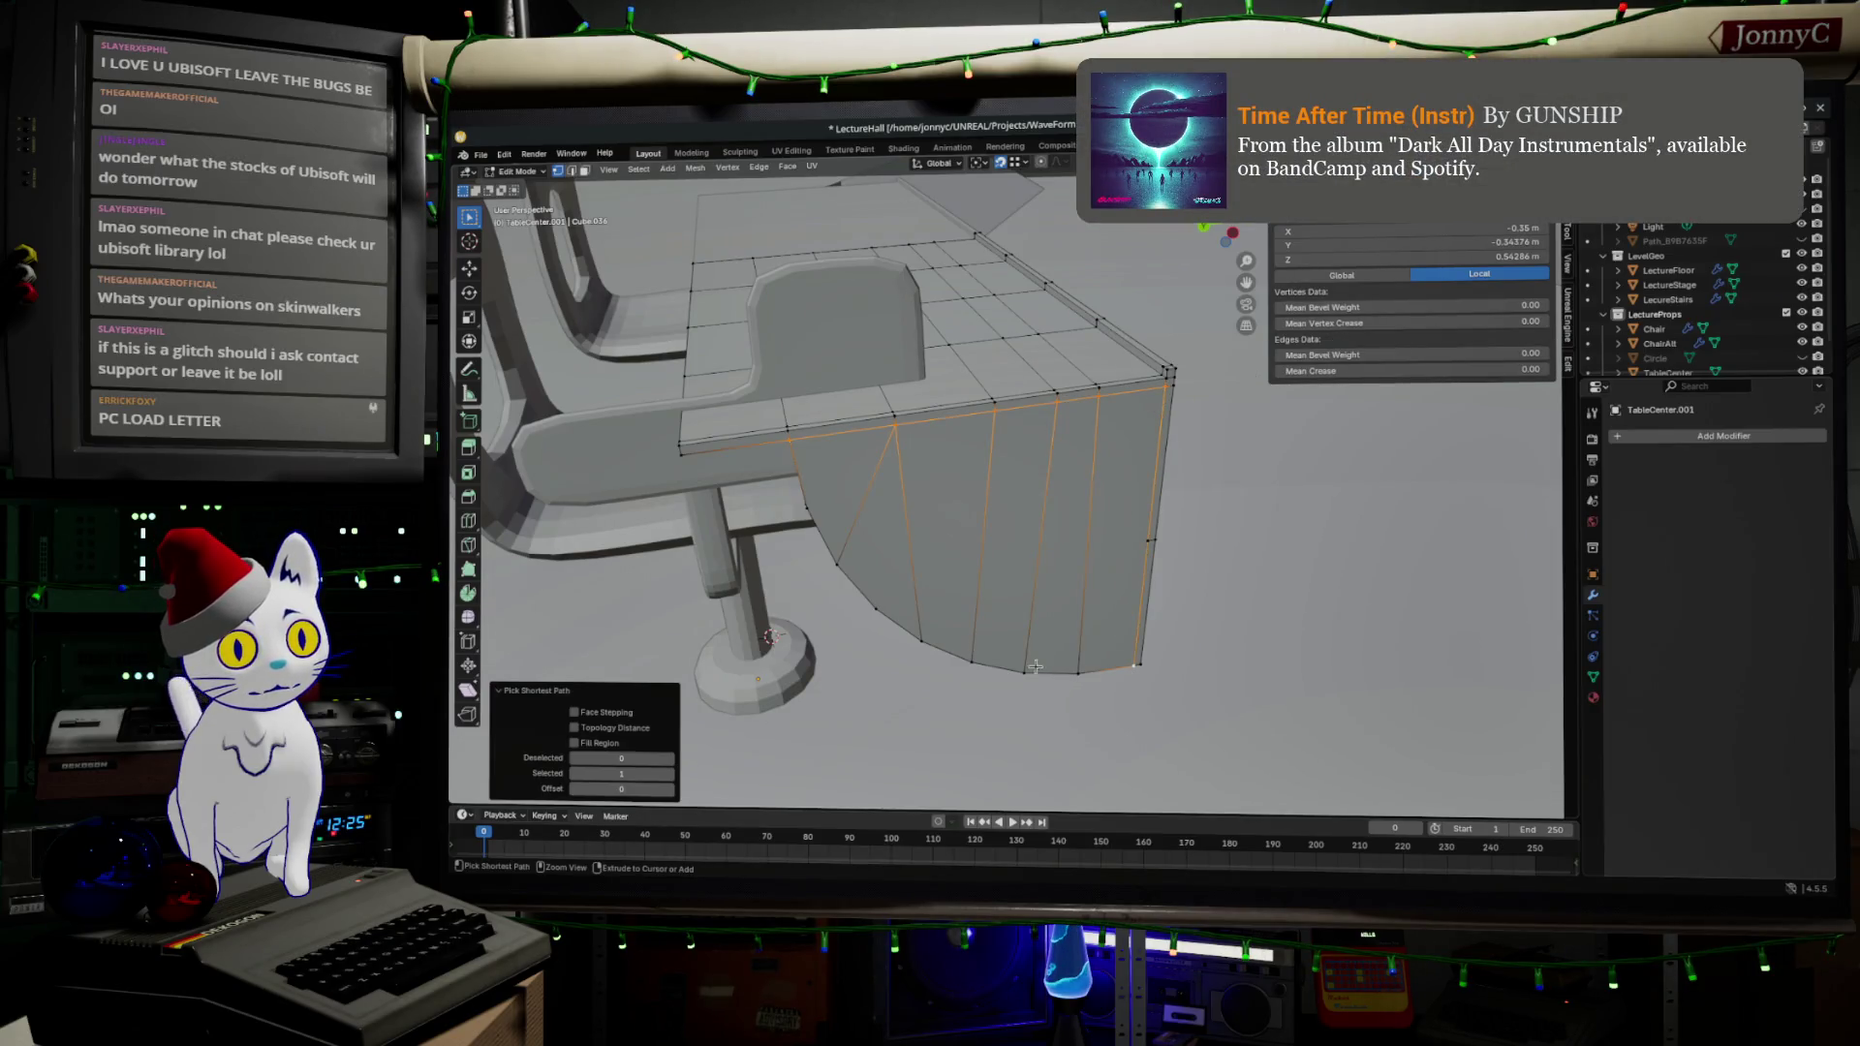
pyautogui.press('KP_Decimal')
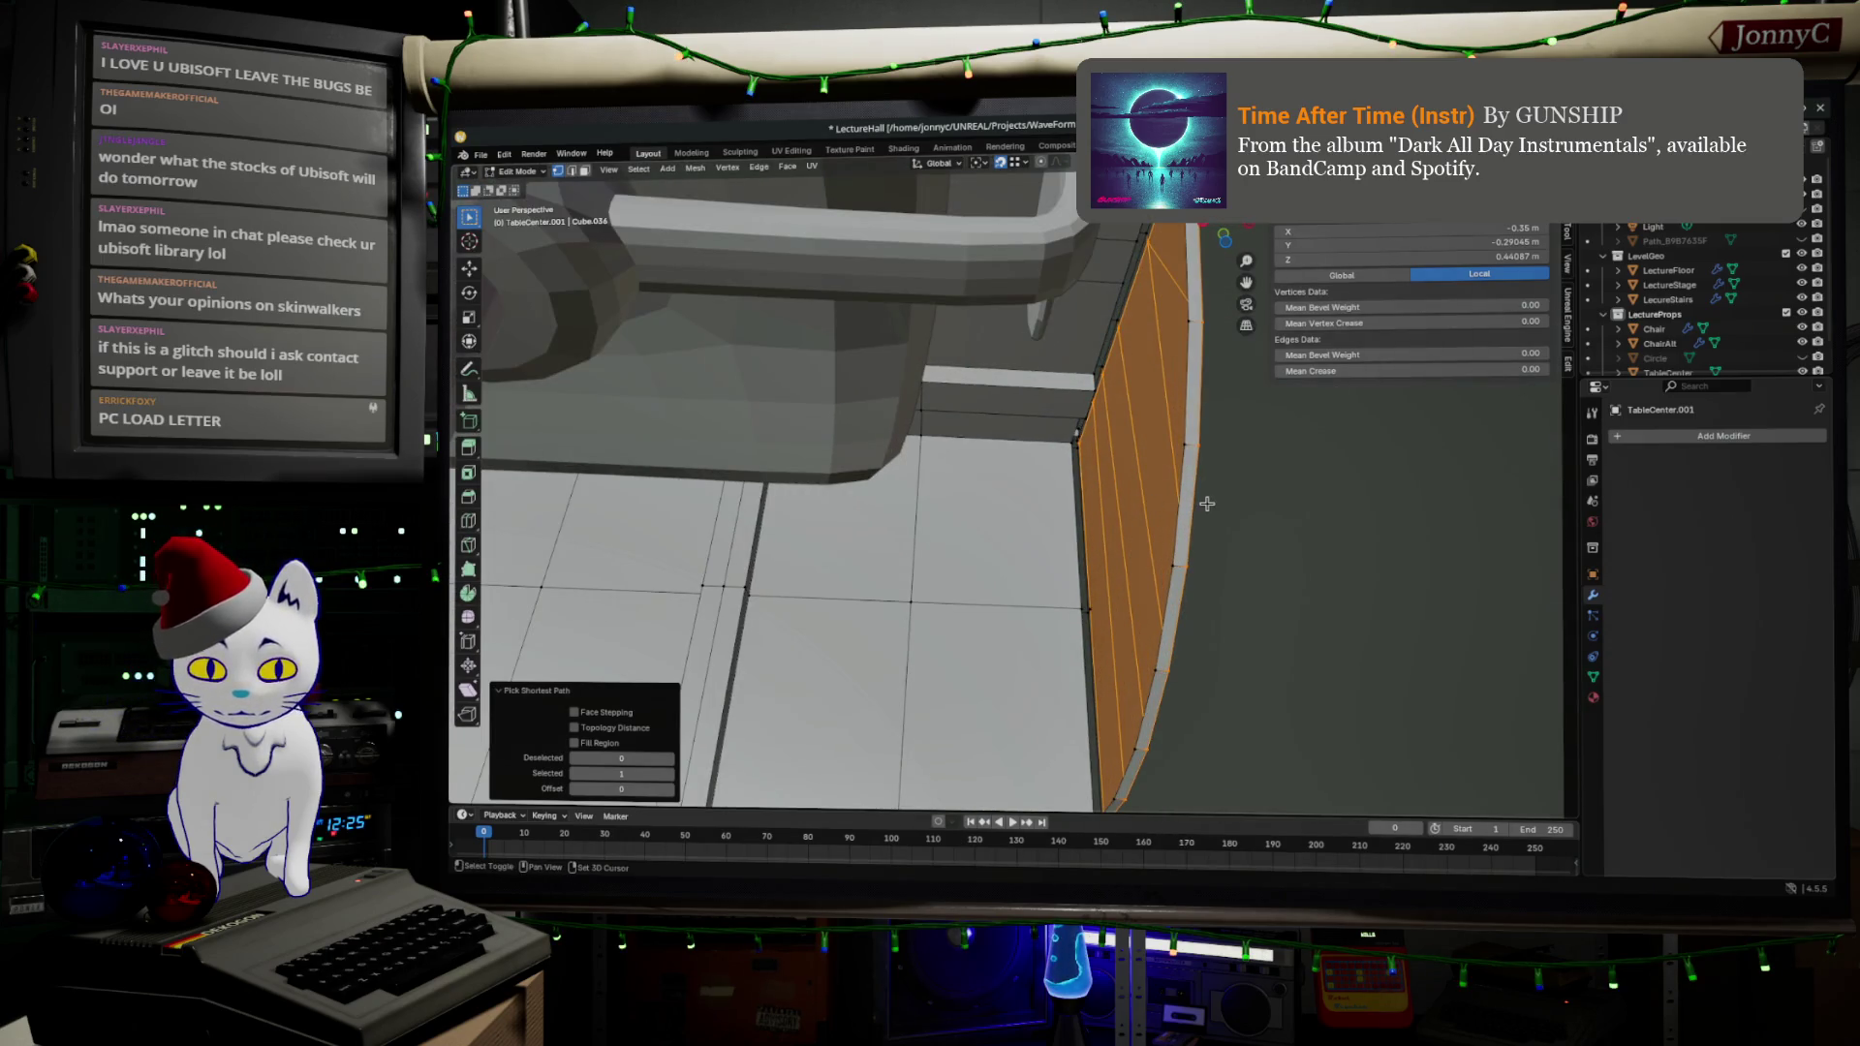
pyautogui.hotkey('shift', 'd')
pyautogui.rightClick(1181, 442)
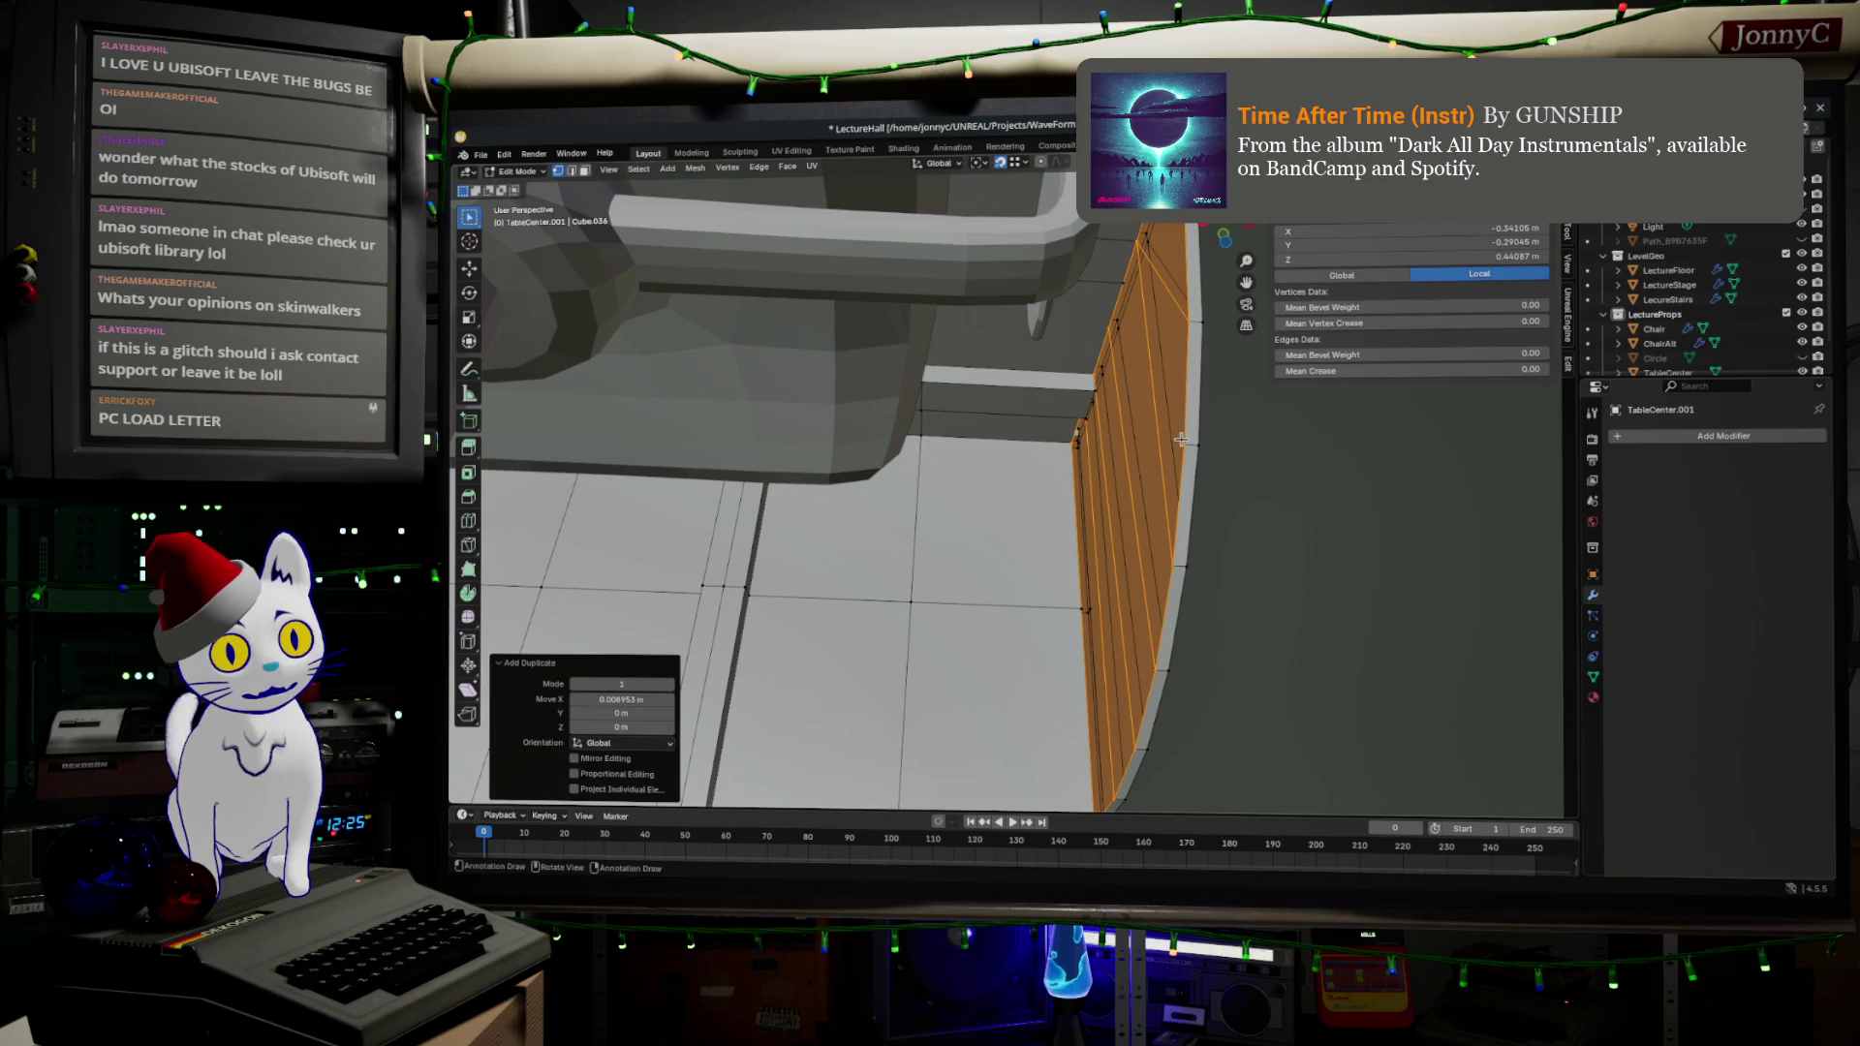
# - Merge the whole desk mesh by distance, removing 19 duplicate vertices, and check underneath
pyautogui.press('a')
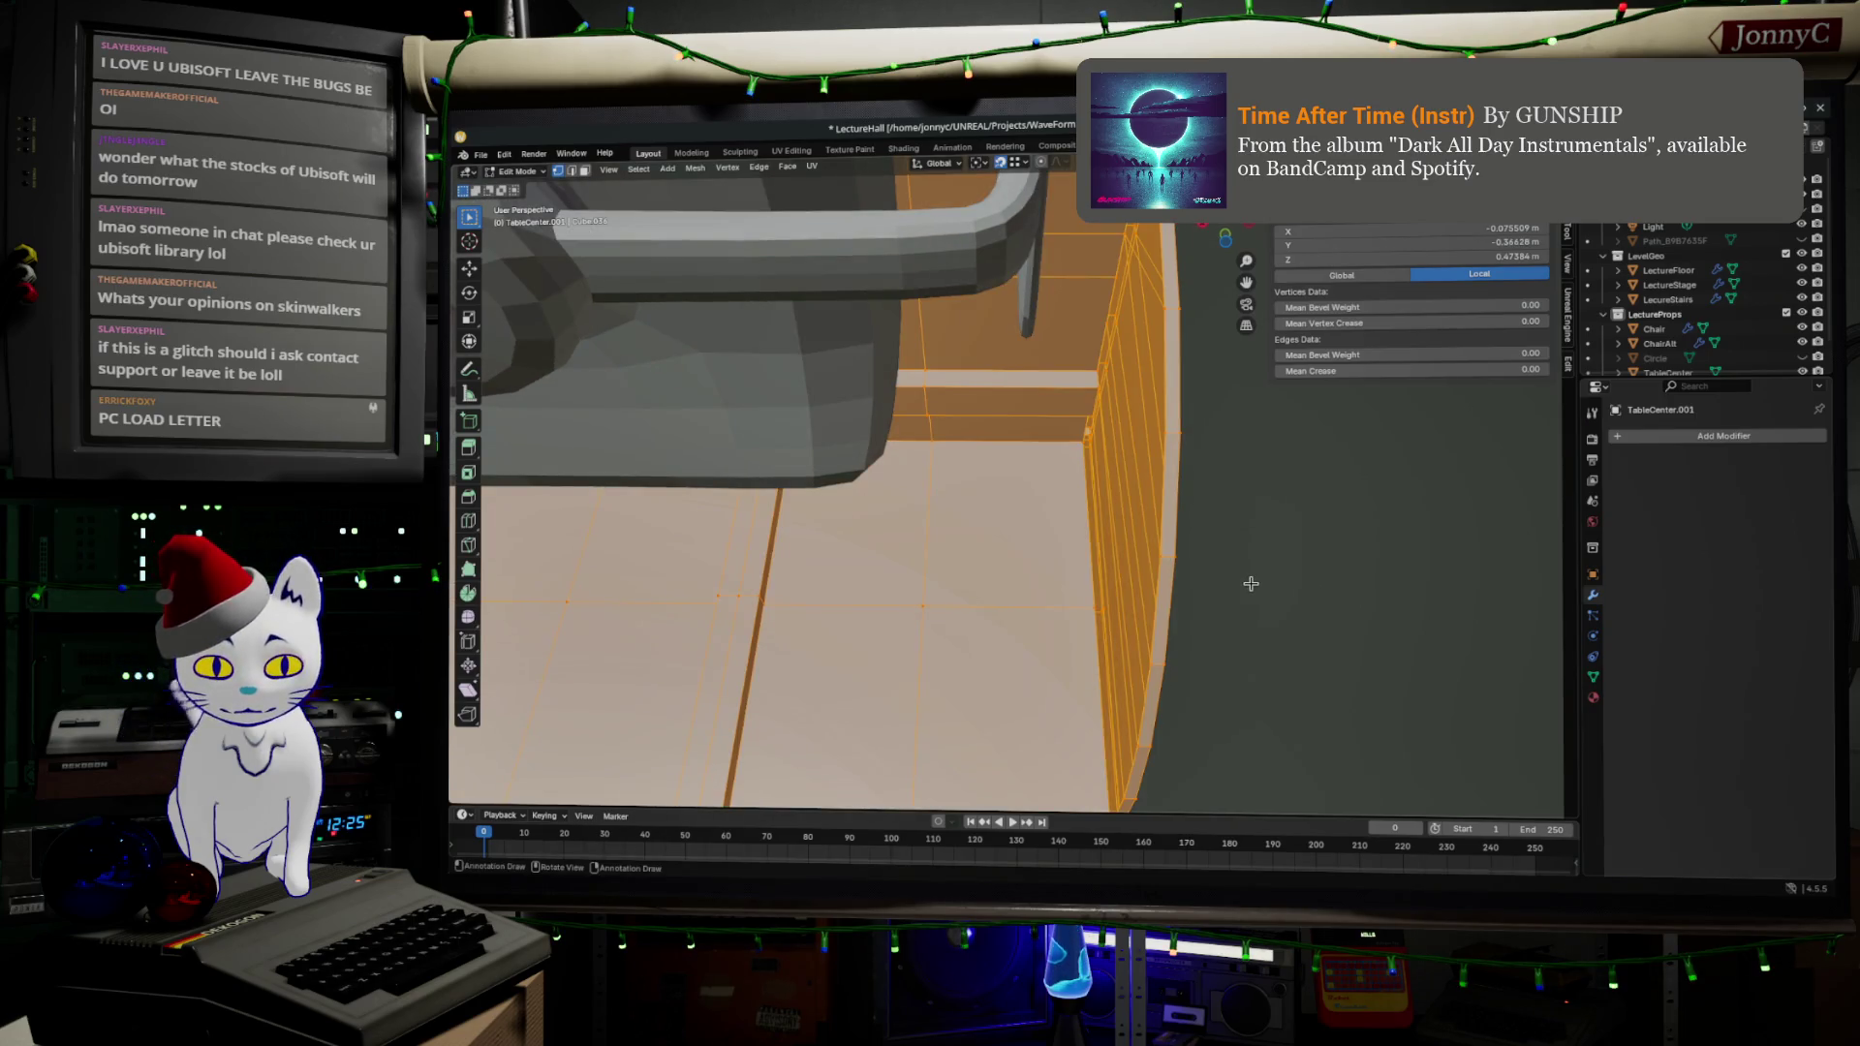
pyautogui.press('m')
pyautogui.click(1251, 585)
pyautogui.scroll(5, 1056, 431)
pyautogui.moveTo(984, 772)
pyautogui.mouseDown()
pyautogui.moveTo(1138, 605)
pyautogui.moveTo(1177, 593)
pyautogui.moveTo(1049, 720)
pyautogui.moveTo(1066, 311)
pyautogui.moveTo(996, 390)
pyautogui.mouseUp()
pyautogui.moveTo(1035, 509)
pyautogui.mouseDown()
pyautogui.moveTo(997, 507)
pyautogui.moveTo(1026, 548)
pyautogui.moveTo(852, 614)
pyautogui.moveTo(967, 586)
pyautogui.mouseUp()
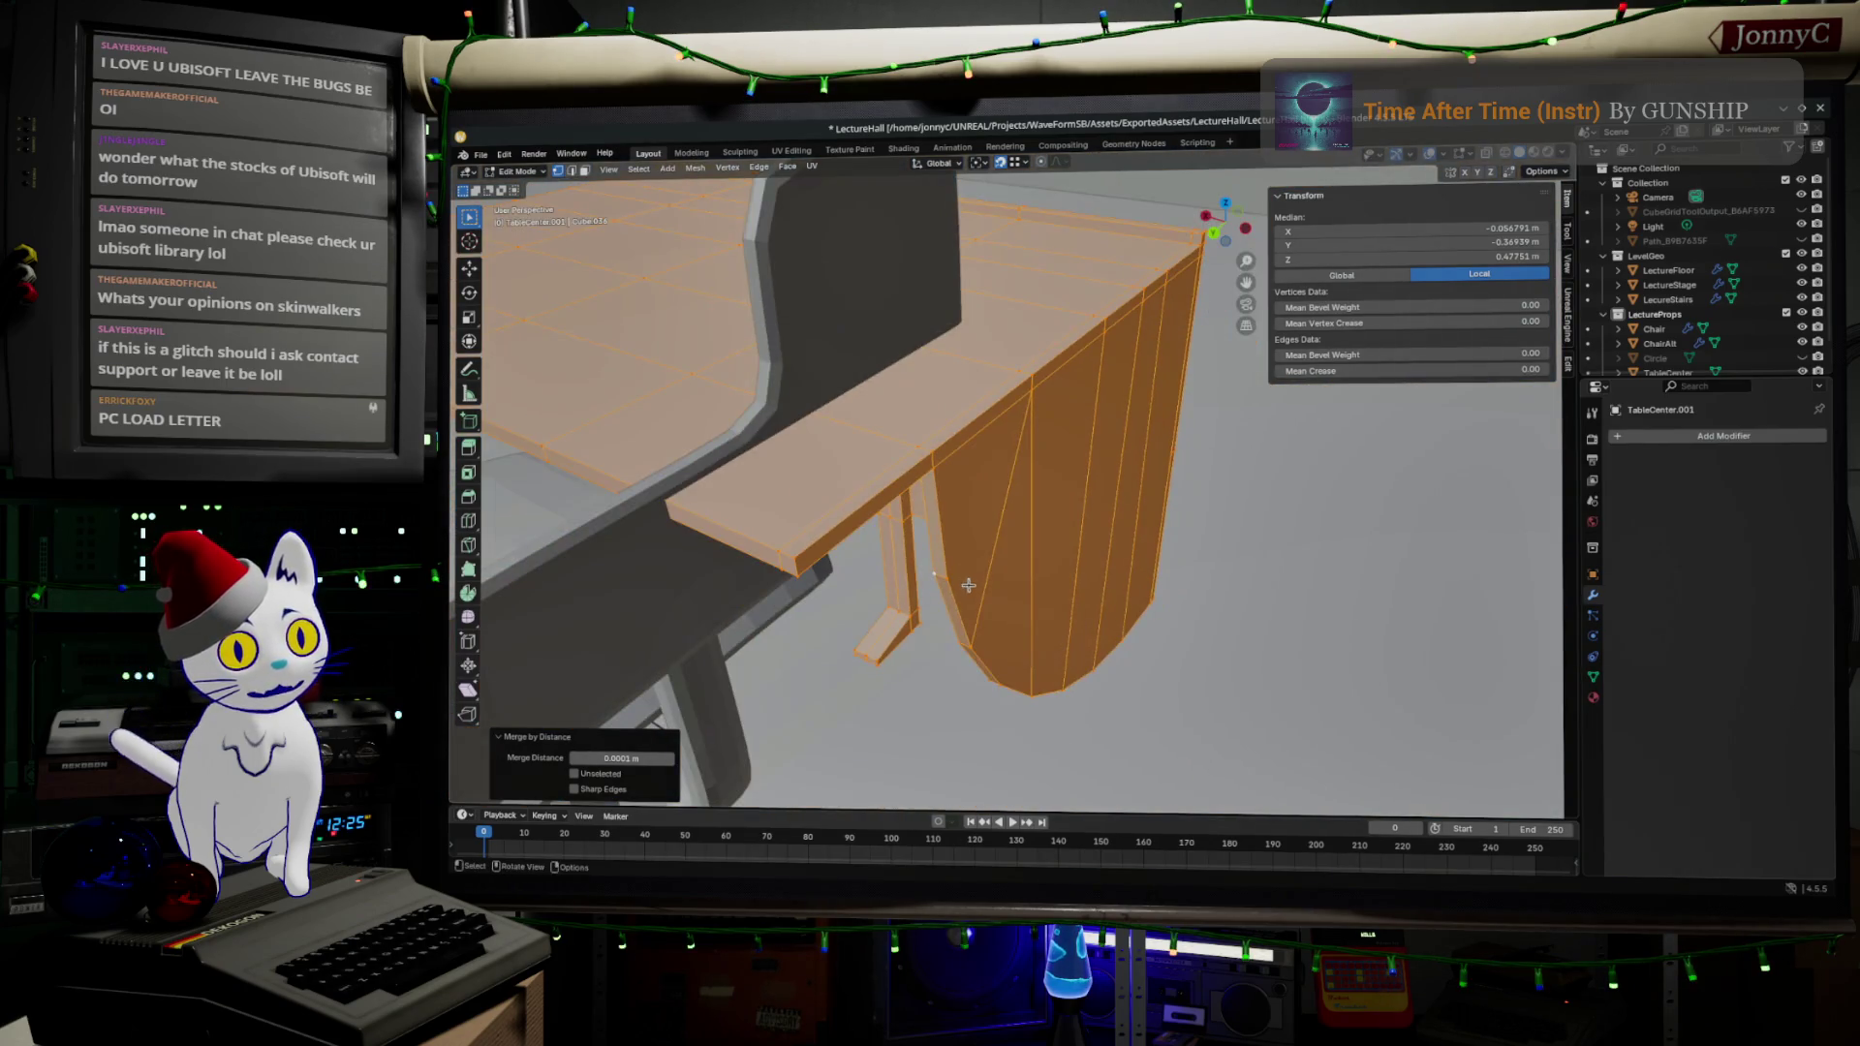
# - Recalculate the desk mesh's normals from the Mesh > Normals menu
pyautogui.click(672, 170)
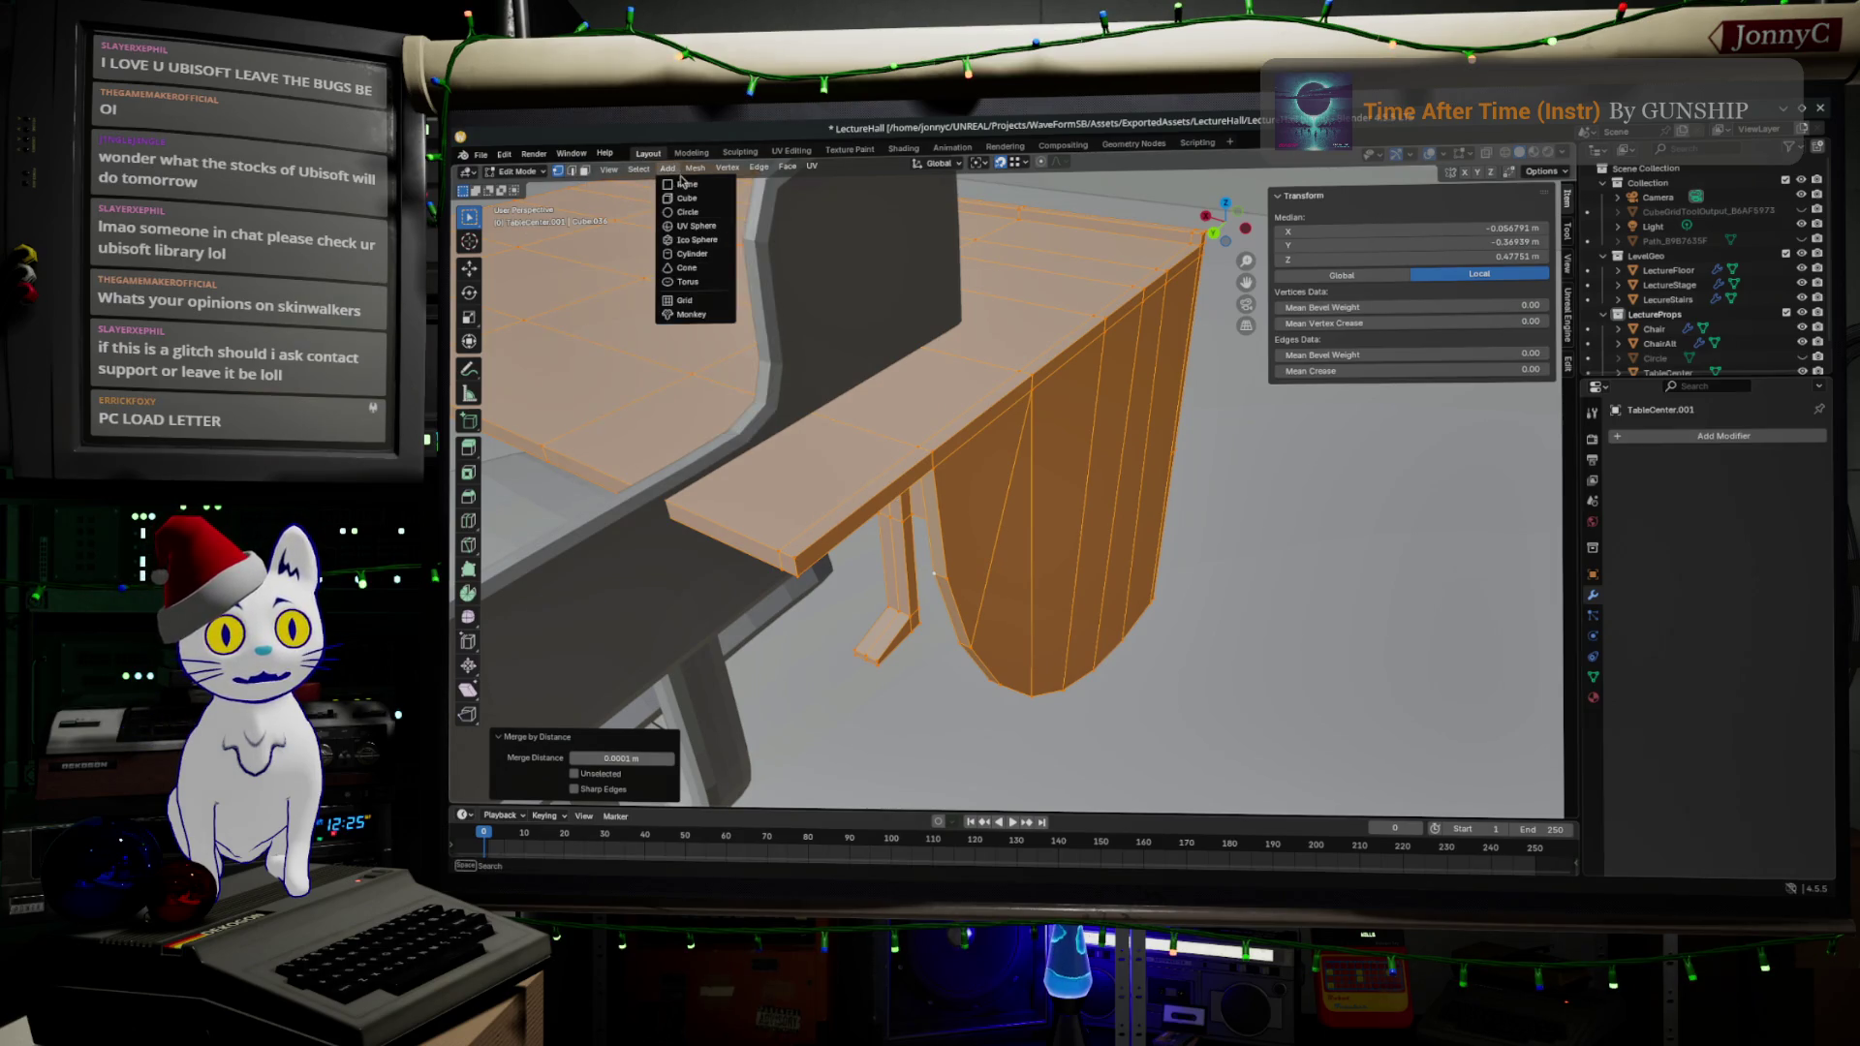
pyautogui.moveTo(696, 168)
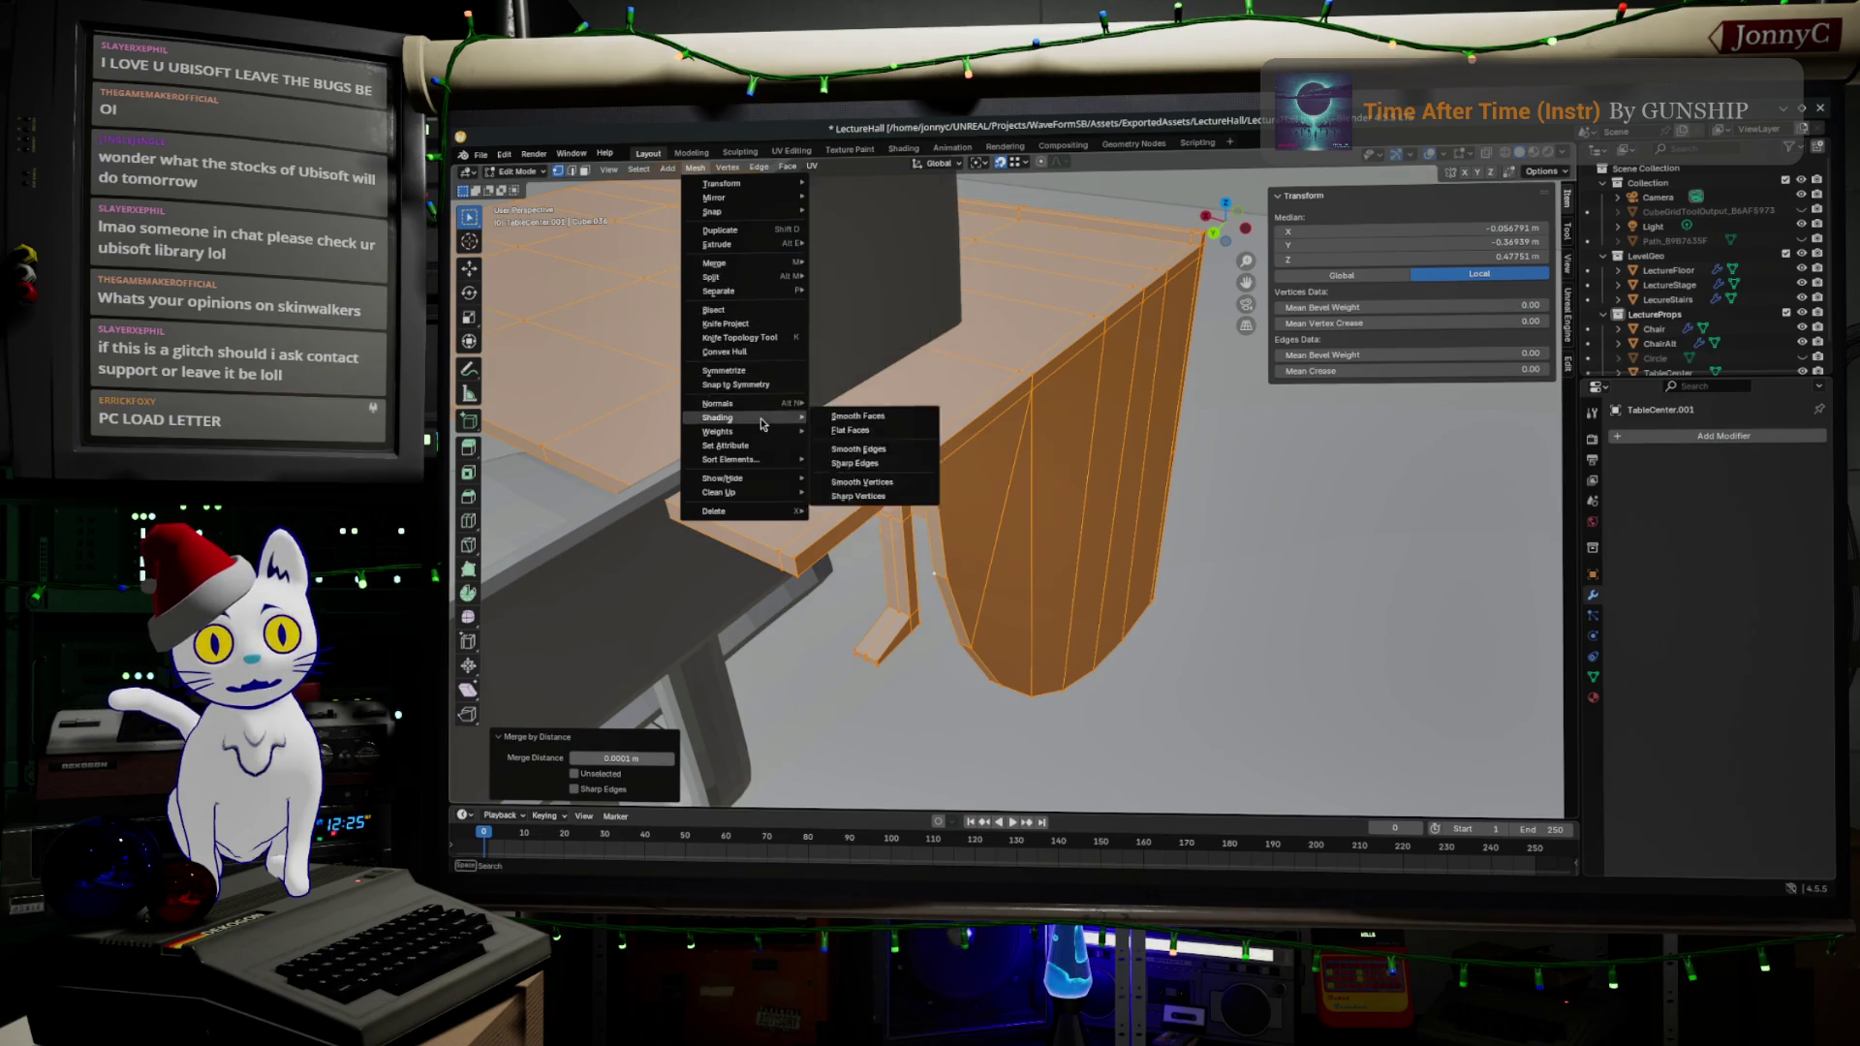
pyautogui.moveTo(768, 407)
pyautogui.click(868, 415)
# - Deselect everything and select the edge loop on the tabletop's underside strip
pyautogui.click(1084, 617)
pyautogui.moveTo(1084, 617)
pyautogui.mouseDown()
pyautogui.moveTo(1253, 449)
pyautogui.moveTo(1065, 511)
pyautogui.moveTo(1112, 425)
pyautogui.moveTo(1113, 515)
pyautogui.moveTo(1082, 508)
pyautogui.mouseUp()
pyautogui.click(1101, 420)
pyautogui.keyDown('shift'); pyautogui.click(1073, 471); pyautogui.keyUp('shift')
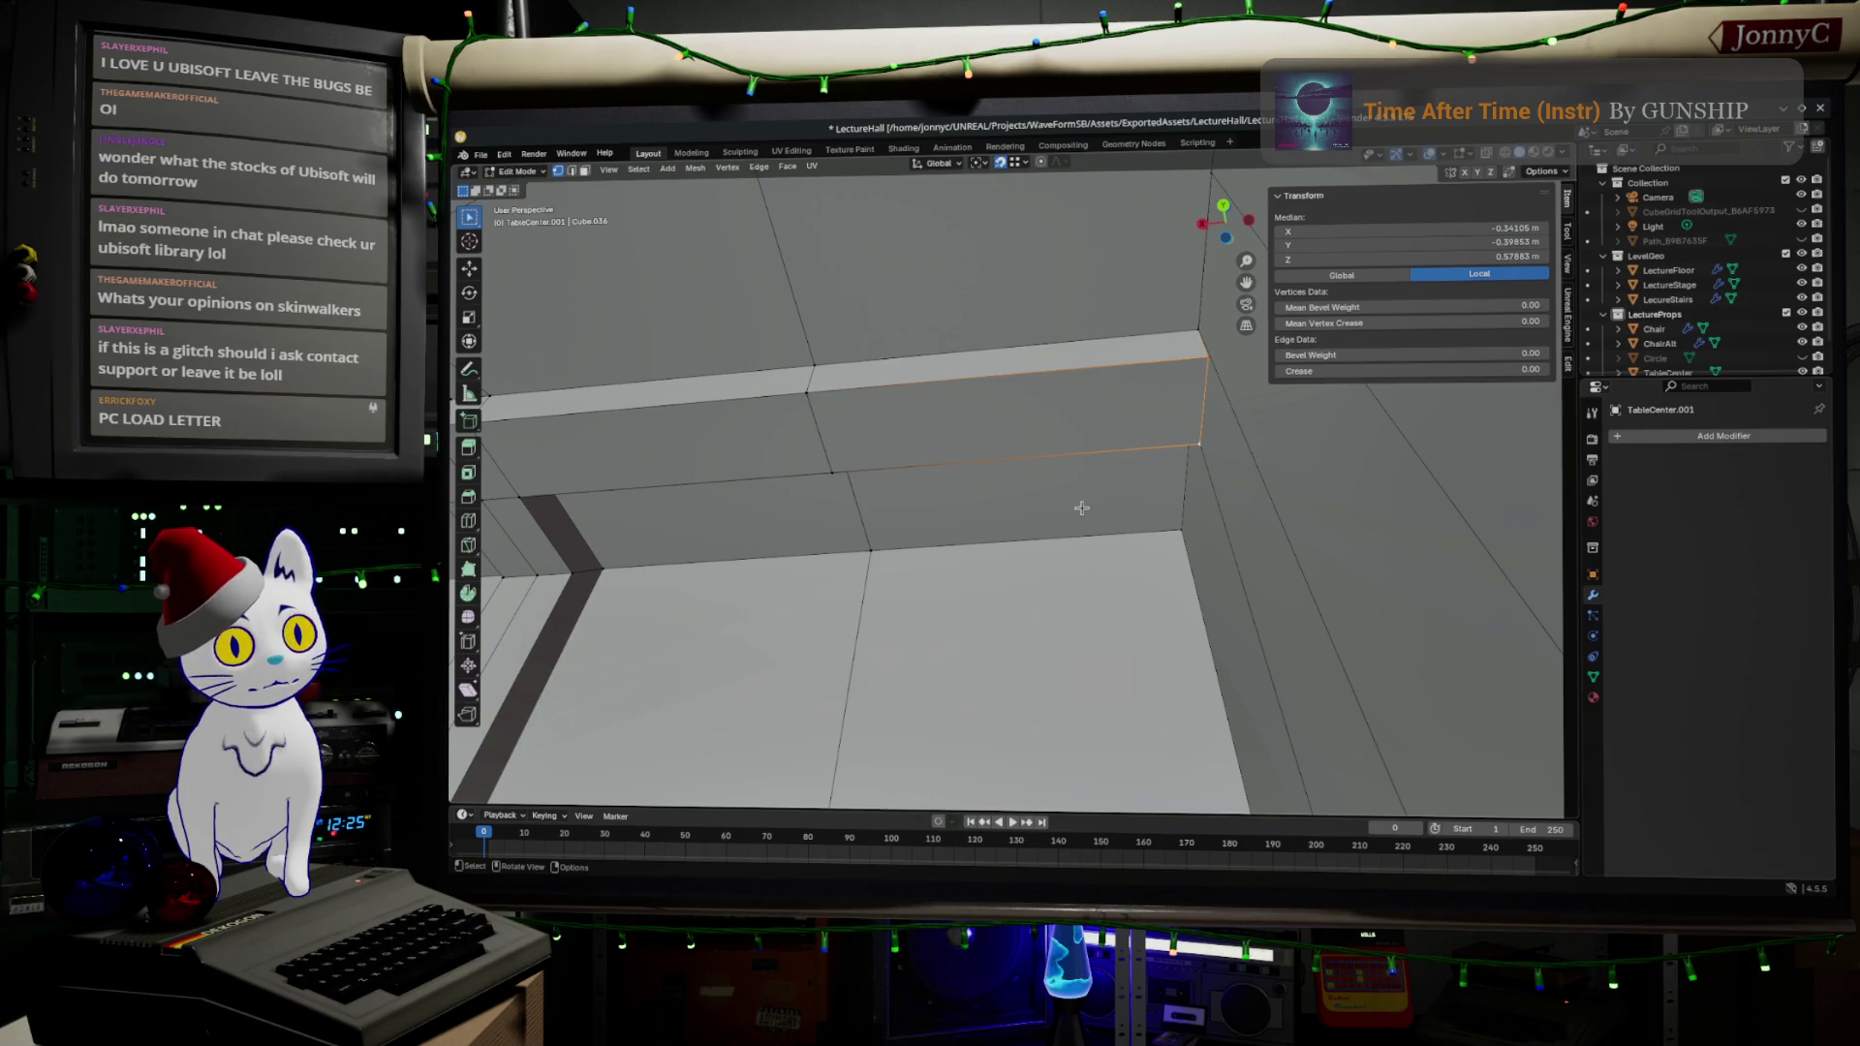
# - Shift the underside edge loop slightly along X toward the curved side panel and inspect it
pyautogui.moveTo(1202, 548); pyautogui.dragTo(1221, 566)
pyautogui.press('e')
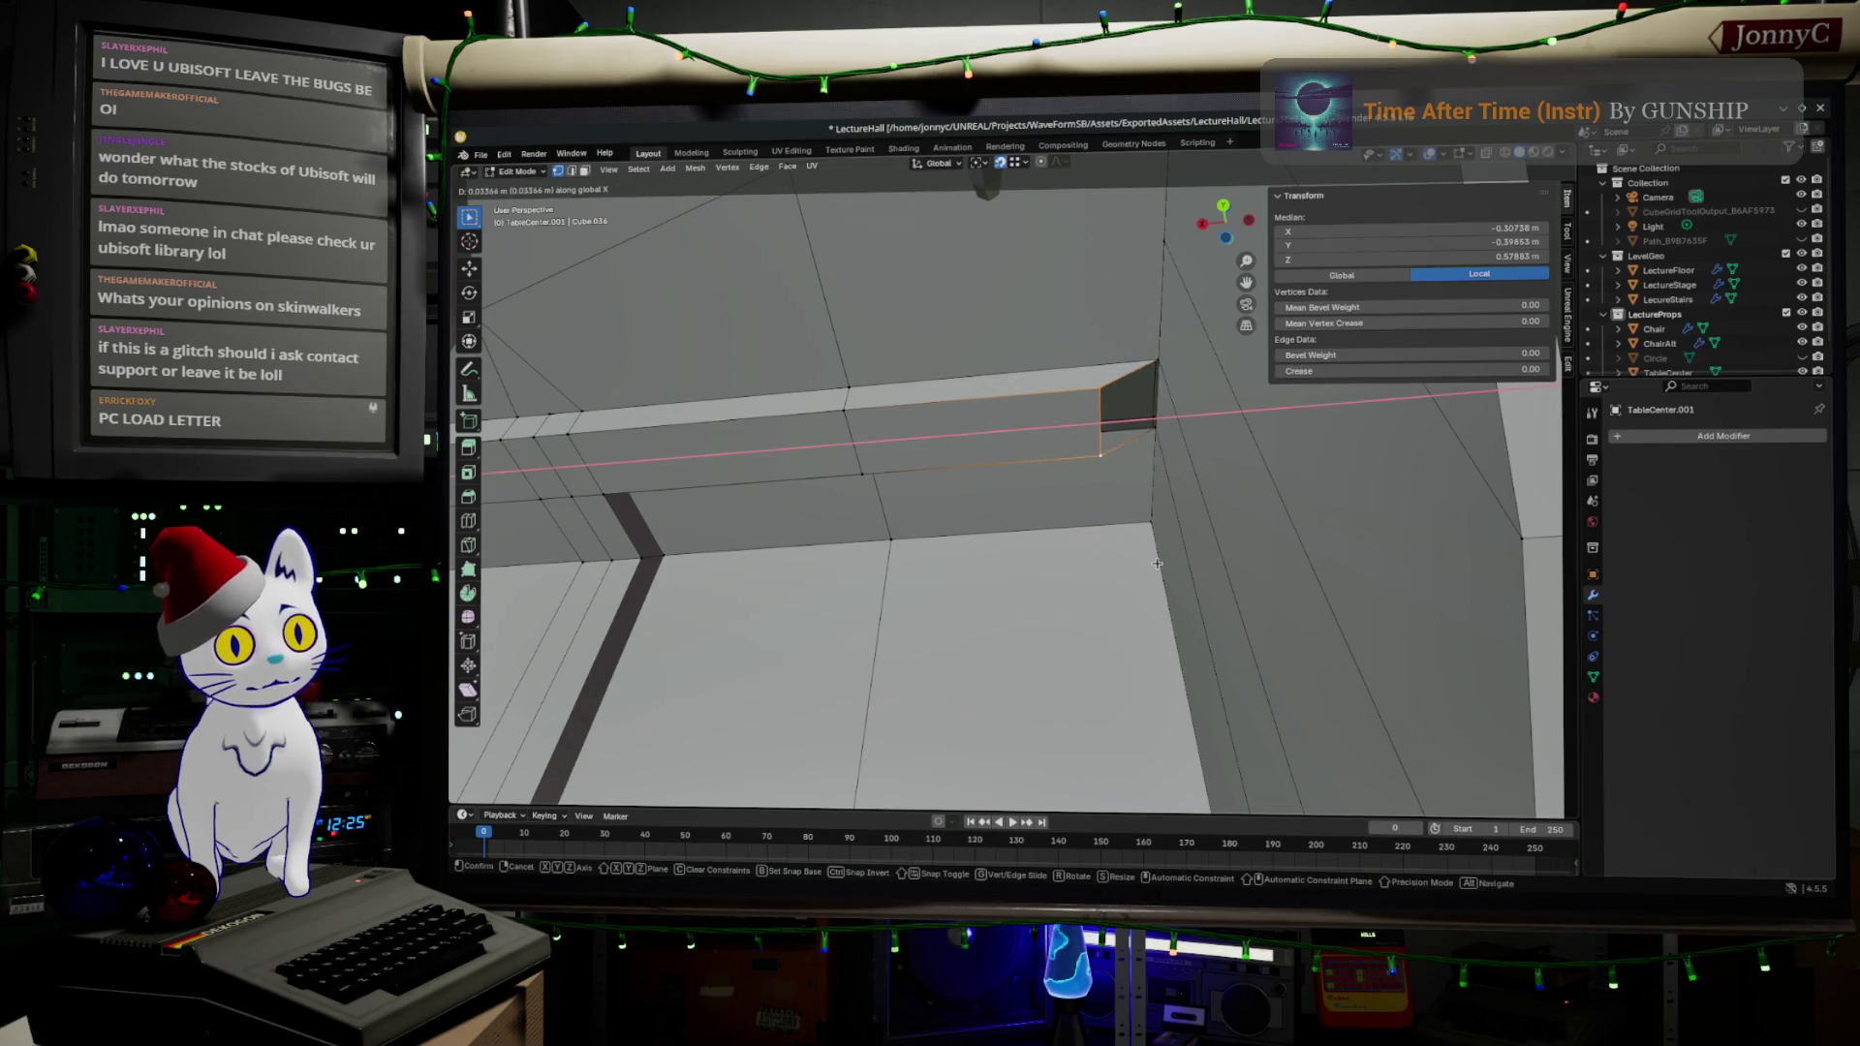
pyautogui.click(1184, 563)
pyautogui.moveTo(1191, 559)
pyautogui.mouseDown()
pyautogui.moveTo(1171, 450)
pyautogui.moveTo(1182, 334)
pyautogui.moveTo(1248, 303)
pyautogui.mouseUp()
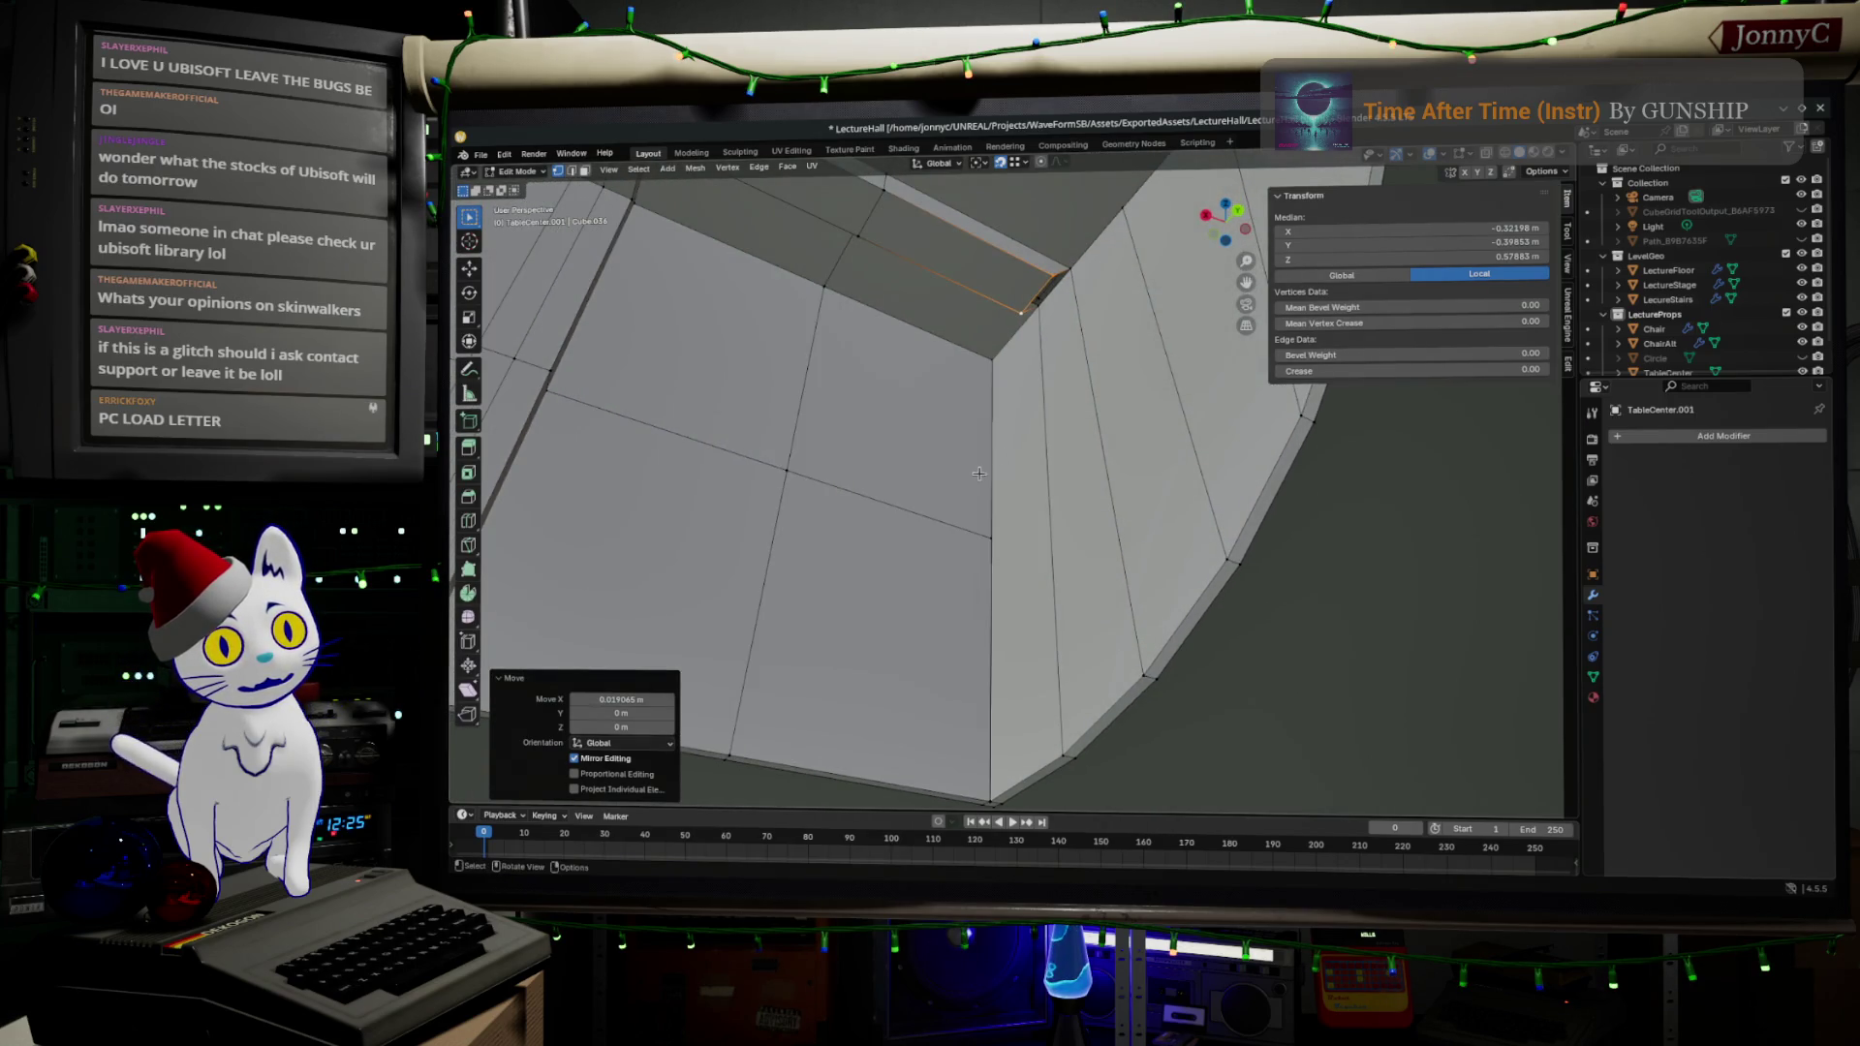
pyautogui.scroll(-3, 1059, 513)
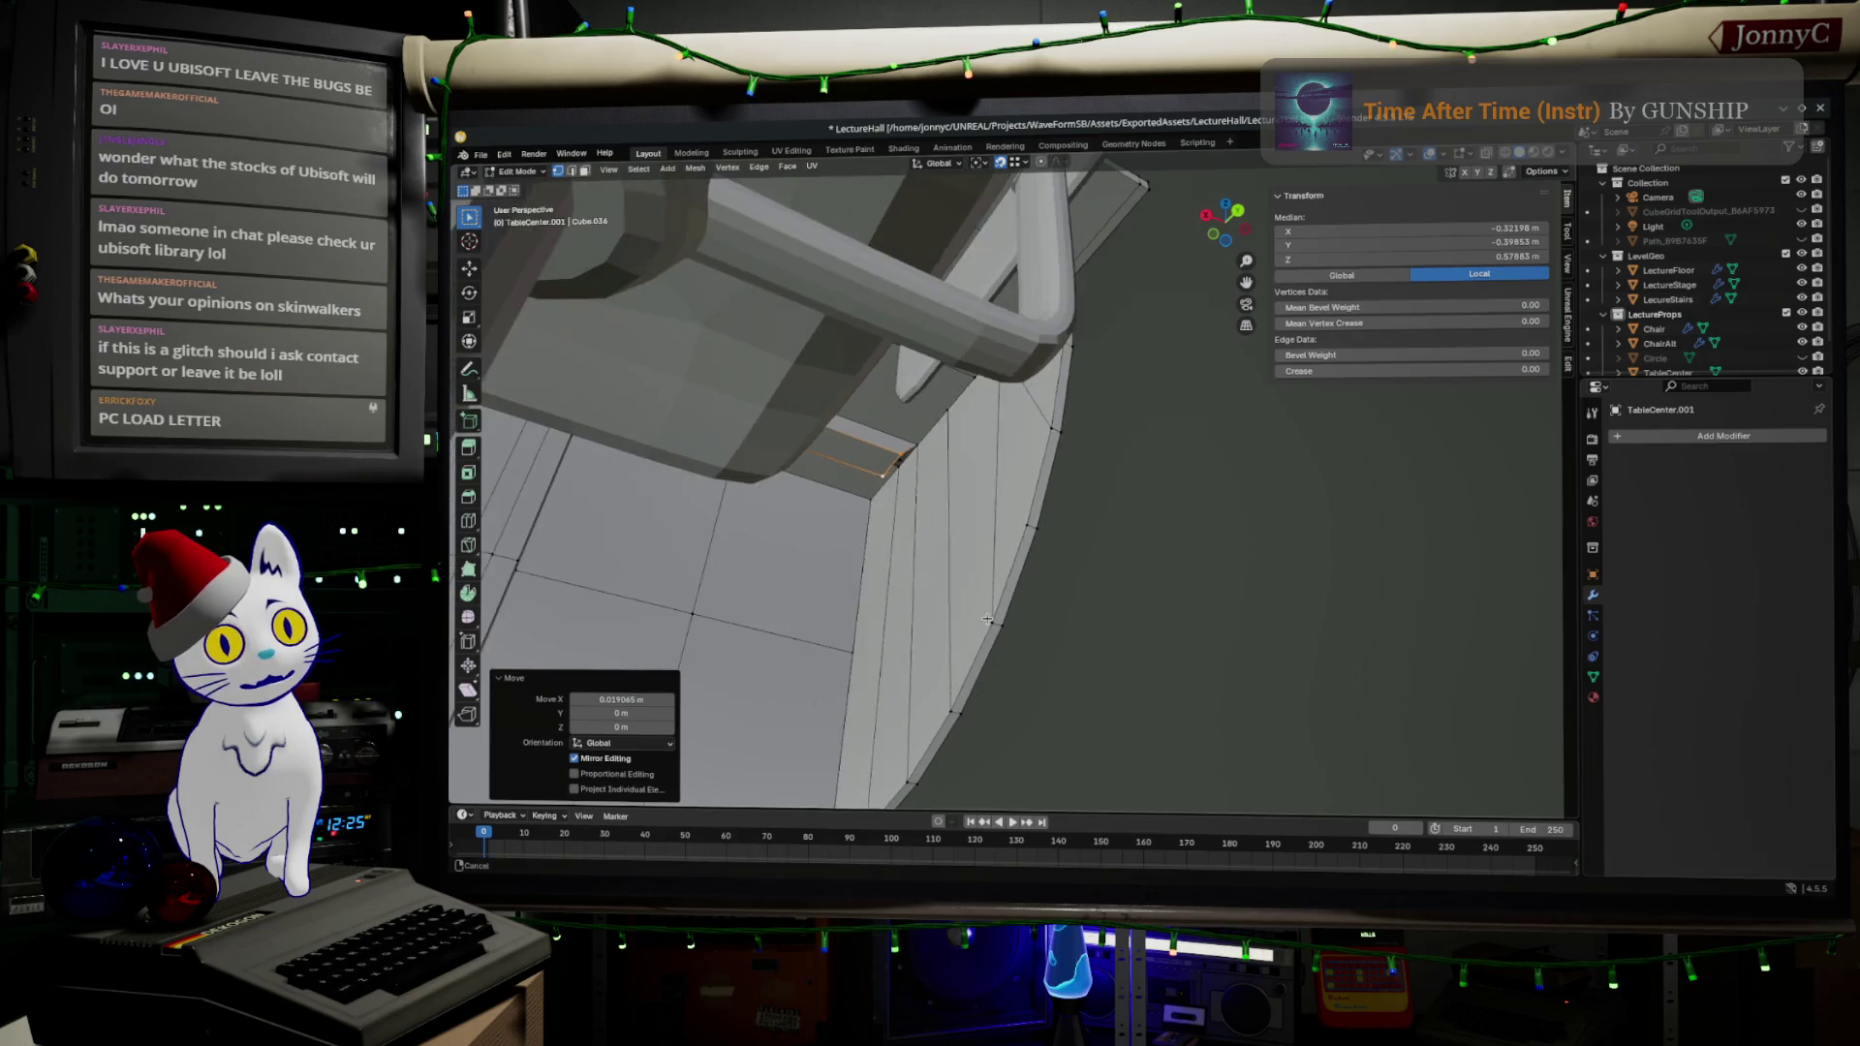
pyautogui.moveTo(1029, 417)
pyautogui.mouseDown()
pyautogui.moveTo(1050, 408)
pyautogui.moveTo(793, 557)
pyautogui.mouseUp()
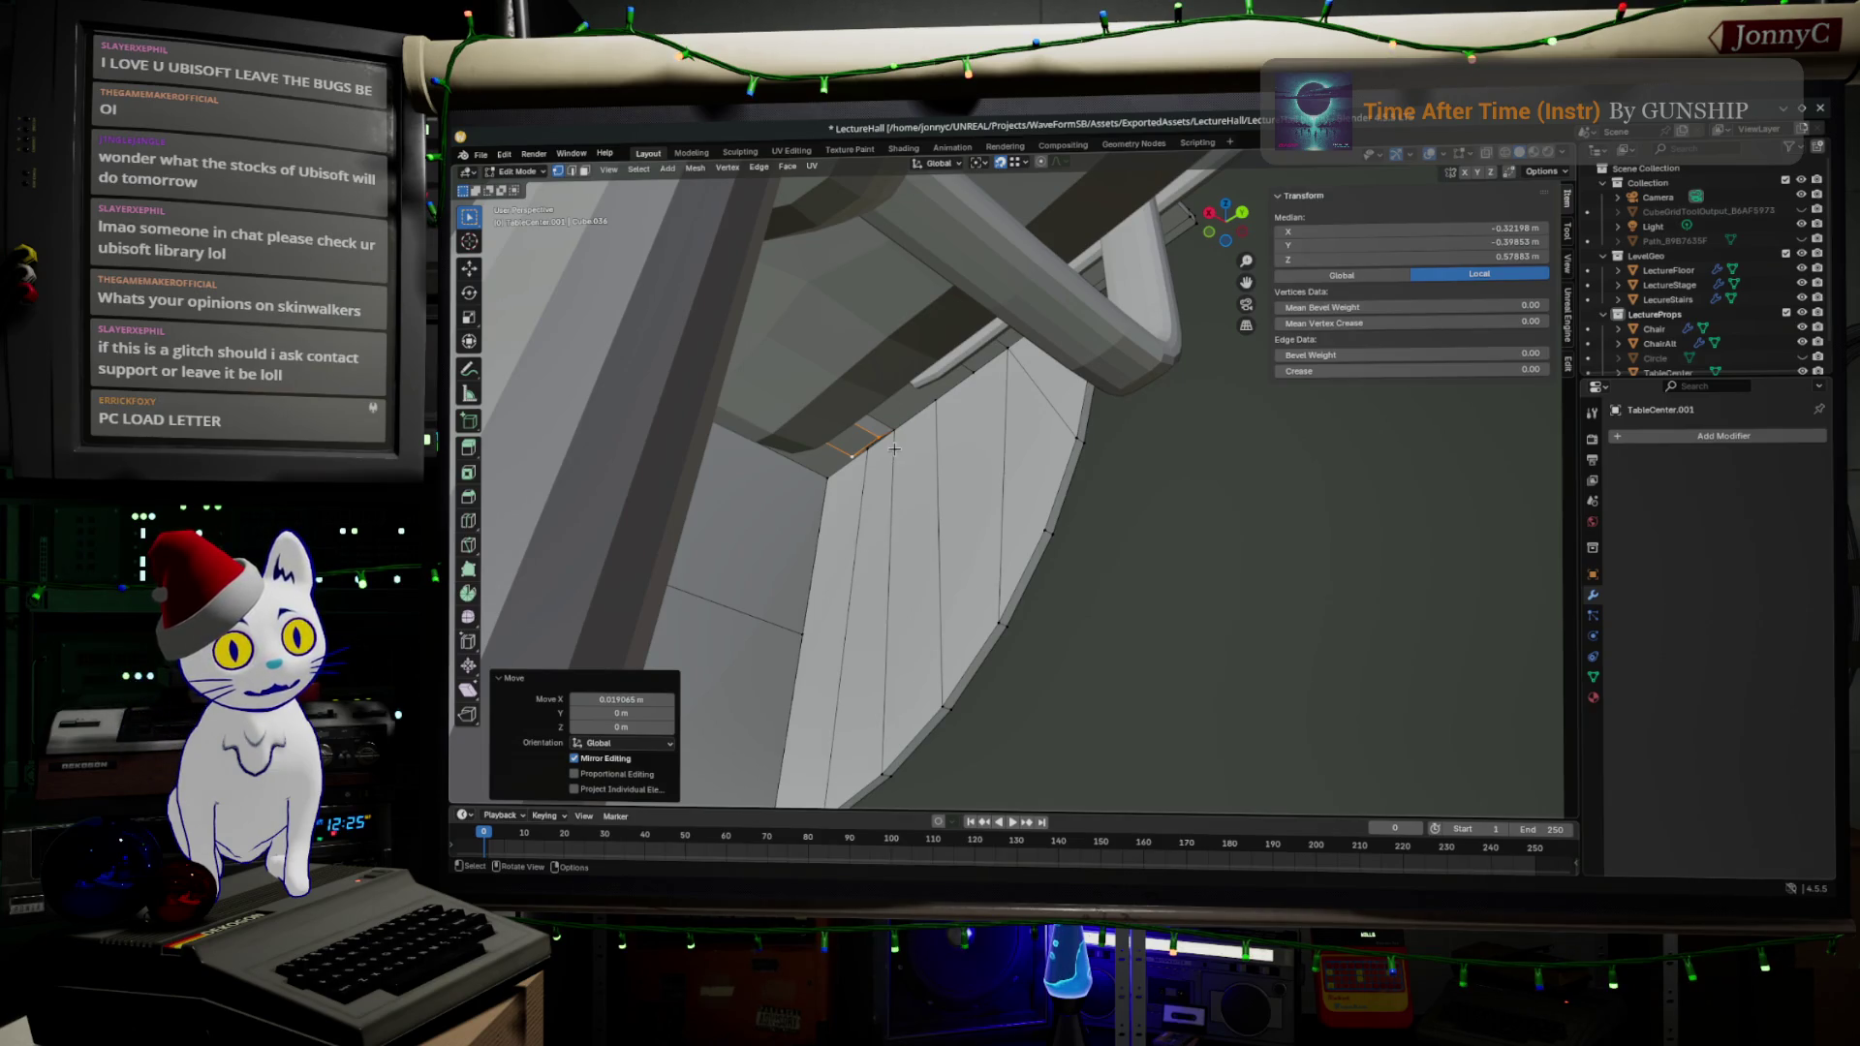
pyautogui.scroll(4, 895, 449)
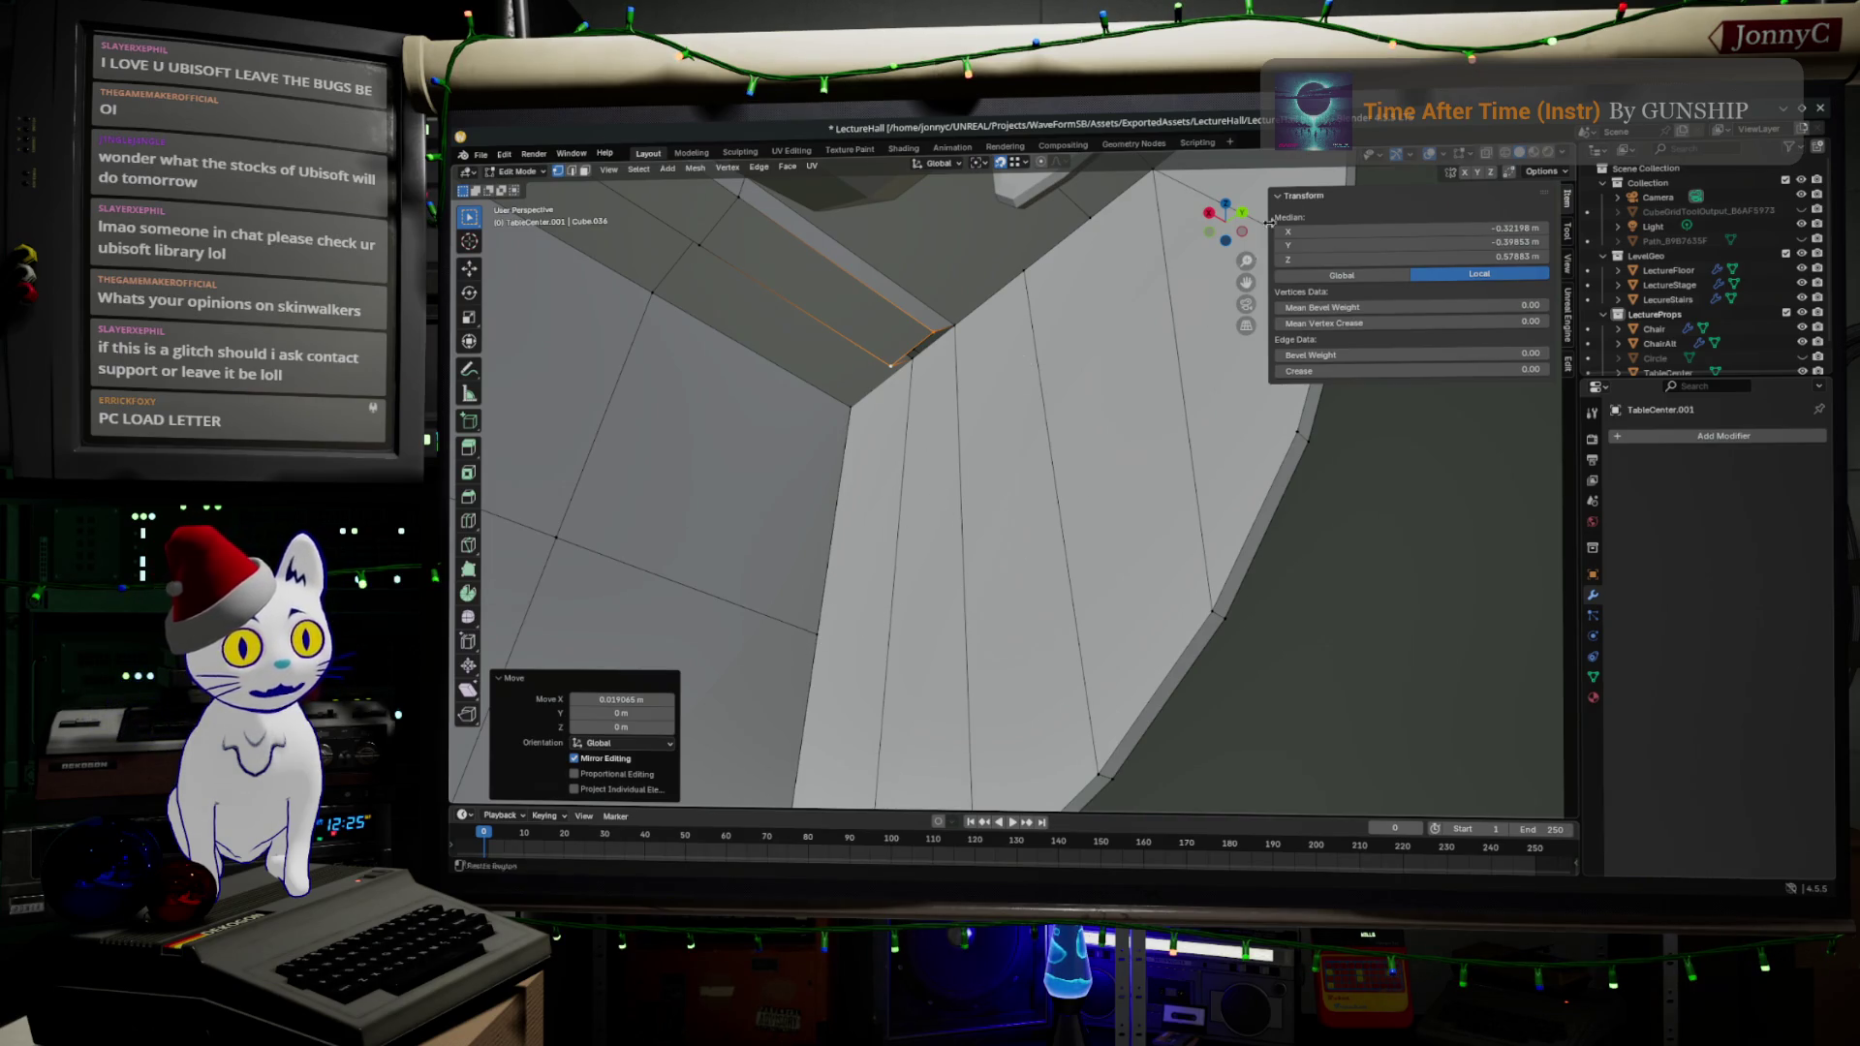
pyautogui.moveTo(1166, 318); pyautogui.dragTo(1082, 461)
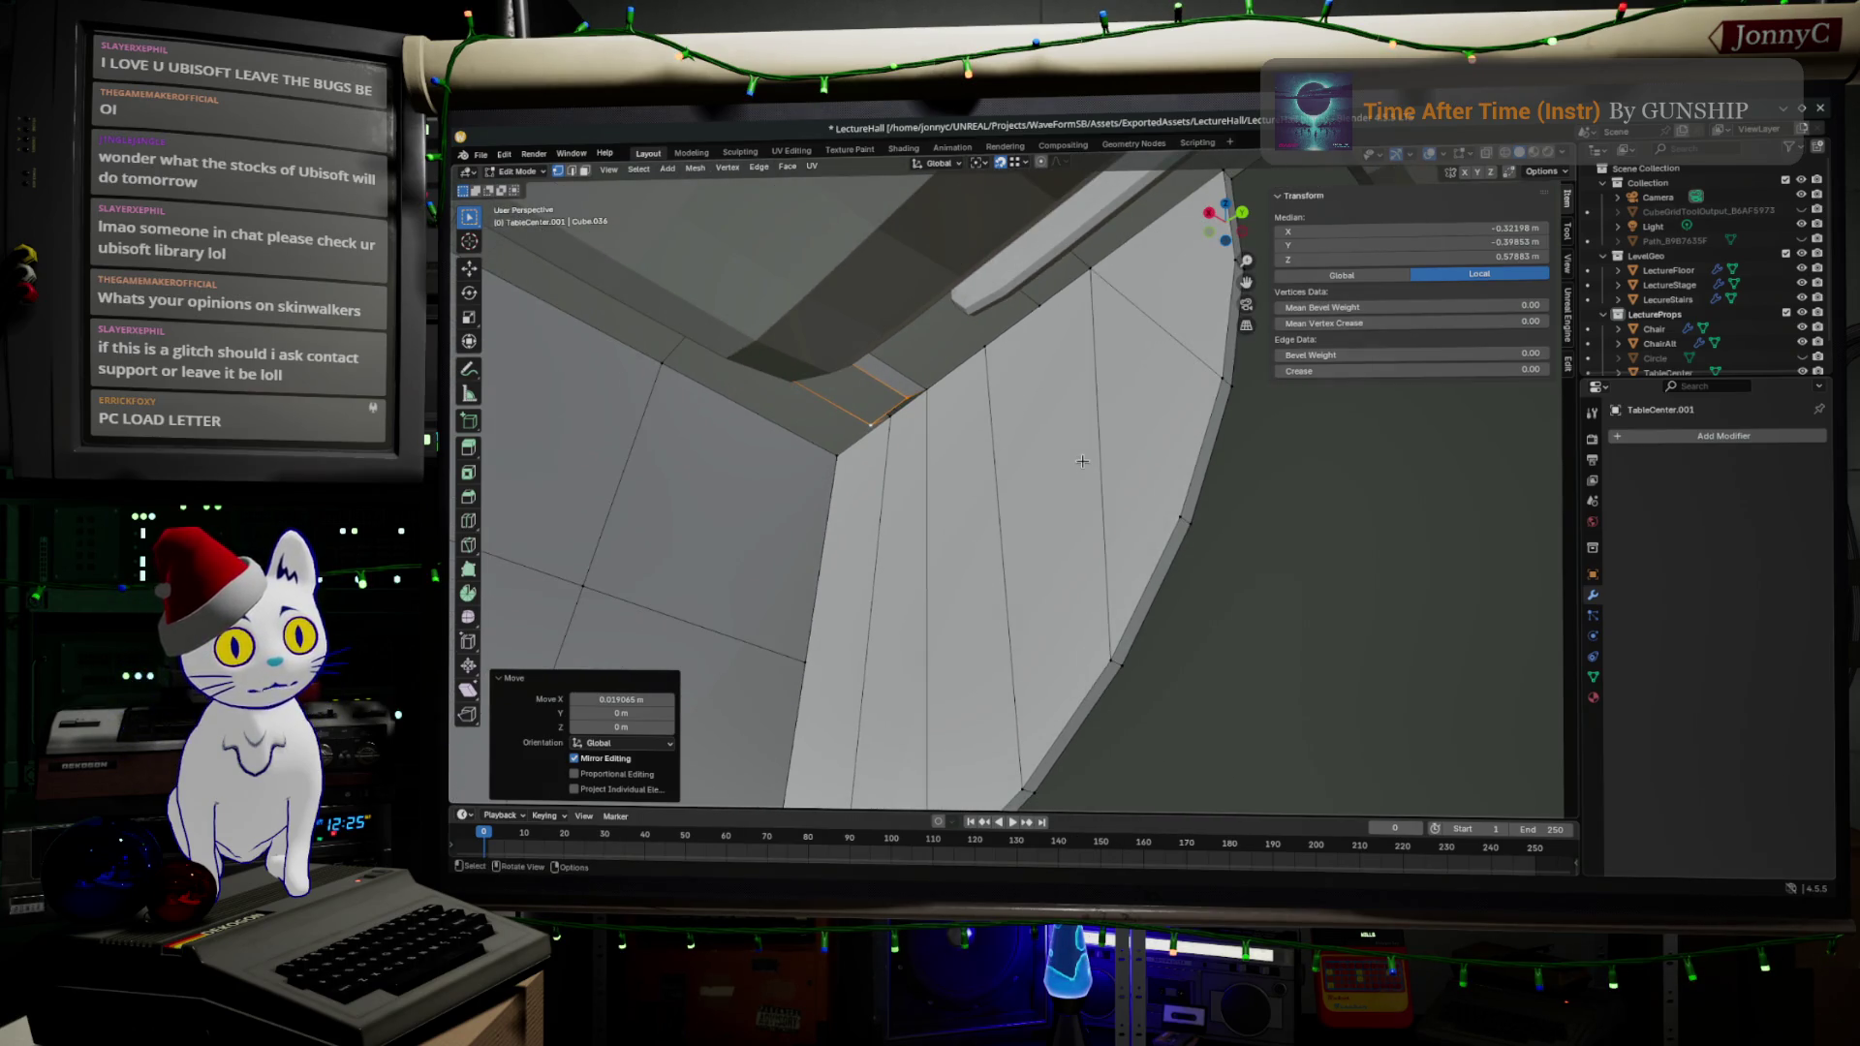
pyautogui.click(571, 170)
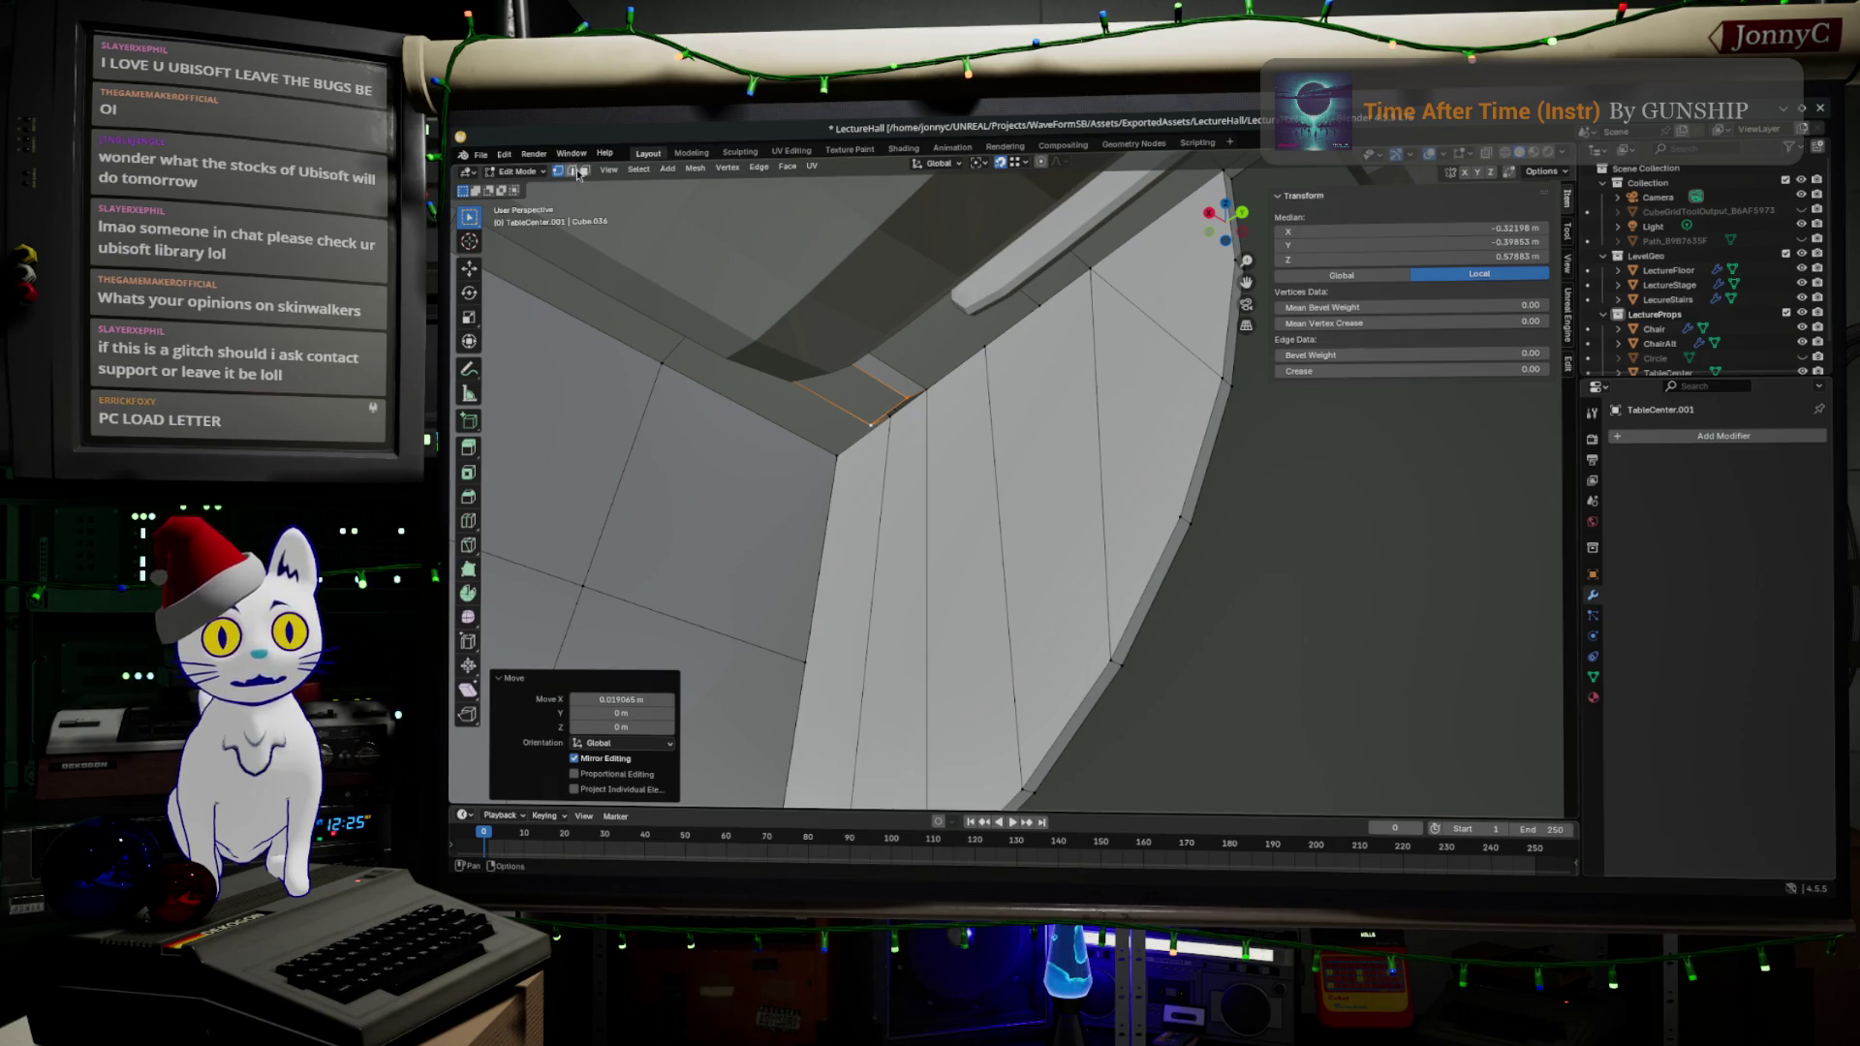
# - Delete the stray diagonal edge's vertices on the side panel
pyautogui.click(1148, 328)
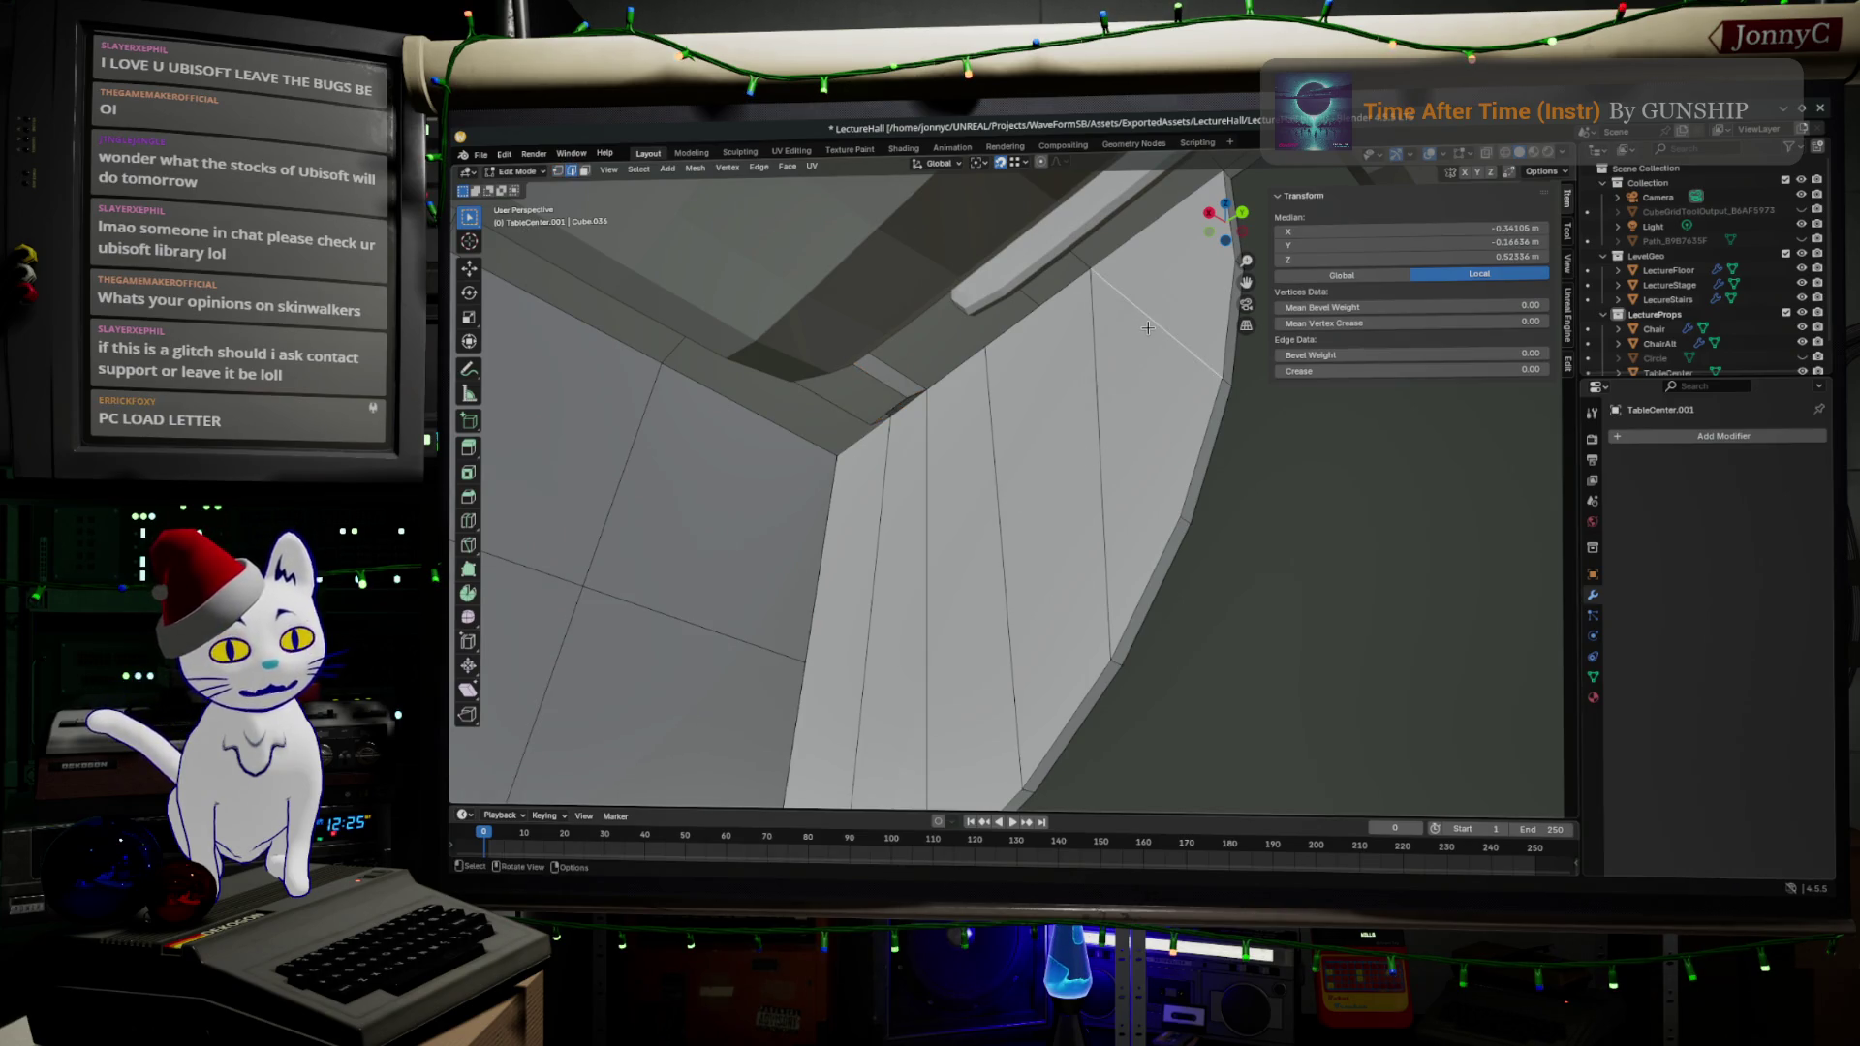
pyautogui.press('x')
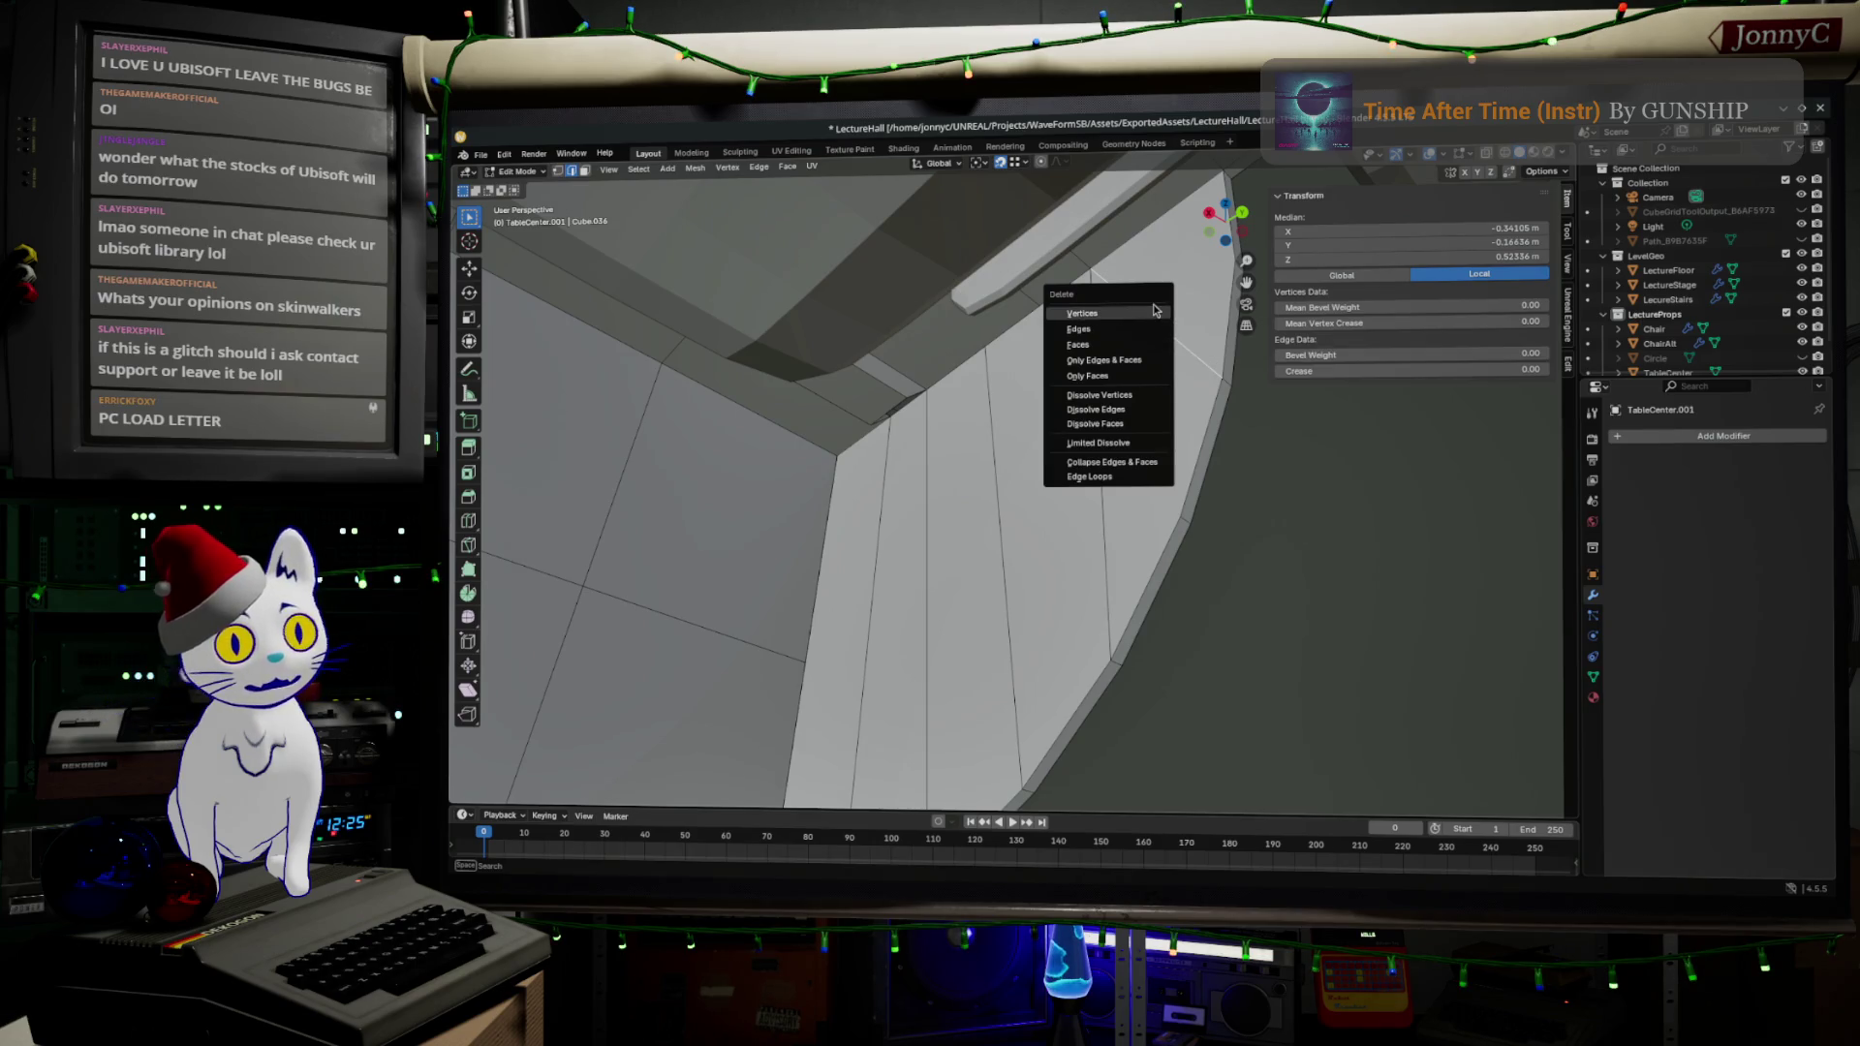
pyautogui.click(1151, 330)
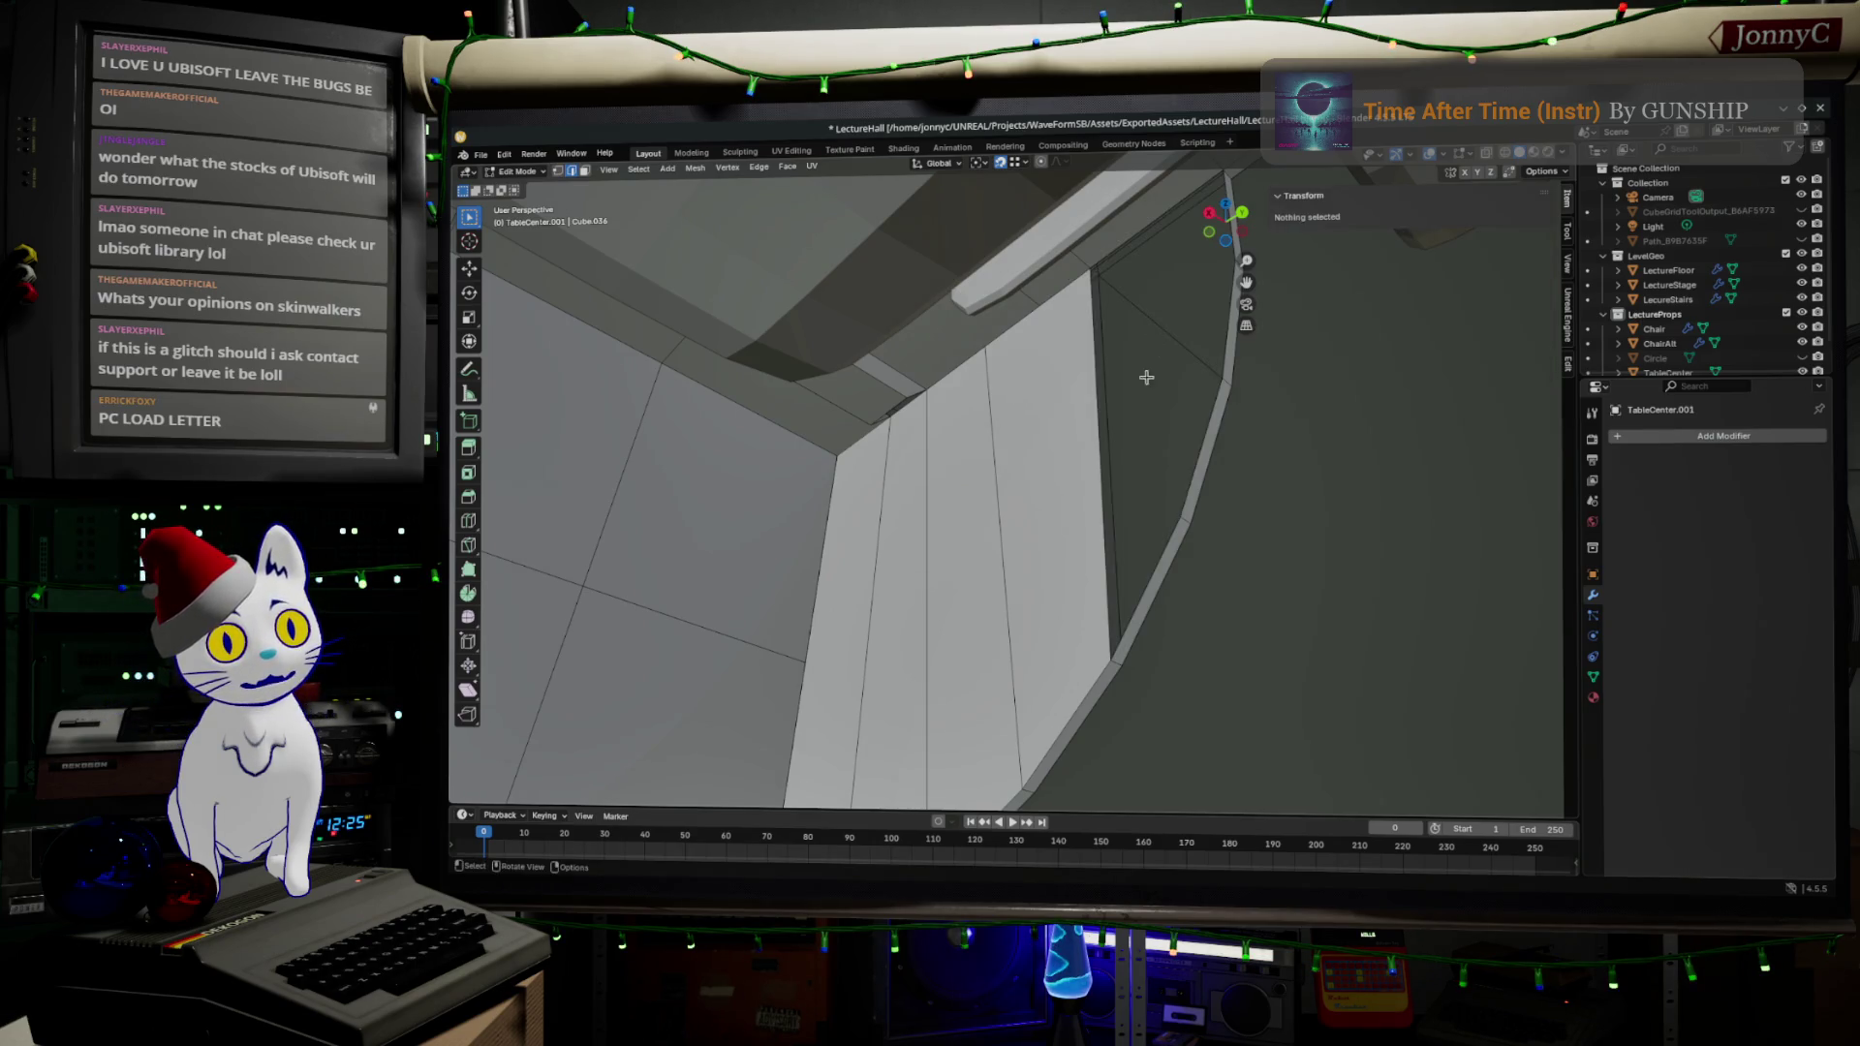
# - Add a centred loop cut across the underside panel faces
pyautogui.hotkey('ctrl', 'r')
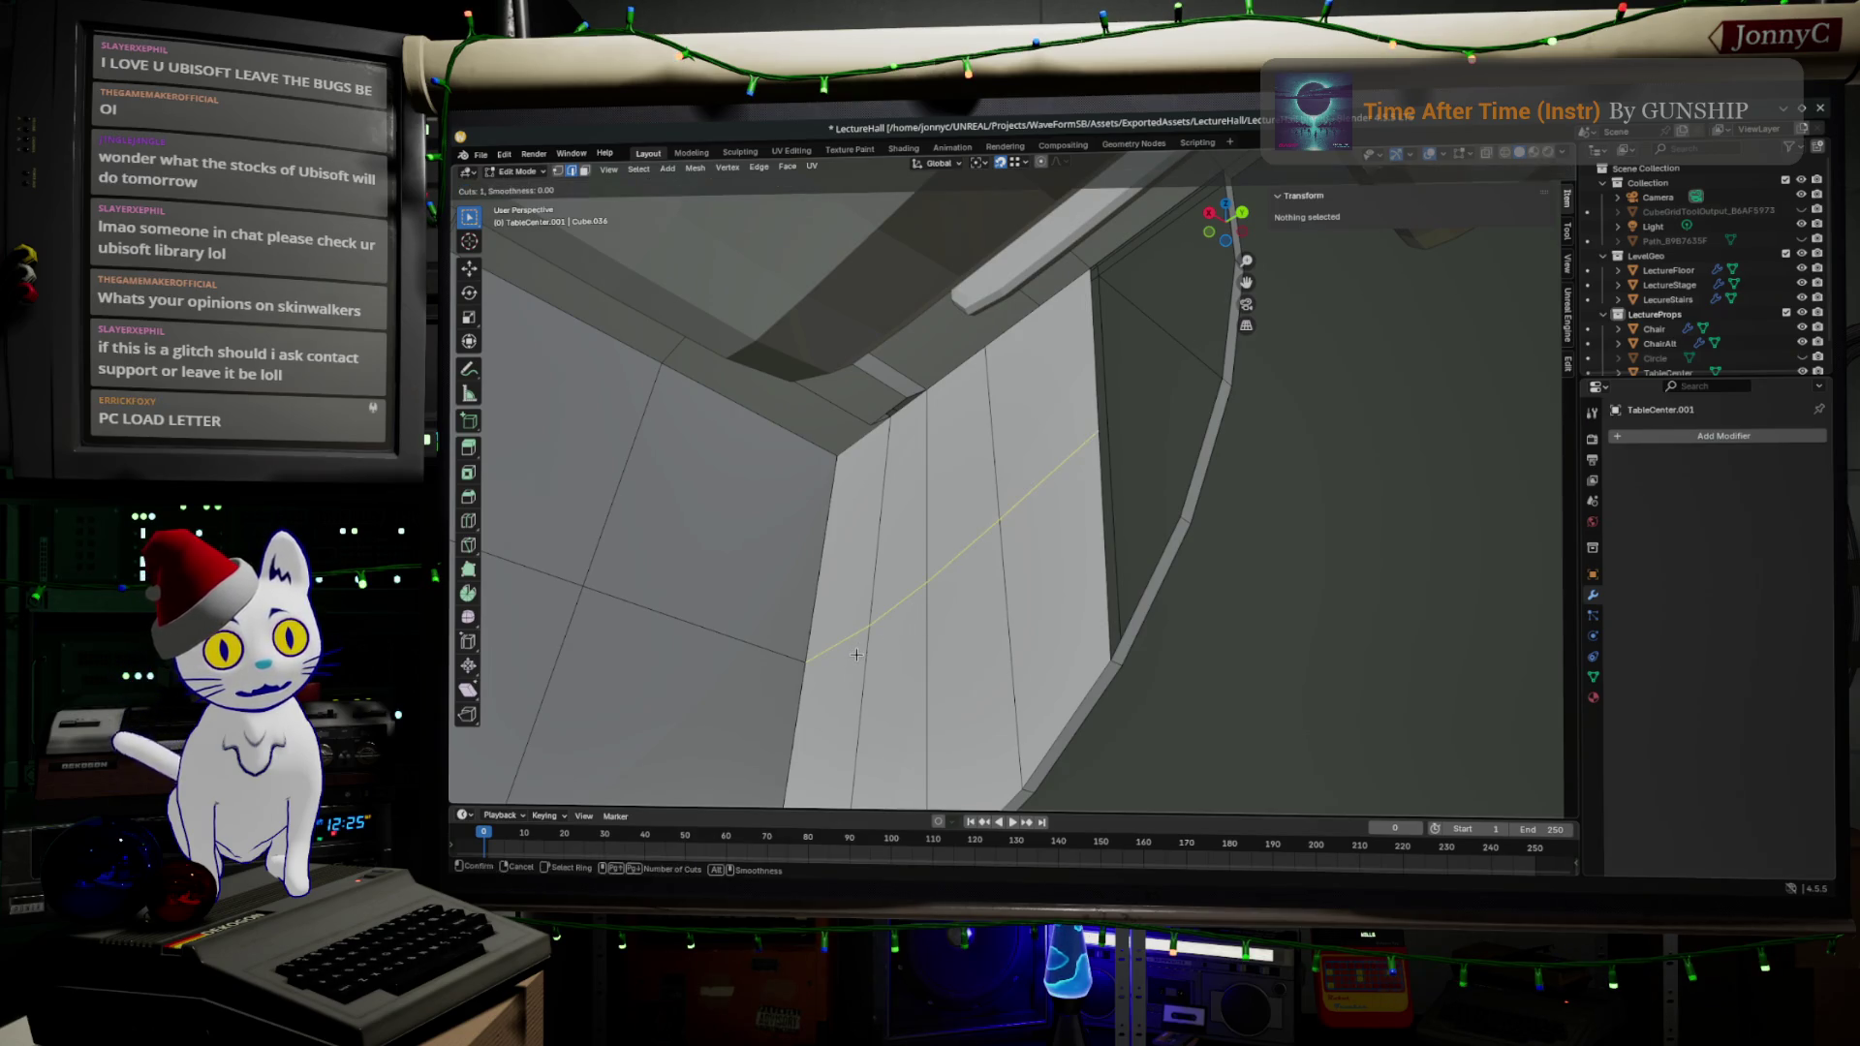
pyautogui.click(856, 655)
pyautogui.rightClick(857, 655)
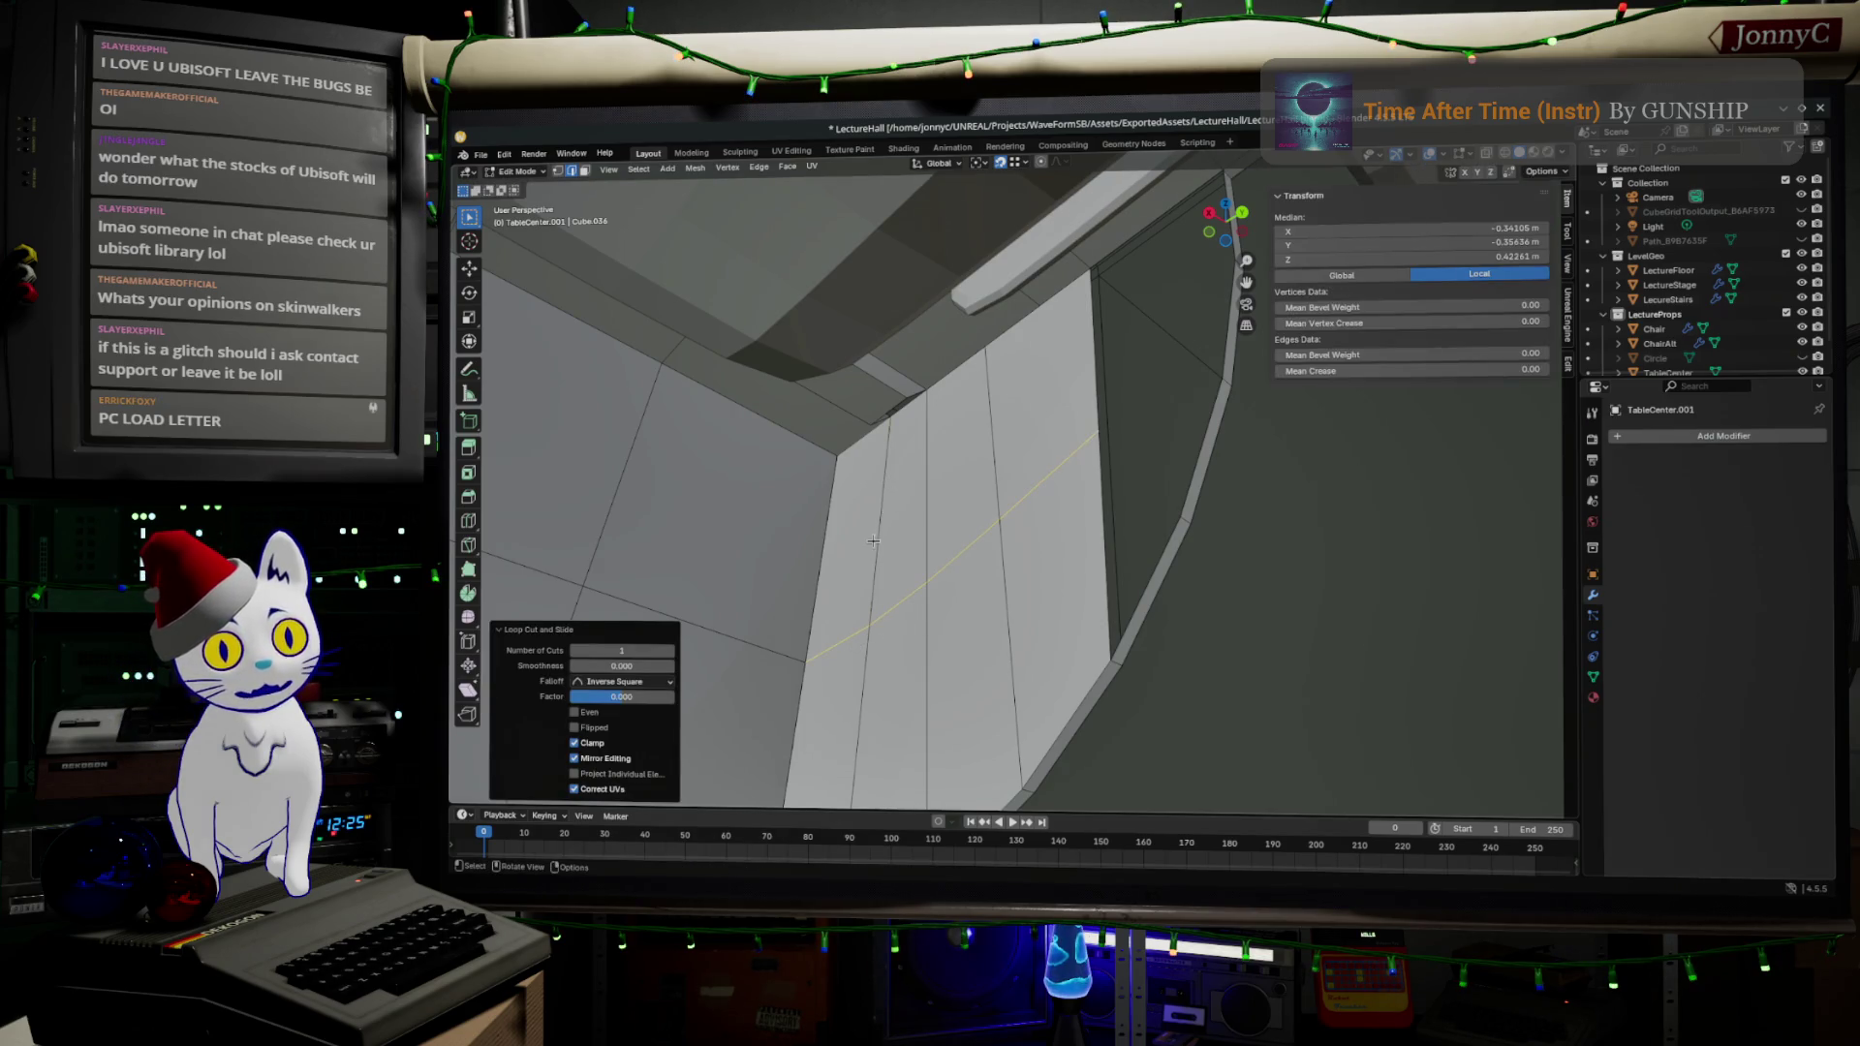
pyautogui.click(902, 424)
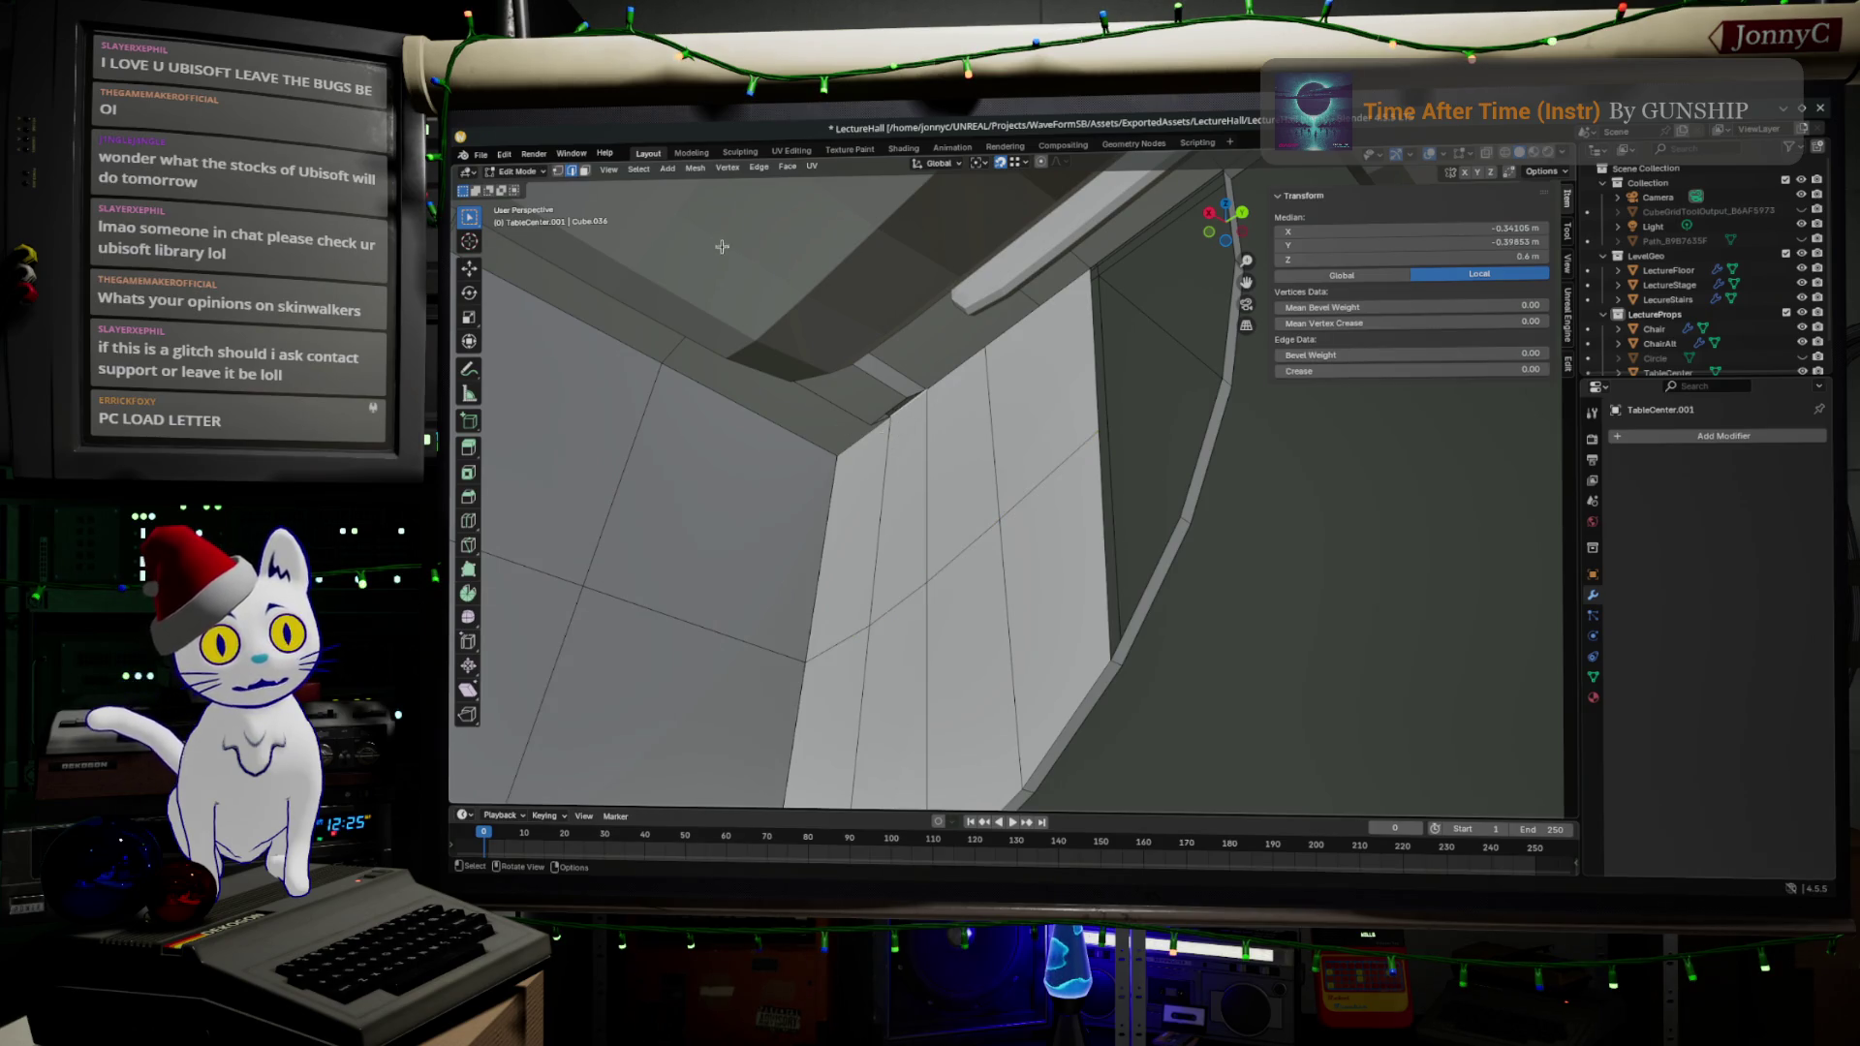
# - Extrude the narrow face beside the corner and move it along Z
pyautogui.click(584, 170)
pyautogui.click(909, 508)
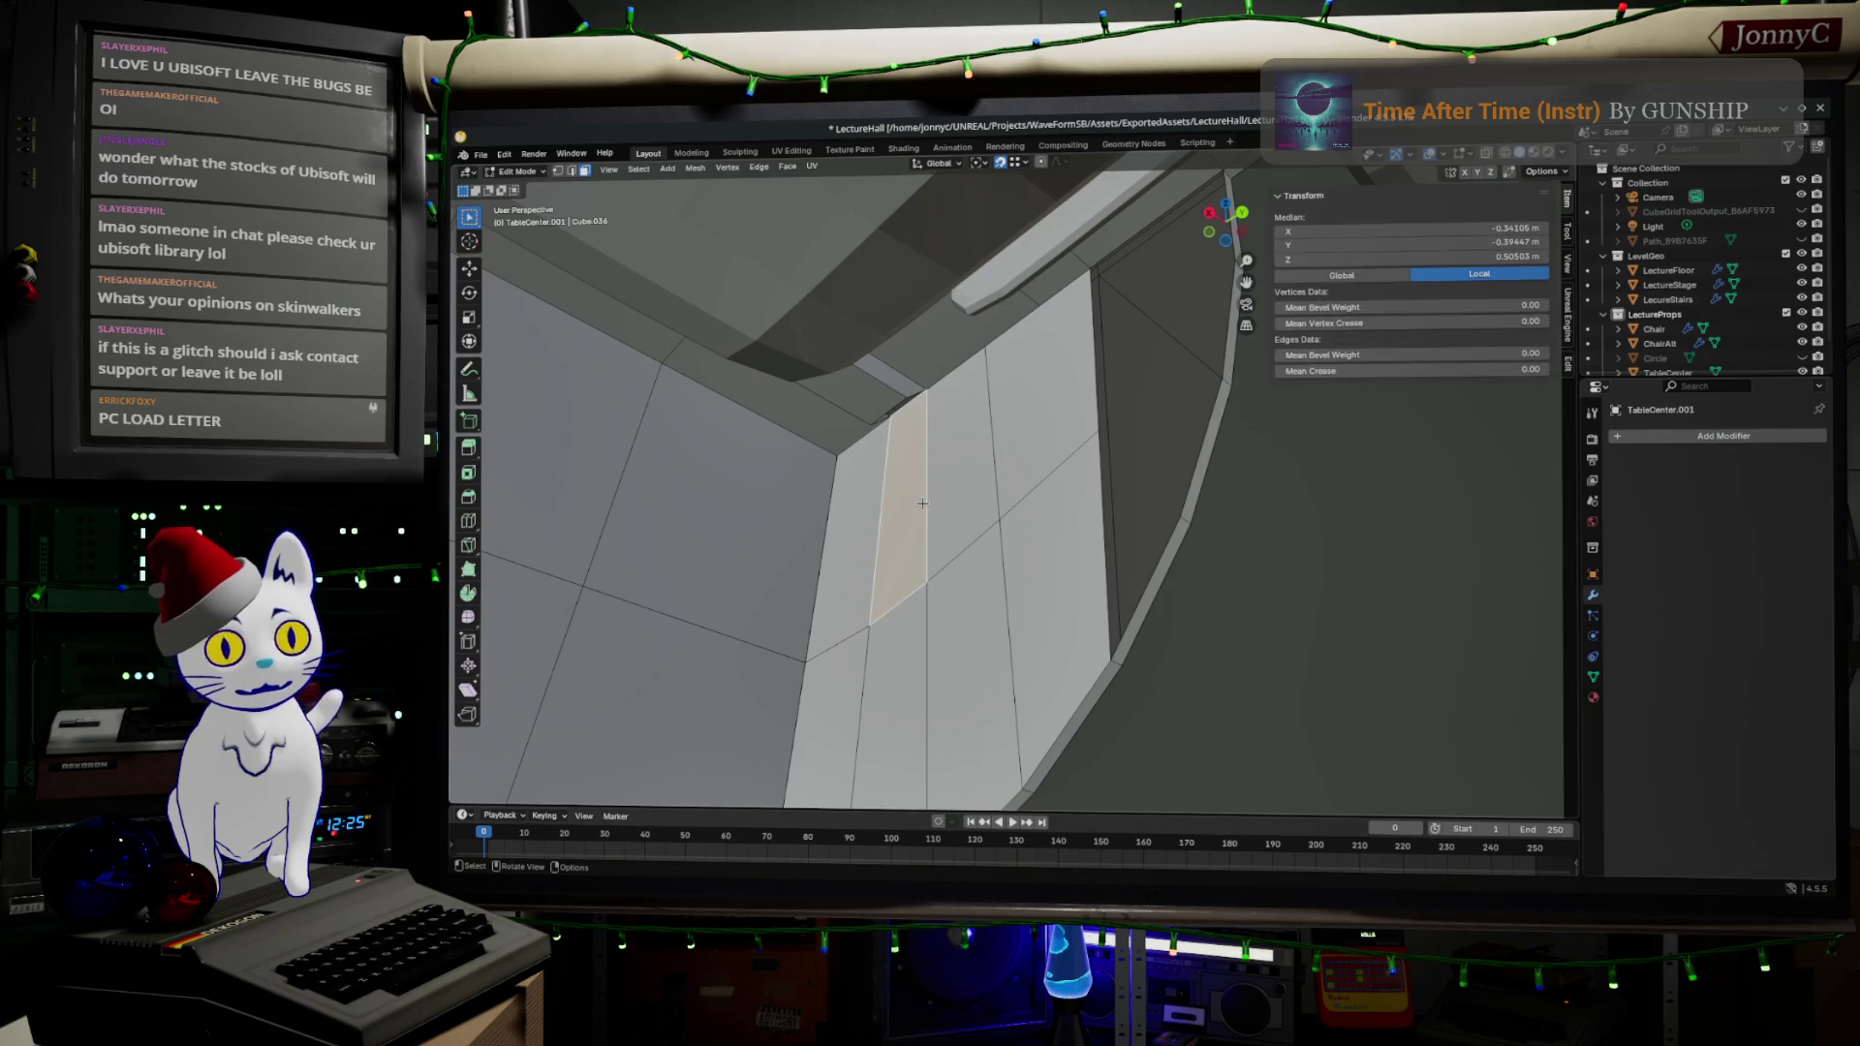
pyautogui.press('e')
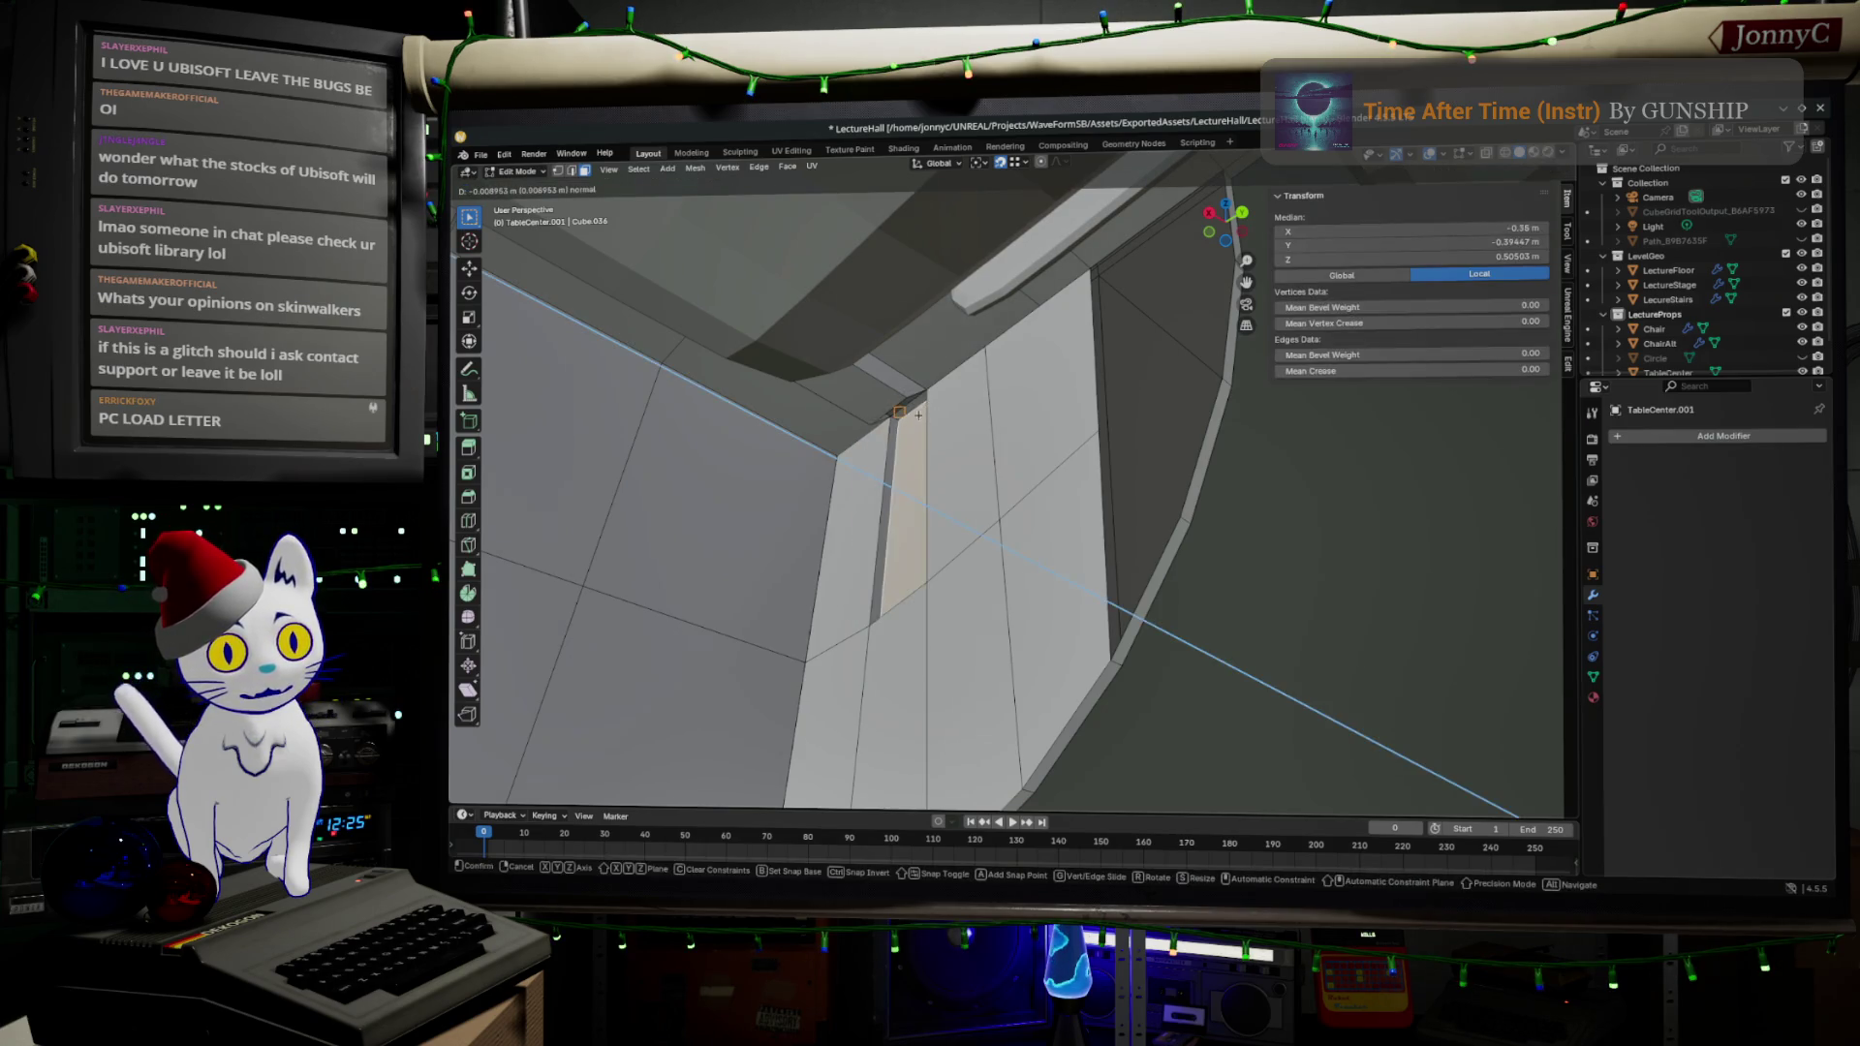
pyautogui.click(909, 389)
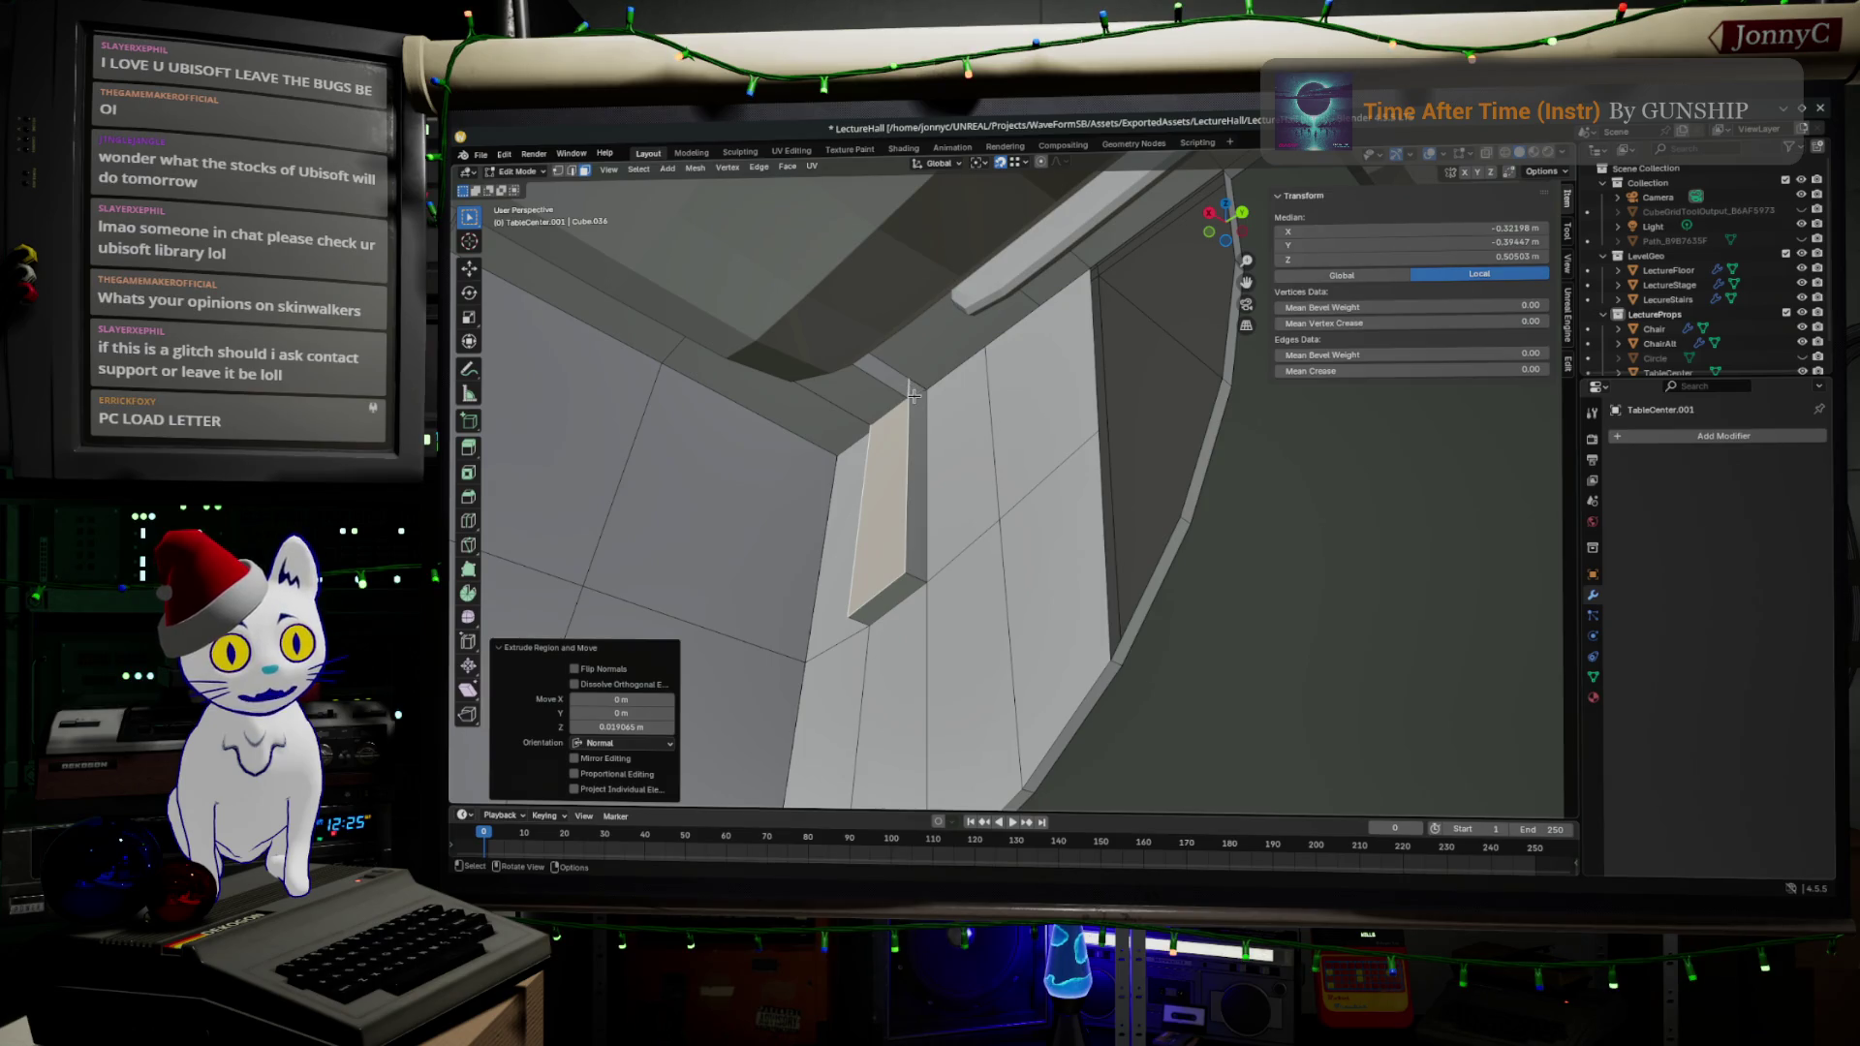
pyautogui.press('g')
pyautogui.press('z')
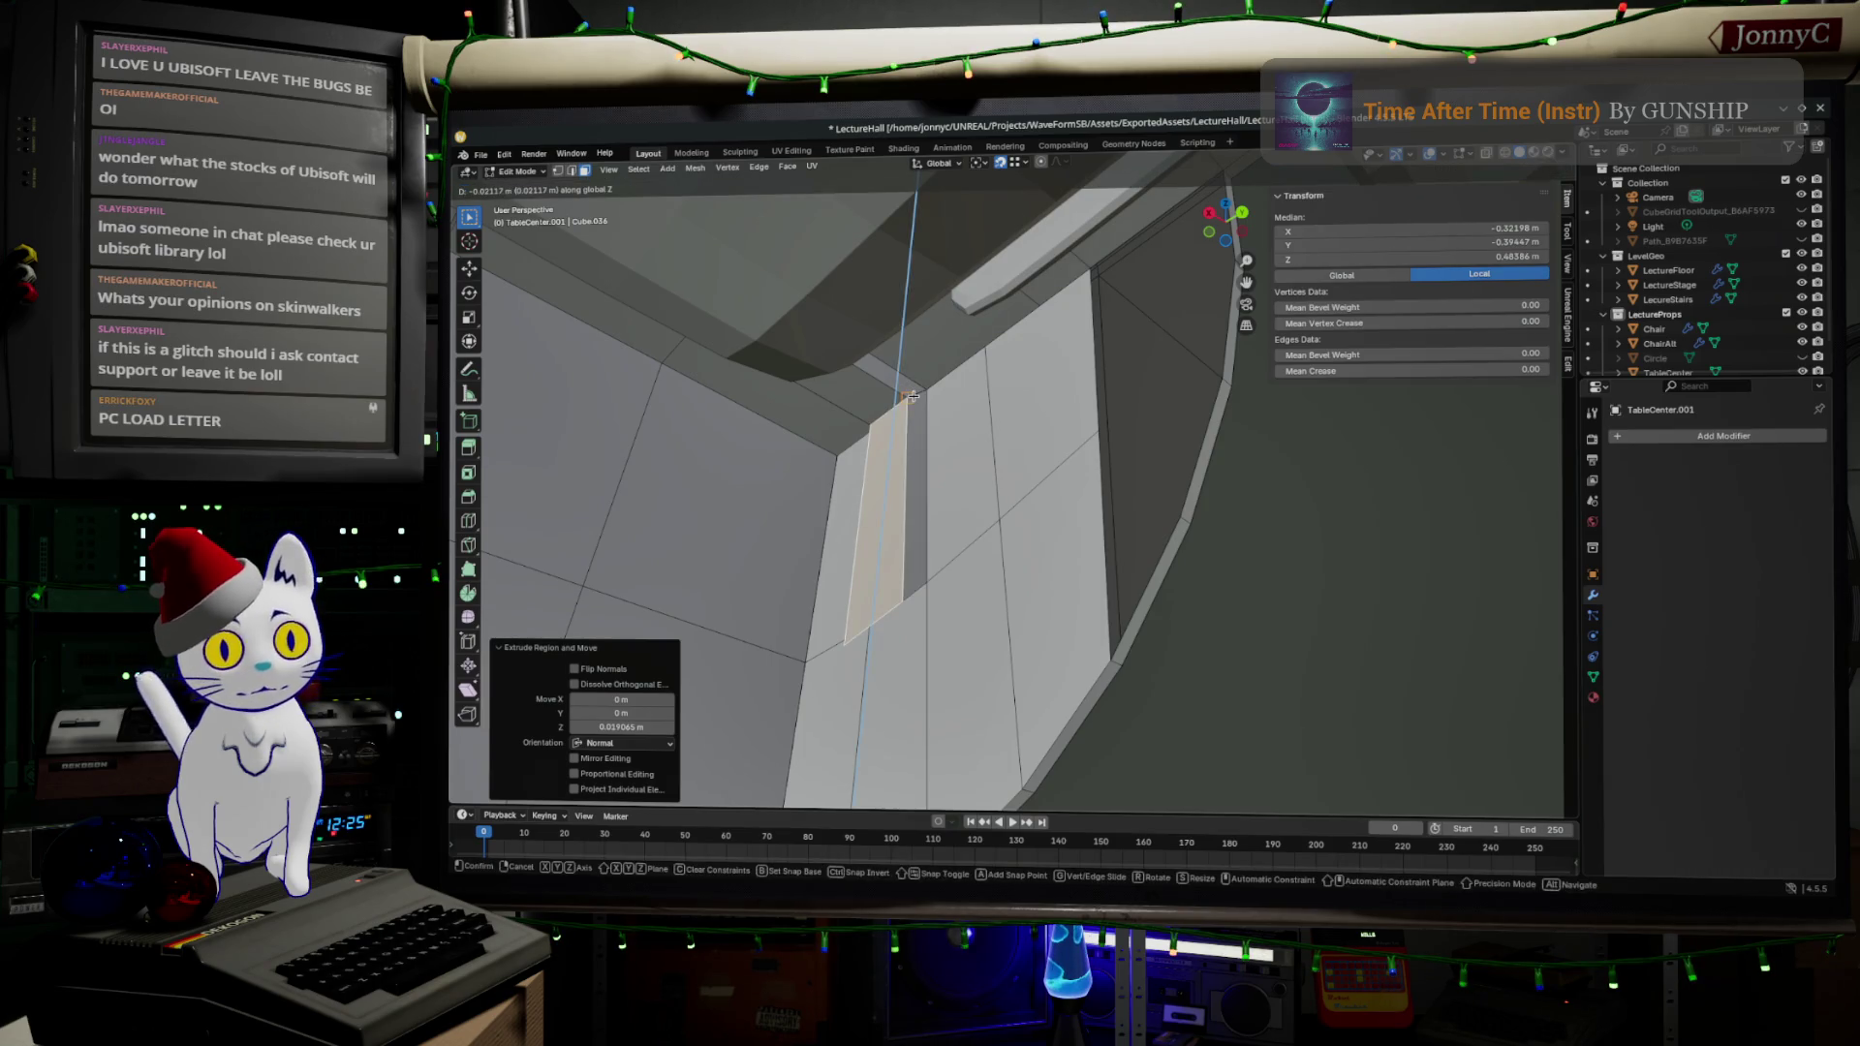
pyautogui.click(913, 407)
pyautogui.click(876, 620)
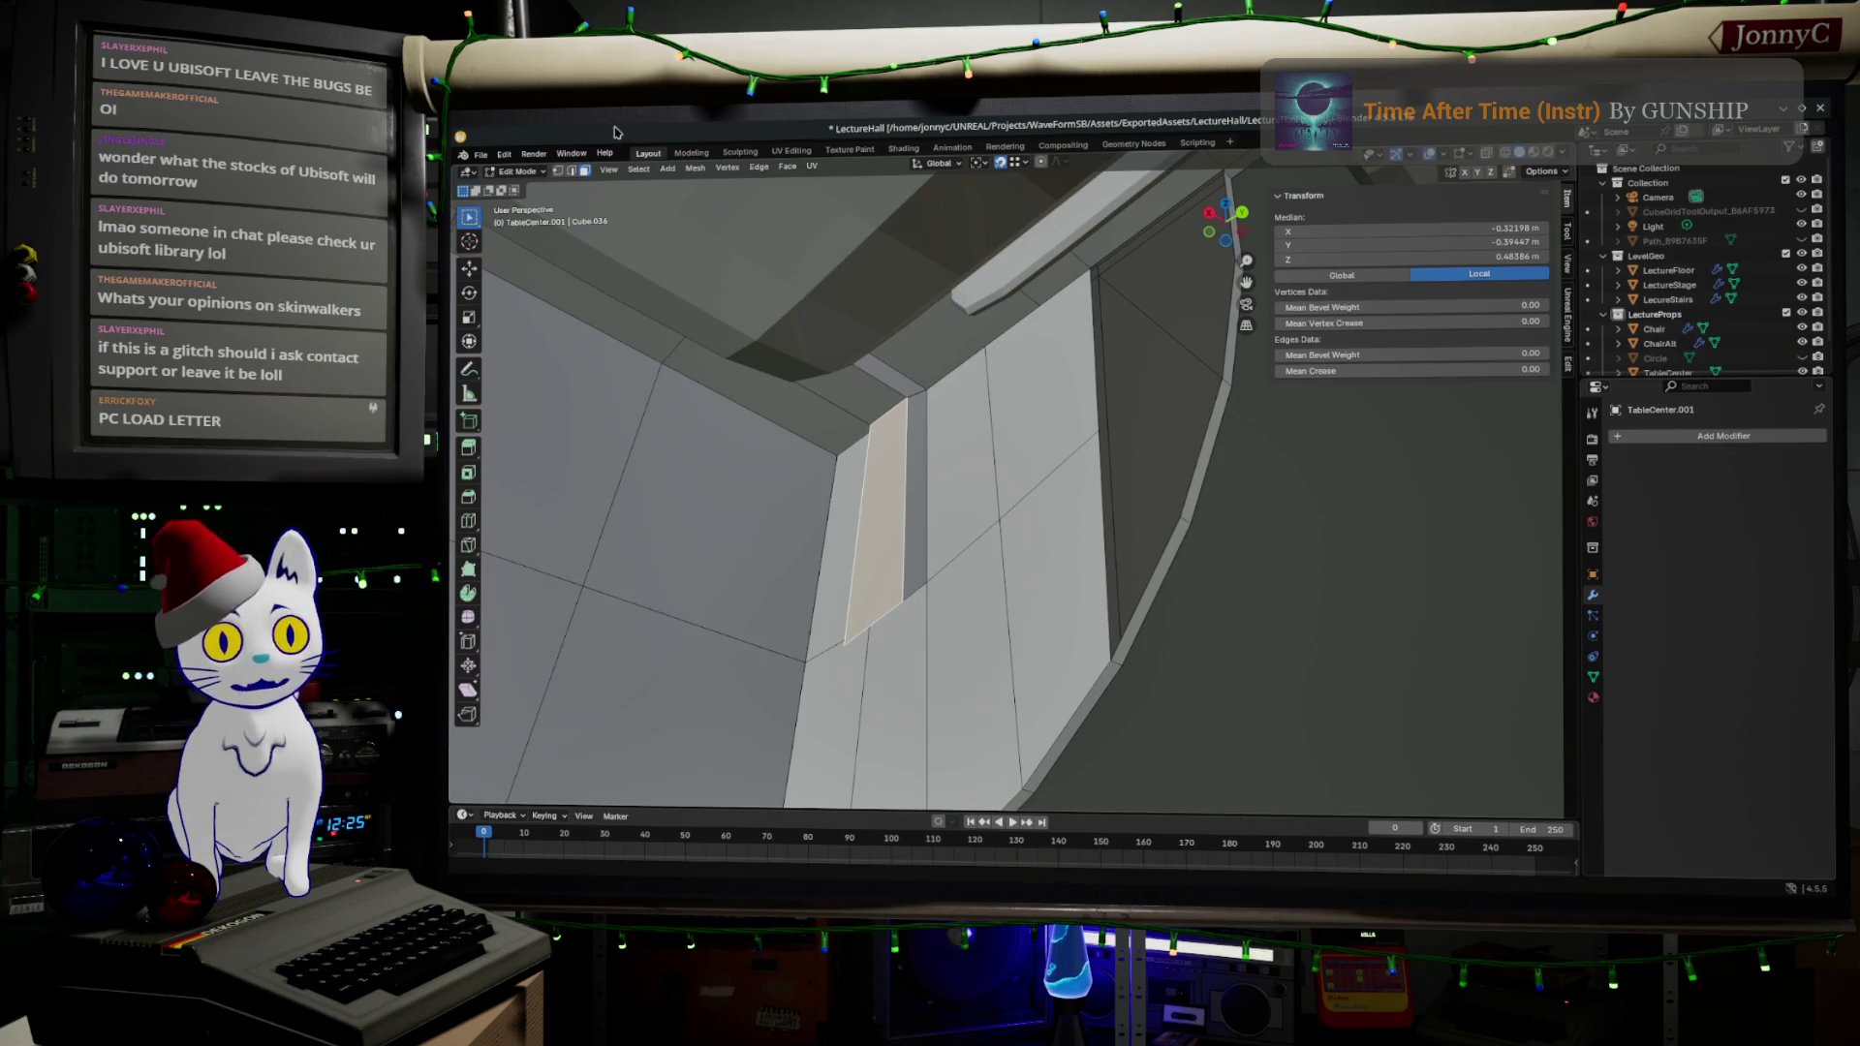
# - Reposition a single edge of the extruded strip
pyautogui.keyDown('shift'); pyautogui.click(570, 172); pyautogui.keyUp('shift')
pyautogui.click(876, 630)
pyautogui.press('g')
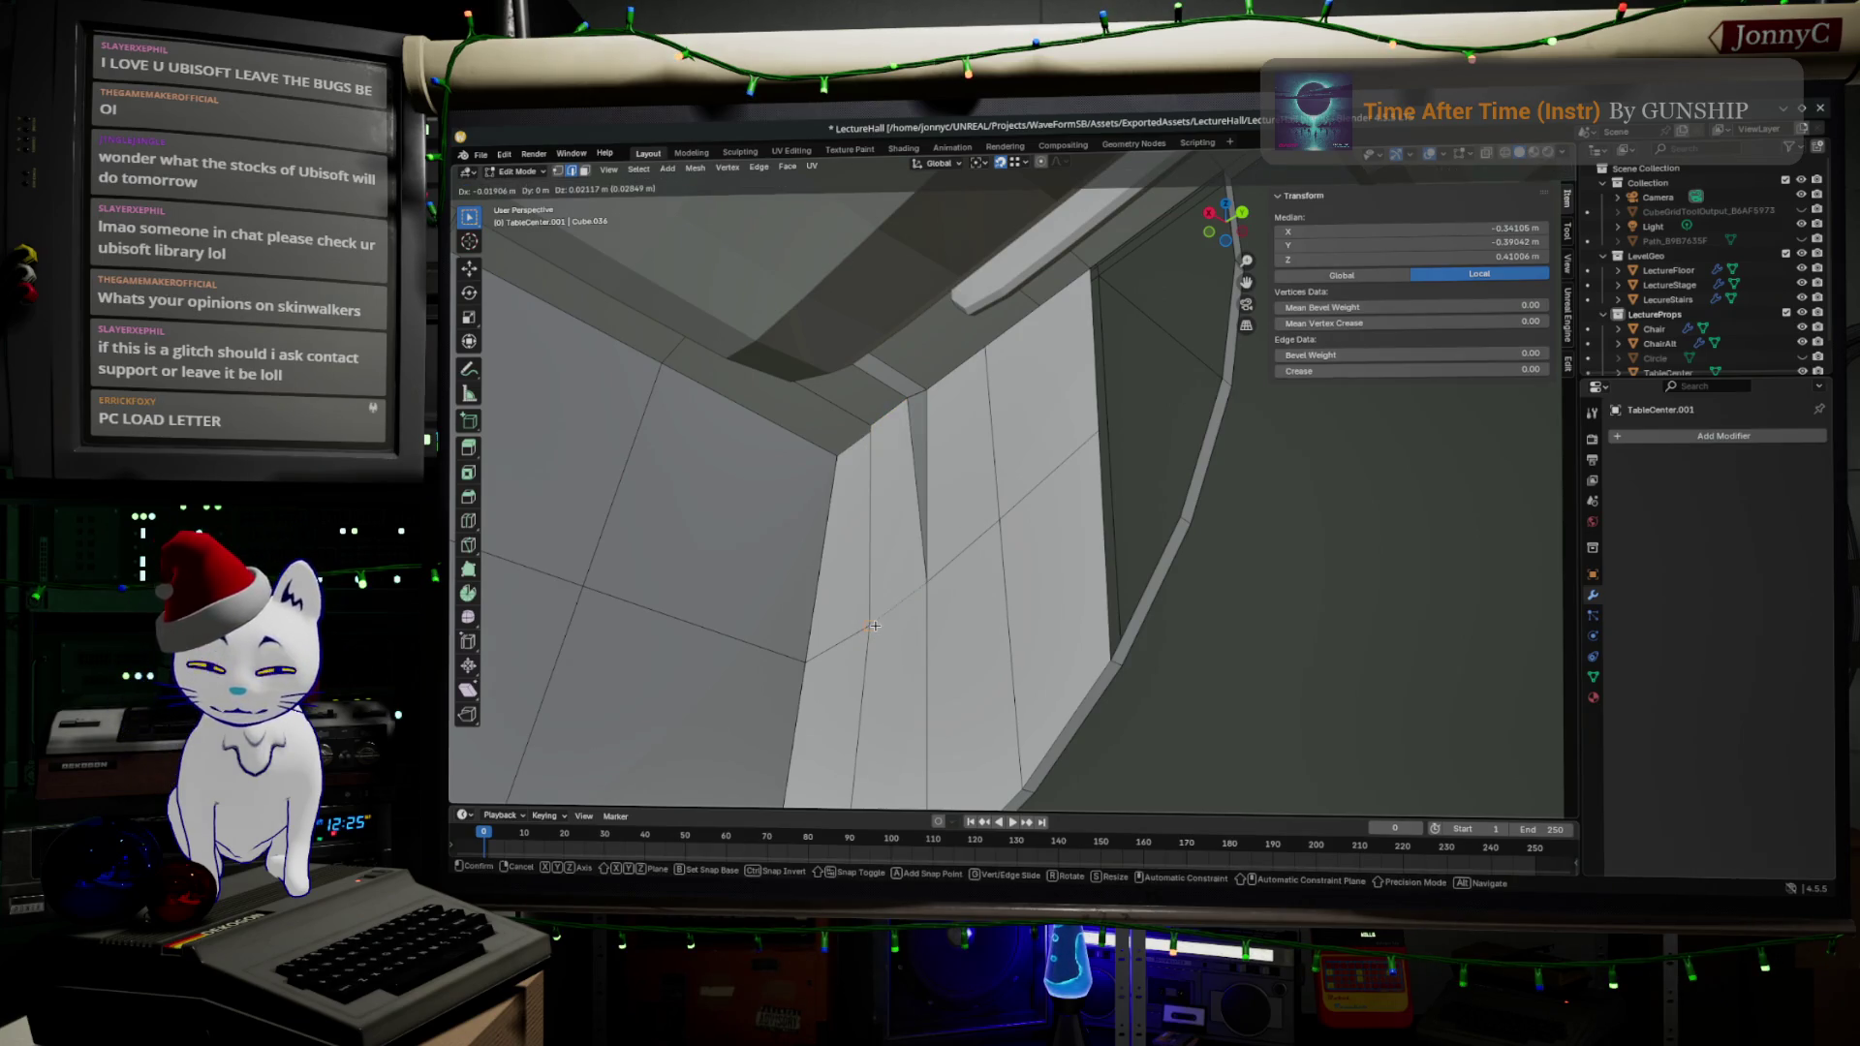
pyautogui.click(813, 654)
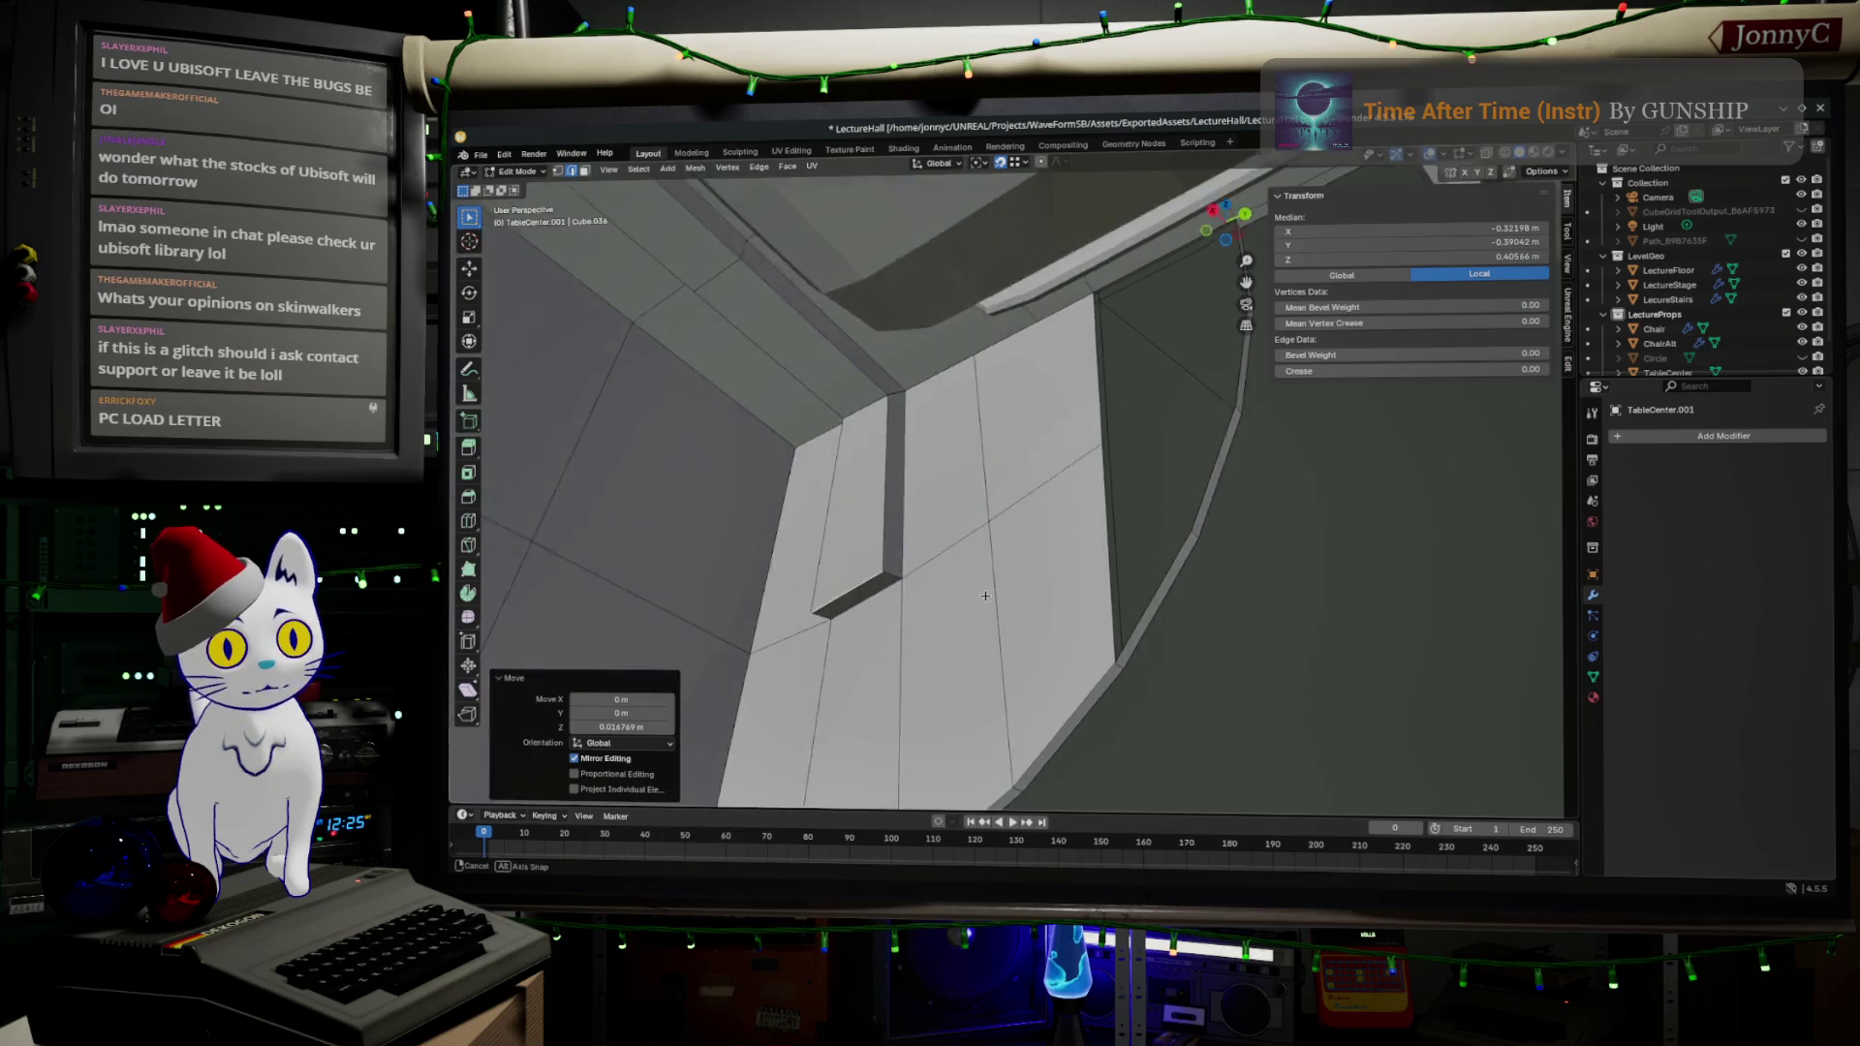
pyautogui.scroll(5, 984, 595)
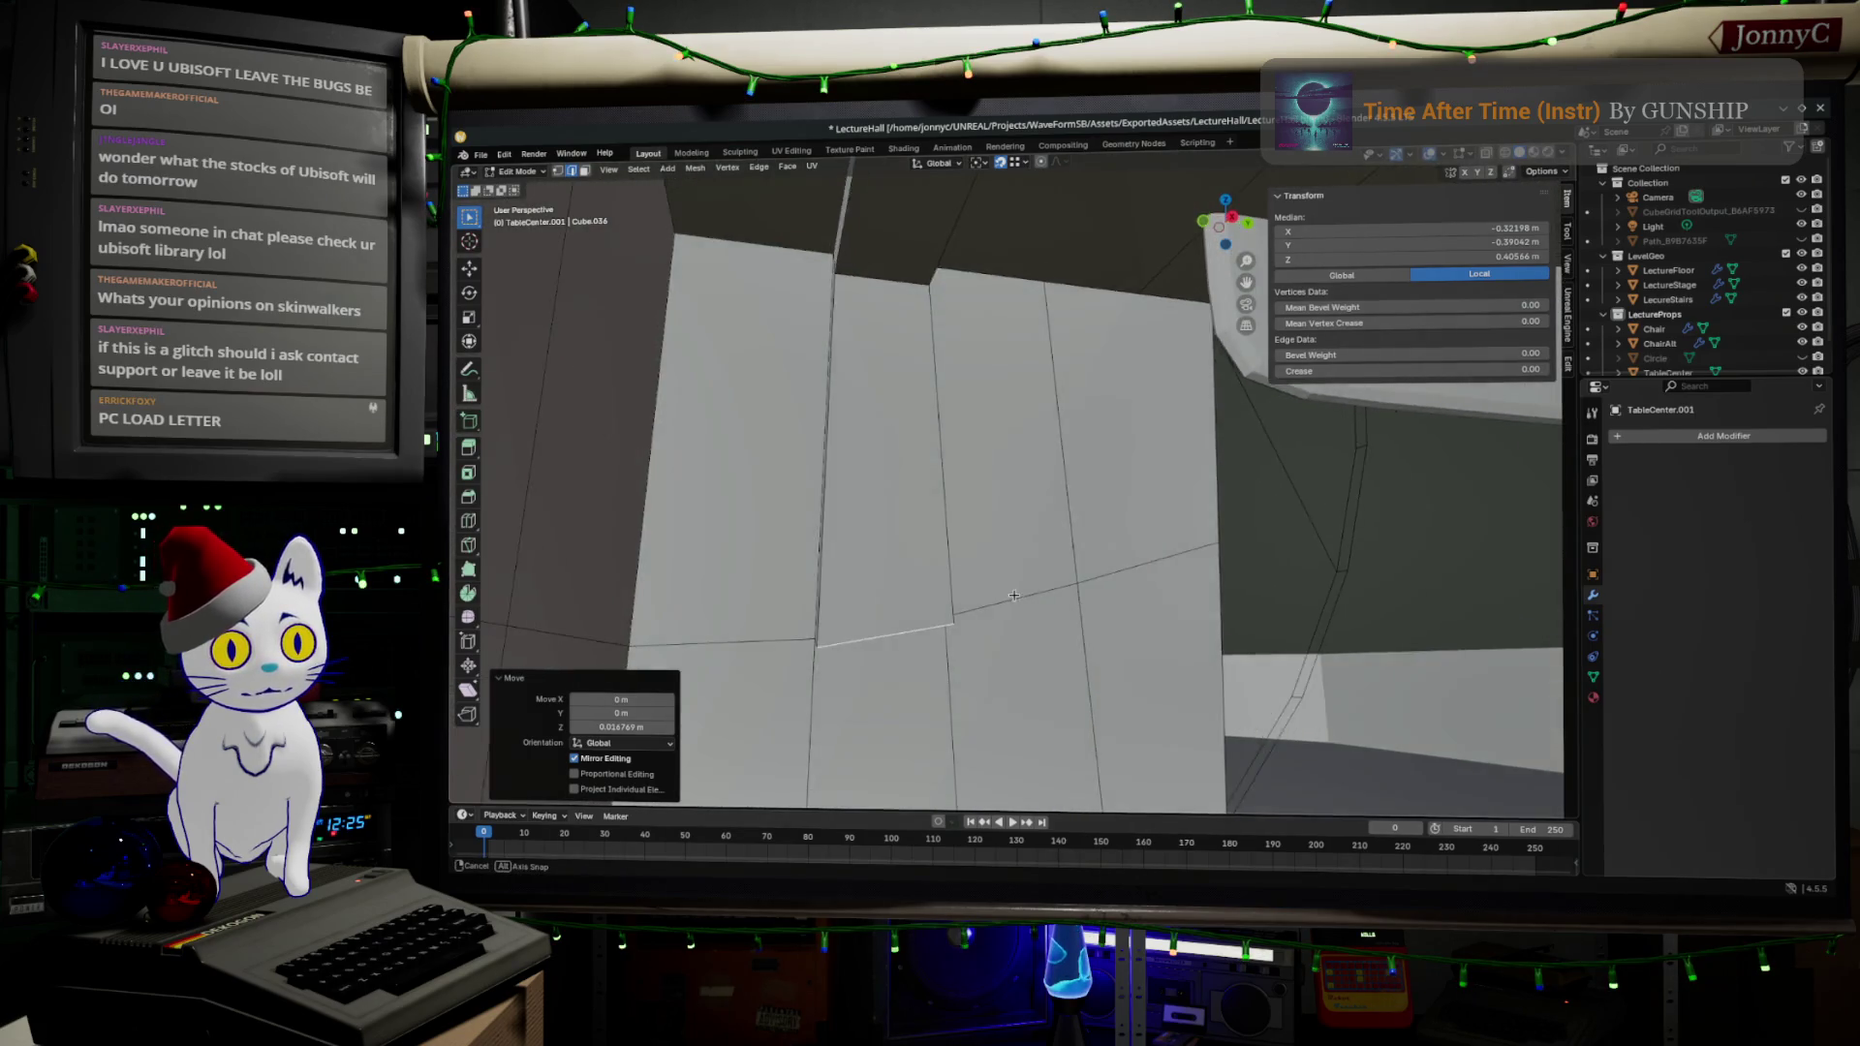
pyautogui.scroll(5, 1013, 595)
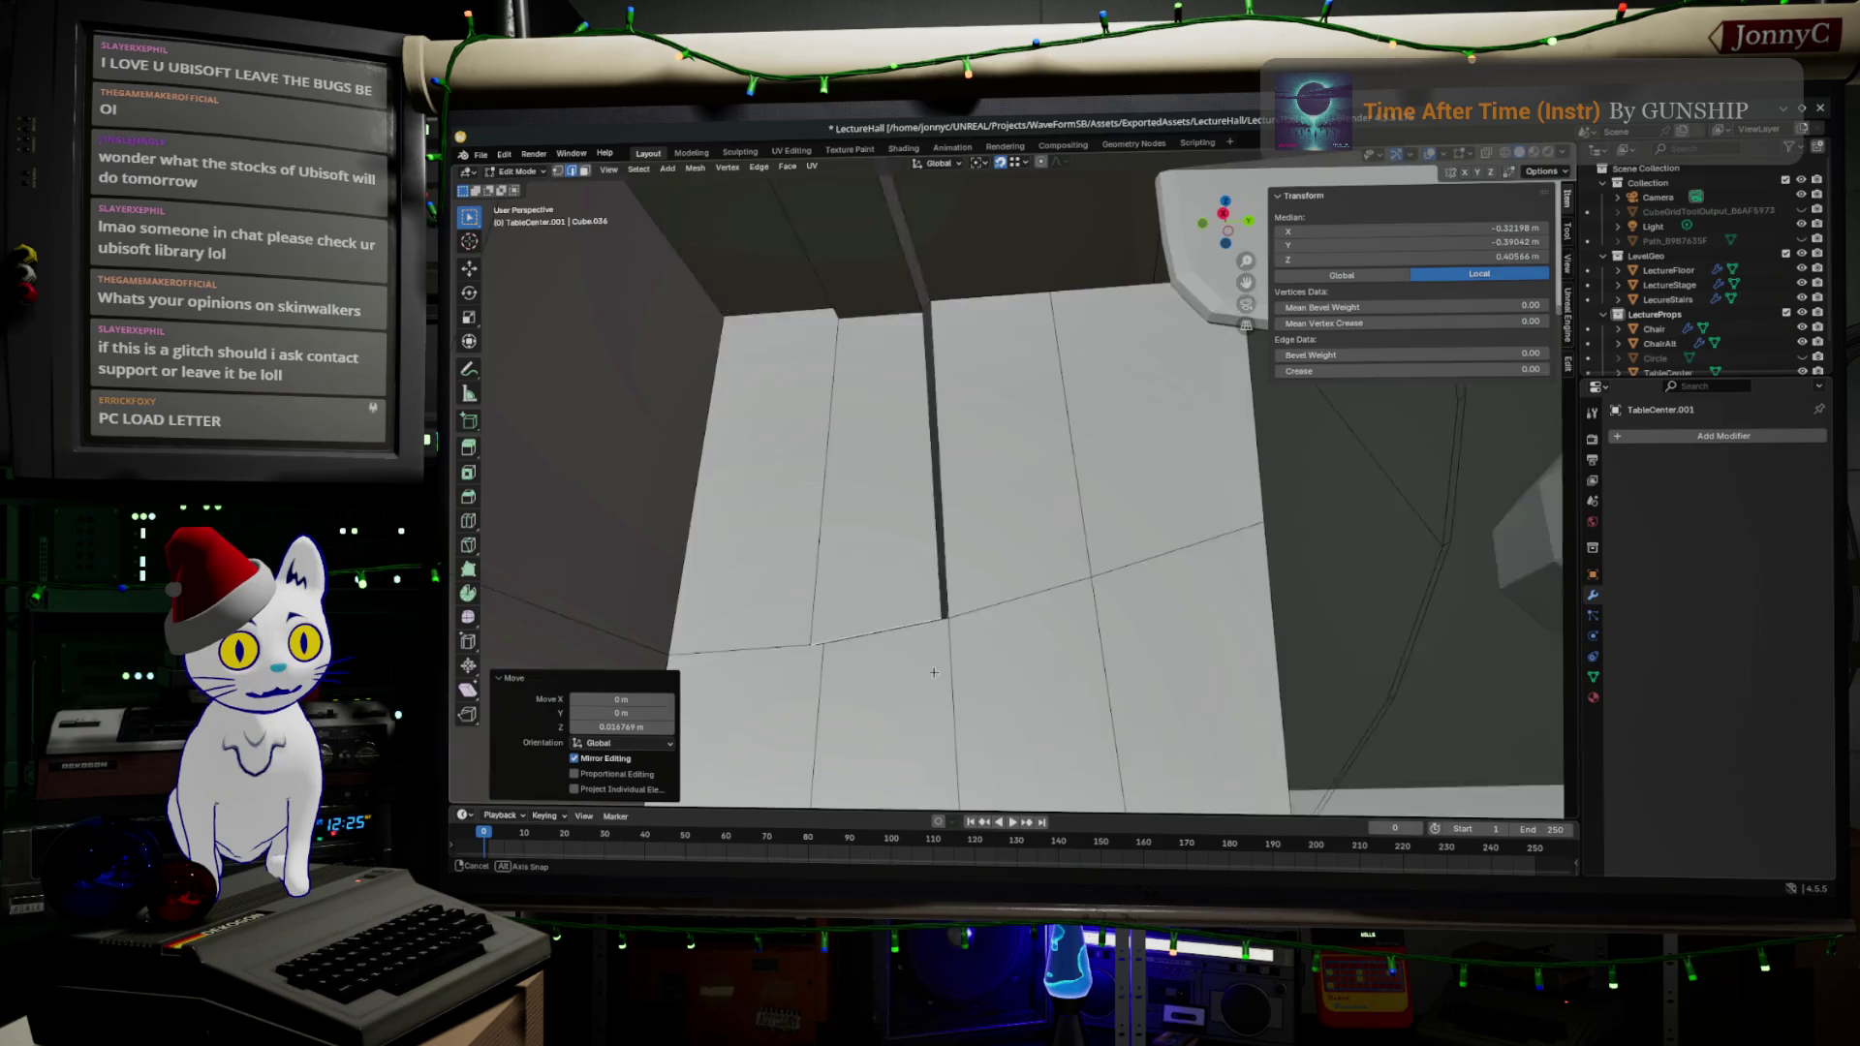
pyautogui.scroll(3, 934, 672)
# - Move the slot corner edge −0.015 m along Y to narrow the slot
pyautogui.click(941, 616)
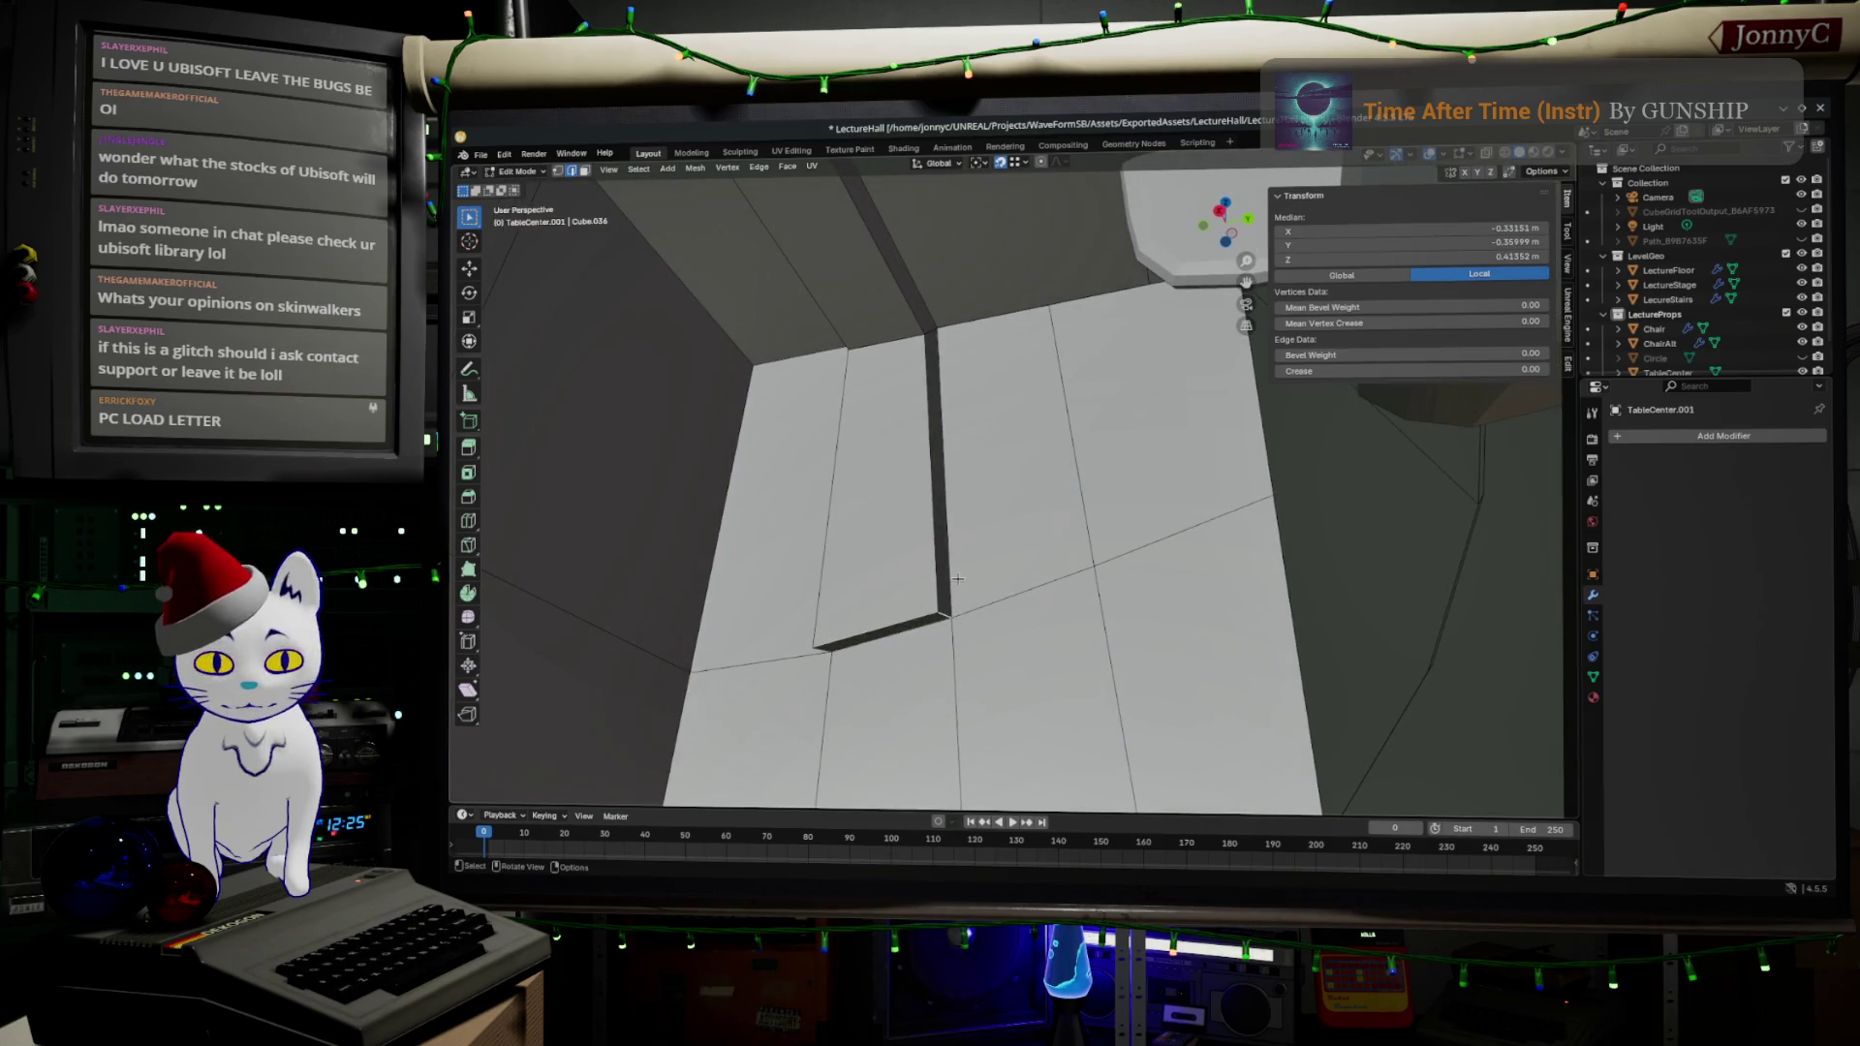
pyautogui.press('g')
pyautogui.press('y')
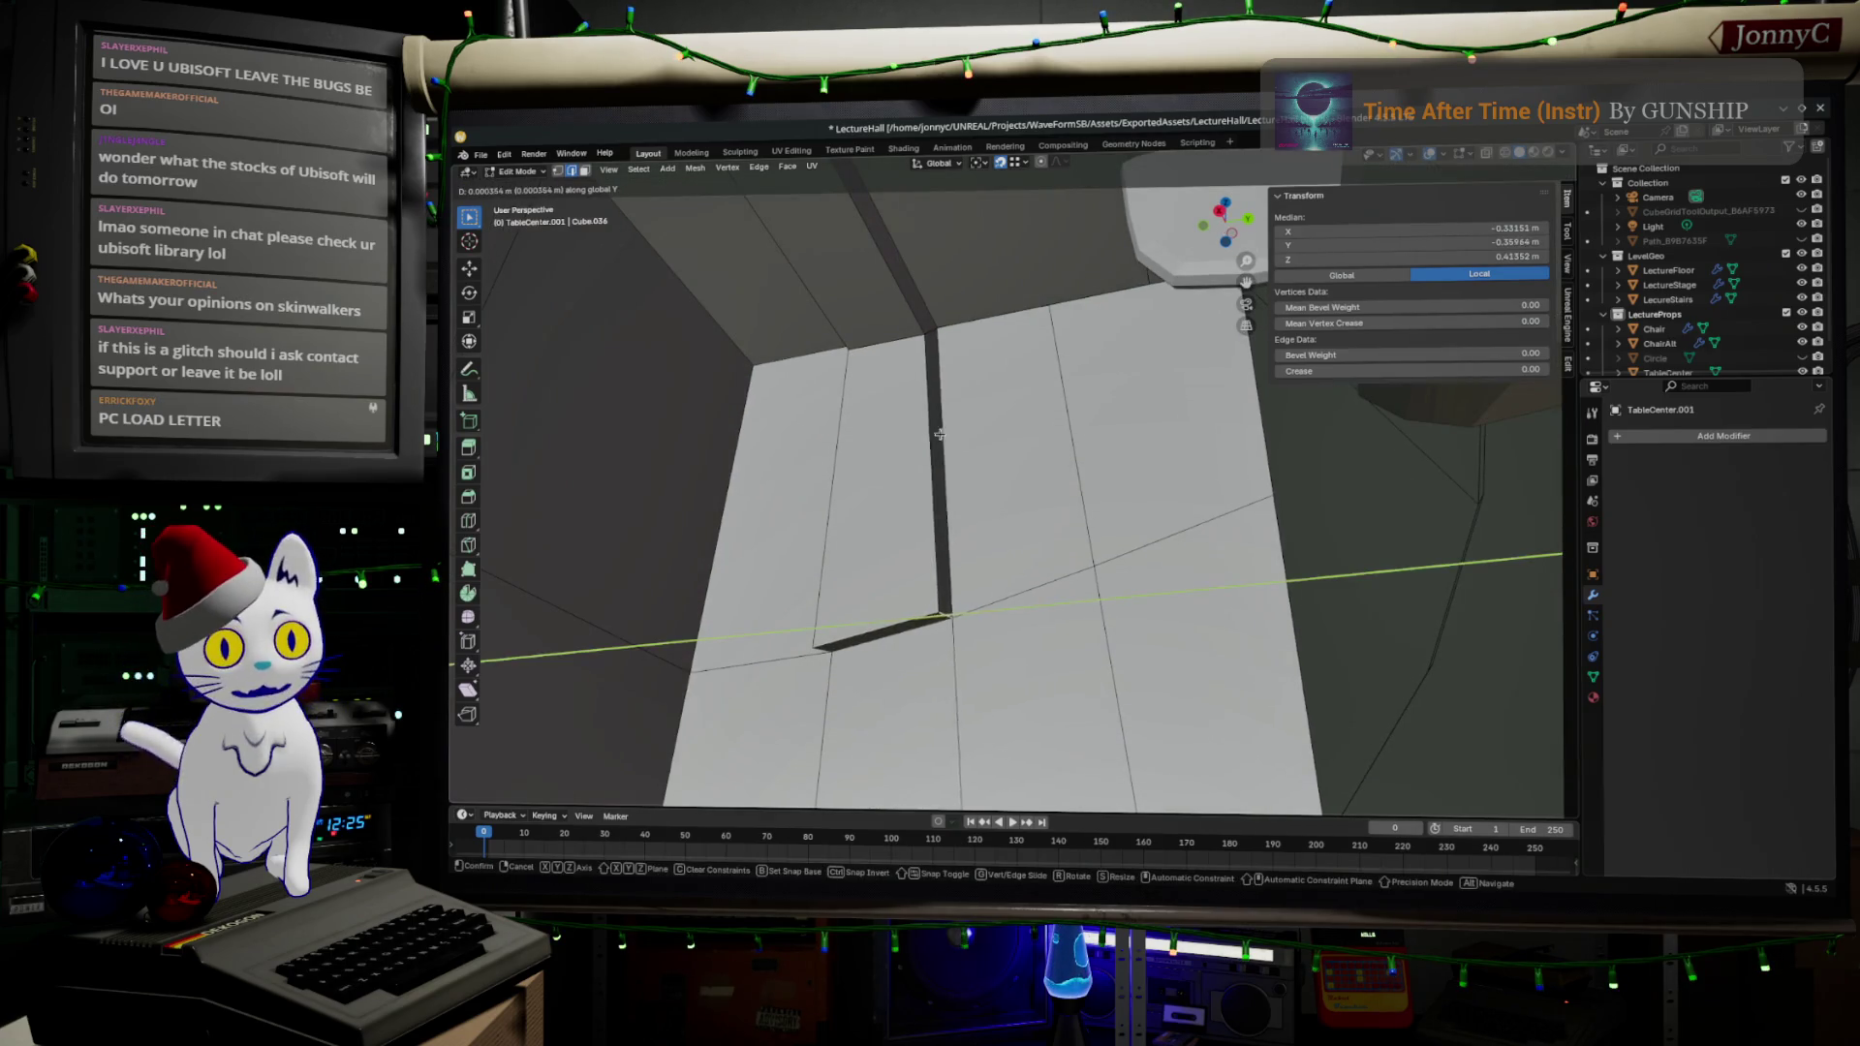
pyautogui.click(922, 333)
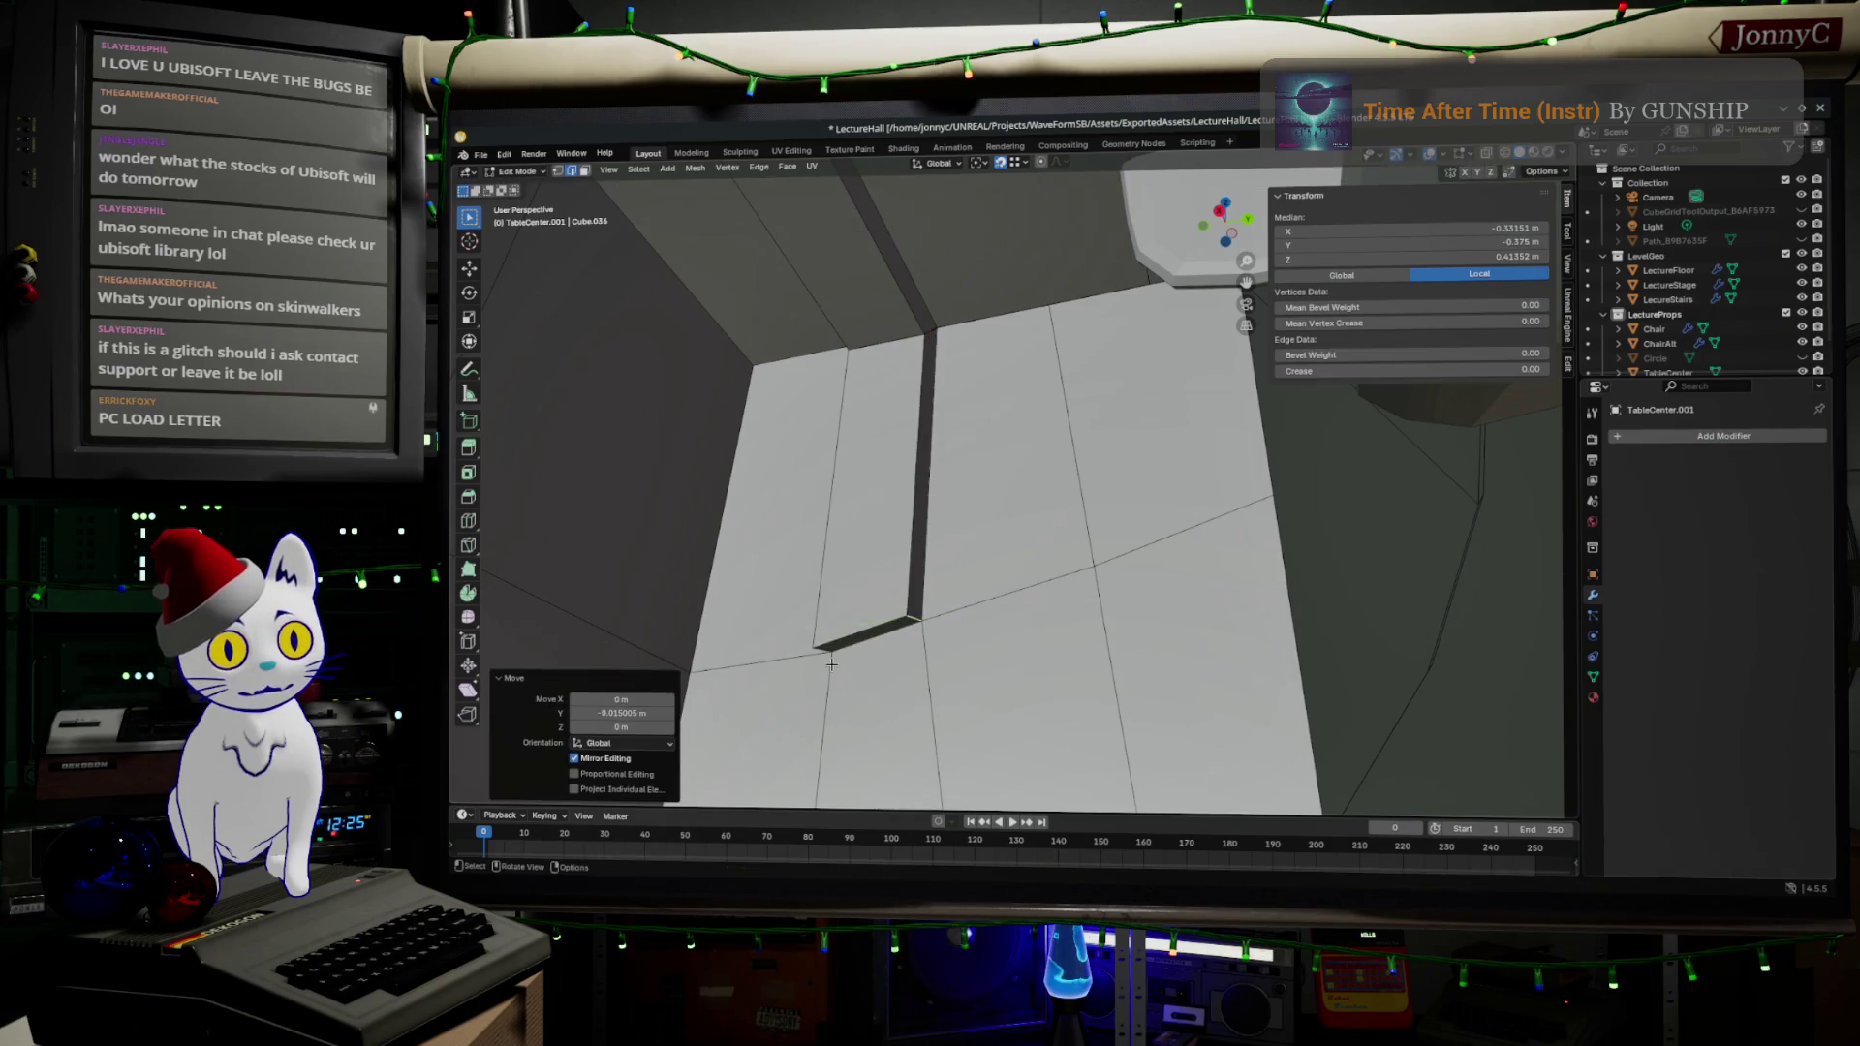
pyautogui.scroll(3, 821, 669)
pyautogui.moveTo(821, 670); pyautogui.dragTo(832, 652)
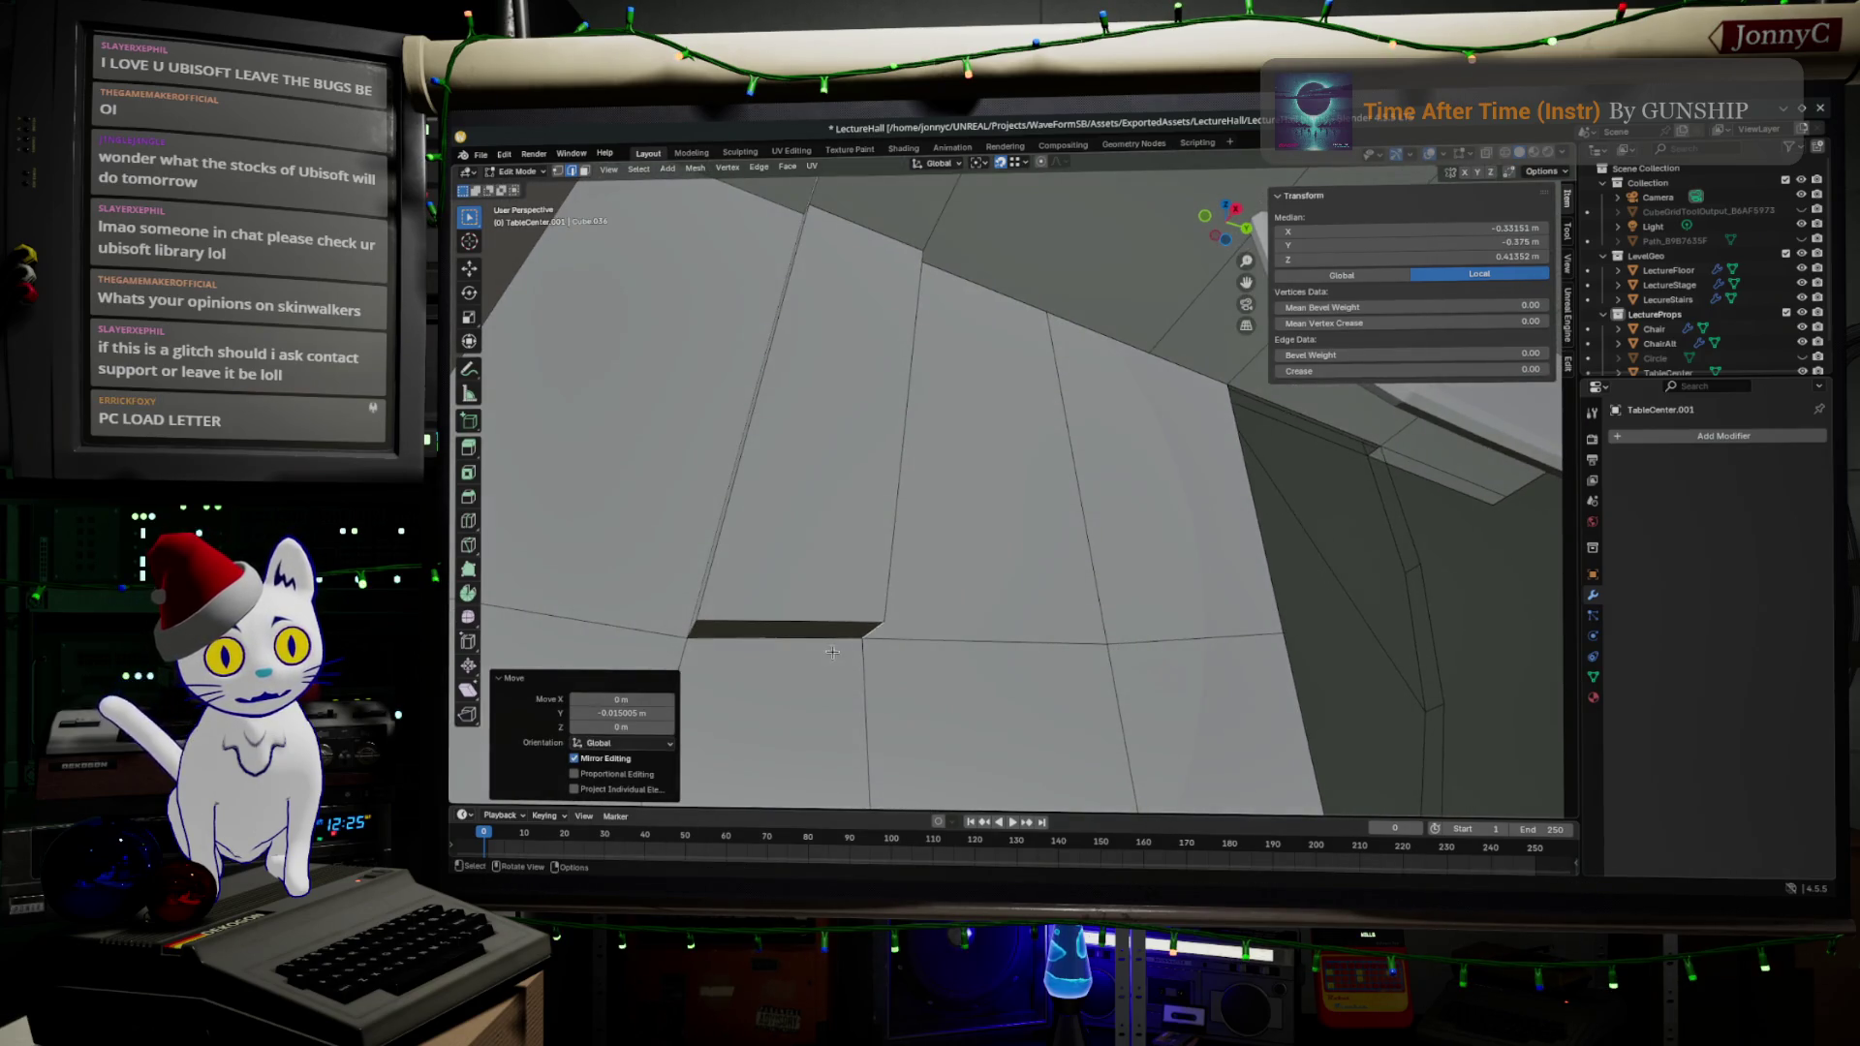
pyautogui.click(692, 624)
pyautogui.click(747, 605)
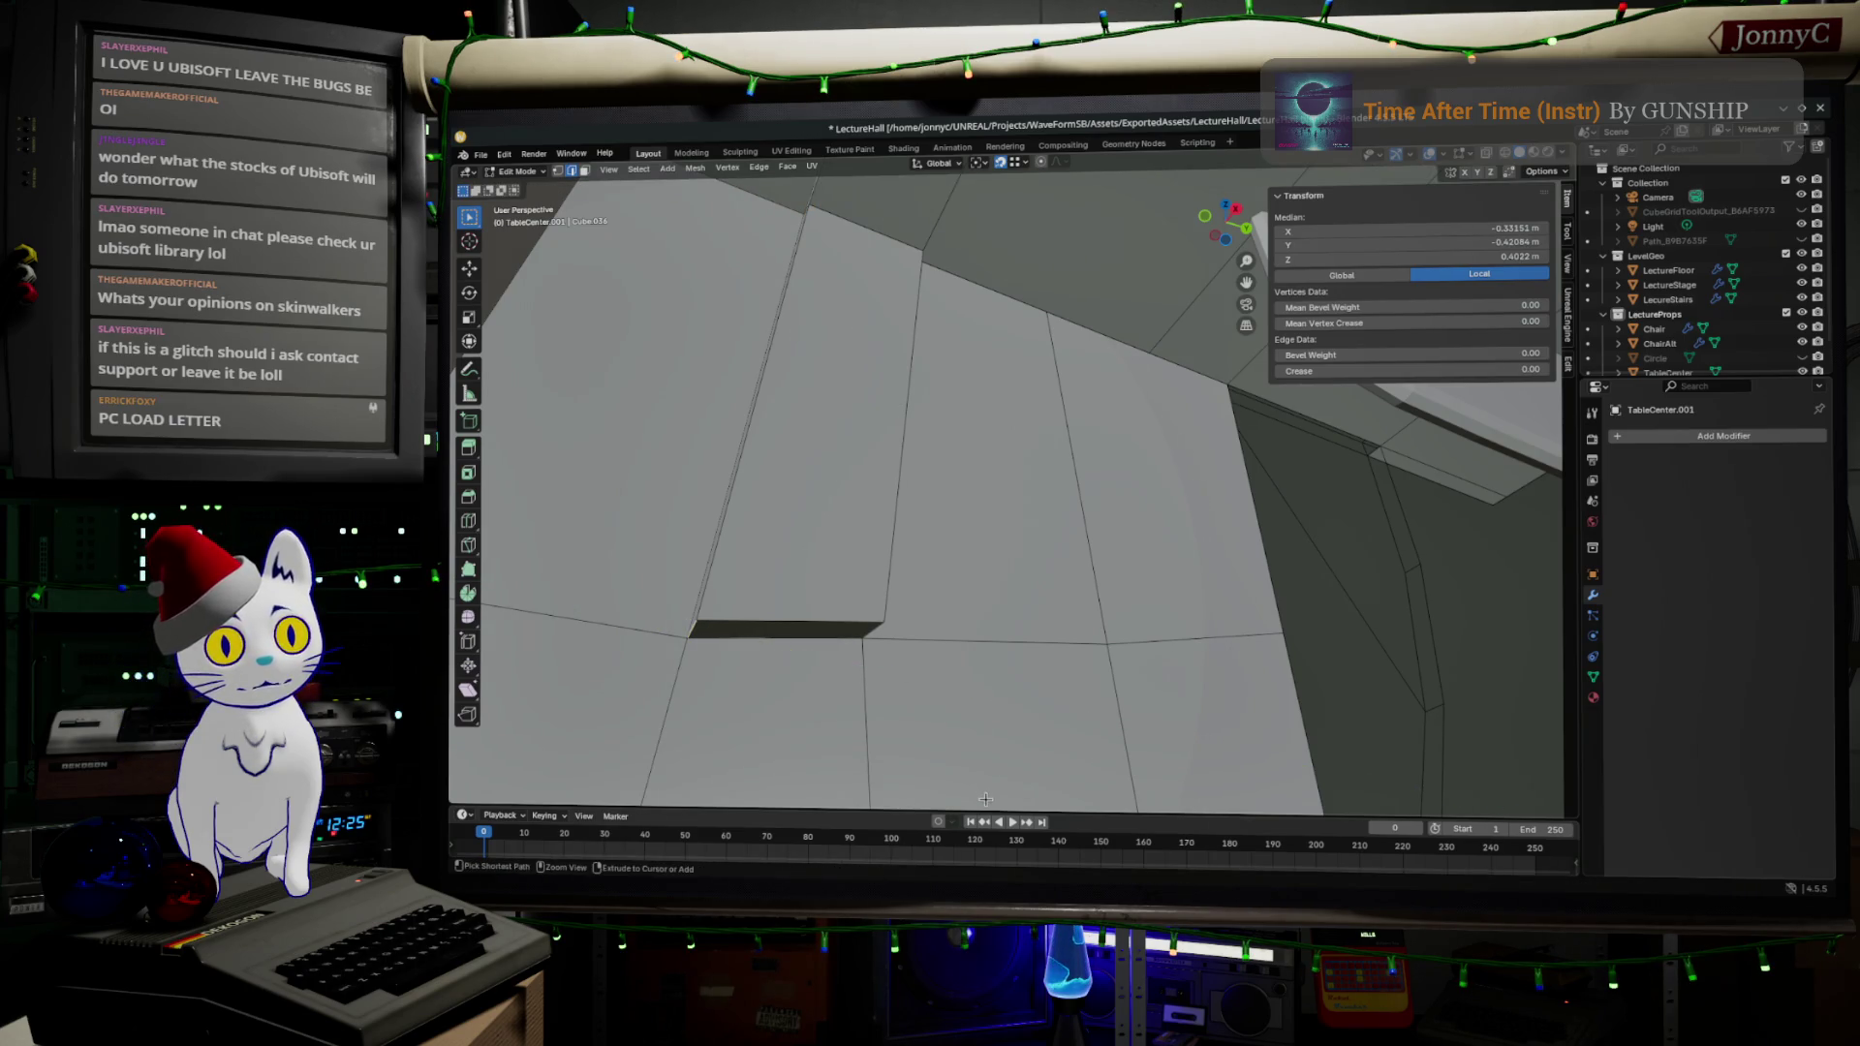
# - Move the slot edge along Y, then flatten the corner edges with Scale Z
pyautogui.press('g')
pyautogui.press('y')
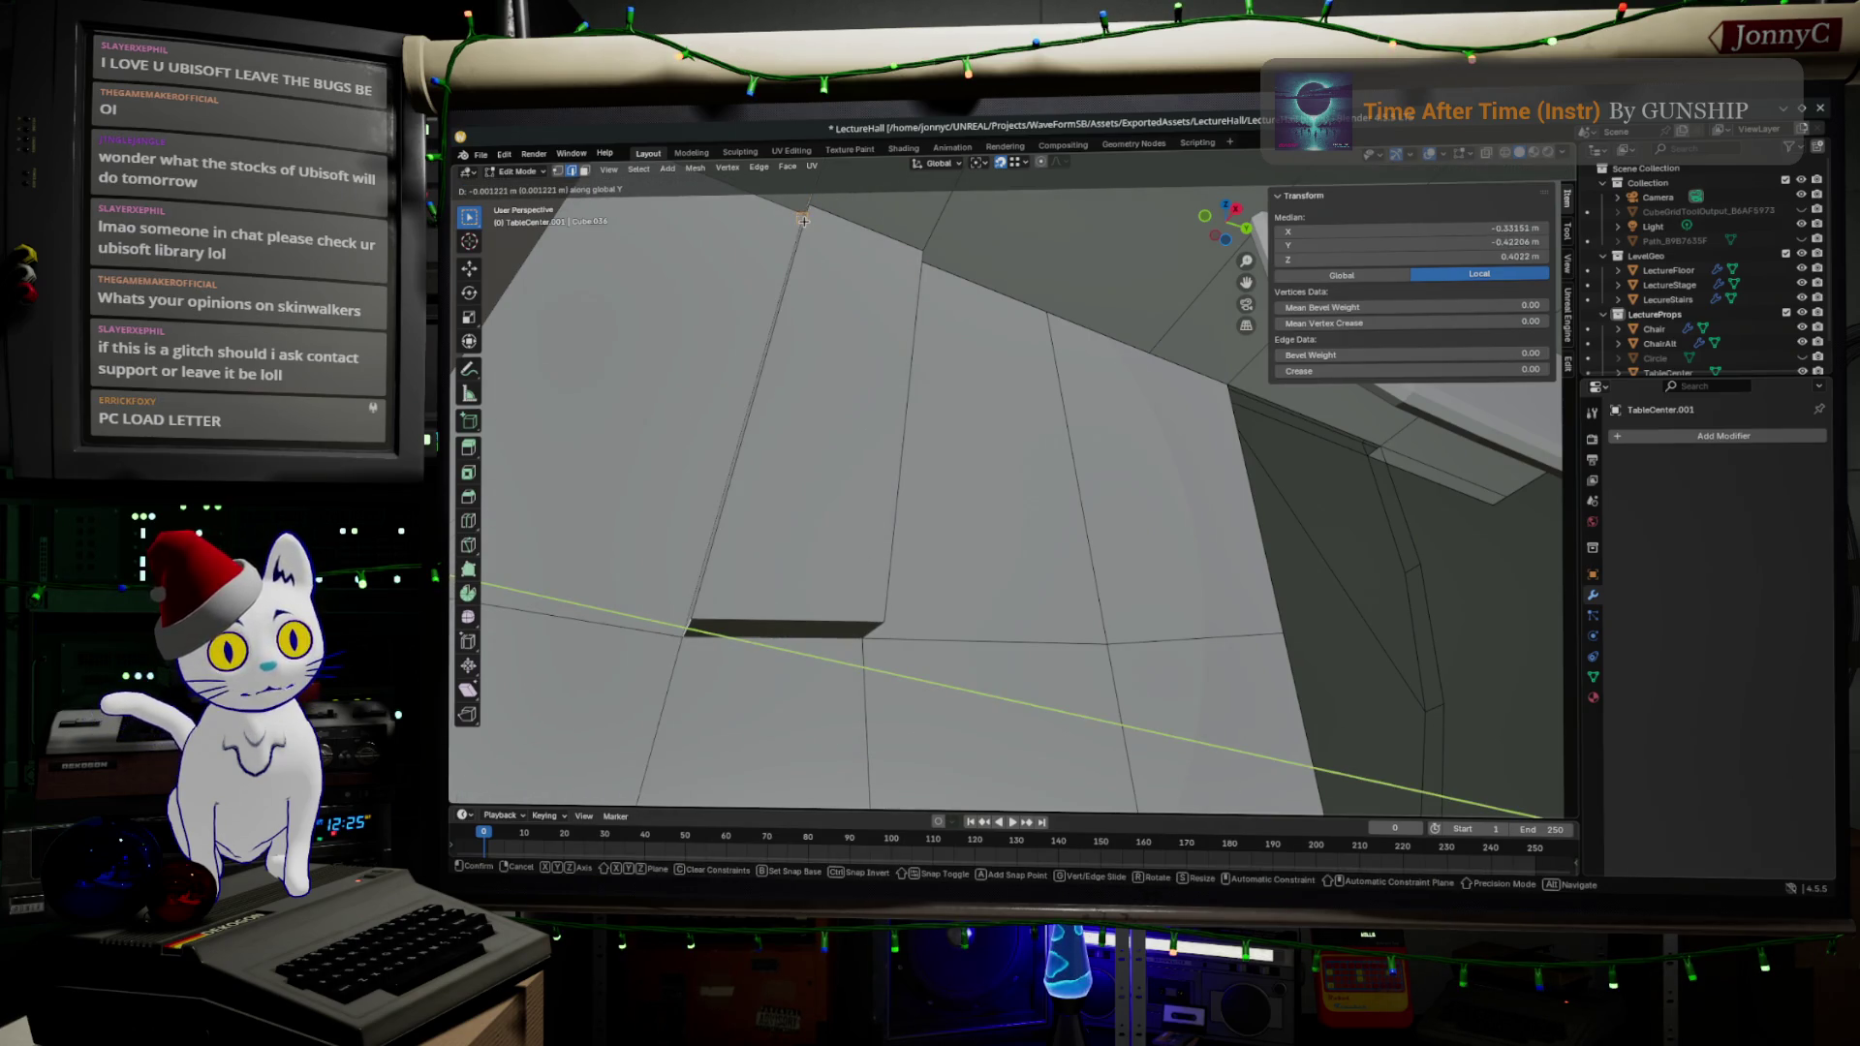
pyautogui.click(804, 221)
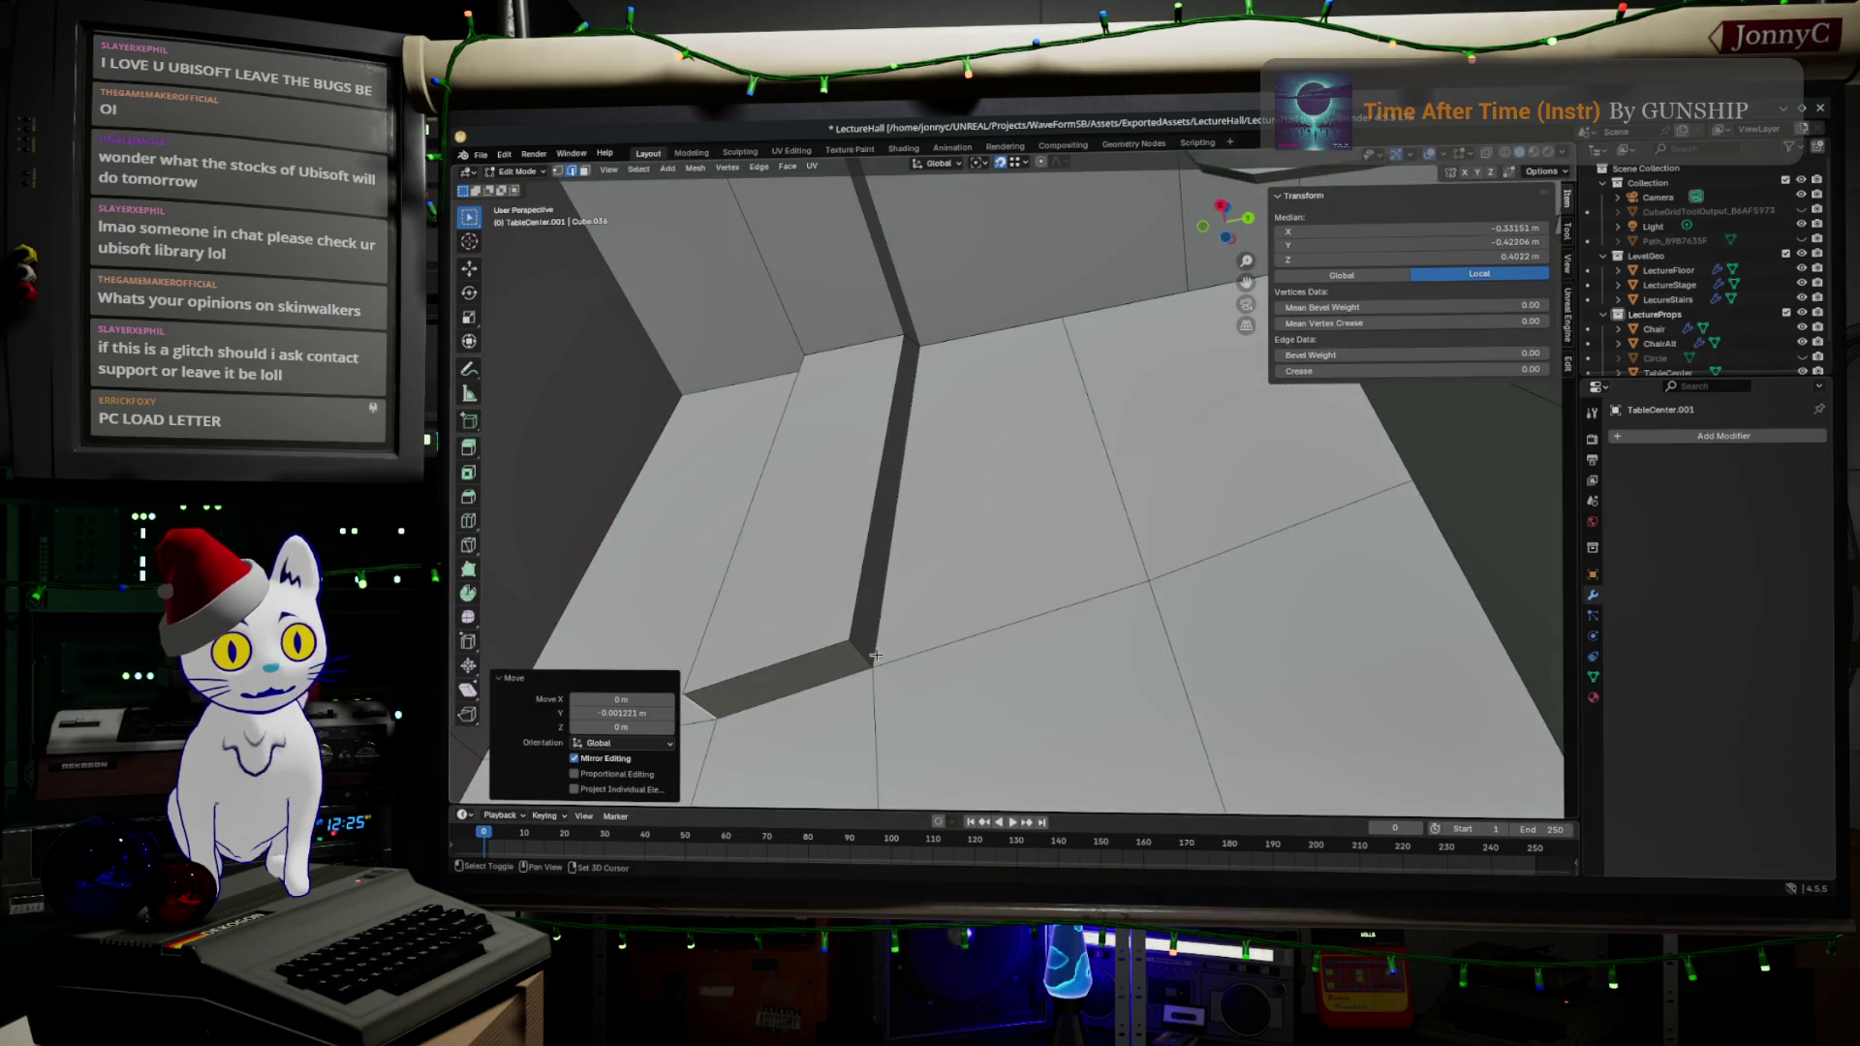
pyautogui.keyDown('shift'); pyautogui.click(874, 657); pyautogui.keyUp('shift')
pyautogui.press('s')
pyautogui.press('z')
pyautogui.click(785, 680)
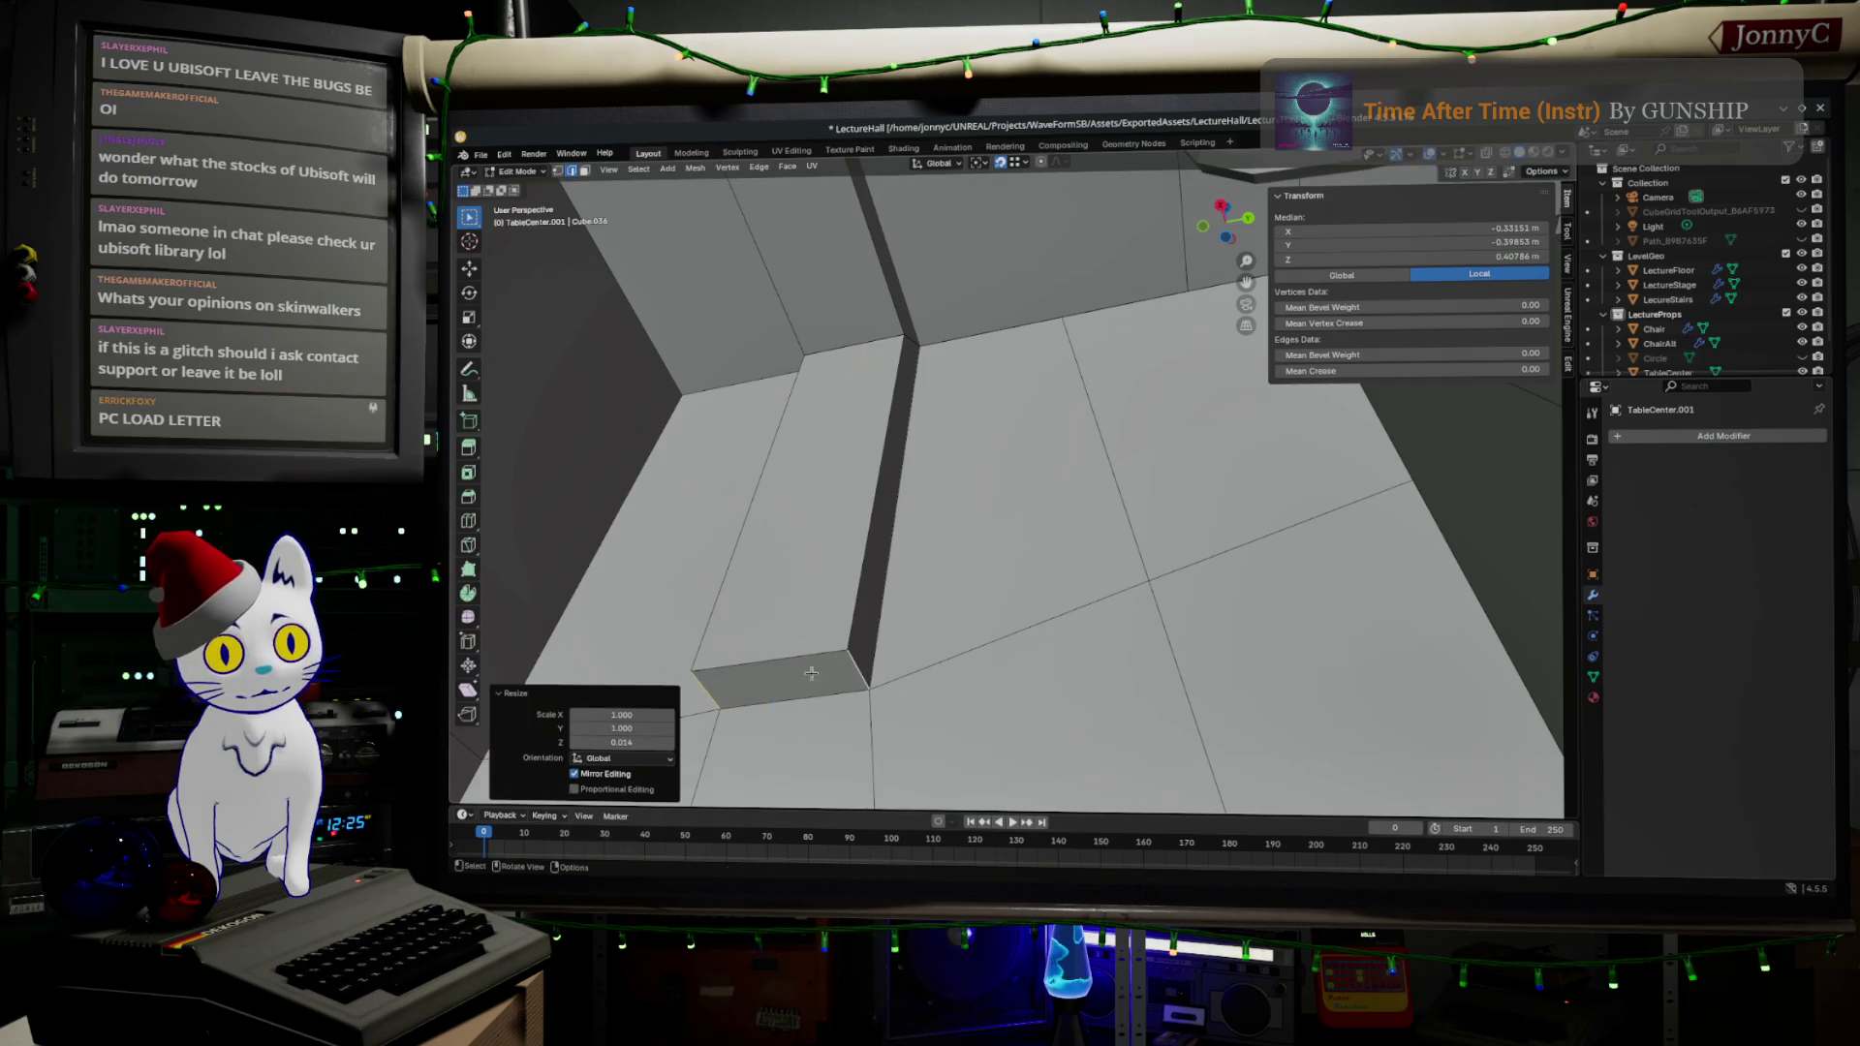
# - Fill the gap beneath the desktop with a new face between its bordering edges
pyautogui.moveTo(832, 602); pyautogui.dragTo(862, 593)
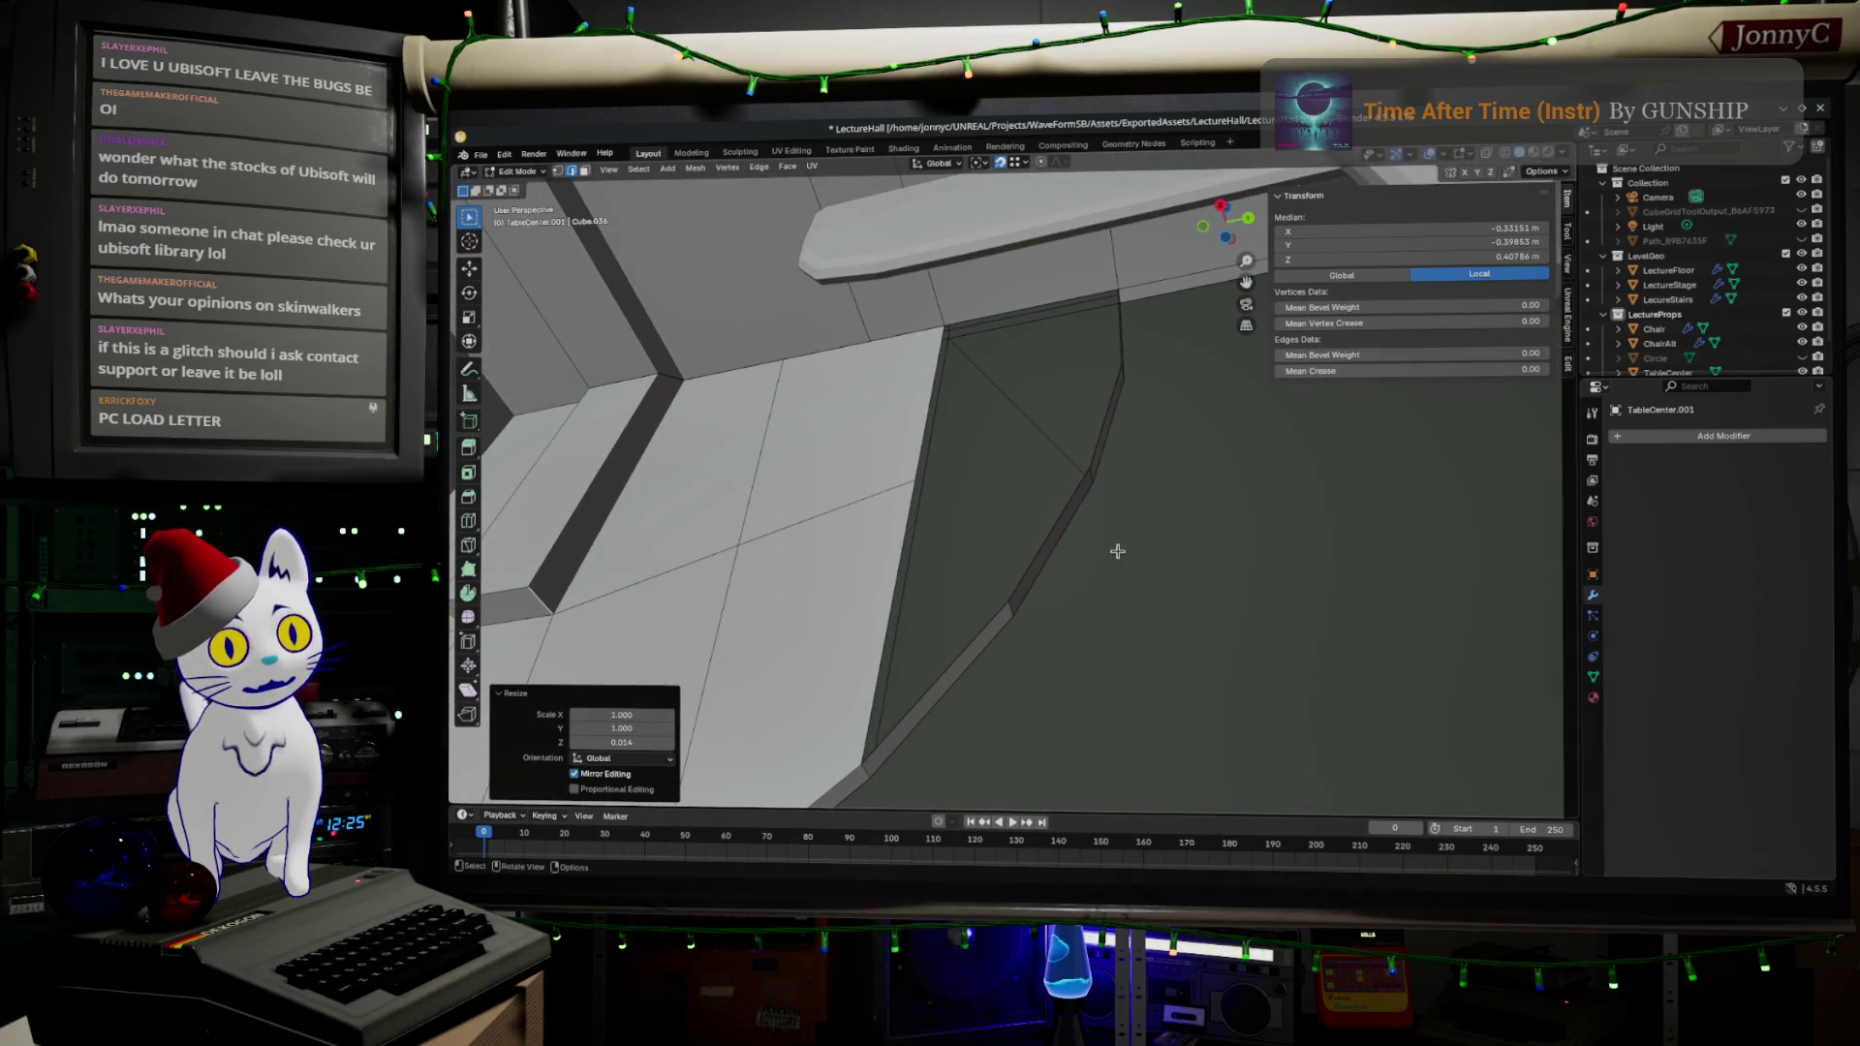
pyautogui.moveTo(1042, 415)
pyautogui.mouseDown()
pyautogui.moveTo(1059, 414)
pyautogui.moveTo(902, 527)
pyautogui.mouseUp()
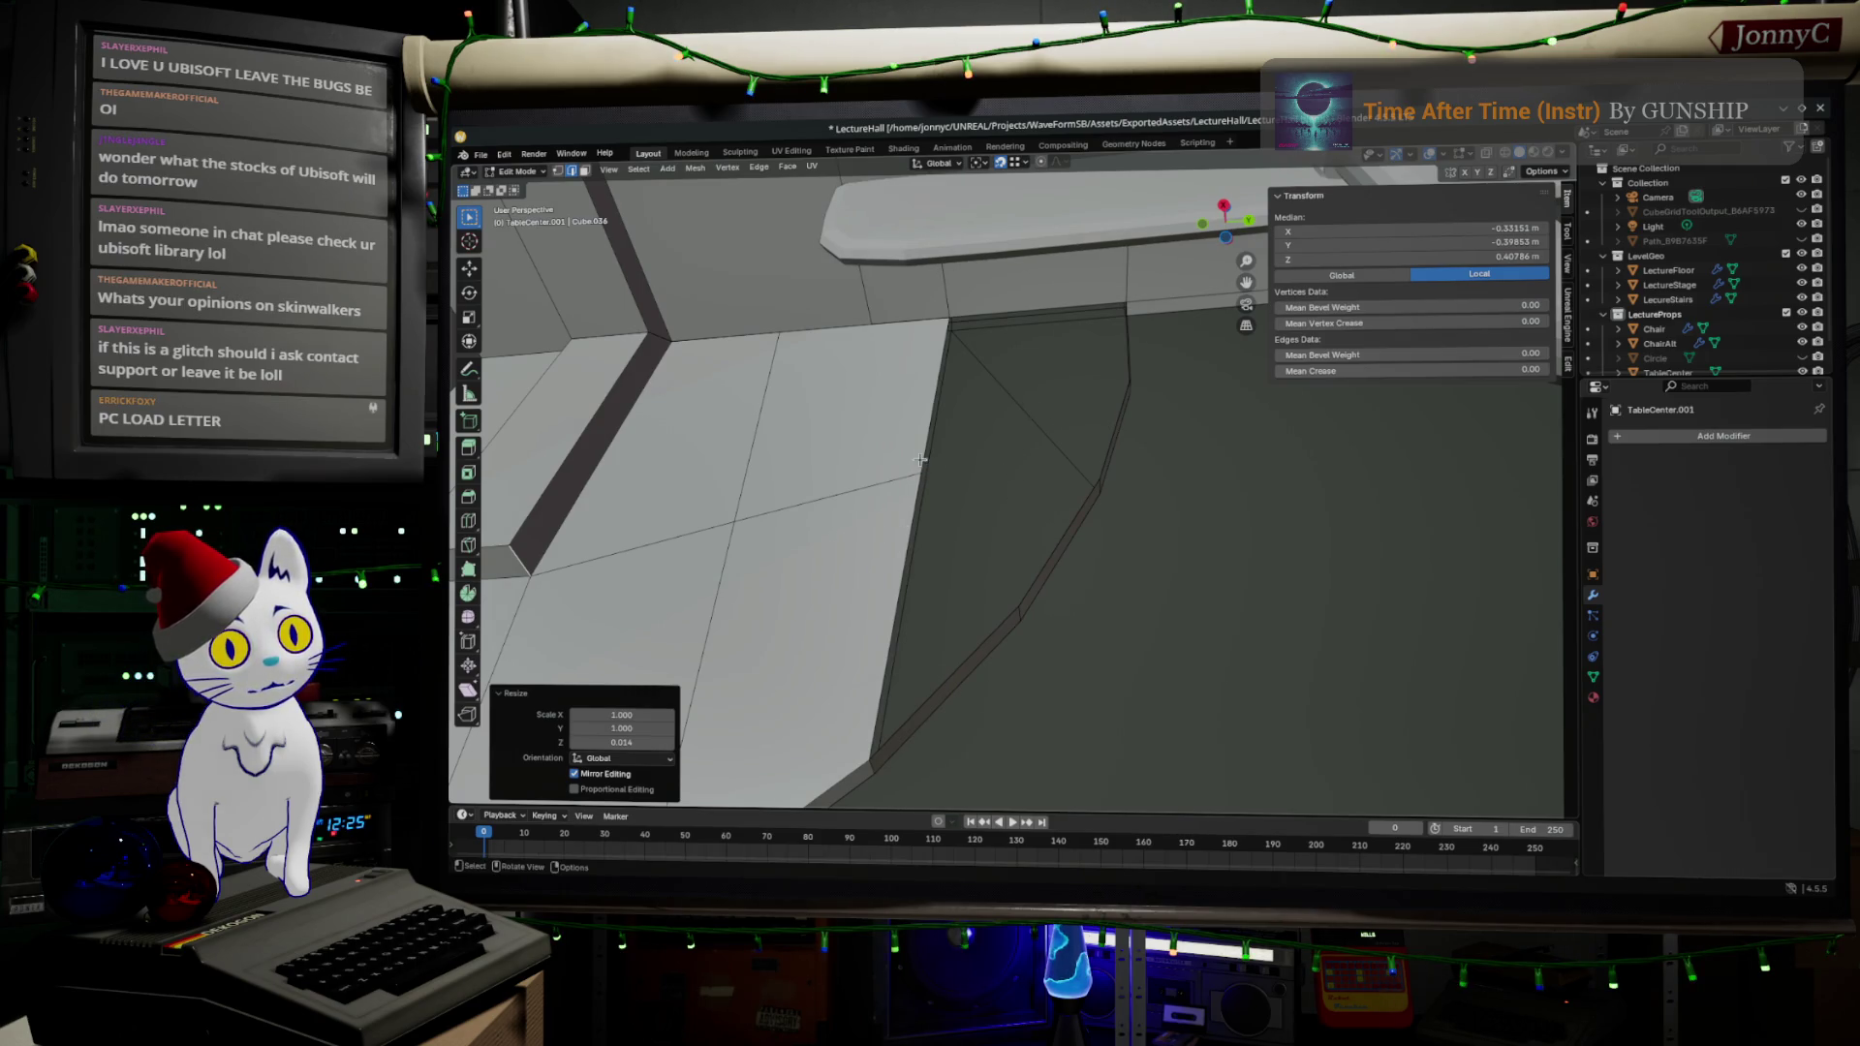
pyautogui.click(923, 518)
pyautogui.press('f')
pyautogui.keyDown('shift'); pyautogui.click(1078, 476); pyautogui.keyUp('shift')
pyautogui.moveTo(1078, 476)
pyautogui.mouseDown()
pyautogui.moveTo(1063, 648)
pyautogui.moveTo(1079, 572)
pyautogui.moveTo(1108, 600)
pyautogui.mouseUp()
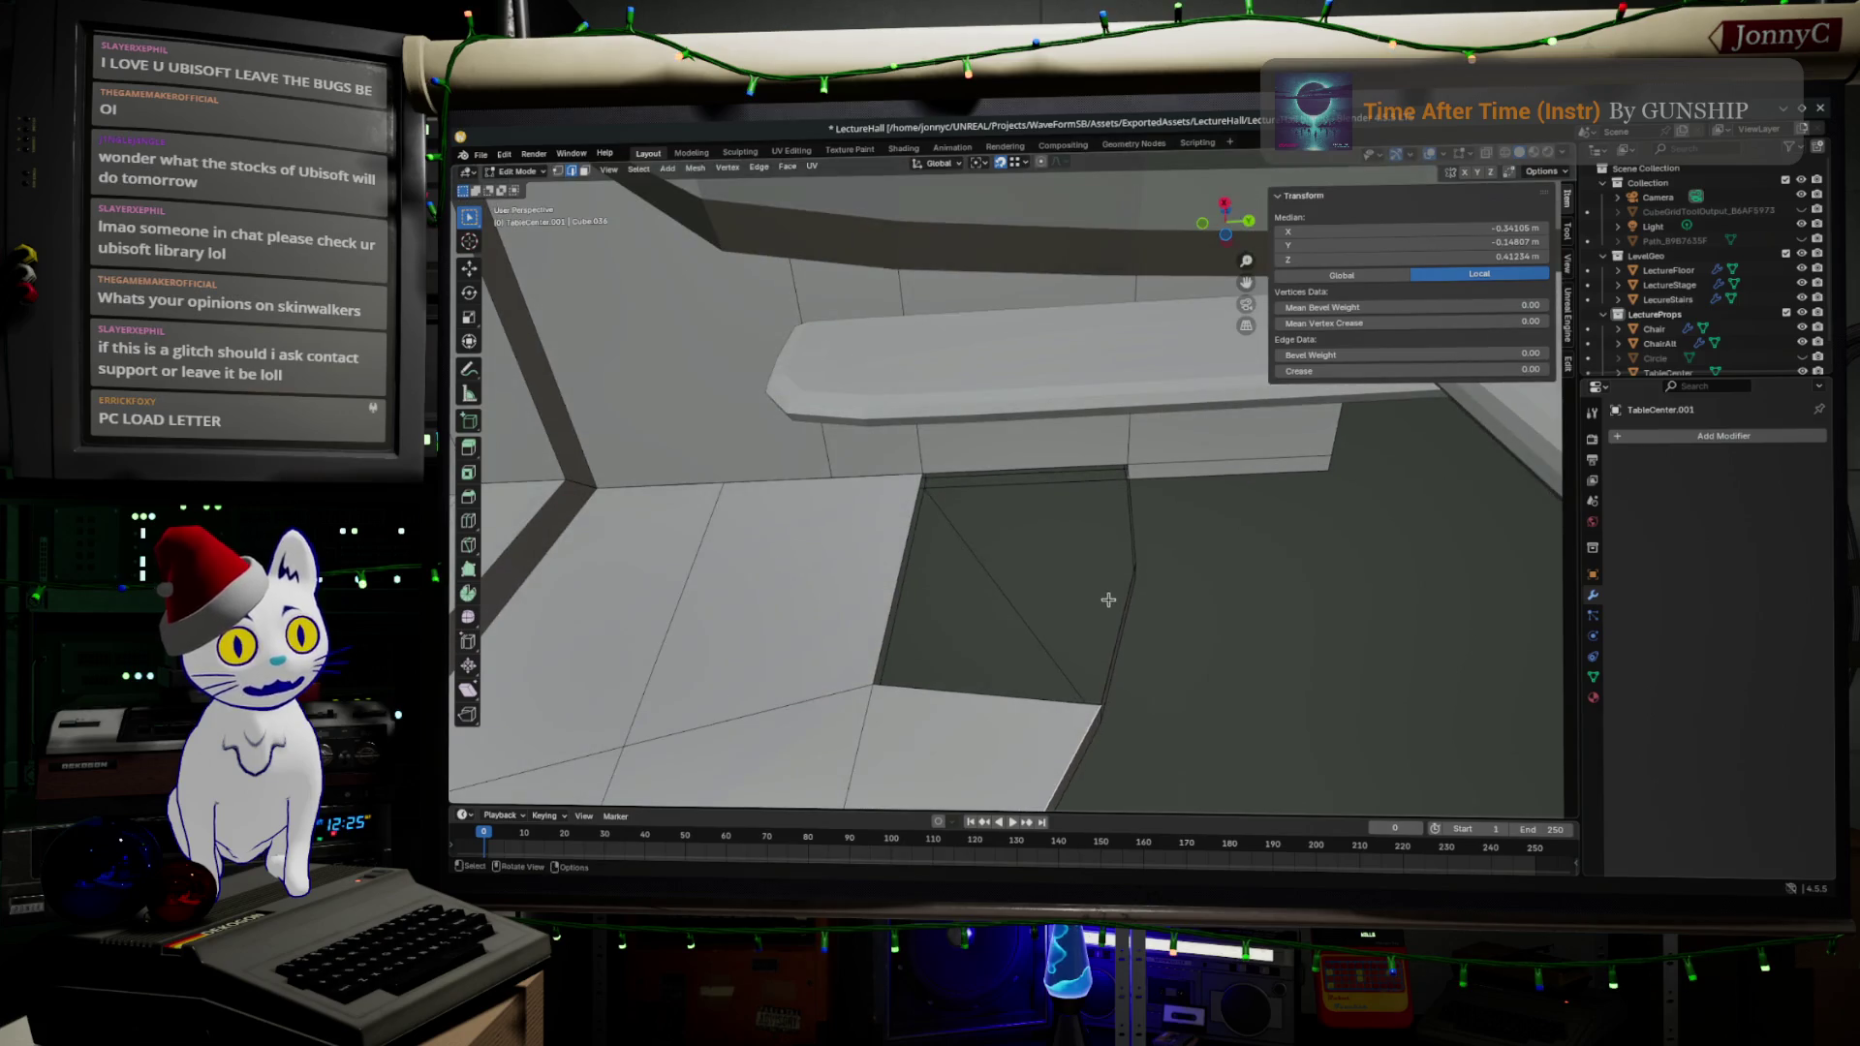
pyautogui.click(1129, 624)
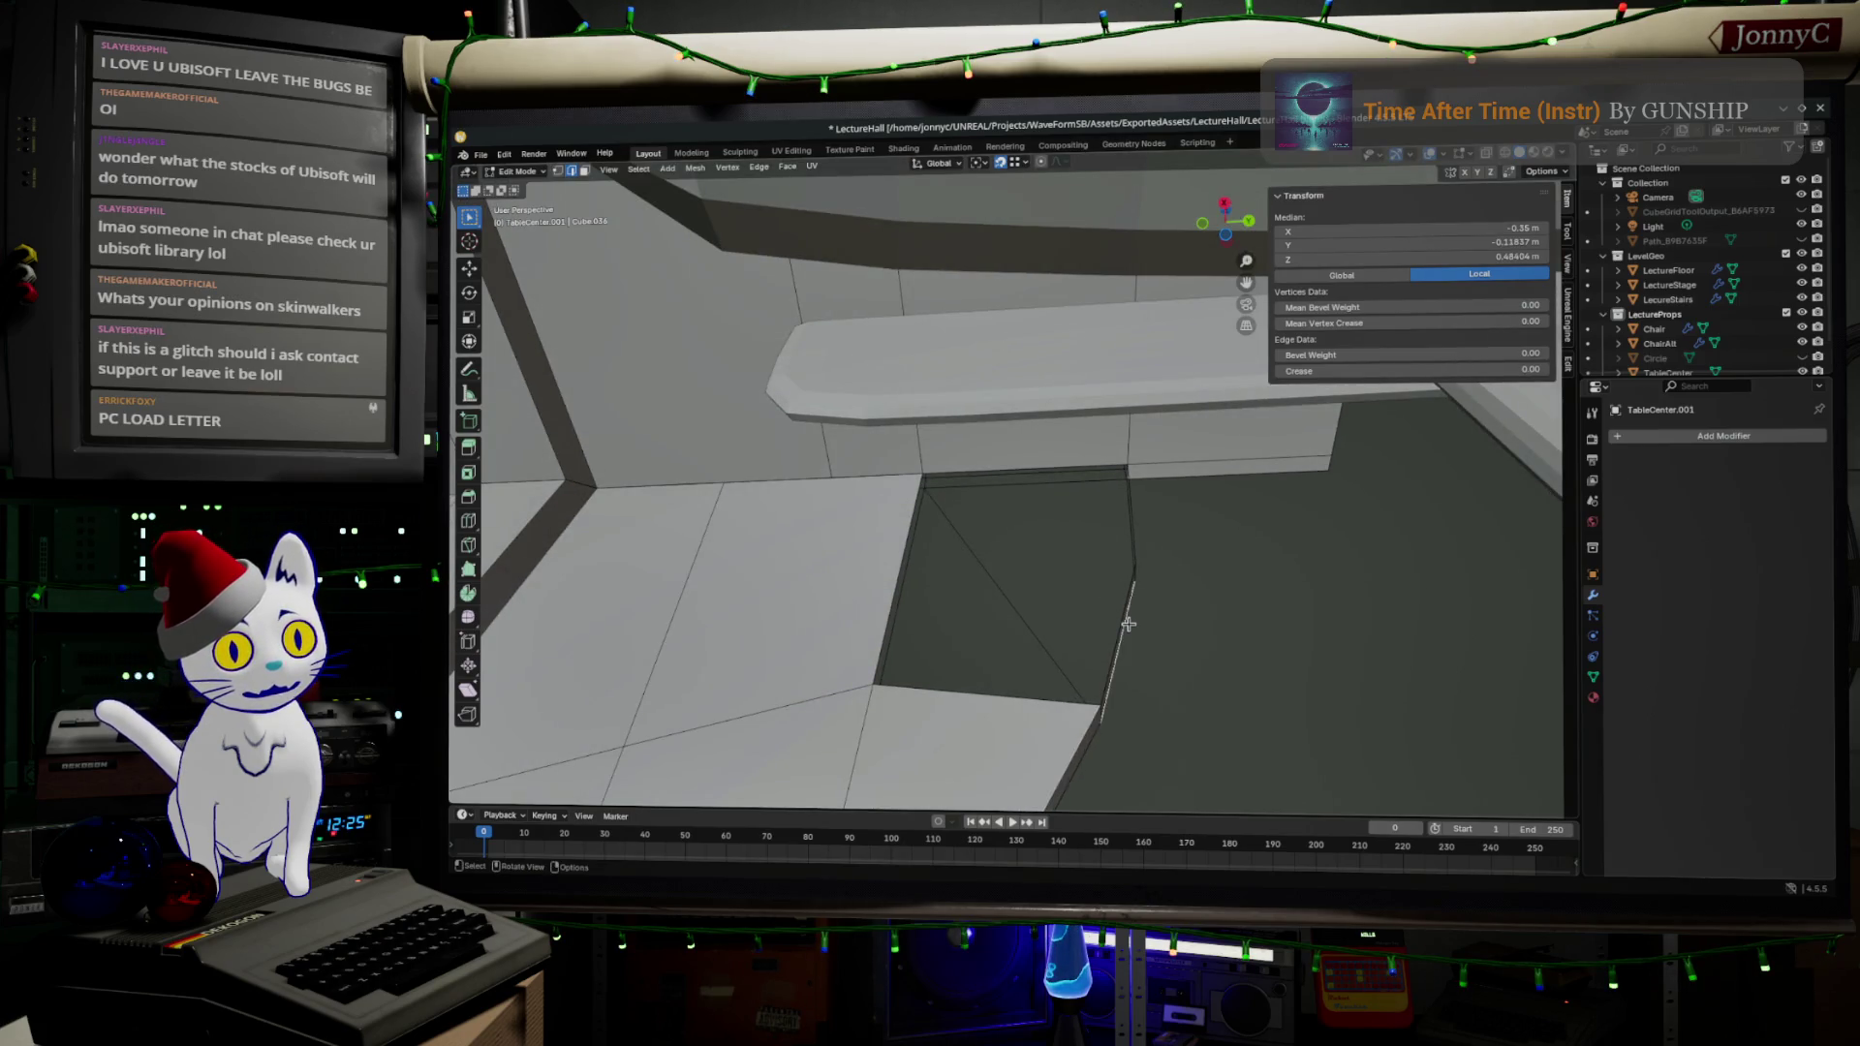
pyautogui.moveTo(1112, 631)
pyautogui.mouseDown()
pyautogui.moveTo(1116, 506)
pyautogui.moveTo(1113, 556)
pyautogui.moveTo(935, 634)
pyautogui.moveTo(1072, 615)
pyautogui.moveTo(992, 581)
pyautogui.mouseUp()
# - Add two centred horizontal loop cuts across the desk's front panel
pyautogui.hotkey('ctrl', 'r')
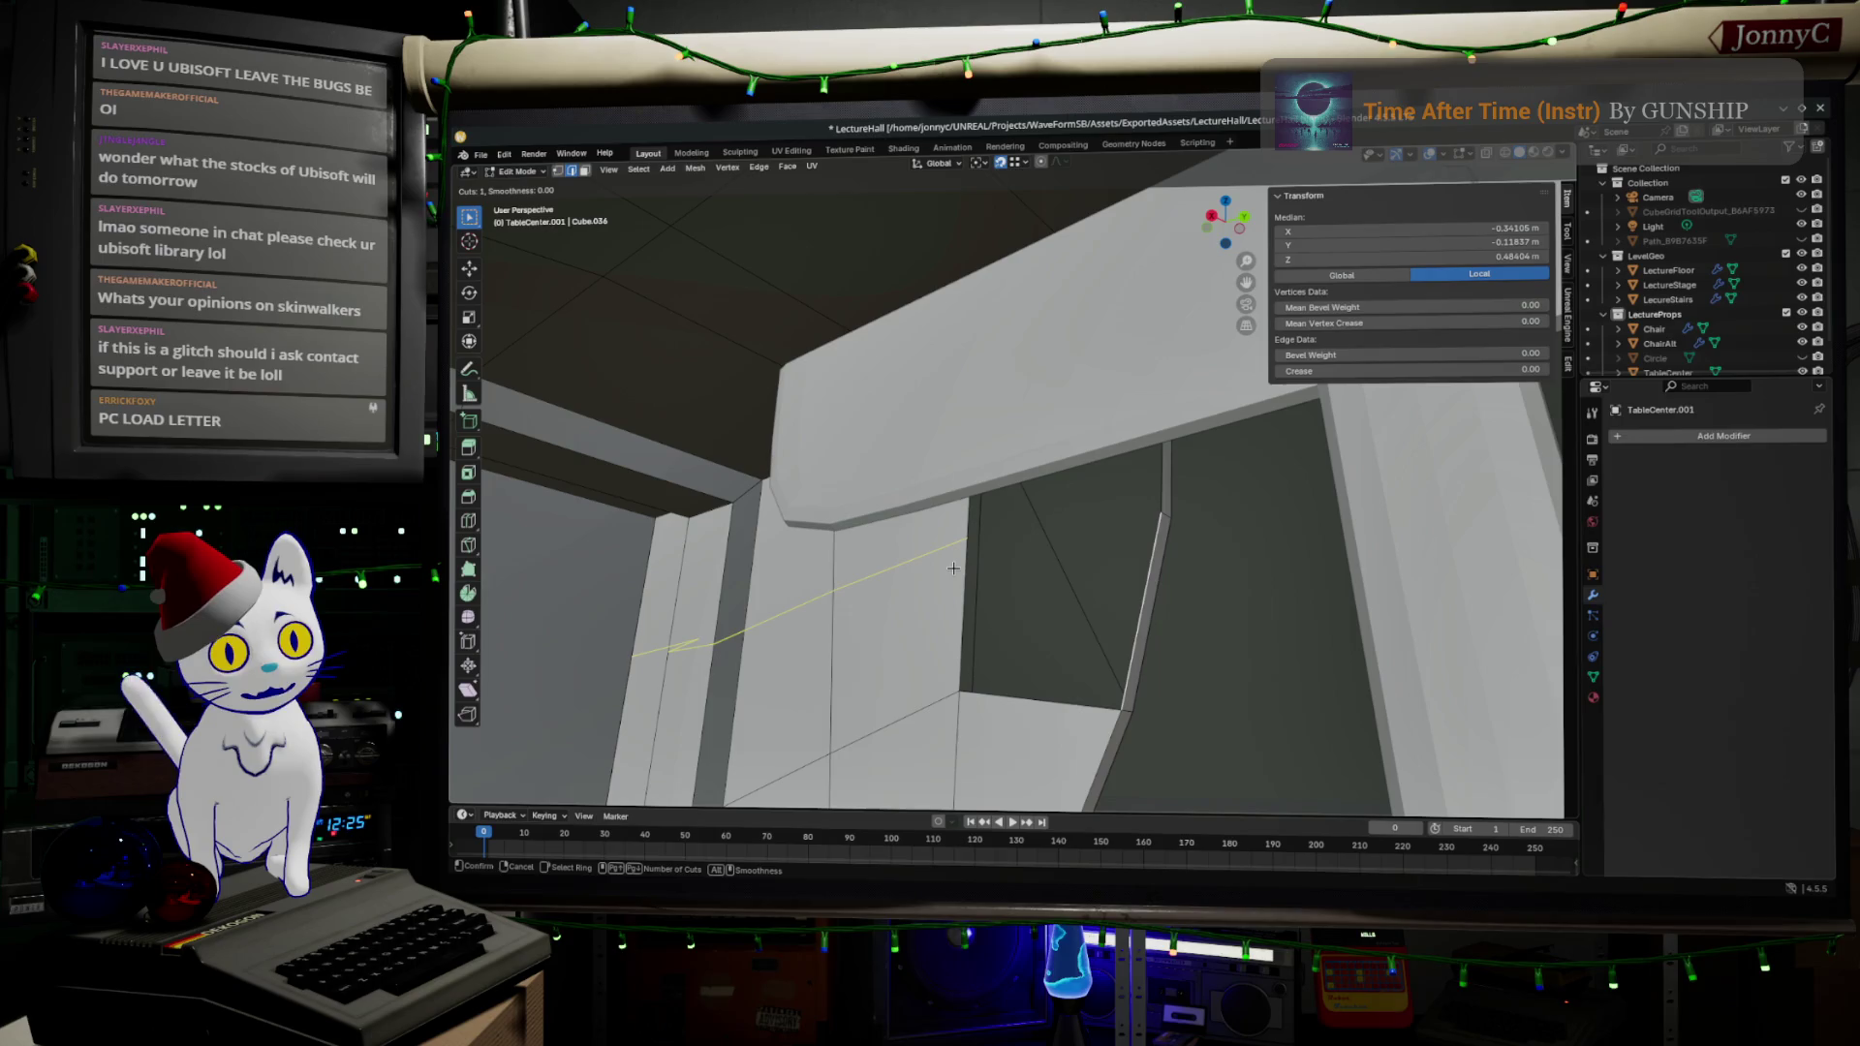
pyautogui.click(953, 568)
pyautogui.rightClick(953, 572)
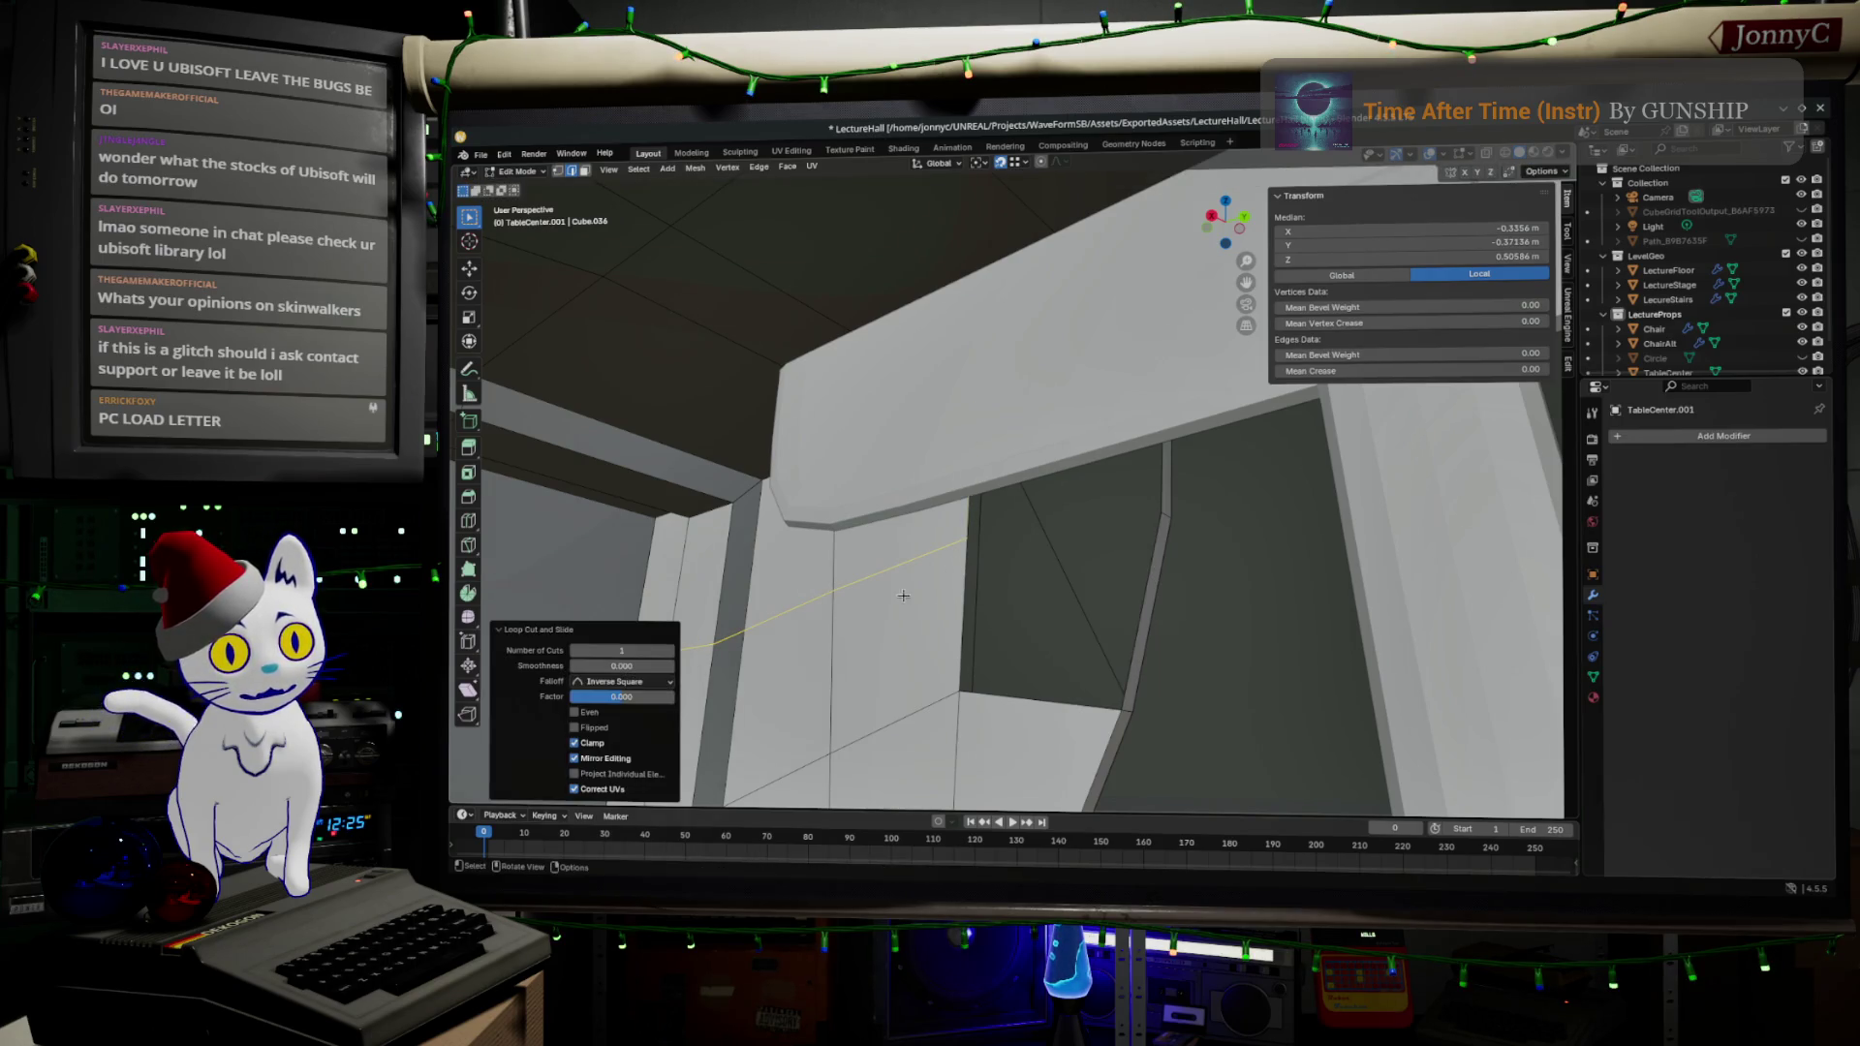
pyautogui.hotkey('ctrl', 'r')
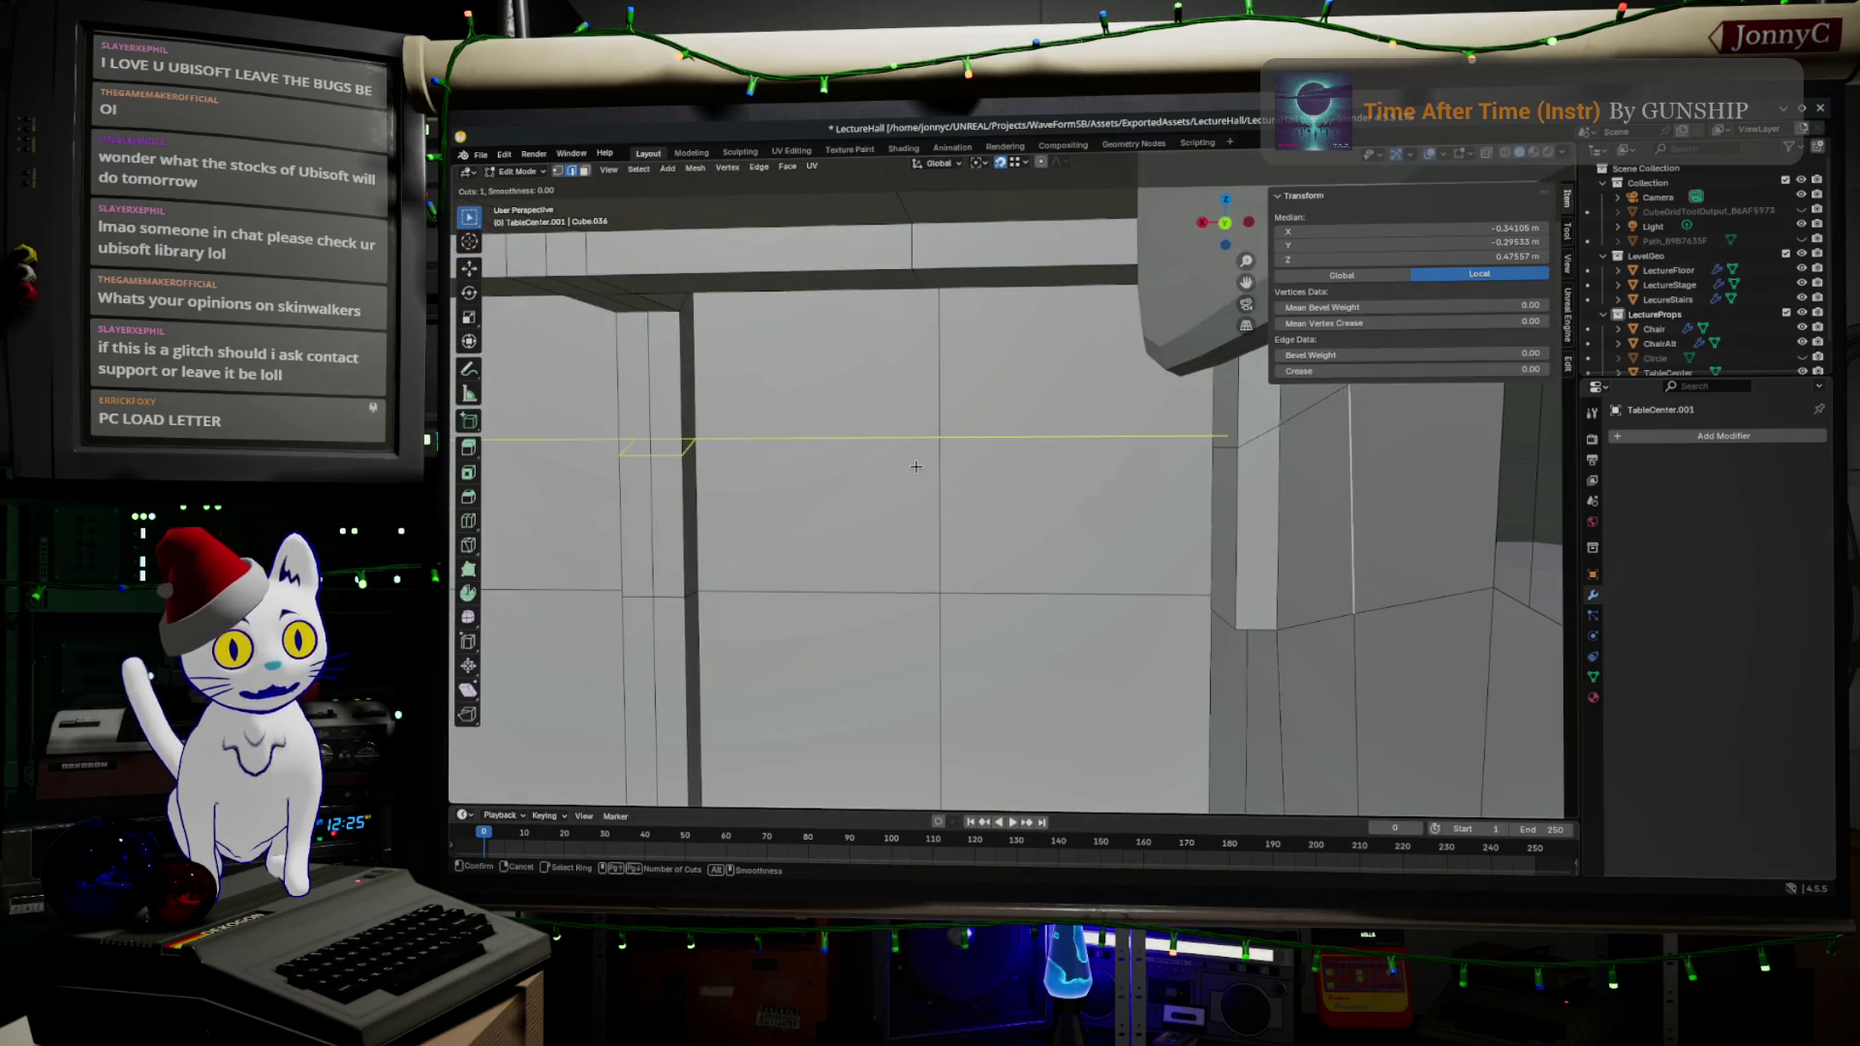
pyautogui.click(915, 466)
pyautogui.rightClick(915, 466)
pyautogui.moveTo(1448, 507)
pyautogui.mouseDown()
pyautogui.moveTo(1113, 548)
pyautogui.moveTo(978, 616)
pyautogui.moveTo(1179, 727)
pyautogui.mouseUp()
pyautogui.moveTo(1147, 566); pyautogui.dragTo(1250, 560)
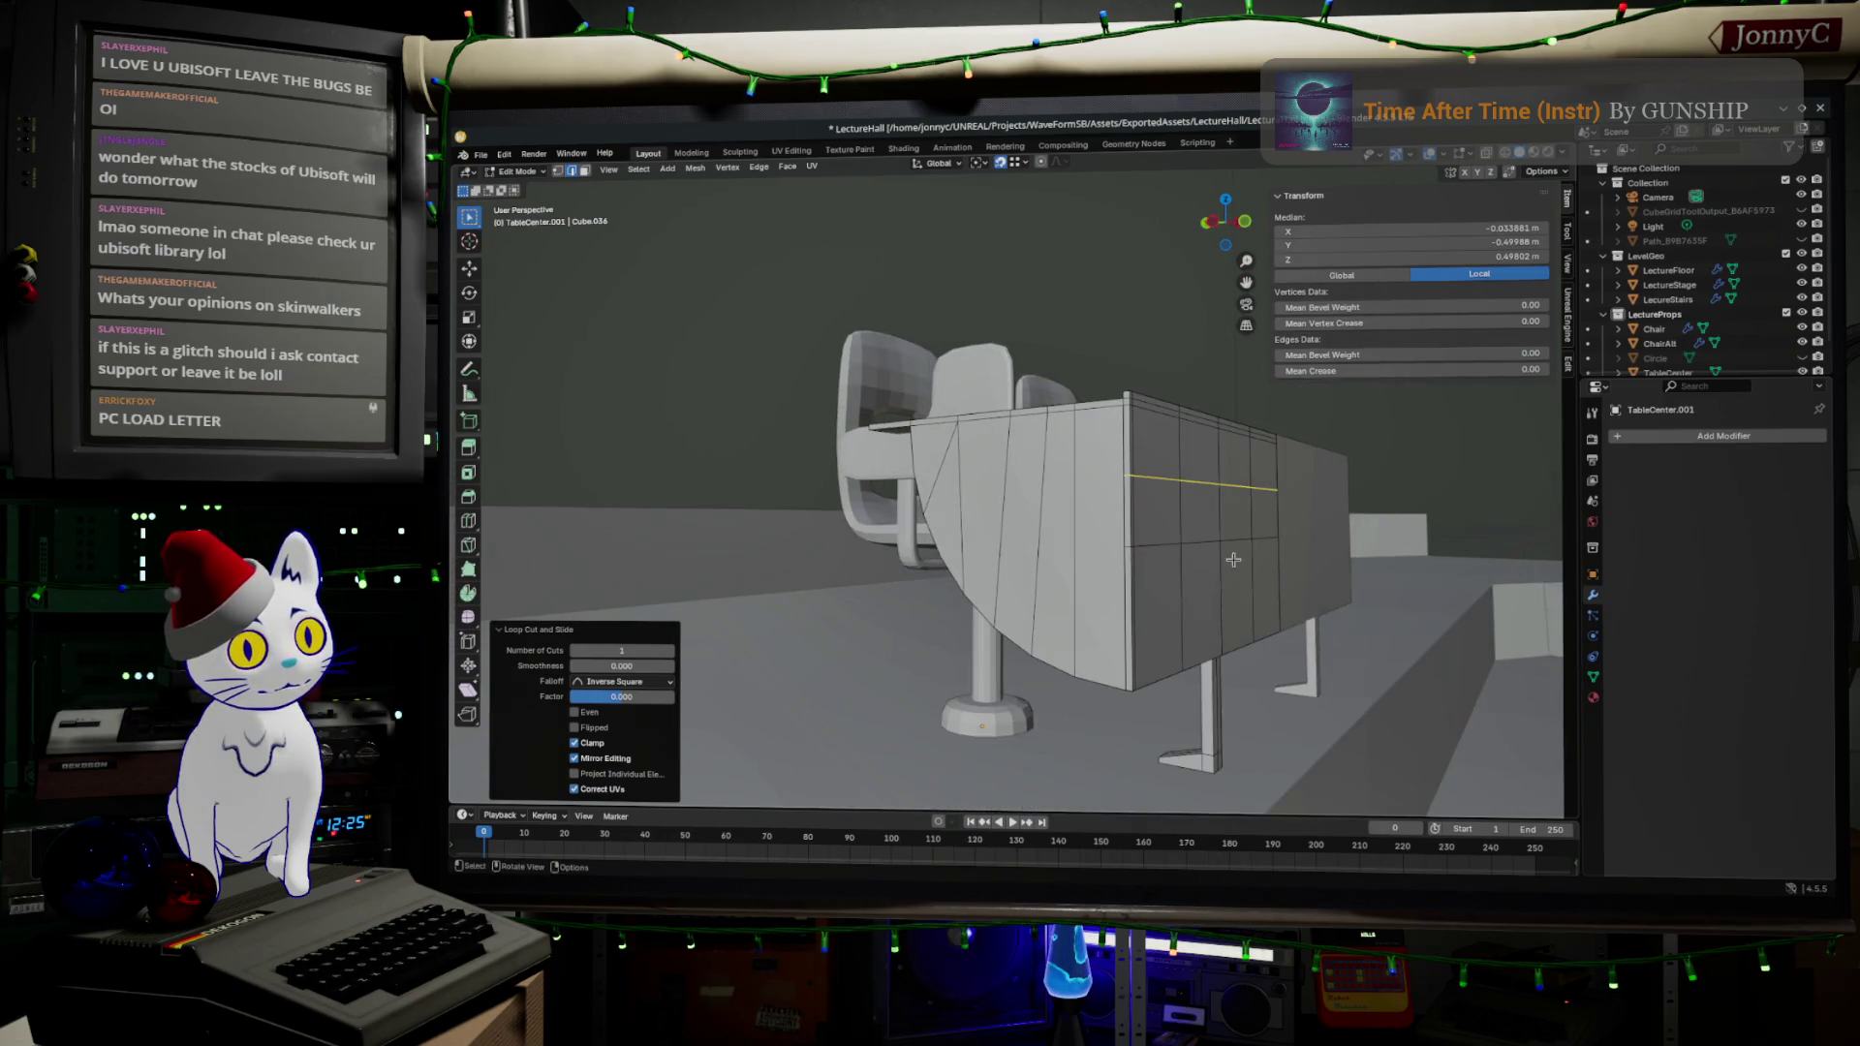
# - Fill the first underside gap along the desktop edge with a face between its edges
pyautogui.keyDown('ctrl'); pyautogui.click(1254, 562); pyautogui.keyUp('ctrl')
pyautogui.moveTo(1047, 575)
pyautogui.mouseDown()
pyautogui.moveTo(1214, 489)
pyautogui.moveTo(1323, 521)
pyautogui.moveTo(1250, 569)
pyautogui.moveTo(1182, 543)
pyautogui.mouseUp()
pyautogui.moveTo(1513, 411)
pyautogui.mouseDown()
pyautogui.moveTo(1392, 415)
pyautogui.moveTo(697, 623)
pyautogui.mouseUp()
pyautogui.click(728, 462)
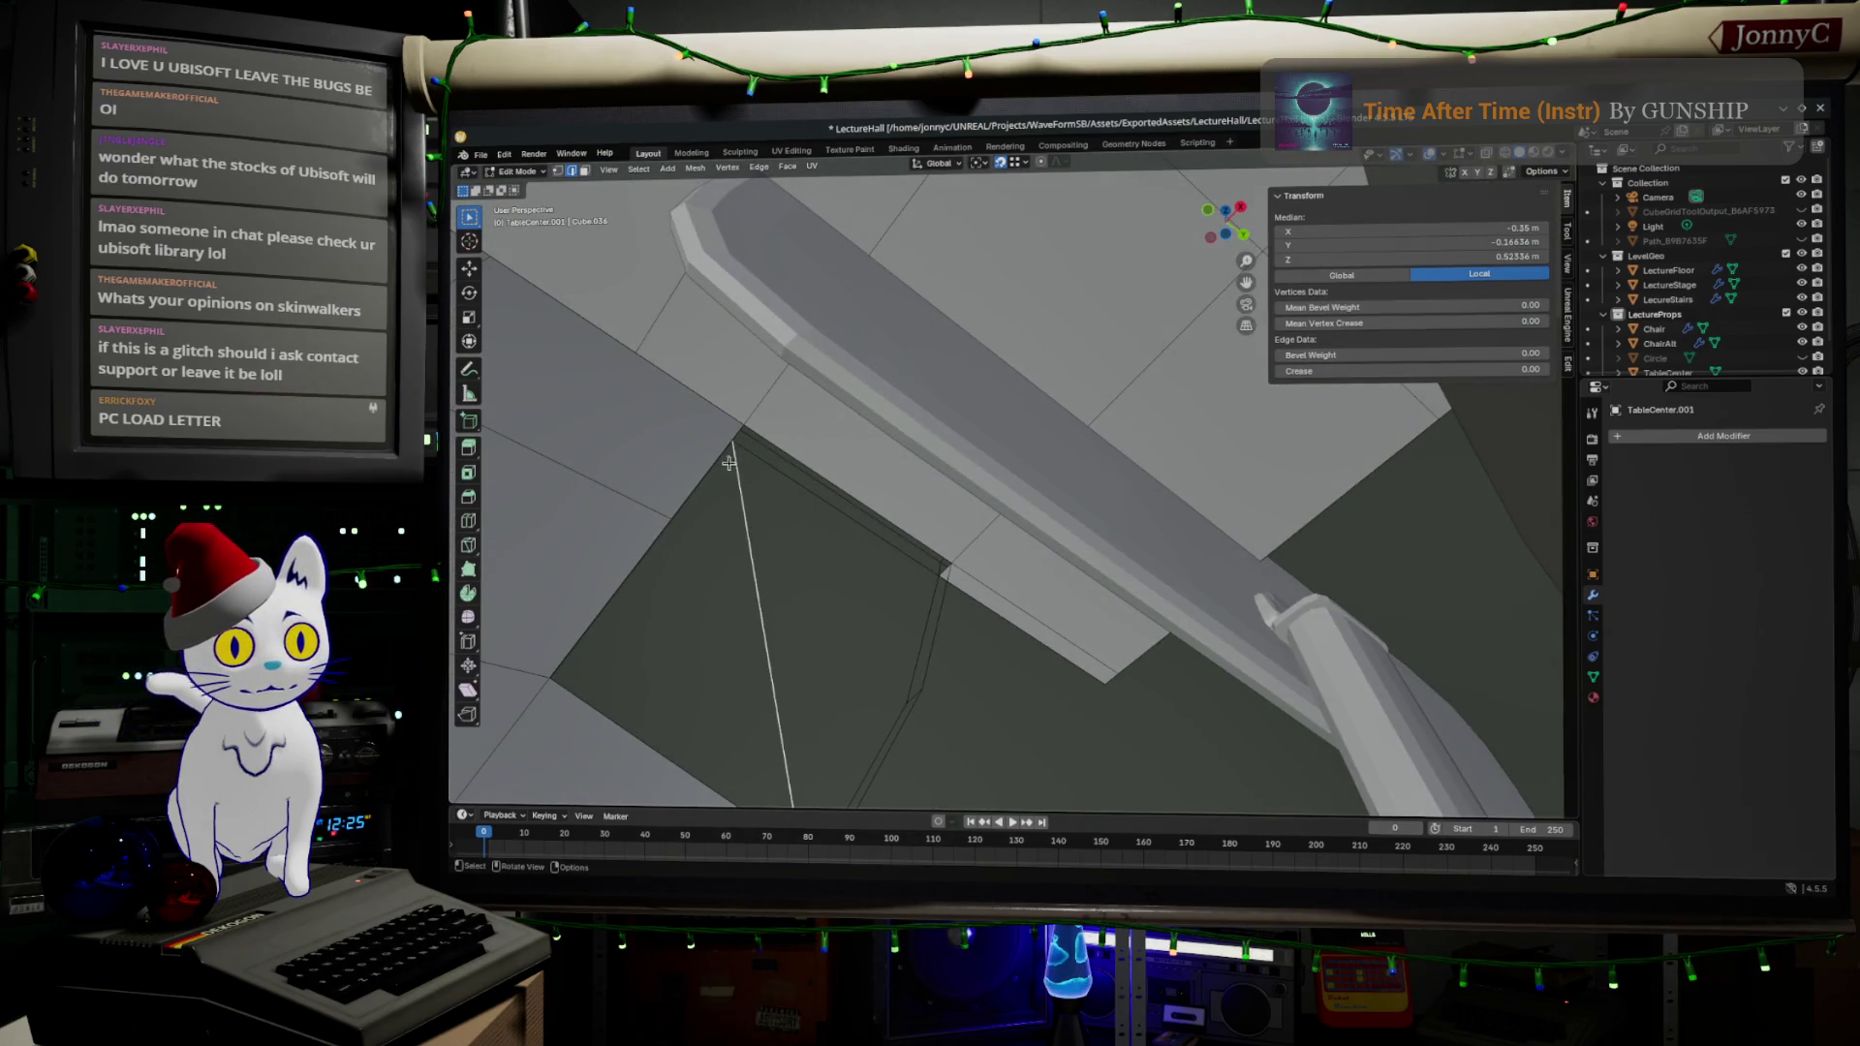
pyautogui.moveTo(725, 468); pyautogui.dragTo(712, 474)
pyautogui.click(676, 433)
pyautogui.keyDown('shift'); pyautogui.click(910, 604); pyautogui.keyUp('shift')
pyautogui.press('f')
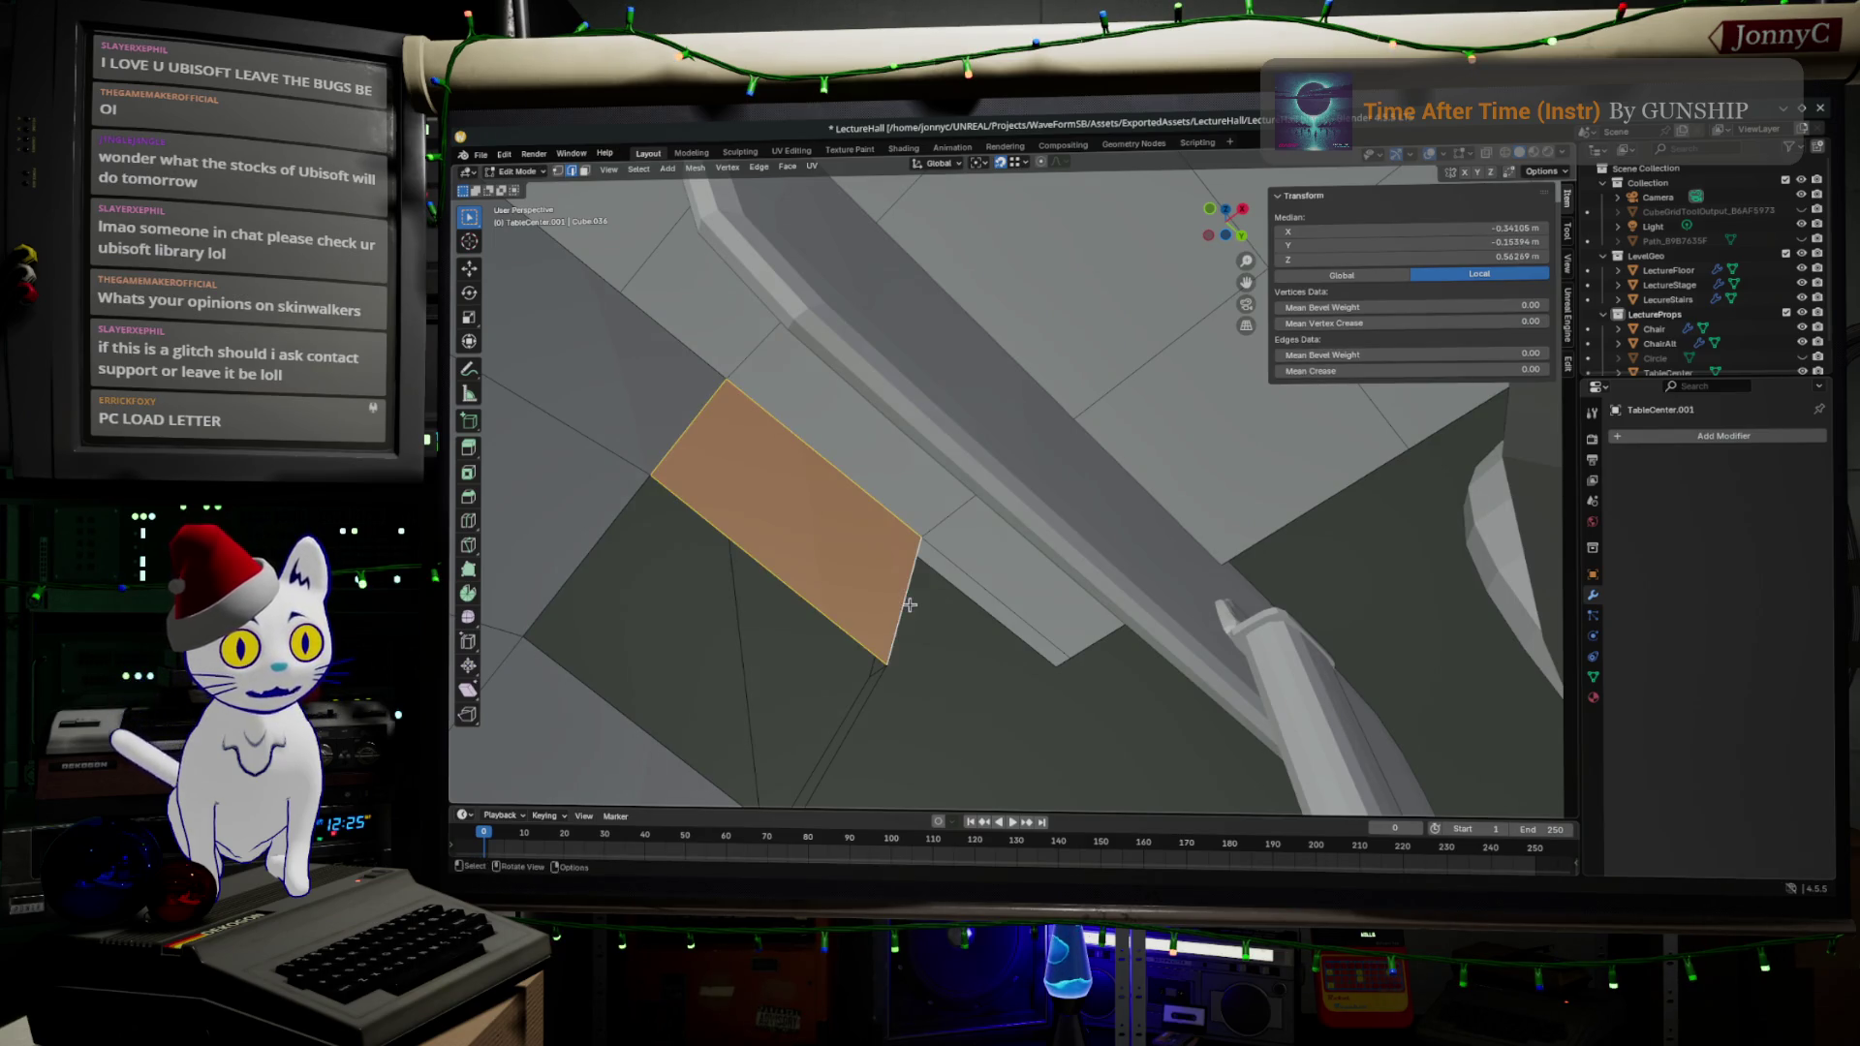
# - Fill the next underside gap with a face and zoom out to review
pyautogui.click(839, 753)
pyautogui.keyDown('shift'); pyautogui.click(559, 559); pyautogui.keyUp('shift')
pyautogui.press('f')
pyautogui.click(890, 616)
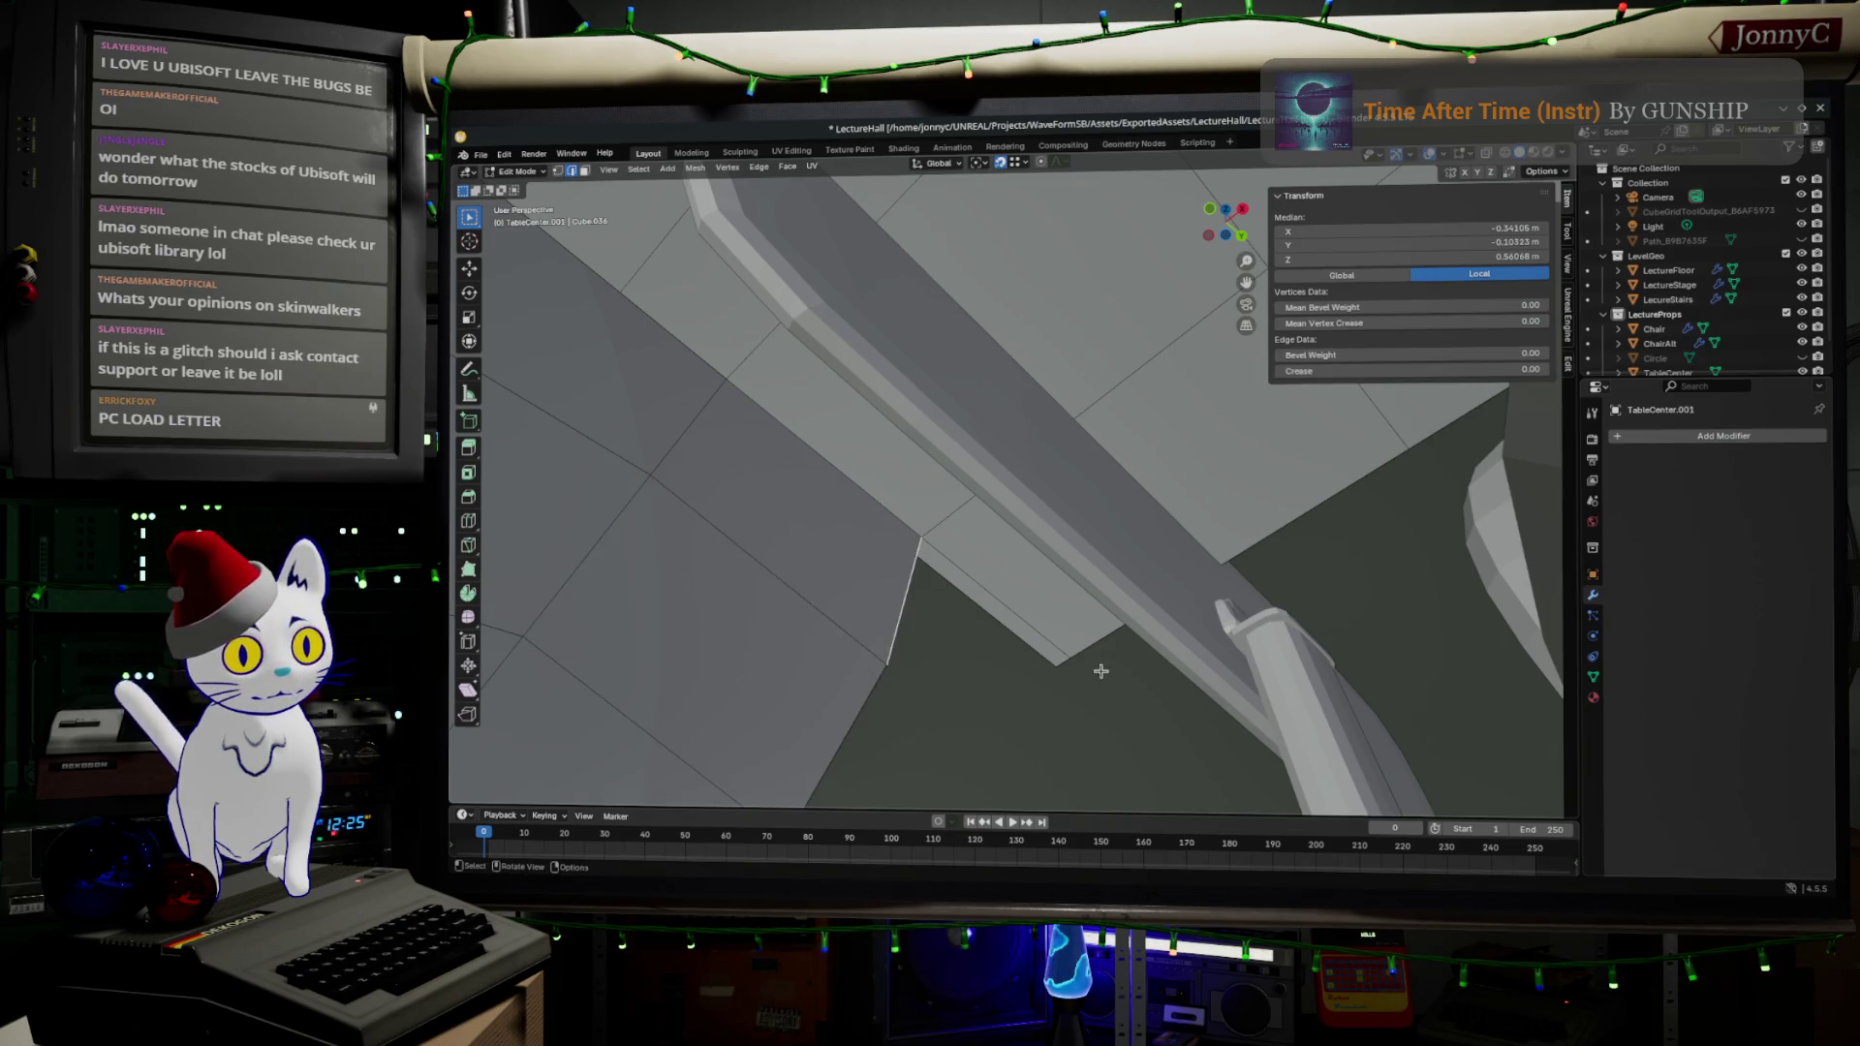
pyautogui.scroll(-8, 1100, 671)
pyautogui.moveTo(1095, 689); pyautogui.dragTo(1041, 598)
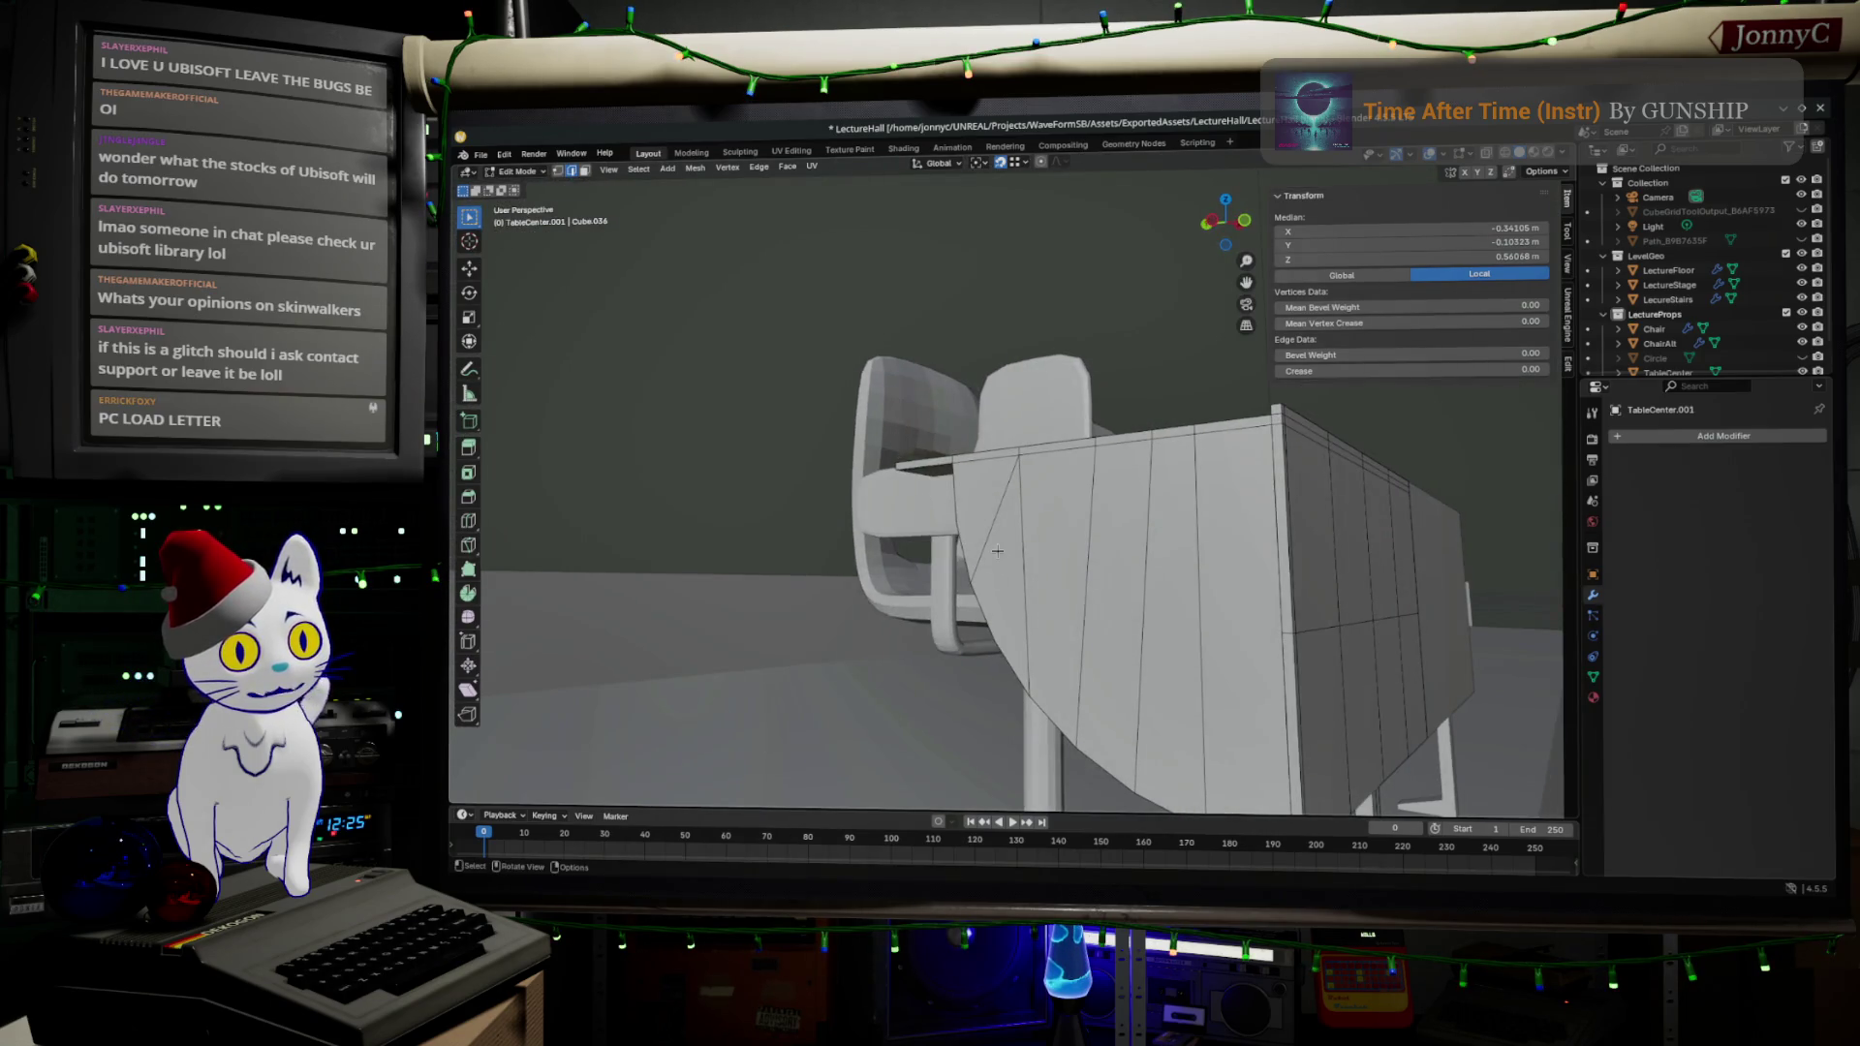
# - Switch the viewport shading to Wireframe around the desk
pyautogui.scroll(-2, 1390, 663)
pyautogui.moveTo(1233, 687)
pyautogui.mouseDown()
pyautogui.moveTo(808, 523)
pyautogui.moveTo(846, 543)
pyautogui.moveTo(889, 530)
pyautogui.mouseUp()
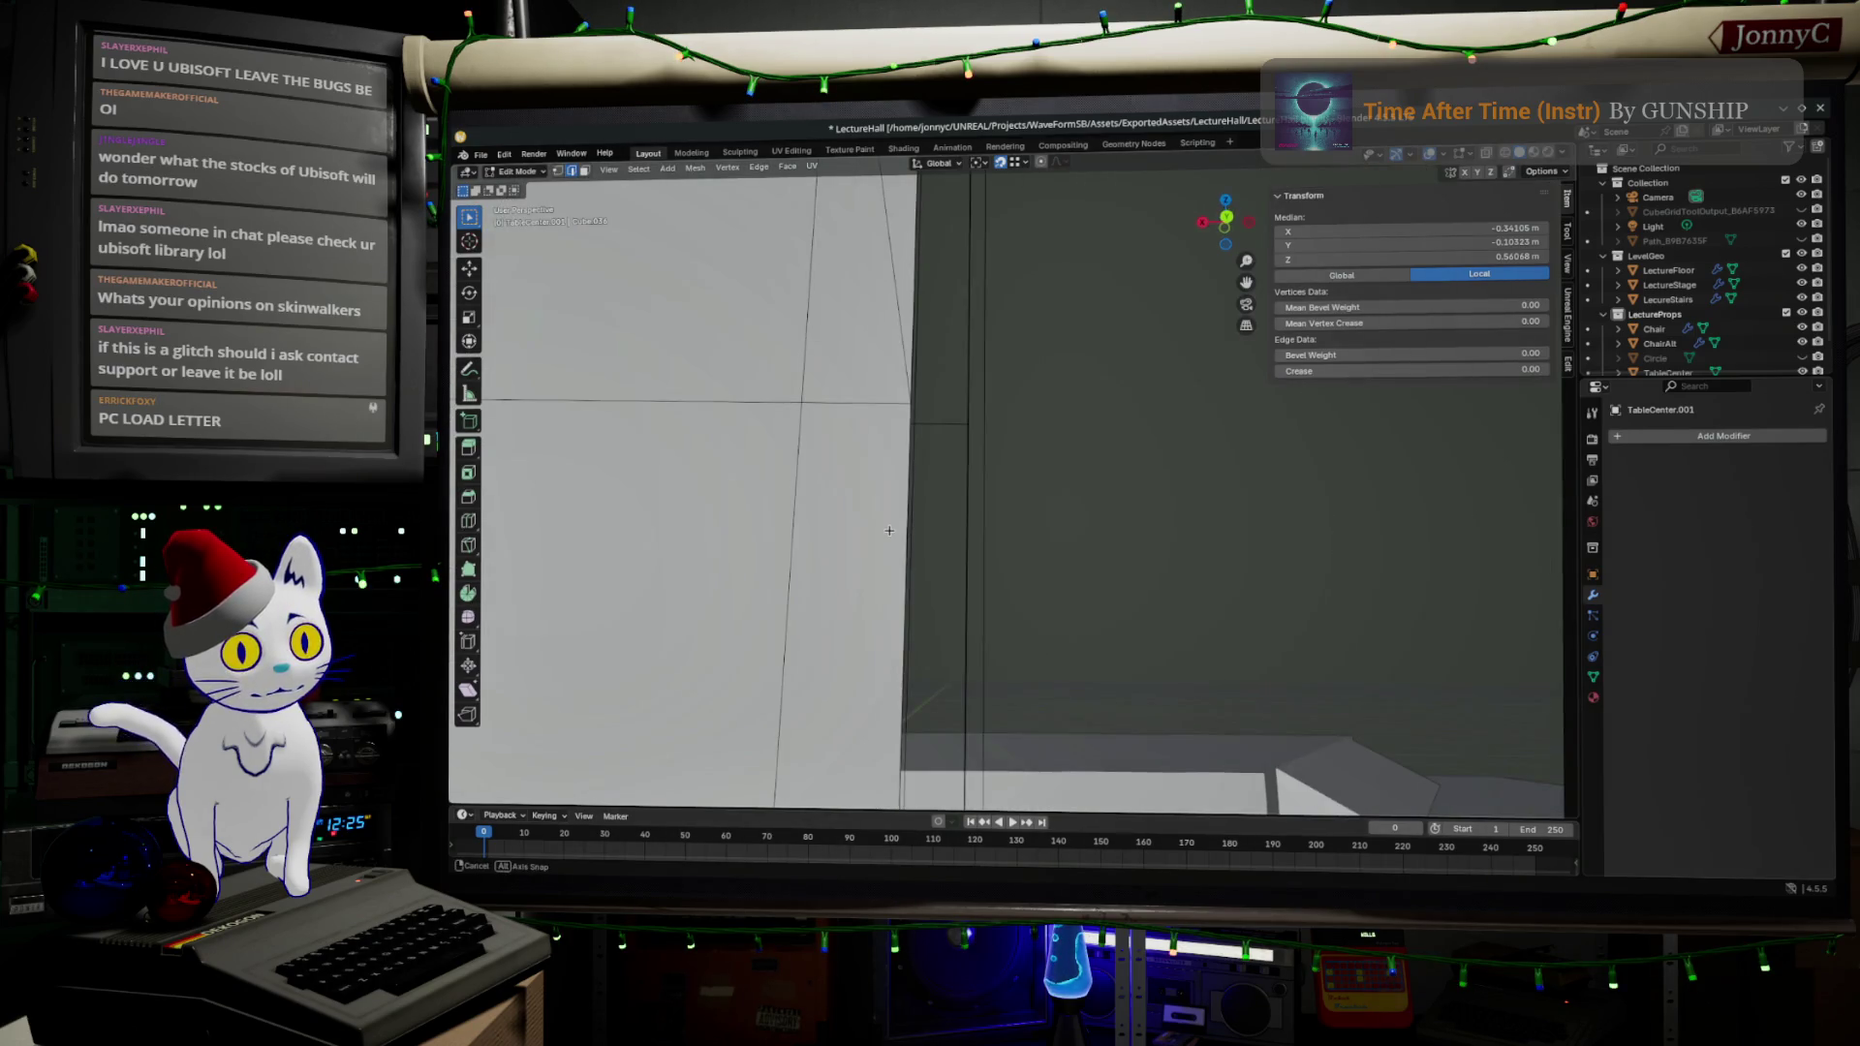
pyautogui.moveTo(937, 375); pyautogui.dragTo(978, 358)
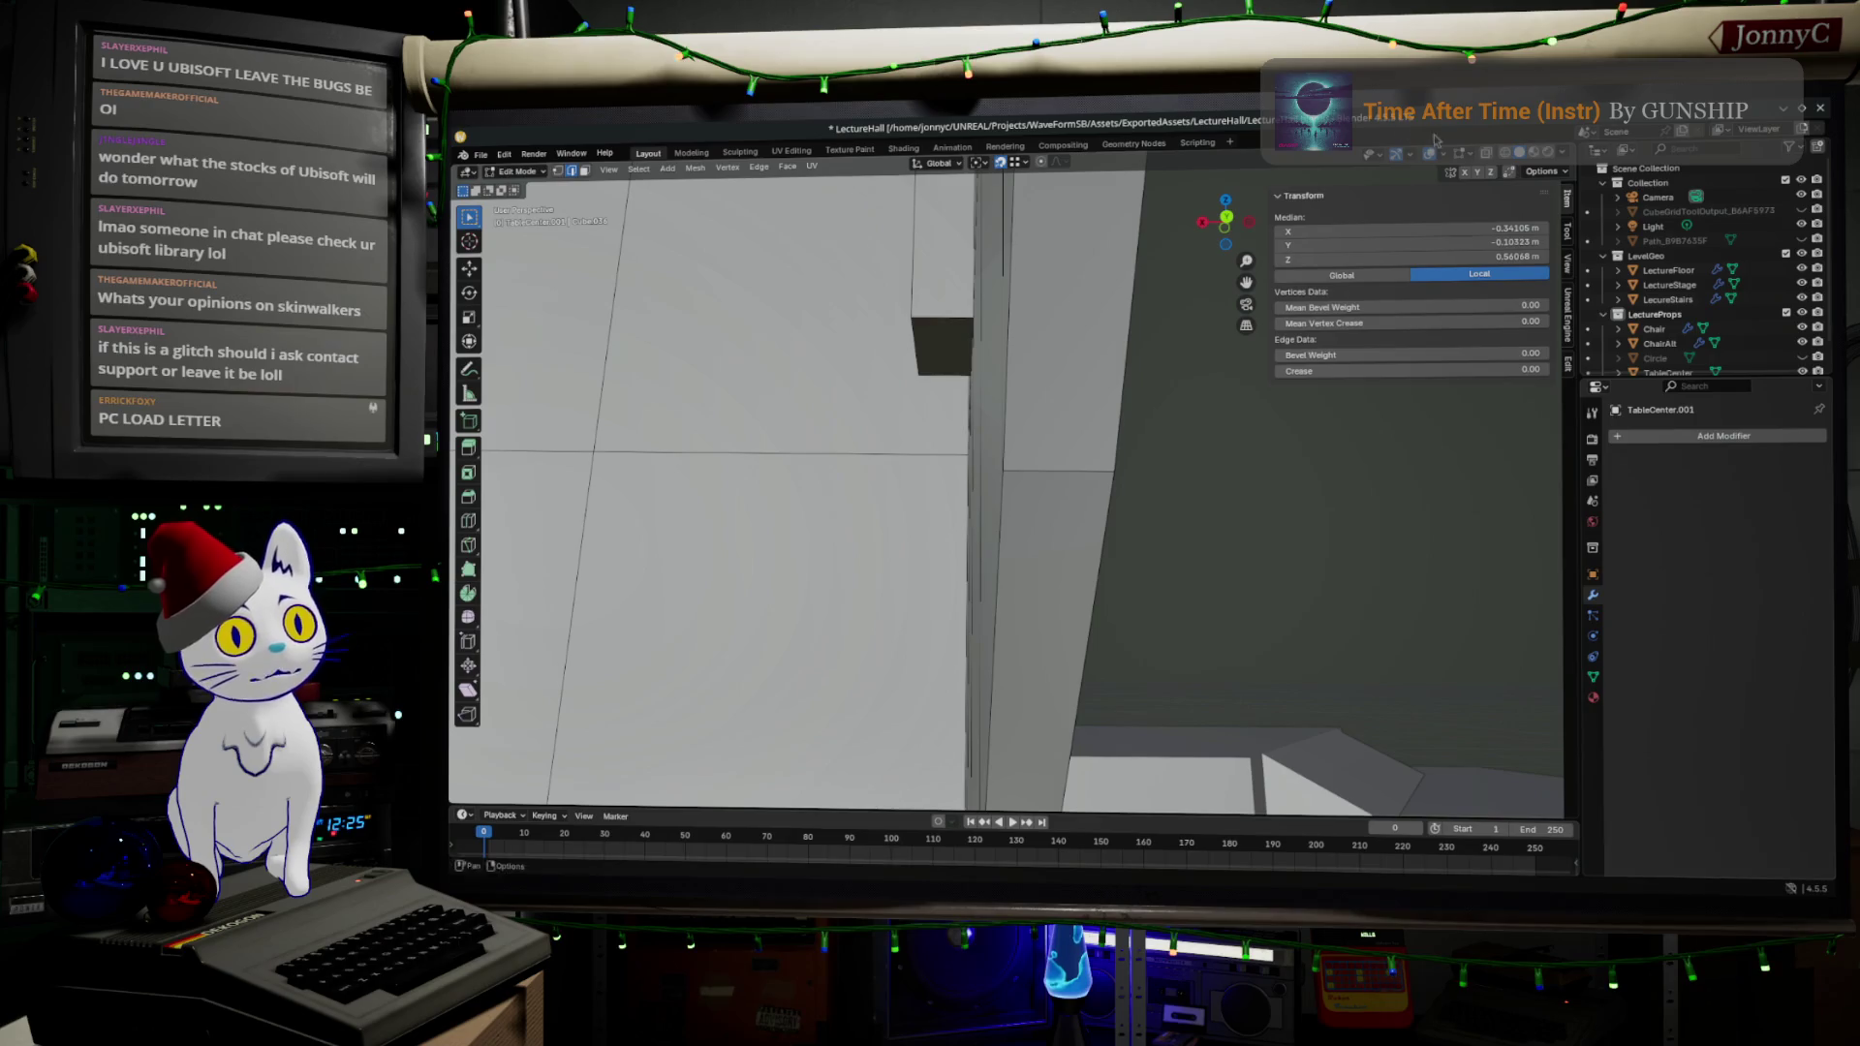
pyautogui.click(1503, 153)
pyautogui.moveTo(1108, 539)
pyautogui.mouseDown()
pyautogui.moveTo(1142, 539)
pyautogui.moveTo(1137, 507)
pyautogui.moveTo(1125, 543)
pyautogui.moveTo(1113, 485)
pyautogui.moveTo(1124, 521)
pyautogui.moveTo(1154, 490)
pyautogui.mouseUp()
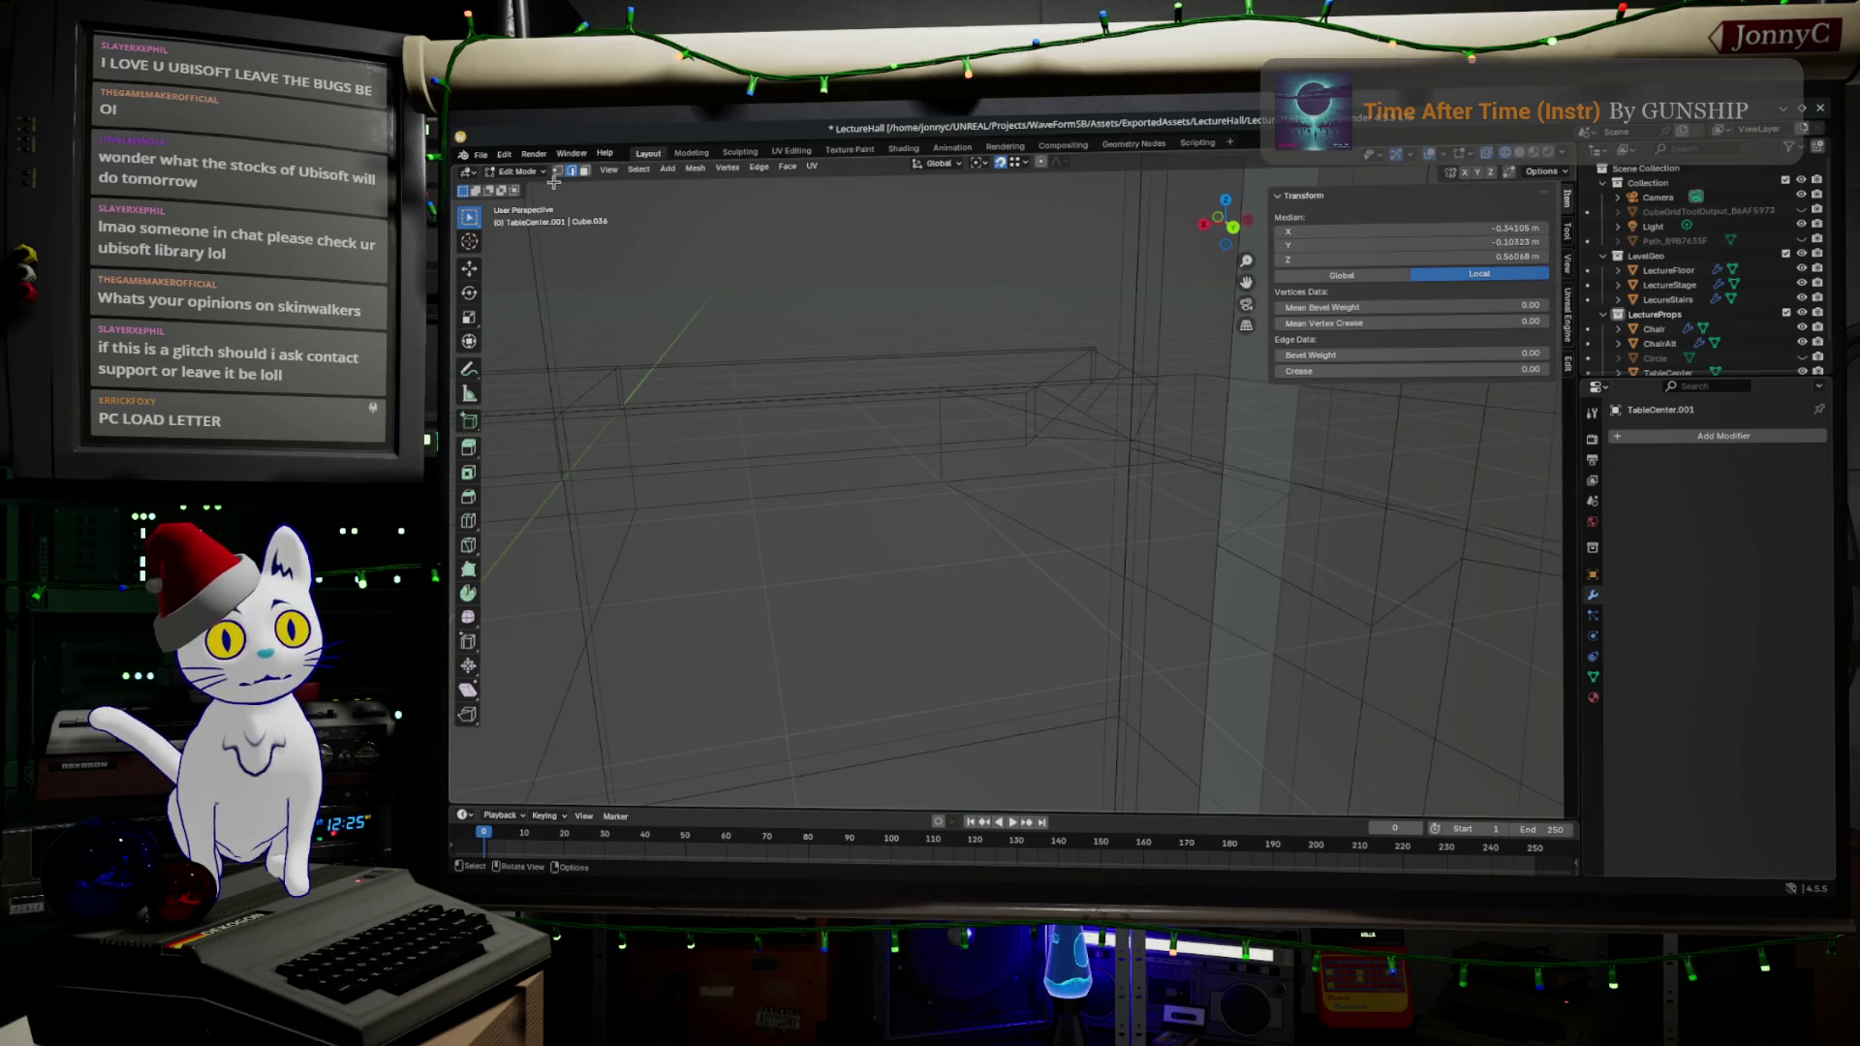
# - In face select mode, pick a desk face and select all linked geometry
pyautogui.click(585, 171)
pyautogui.moveTo(1075, 627); pyautogui.dragTo(1076, 532)
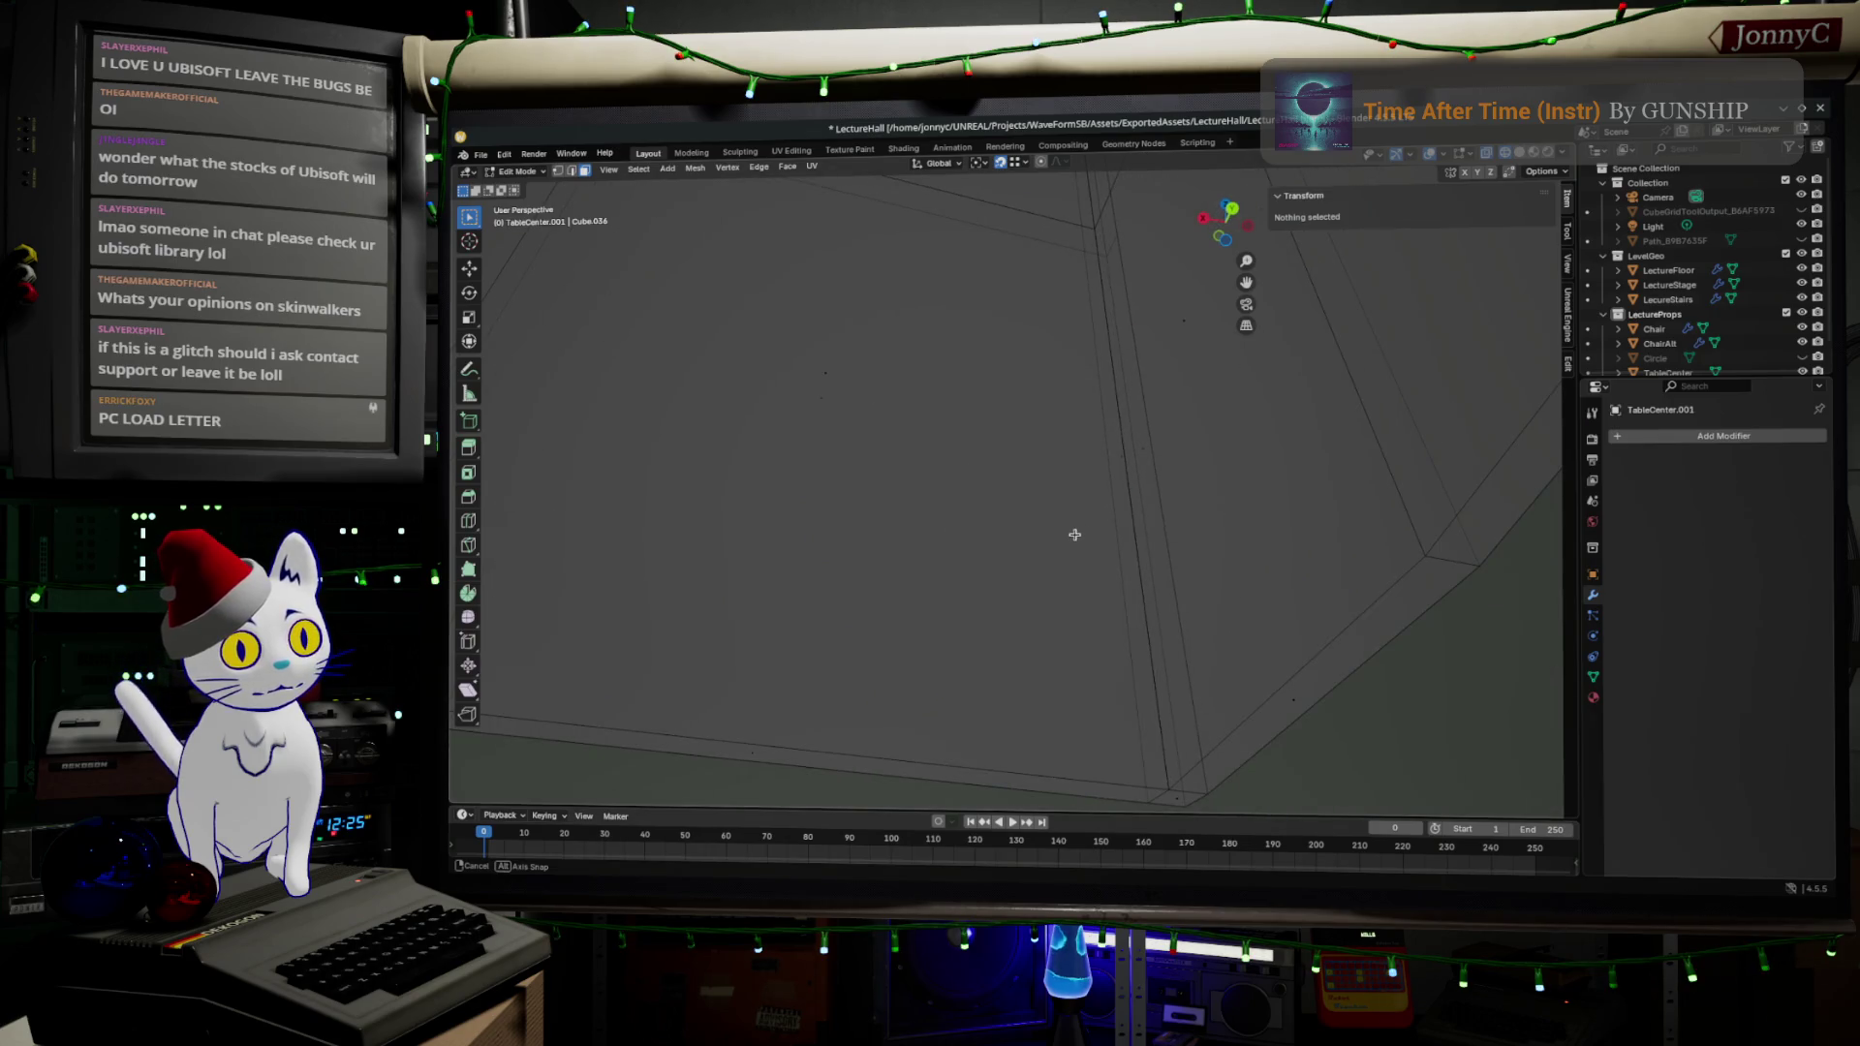
pyautogui.click(1140, 446)
pyautogui.moveTo(1148, 457)
pyautogui.mouseDown()
pyautogui.moveTo(1125, 469)
pyautogui.moveTo(1142, 540)
pyautogui.moveTo(1107, 582)
pyautogui.mouseUp()
pyautogui.scroll(-3, 1107, 582)
pyautogui.hotkey('ctrl', 'l')
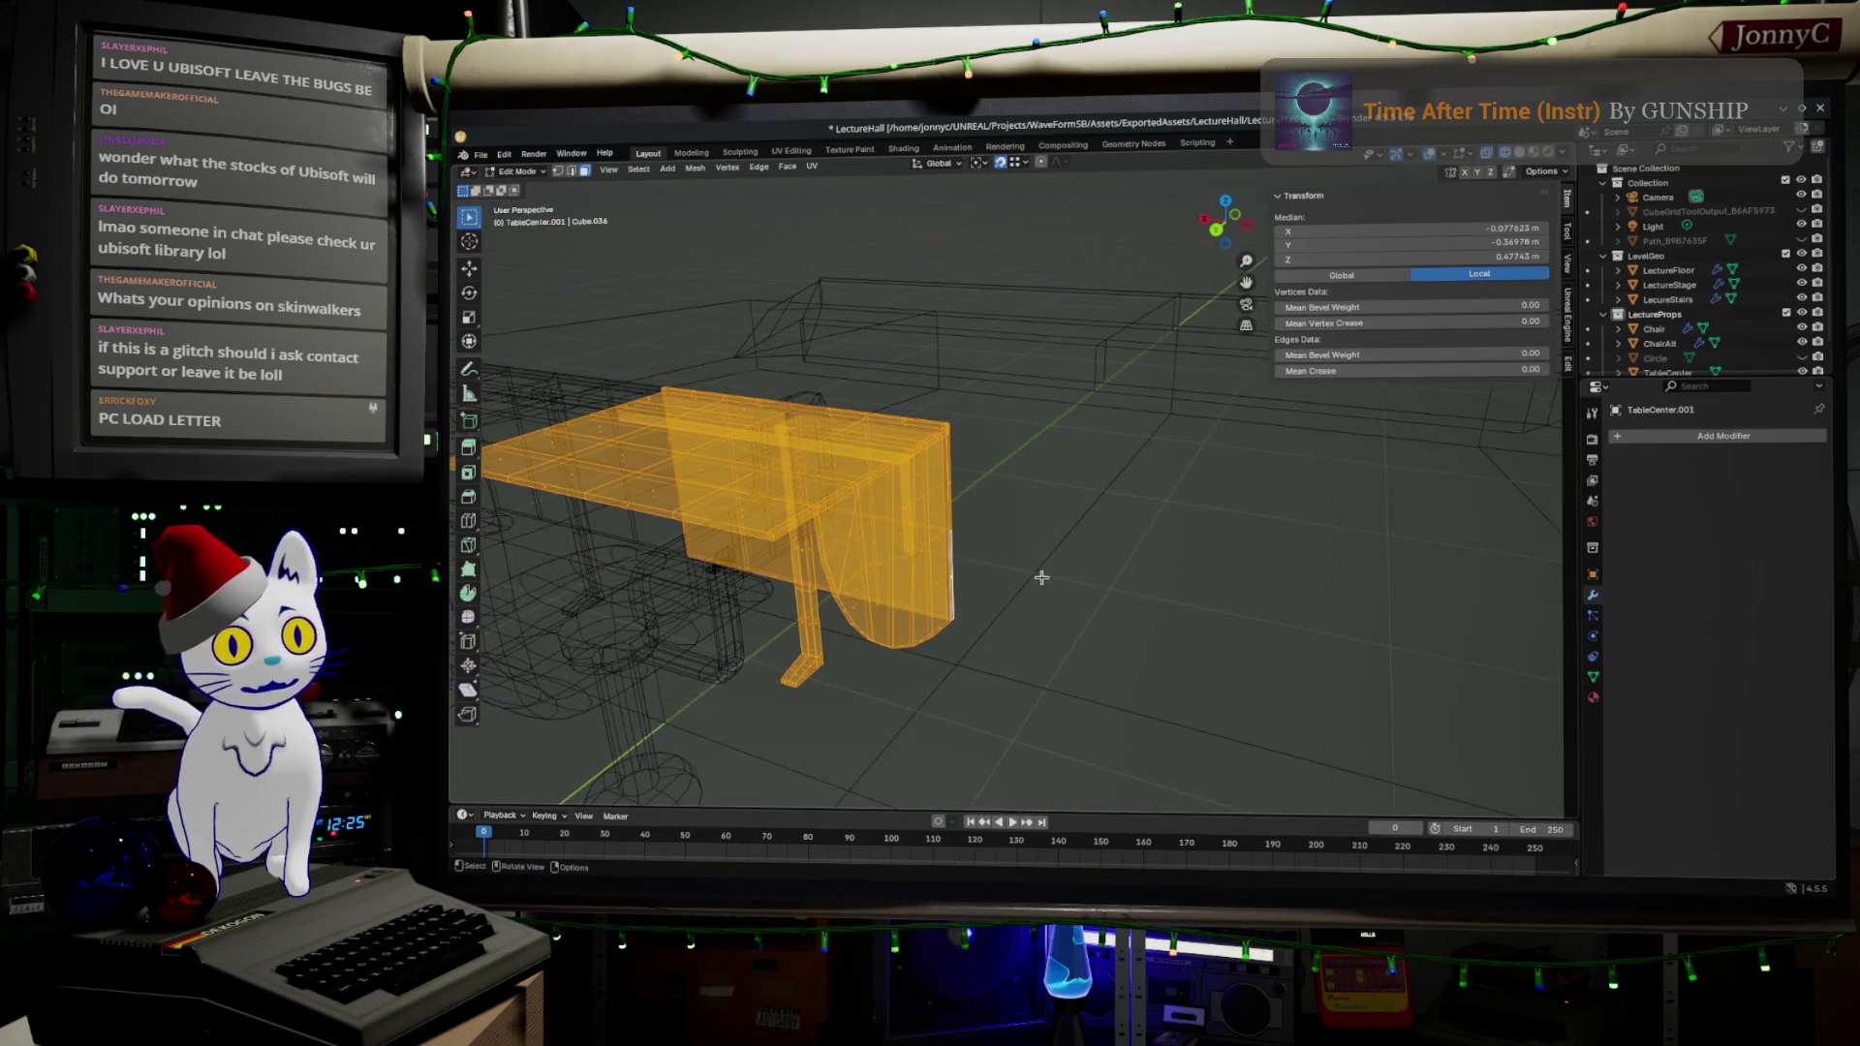
# - Merge by distance removing 3 vertices, recalculate normals outside, and return to Object Mode
pyautogui.press('m')
pyautogui.click(853, 366)
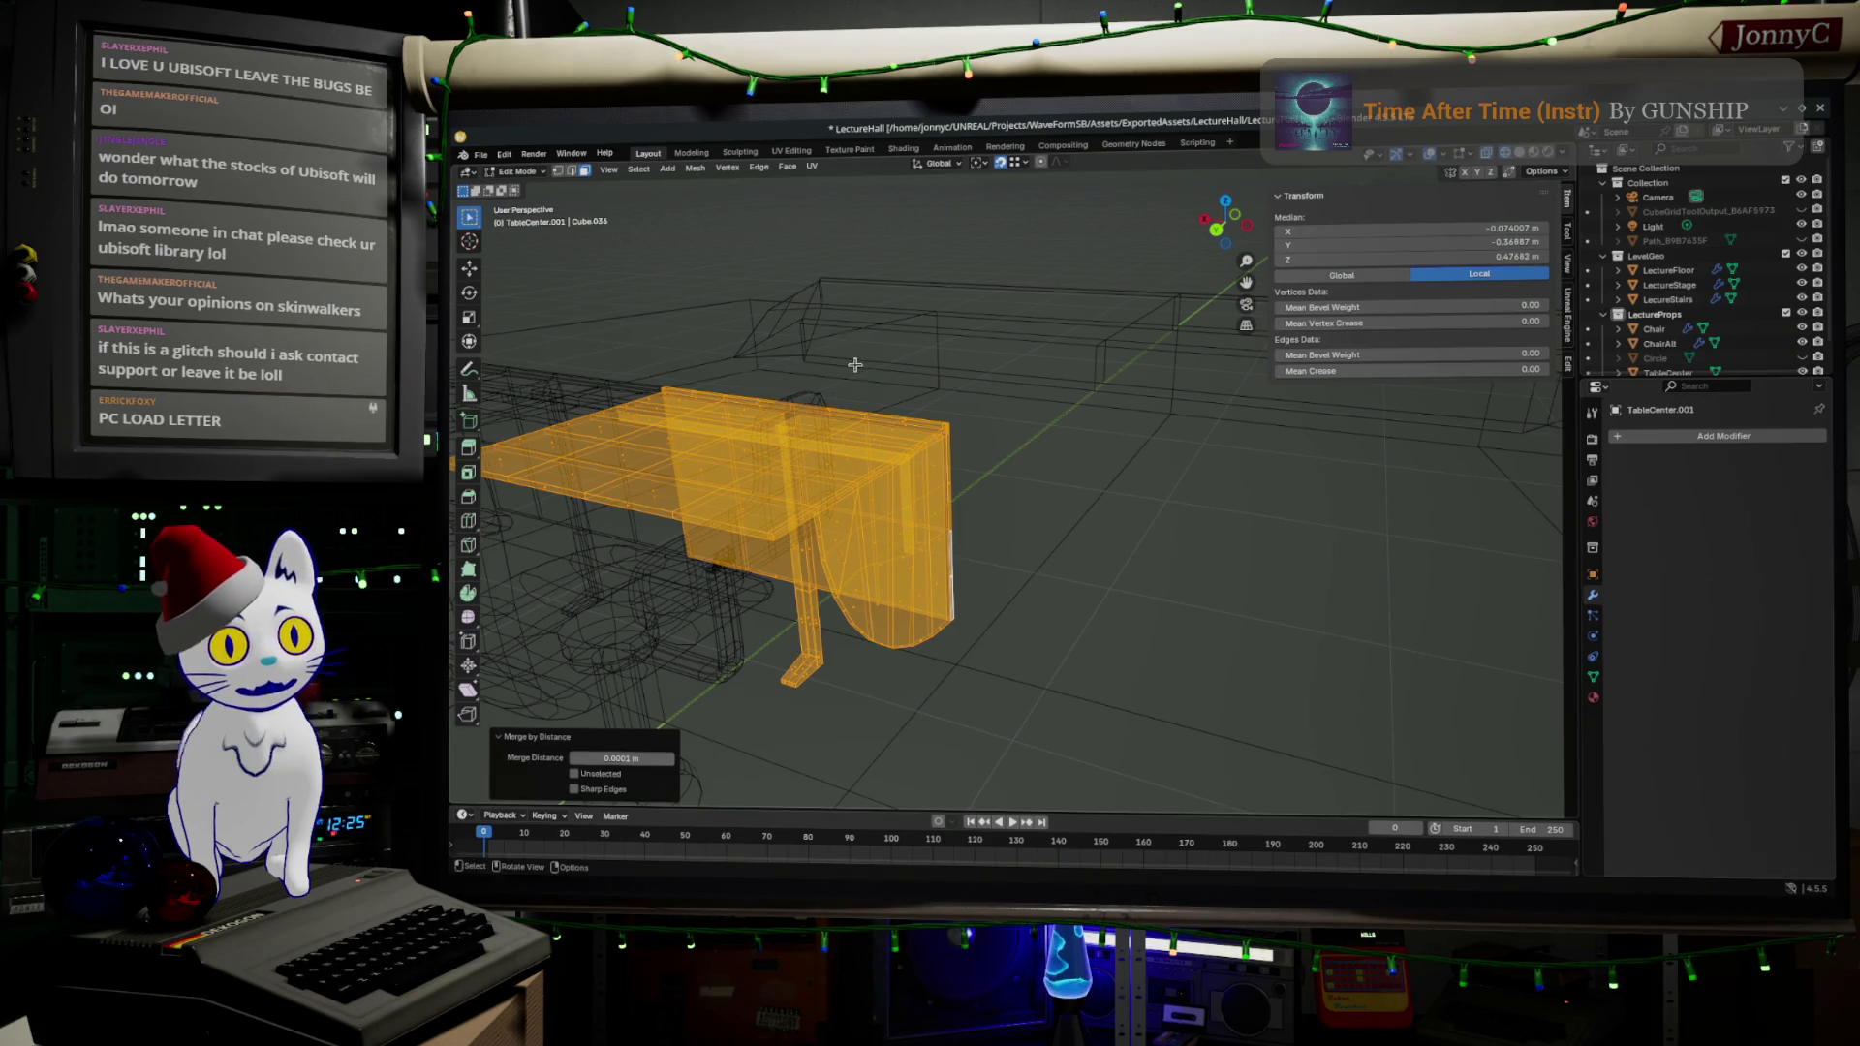
pyautogui.click(698, 169)
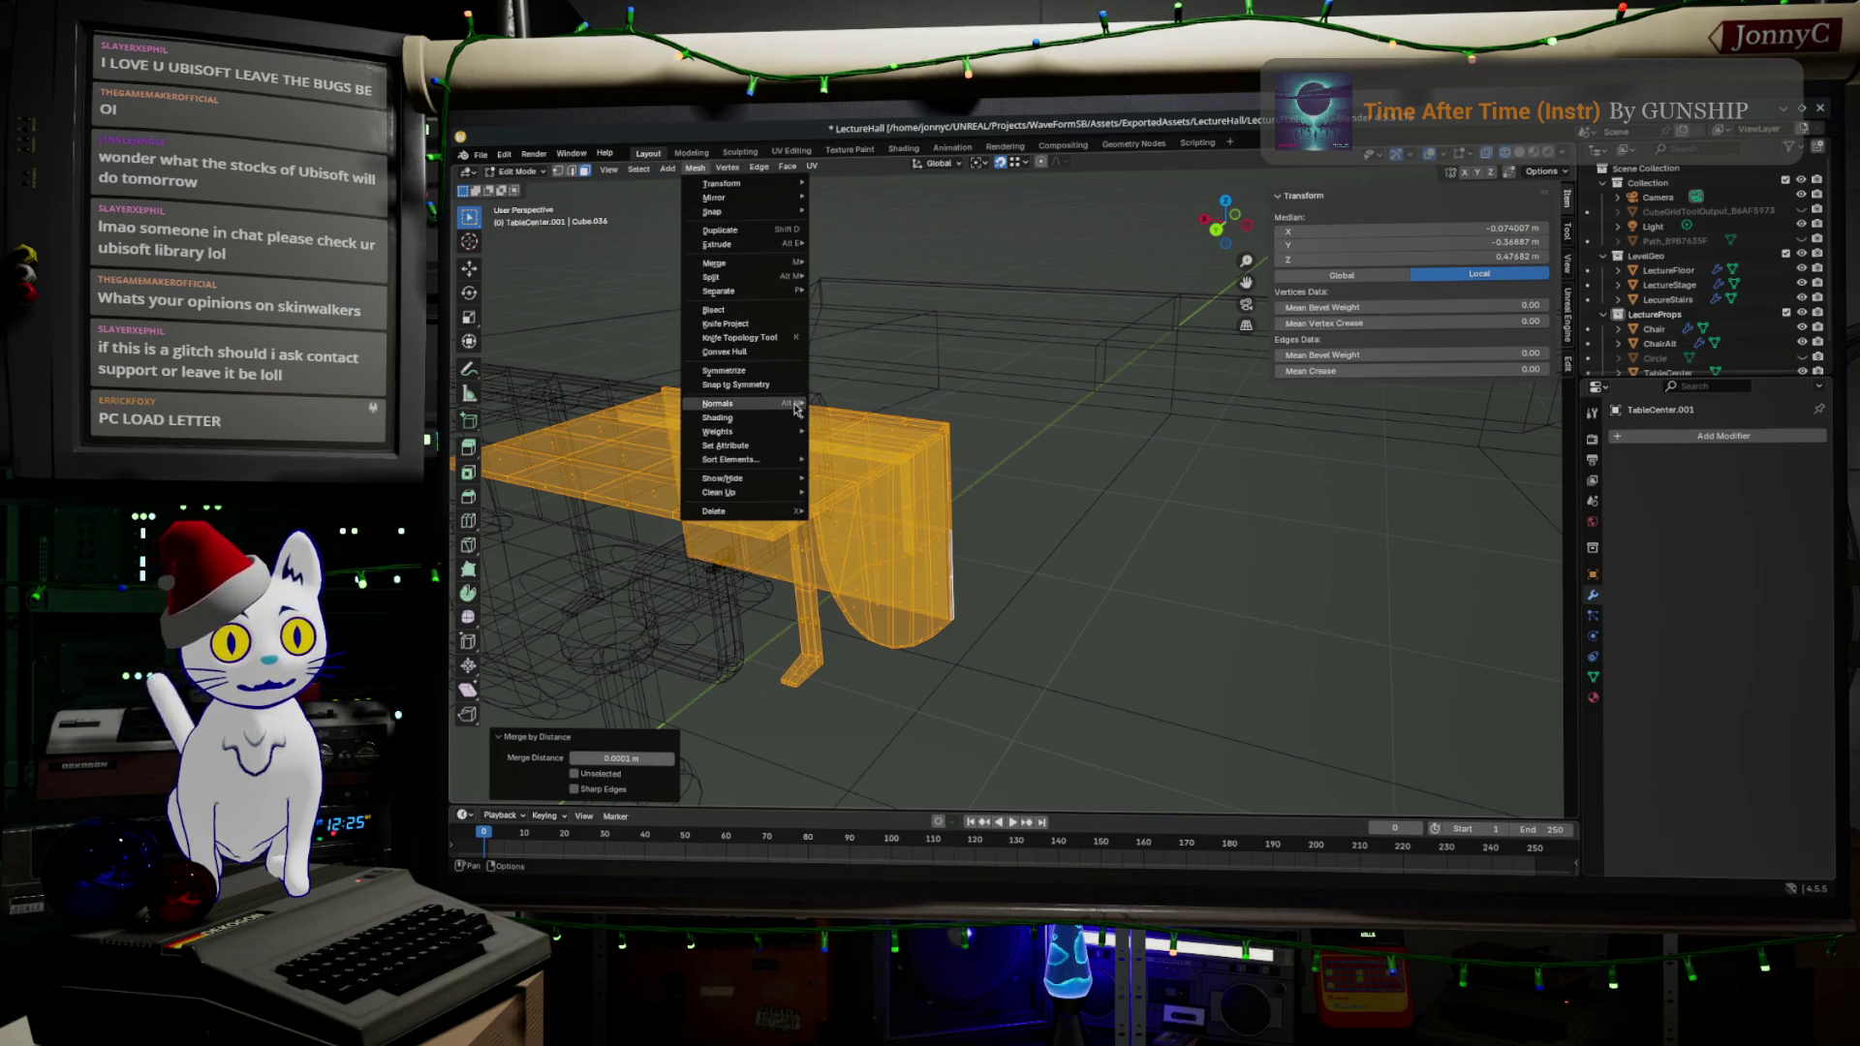
pyautogui.click(877, 421)
pyautogui.press('Tab')
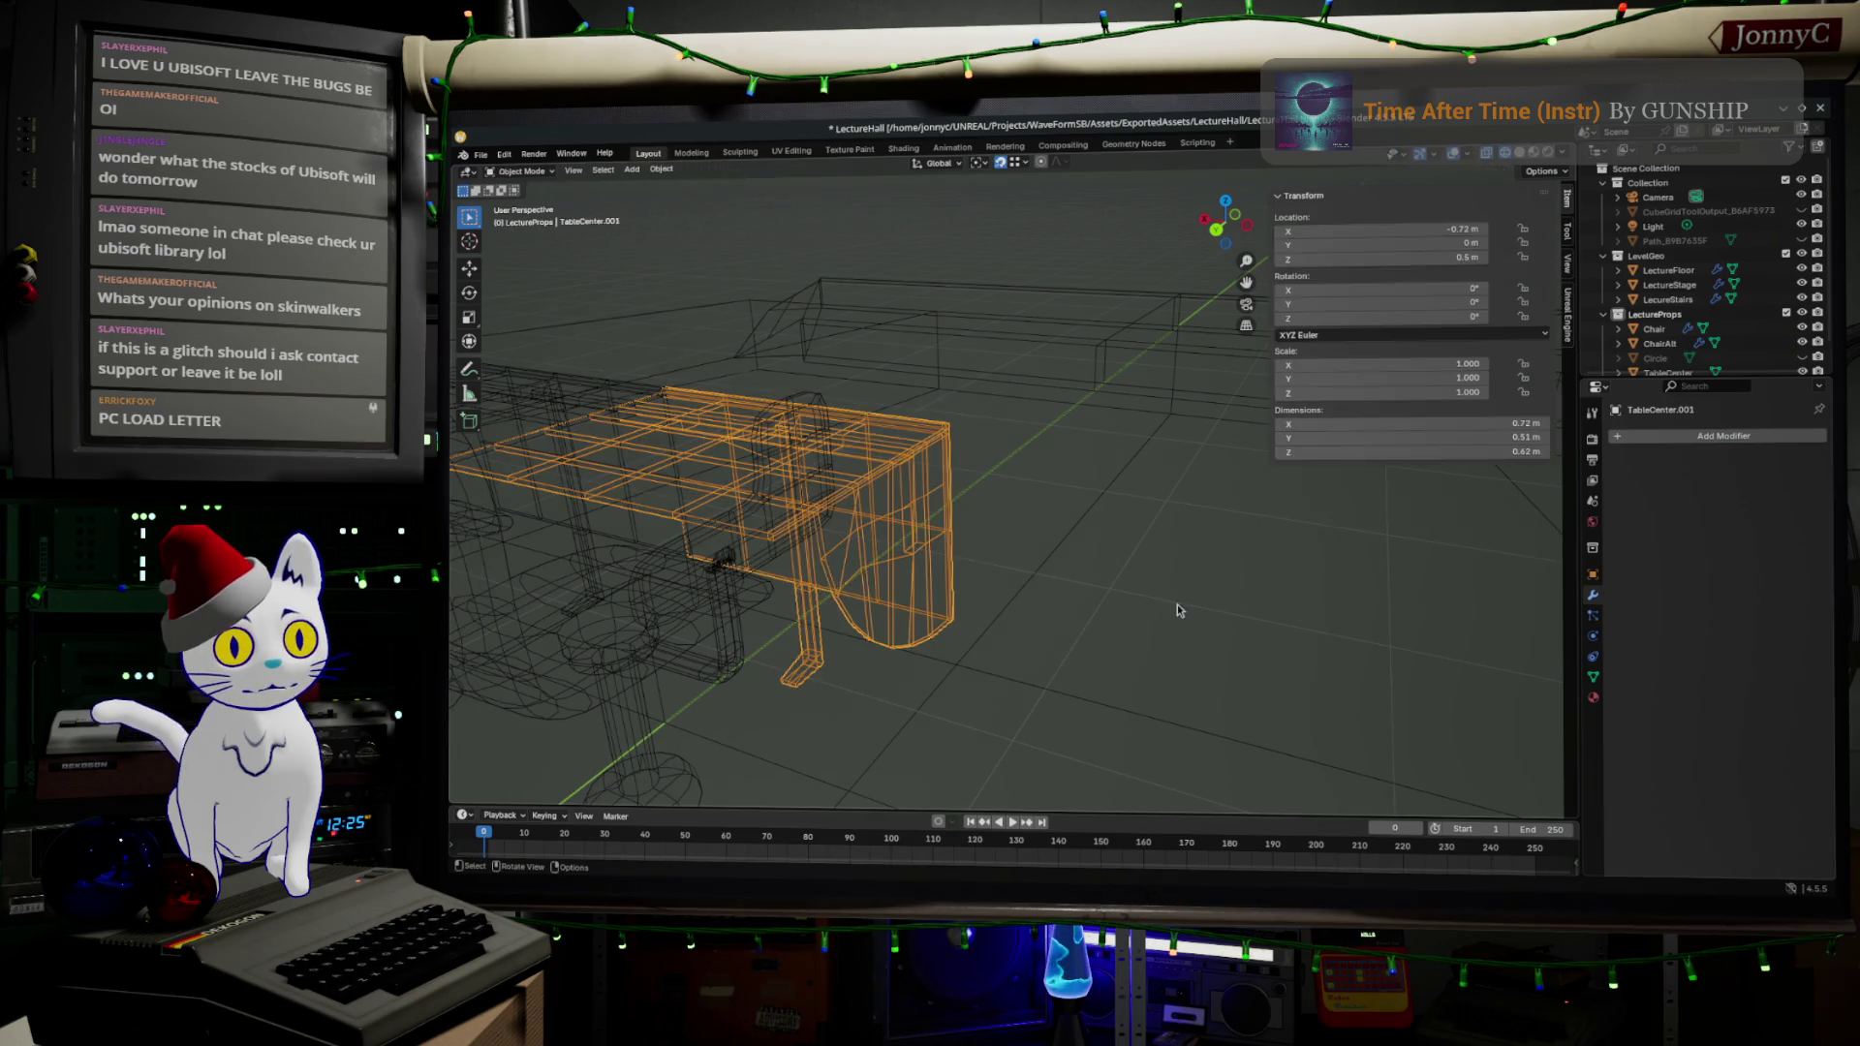
# - In Edit Mode, orbit under the TableCenter.001 desk and select a small face near the leg
pyautogui.scroll(3, 1201, 620)
pyautogui.moveTo(1201, 620)
pyautogui.mouseDown()
pyautogui.moveTo(1188, 694)
pyautogui.moveTo(1311, 623)
pyautogui.moveTo(1158, 640)
pyautogui.moveTo(1031, 528)
pyautogui.mouseUp()
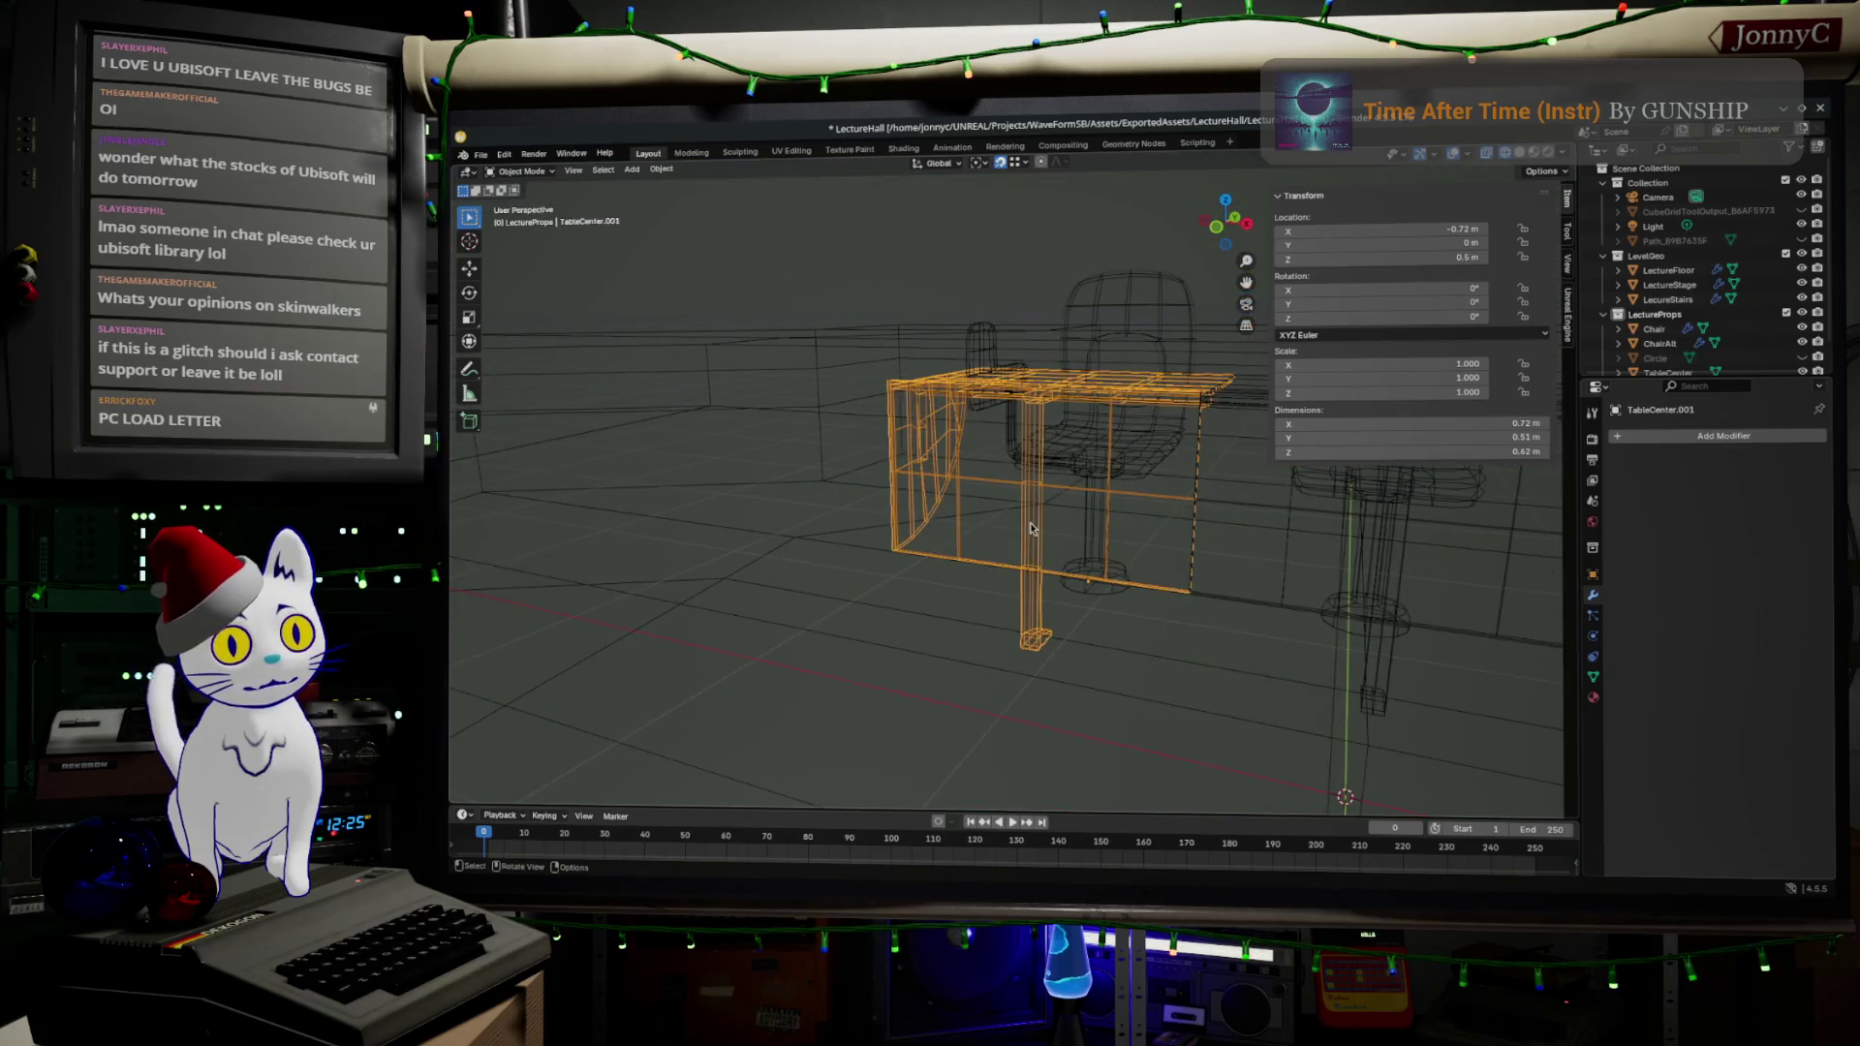
pyautogui.press('Tab')
pyautogui.scroll(5, 1108, 585)
pyautogui.moveTo(884, 540)
pyautogui.mouseDown()
pyautogui.moveTo(1029, 560)
pyautogui.moveTo(968, 485)
pyautogui.mouseUp()
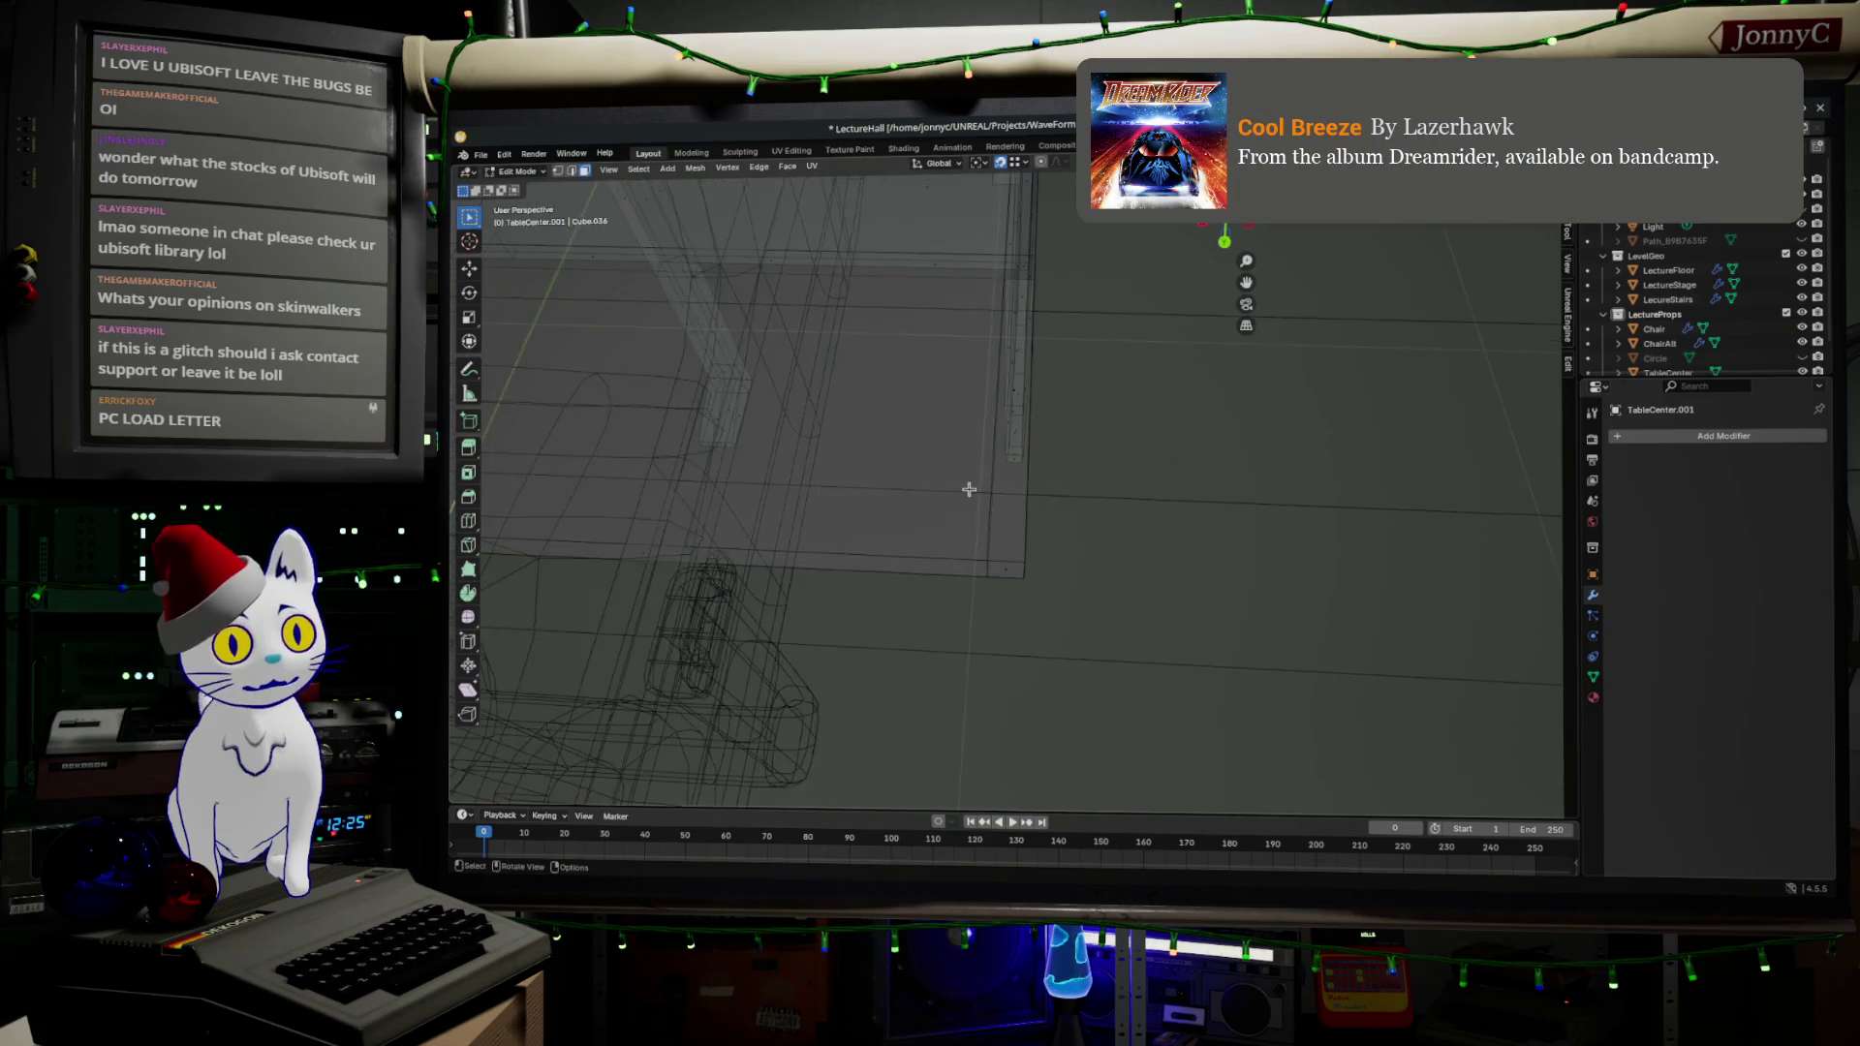
pyautogui.scroll(-3, 987, 574)
pyautogui.moveTo(984, 573)
pyautogui.mouseDown()
pyautogui.moveTo(1055, 607)
pyautogui.moveTo(1075, 652)
pyautogui.moveTo(1014, 444)
pyautogui.moveTo(1009, 311)
pyautogui.moveTo(993, 400)
pyautogui.moveTo(1142, 449)
pyautogui.moveTo(1041, 443)
pyautogui.mouseUp()
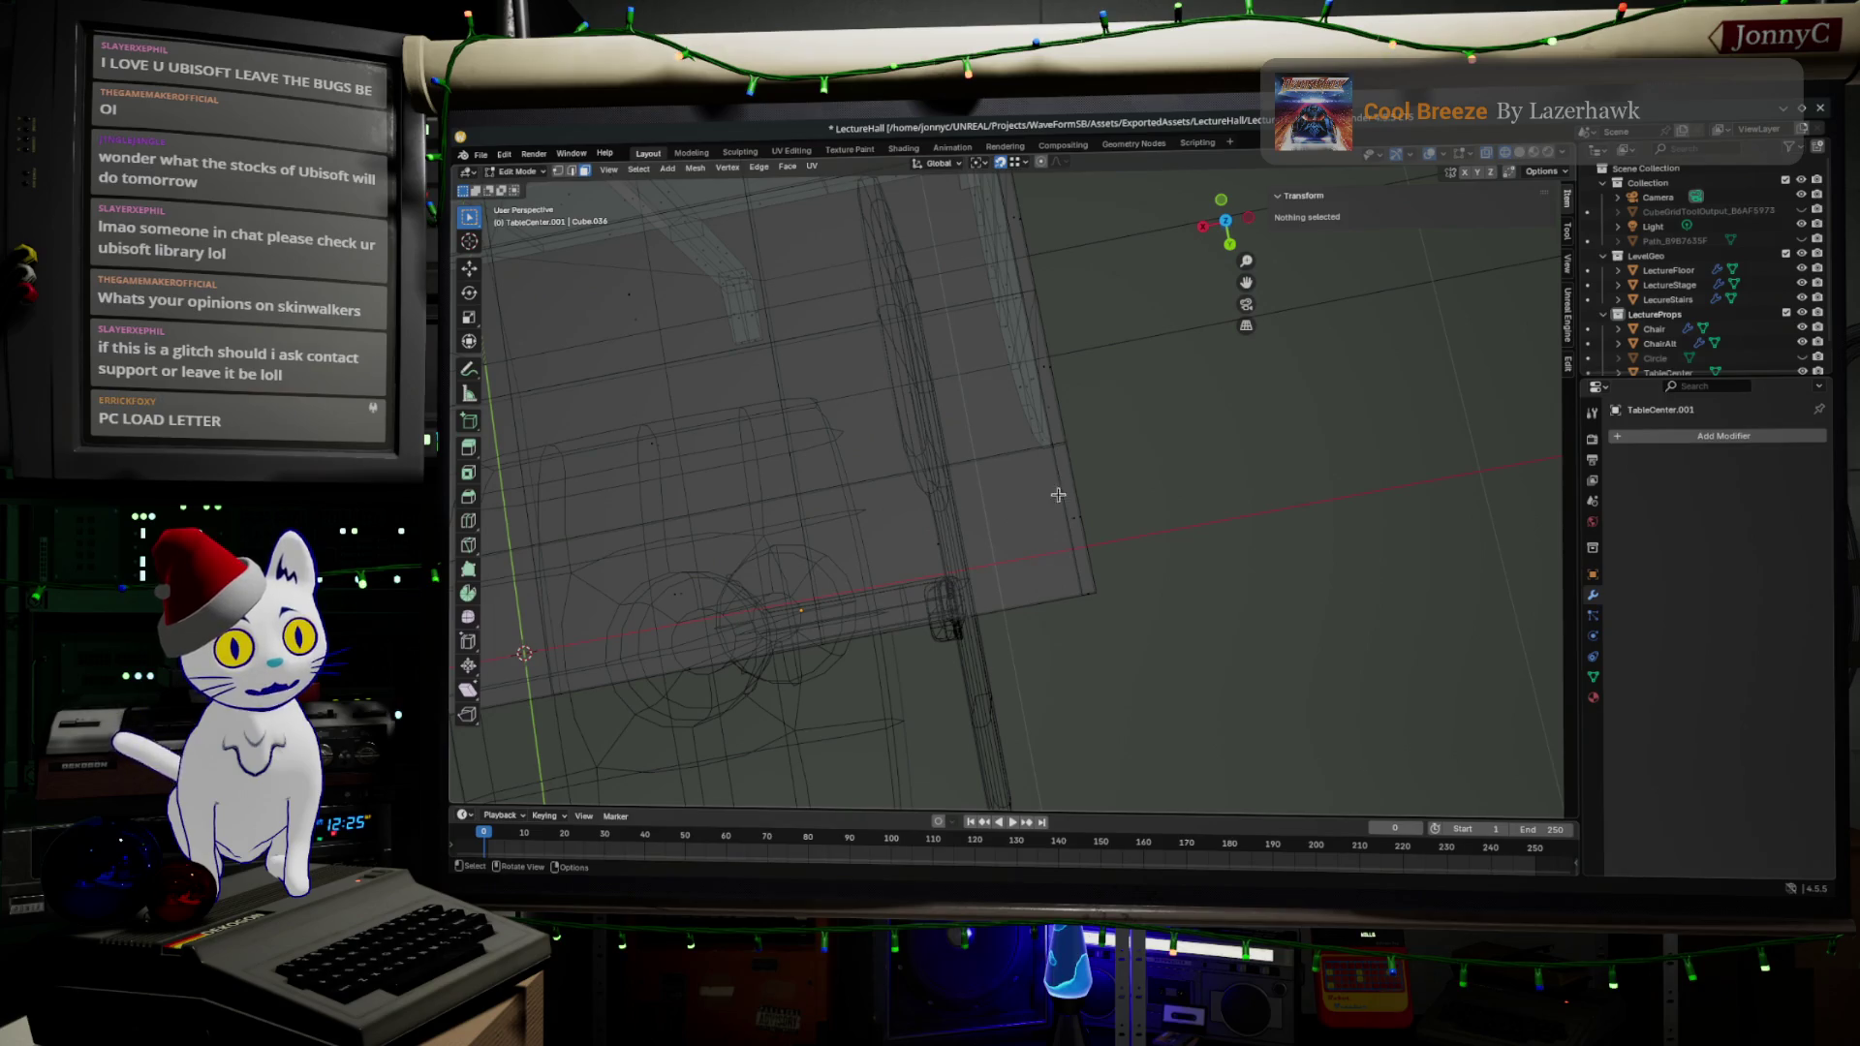
pyautogui.moveTo(1041, 562)
pyautogui.mouseDown()
pyautogui.moveTo(1066, 490)
pyautogui.moveTo(1042, 456)
pyautogui.moveTo(1050, 411)
pyautogui.moveTo(1067, 558)
pyautogui.moveTo(1033, 565)
pyautogui.moveTo(1060, 540)
pyautogui.moveTo(1028, 531)
pyautogui.mouseUp()
pyautogui.click(980, 542)
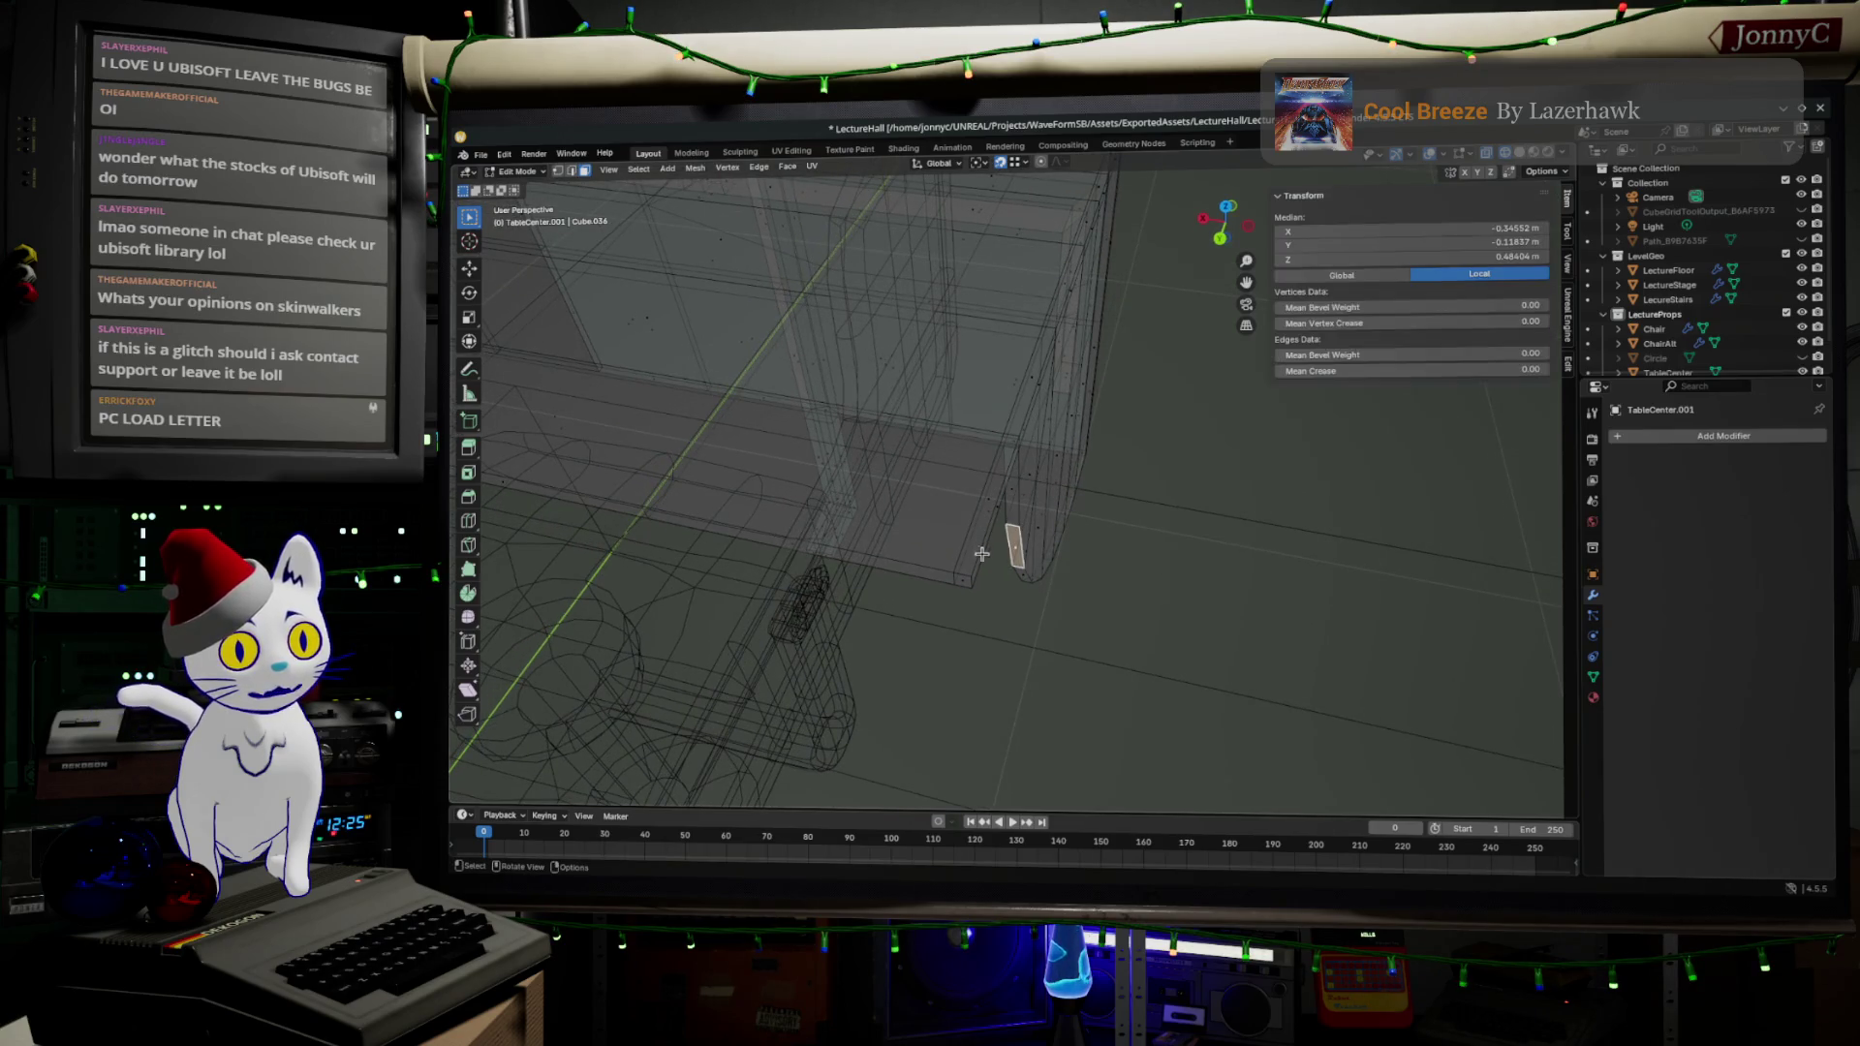
# - Delete the stray long edge running along the underside of the desk top
pyautogui.click(967, 578)
pyautogui.click(985, 548)
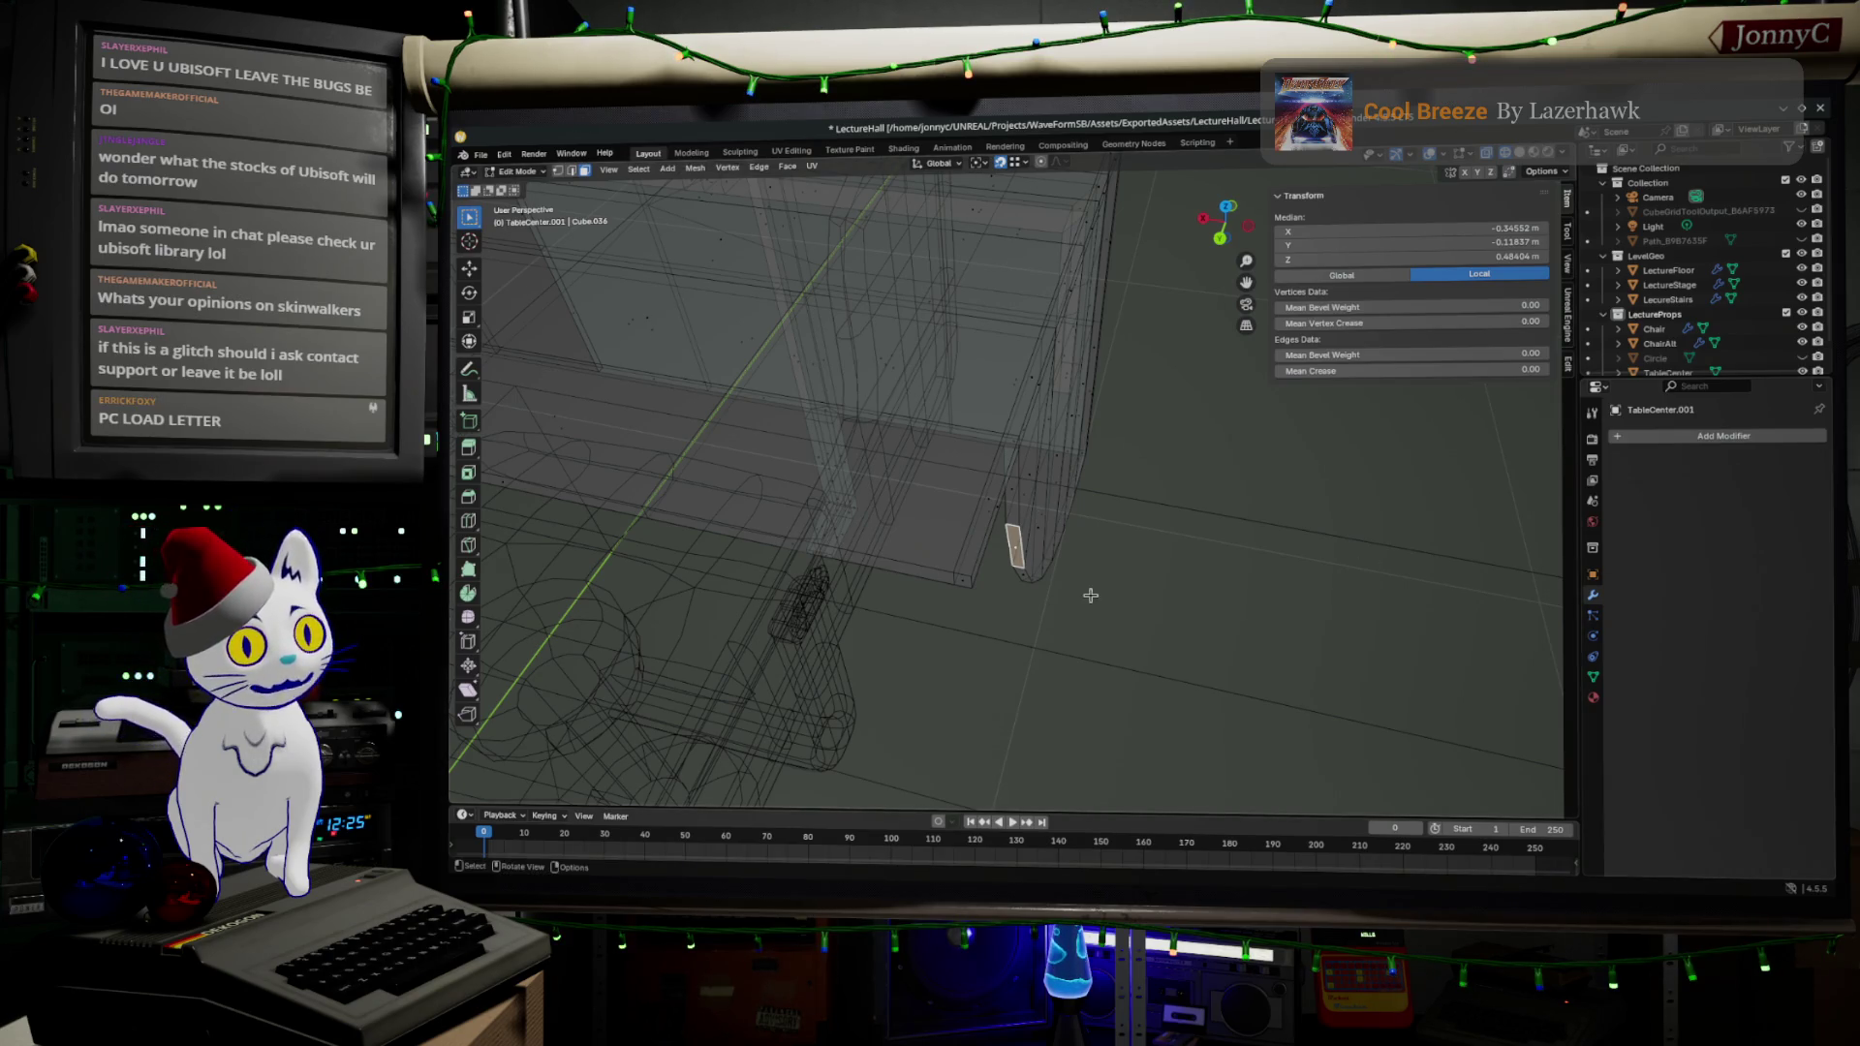
pyautogui.scroll(2, 1080, 595)
pyautogui.scroll(2, 1079, 600)
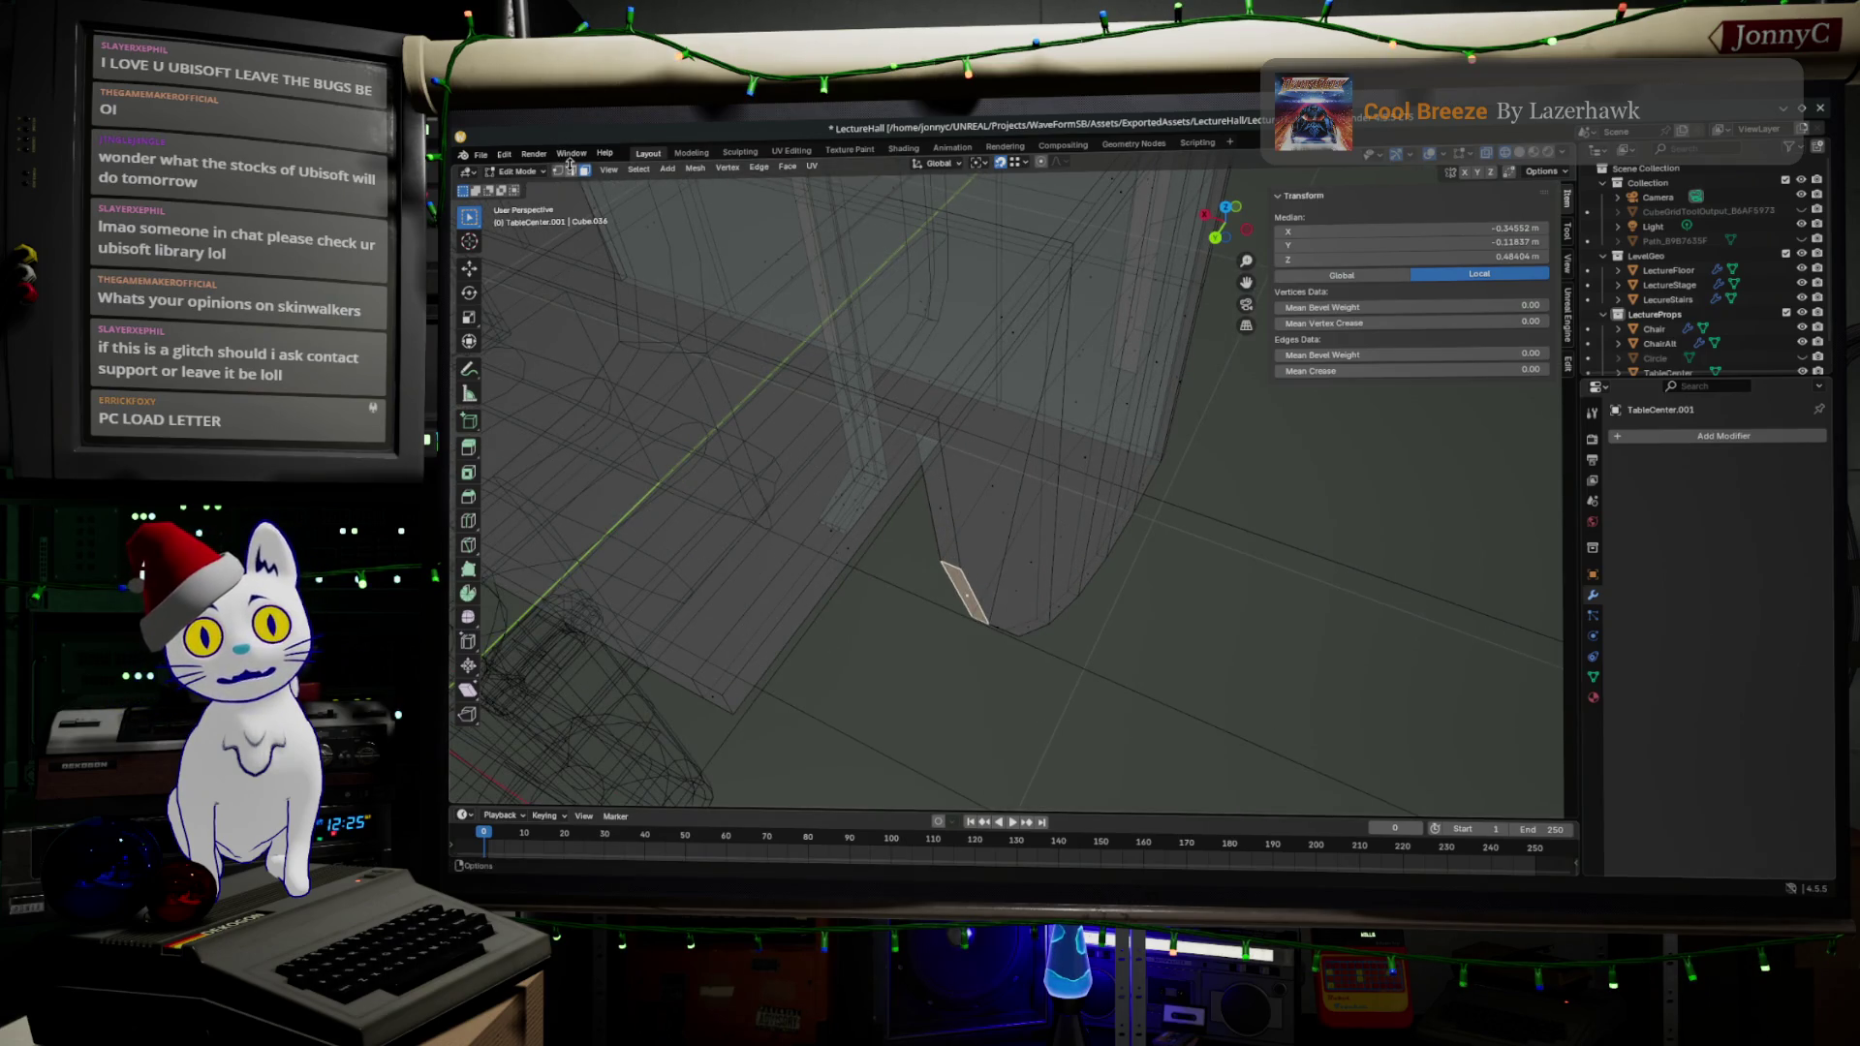
pyautogui.moveTo(852, 755)
pyautogui.mouseDown()
pyautogui.moveTo(999, 721)
pyautogui.moveTo(996, 685)
pyautogui.mouseUp()
pyautogui.click(1000, 645)
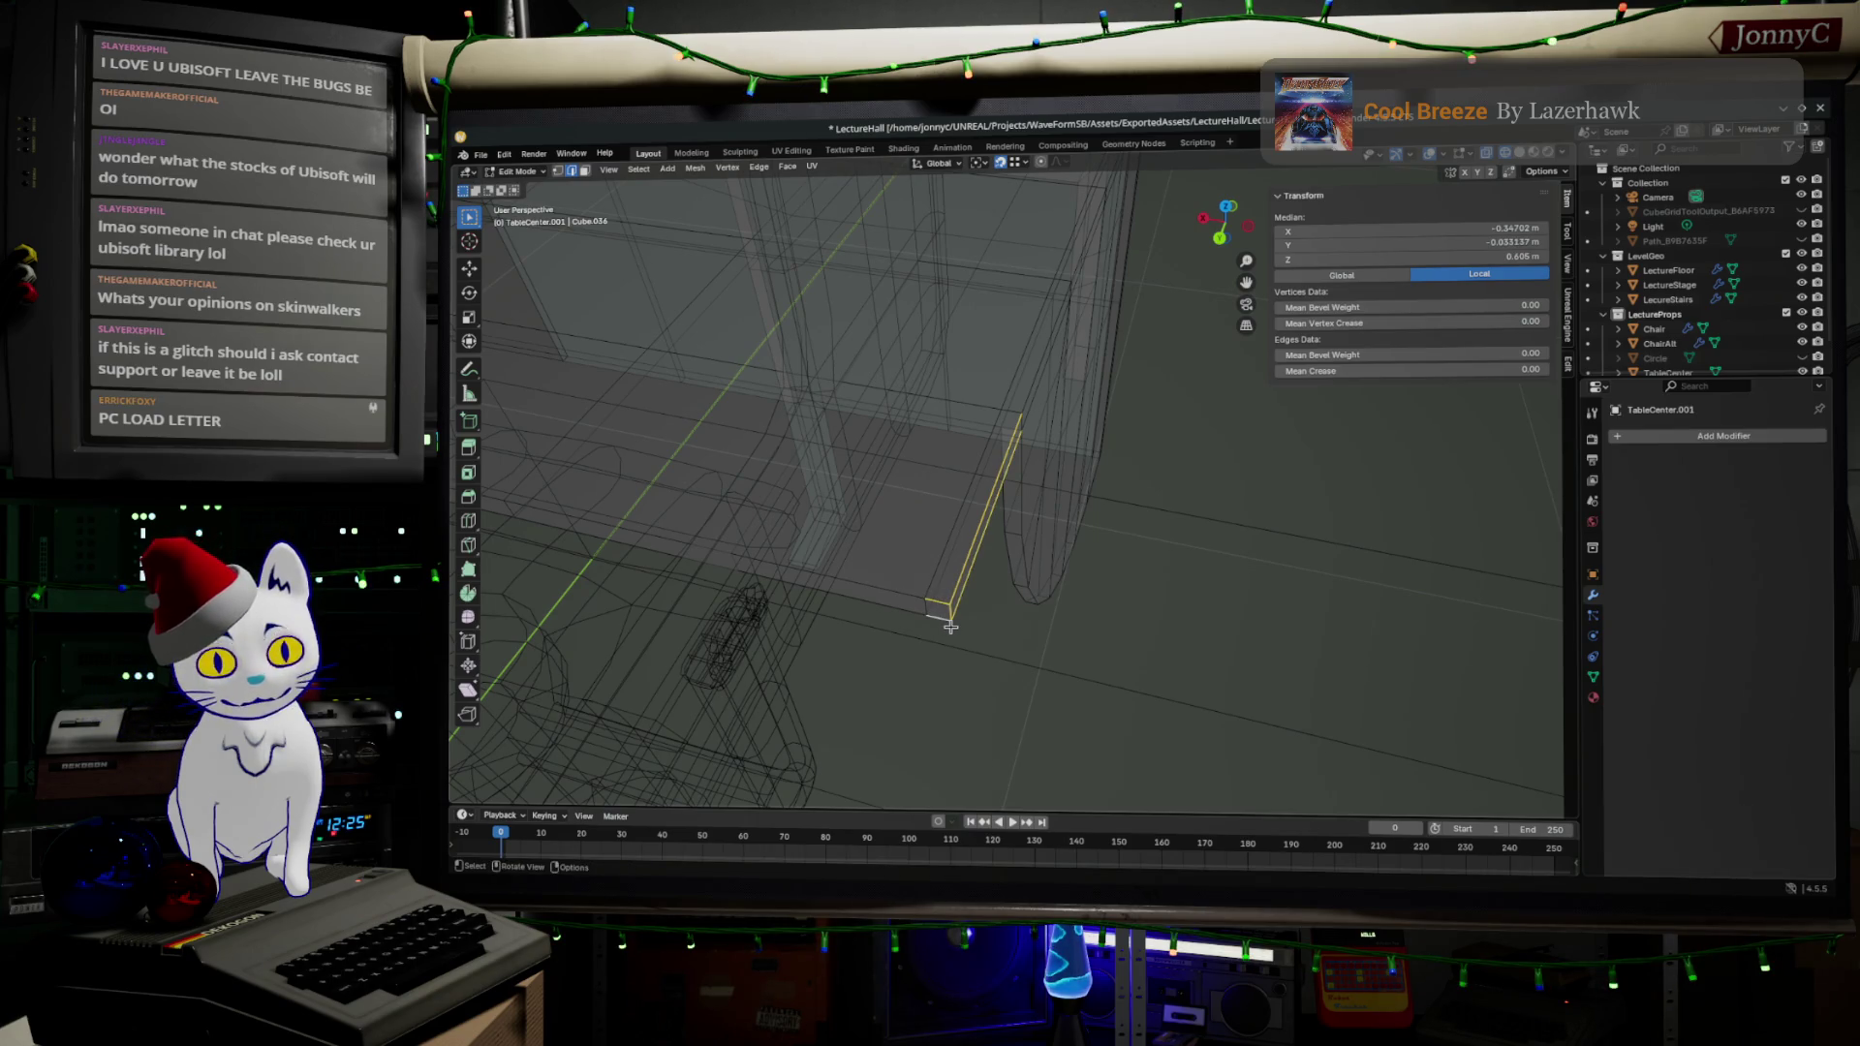
pyautogui.press('x')
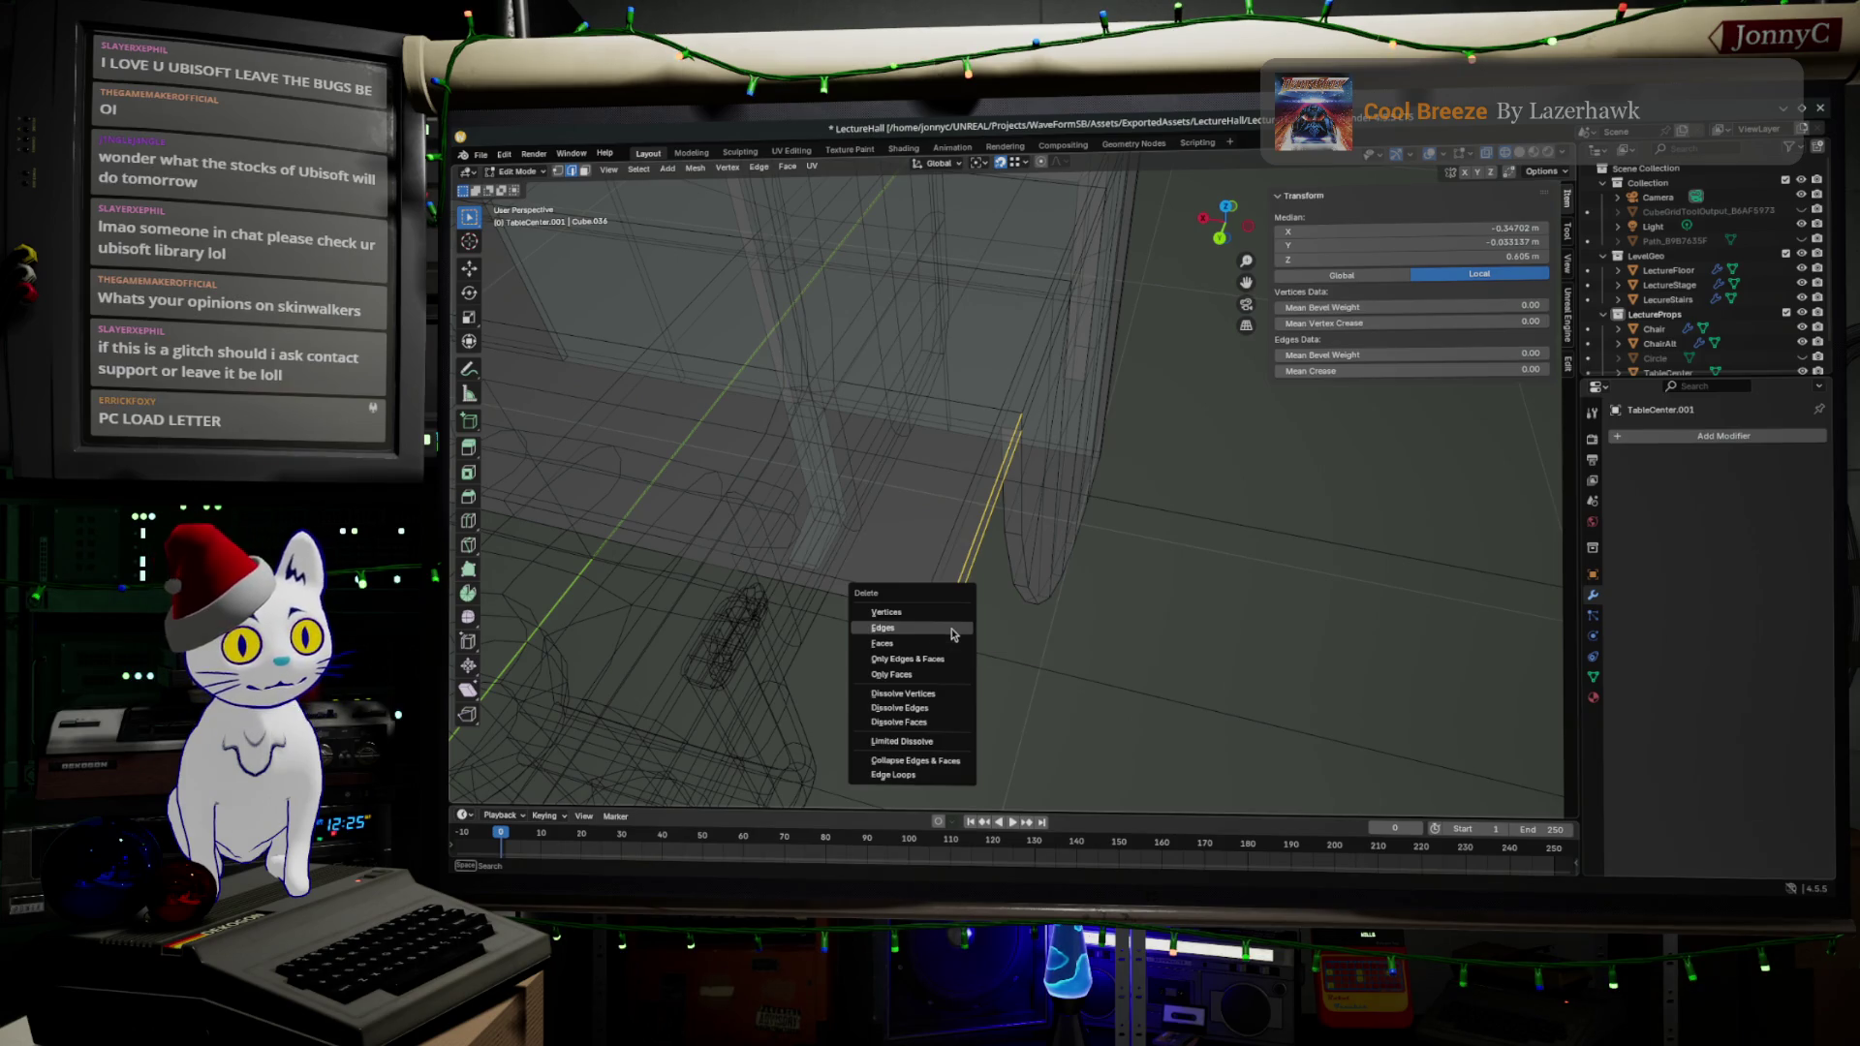
pyautogui.click(951, 628)
# - Extrude a new edge from the desk-top vertex down to the desk corner
pyautogui.click(1012, 415)
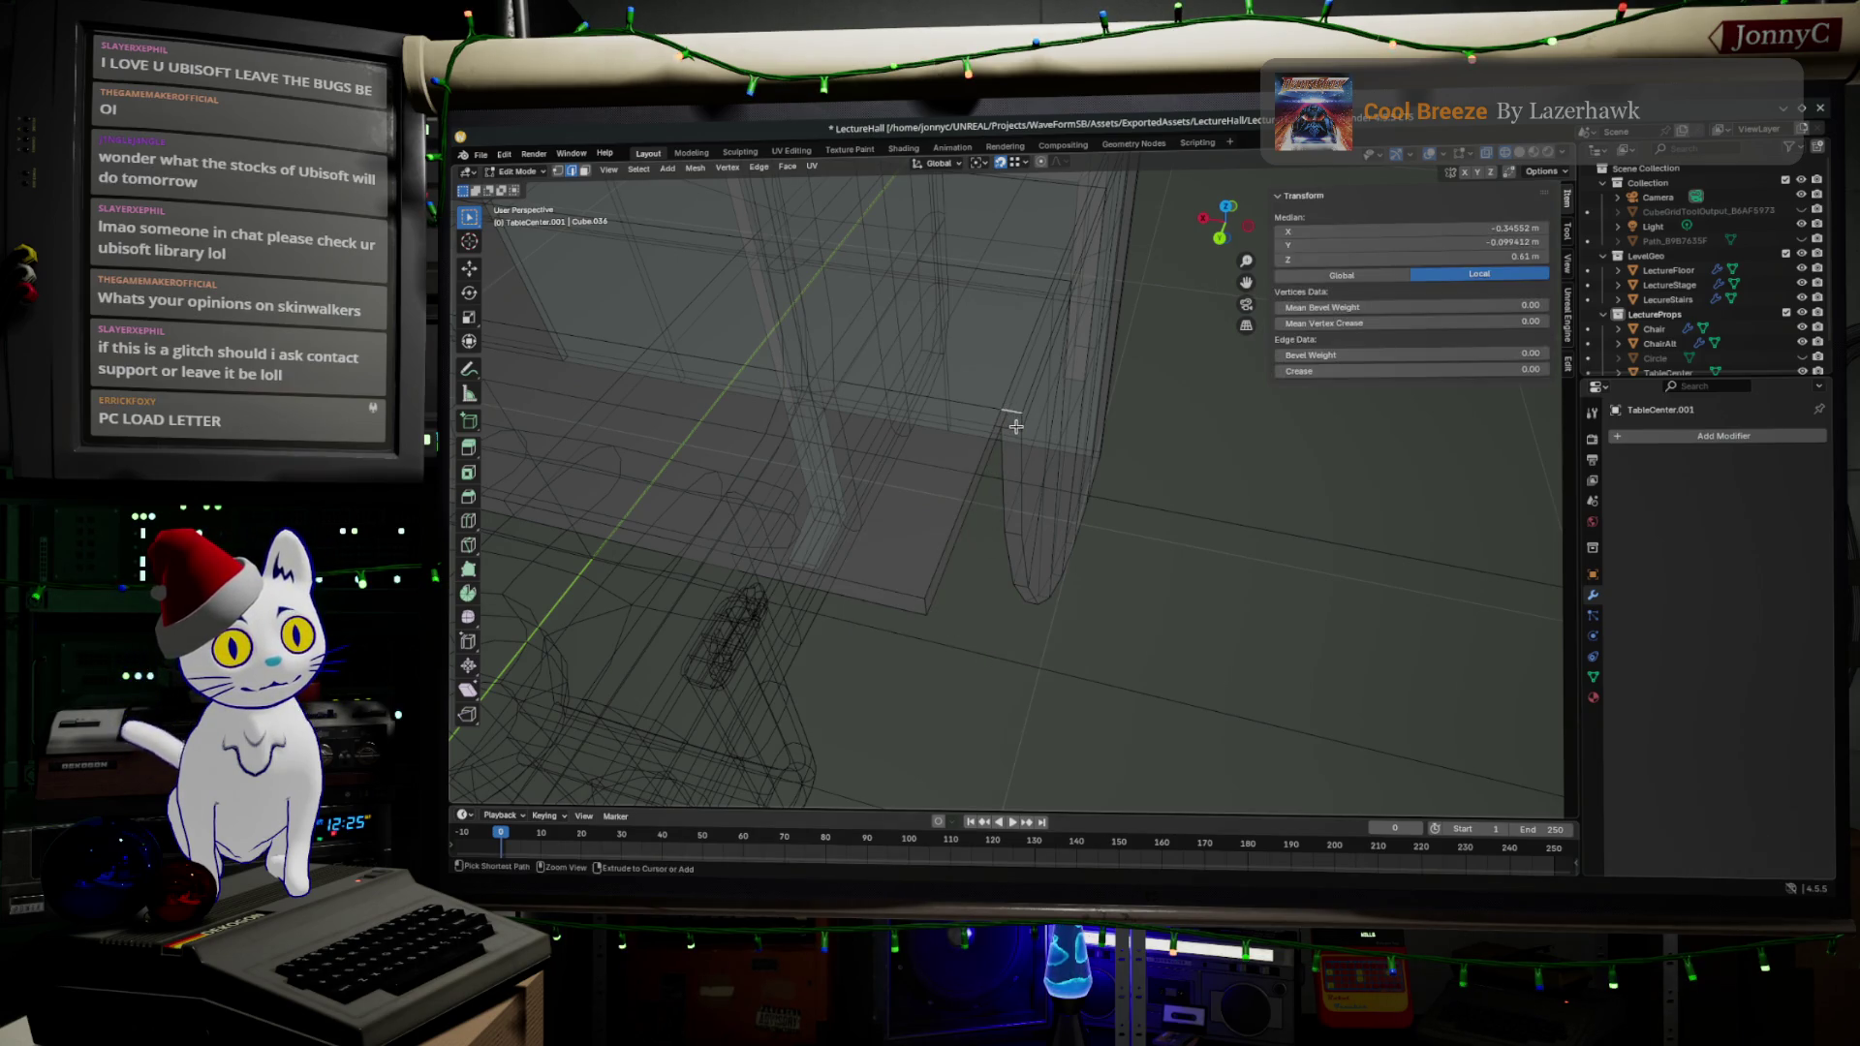
pyautogui.press('e')
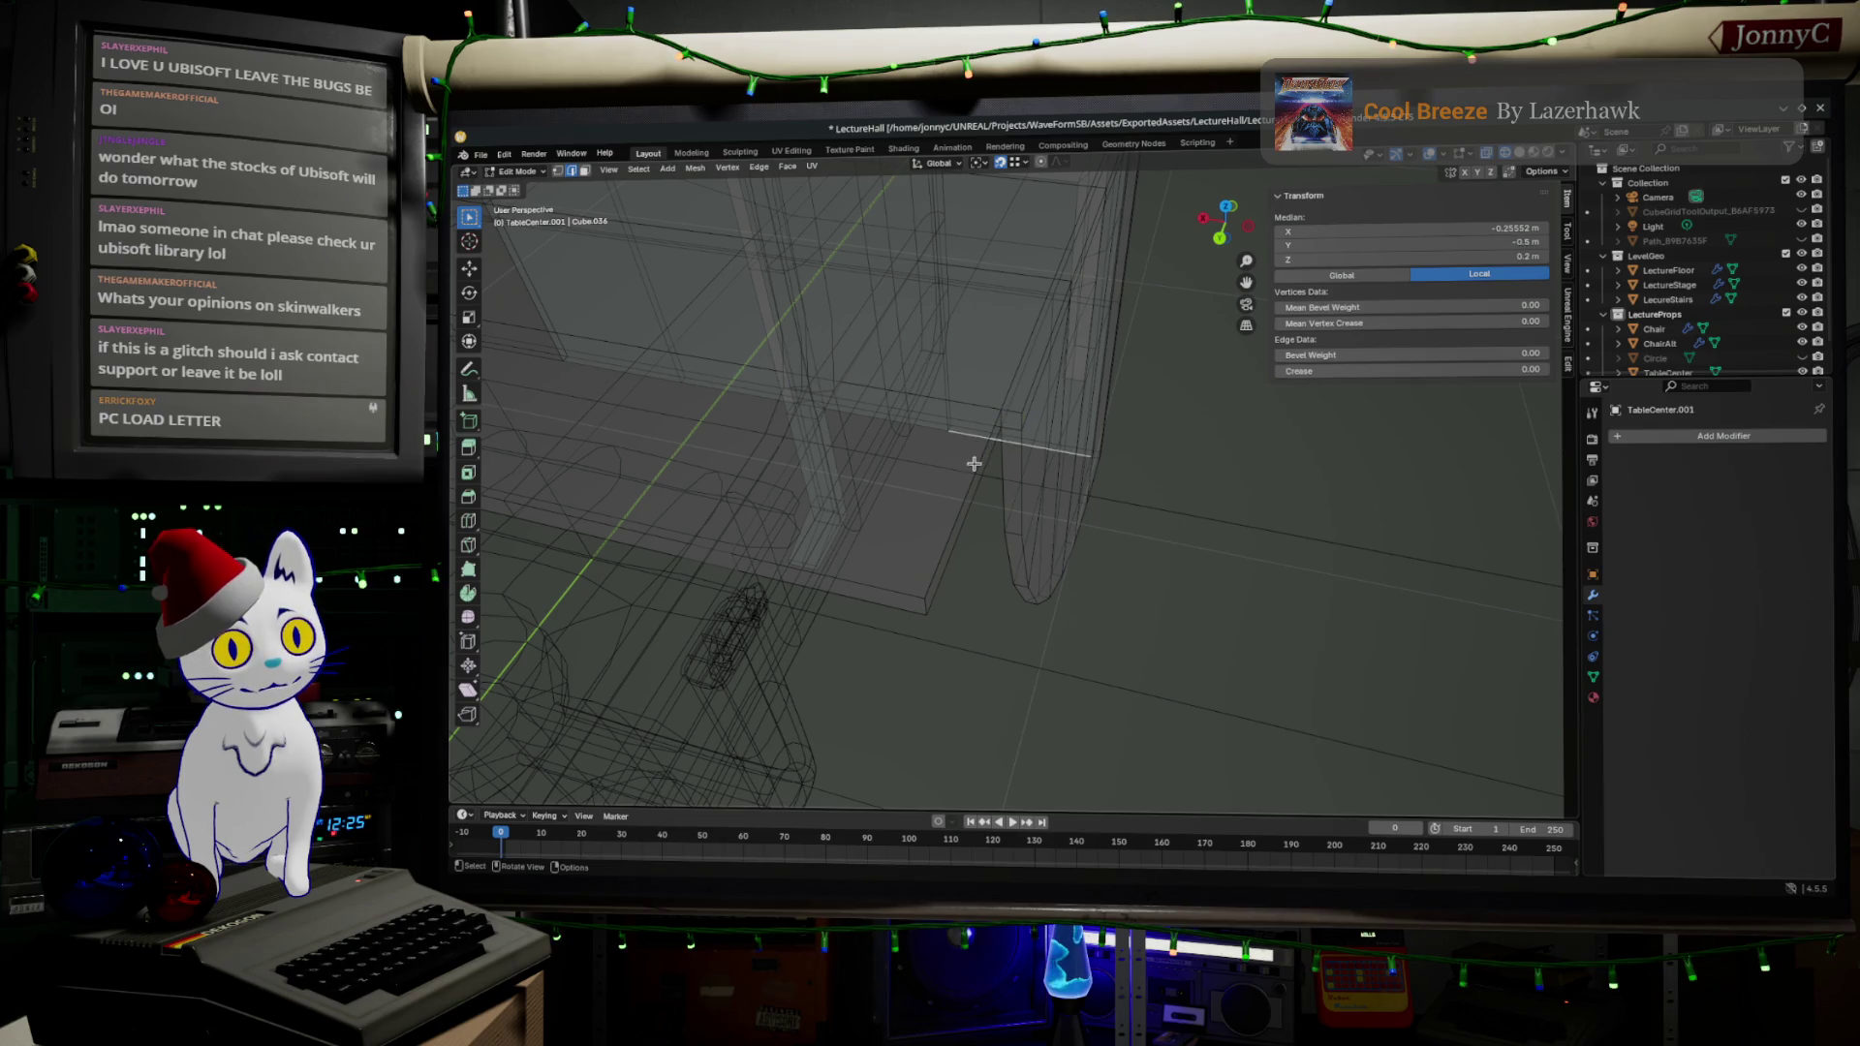
pyautogui.click(950, 552)
pyautogui.click(949, 553)
pyautogui.moveTo(973, 552)
pyautogui.mouseDown()
pyautogui.moveTo(1096, 590)
pyautogui.moveTo(992, 572)
pyautogui.moveTo(1013, 582)
pyautogui.mouseUp()
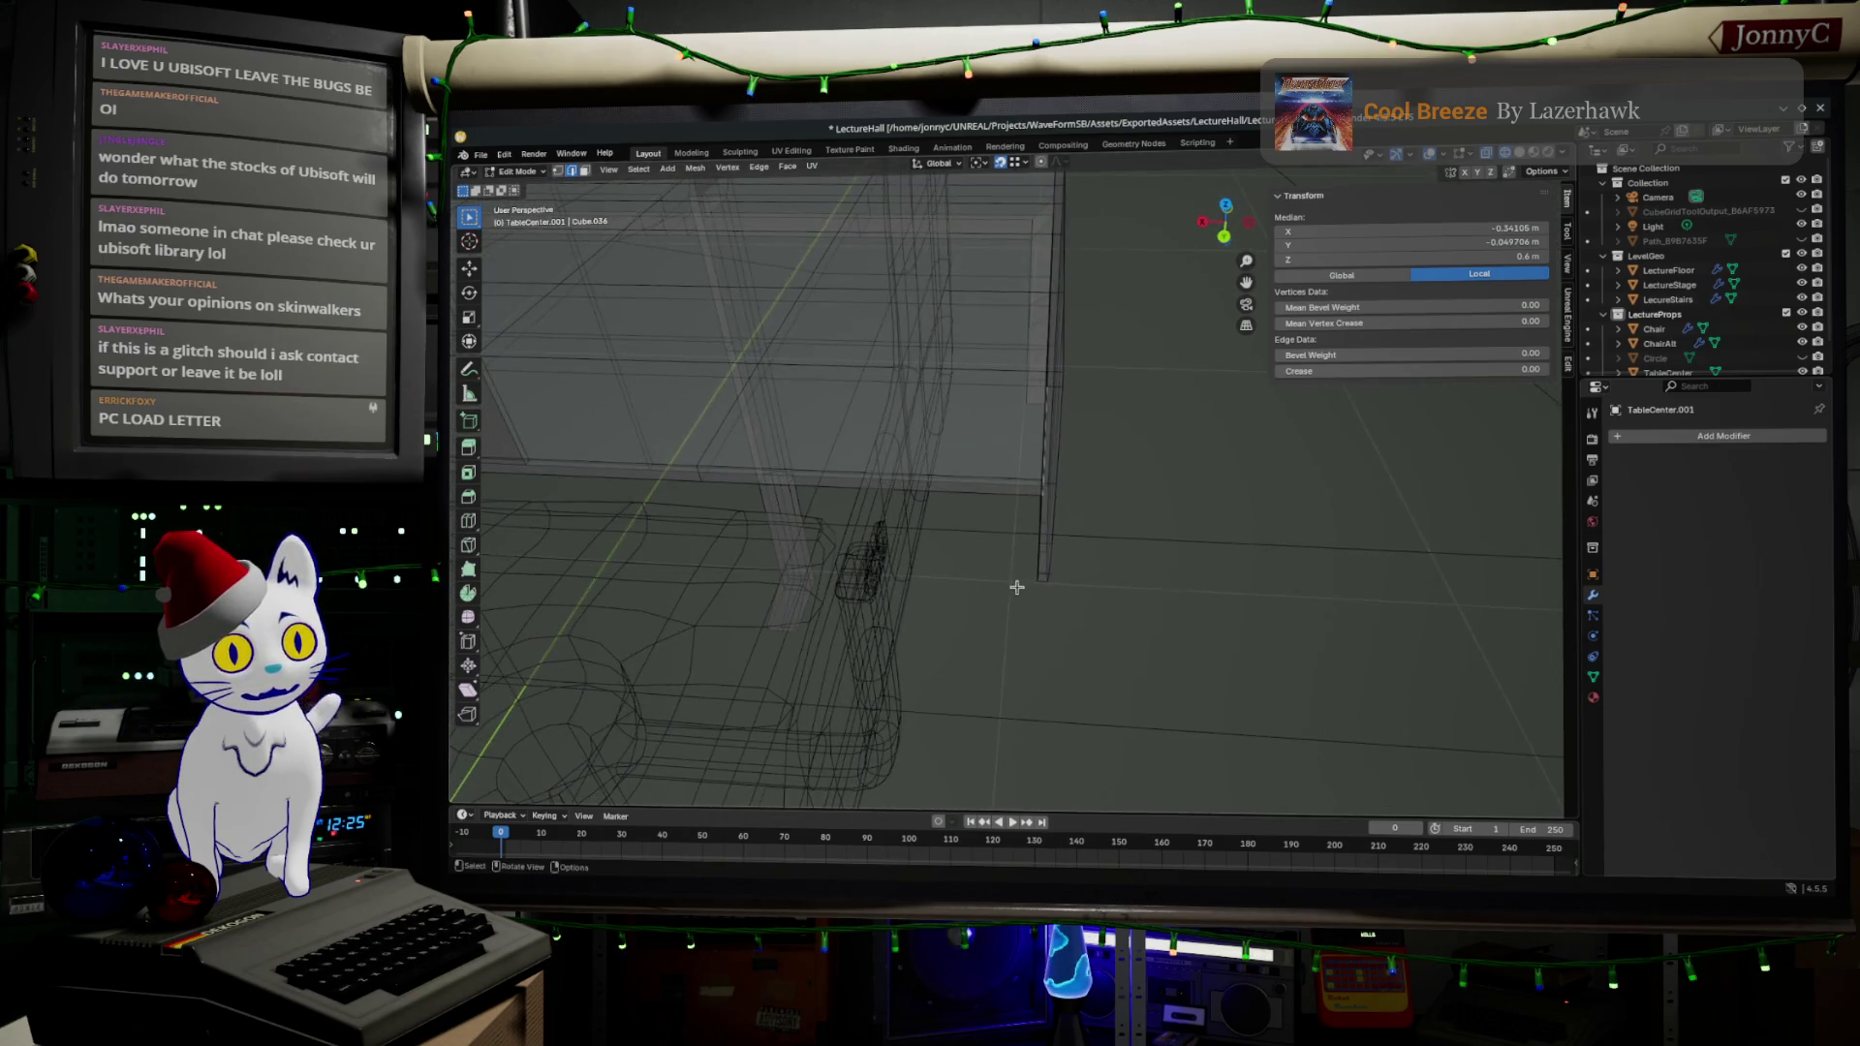
pyautogui.moveTo(1055, 490); pyautogui.dragTo(1005, 500)
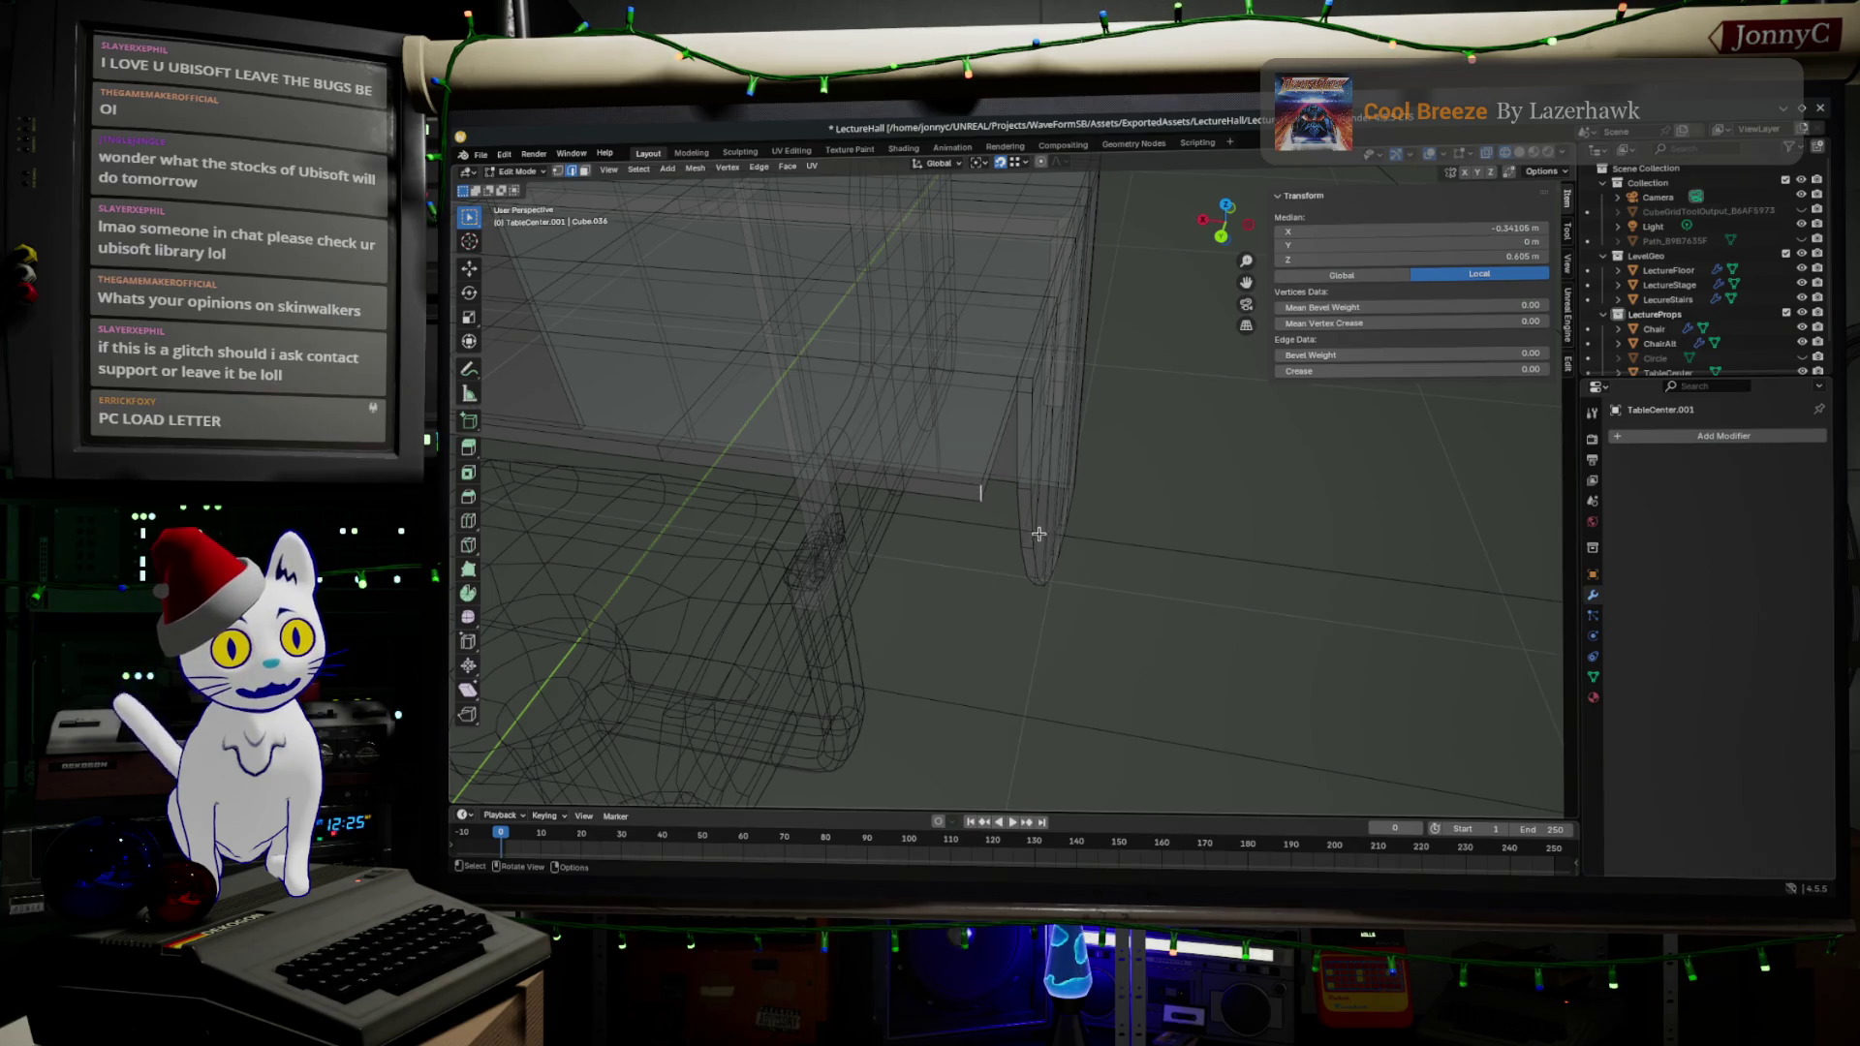
pyautogui.hotkey('ctrl', 'b')
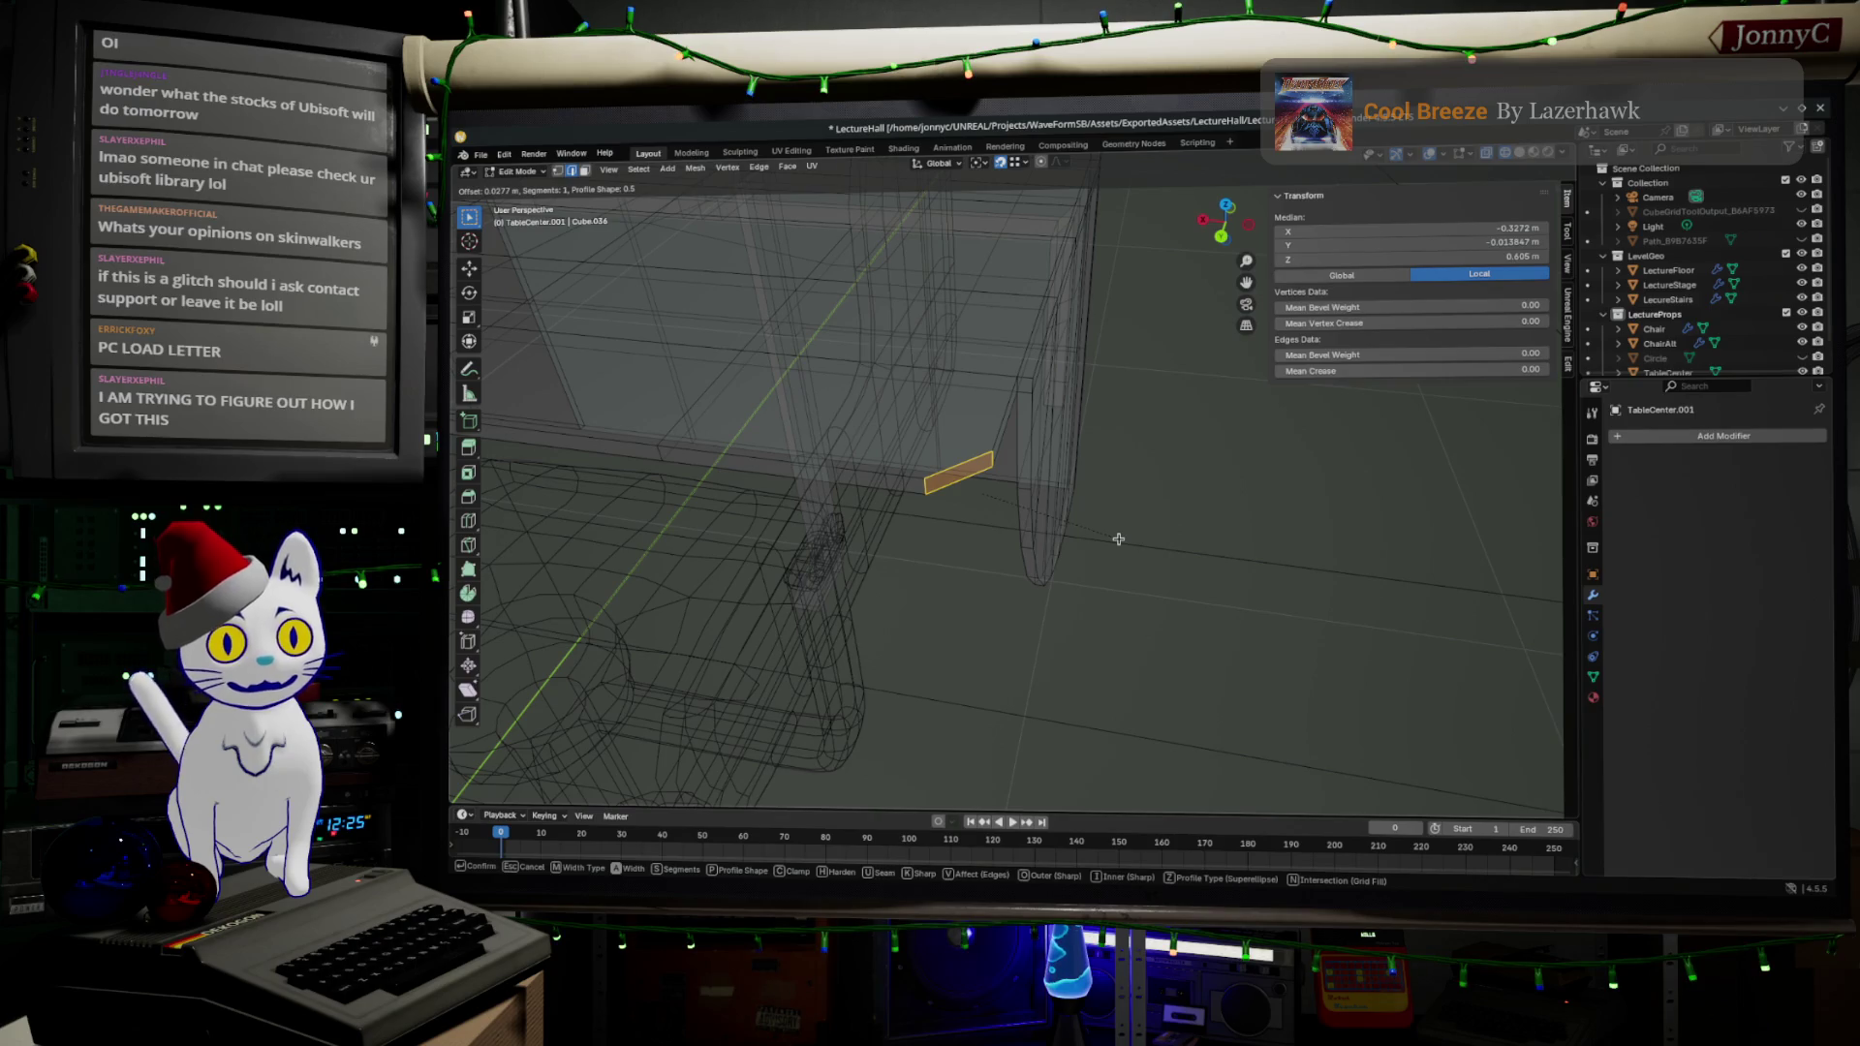
# - Raise the underside edge bevel to five segments, apply it, and deselect the strip
pyautogui.scroll(2, 1148, 528)
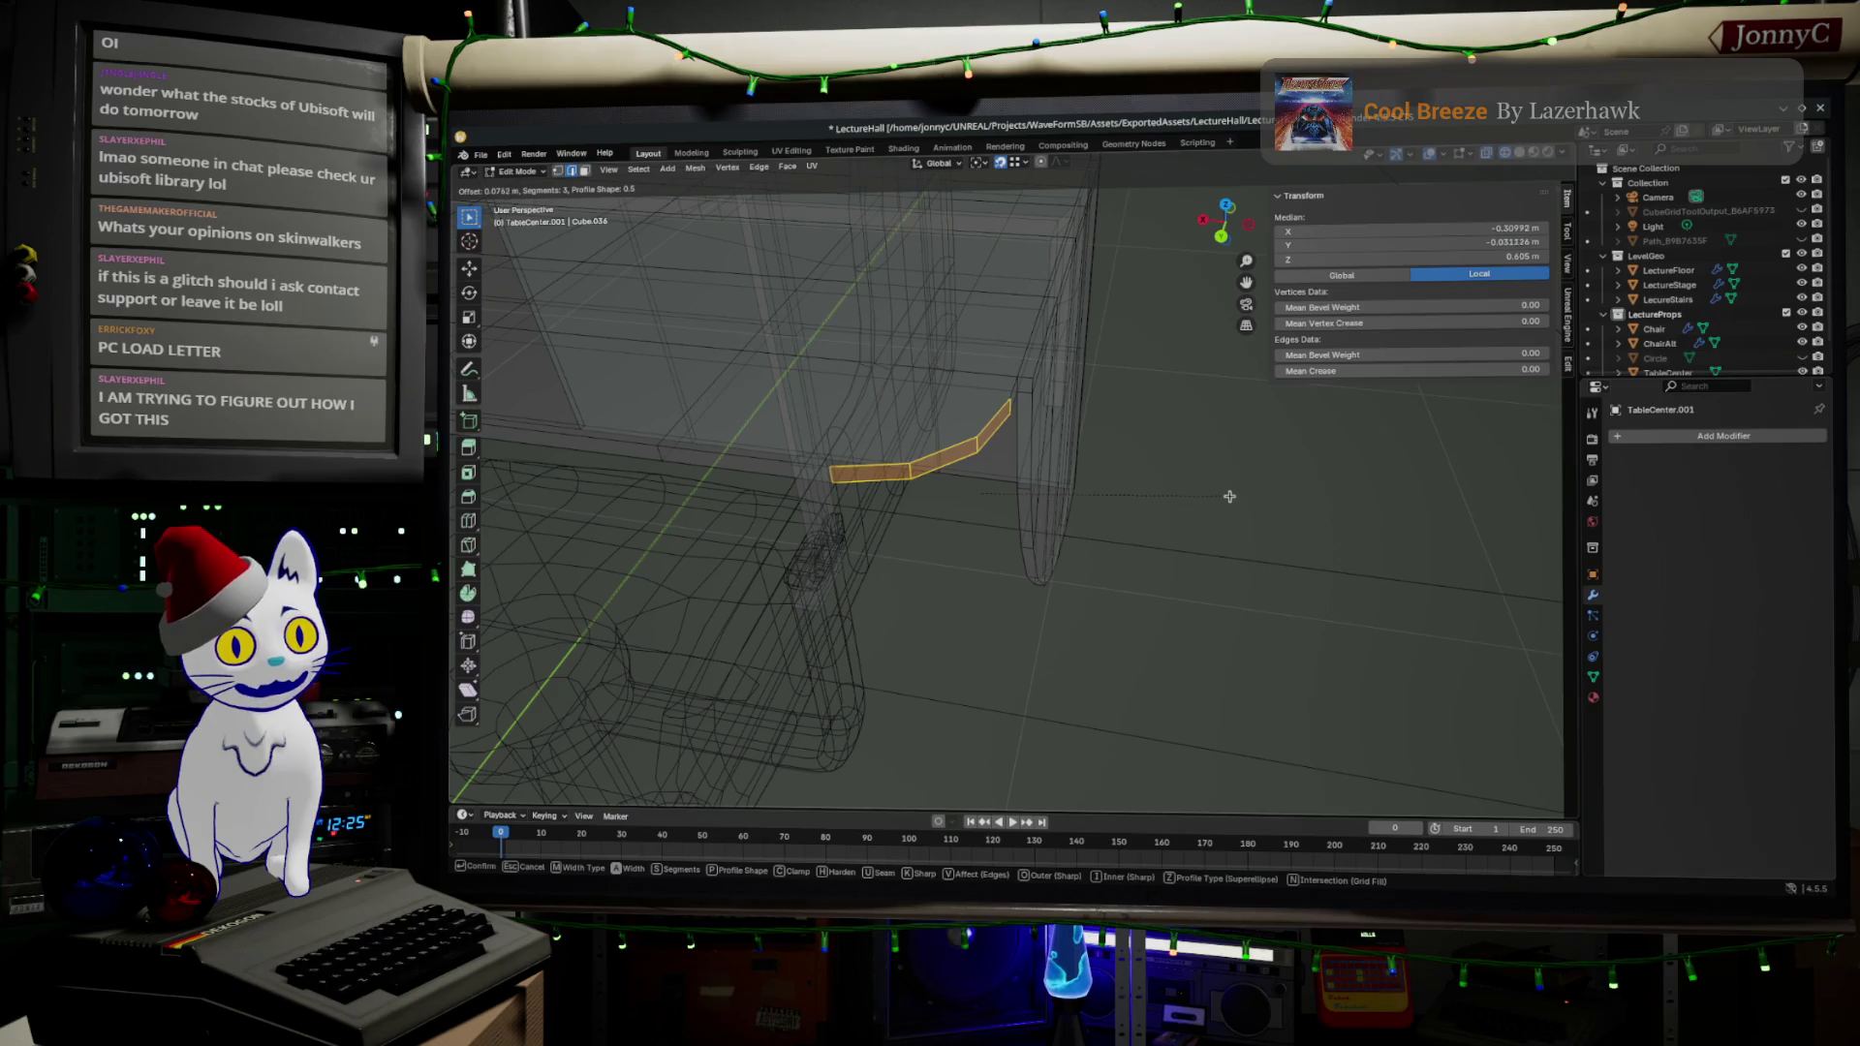
pyautogui.scroll(1, 1212, 506)
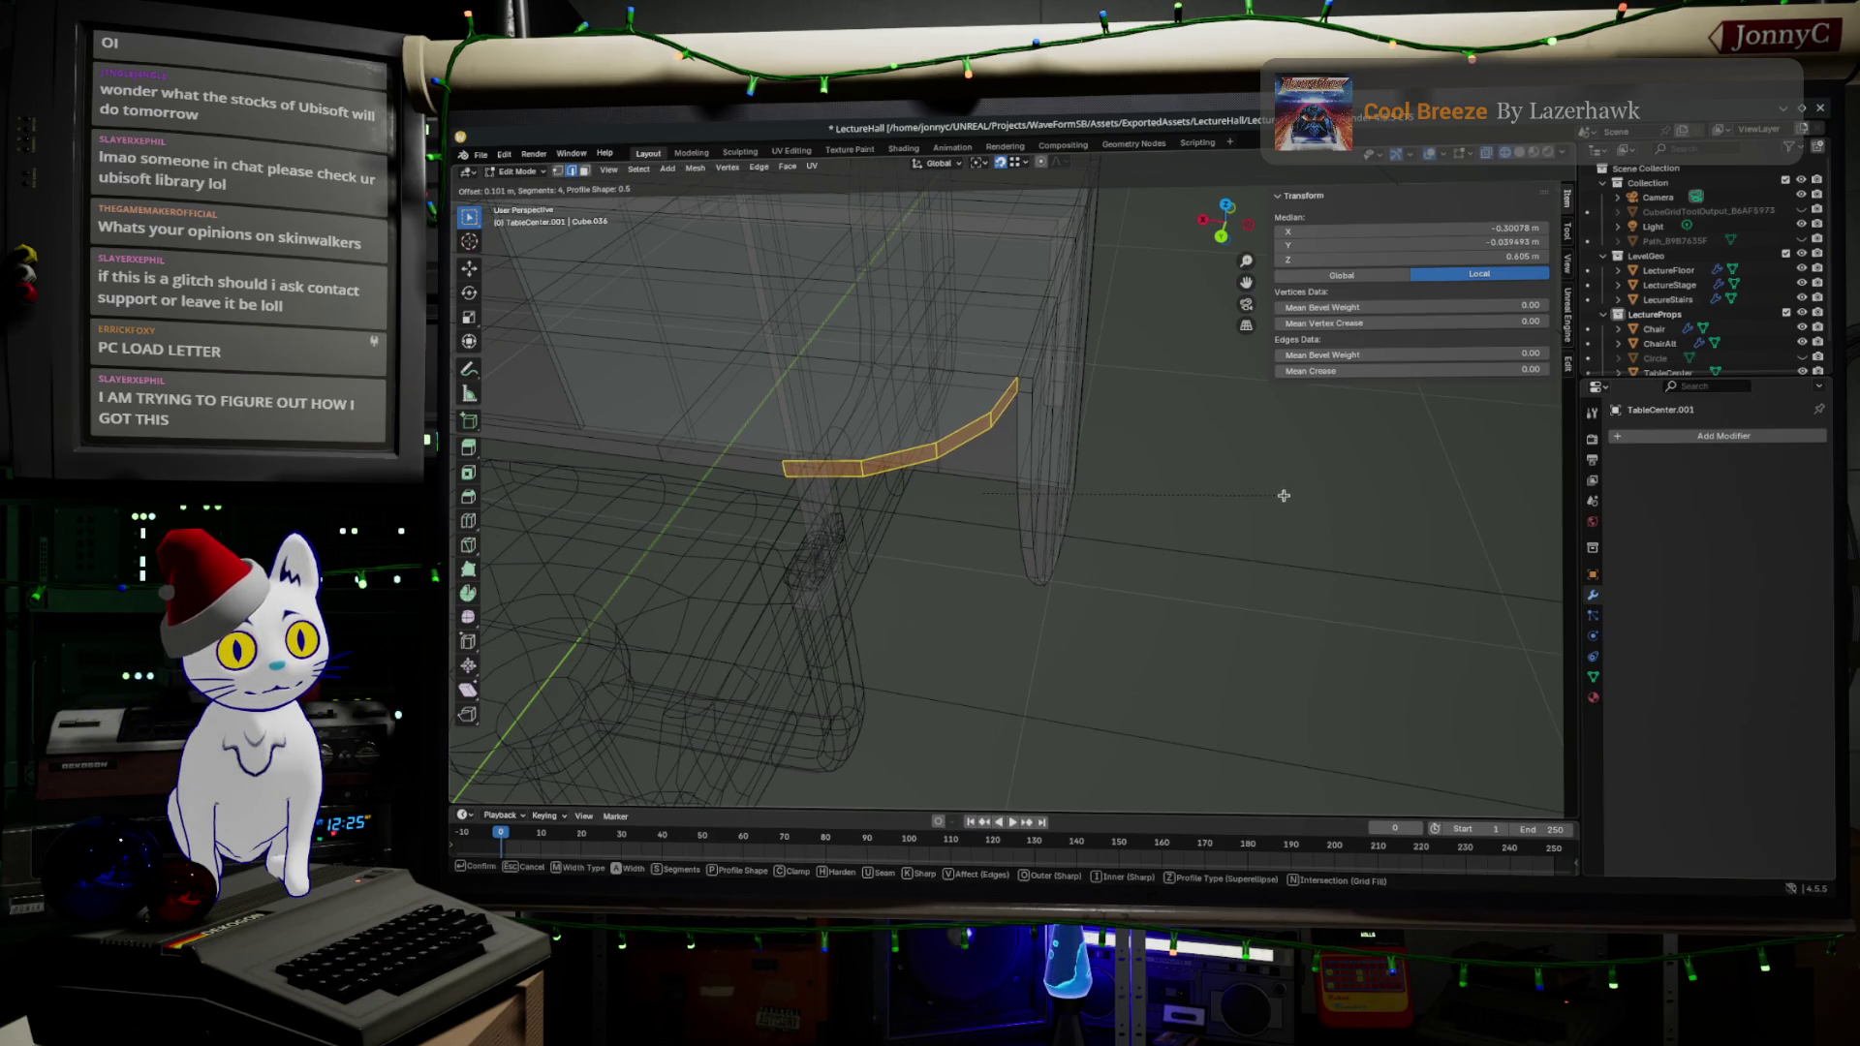
pyautogui.scroll(1, 1284, 496)
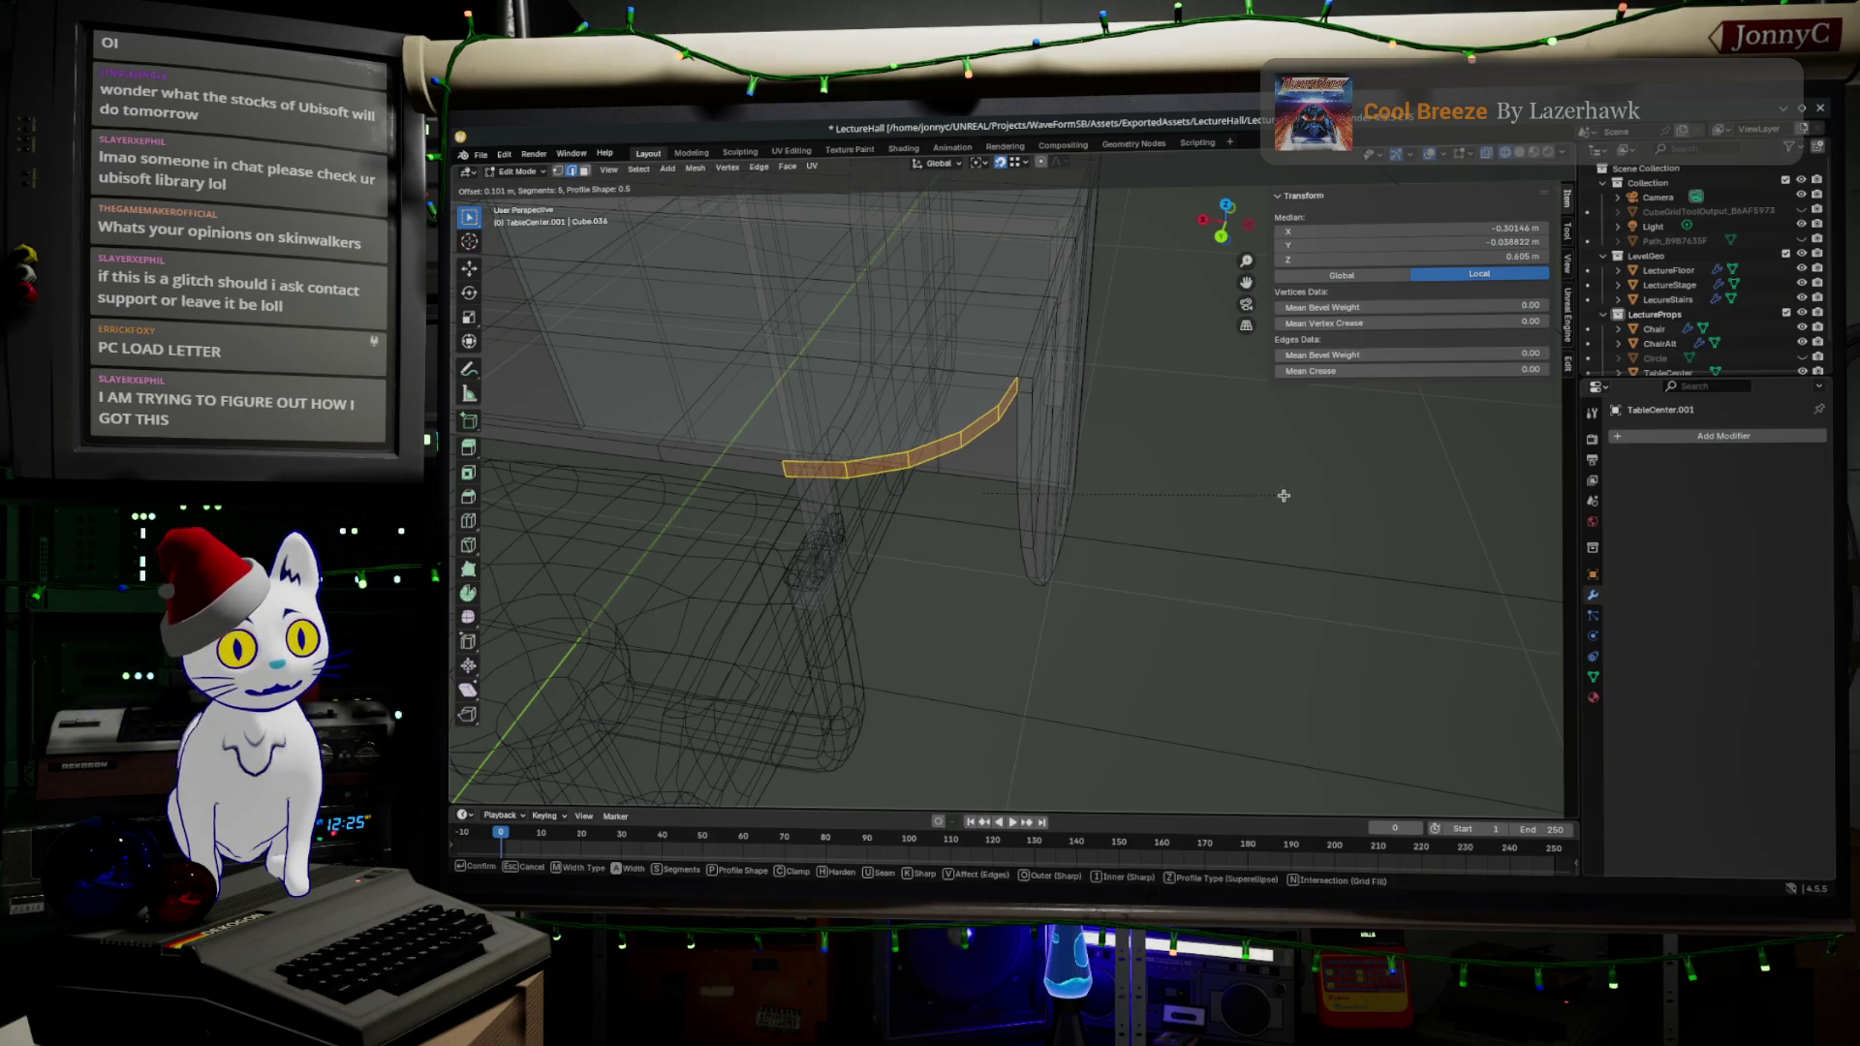
pyautogui.click(1284, 496)
pyautogui.click(1175, 602)
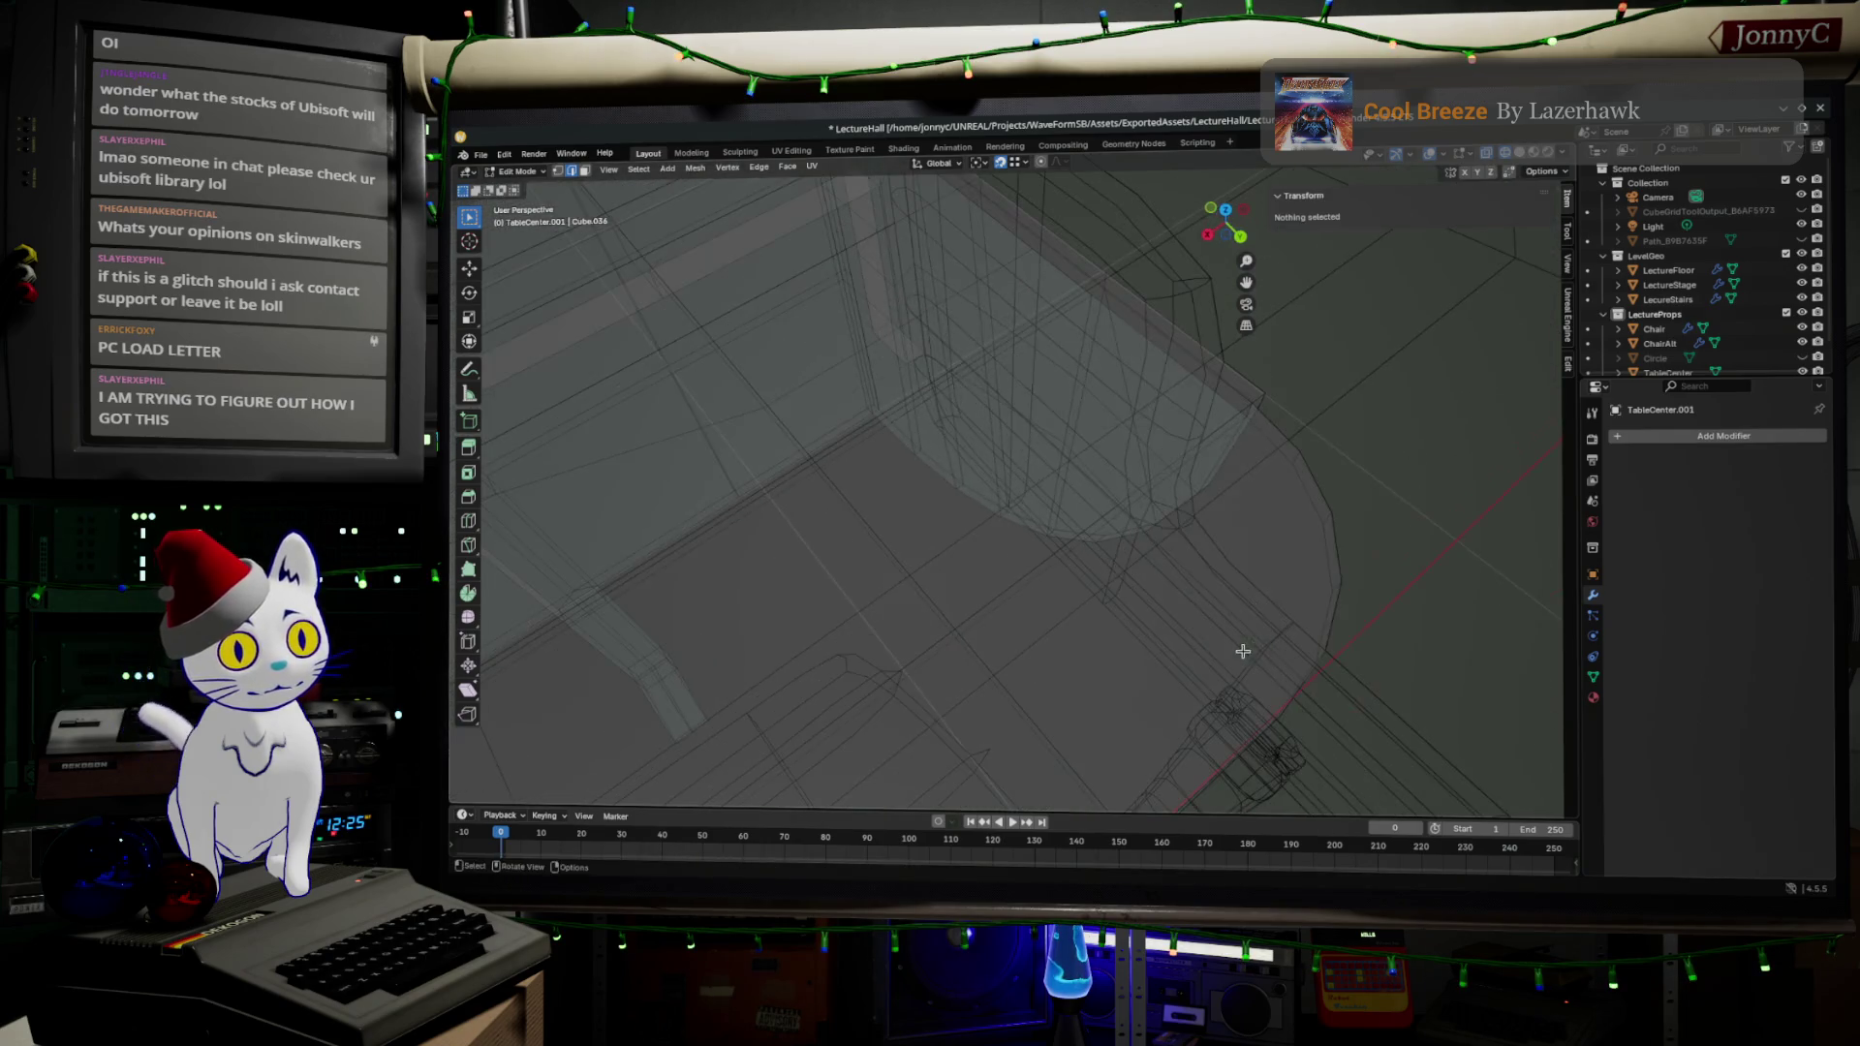
# - View the desk from Top Orthographic in Solid shading, then return to Object Mode and select ChairAlt
pyautogui.scroll(-4, 1216, 635)
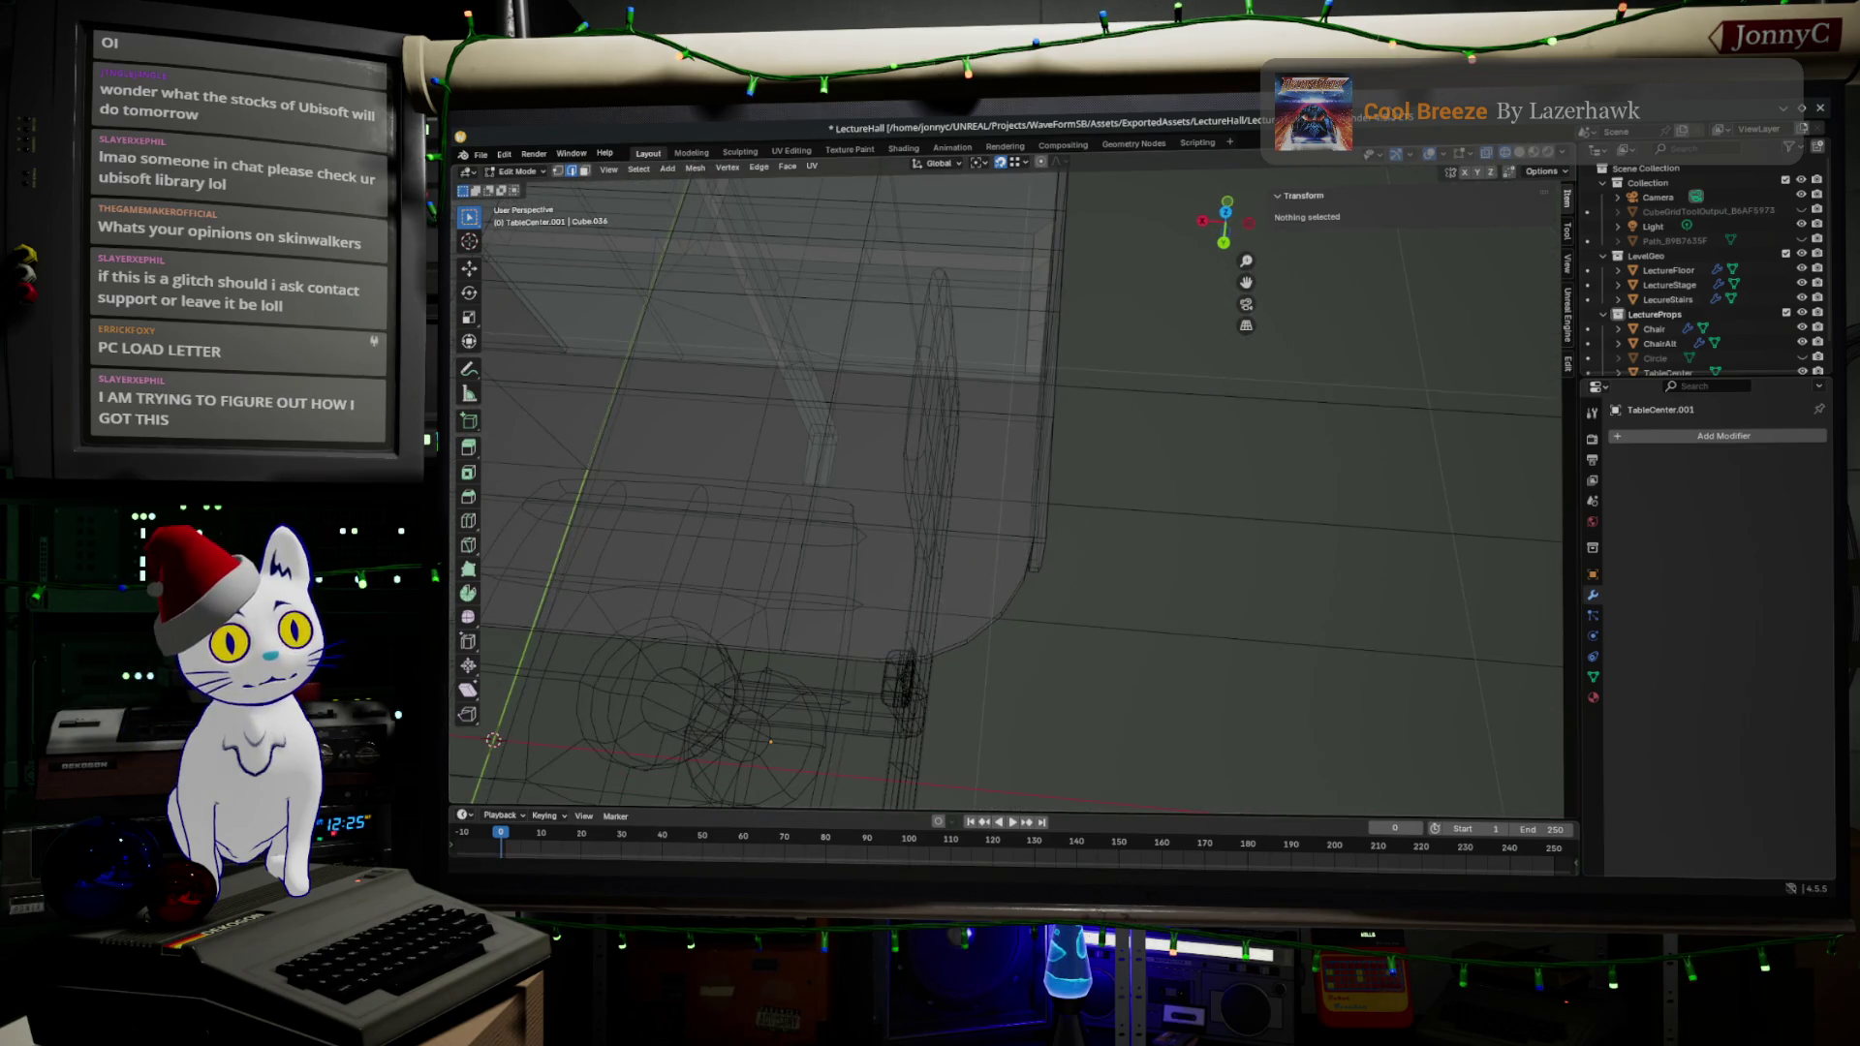
pyautogui.click(1226, 217)
pyautogui.scroll(2, 932, 625)
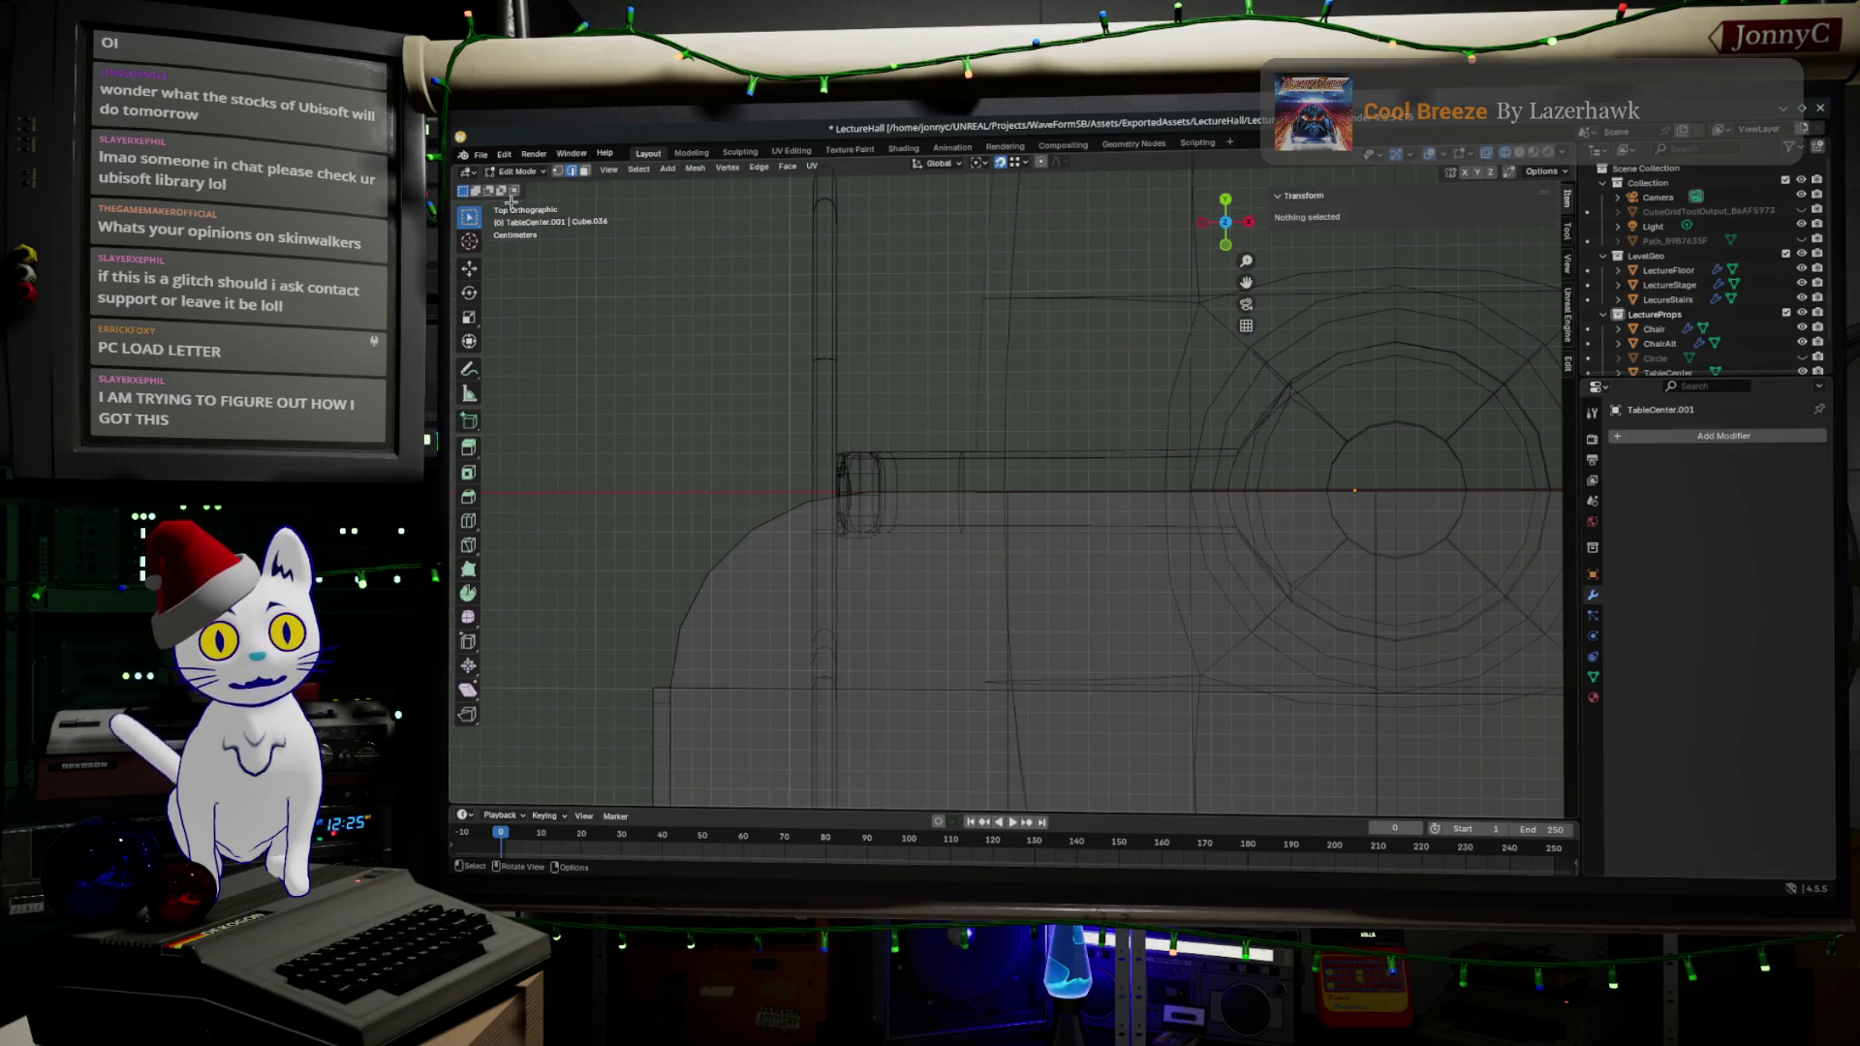
pyautogui.scroll(1, 893, 652)
pyautogui.moveTo(892, 652)
pyautogui.mouseDown()
pyautogui.moveTo(968, 552)
pyautogui.moveTo(1128, 516)
pyautogui.mouseUp()
pyautogui.click(1520, 153)
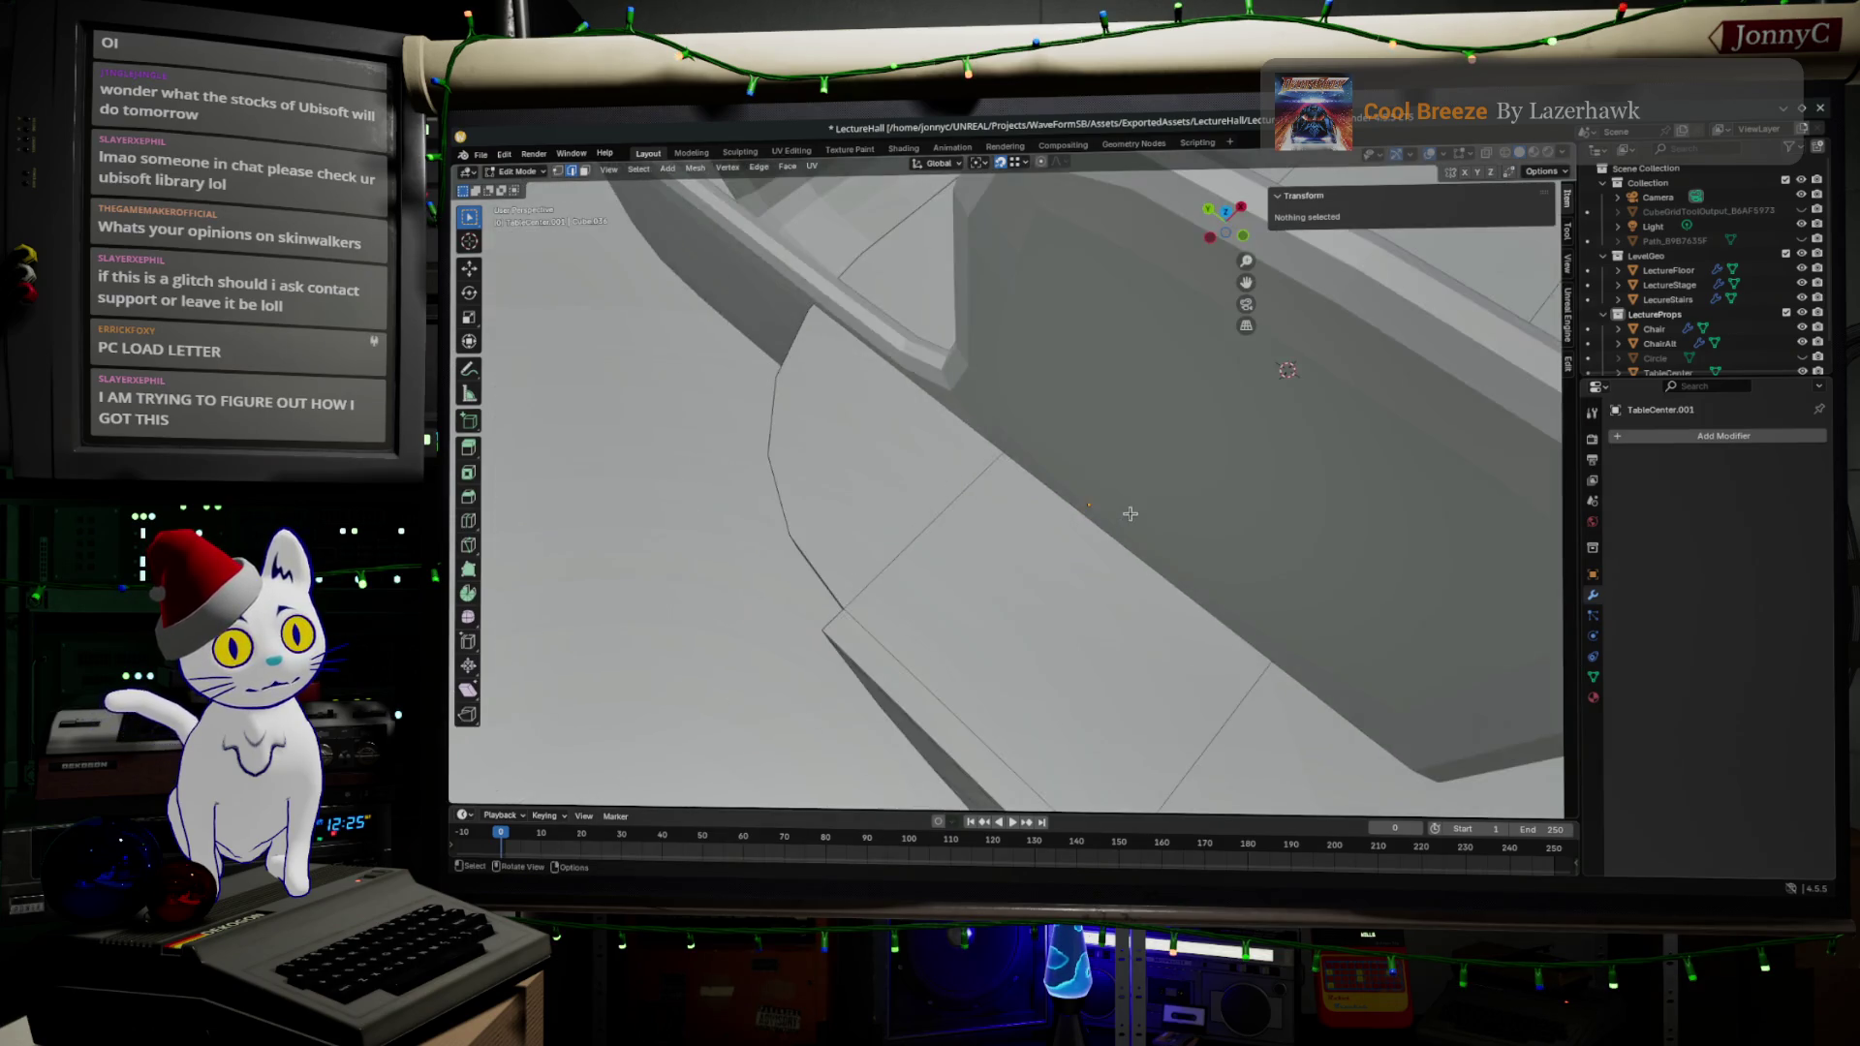
pyautogui.scroll(-3, 1128, 515)
pyautogui.press('Tab')
pyautogui.click(1079, 478)
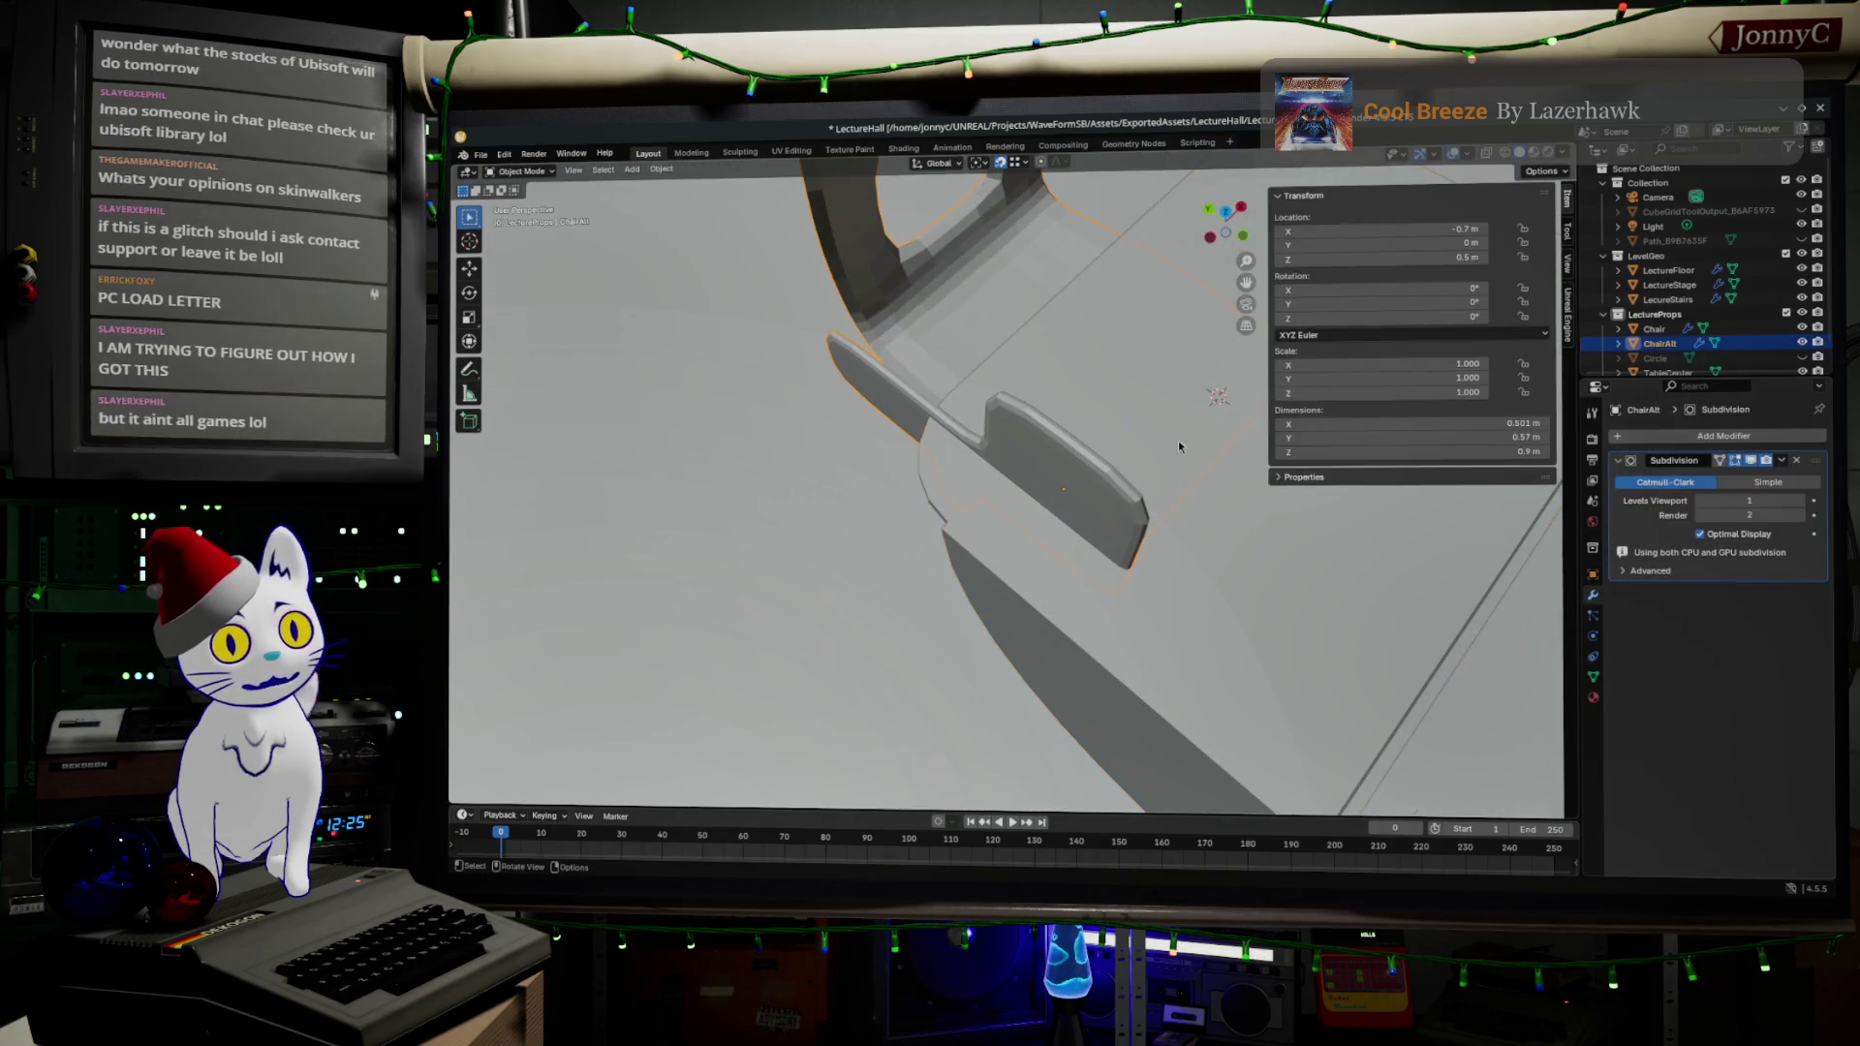
# - Hide ChairAlt, then edit TableCenter.001 with its mesh selection cleared
pyautogui.click(1801, 343)
pyautogui.moveTo(1093, 546); pyautogui.dragTo(1047, 553)
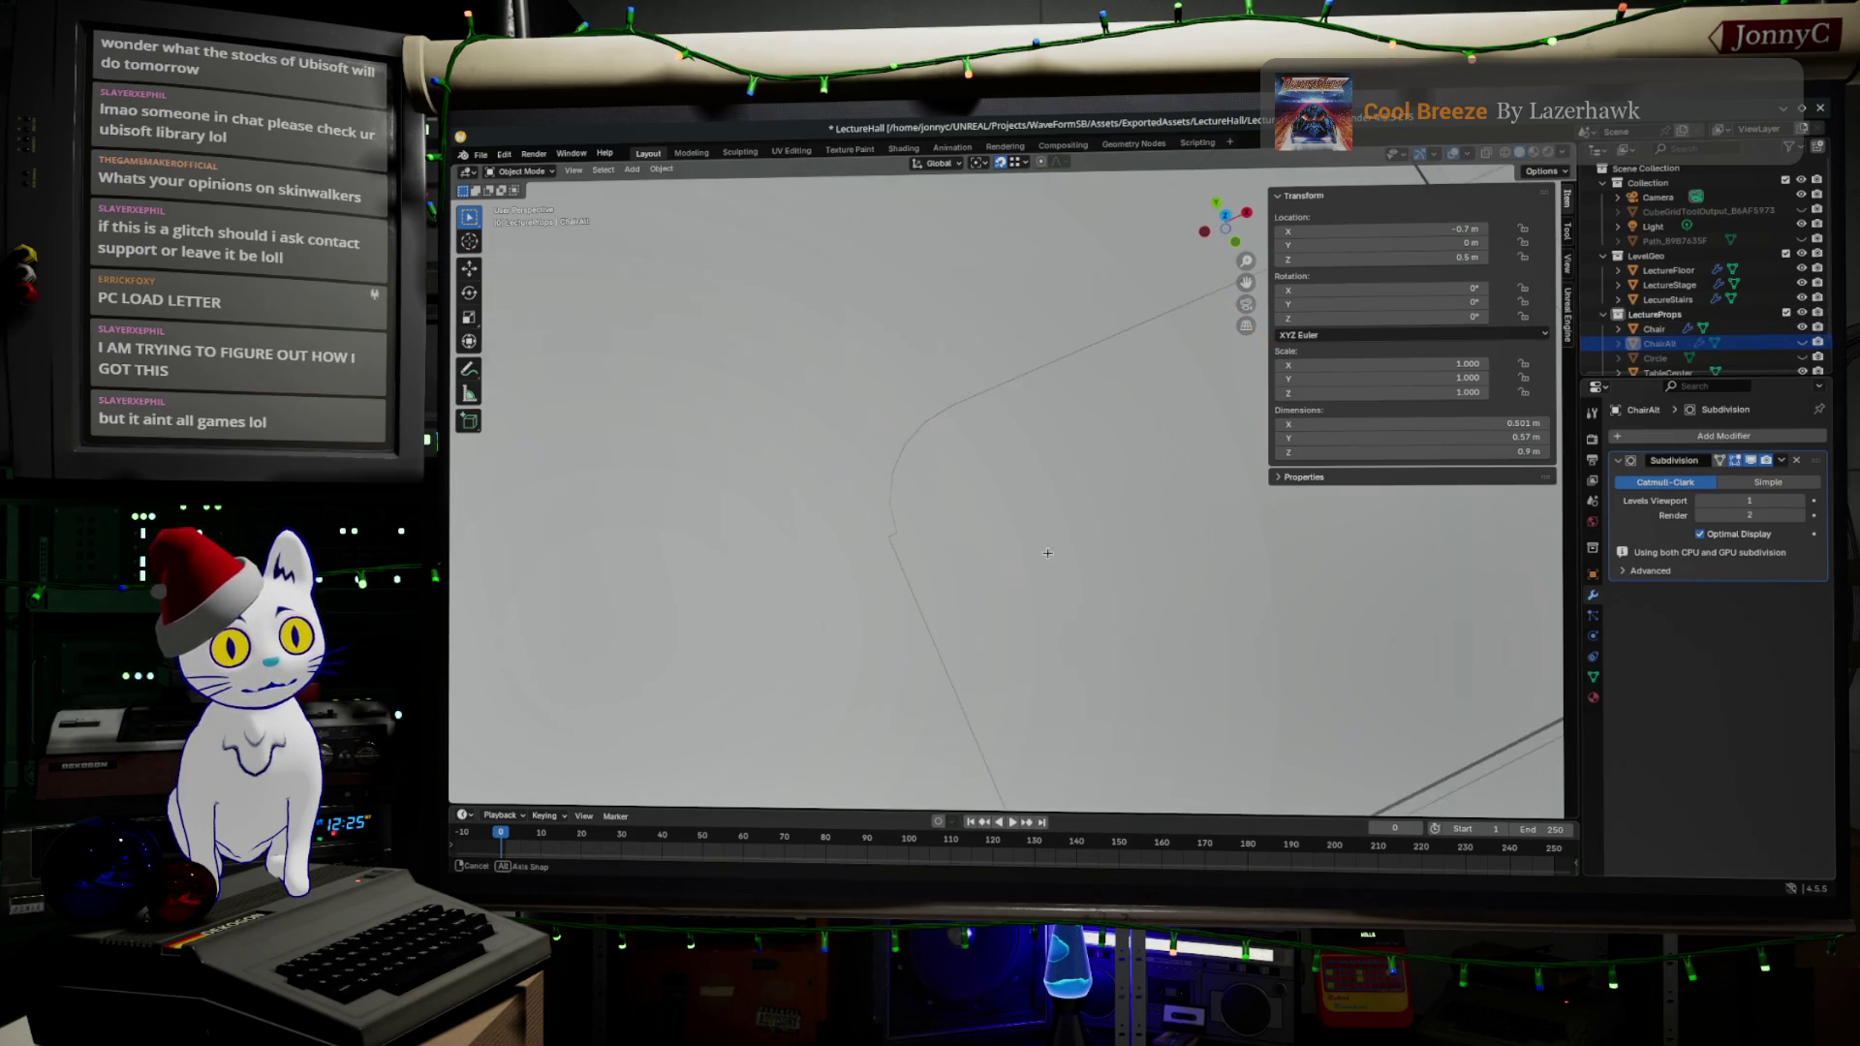
pyautogui.click(1008, 529)
pyautogui.press('Tab')
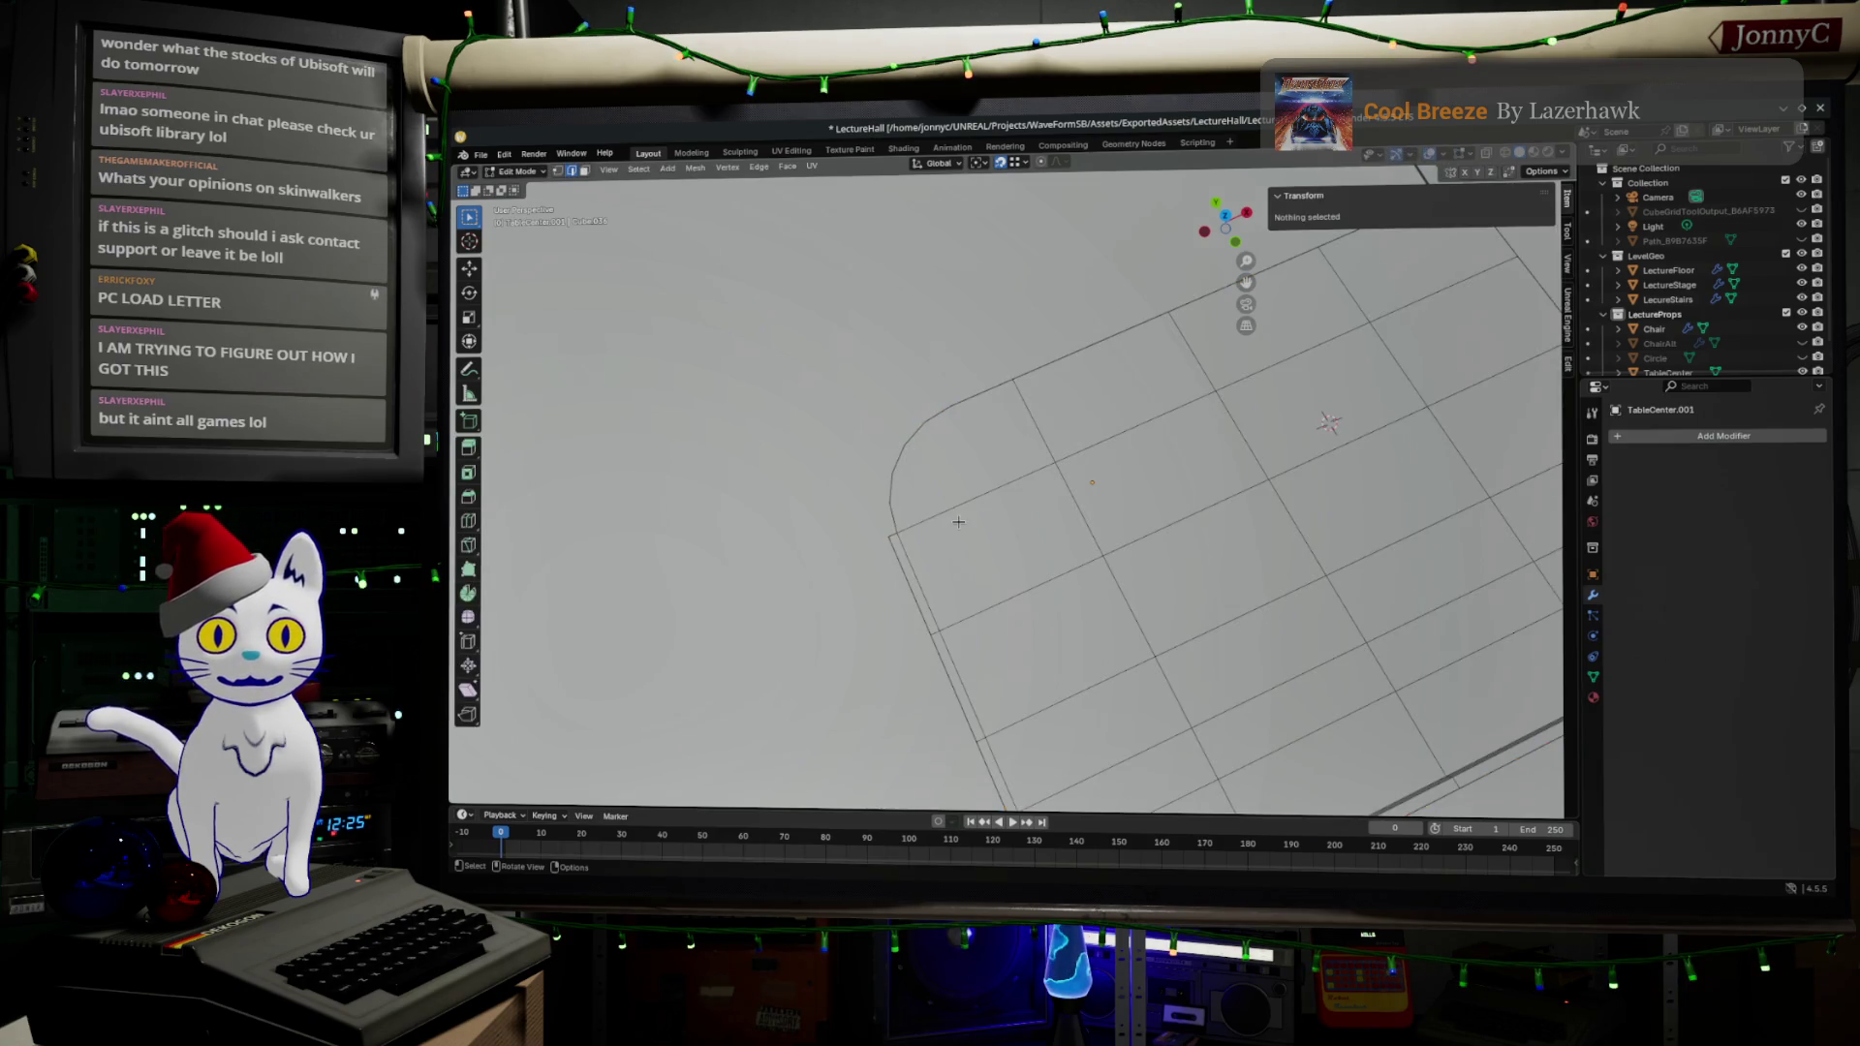
pyautogui.scroll(5, 1066, 582)
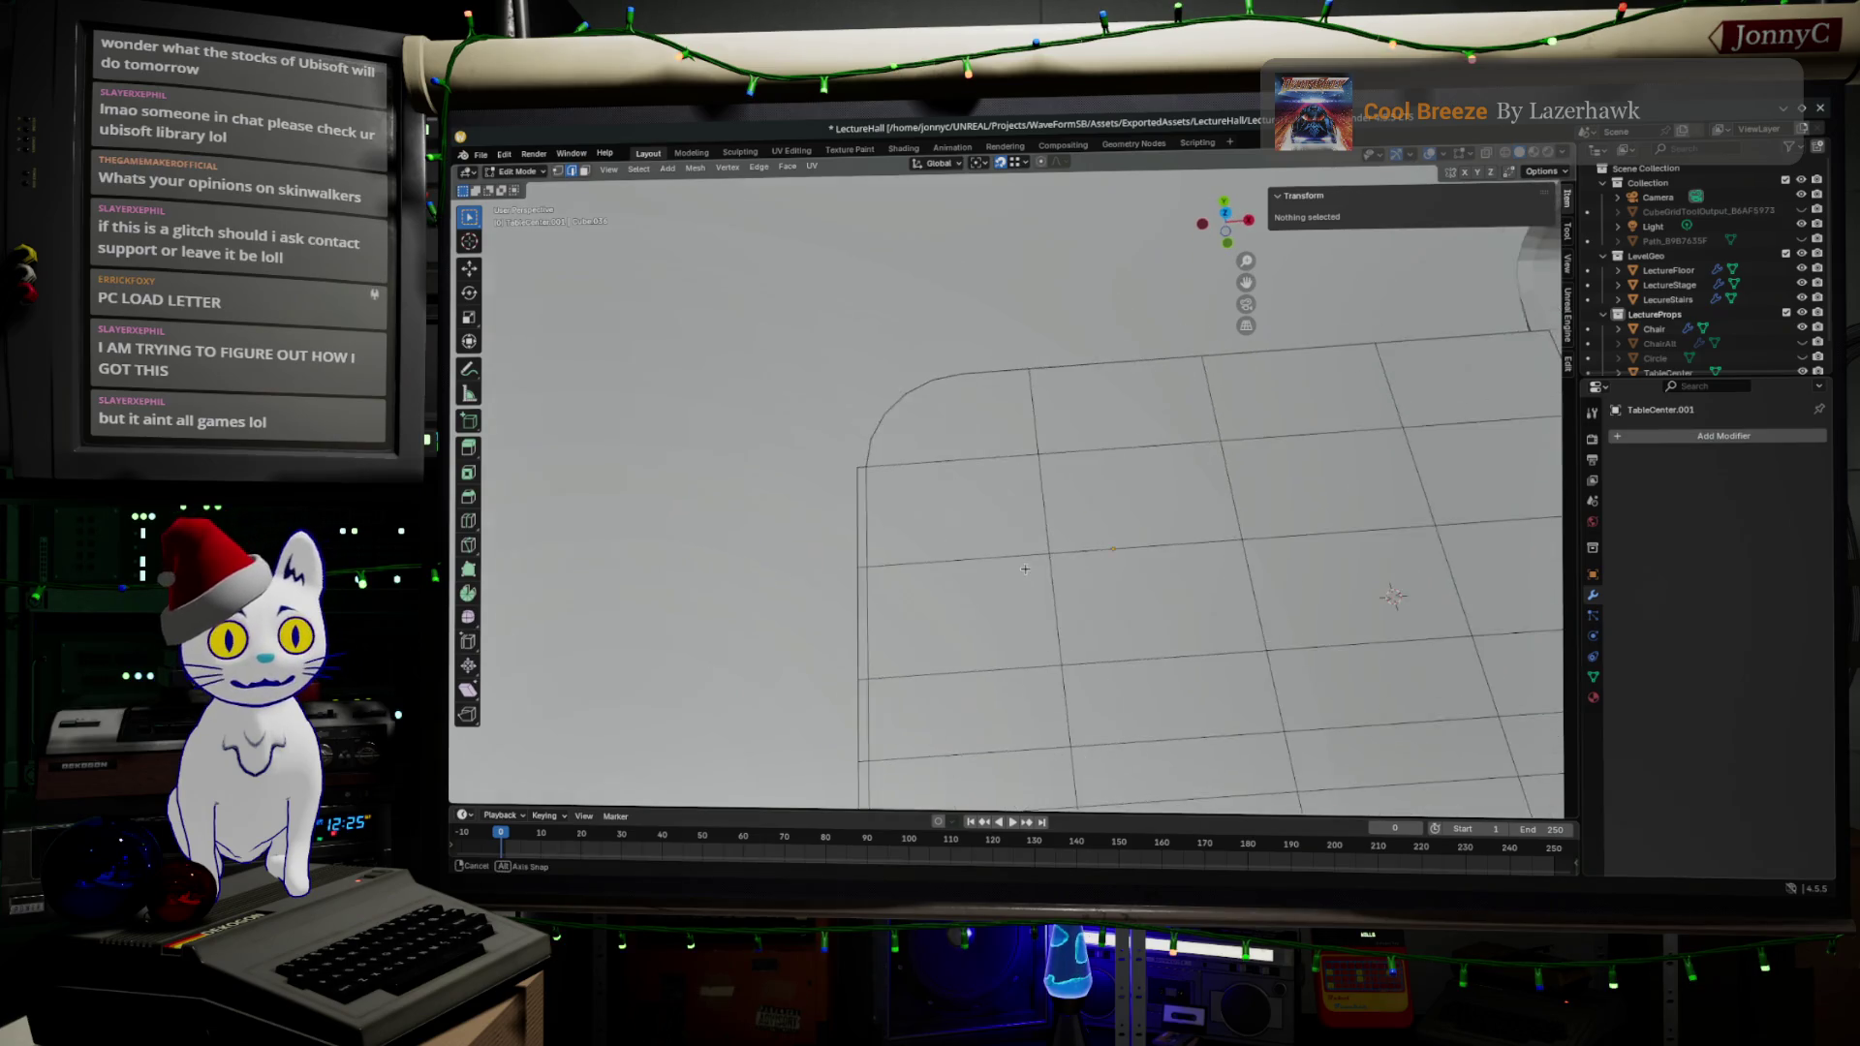
pyautogui.press('a')
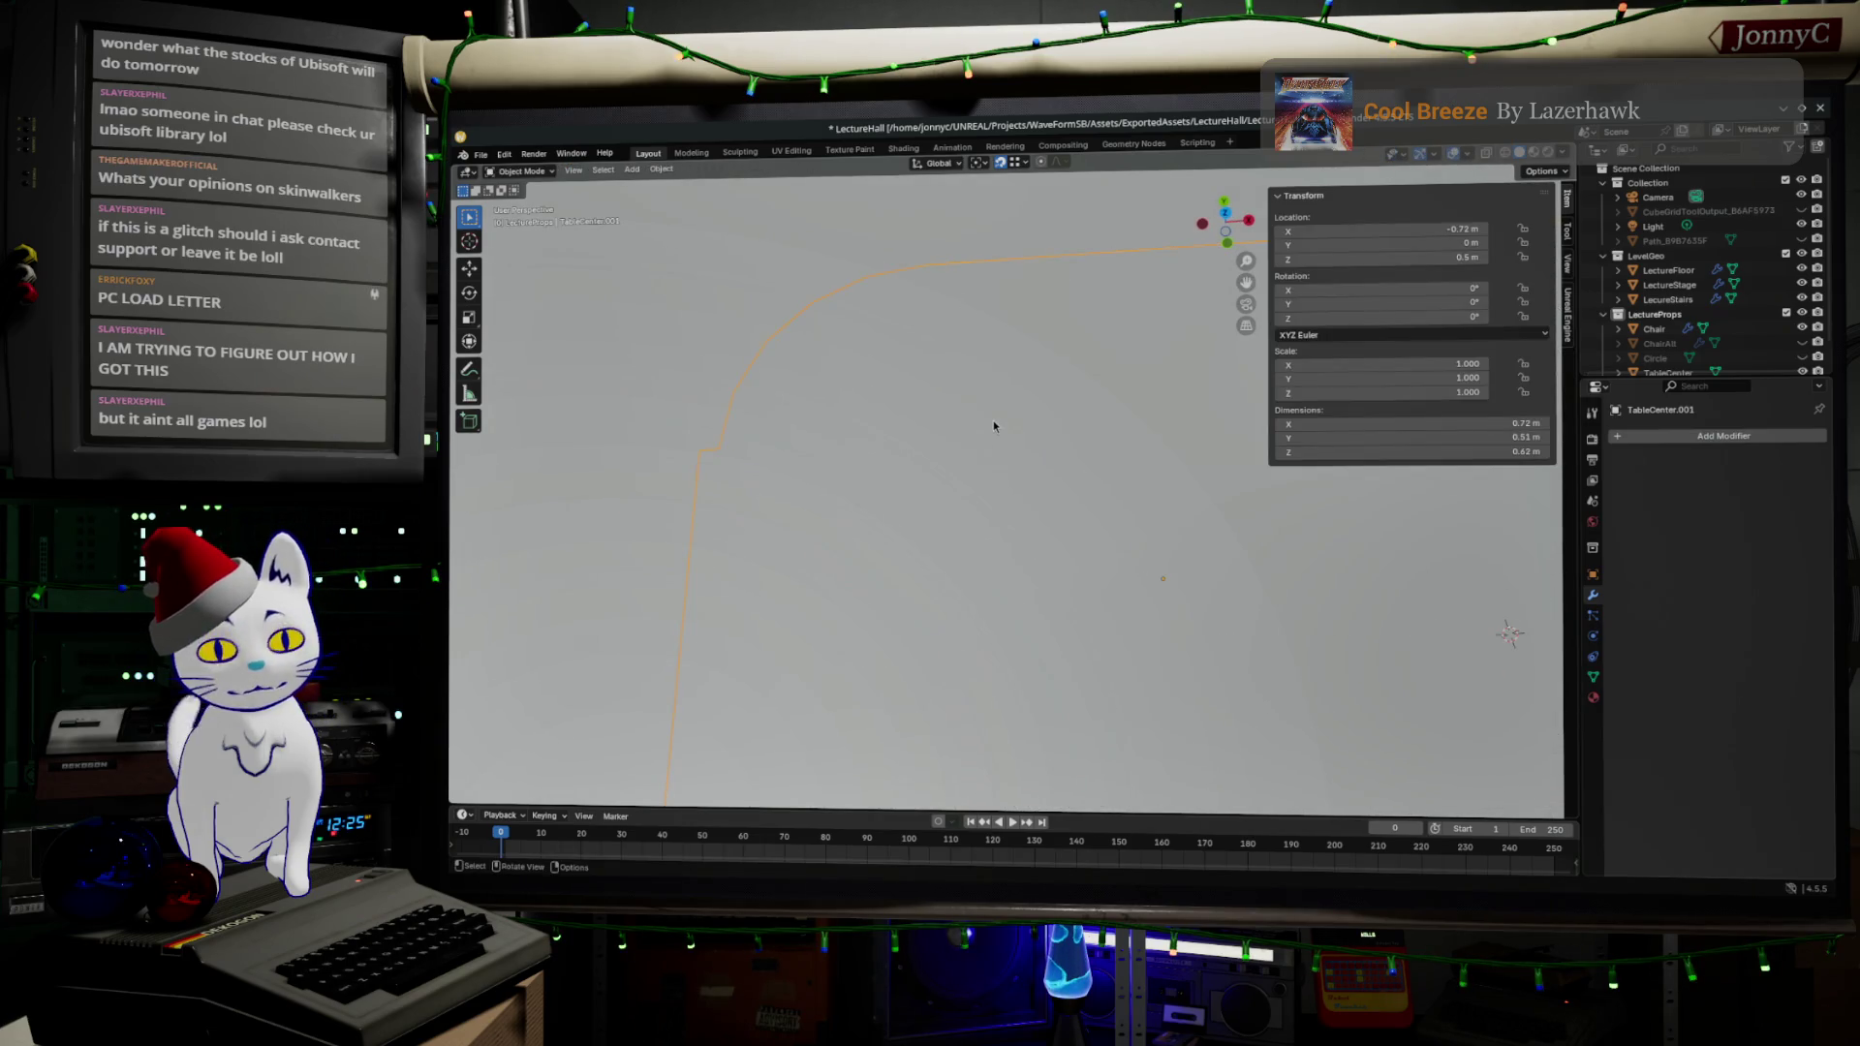
pyautogui.hotkey('alt', 'a')
pyautogui.moveTo(978, 408); pyautogui.dragTo(970, 423)
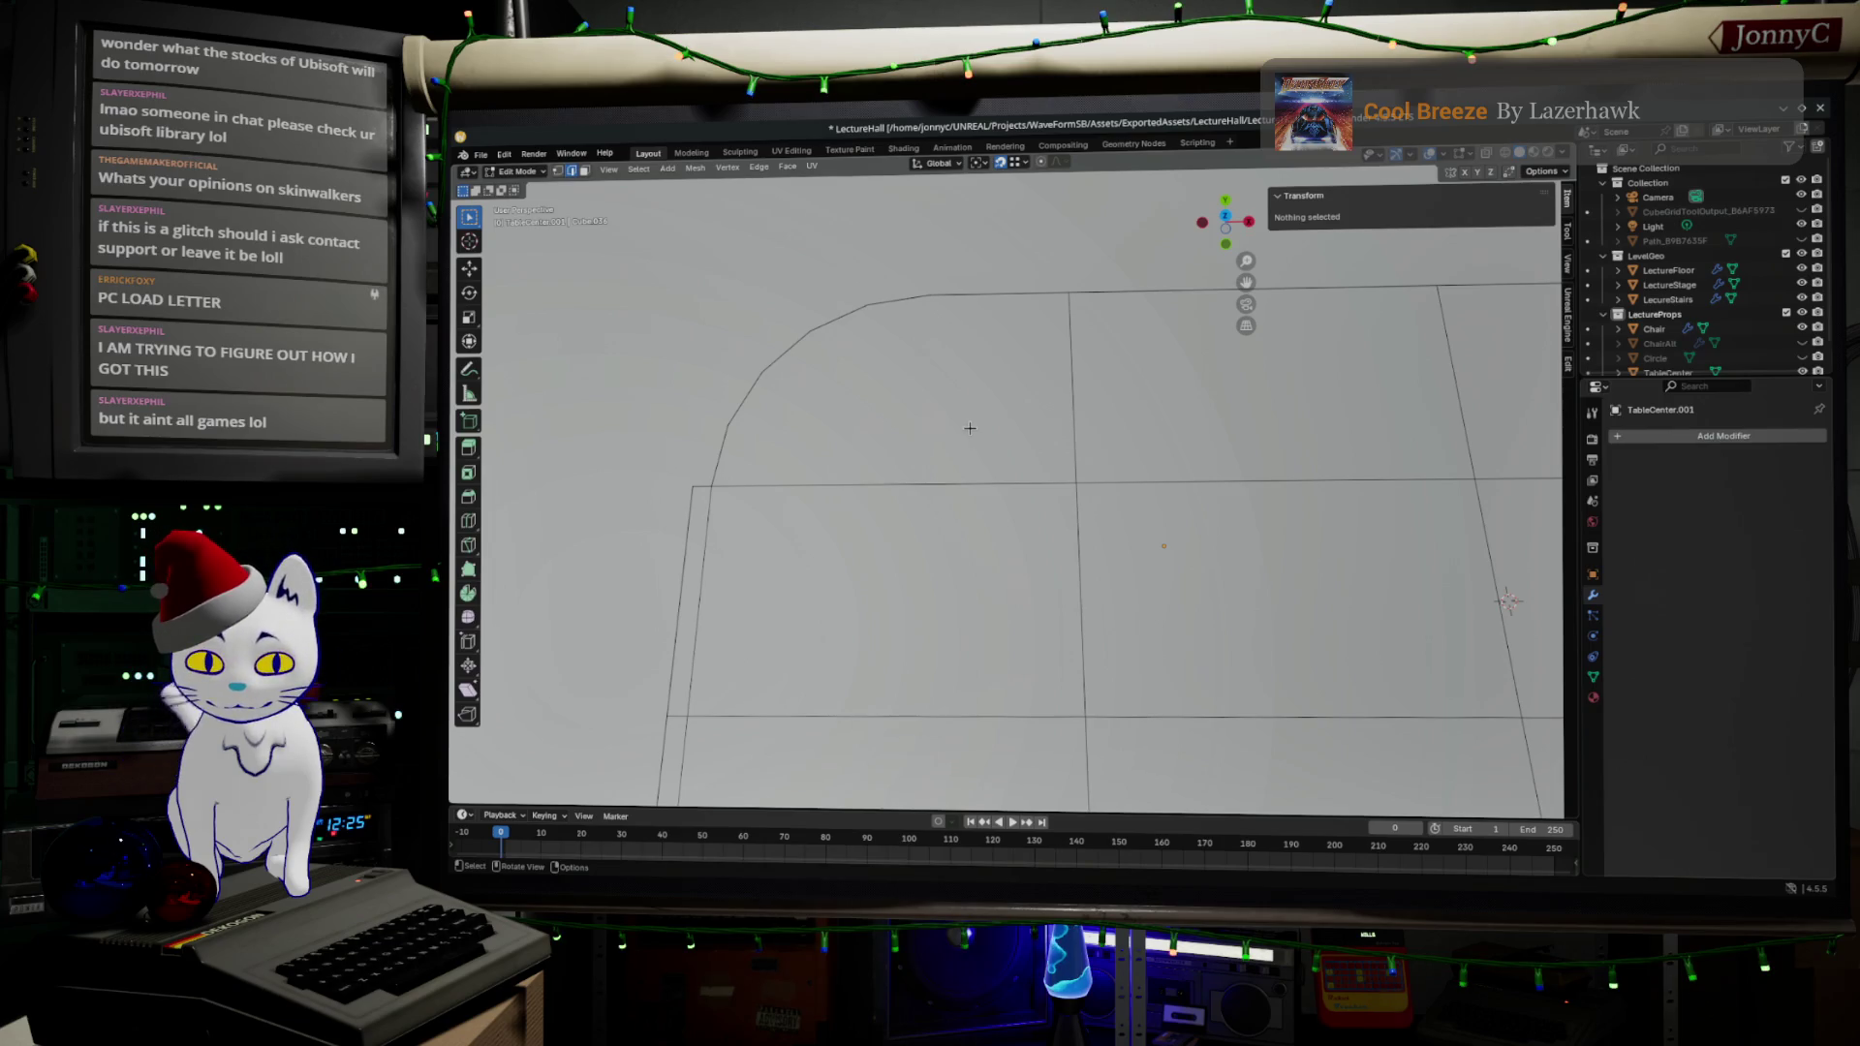
# - Knife-cut an edge from the rounded corner to a grid vertex on the desk
pyautogui.press('k')
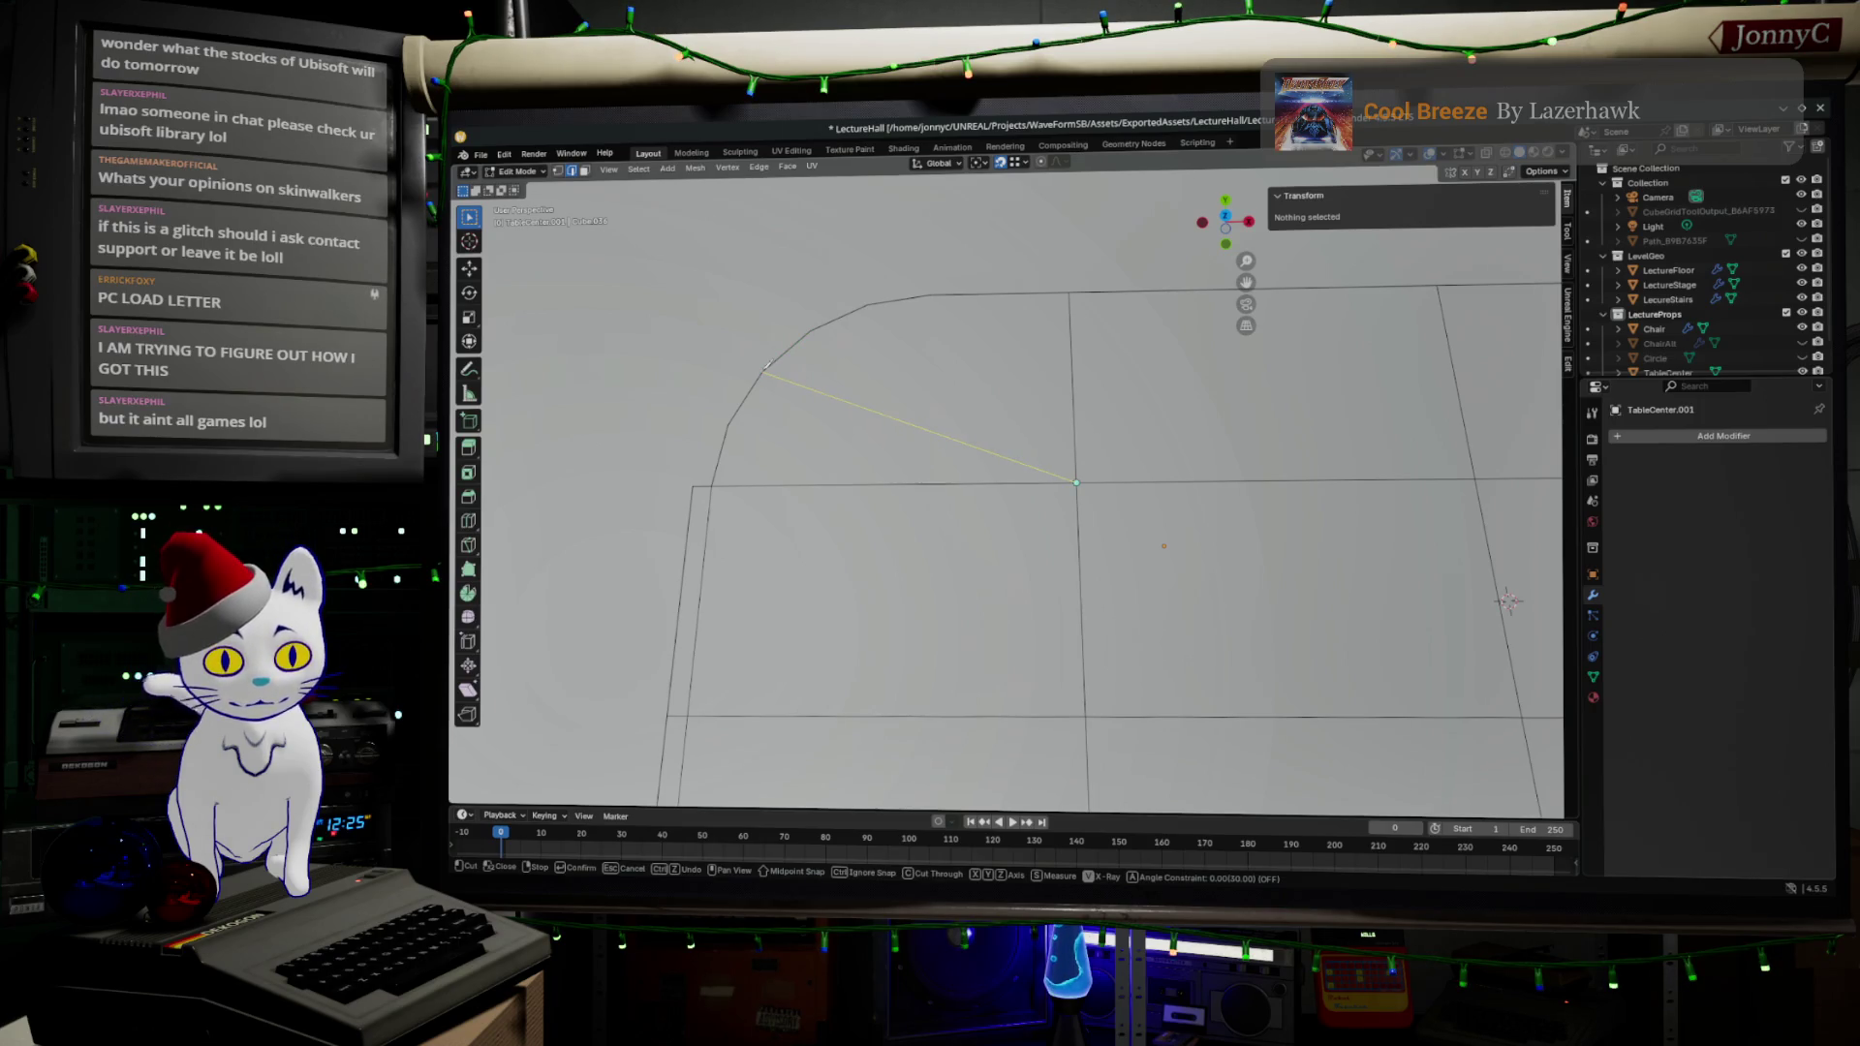
pyautogui.click(765, 368)
pyautogui.press('Return')
pyautogui.press('k')
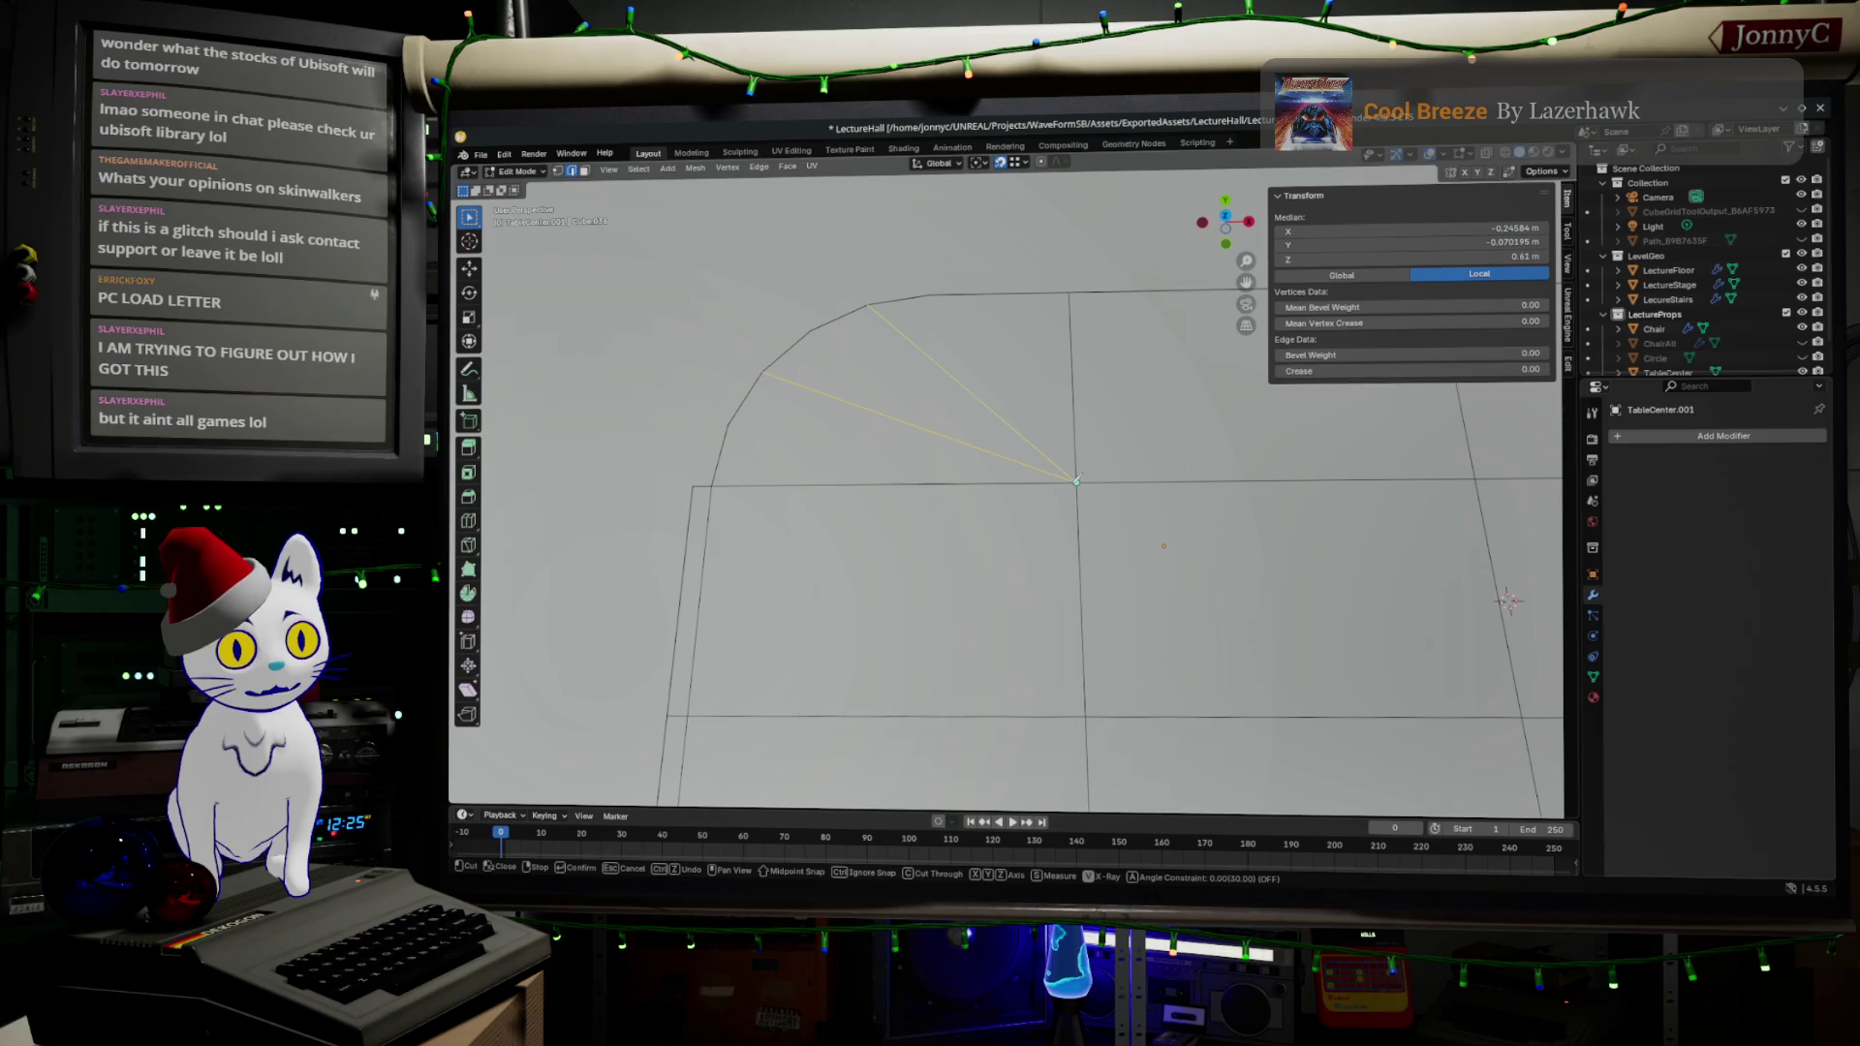
pyautogui.moveTo(1009, 531)
pyautogui.mouseDown()
pyautogui.moveTo(1190, 462)
pyautogui.moveTo(1184, 385)
pyautogui.mouseUp()
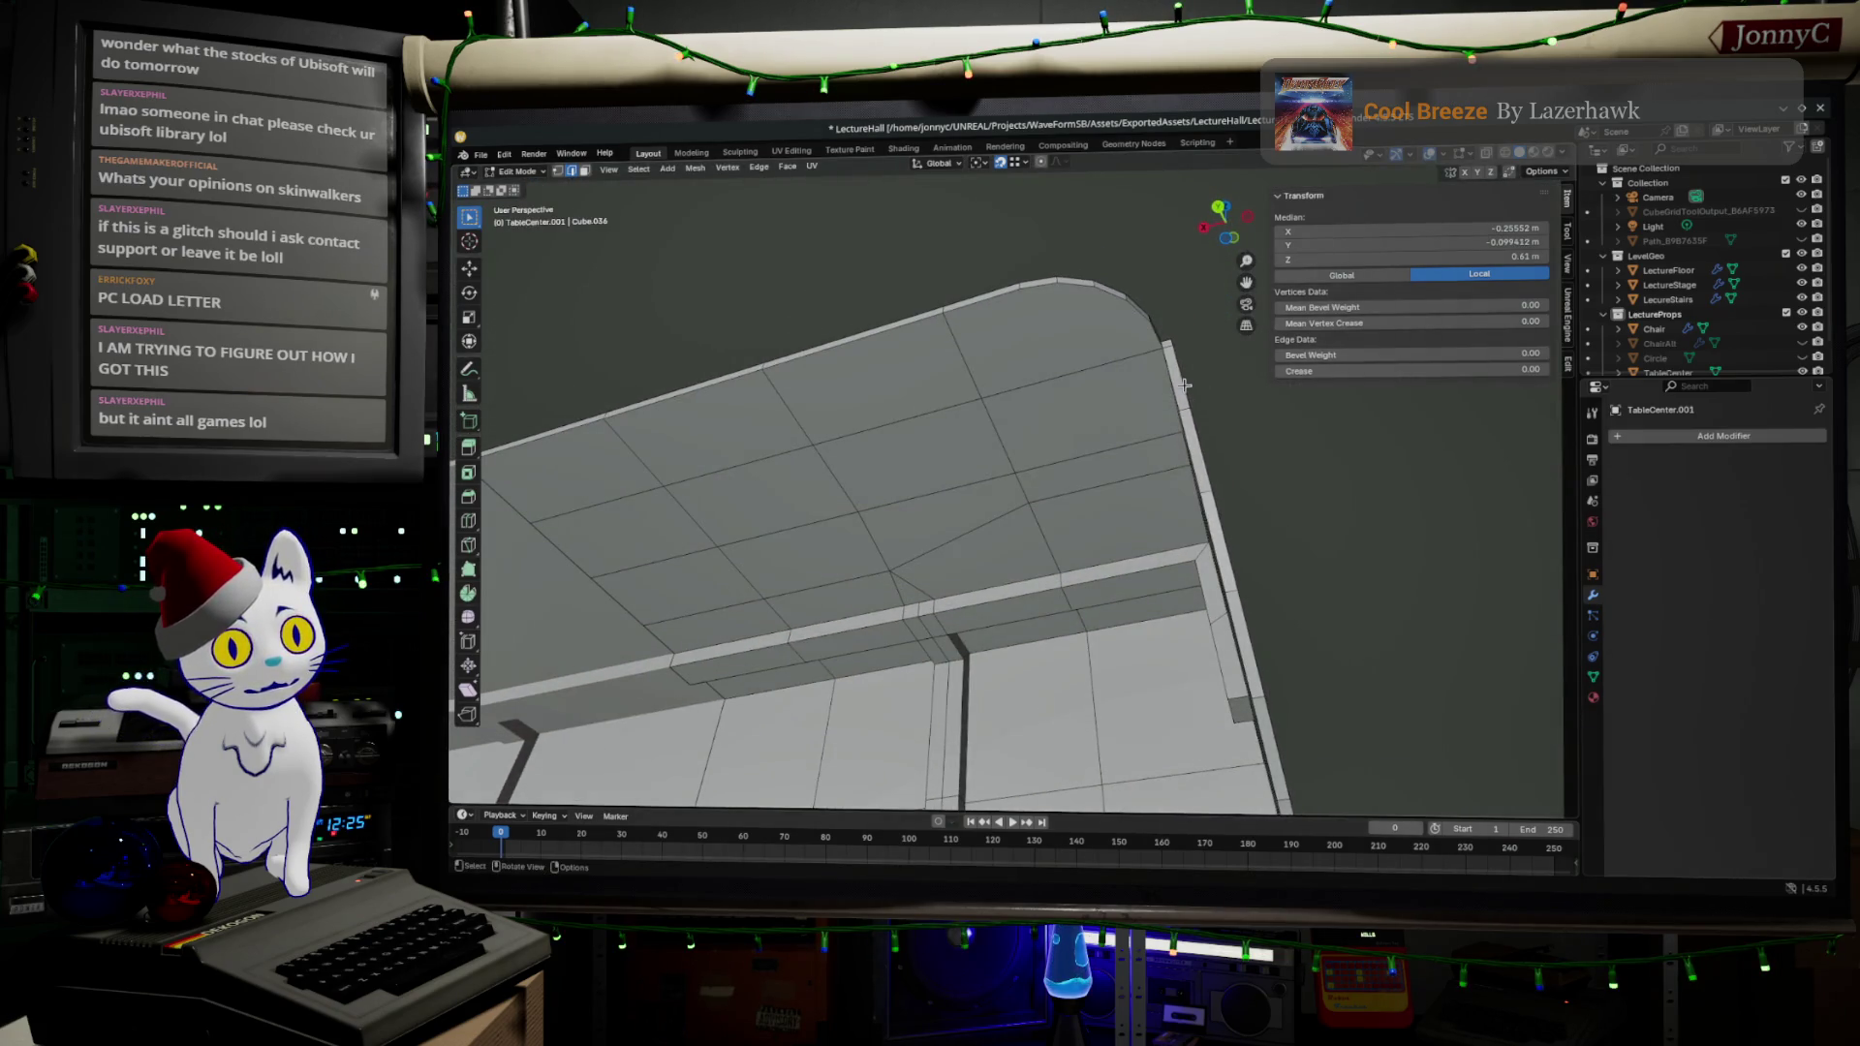
pyautogui.scroll(3, 1008, 333)
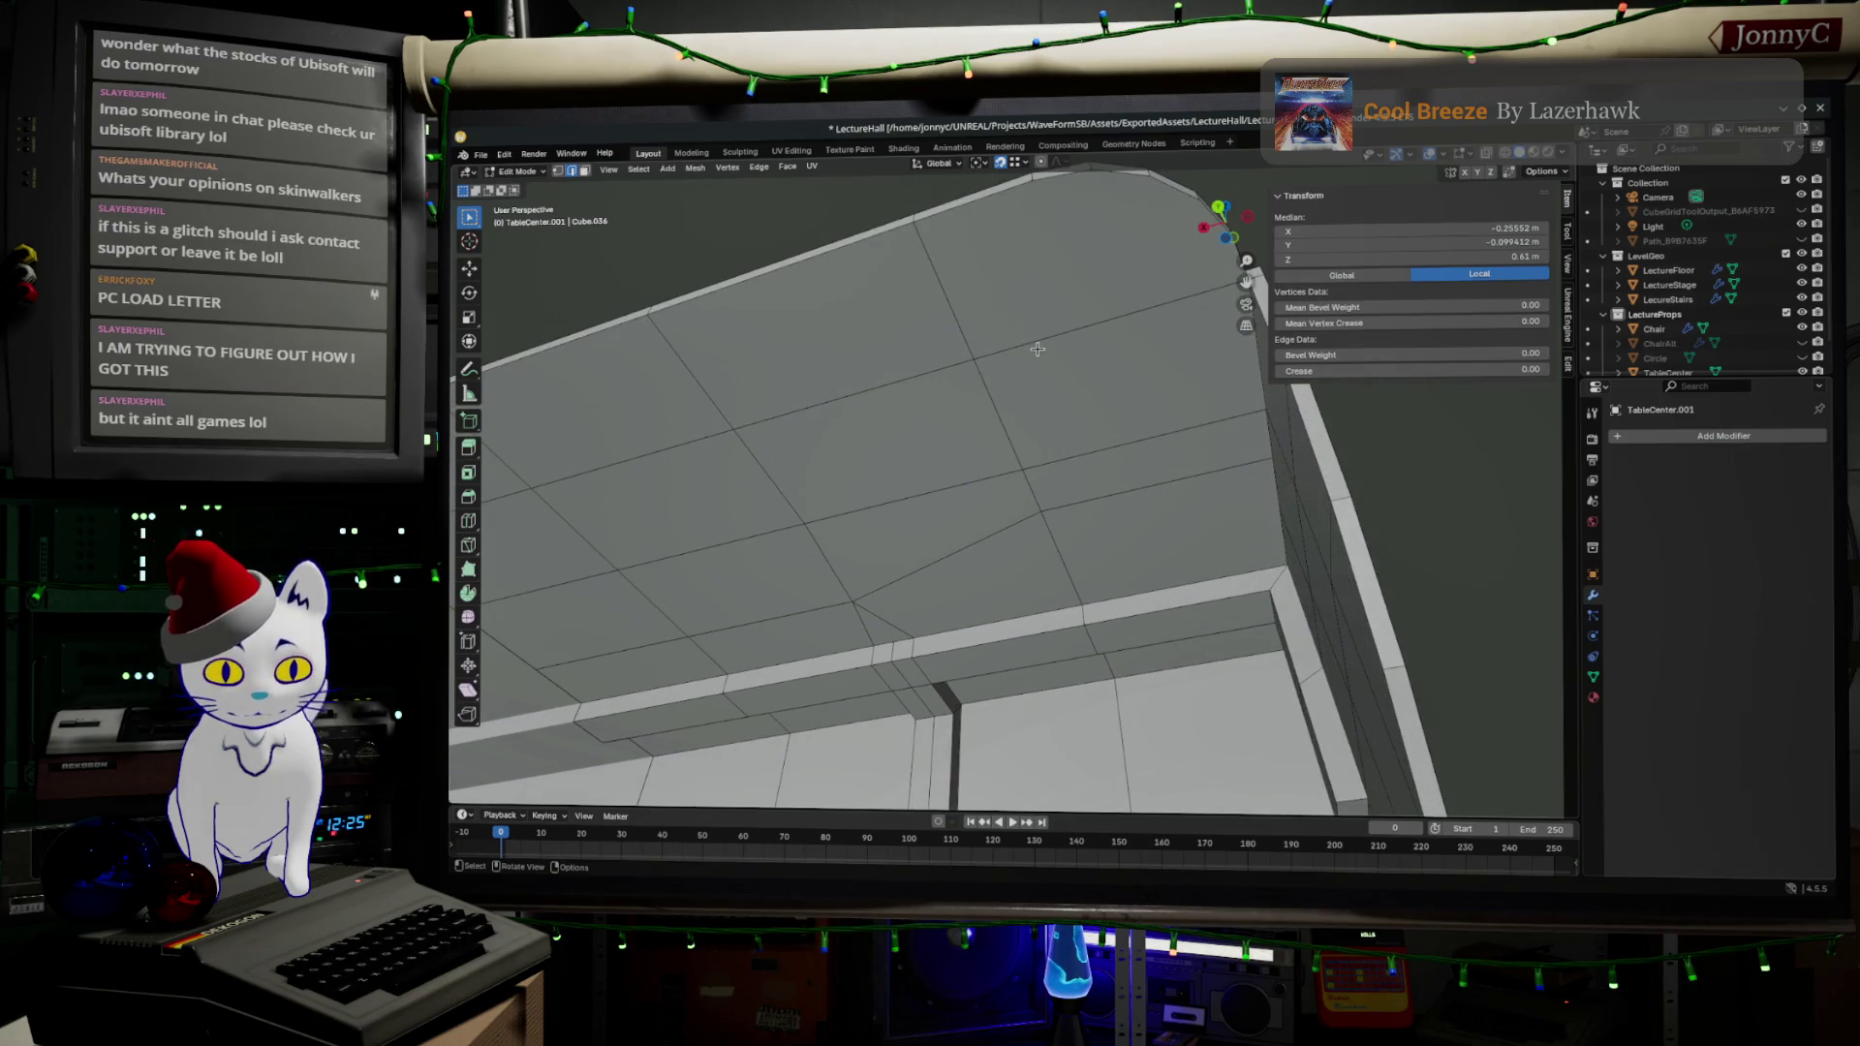
# - Knife-cut two edges from the interior underside vertex to the table-top edge and rounded corner
pyautogui.press('k')
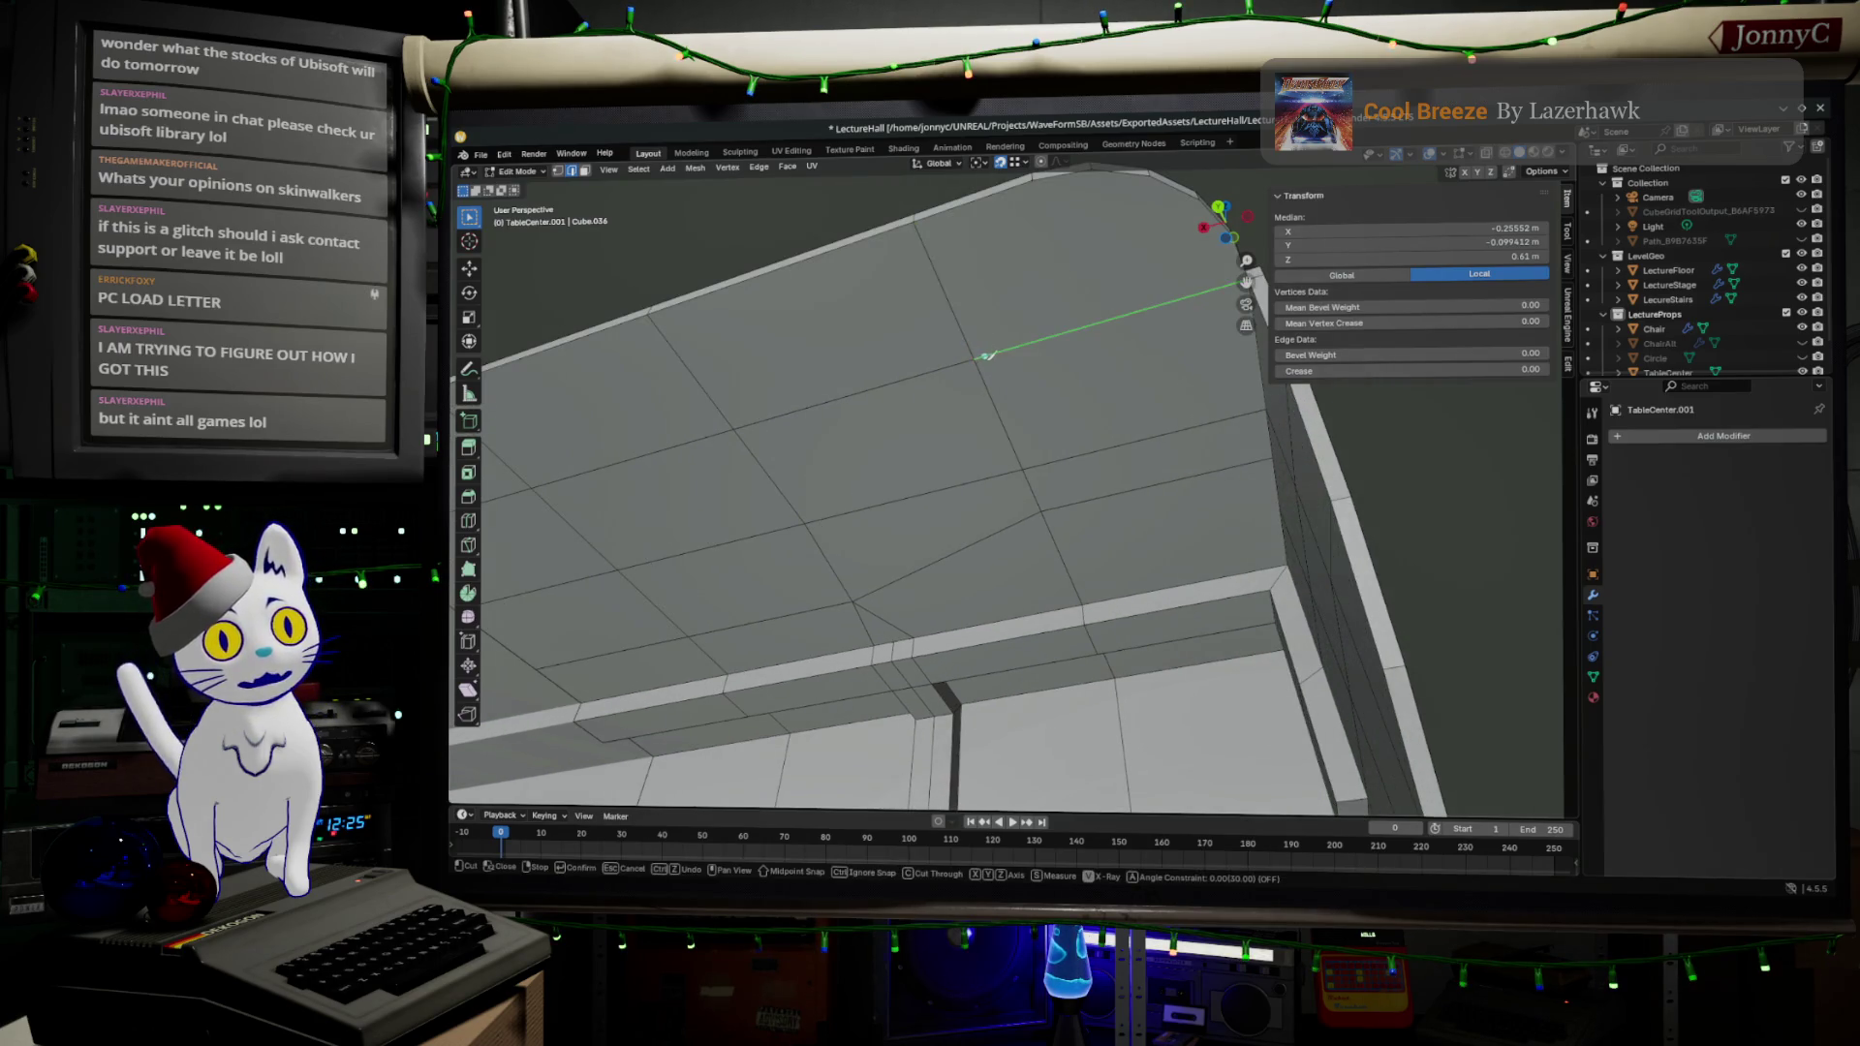
pyautogui.click(974, 358)
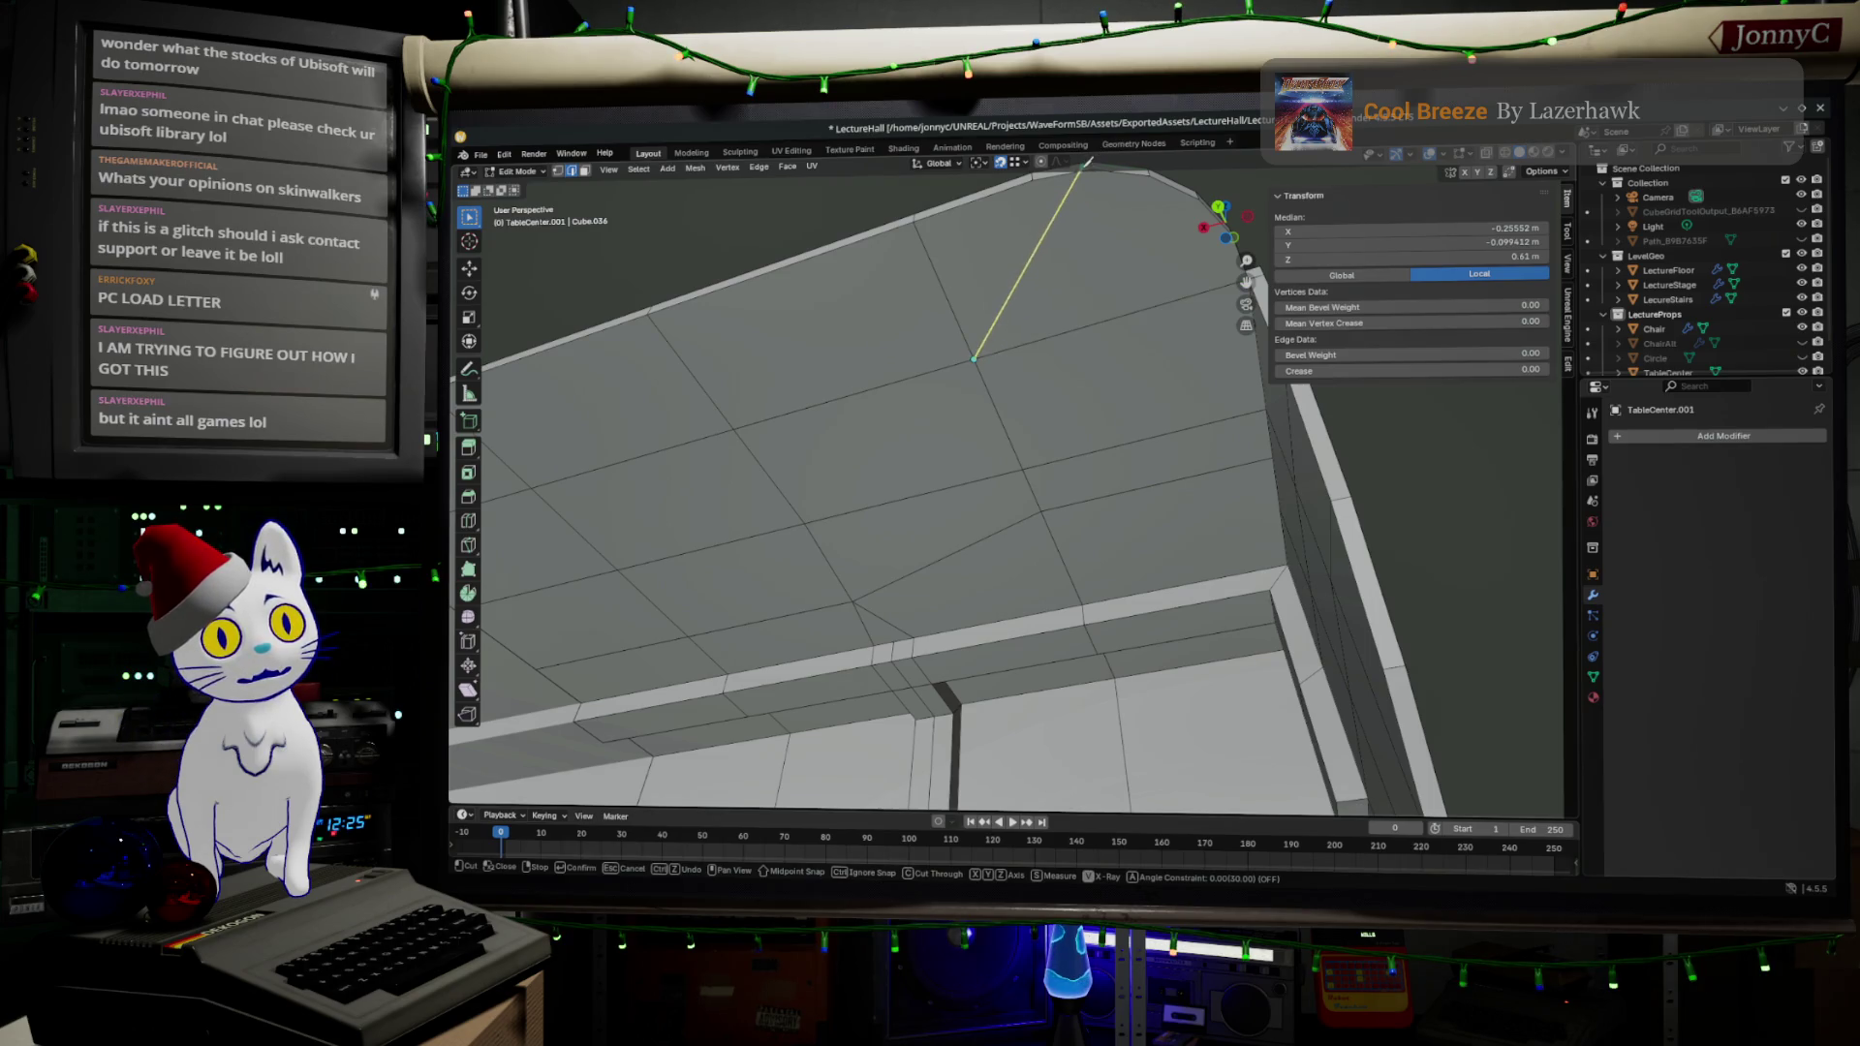
pyautogui.click(1094, 170)
pyautogui.press('Return')
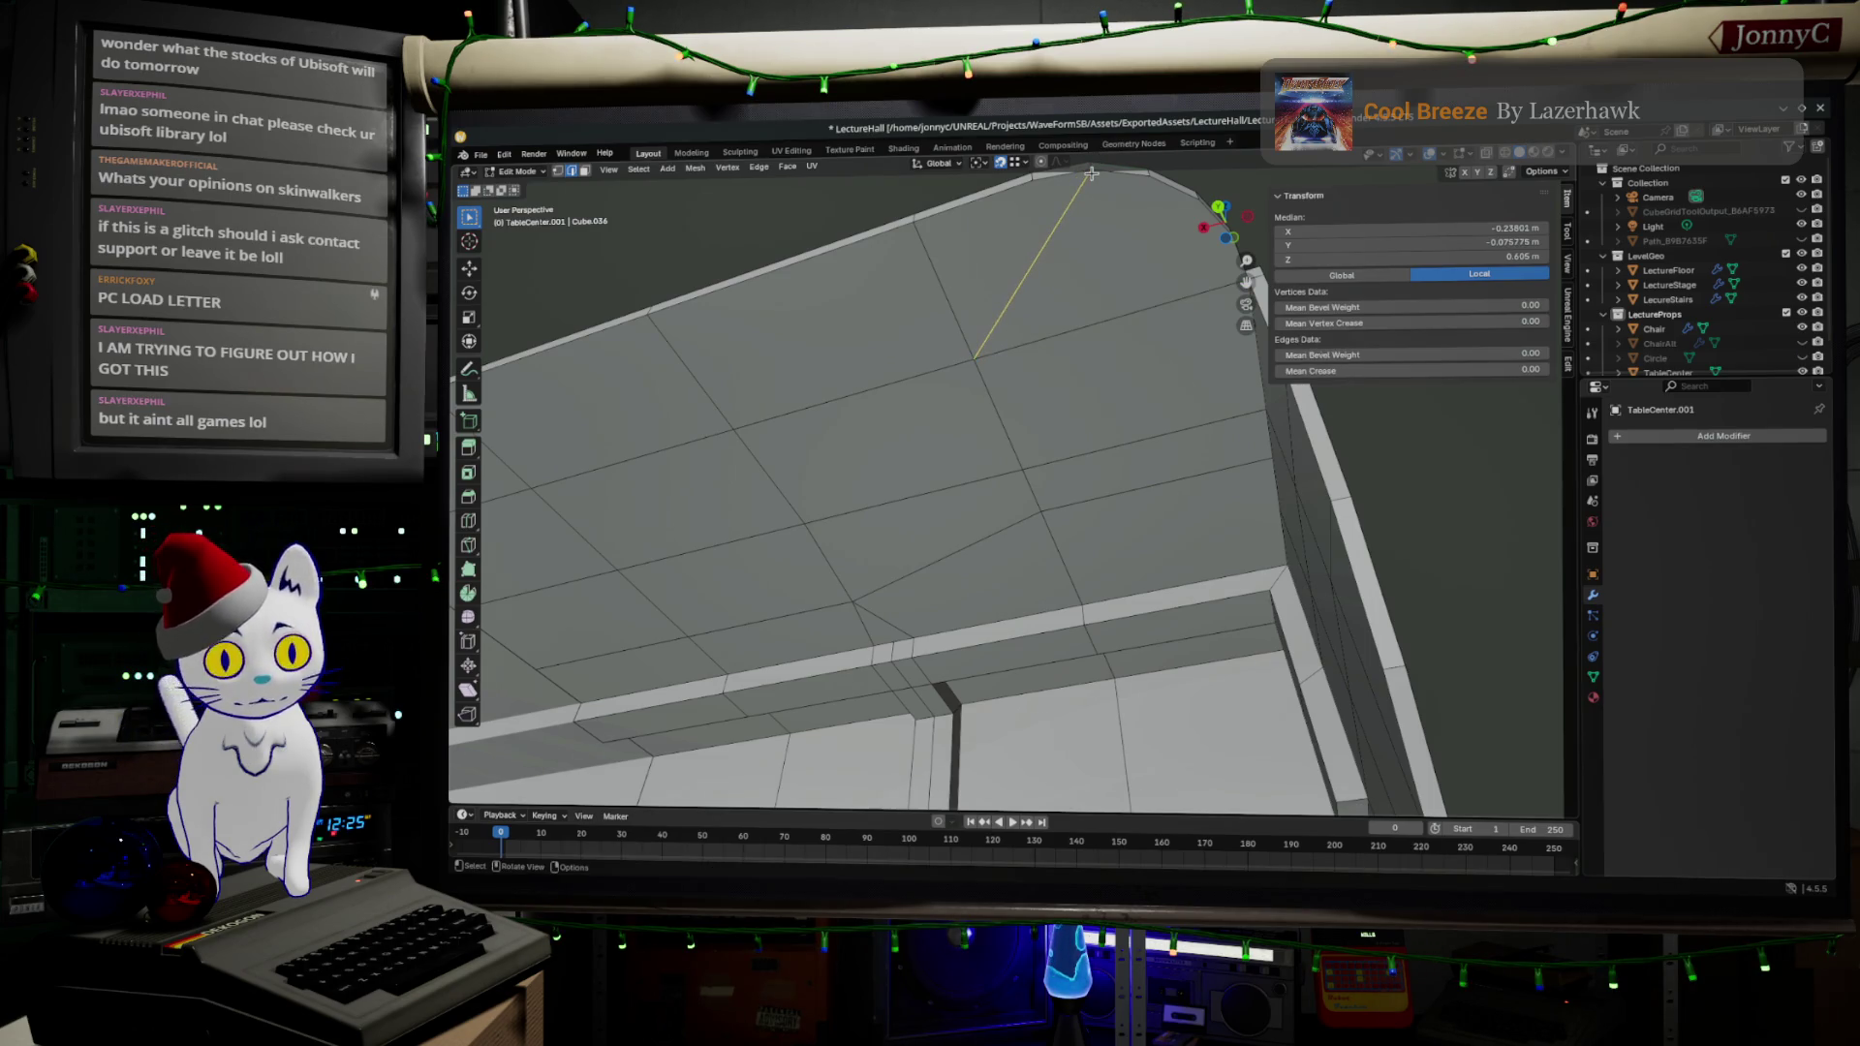
pyautogui.press('k')
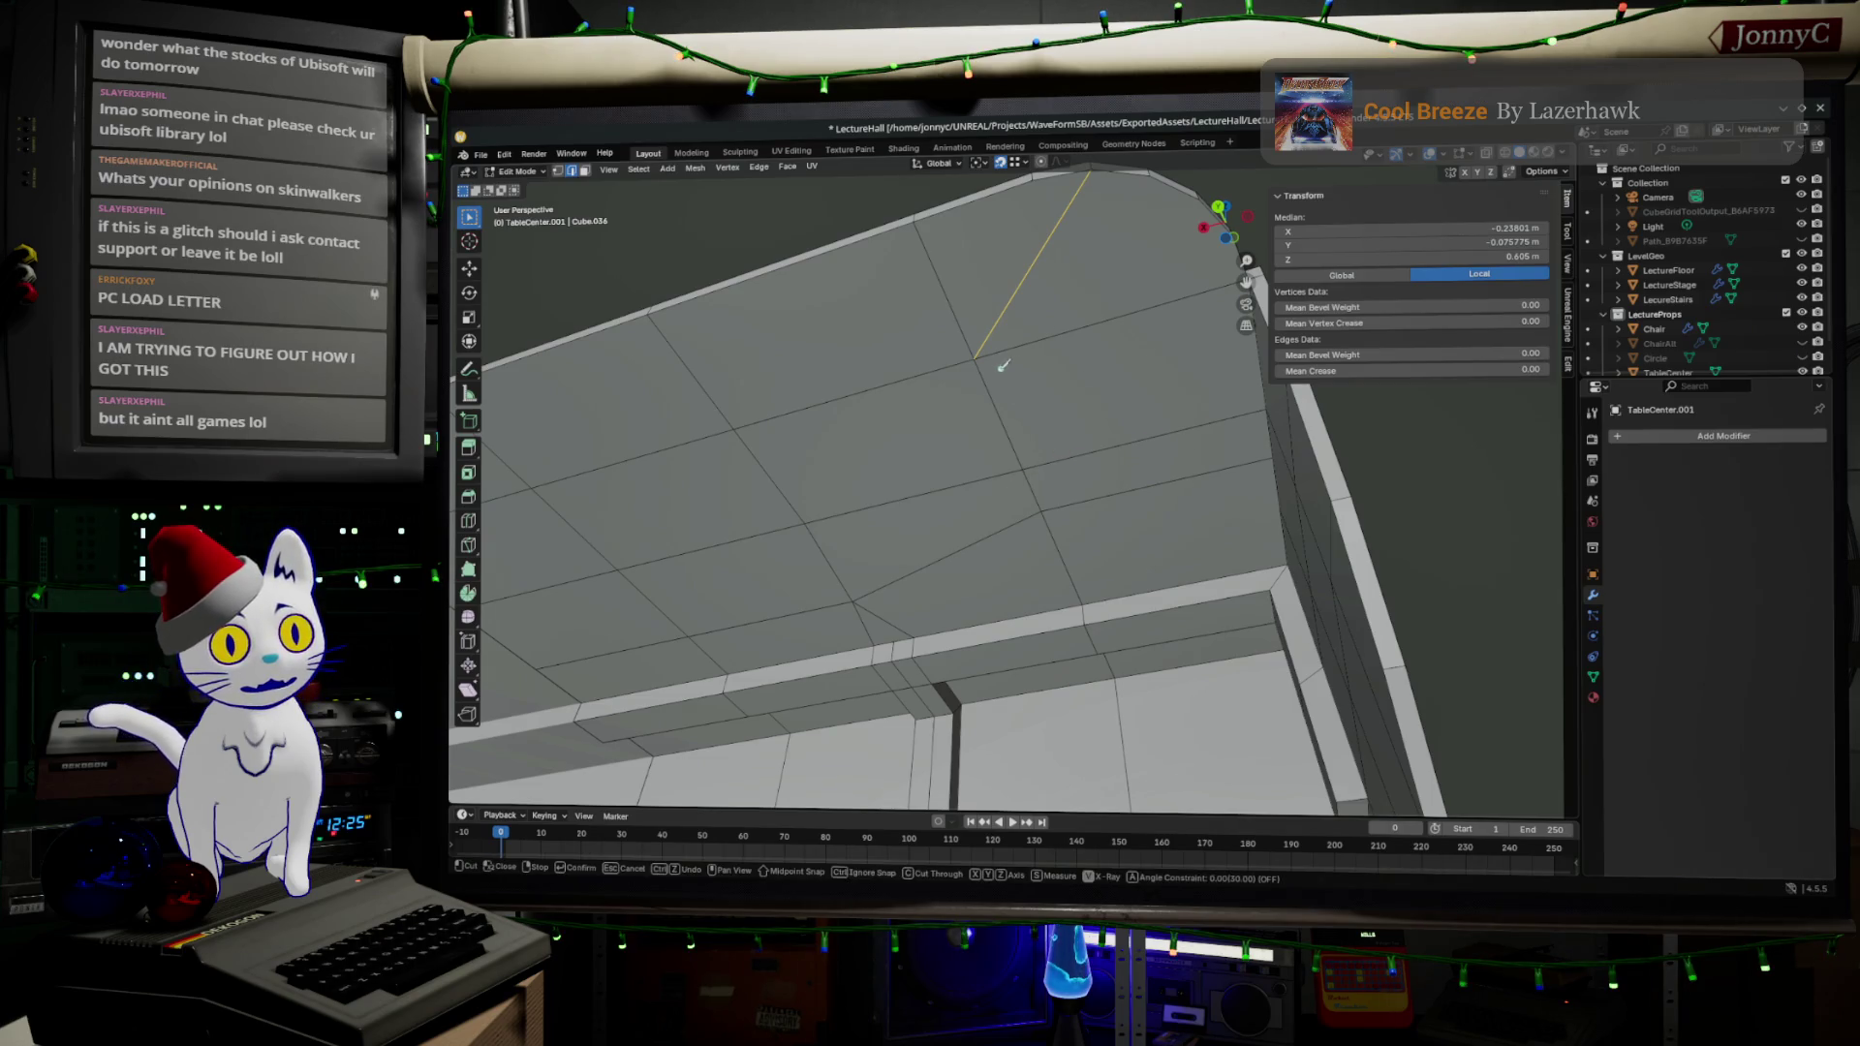
pyautogui.click(975, 357)
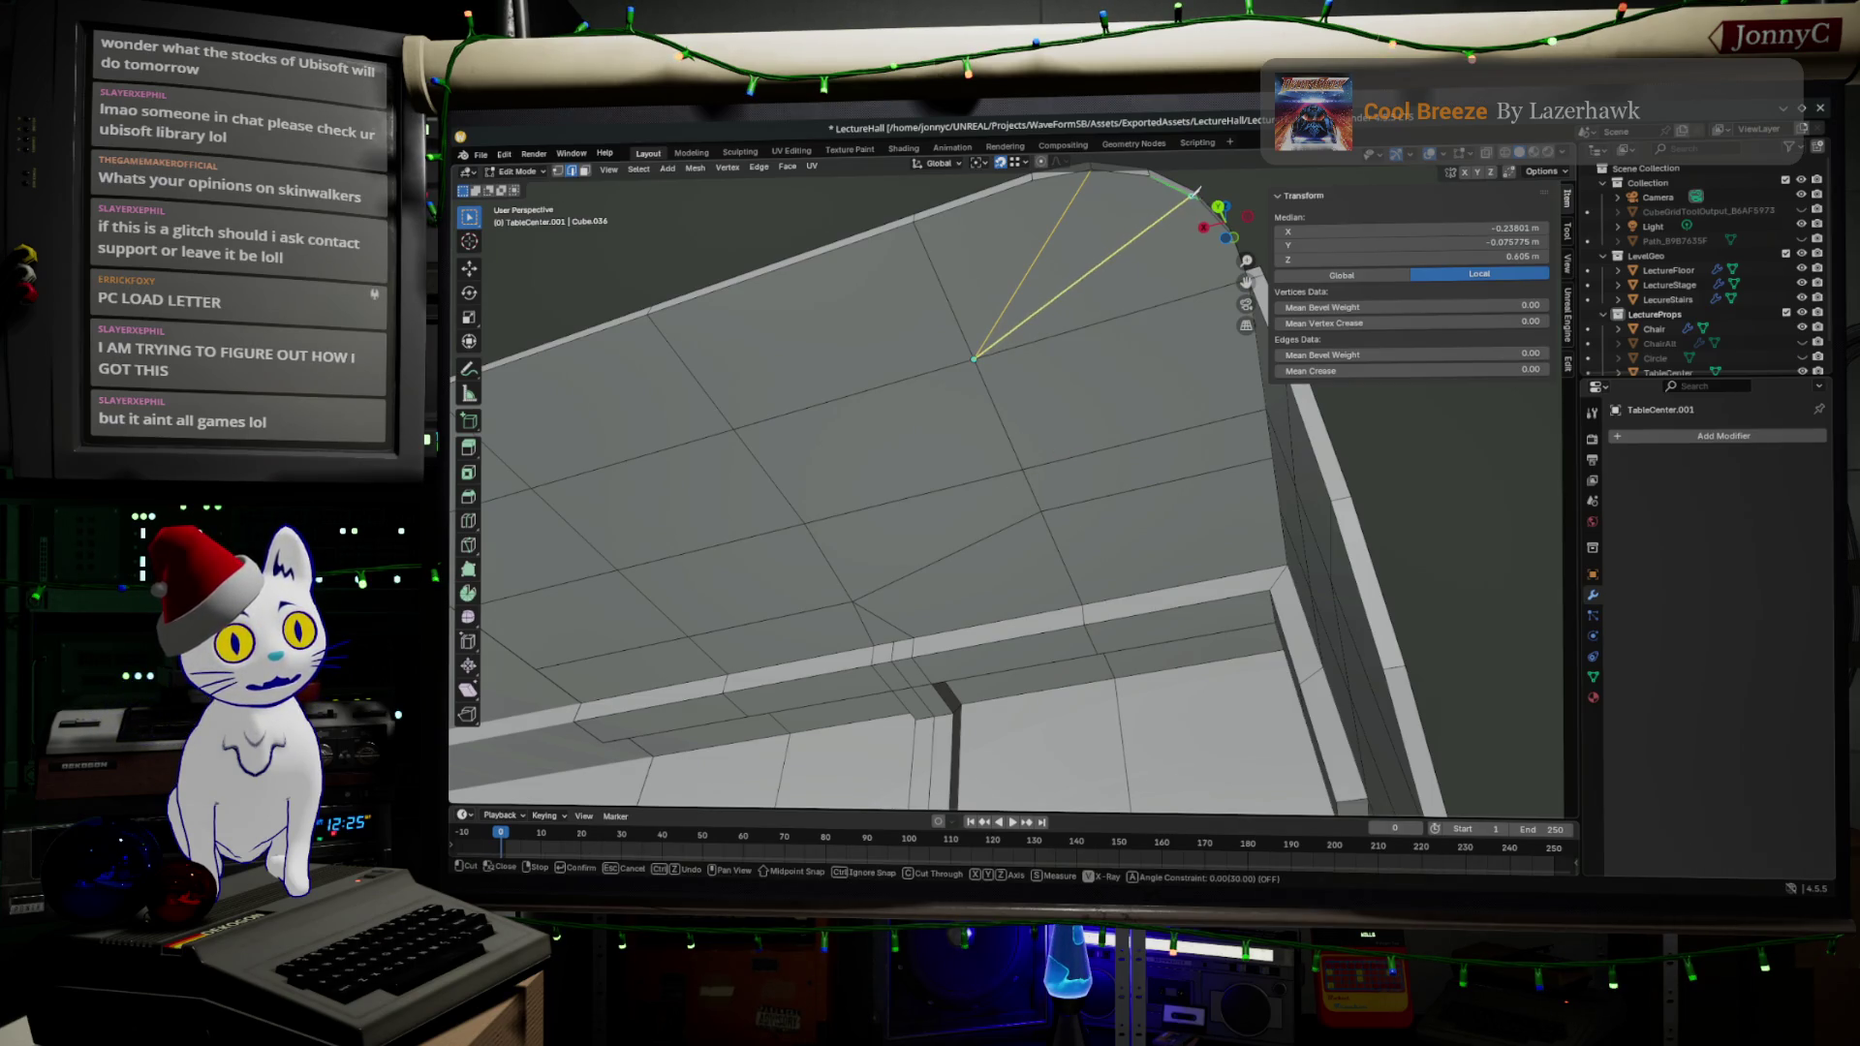
pyautogui.click(1203, 197)
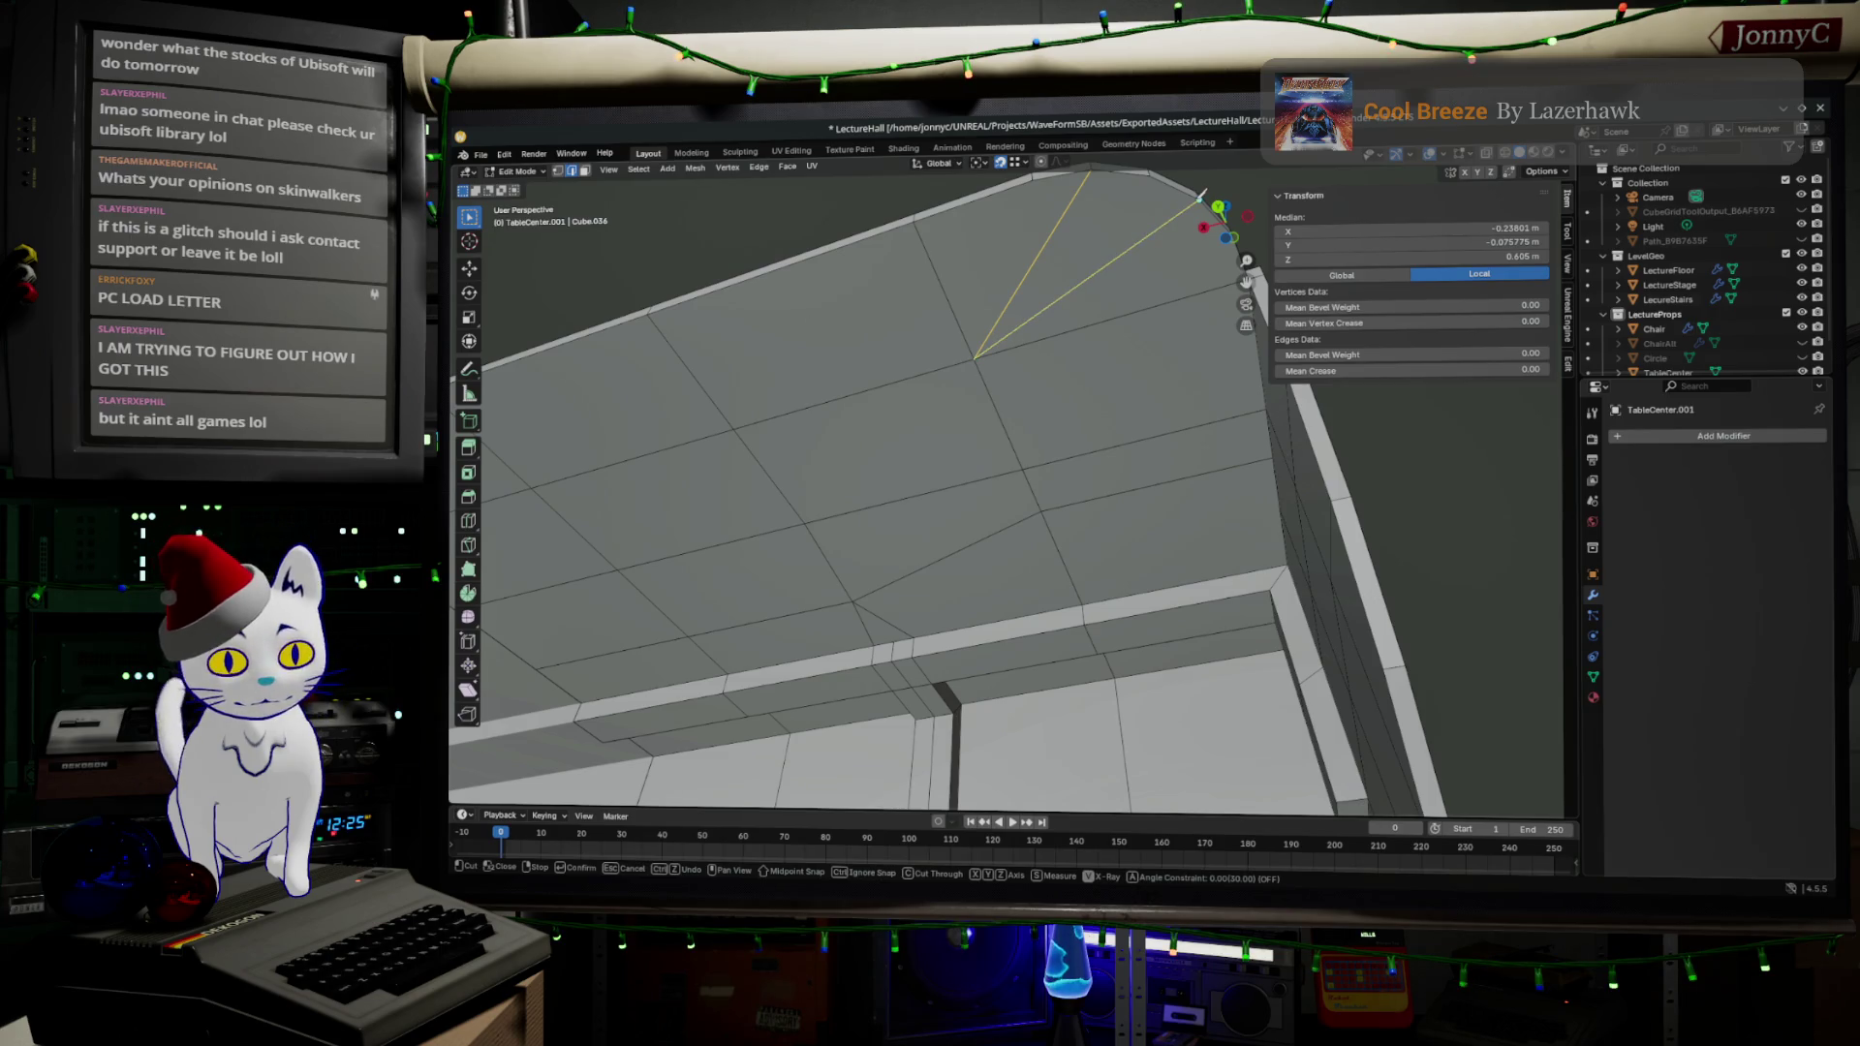
pyautogui.moveTo(1202, 198)
pyautogui.mouseDown()
pyautogui.moveTo(1143, 436)
pyautogui.moveTo(1044, 557)
pyautogui.moveTo(1175, 540)
pyautogui.moveTo(1142, 561)
pyautogui.moveTo(1052, 560)
pyautogui.moveTo(973, 628)
pyautogui.moveTo(1158, 581)
pyautogui.moveTo(1224, 606)
pyautogui.moveTo(1115, 602)
pyautogui.moveTo(1276, 470)
pyautogui.mouseUp()
# - Slide the vertical underside edge to a new position along its neighbouring faces
pyautogui.click(1159, 440)
pyautogui.press('g')
pyautogui.press('g')
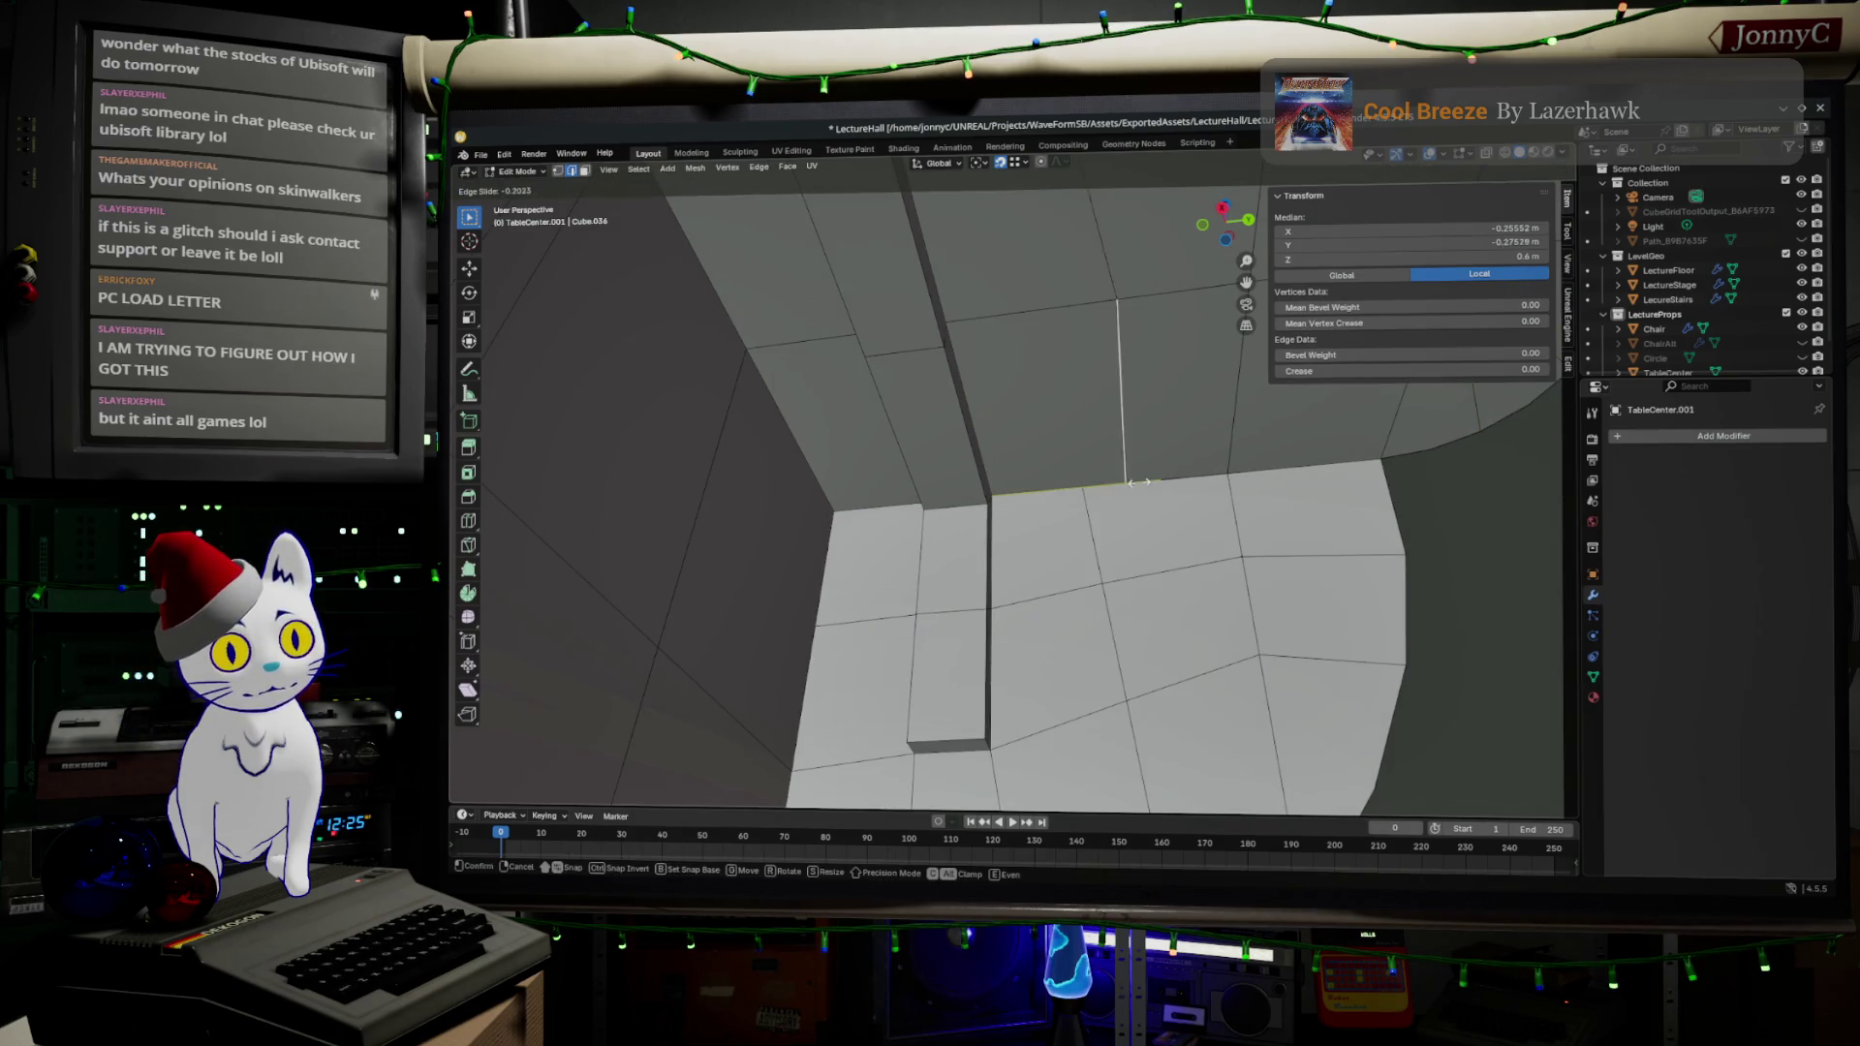
pyautogui.click(1087, 492)
# - Merge the table's overlapping vertices by distance and inspect the underside from the side
pyautogui.press('a')
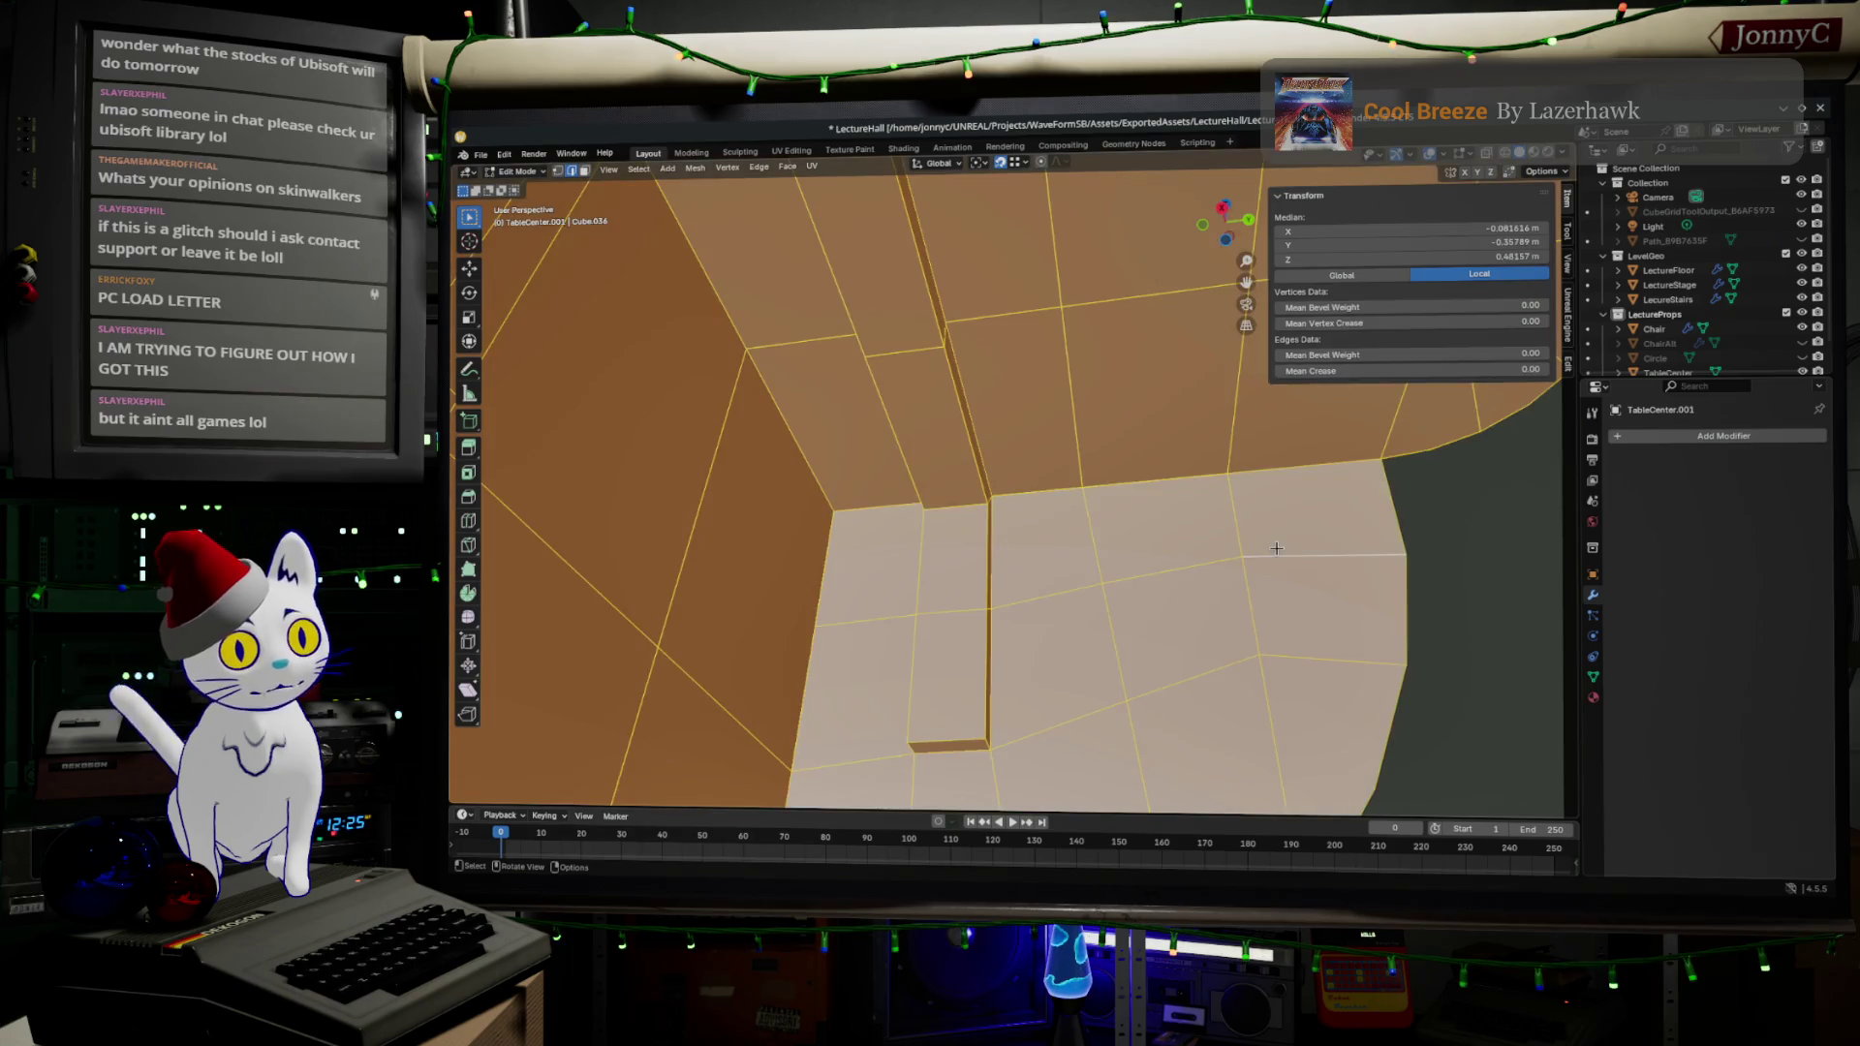
pyautogui.press('m')
pyautogui.click(1278, 558)
pyautogui.press('Tab')
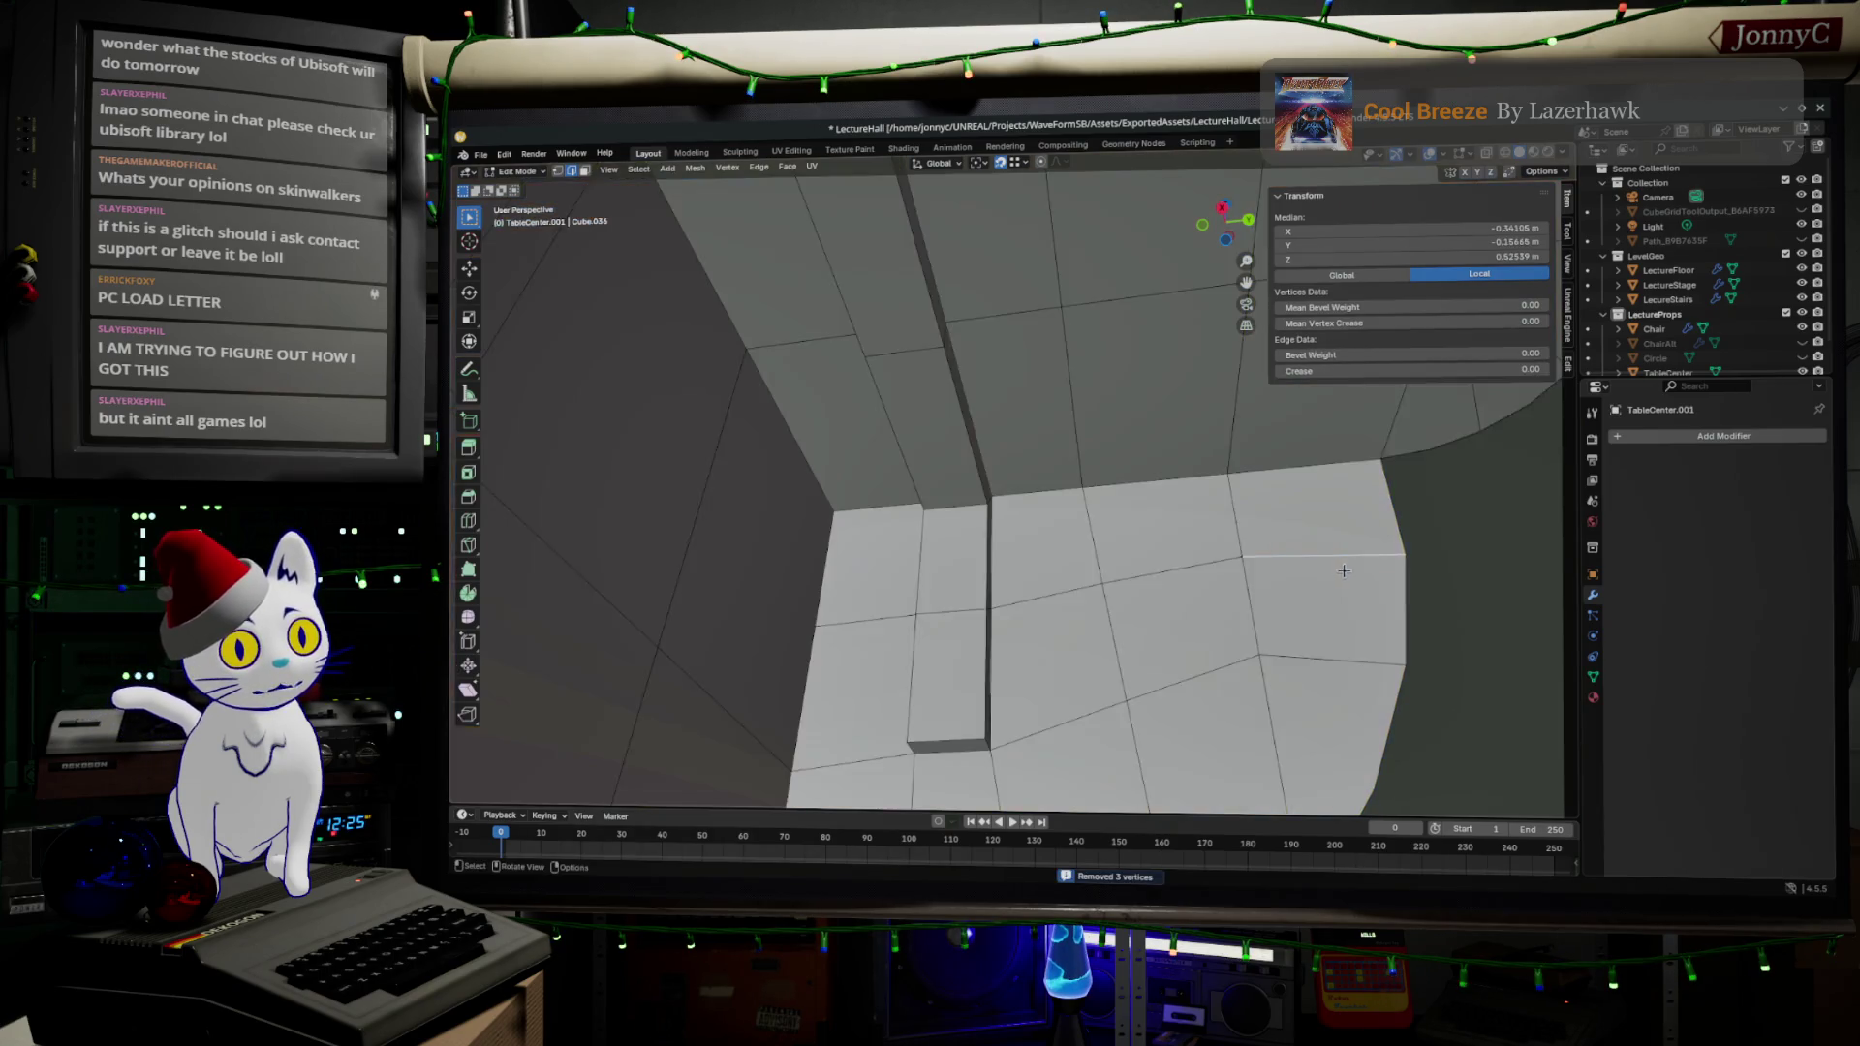
pyautogui.moveTo(1354, 571); pyautogui.dragTo(1261, 600)
pyautogui.moveTo(1114, 655)
pyautogui.mouseDown()
pyautogui.moveTo(1224, 730)
pyautogui.moveTo(879, 401)
pyautogui.moveTo(1032, 464)
pyautogui.moveTo(1143, 609)
pyautogui.moveTo(1158, 543)
pyautogui.moveTo(1180, 533)
pyautogui.moveTo(1119, 533)
pyautogui.moveTo(1079, 410)
pyautogui.mouseUp()
pyautogui.press('Tab')
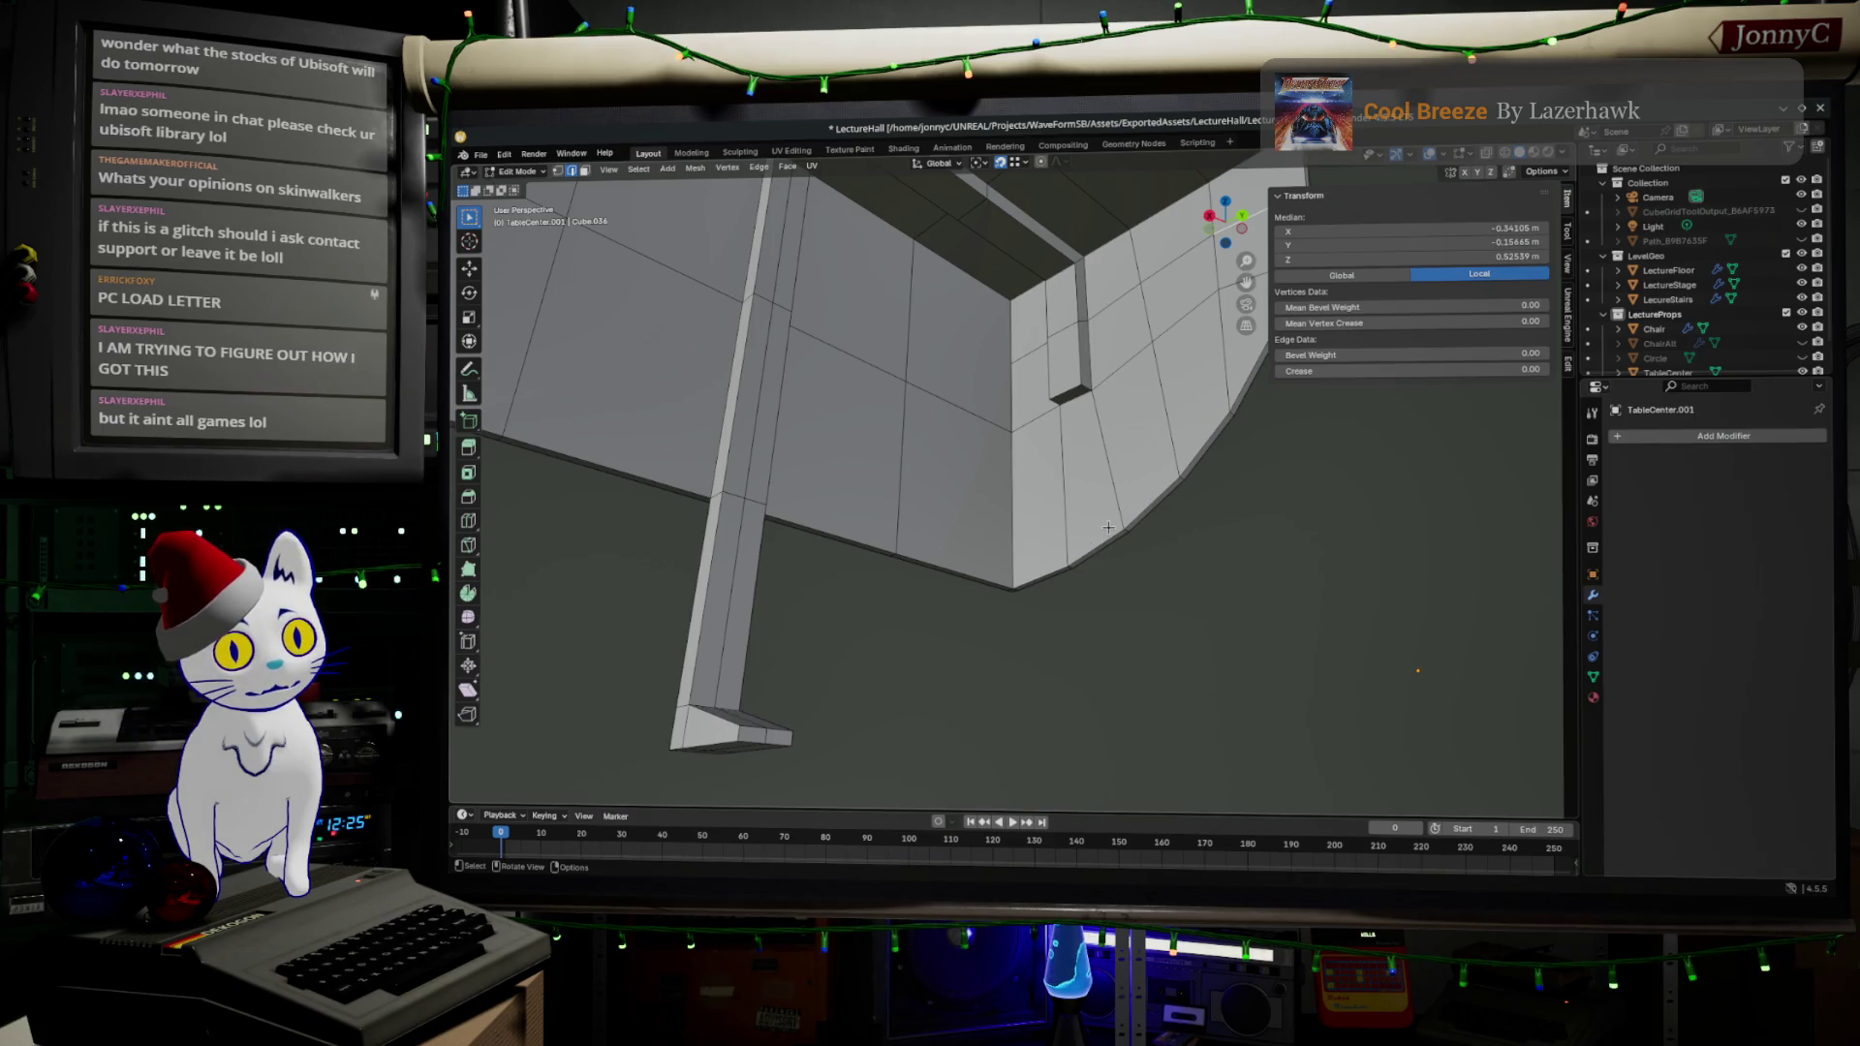
pyautogui.moveTo(1149, 474)
pyautogui.mouseDown()
pyautogui.moveTo(1175, 504)
pyautogui.moveTo(751, 439)
pyautogui.moveTo(810, 445)
pyautogui.moveTo(955, 396)
pyautogui.moveTo(1007, 498)
pyautogui.moveTo(963, 552)
pyautogui.mouseUp()
# - Extrude the small face under the table top straight down along Z into a new leg
pyautogui.click(796, 724)
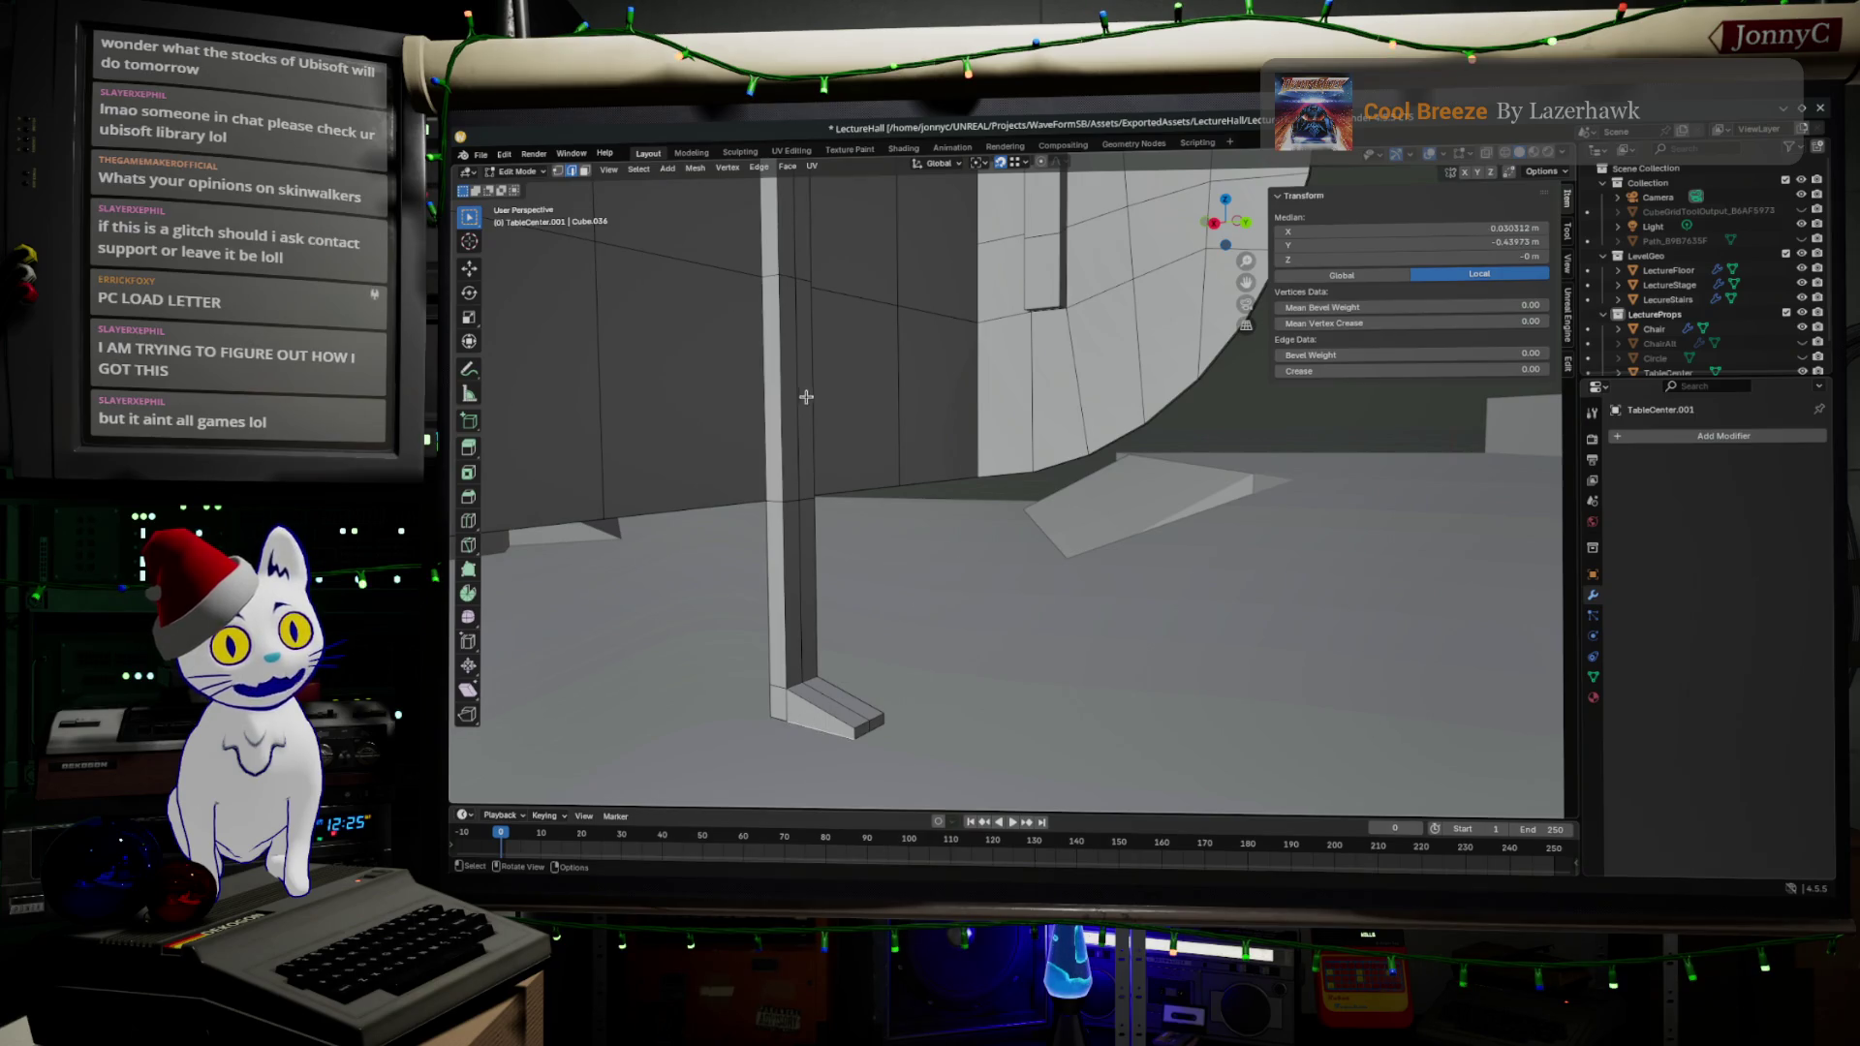
pyautogui.click(795, 349)
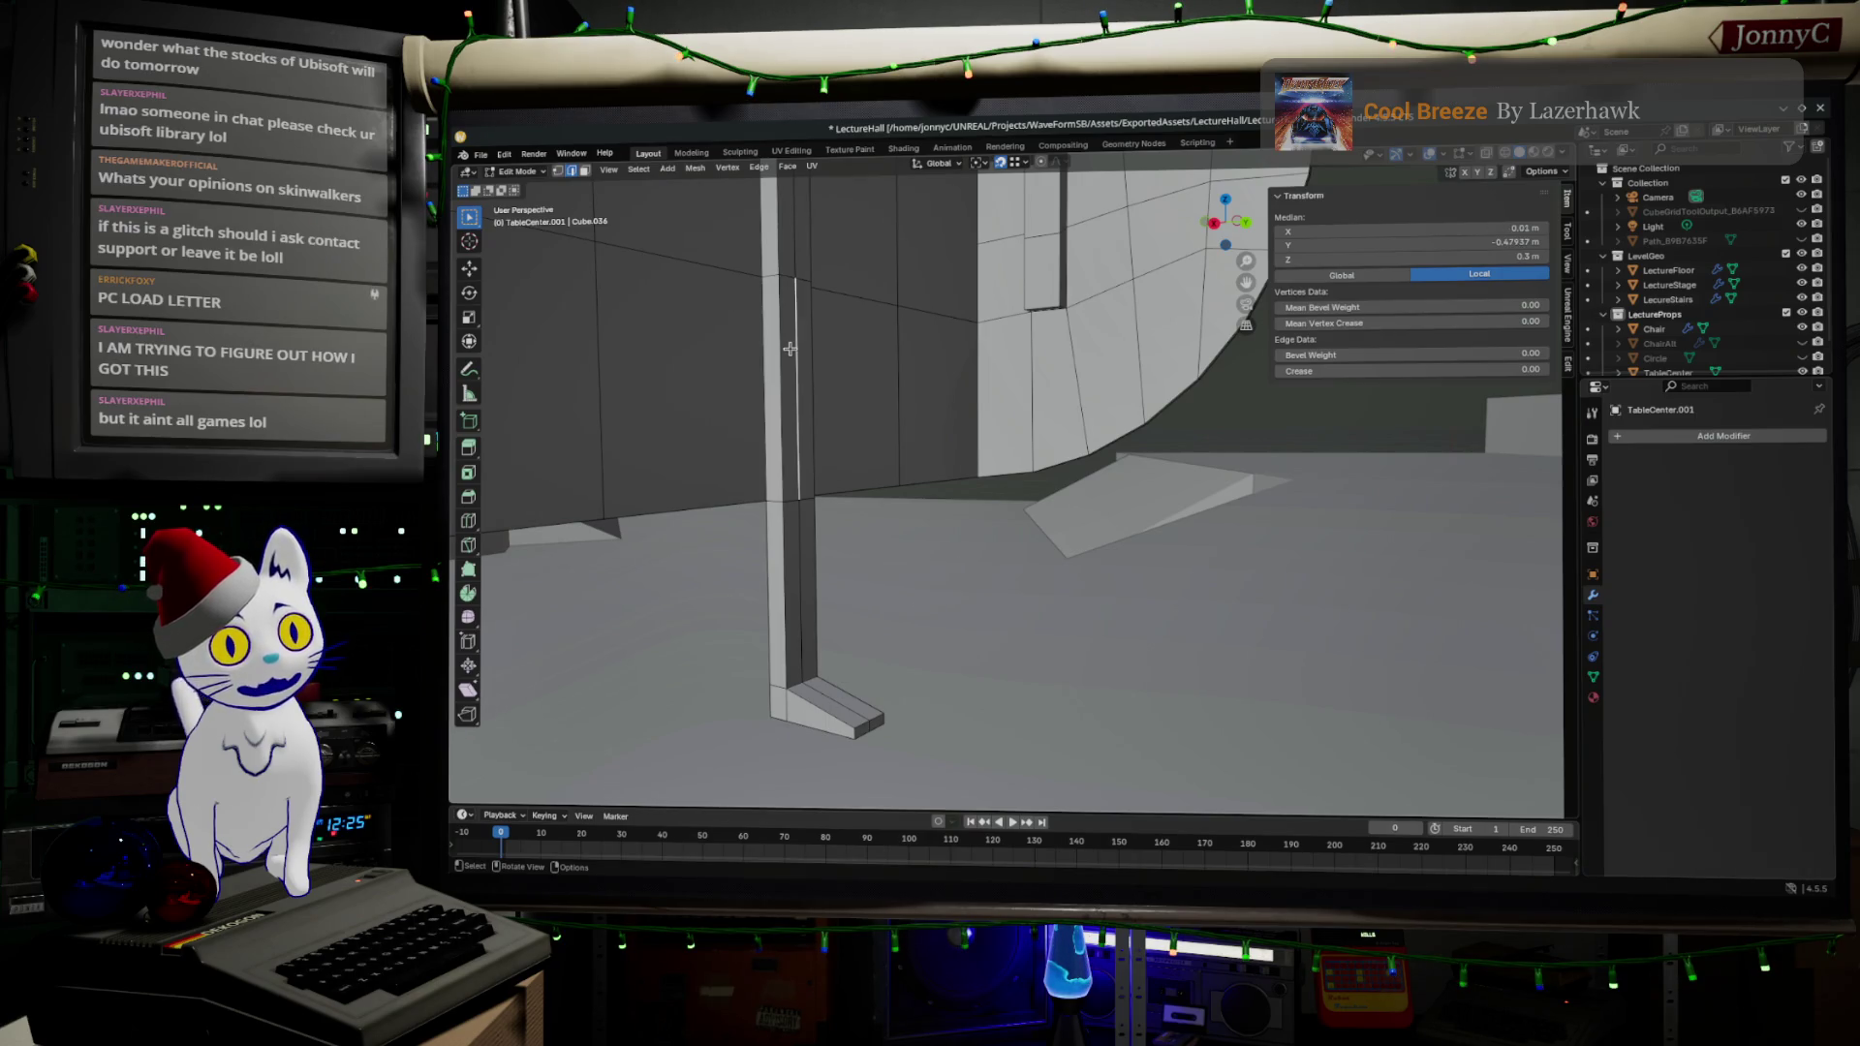
pyautogui.click(1054, 310)
pyautogui.scroll(8, 1061, 312)
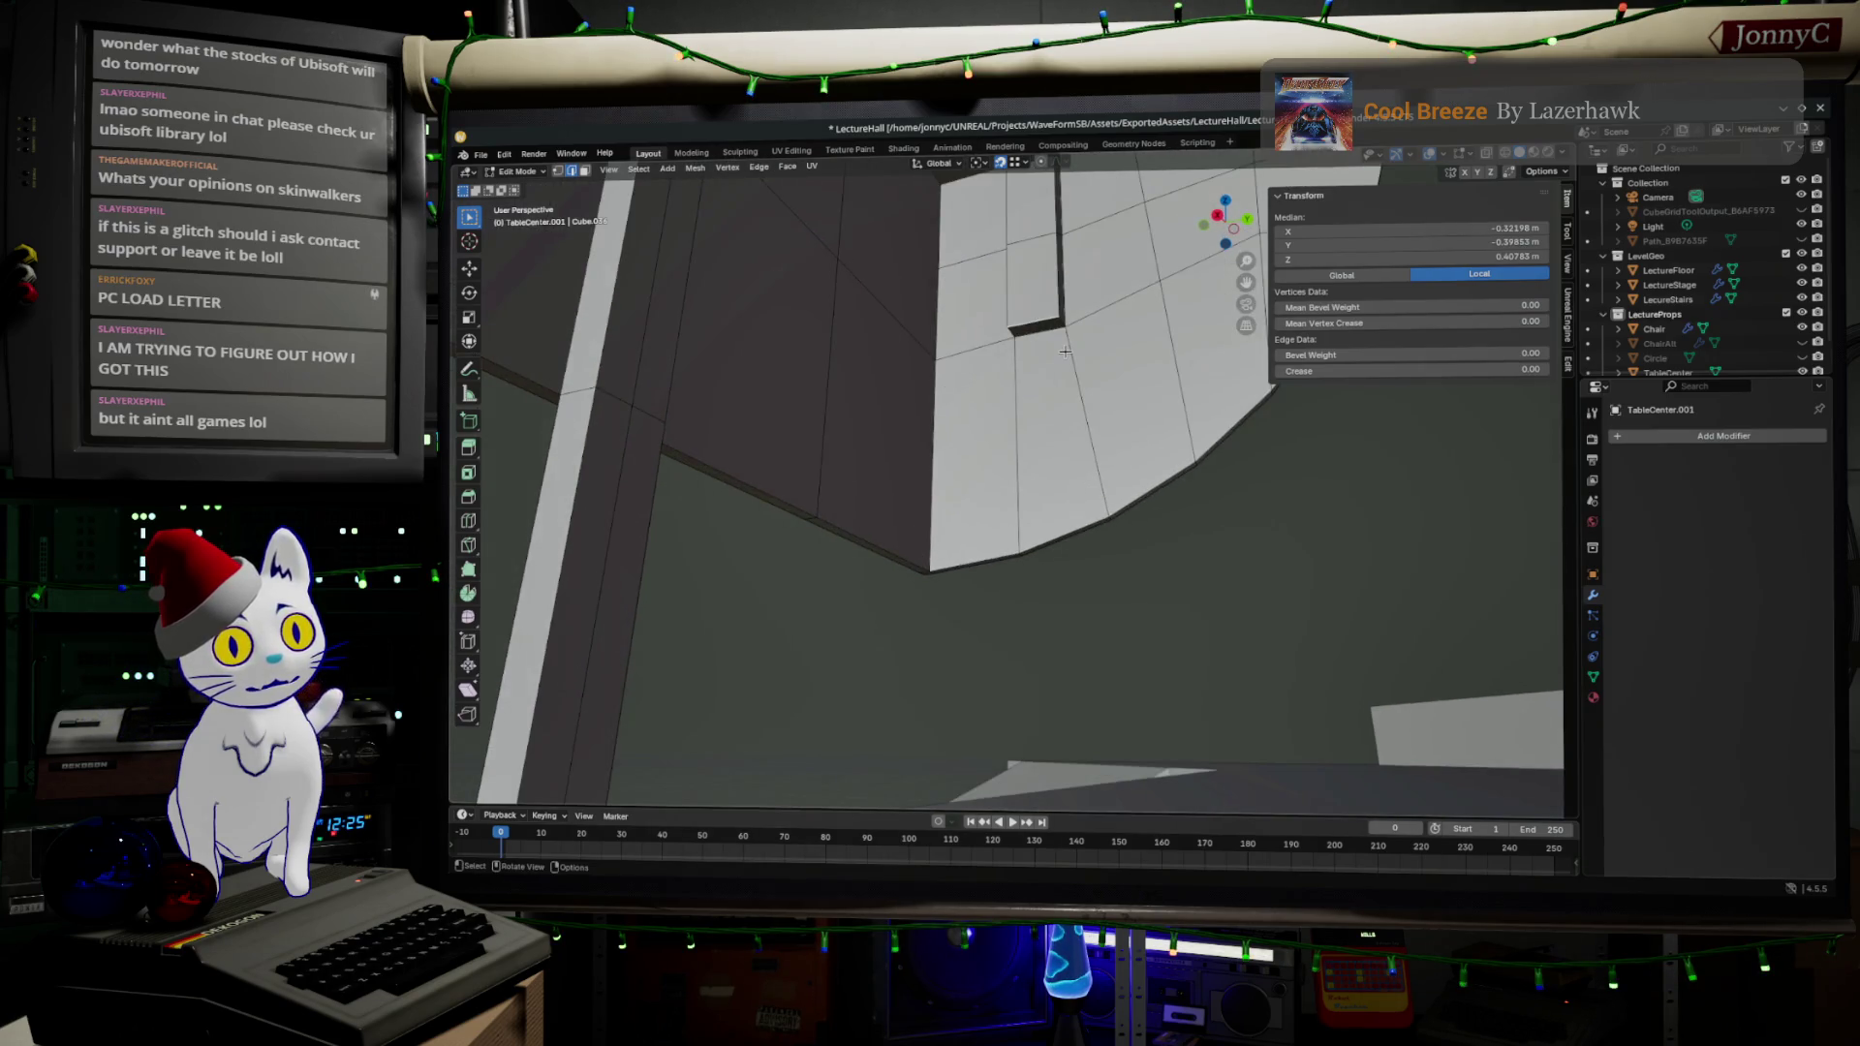
pyautogui.hotkey('alt', 'a')
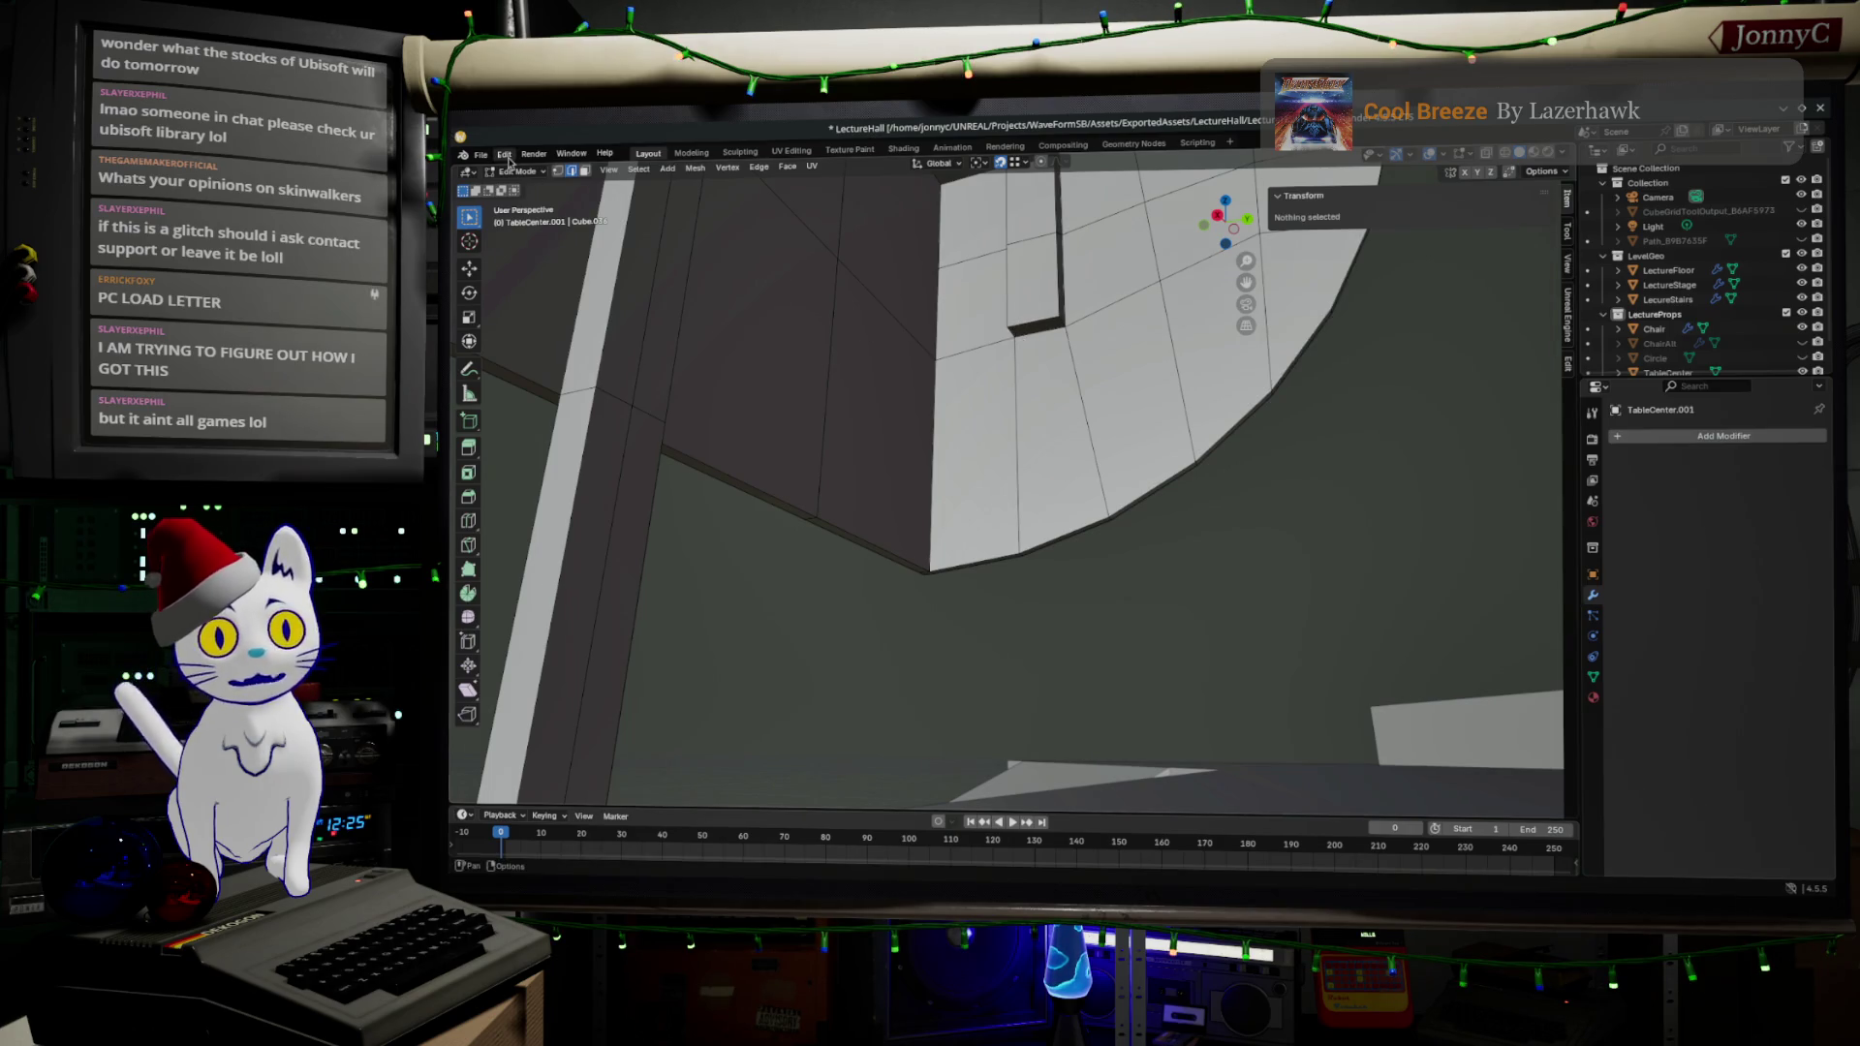
pyautogui.click(584, 171)
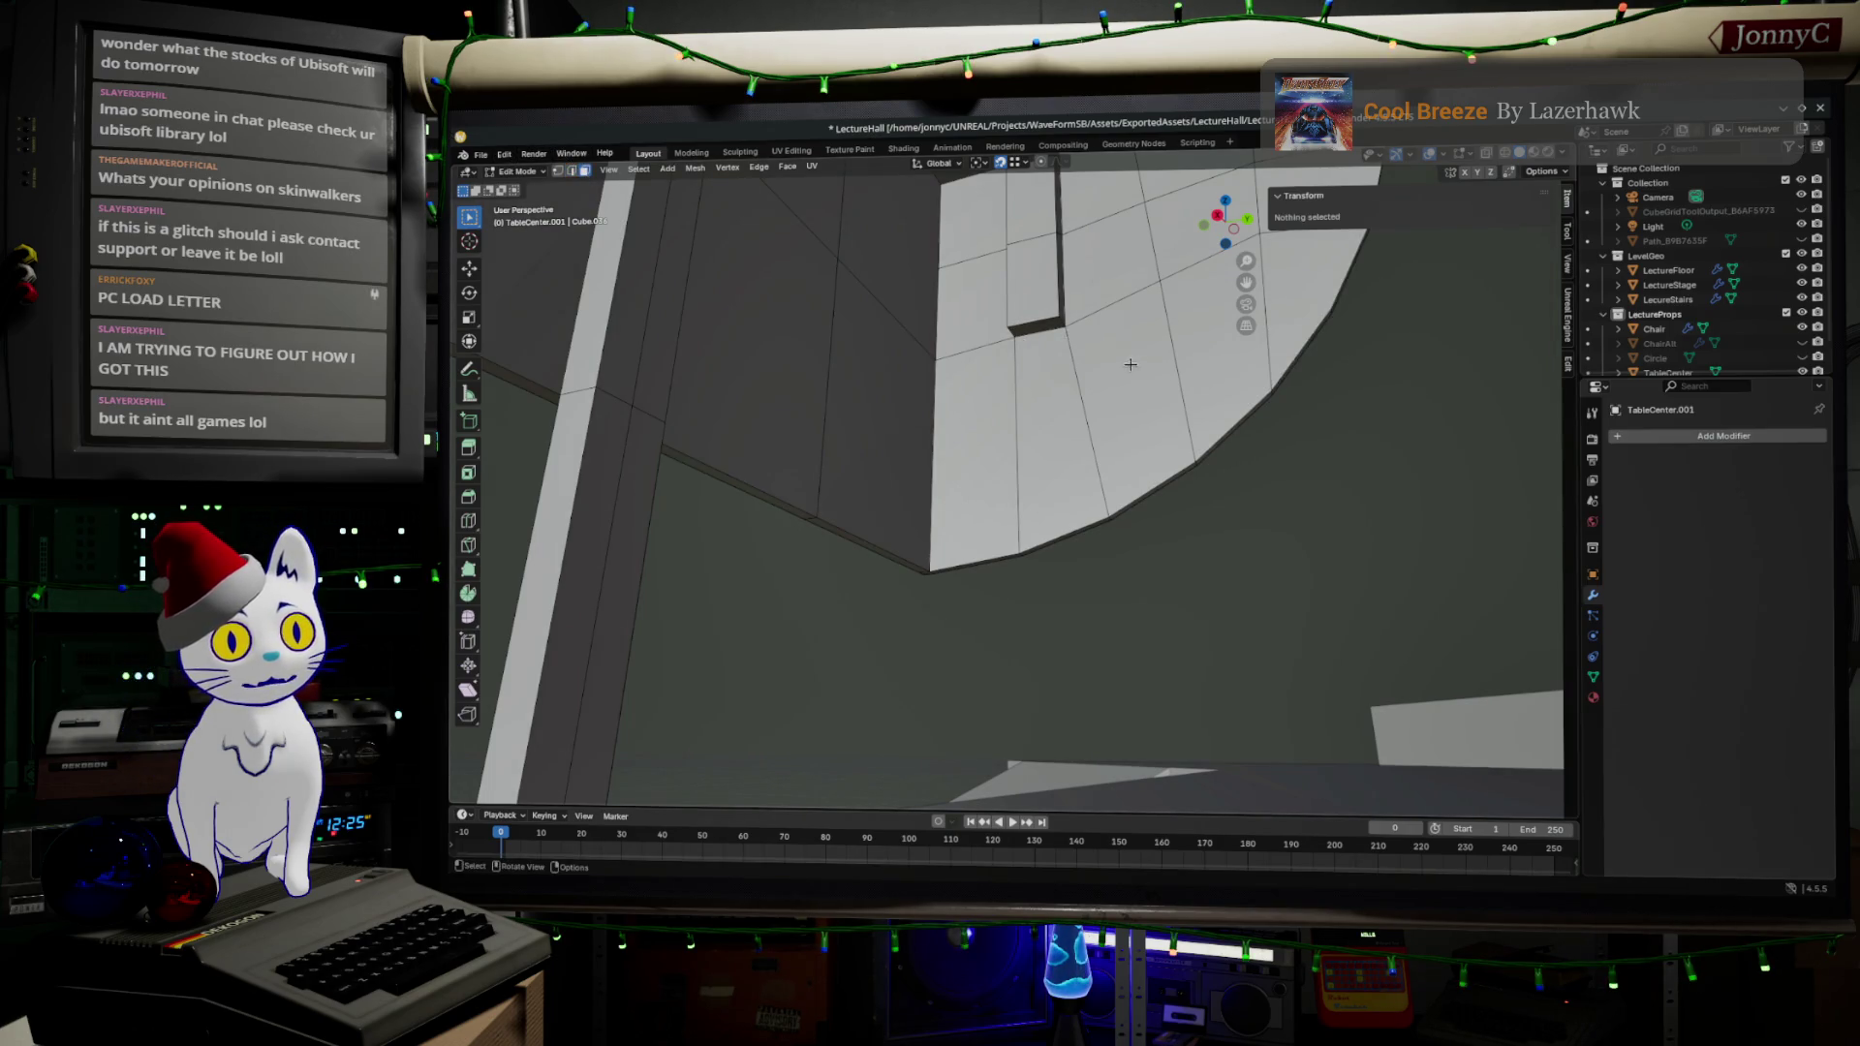
pyautogui.click(1029, 327)
pyautogui.scroll(-3, 1114, 465)
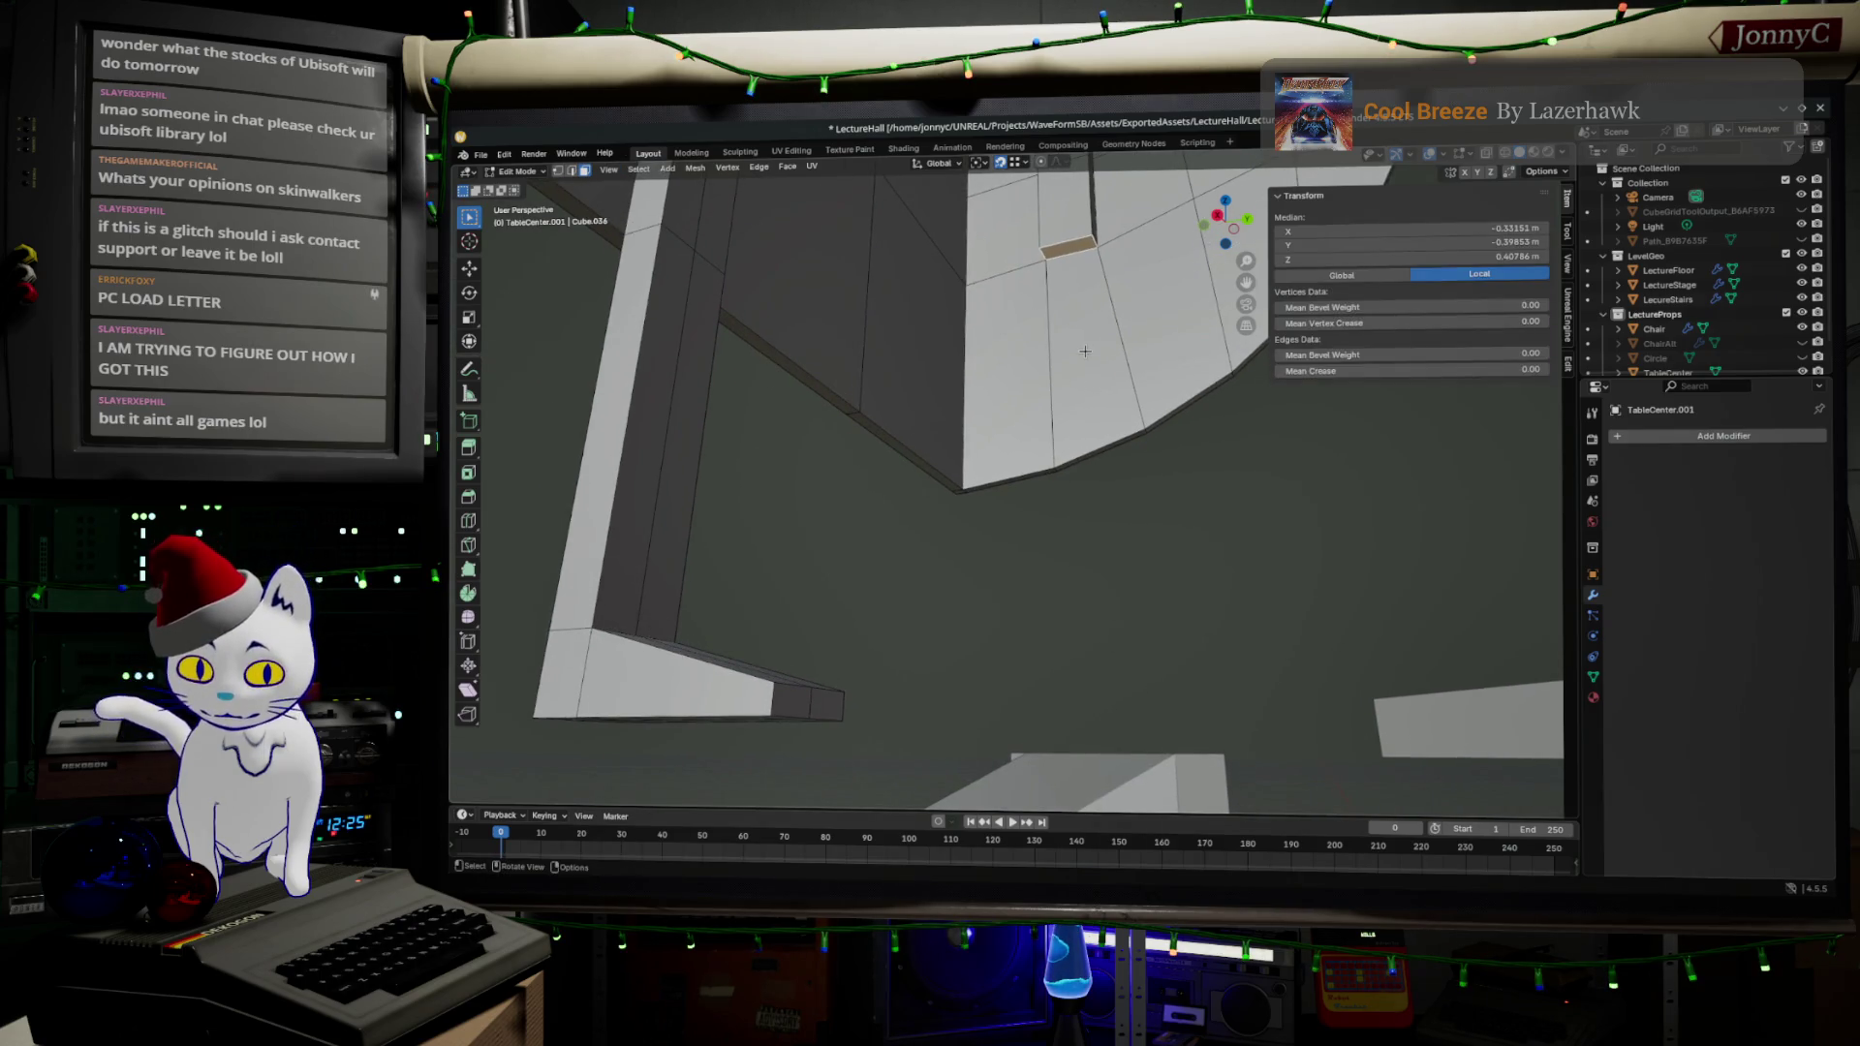
pyautogui.press('e')
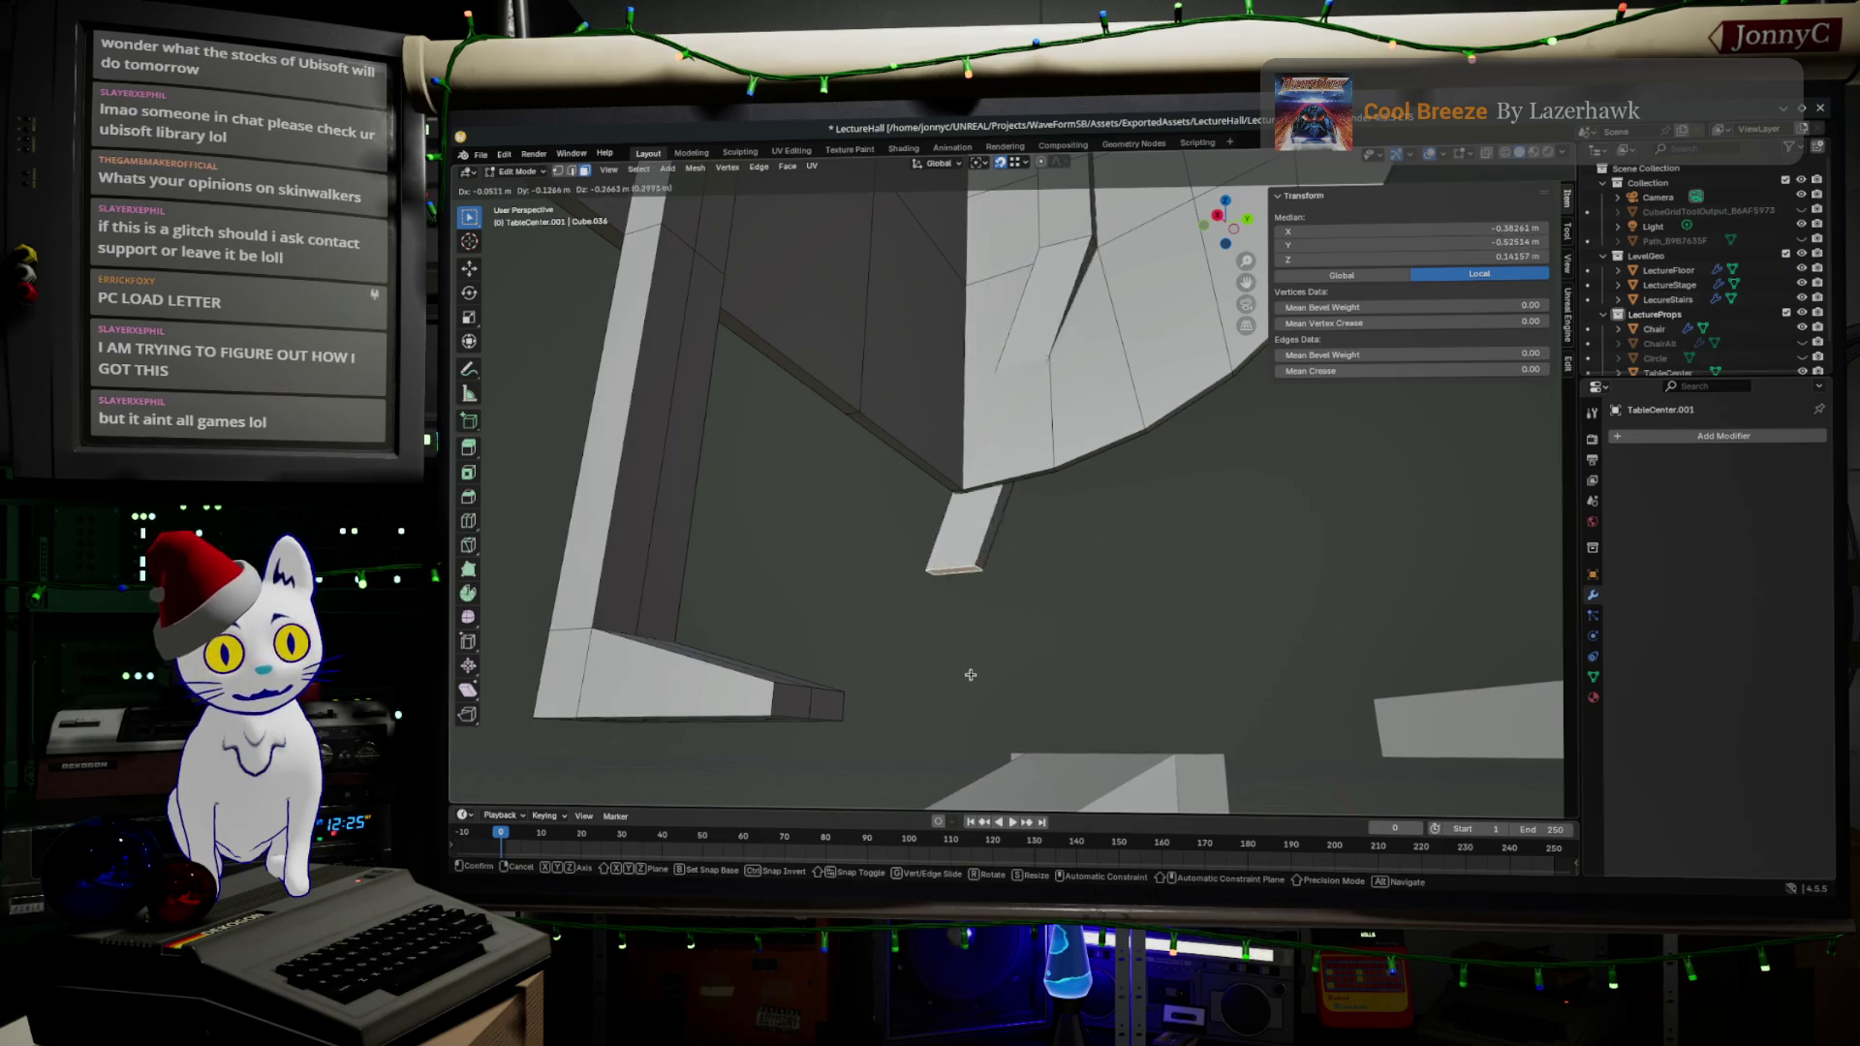
pyautogui.press('z')
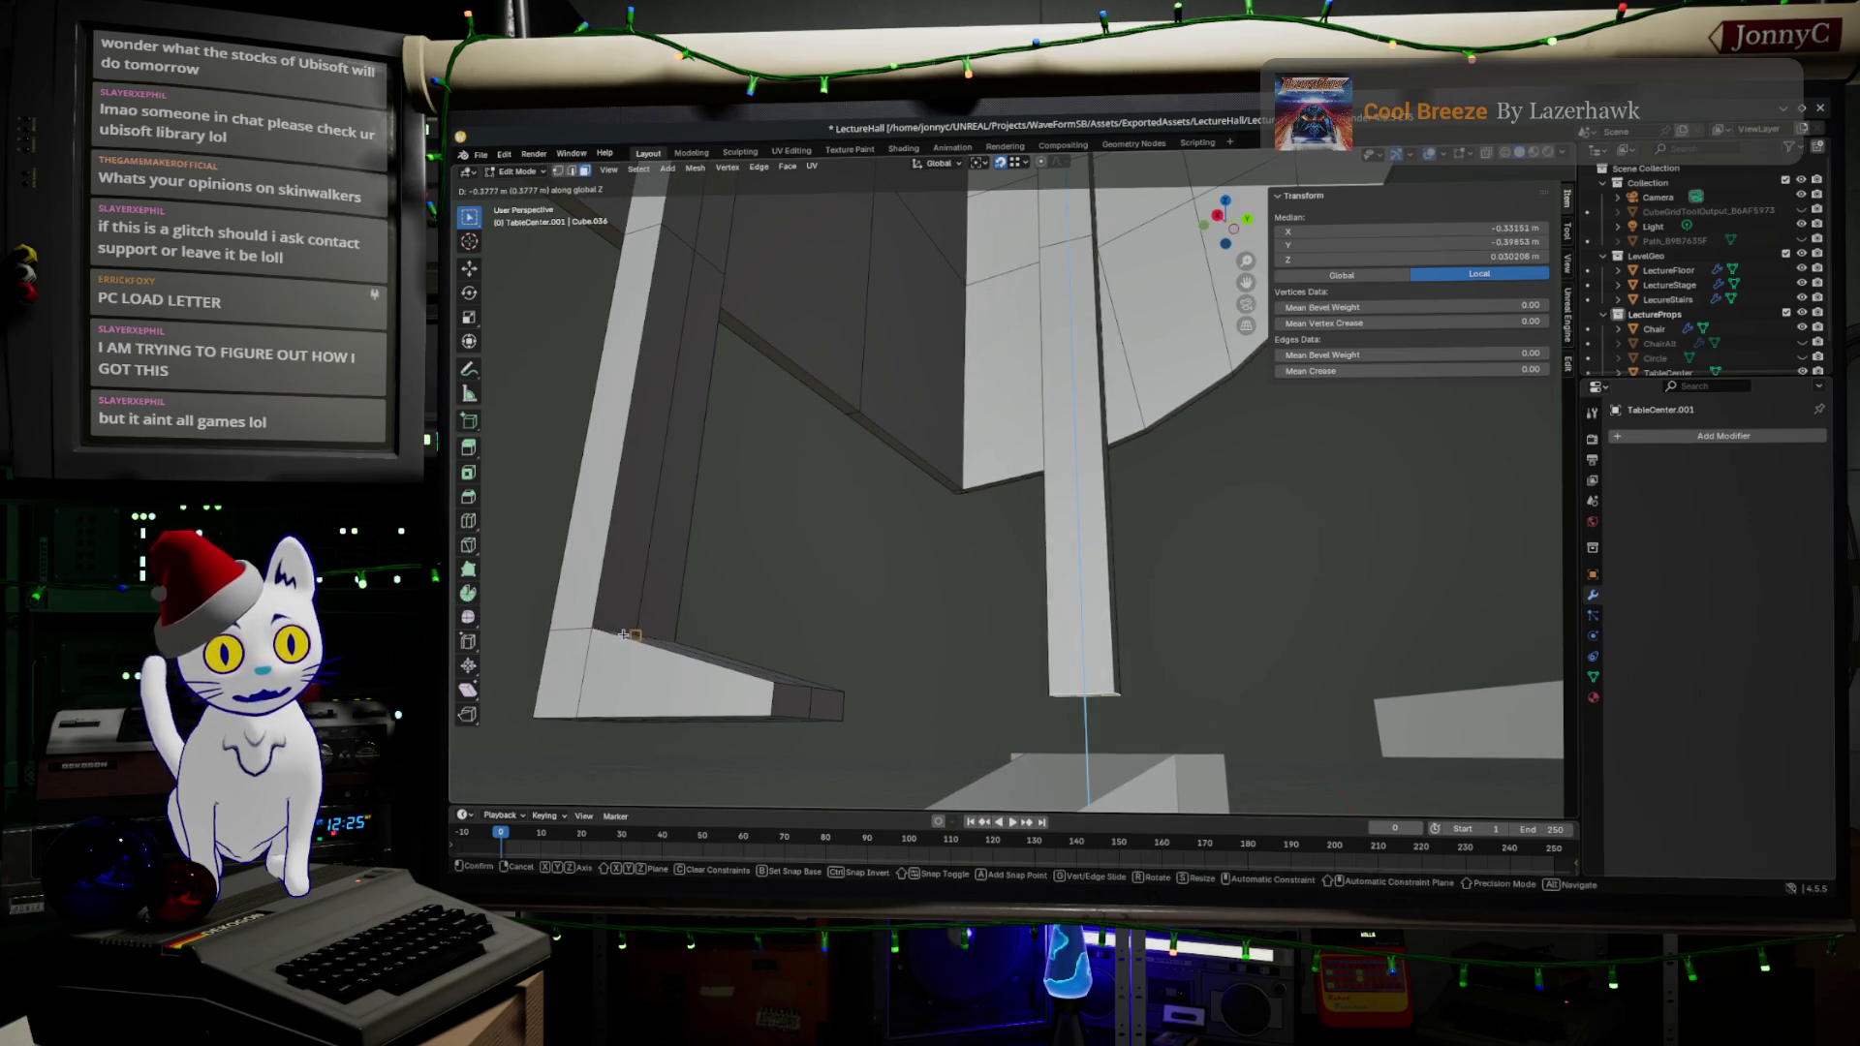
pyautogui.click(592, 627)
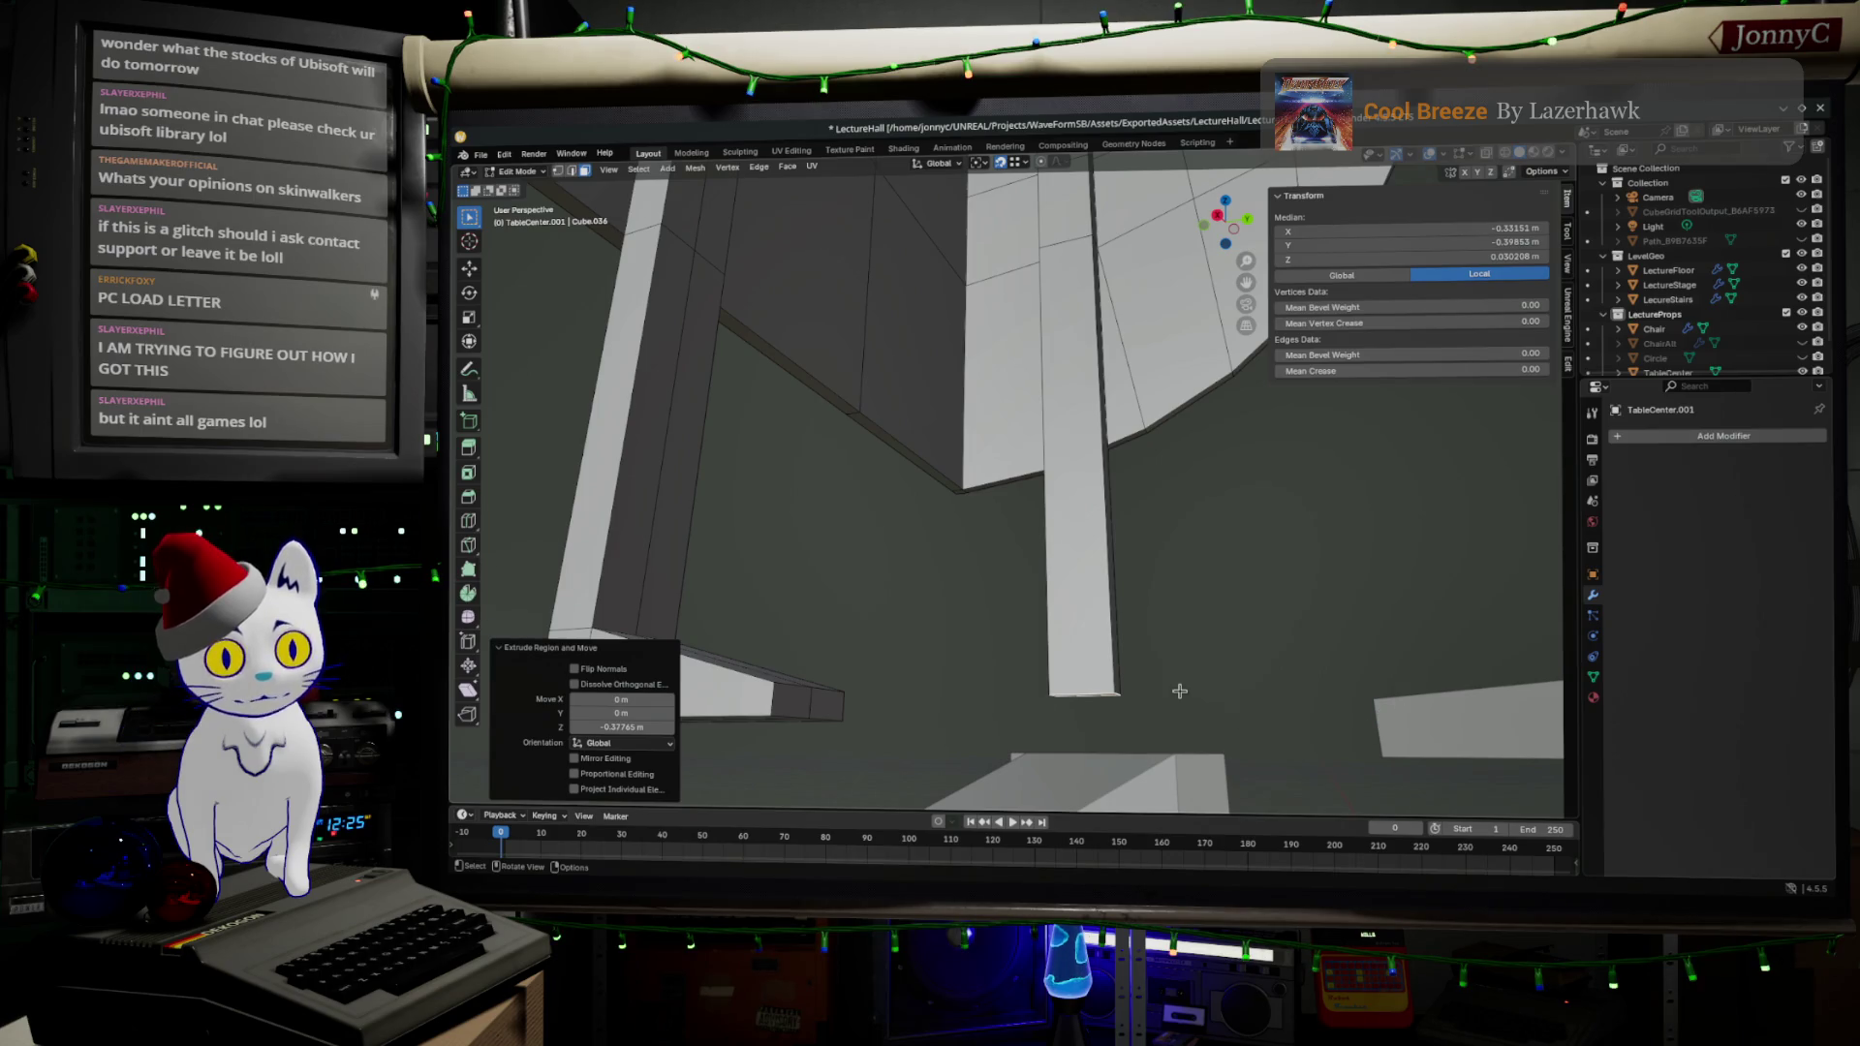
# - Extrude the leg bottoms a little further to form feet
pyautogui.press('e')
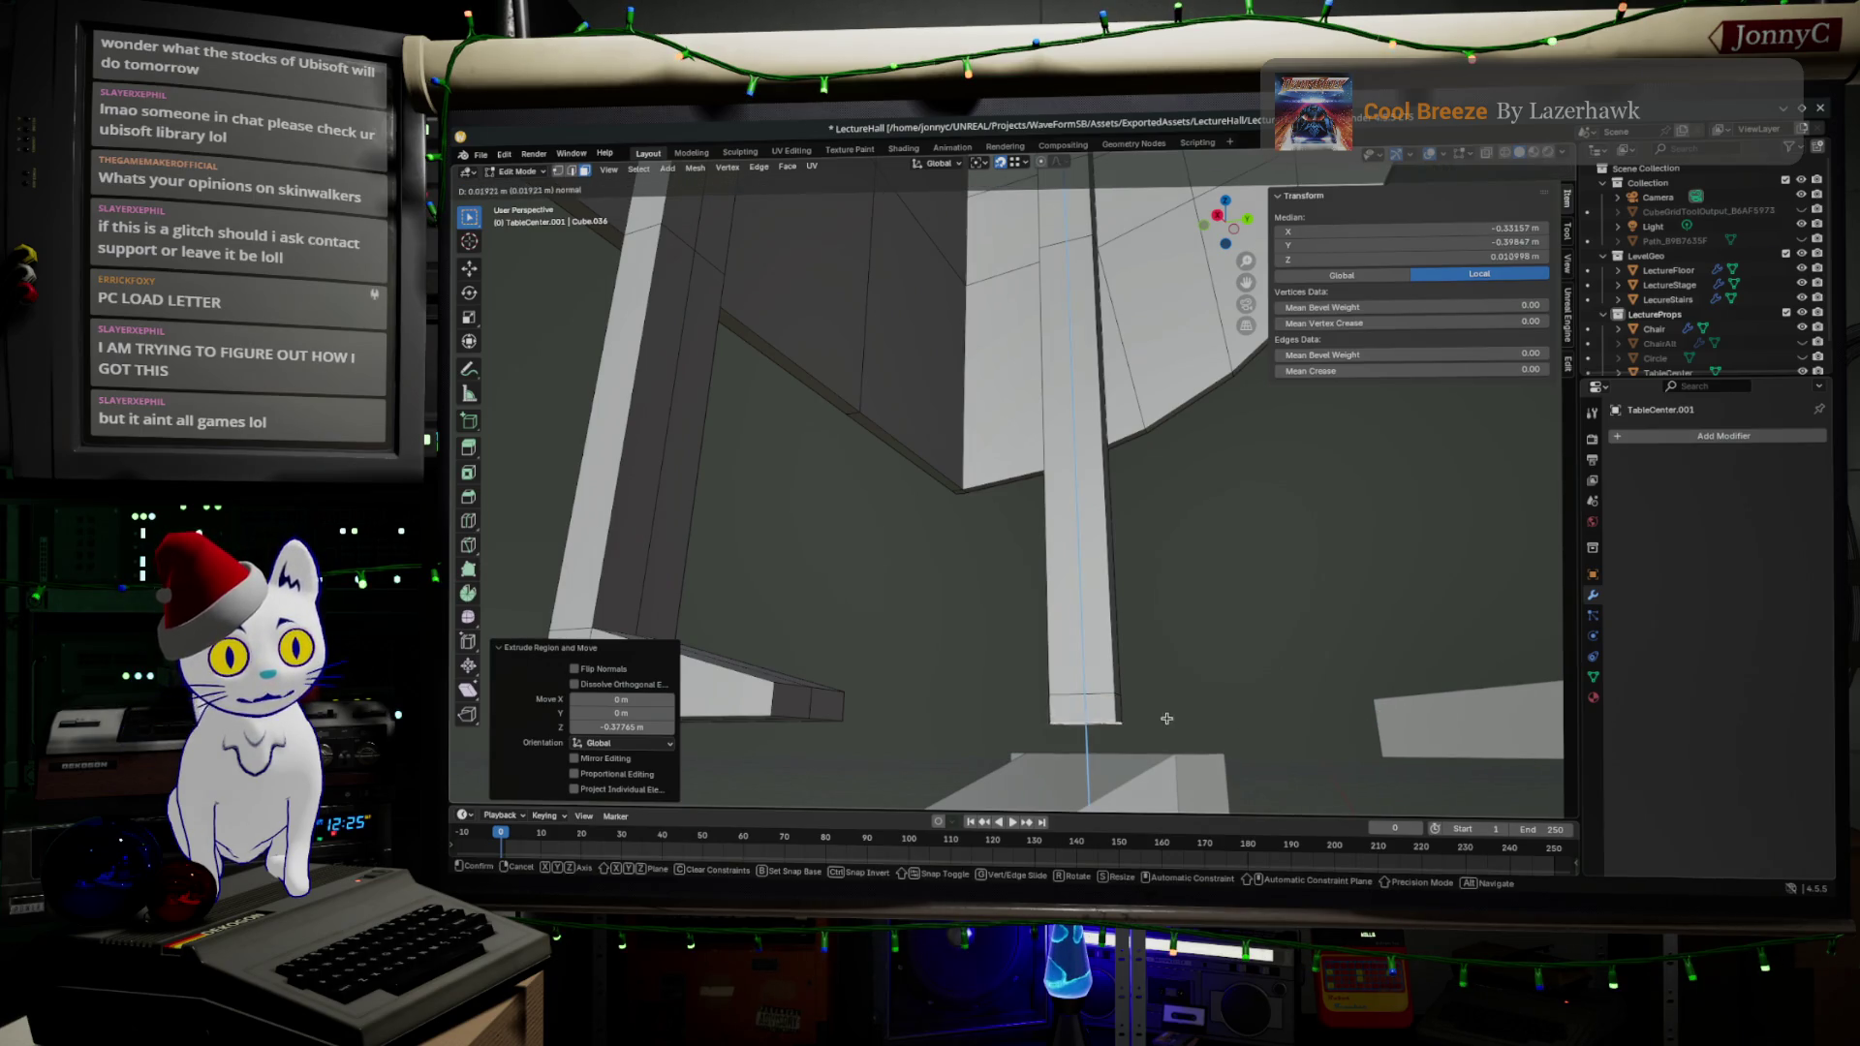
pyautogui.click(775, 714)
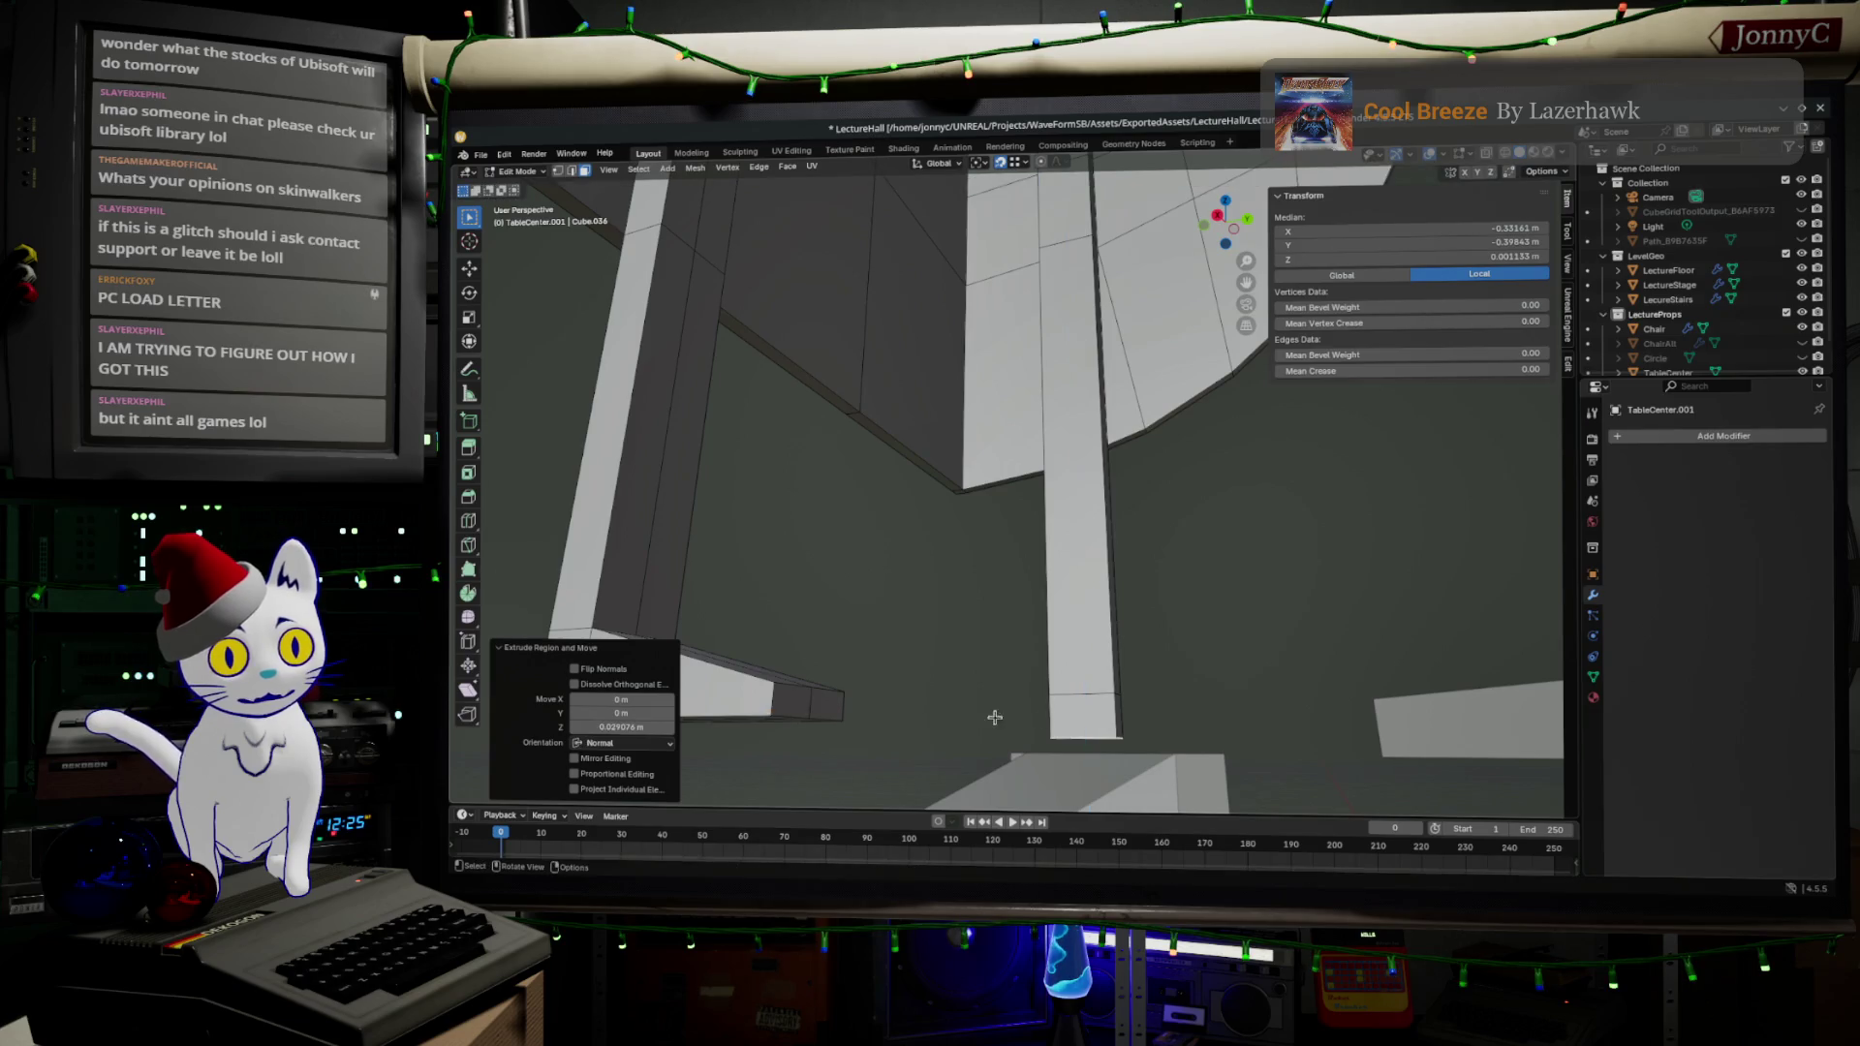
pyautogui.click(1090, 721)
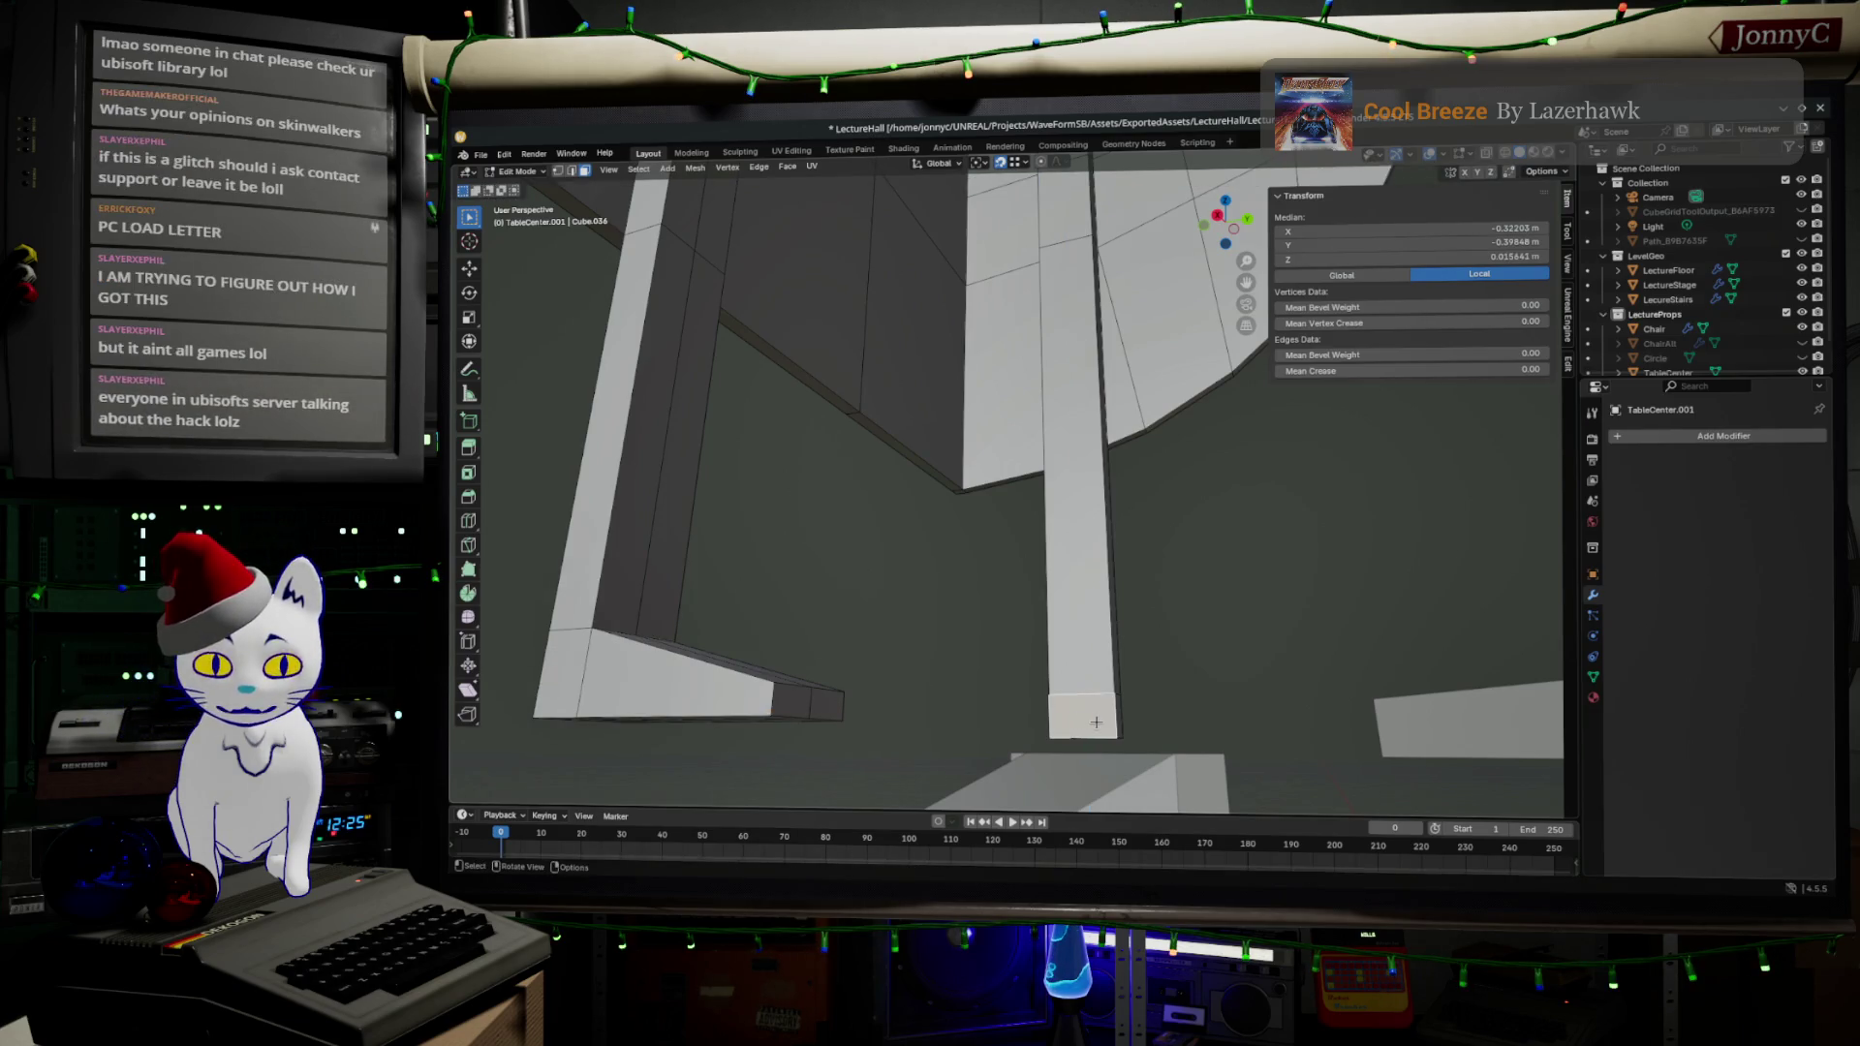
pyautogui.press('e')
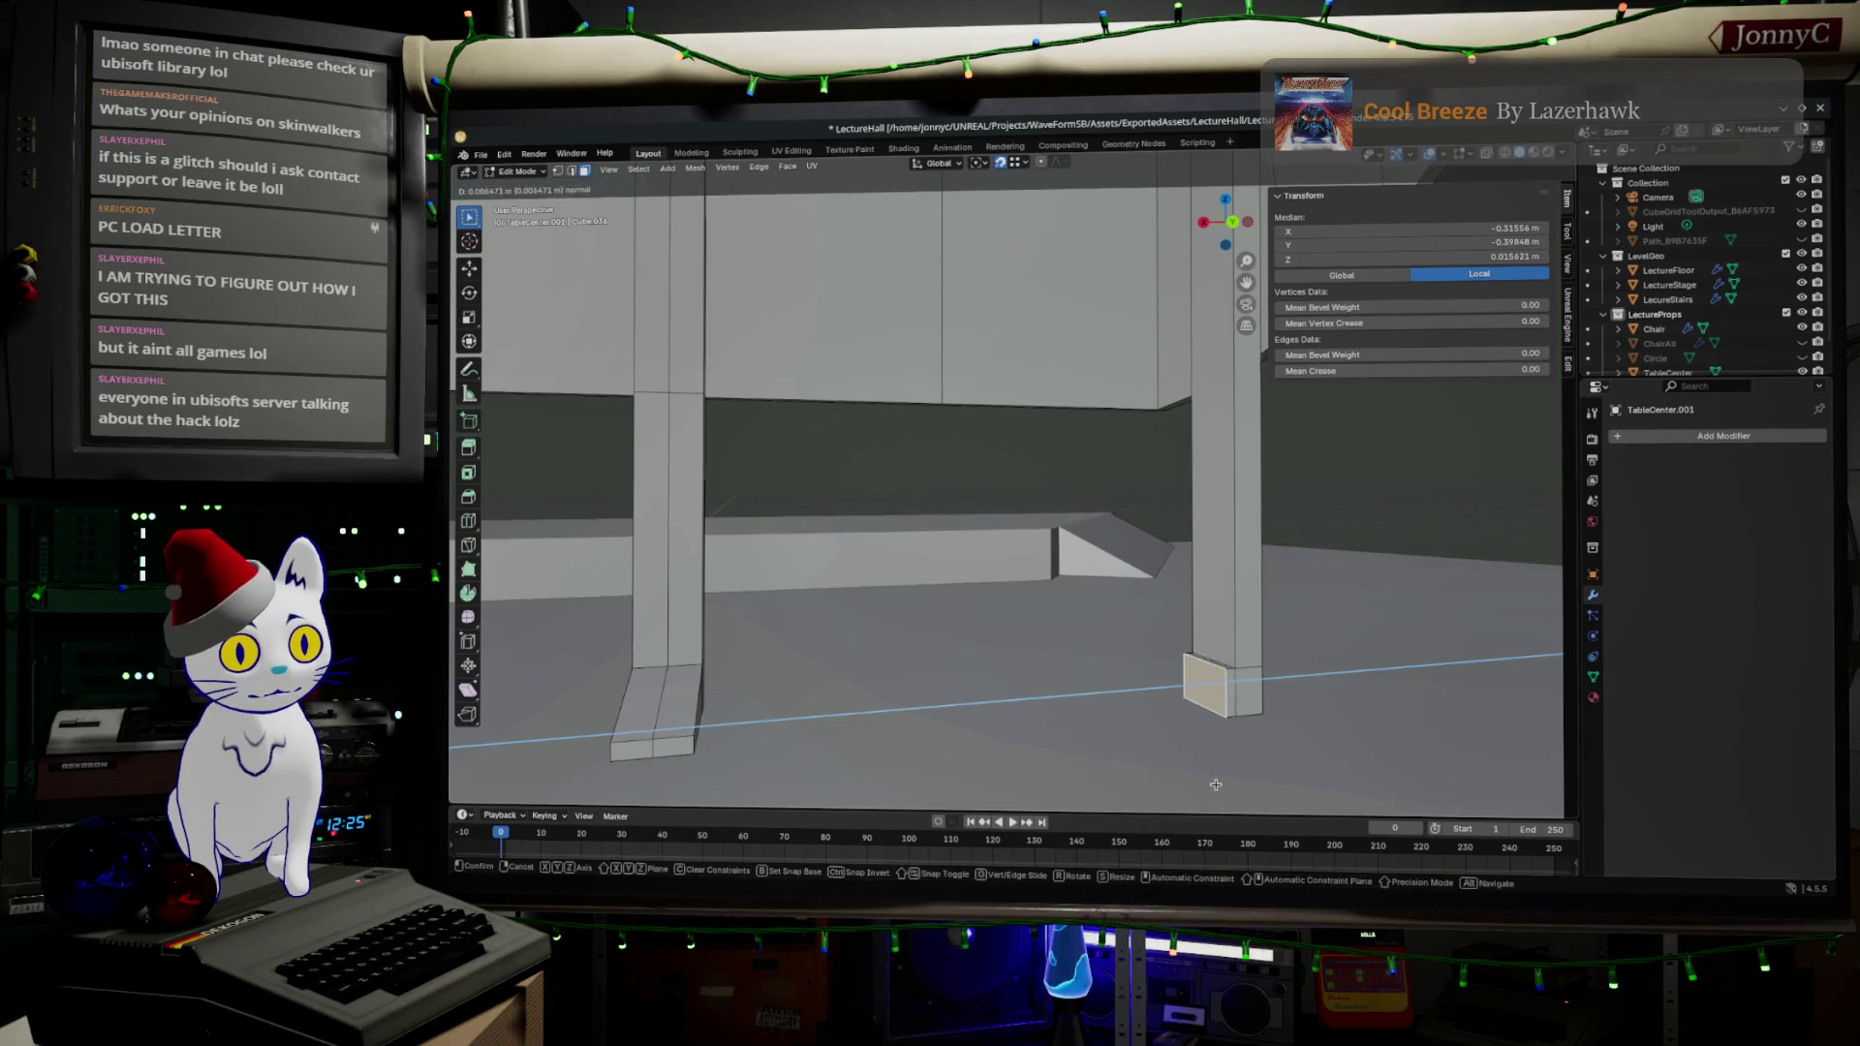
pyautogui.click(1116, 780)
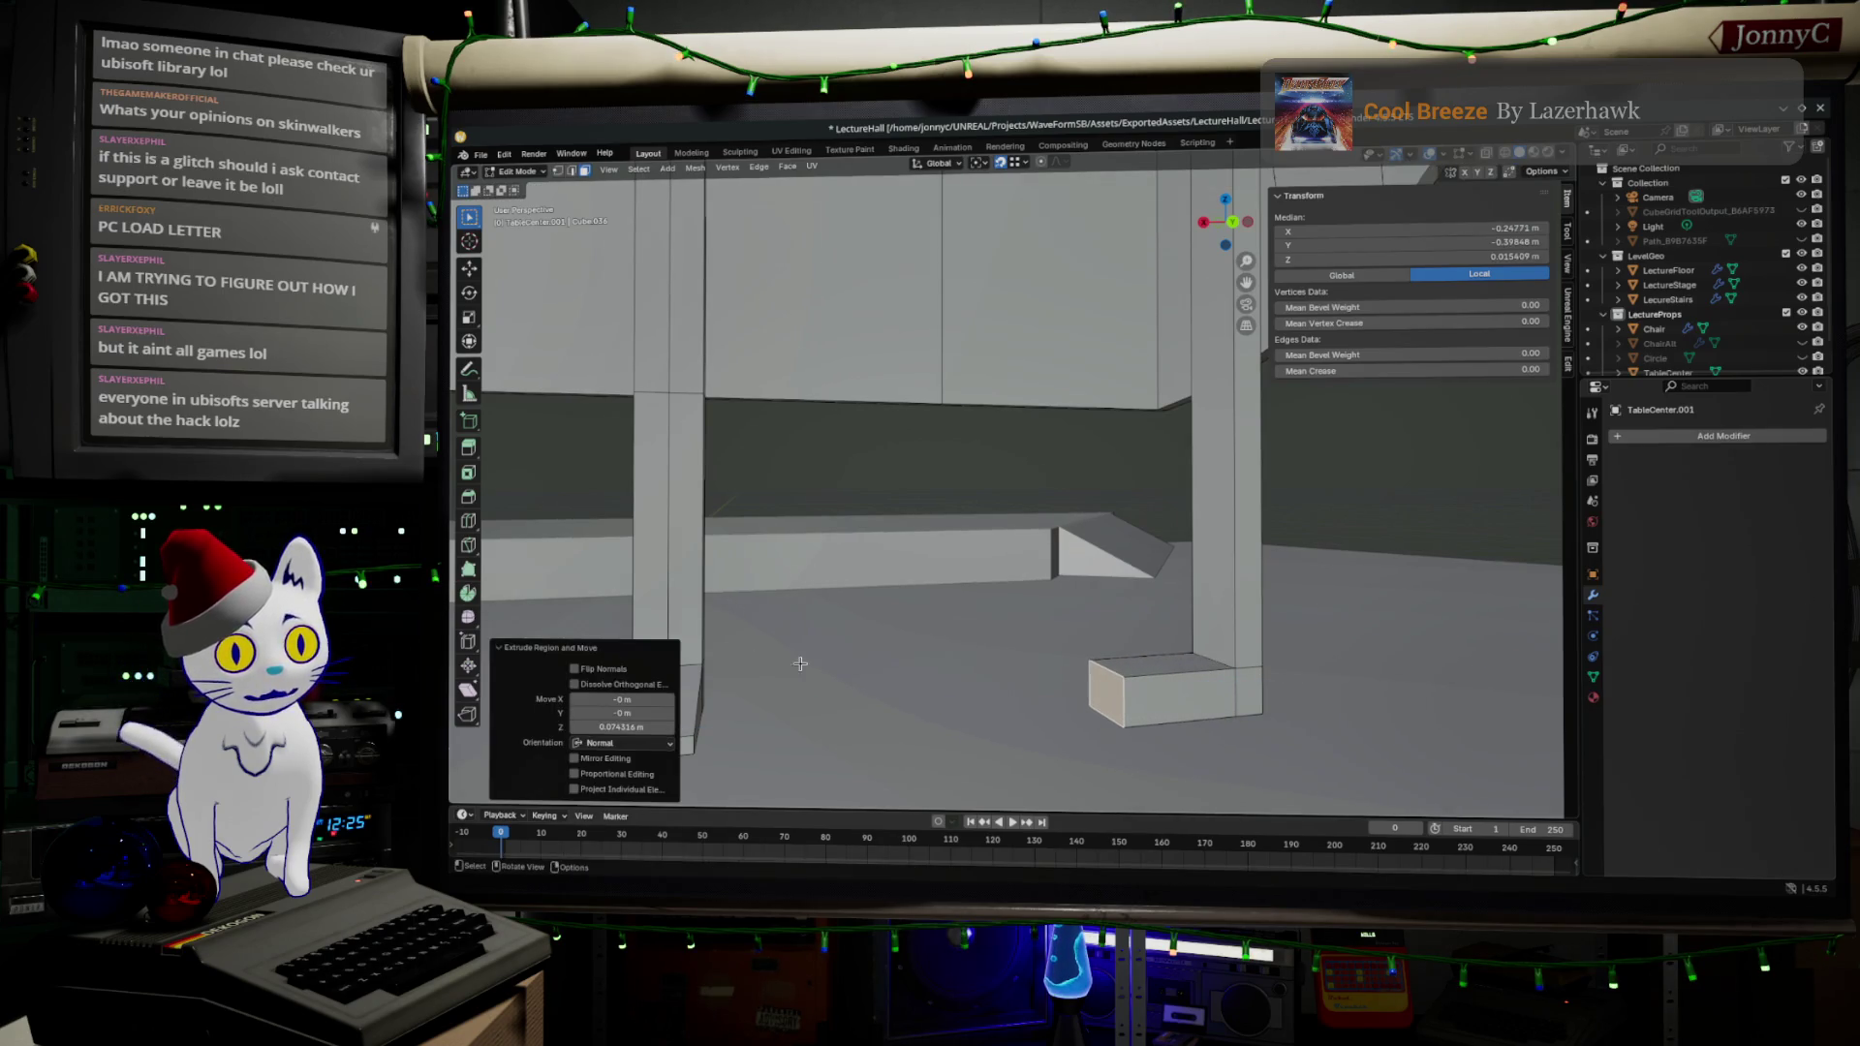
# - Lower a foot edge along Z to slope the foot, then return to Object Mode
pyautogui.keyDown('shift'); pyautogui.click(570, 170); pyautogui.keyUp('shift')
pyautogui.click(1117, 670)
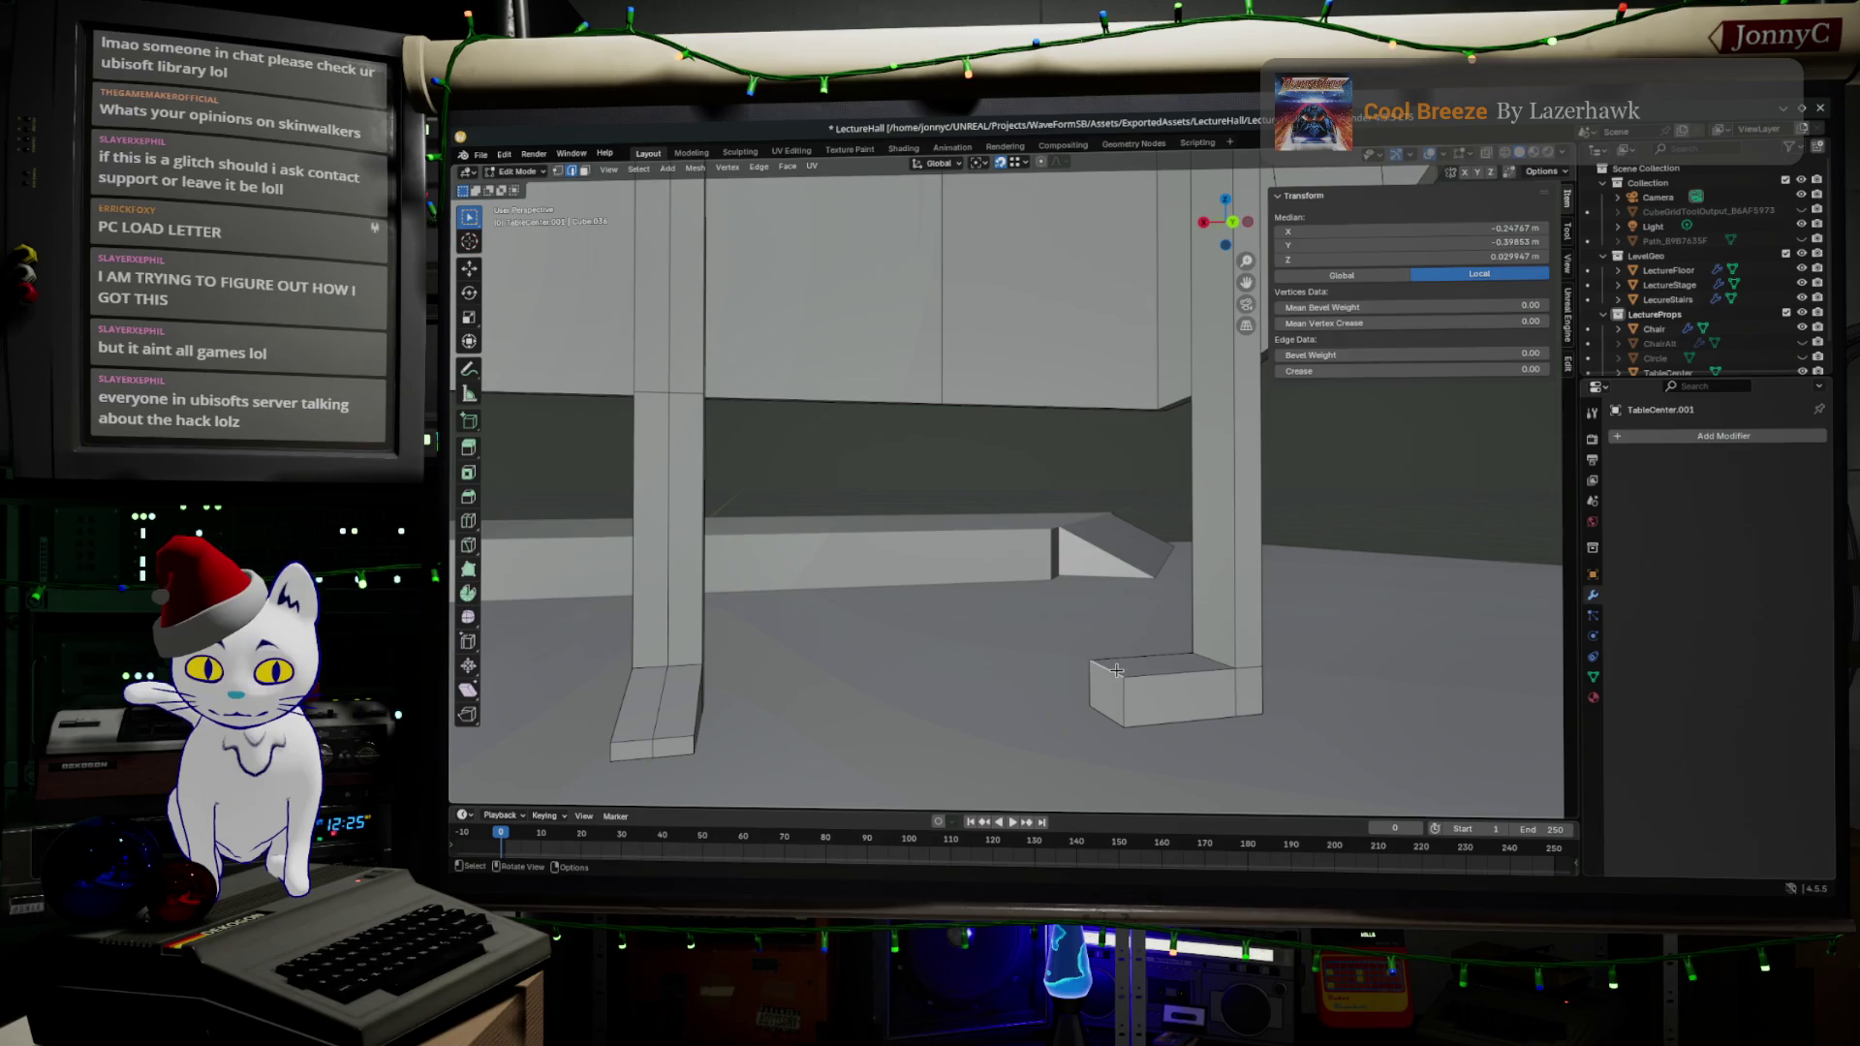
pyautogui.press('g')
pyautogui.press('z')
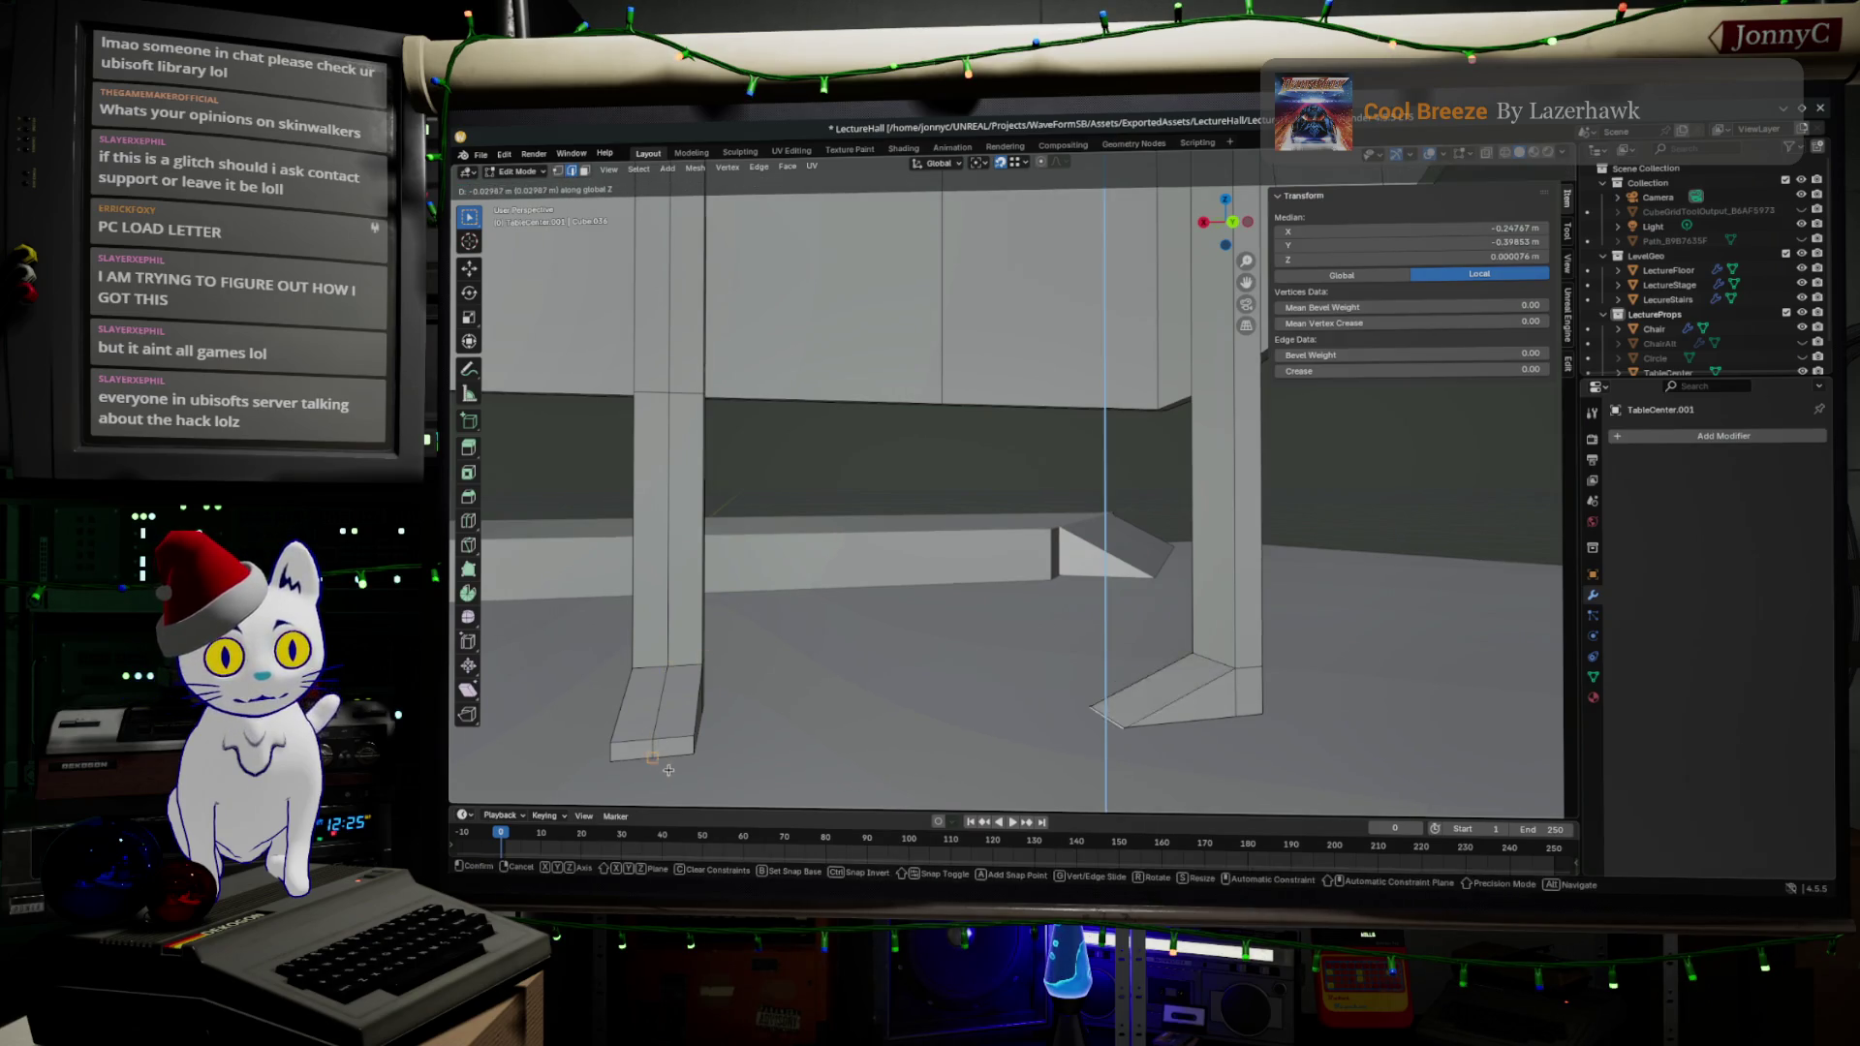
pyautogui.click(672, 737)
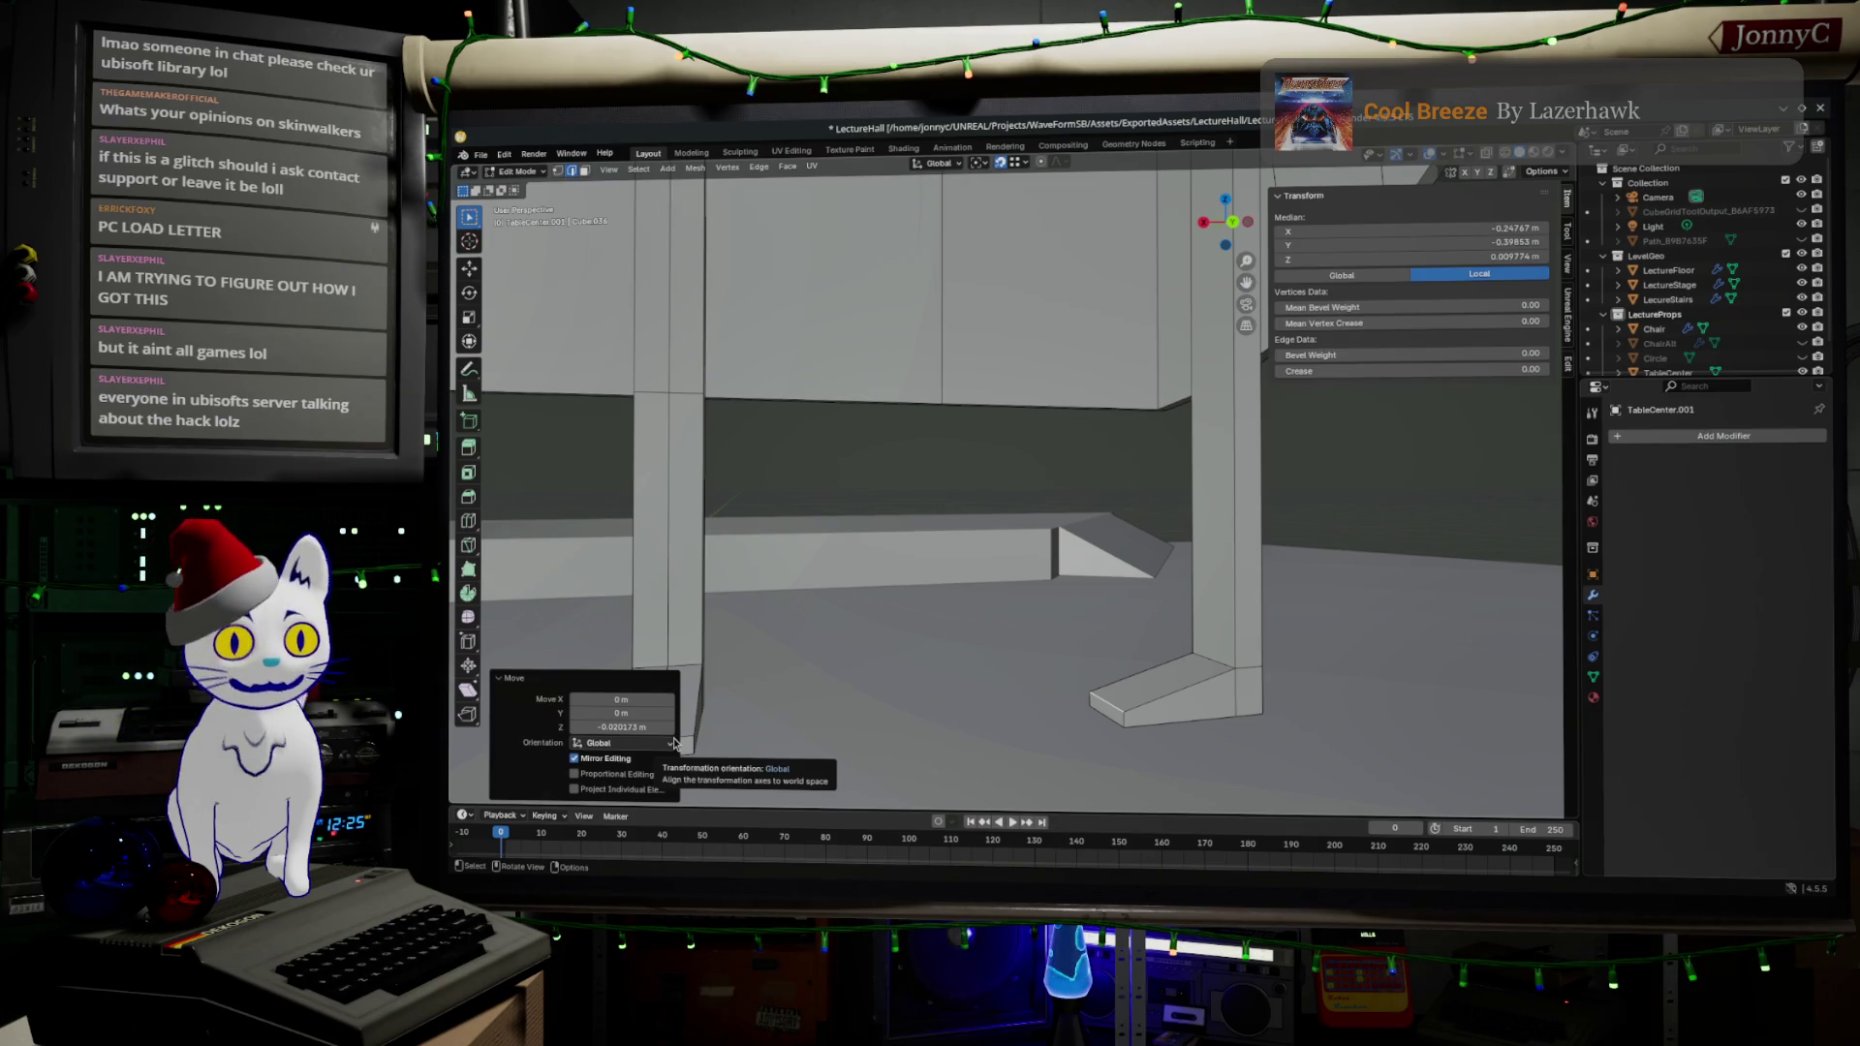
pyautogui.click(1144, 683)
pyautogui.moveTo(1036, 632)
pyautogui.mouseDown()
pyautogui.moveTo(1269, 455)
pyautogui.moveTo(973, 579)
pyautogui.moveTo(1326, 518)
pyautogui.mouseUp()
pyautogui.scroll(3, 1326, 517)
pyautogui.scroll(-6, 1211, 533)
pyautogui.moveTo(1146, 546)
pyautogui.mouseDown()
pyautogui.moveTo(1066, 494)
pyautogui.moveTo(1109, 444)
pyautogui.moveTo(984, 452)
pyautogui.moveTo(1192, 420)
pyautogui.moveTo(1224, 440)
pyautogui.moveTo(1013, 417)
pyautogui.moveTo(1246, 403)
pyautogui.moveTo(1019, 397)
pyautogui.moveTo(1152, 558)
pyautogui.moveTo(1116, 566)
pyautogui.moveTo(1056, 498)
pyautogui.mouseUp()
pyautogui.press('Tab')
# - Rename the TableCenter.001 object to TableEnd in the Outliner
pyautogui.scroll(-1, 1770, 337)
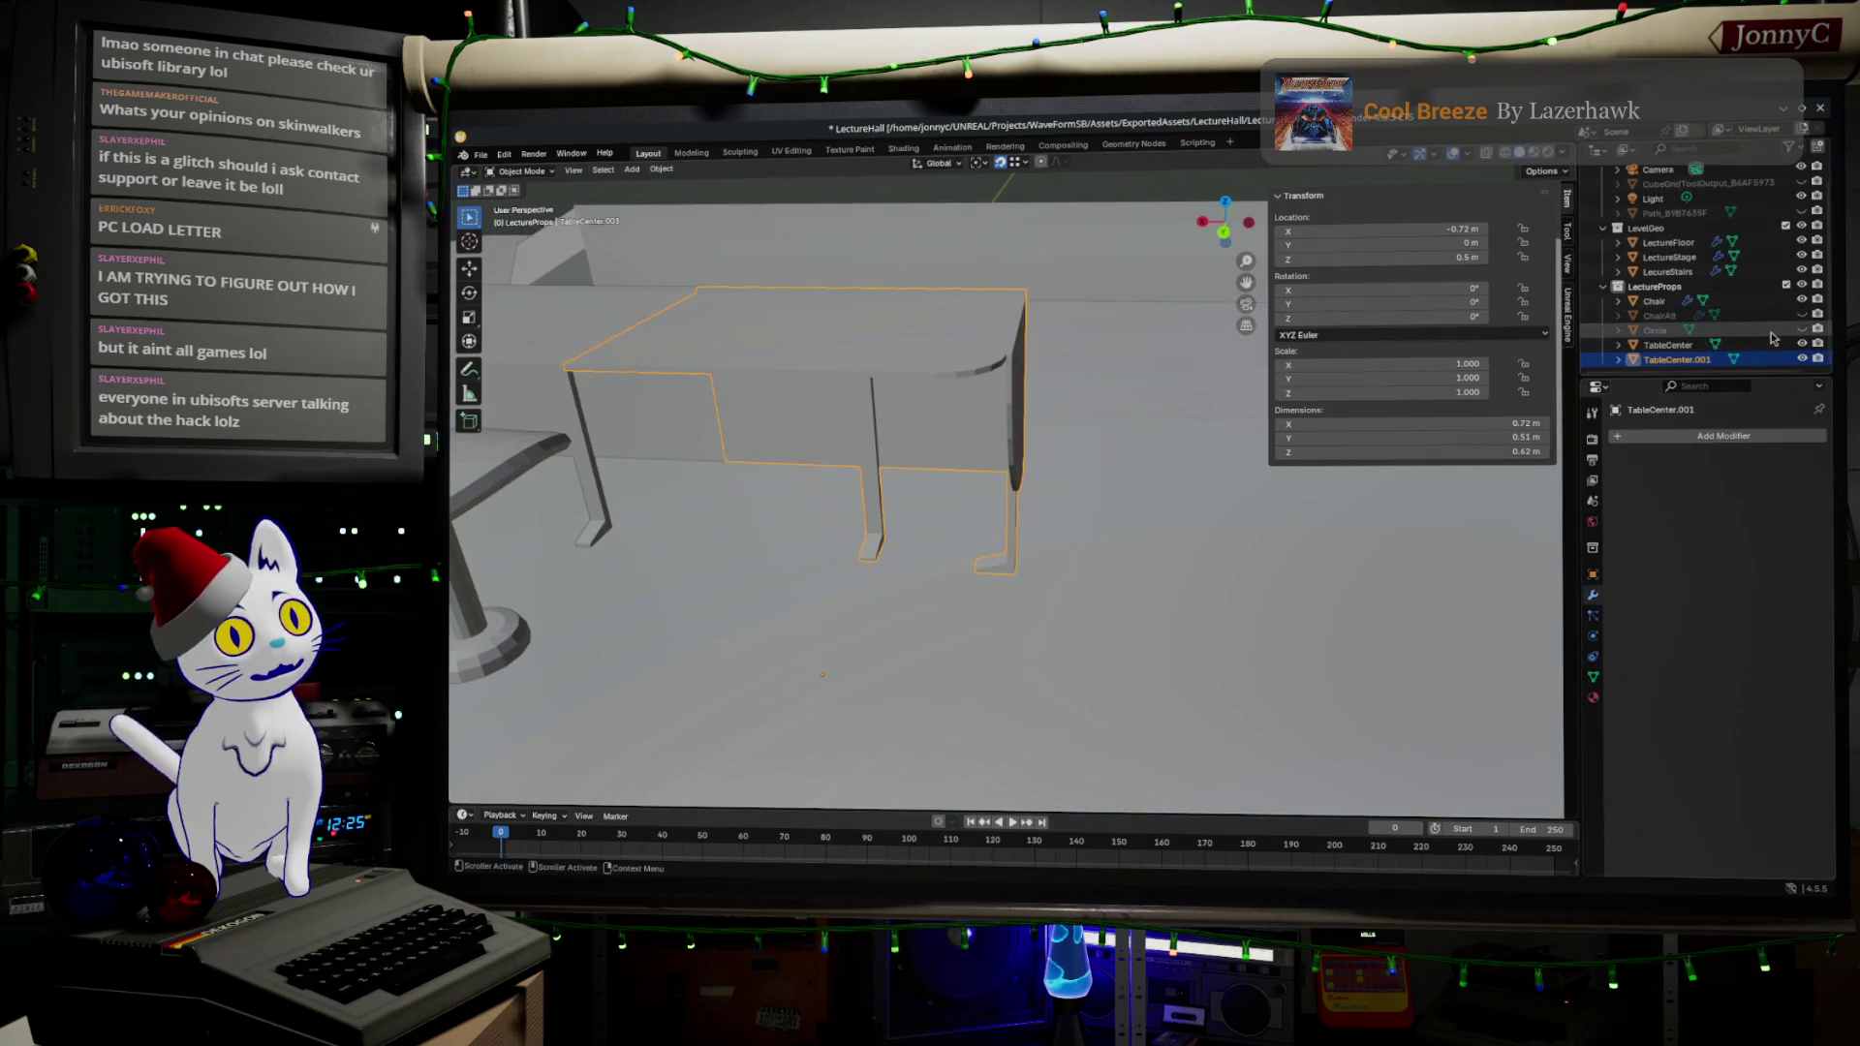
pyautogui.doubleClick(1682, 360)
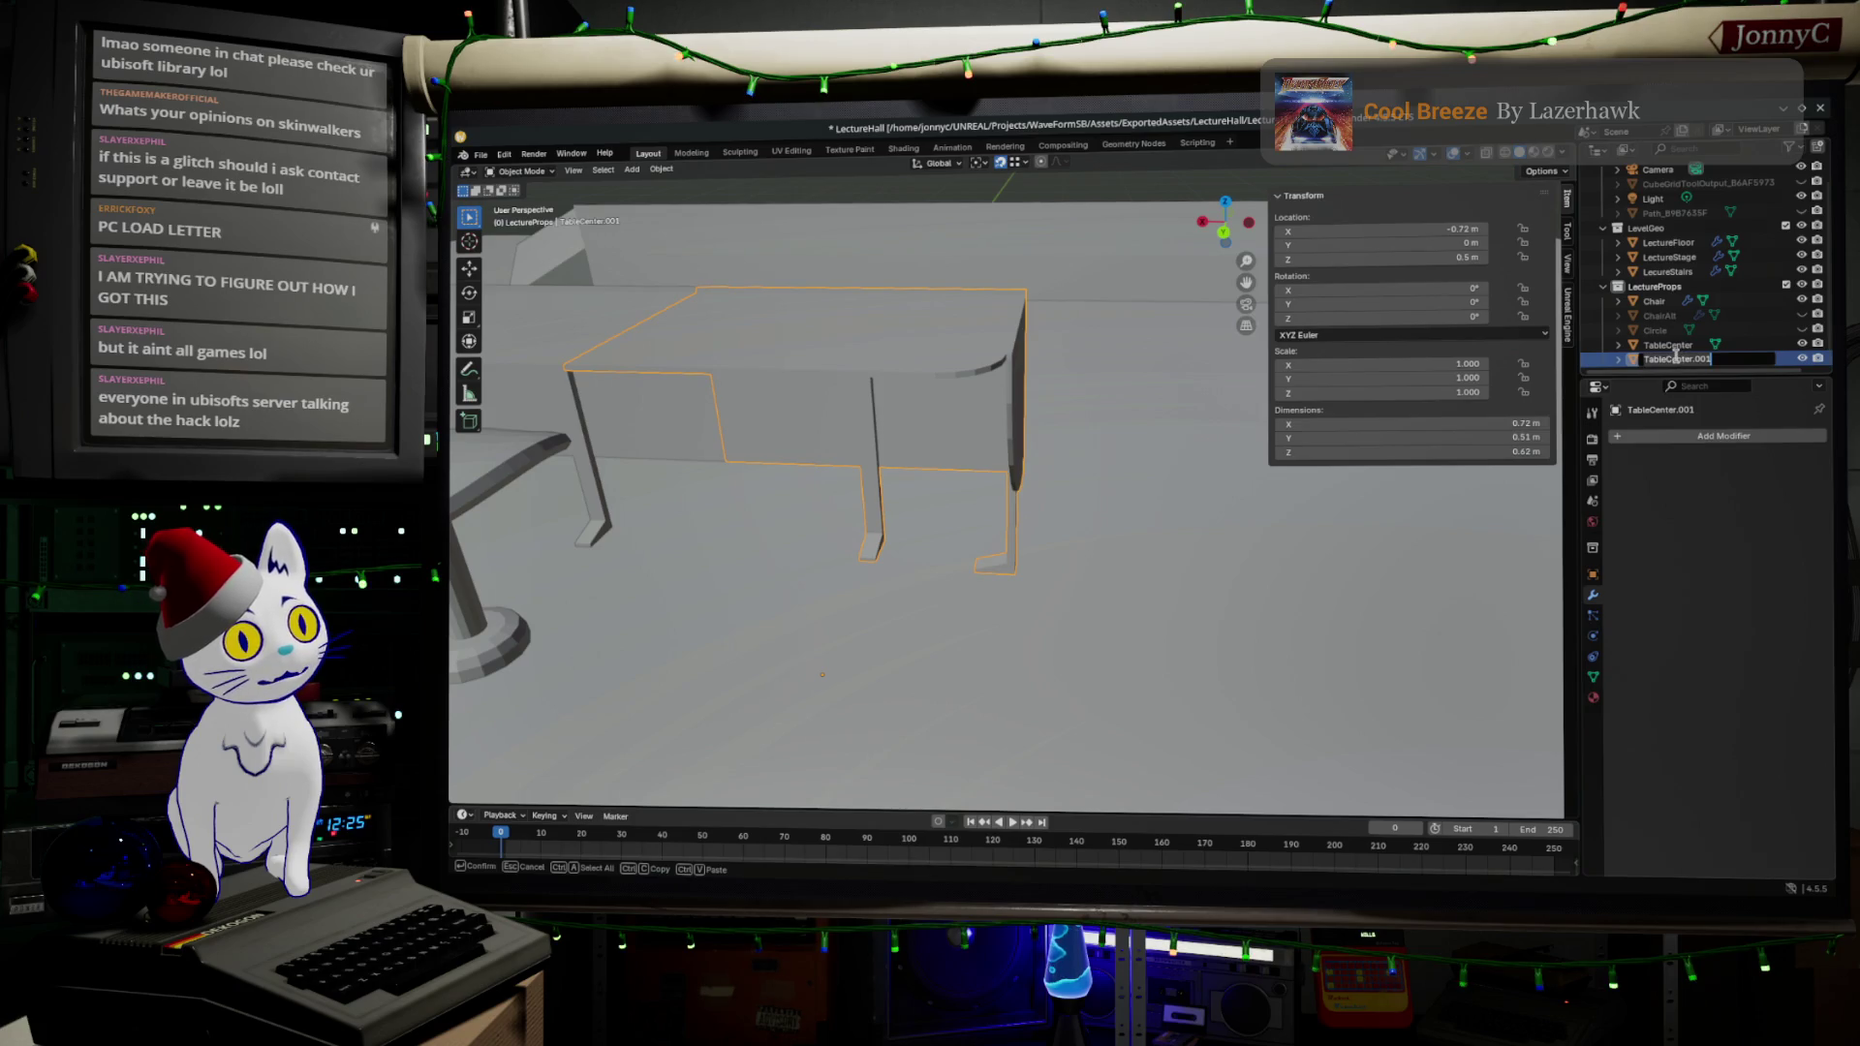
pyautogui.press('BackSpace')
pyautogui.press('BackSpace')
pyautogui.press('BackSpace')
pyautogui.write('nd')
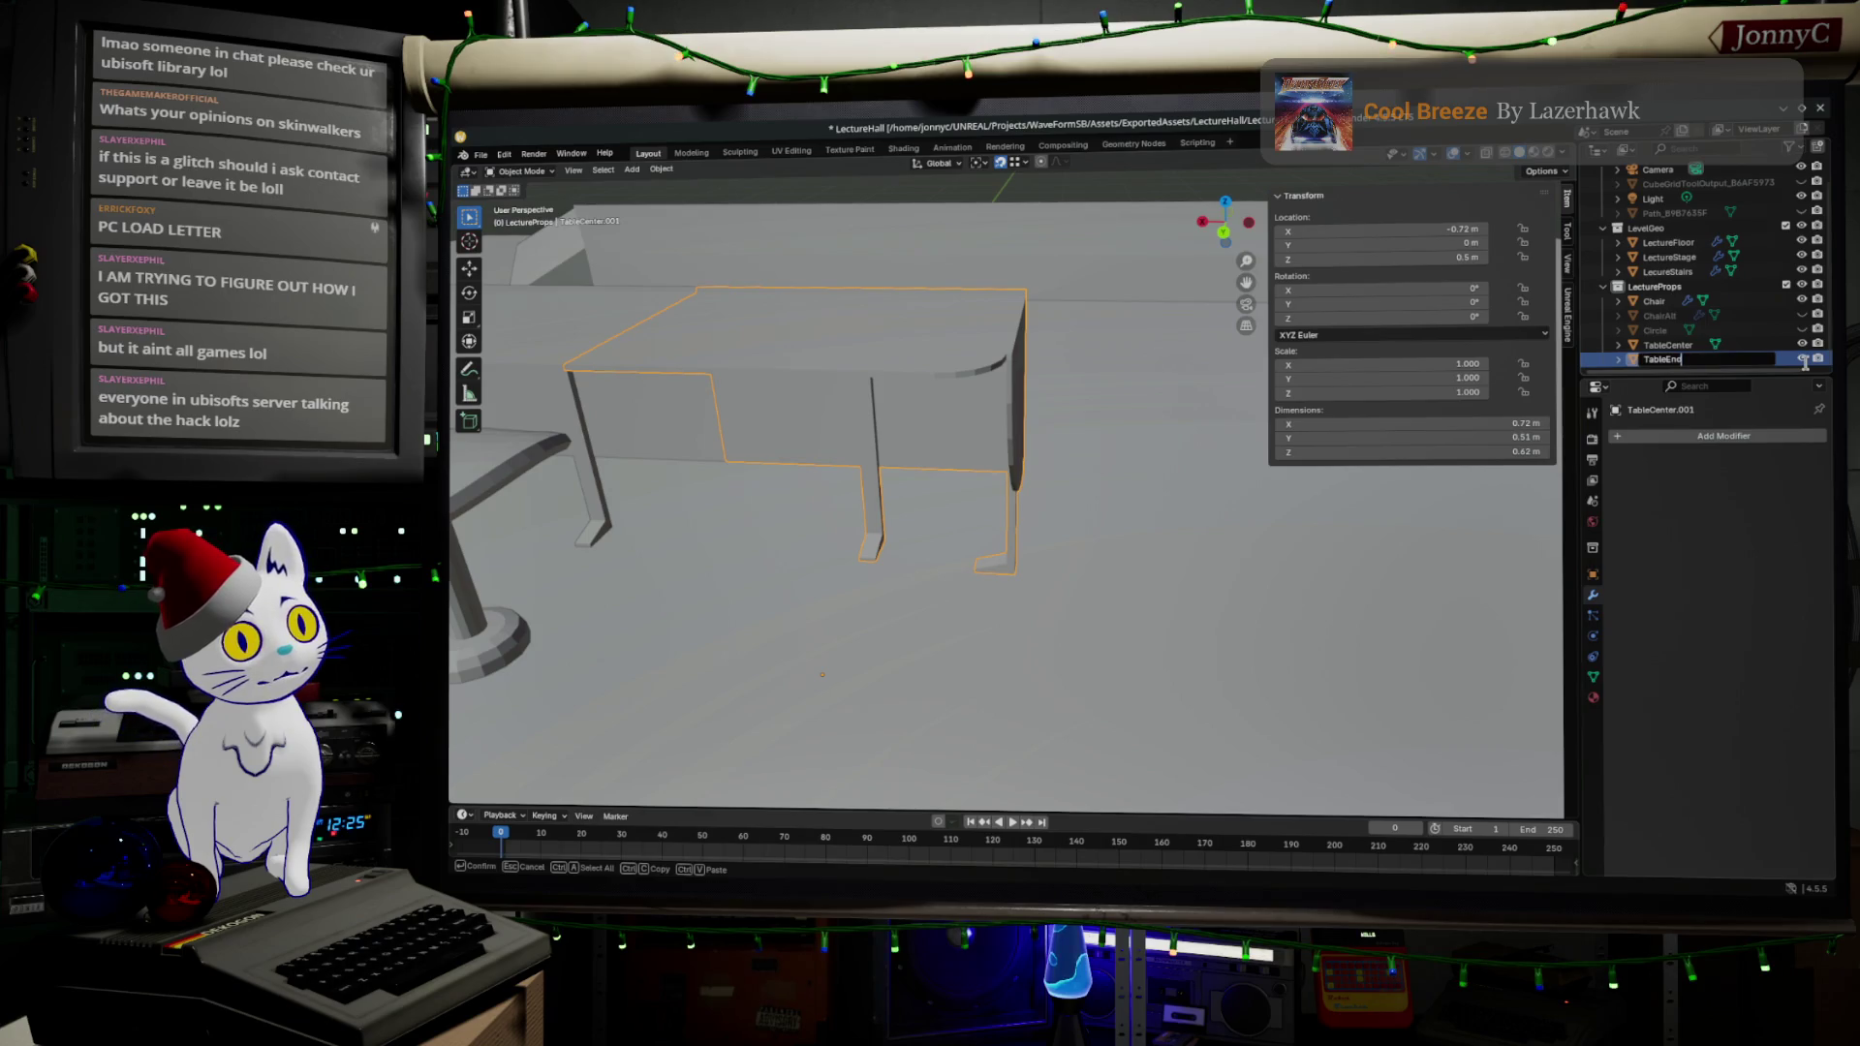
pyautogui.write('\\')
pyautogui.press('Return')
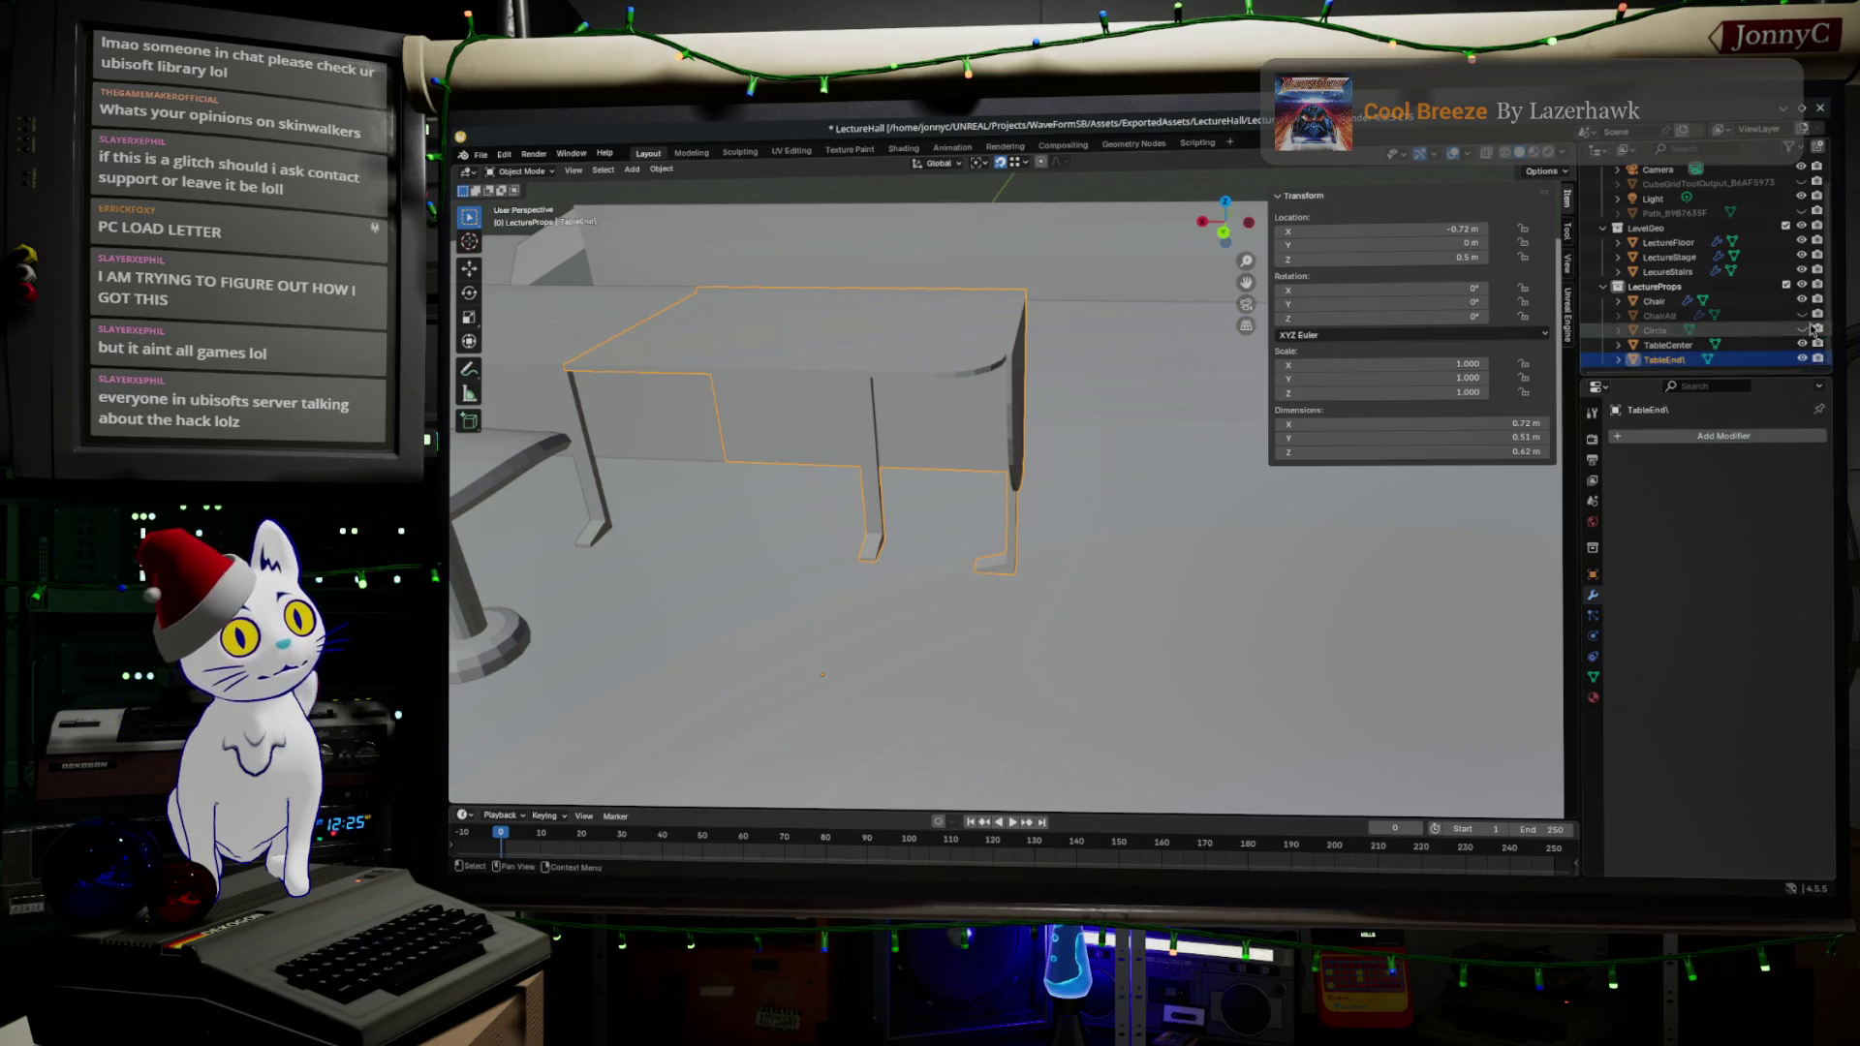
pyautogui.doubleClick(1666, 360)
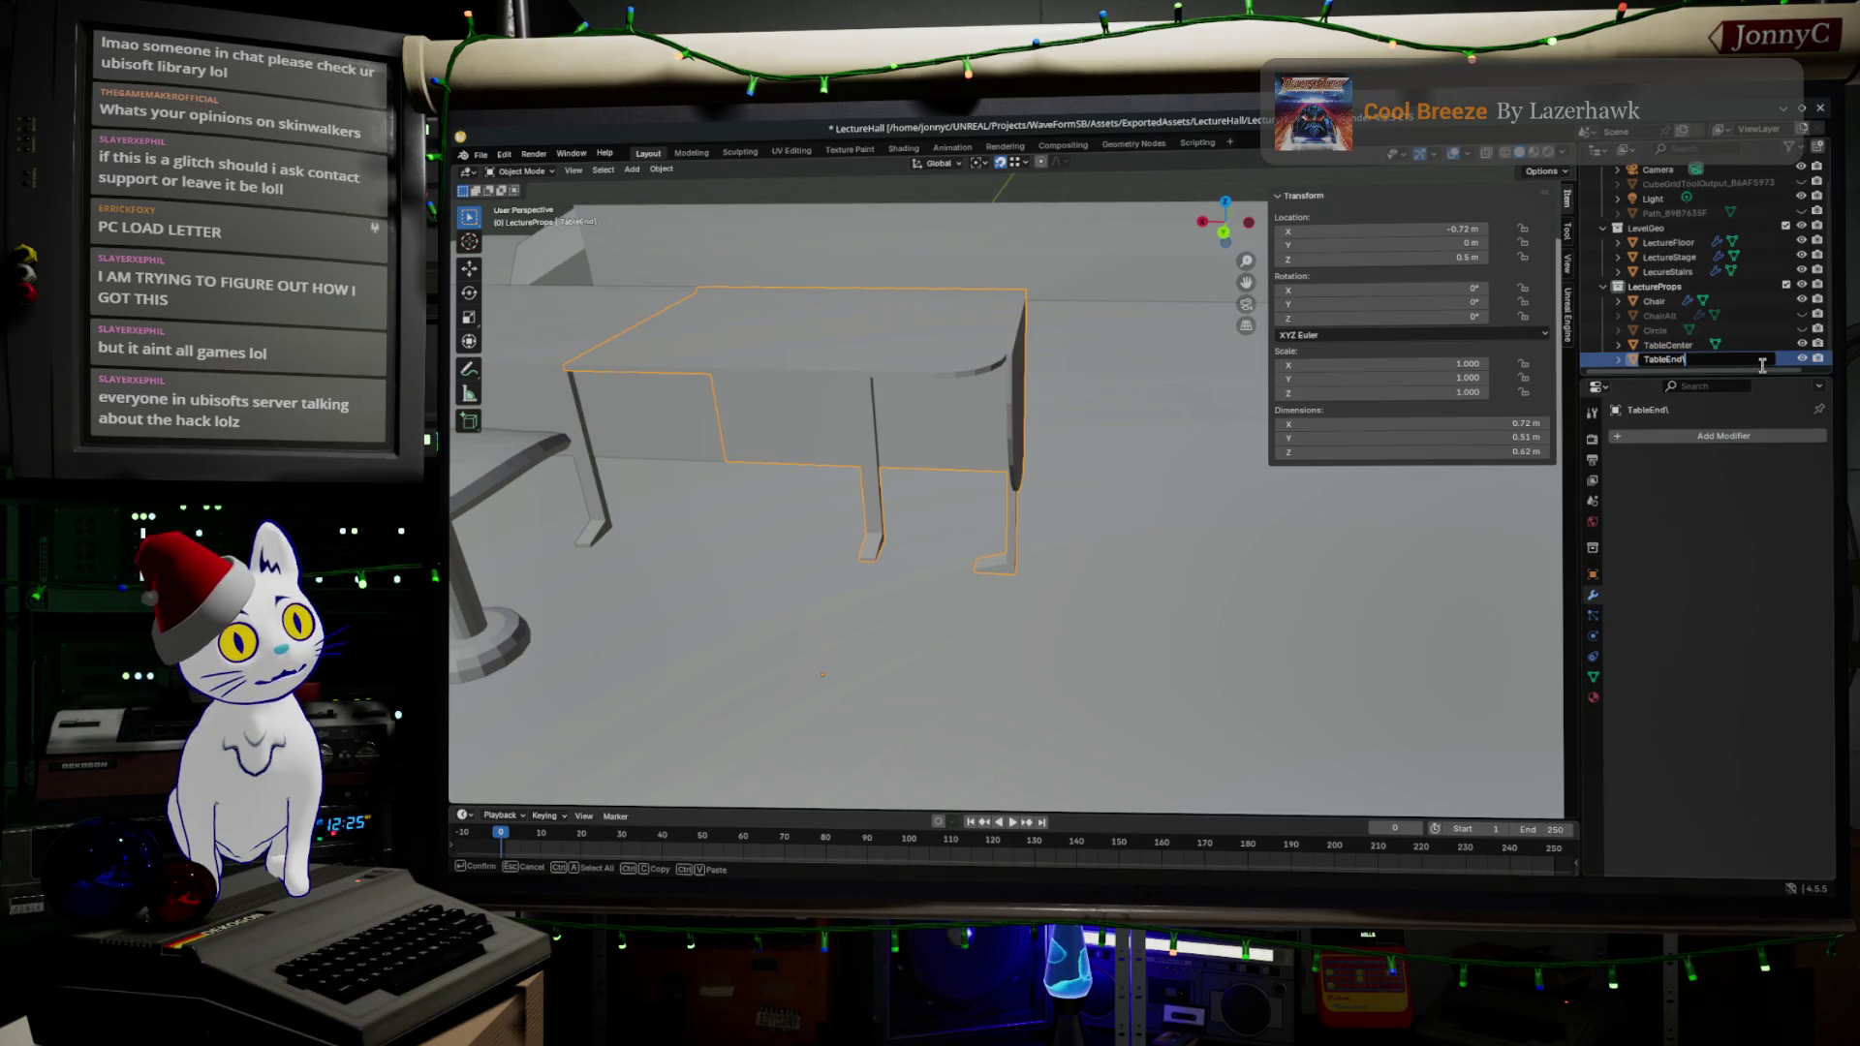
pyautogui.press('Return')
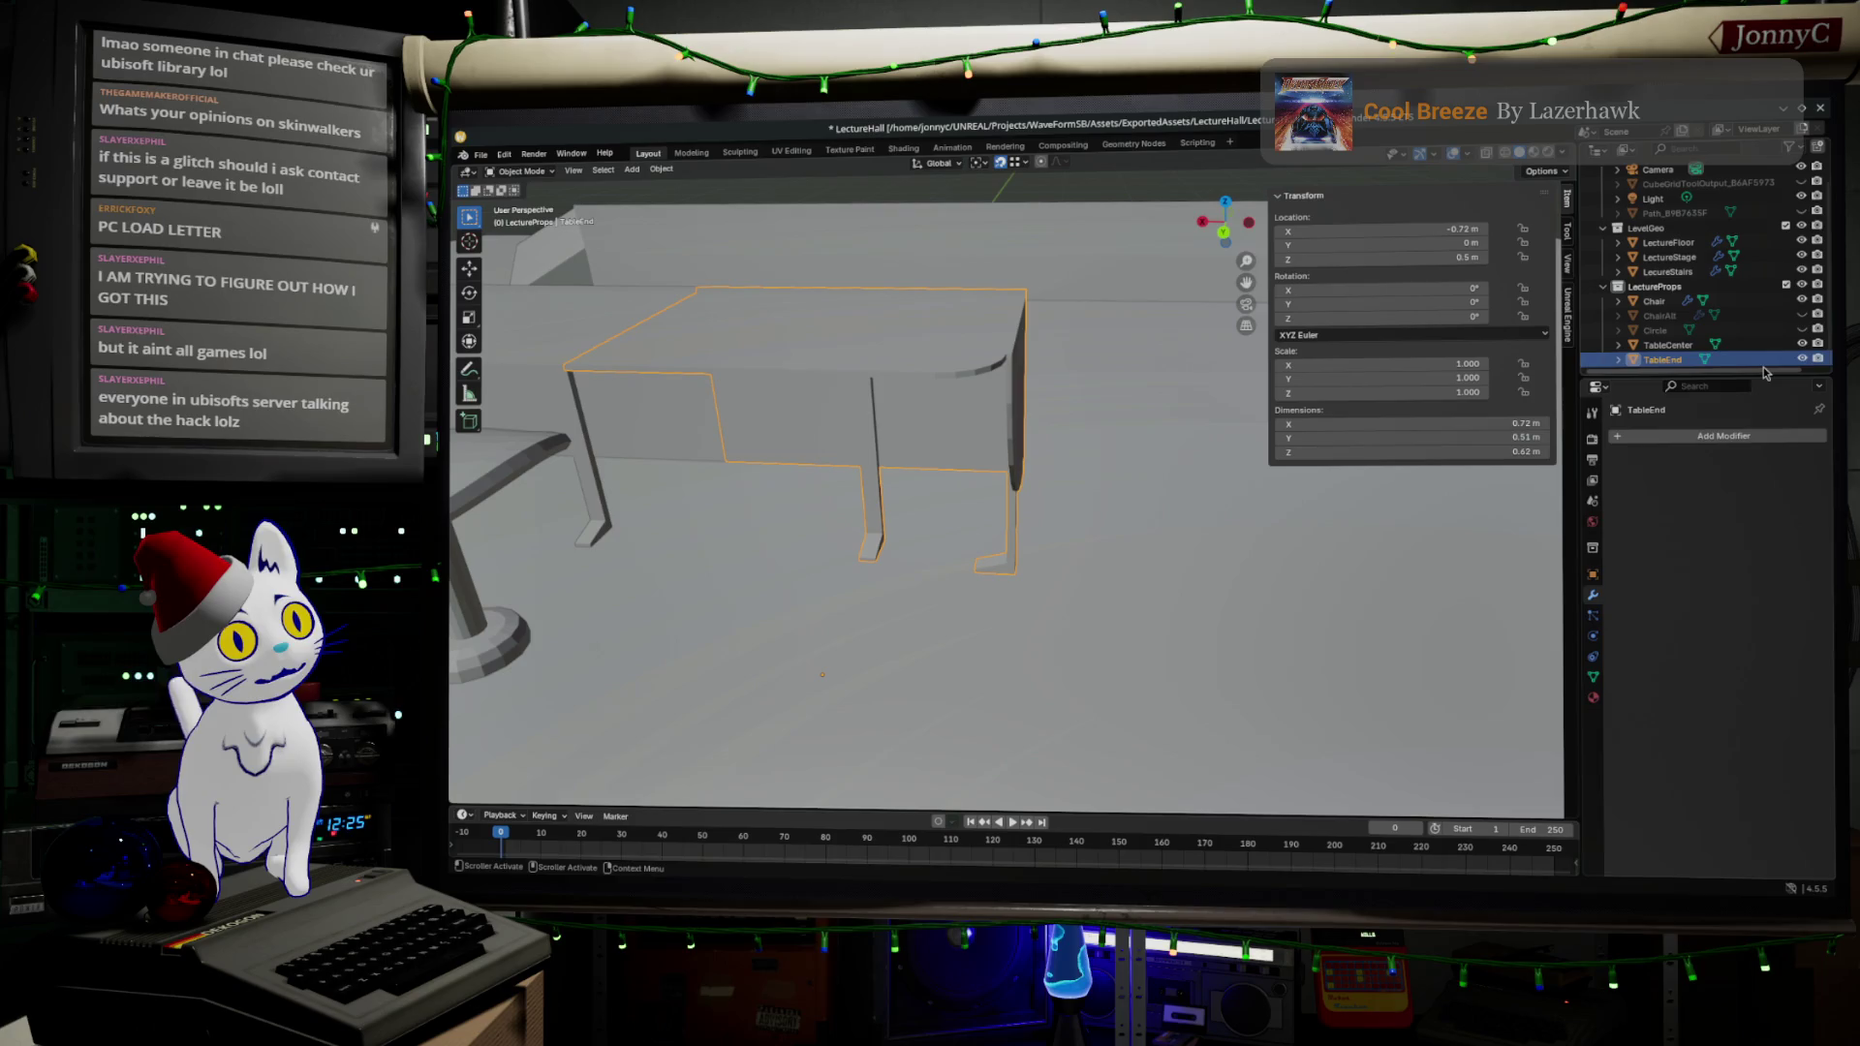
pyautogui.press('Tab')
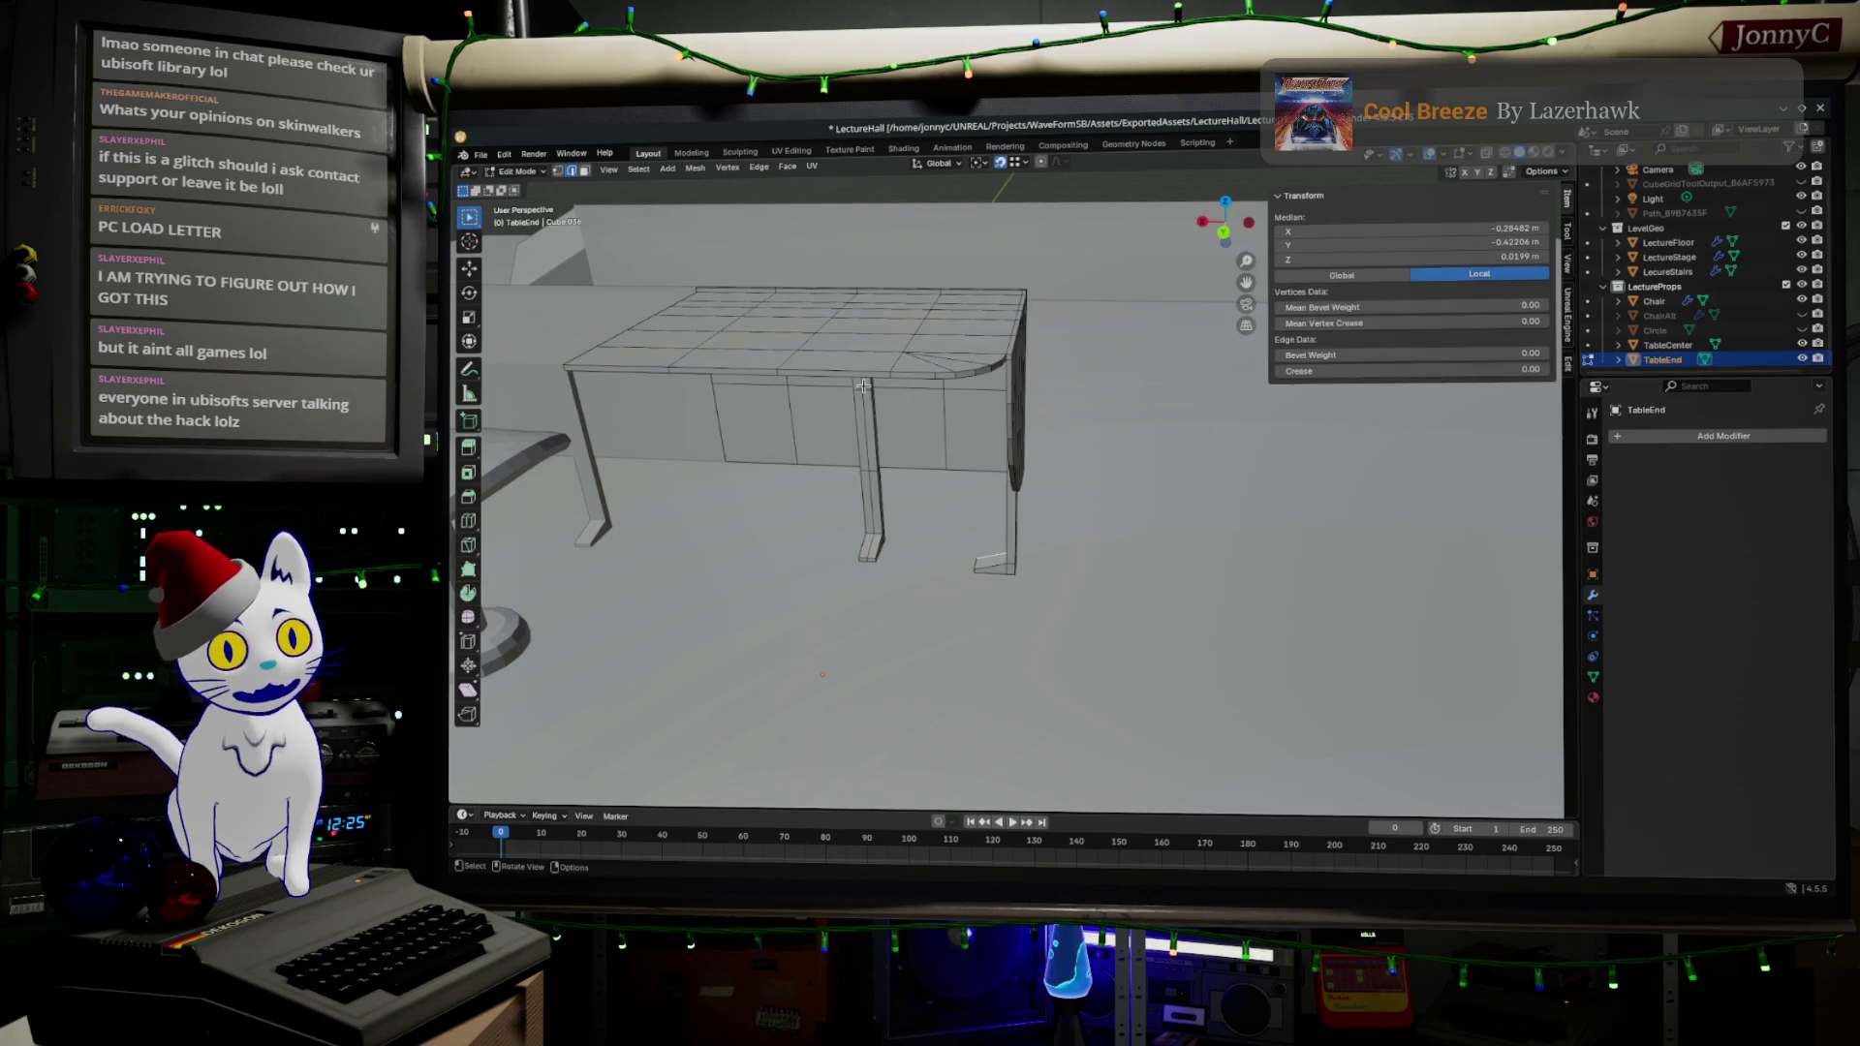
pyautogui.press('Tab')
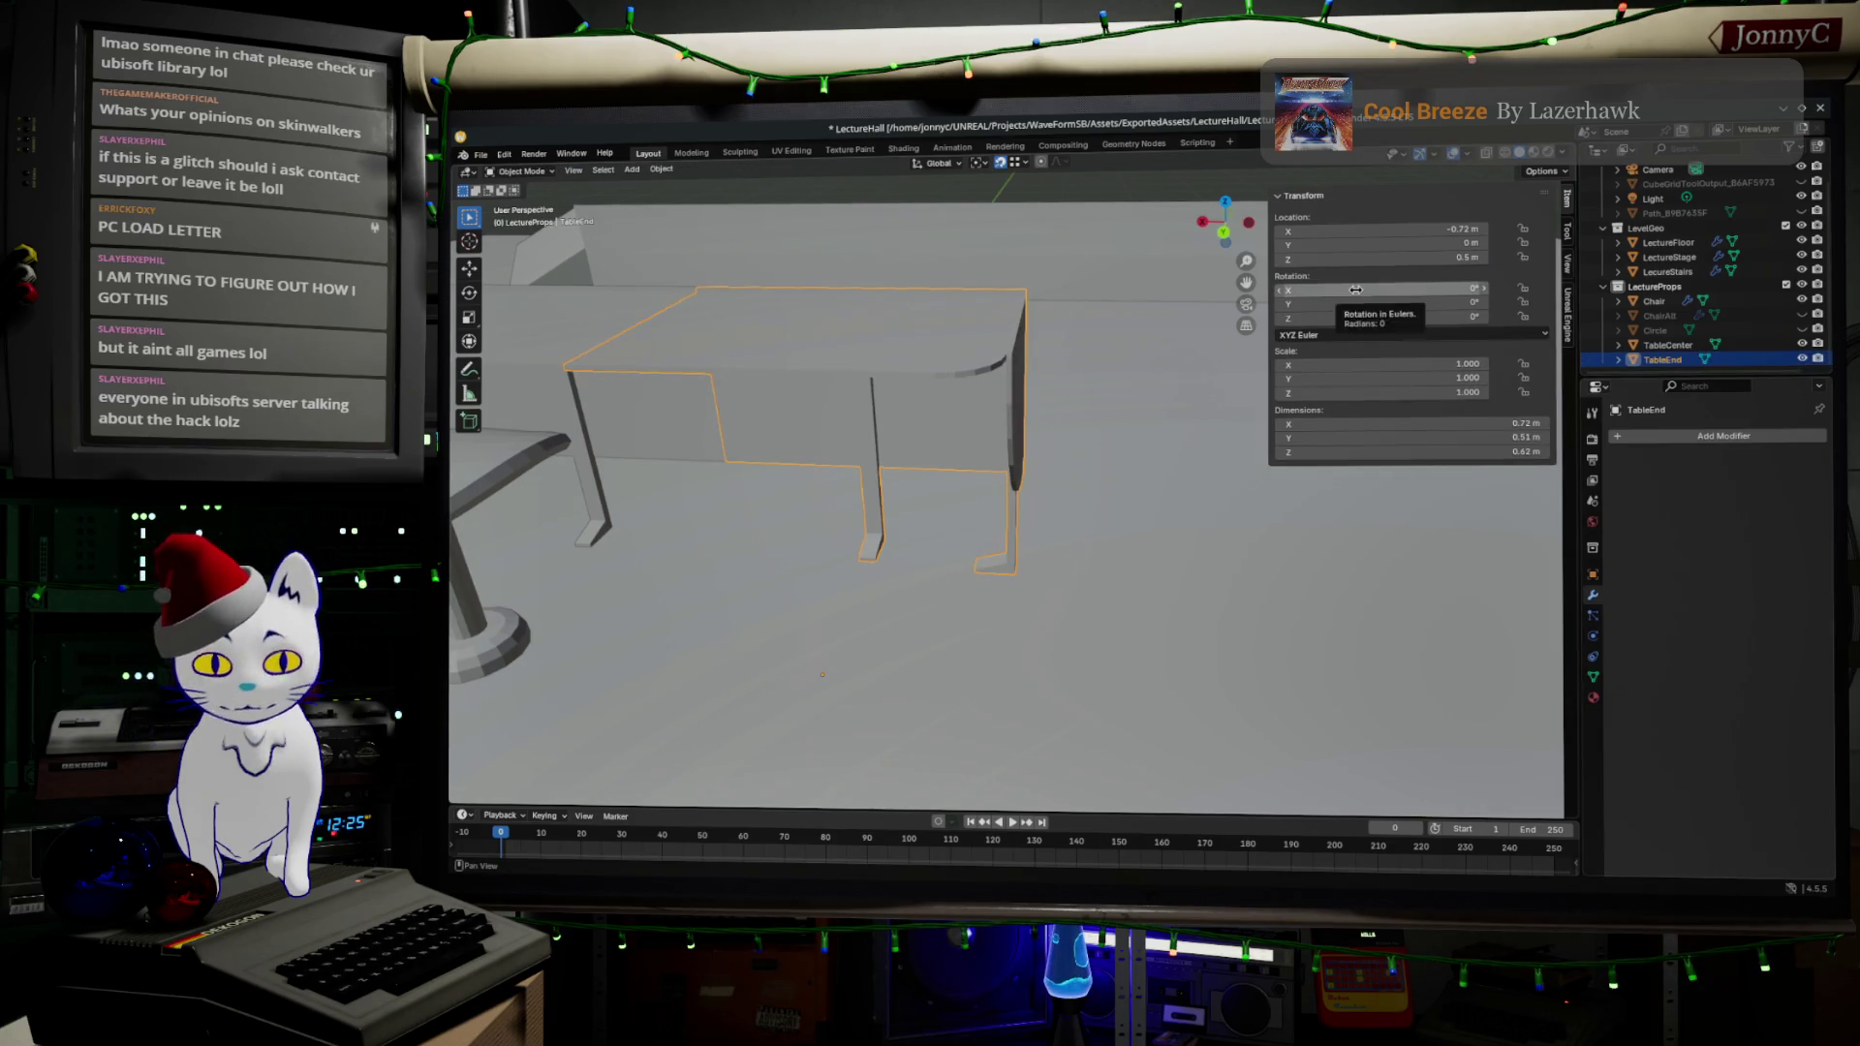
pyautogui.click(659, 171)
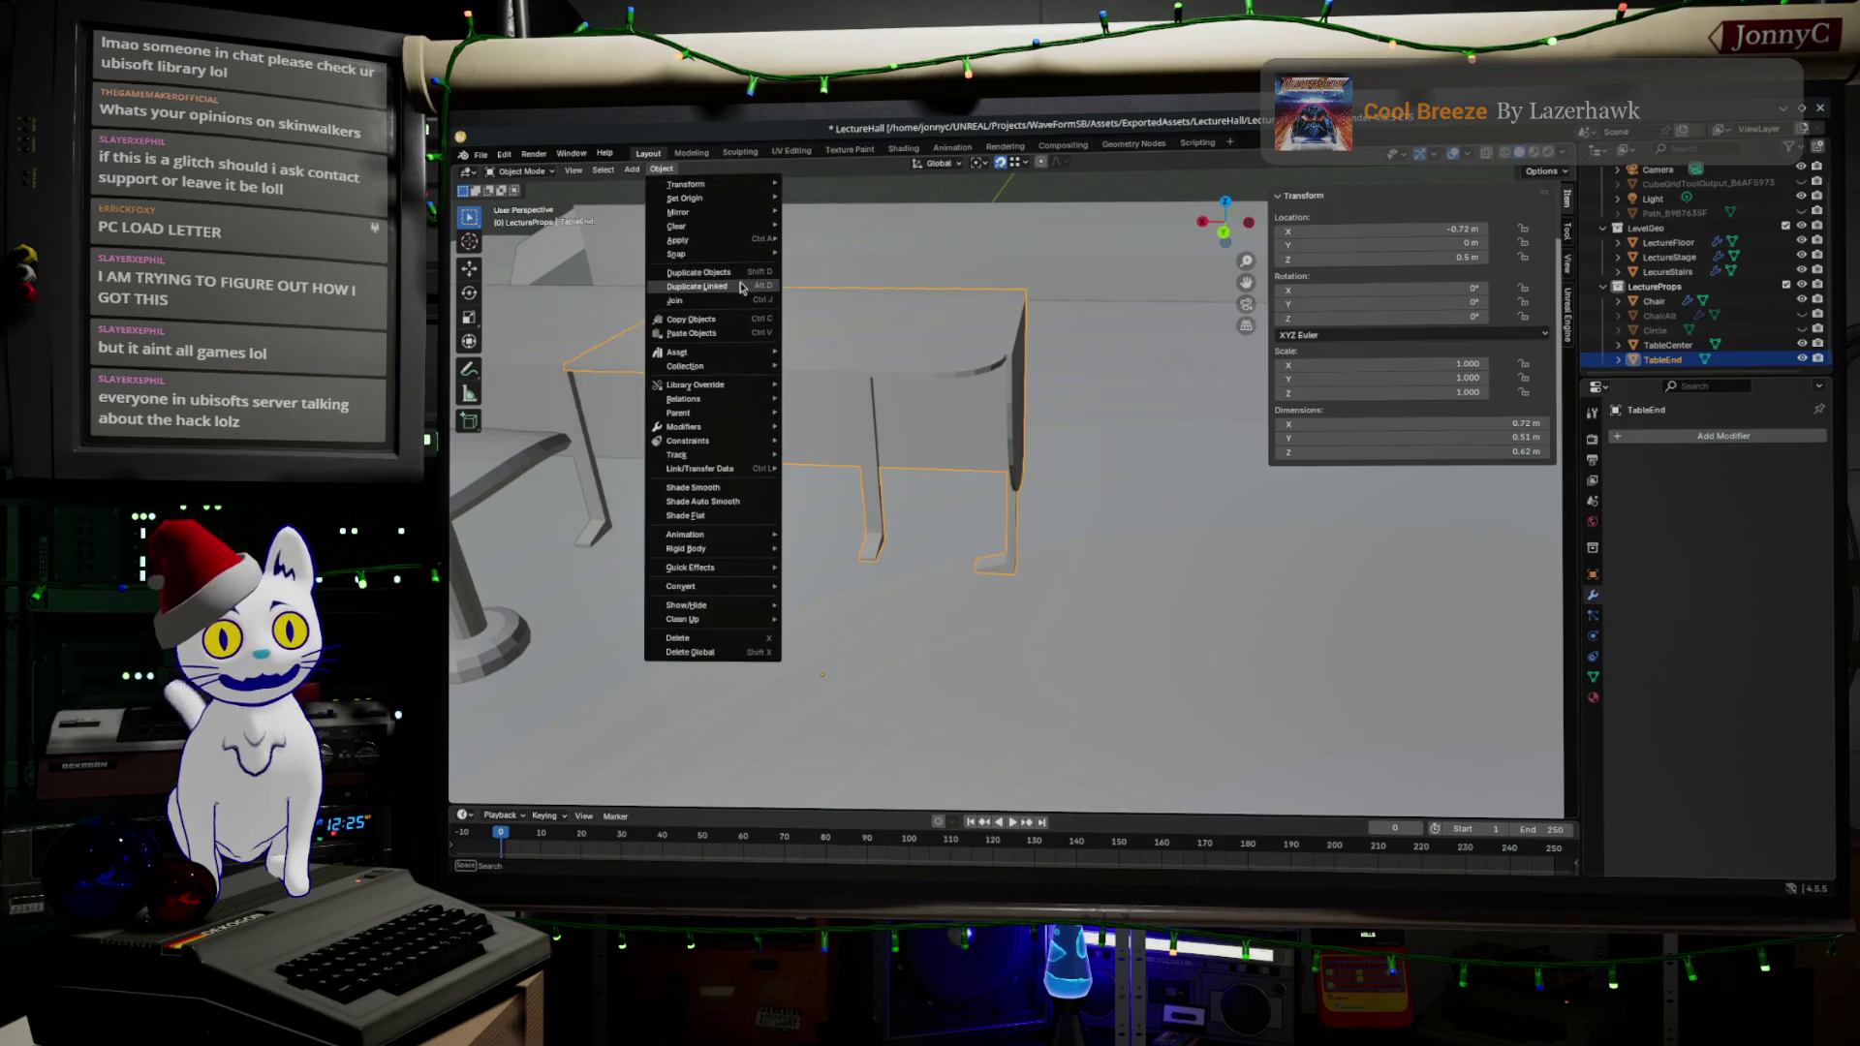
# - Make an in-place linked duplicate, TableEnd.001, and give it an X-axis Mirror modifier
pyautogui.click(741, 287)
pyautogui.press('Escape')
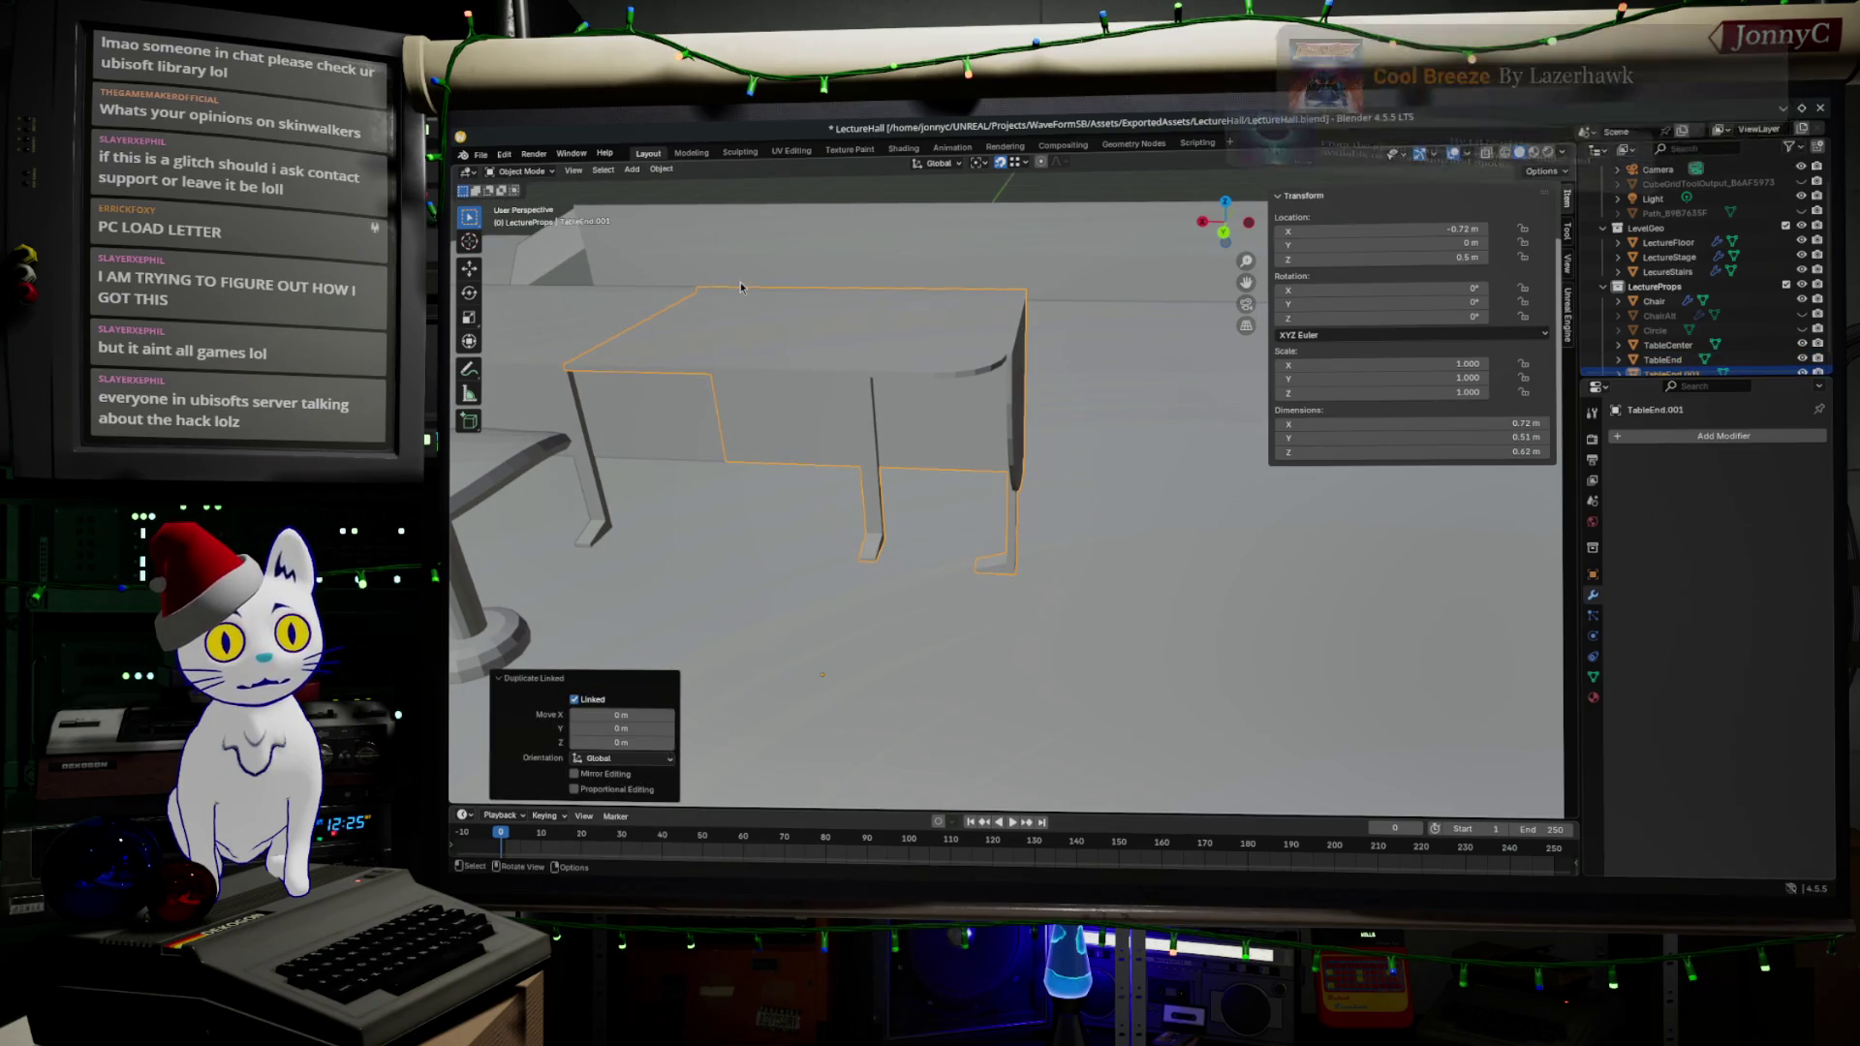
pyautogui.click(1695, 437)
pyautogui.moveTo(1696, 439)
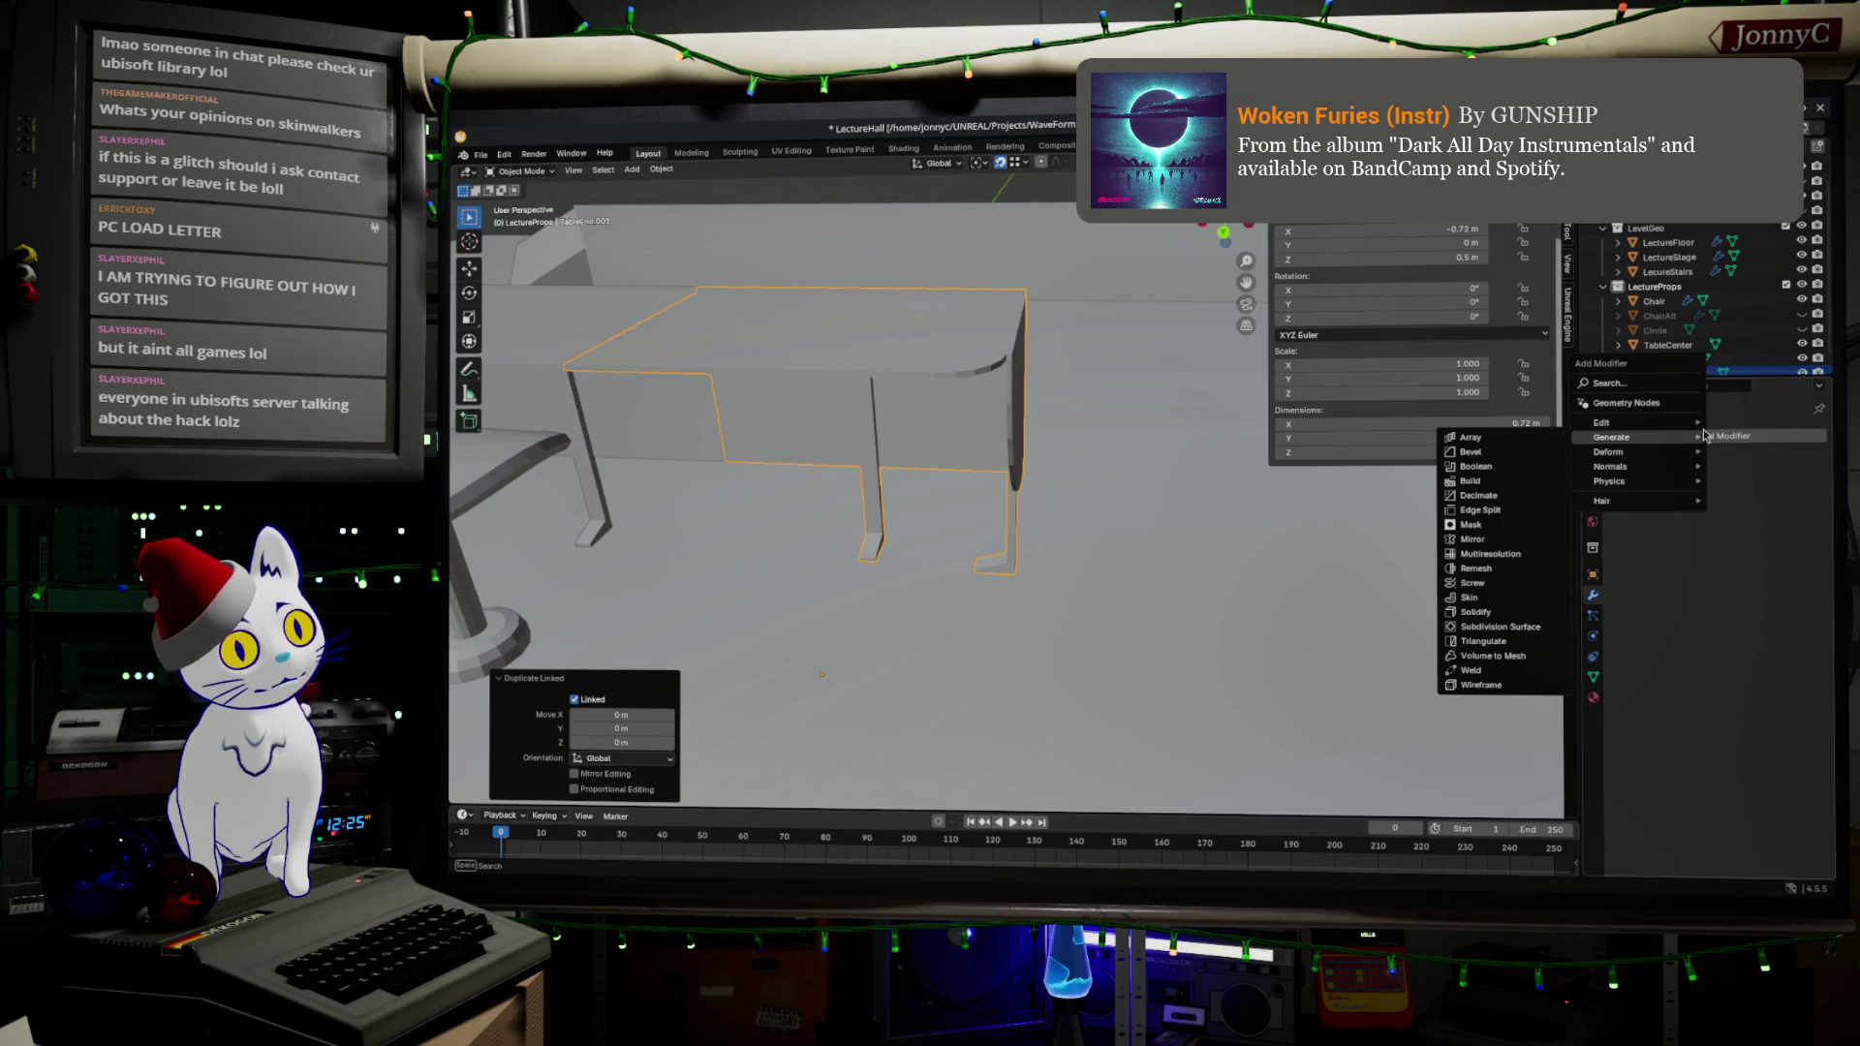
pyautogui.press('Escape')
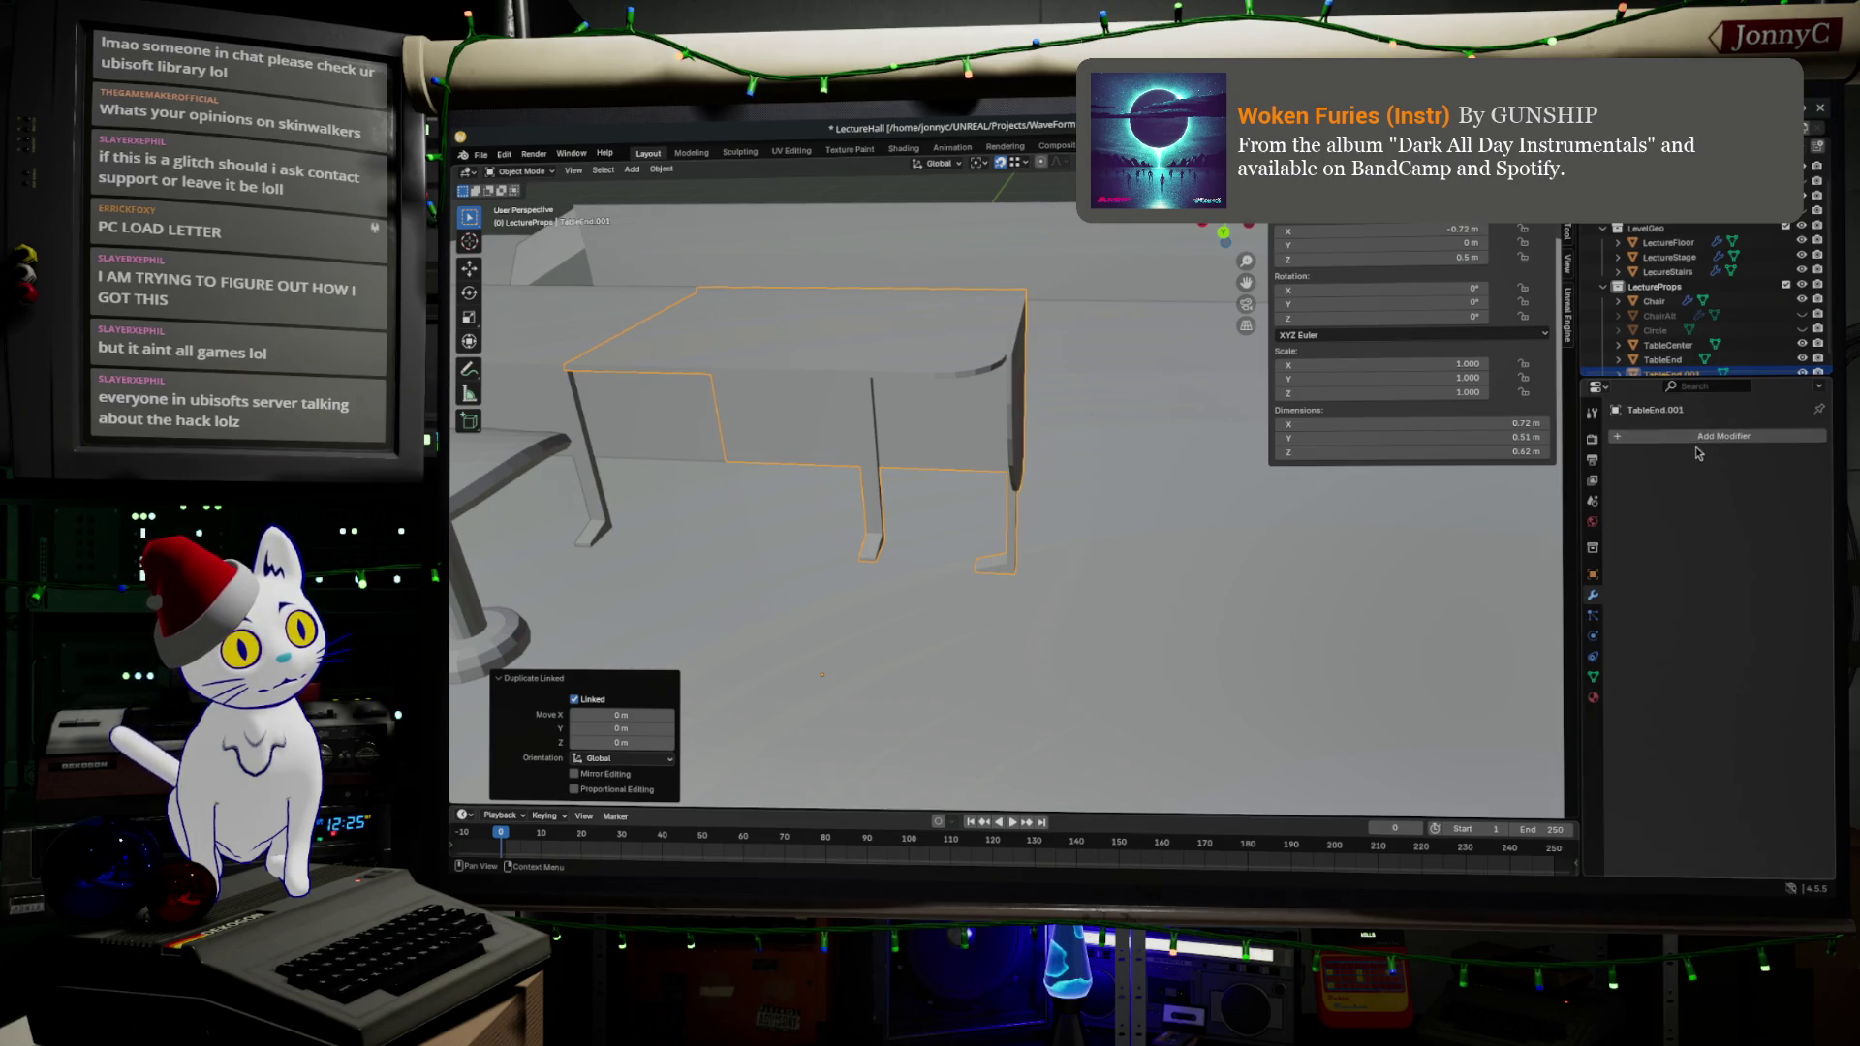
pyautogui.click(1697, 438)
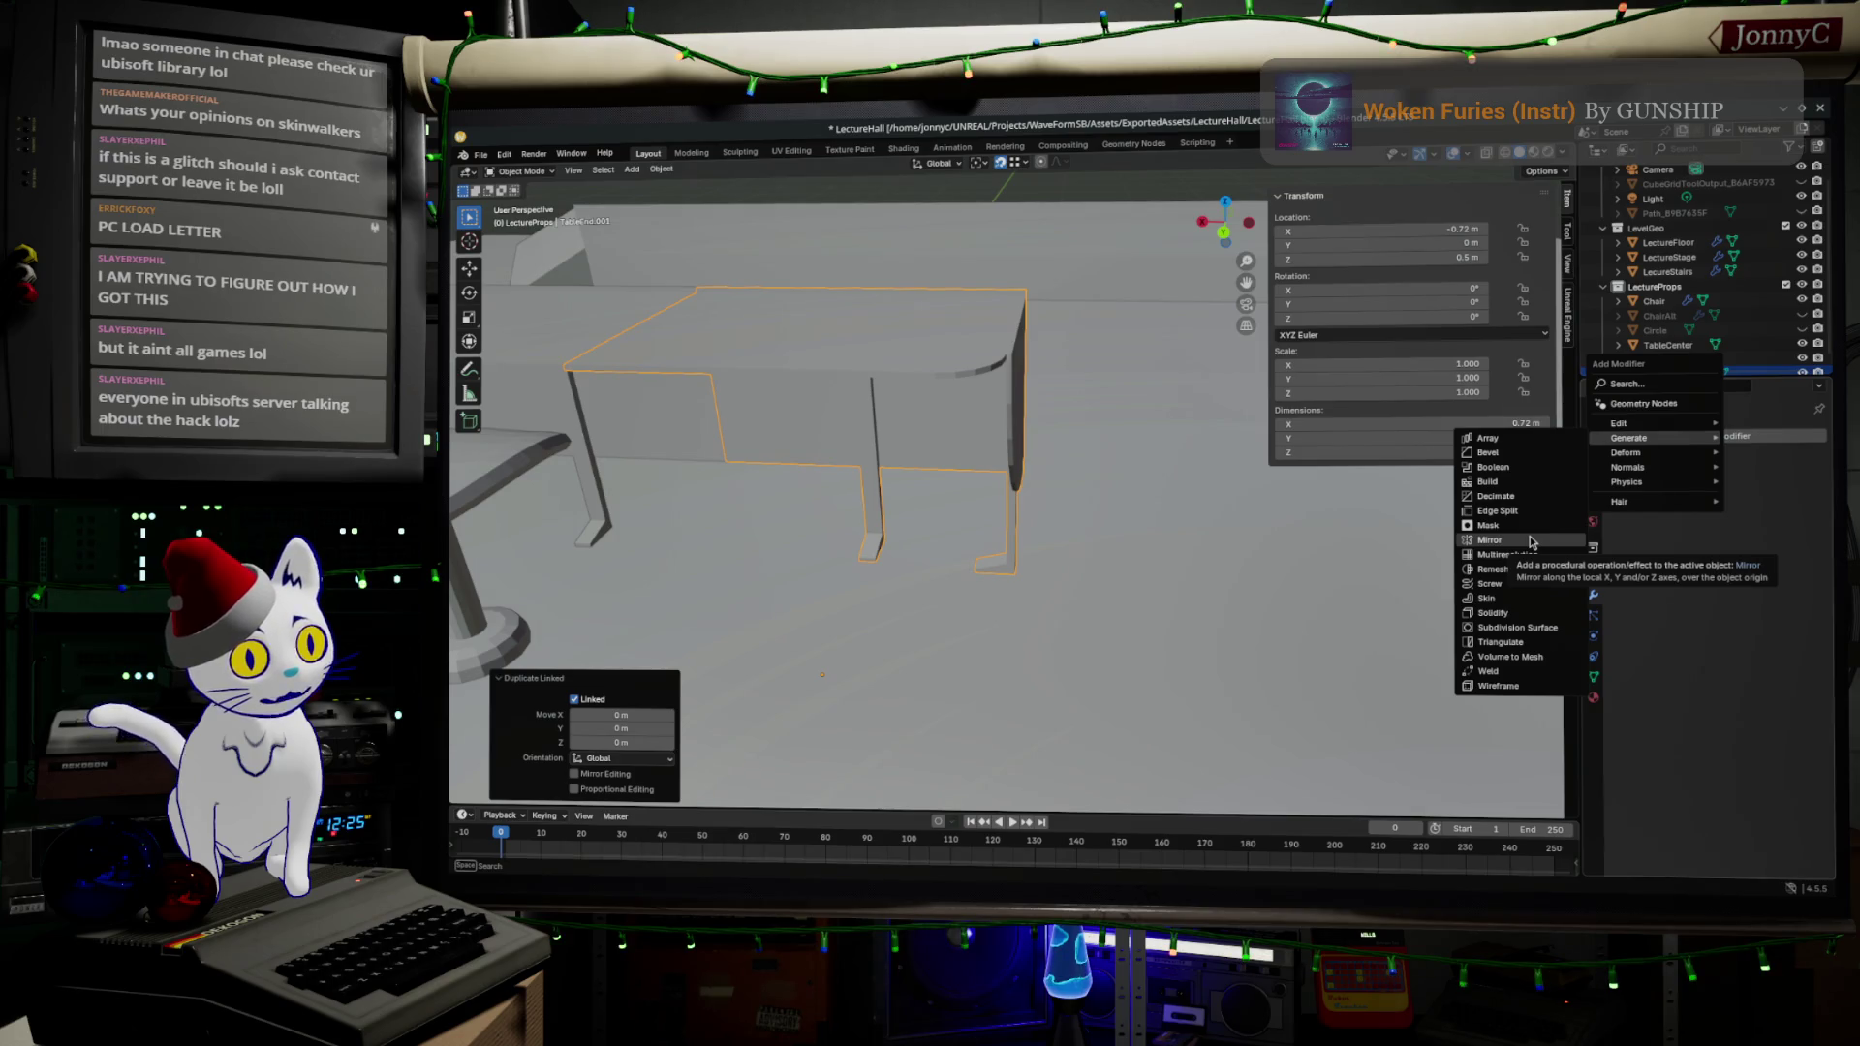
pyautogui.click(1491, 540)
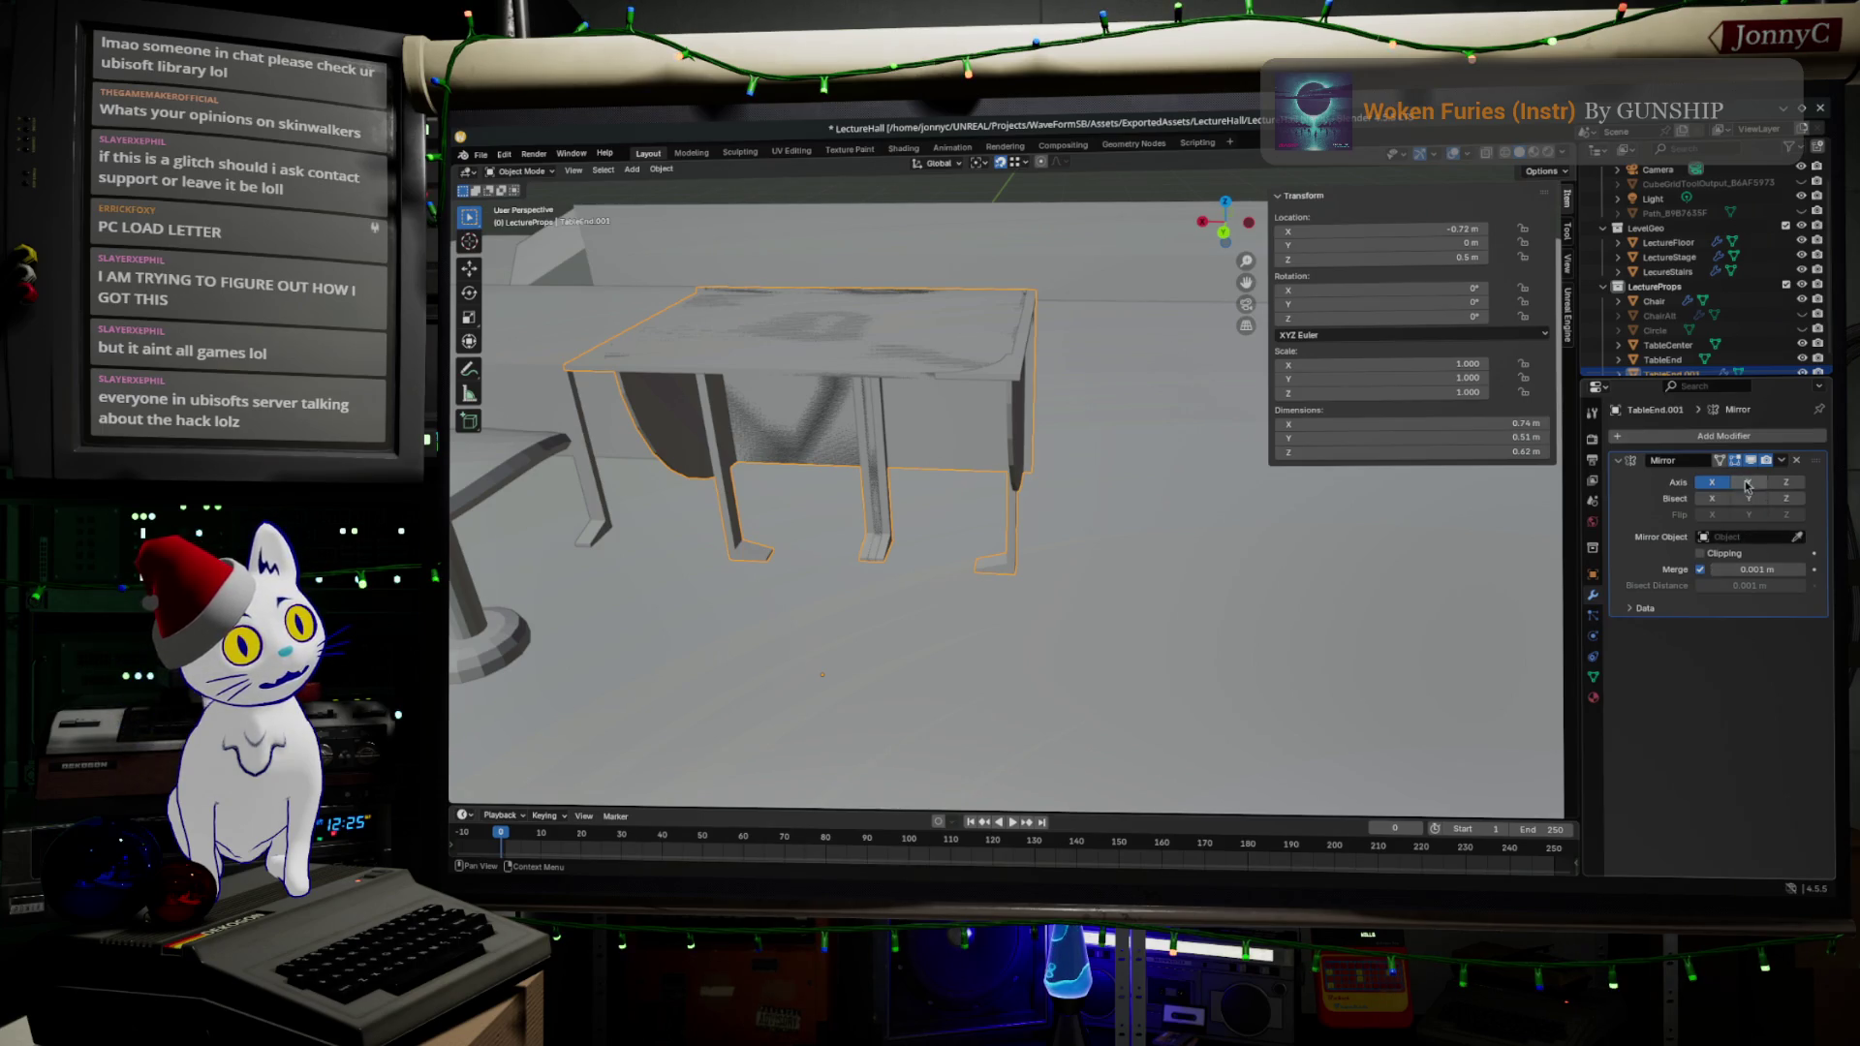
pyautogui.click(1633, 610)
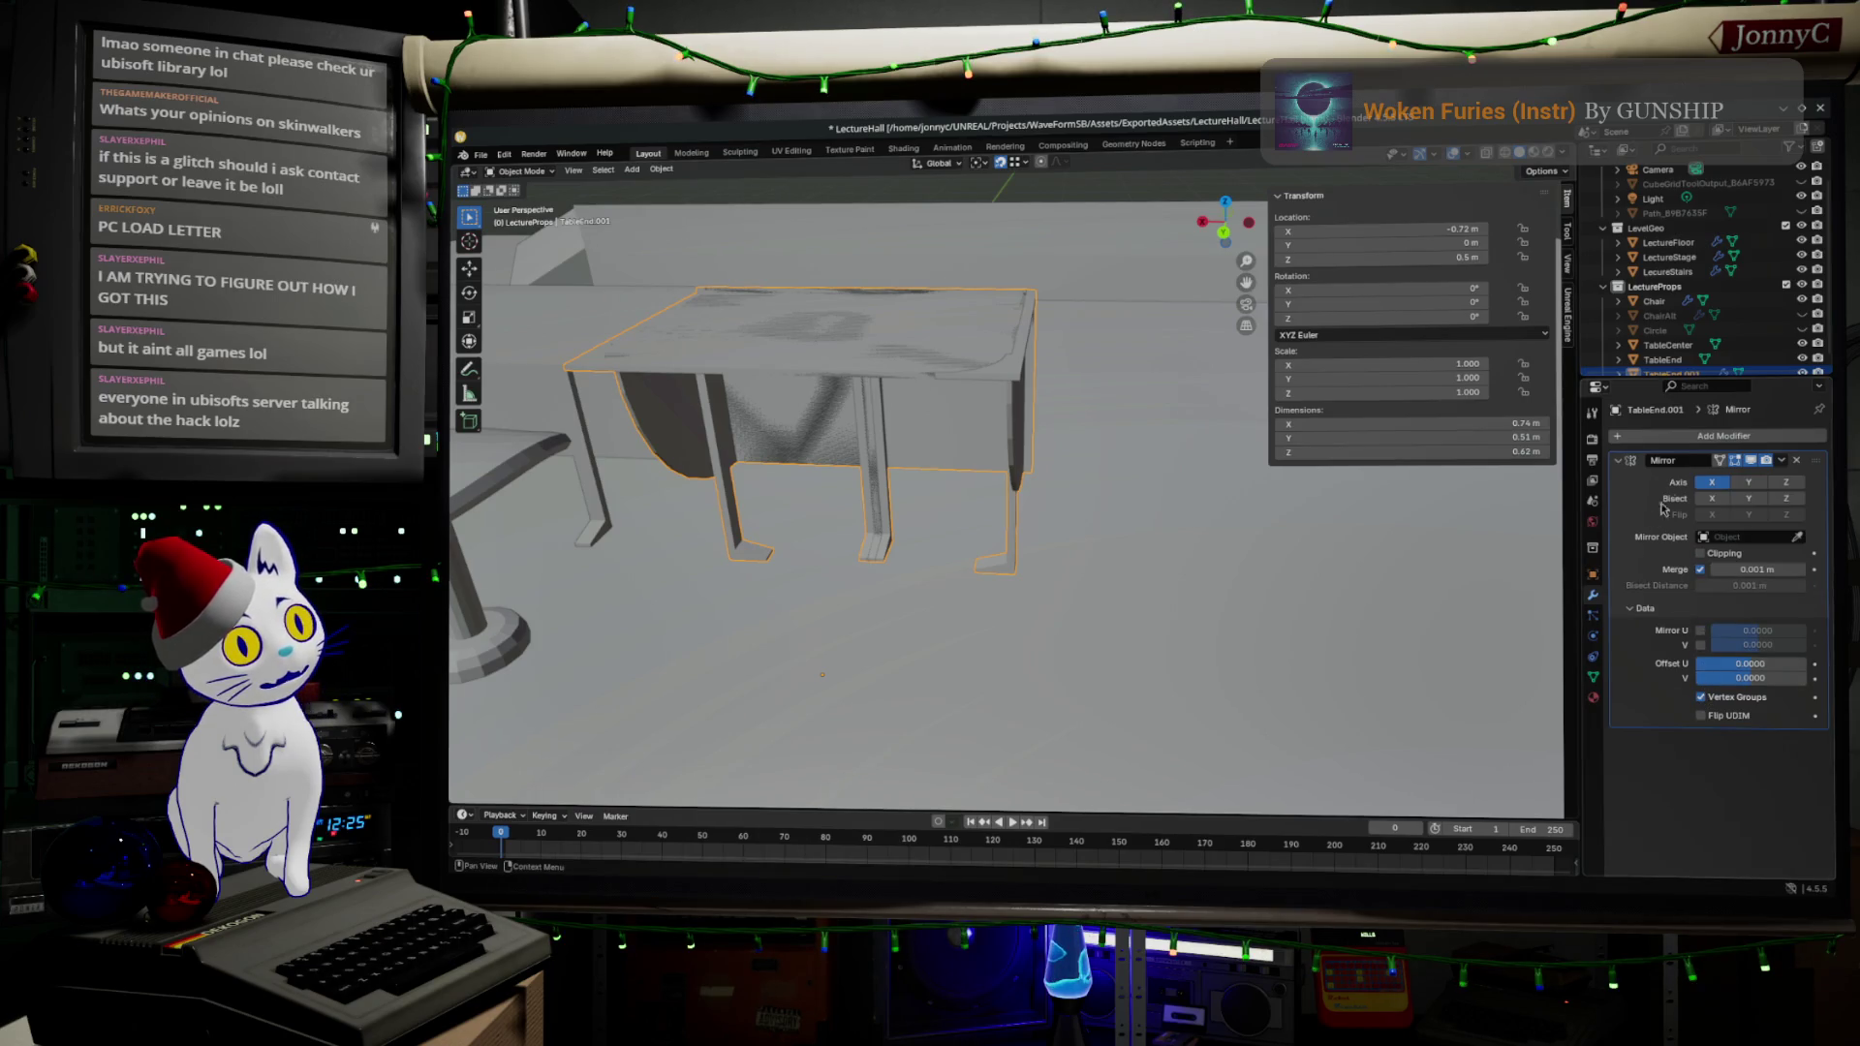
pyautogui.scroll(-1, 1705, 361)
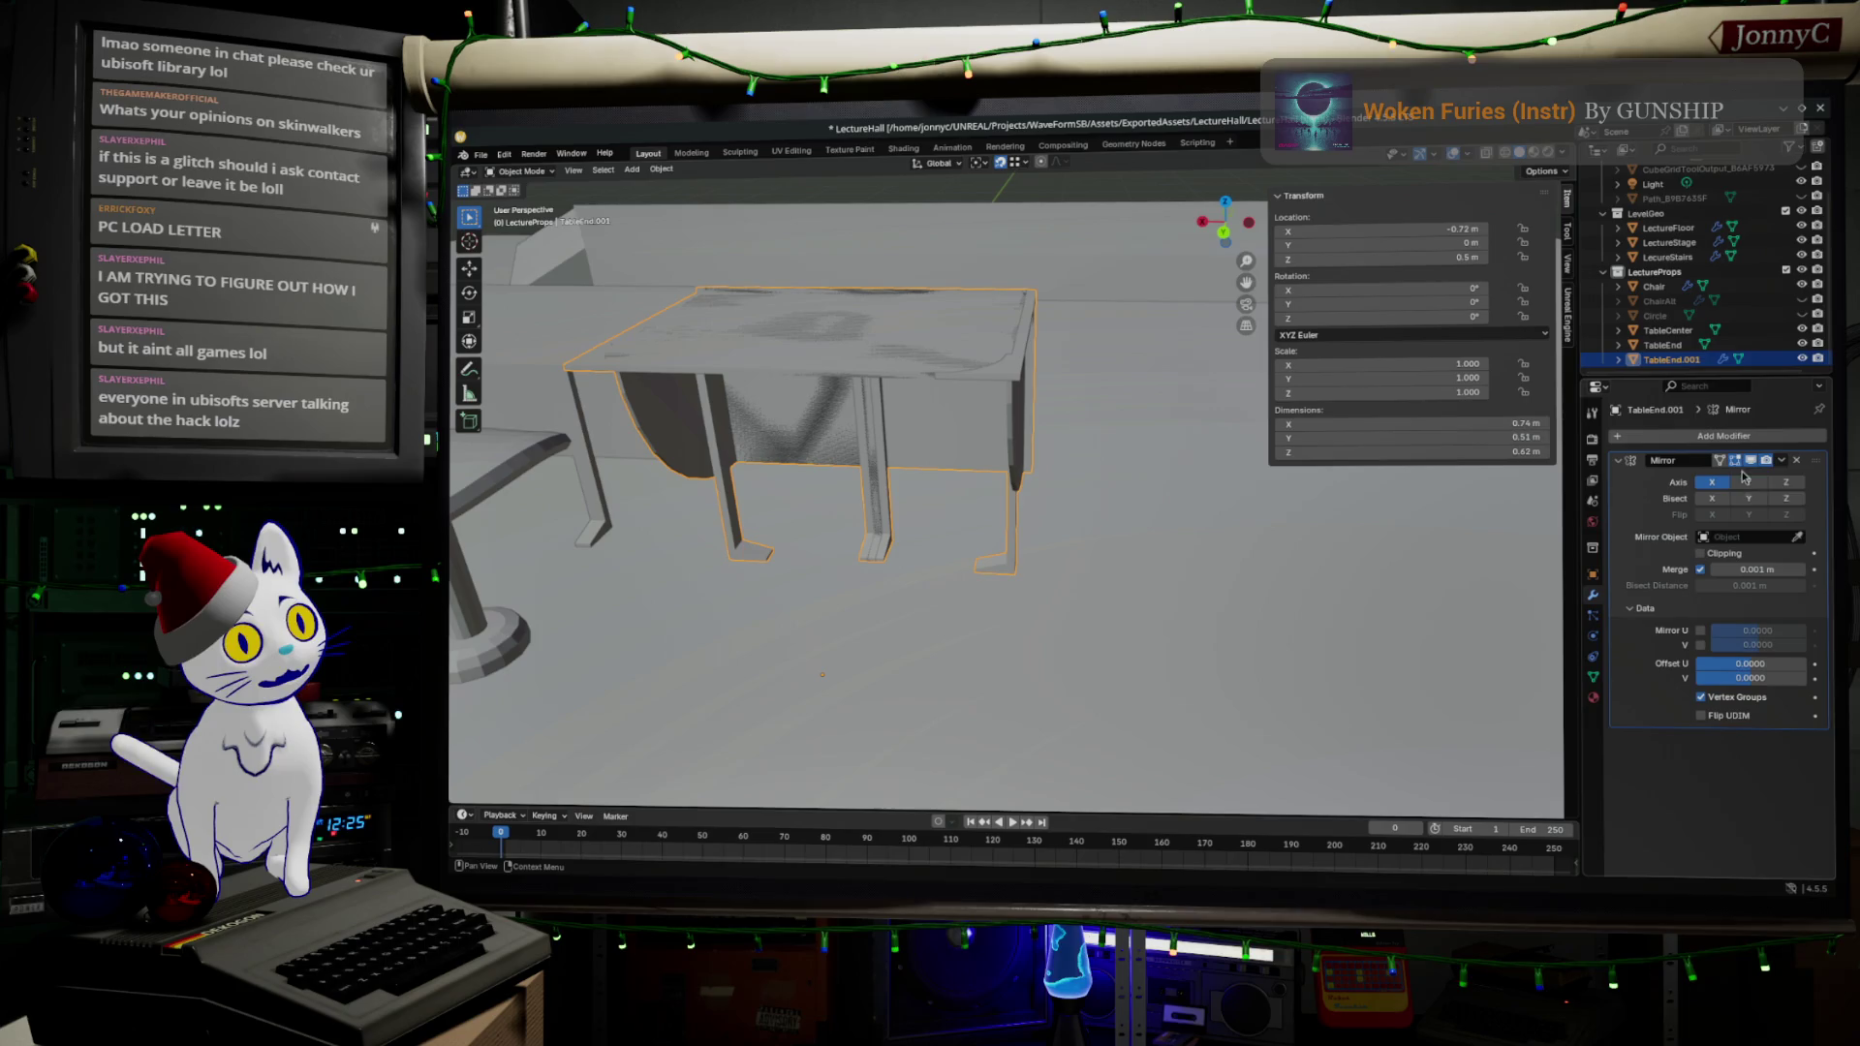
# - Swap TableEnd.001's Mirror modifier for a Displace modifier with Midlevel 0.984
pyautogui.click(1797, 463)
pyautogui.click(1793, 437)
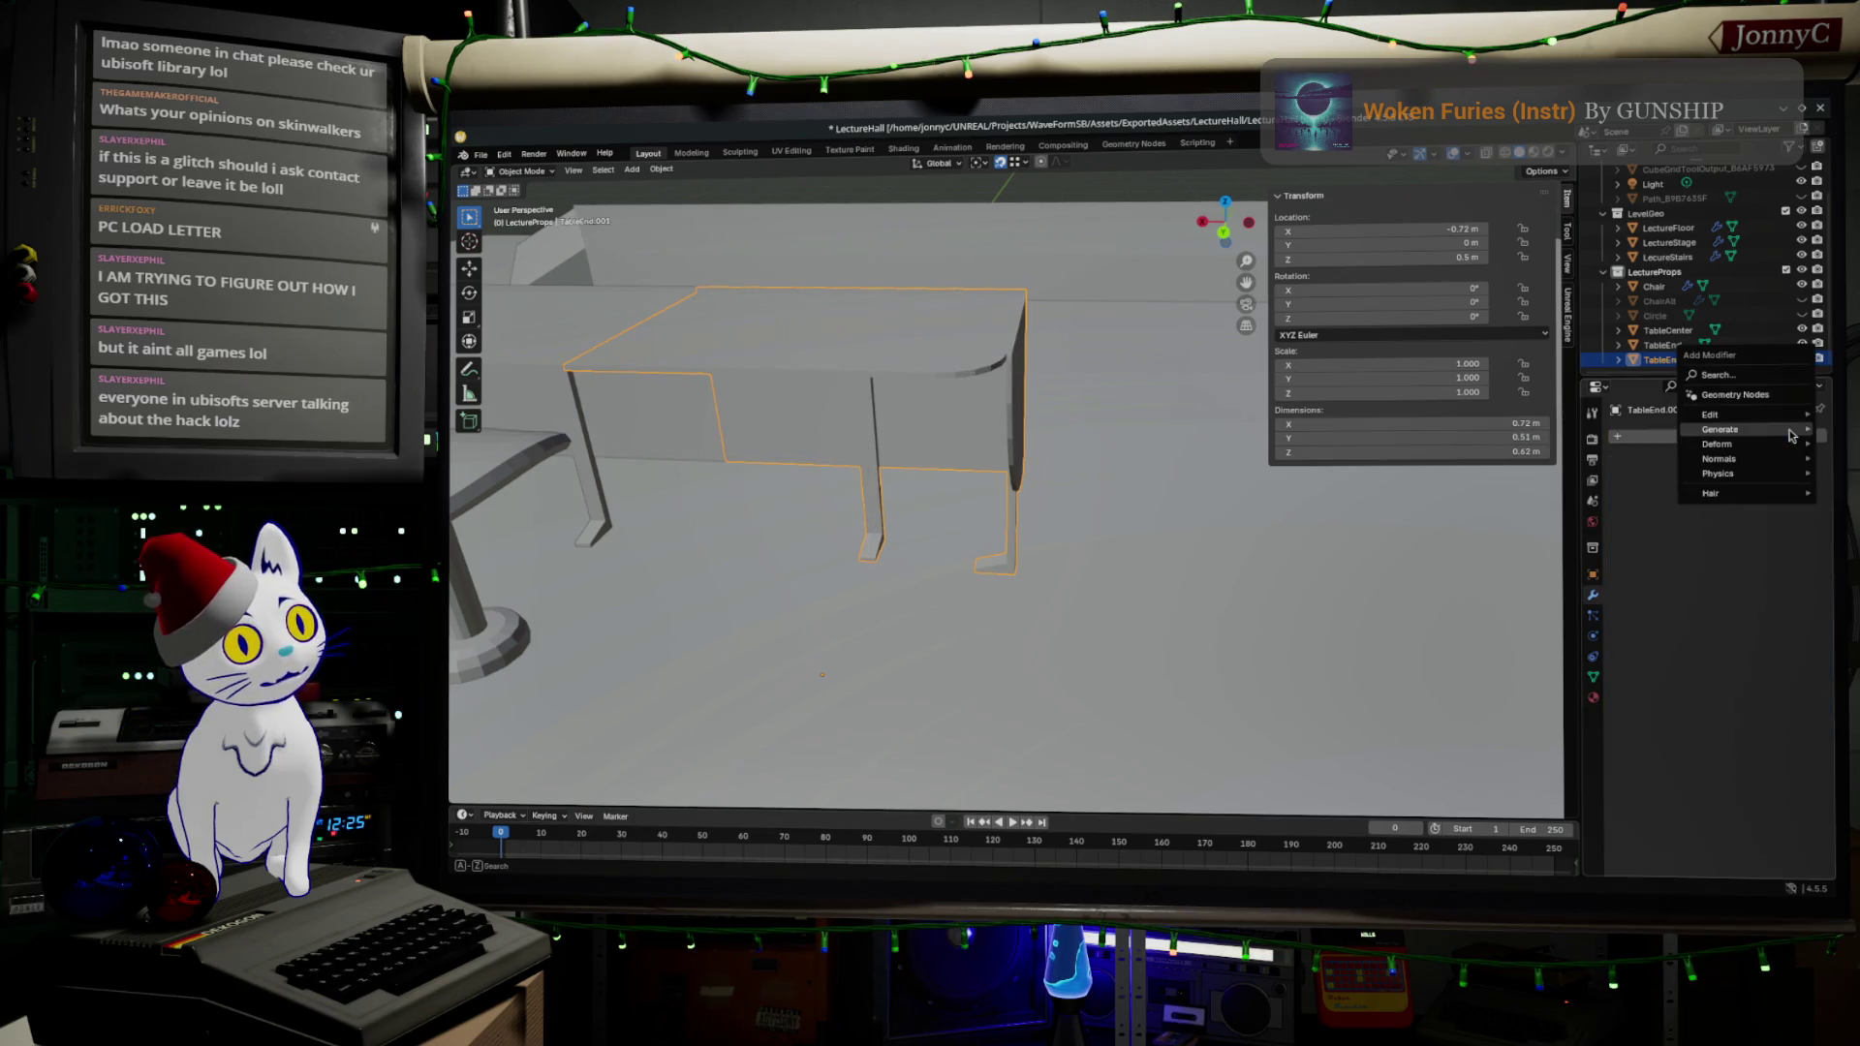
pyautogui.moveTo(1785, 433)
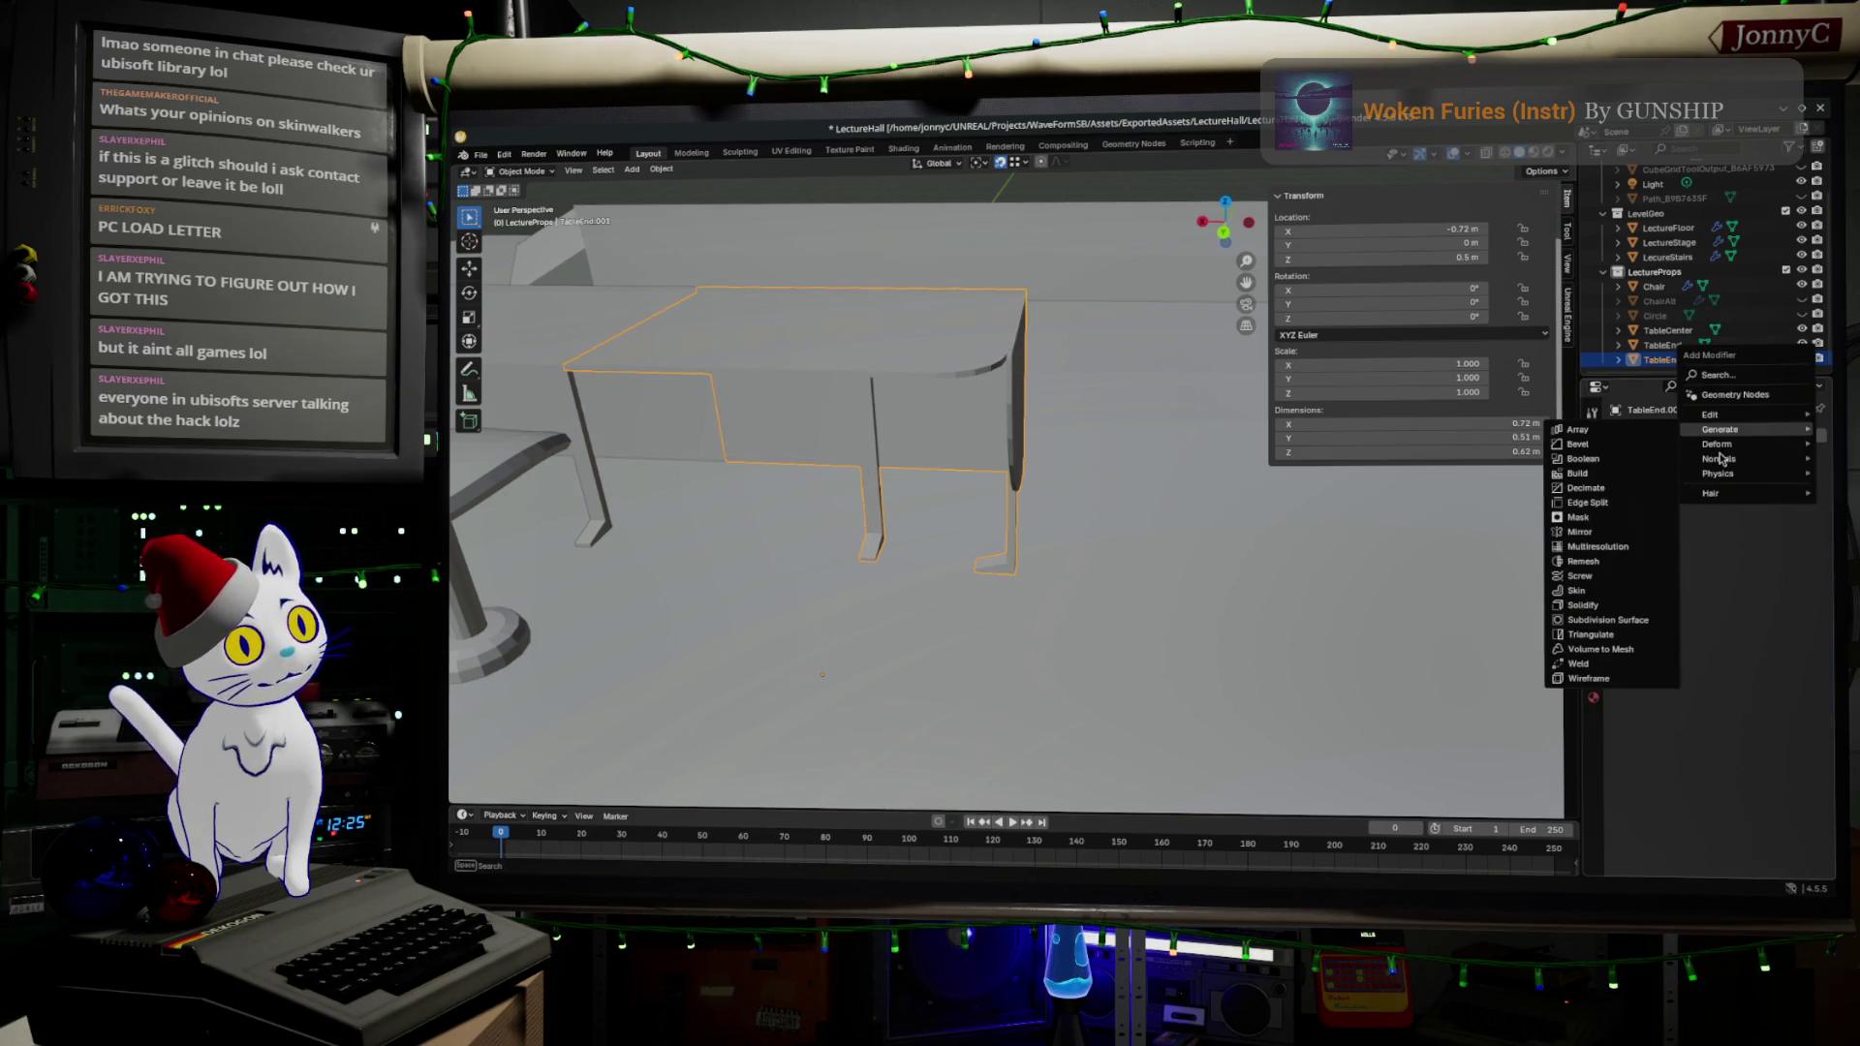
pyautogui.moveTo(1731, 444)
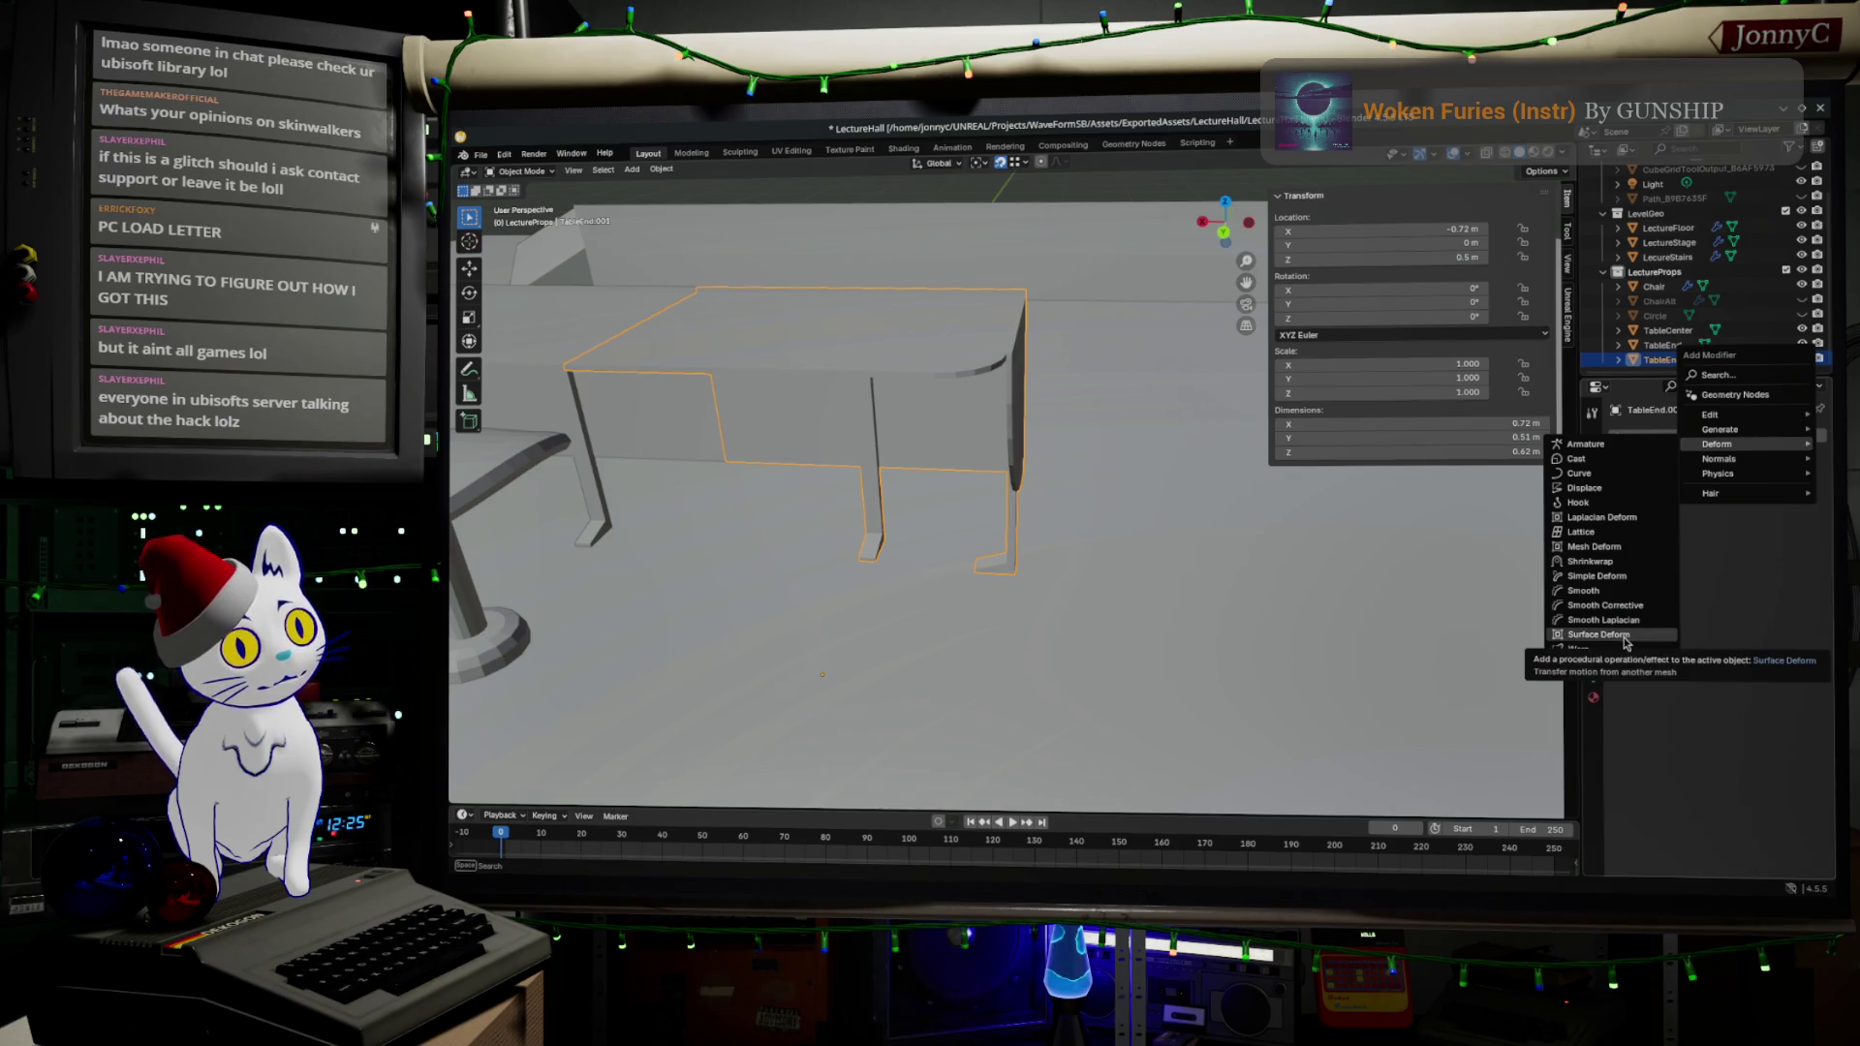
pyautogui.click(1641, 483)
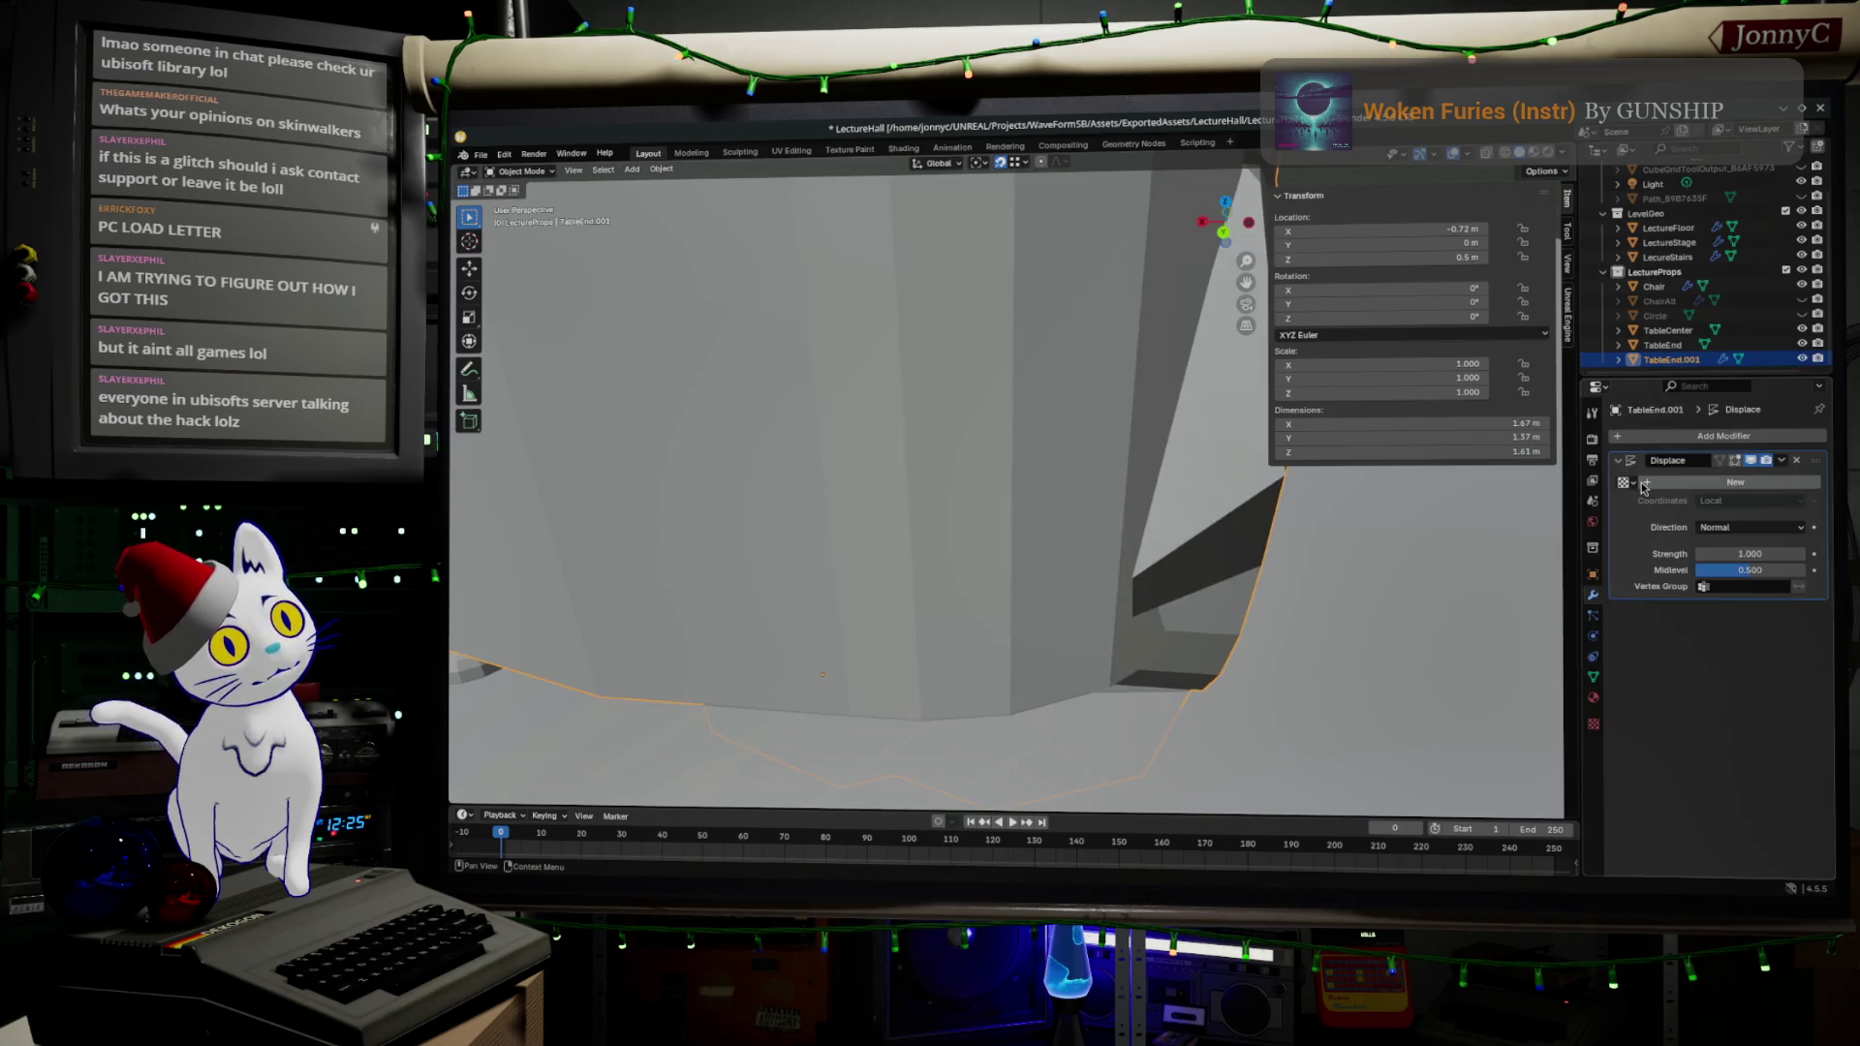
pyautogui.scroll(-5, 1045, 647)
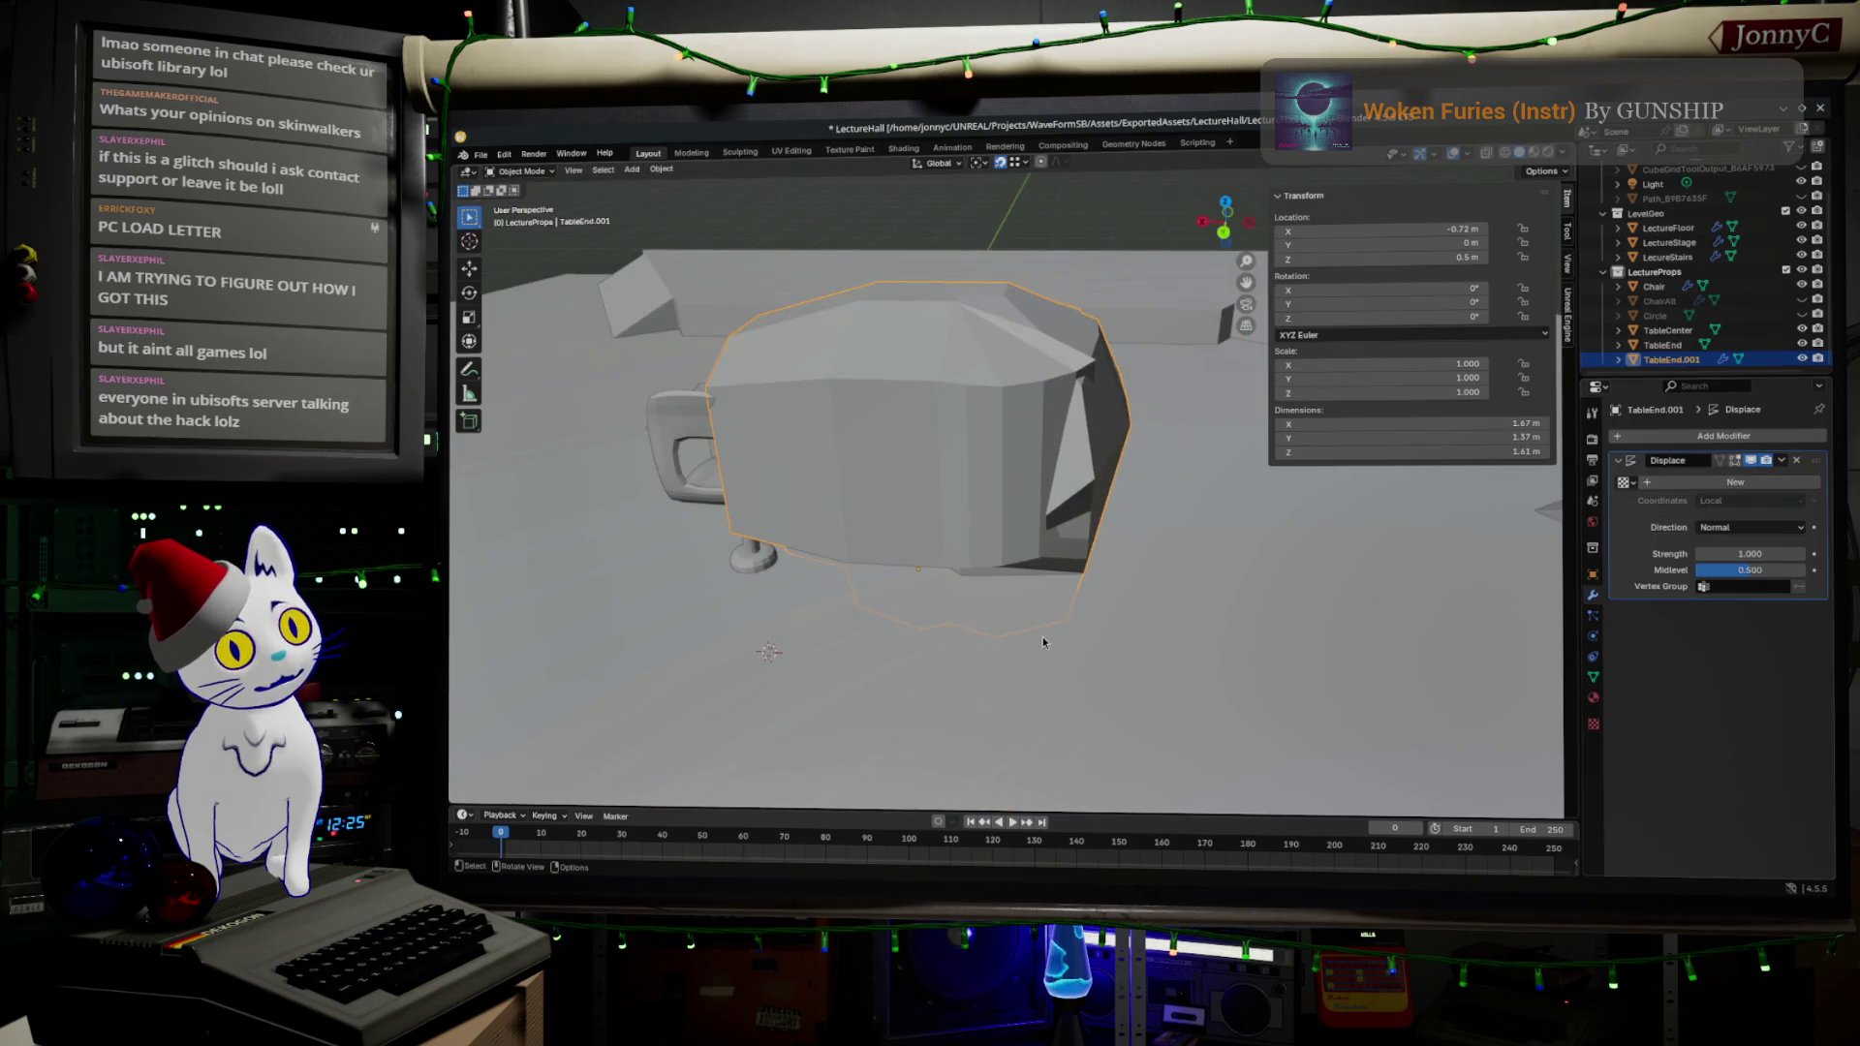
pyautogui.scroll(1, 1043, 635)
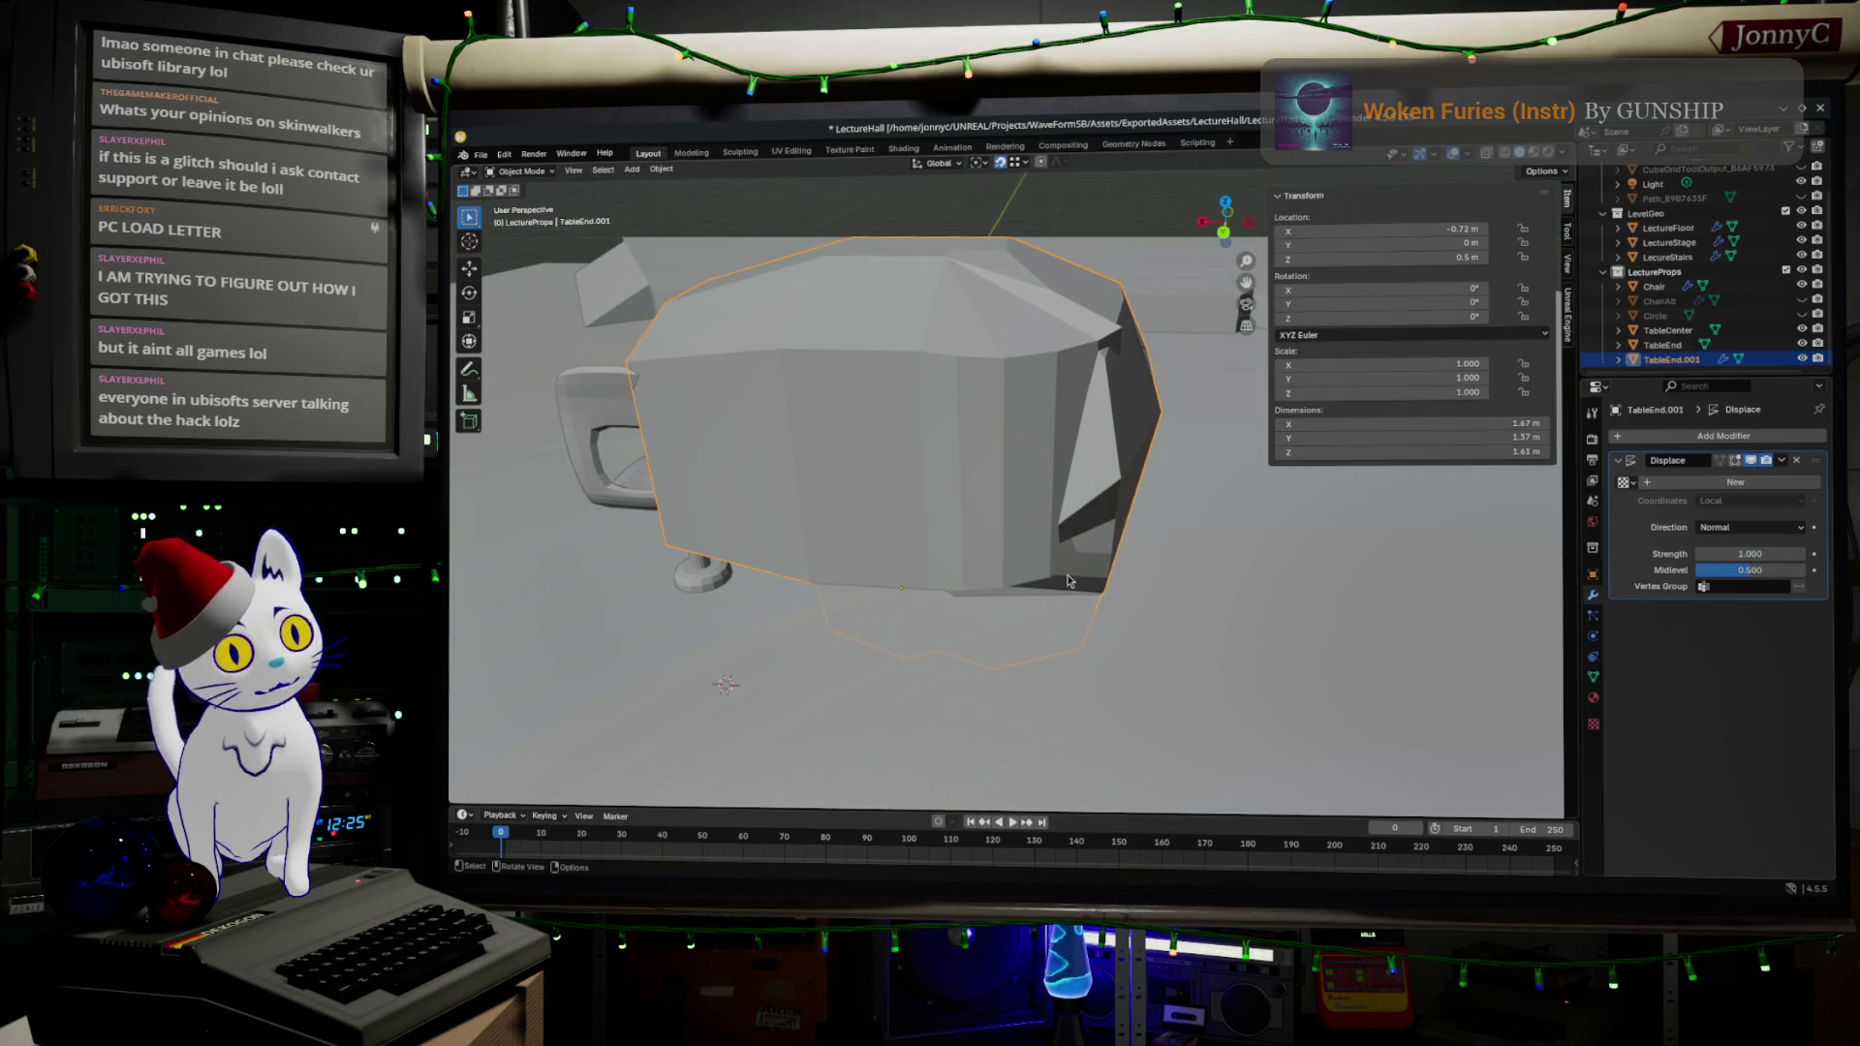
pyautogui.moveTo(1754, 569)
pyautogui.mouseDown()
pyautogui.moveTo(1710, 570)
pyautogui.moveTo(1806, 576)
pyautogui.mouseUp()
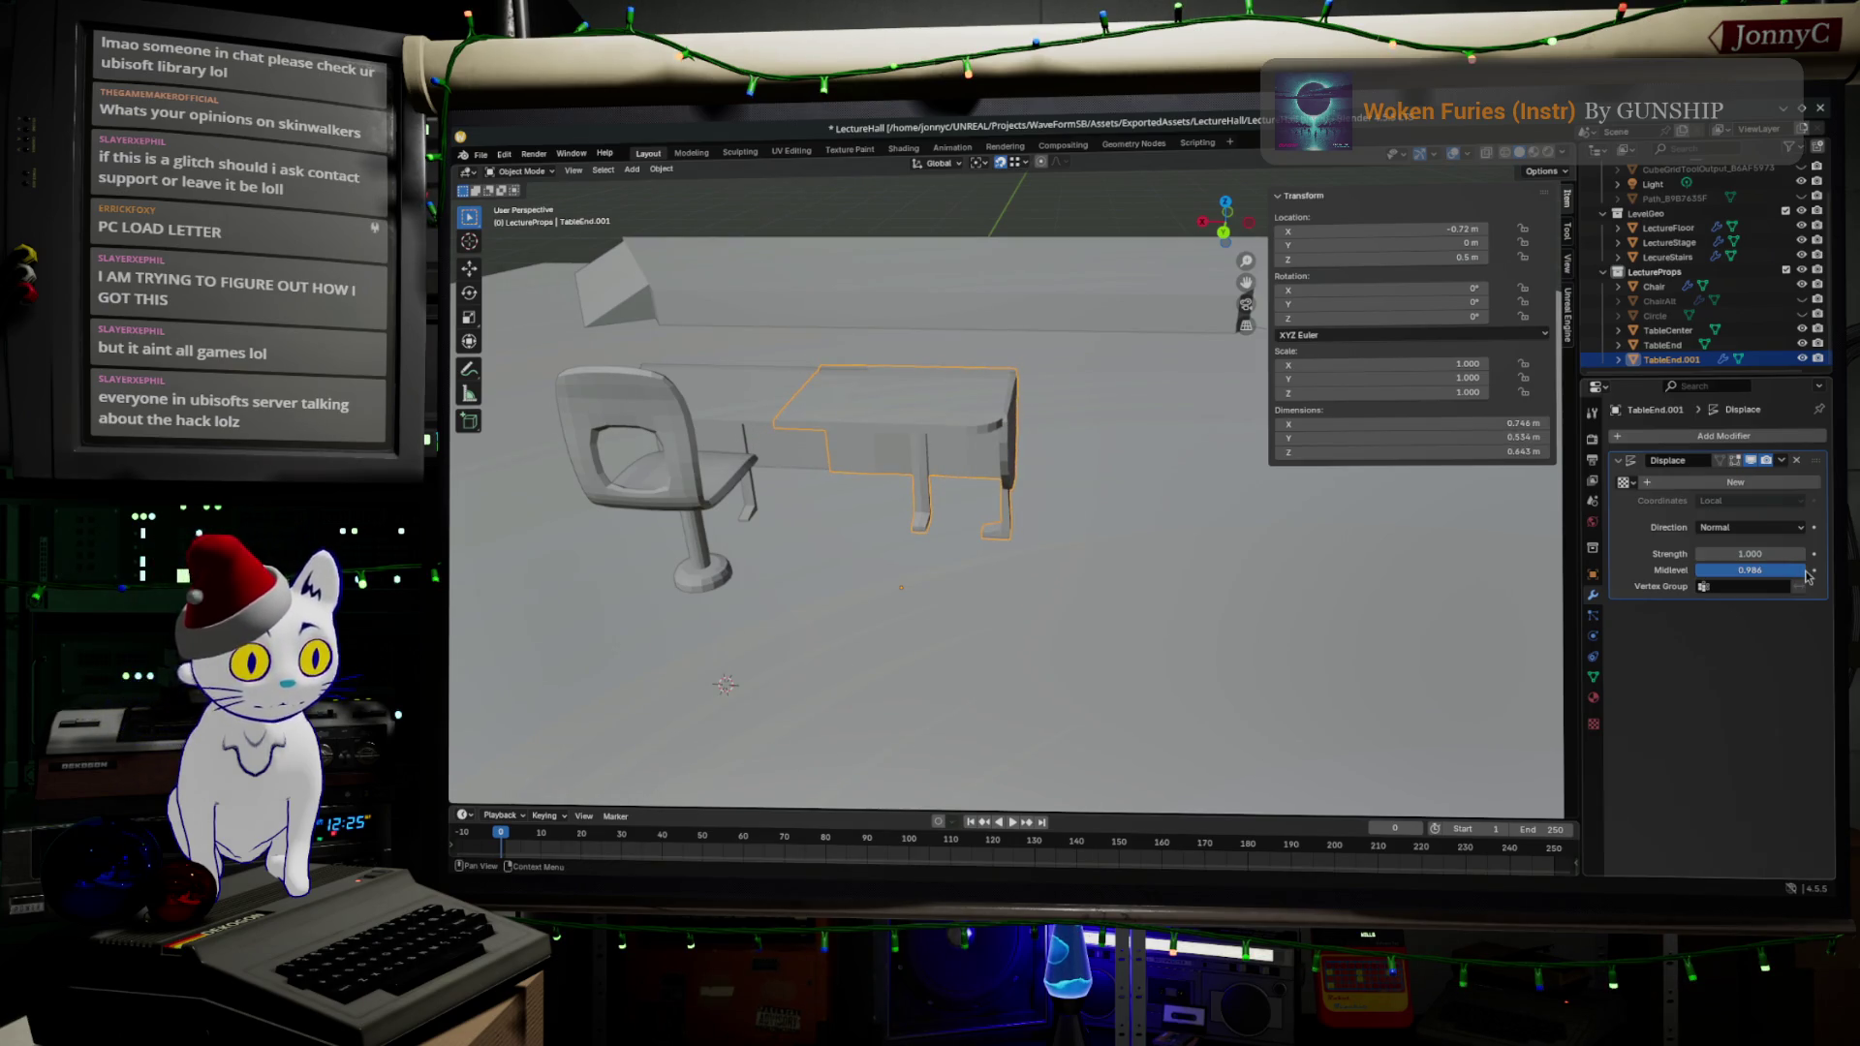
pyautogui.click(1739, 534)
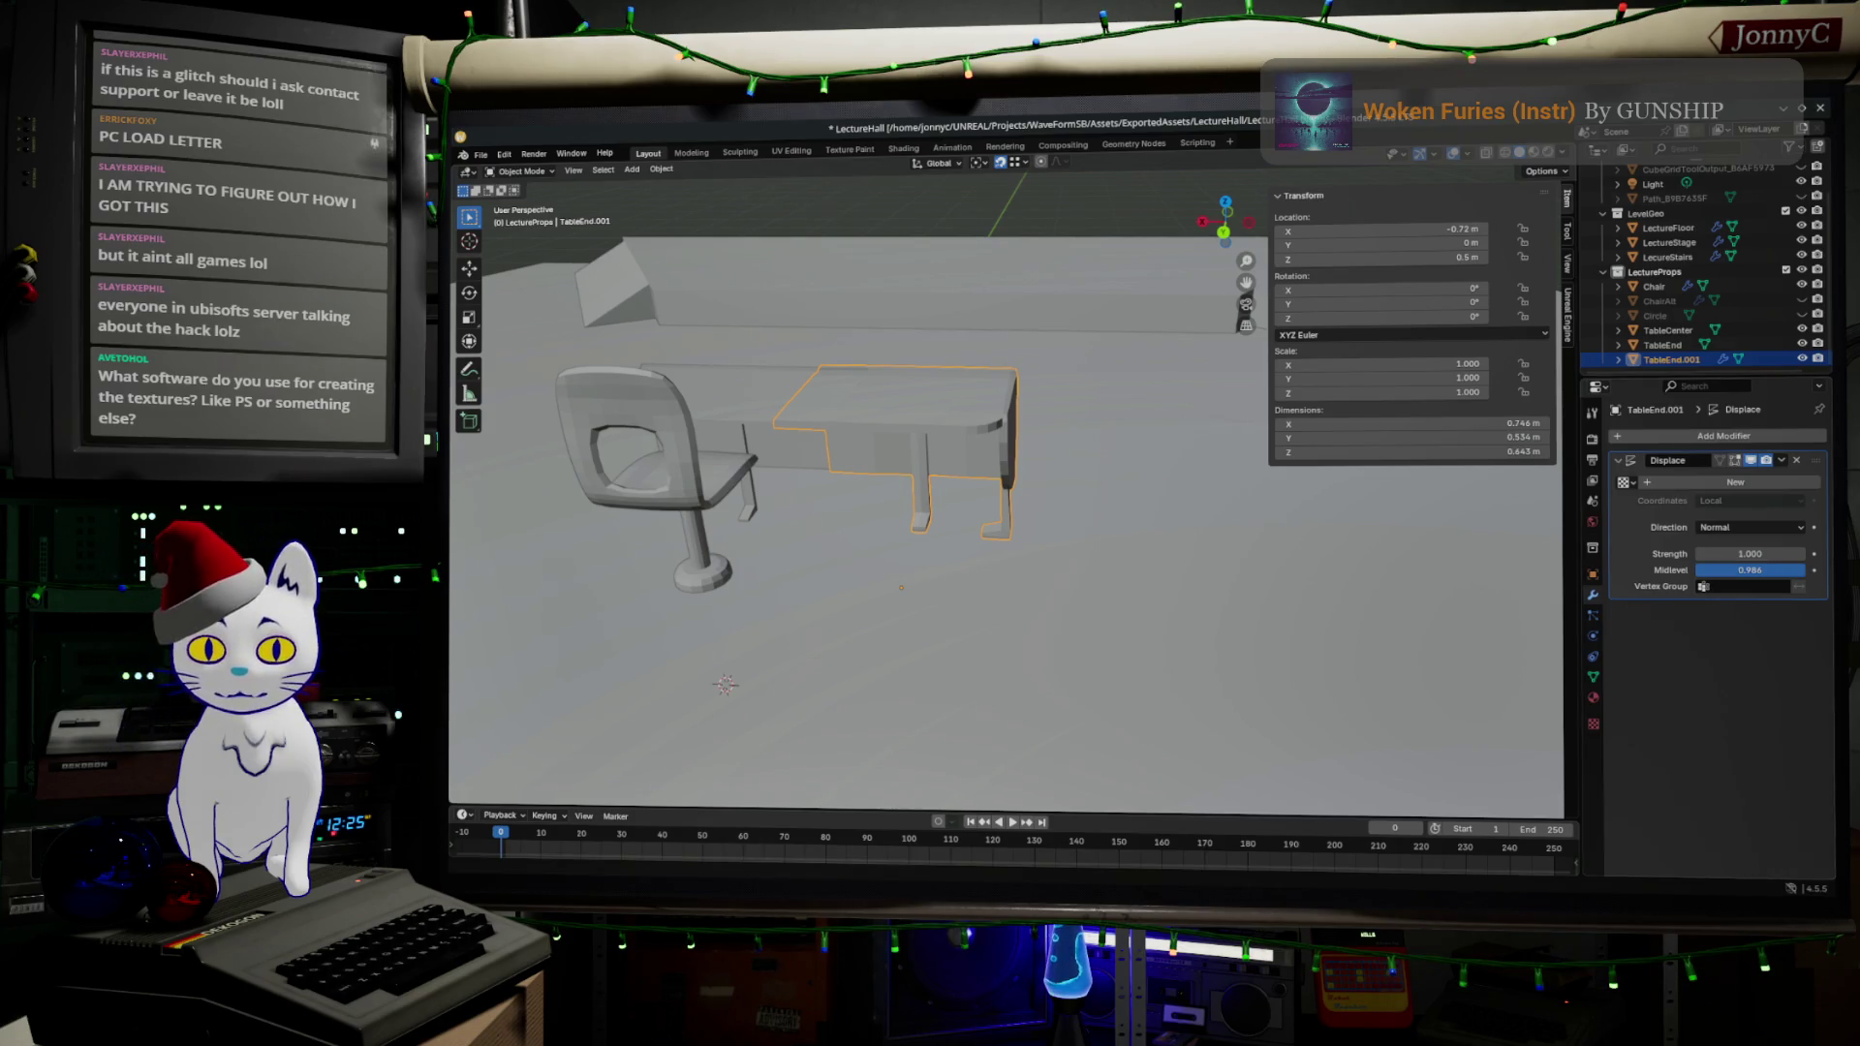
pyautogui.hotkey('alt', 'Tab')
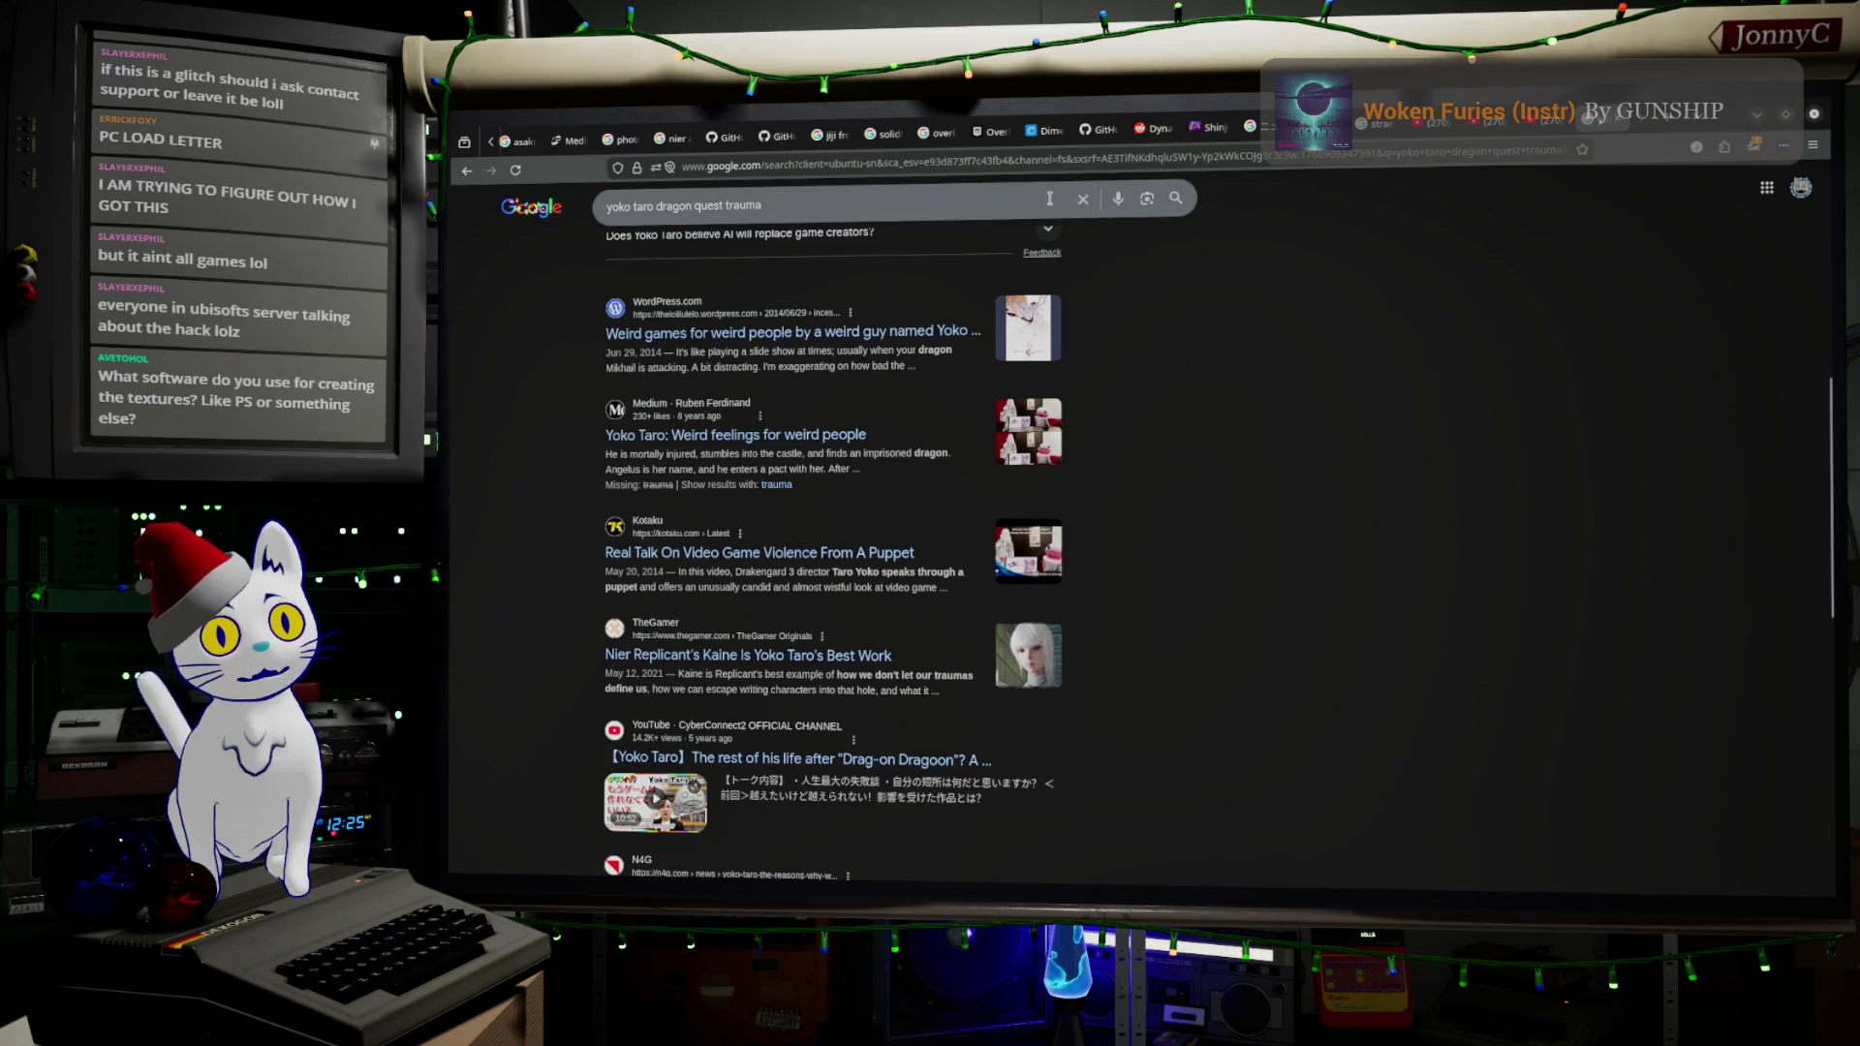
# - Search the web for 'steam substance painter'
pyautogui.click(1066, 162)
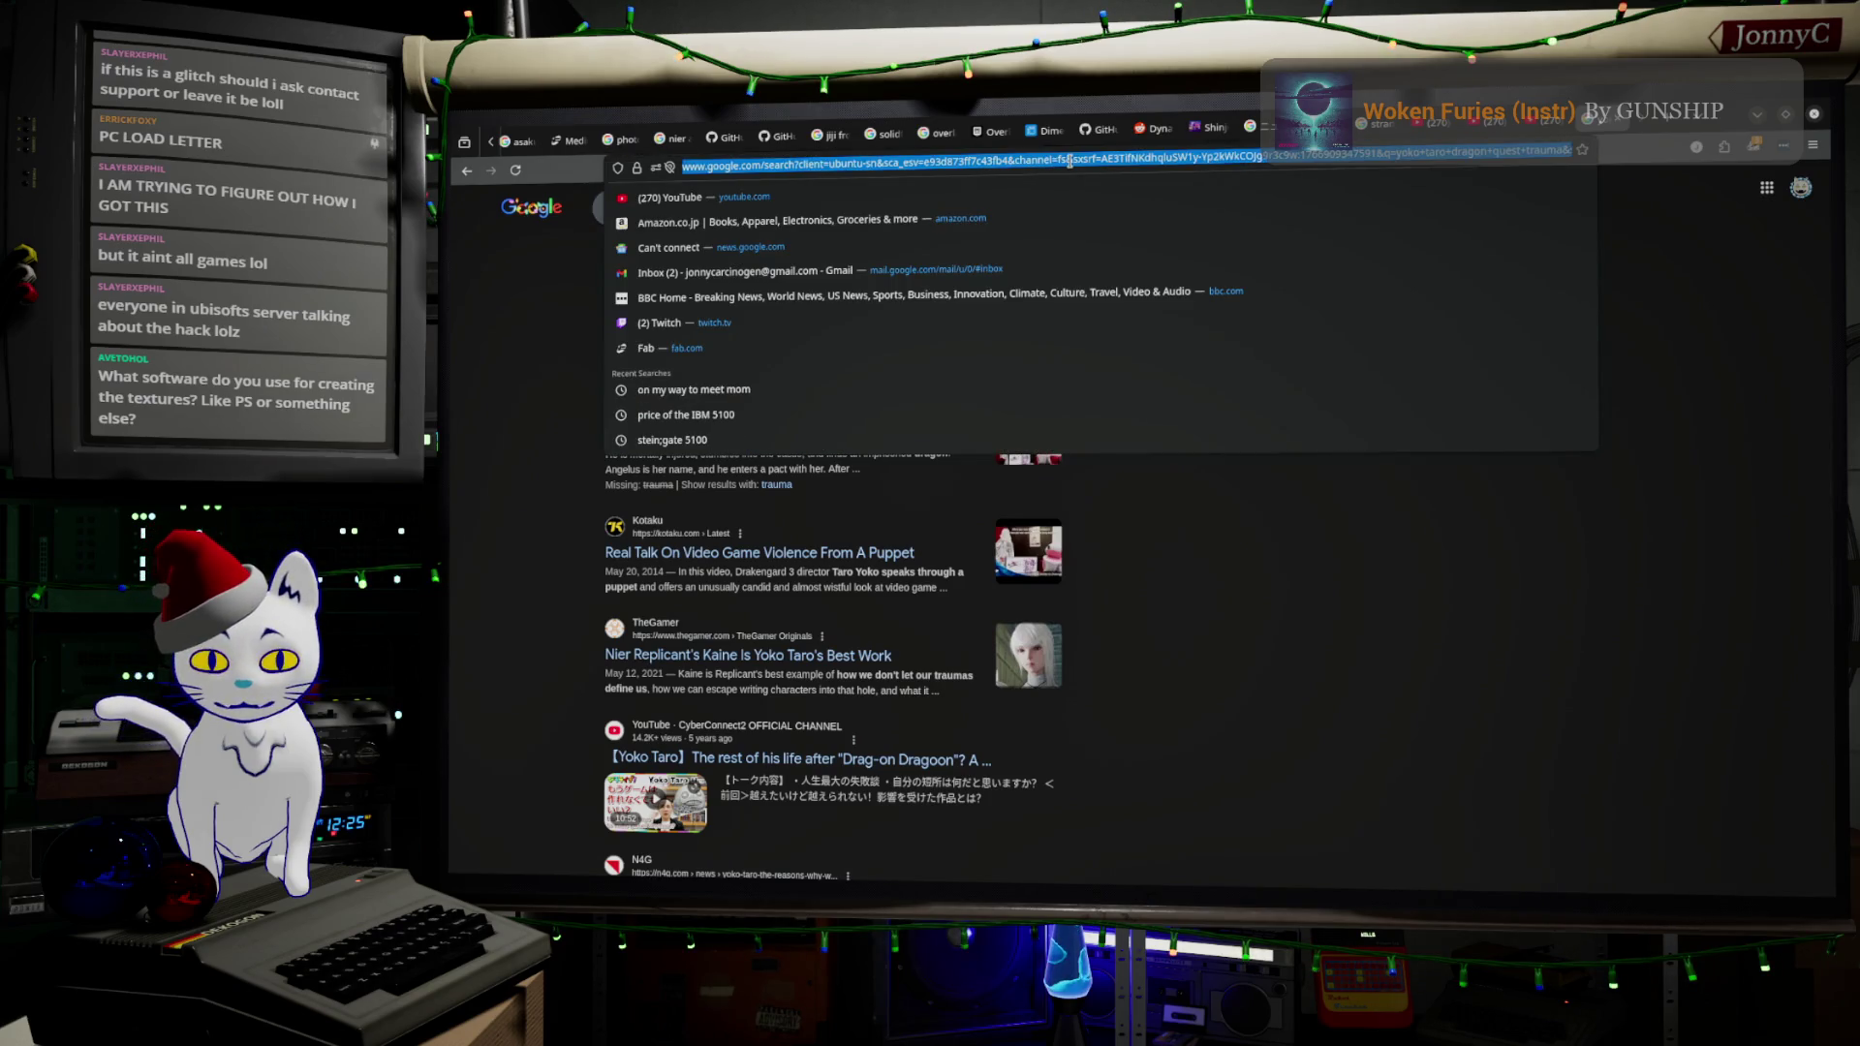
pyautogui.write('steam ')
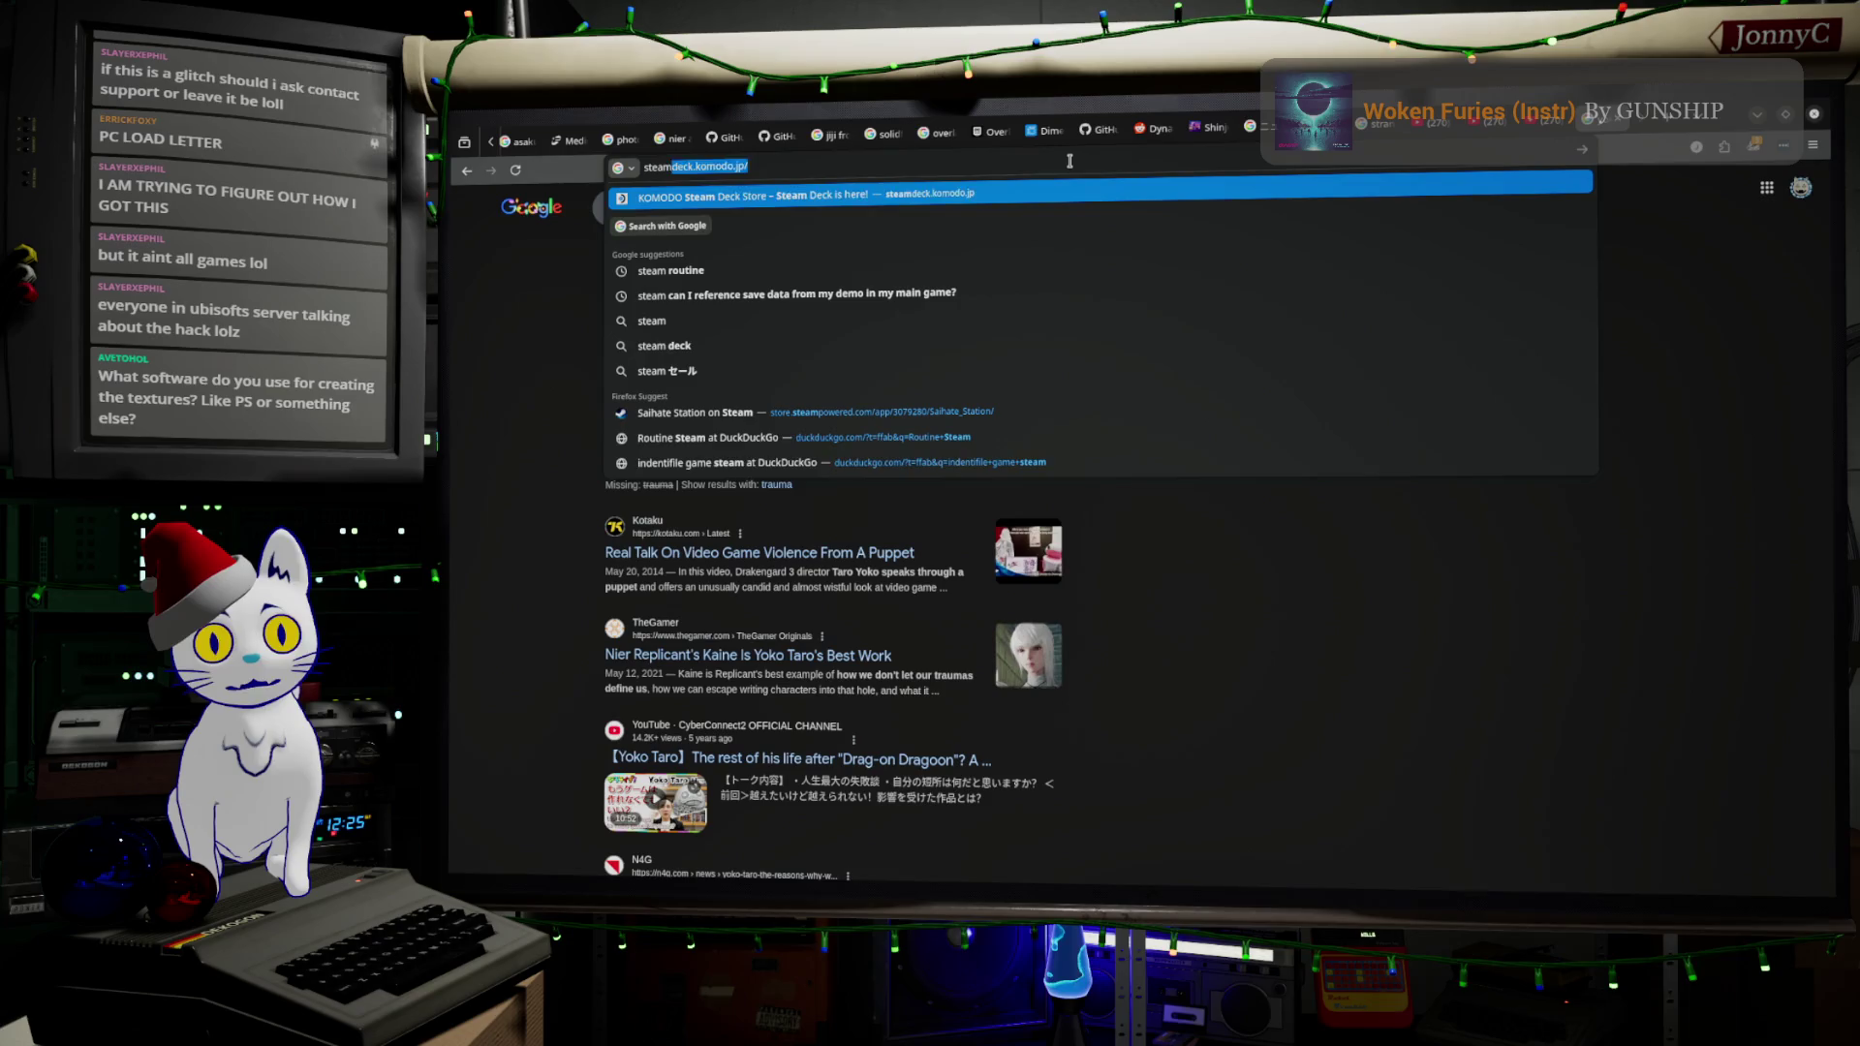
pyautogui.write('sub')
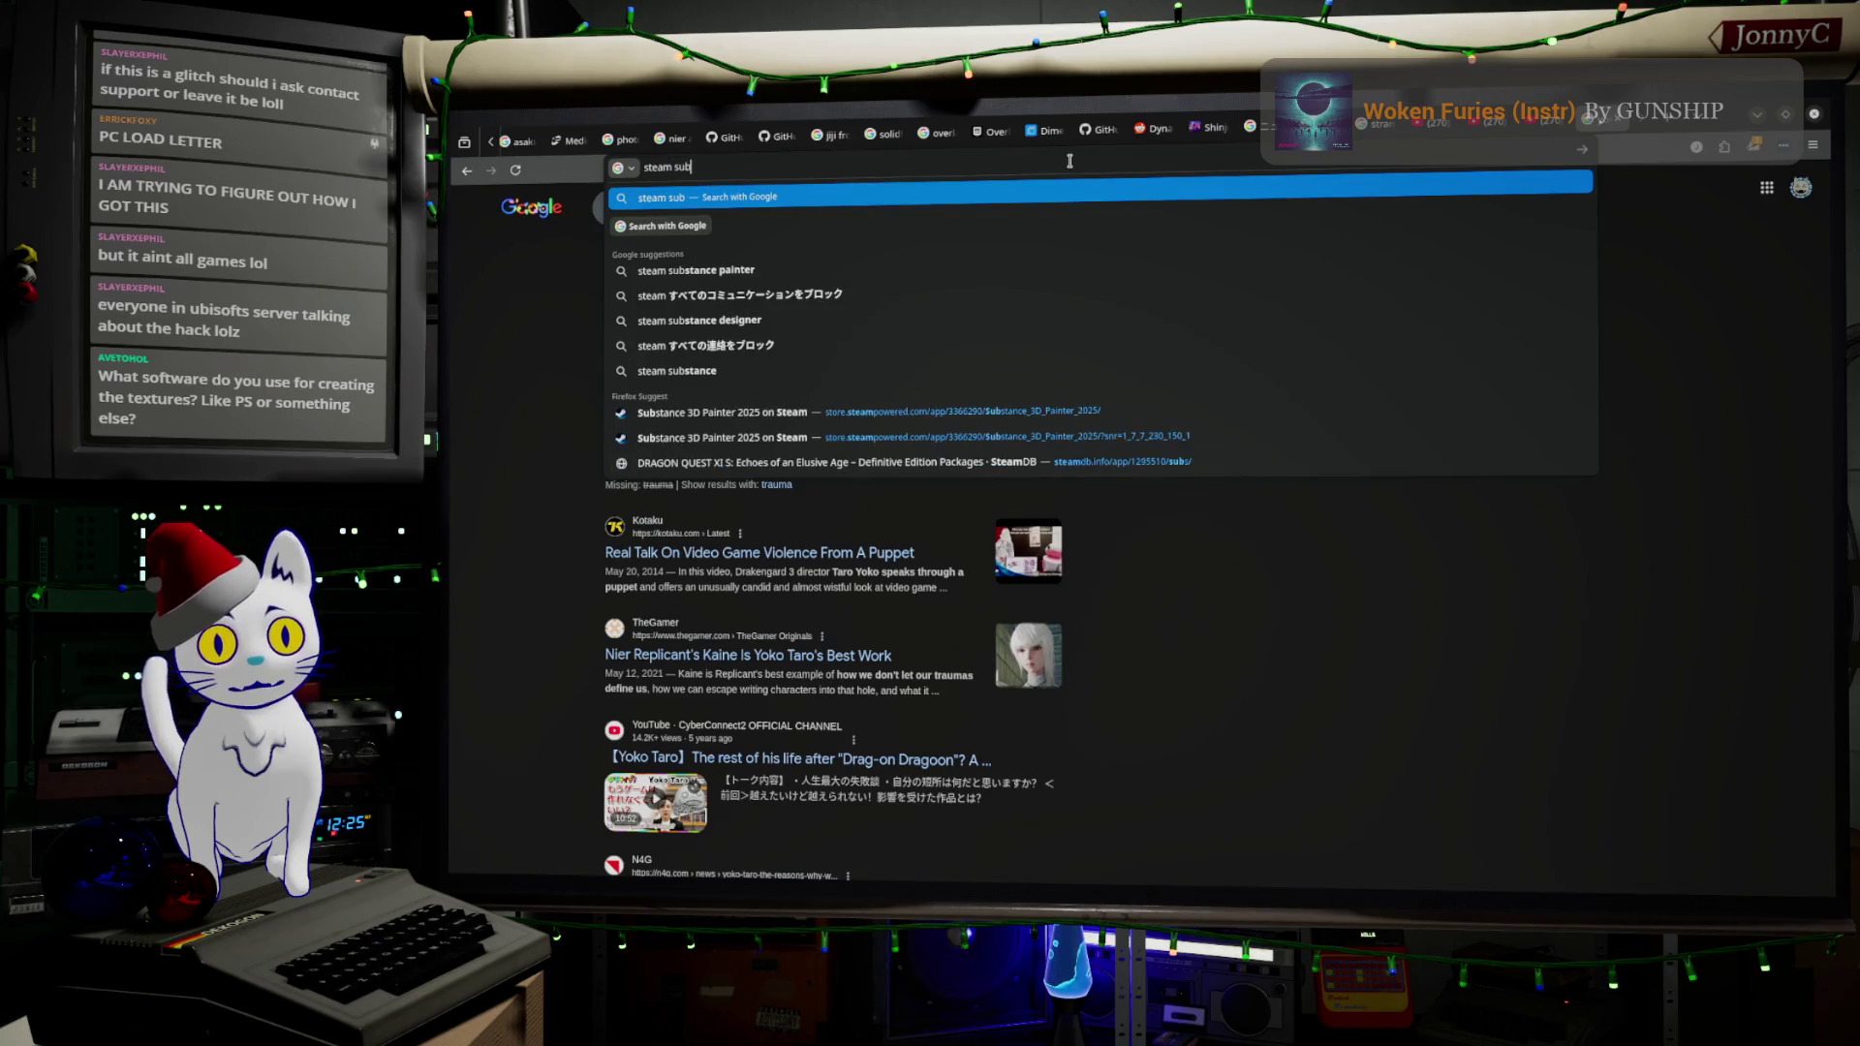
pyautogui.write('stance painter')
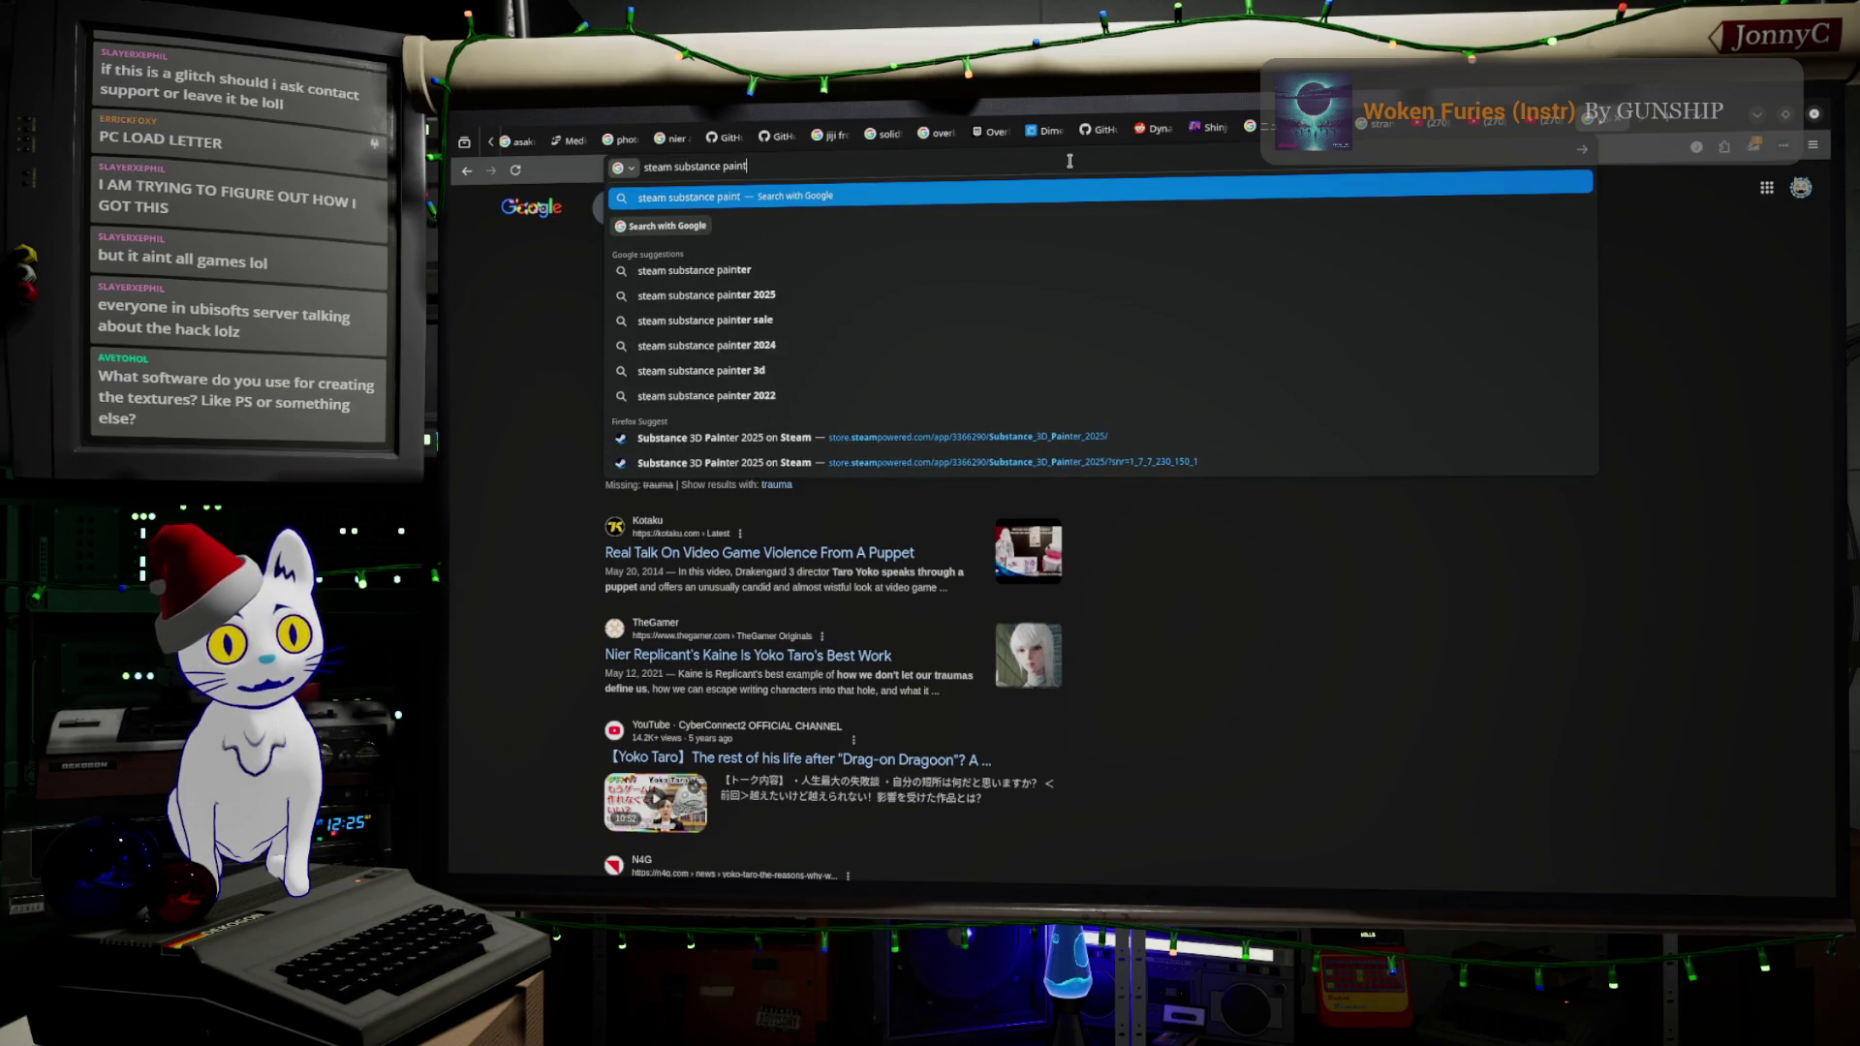
pyautogui.press('Return')
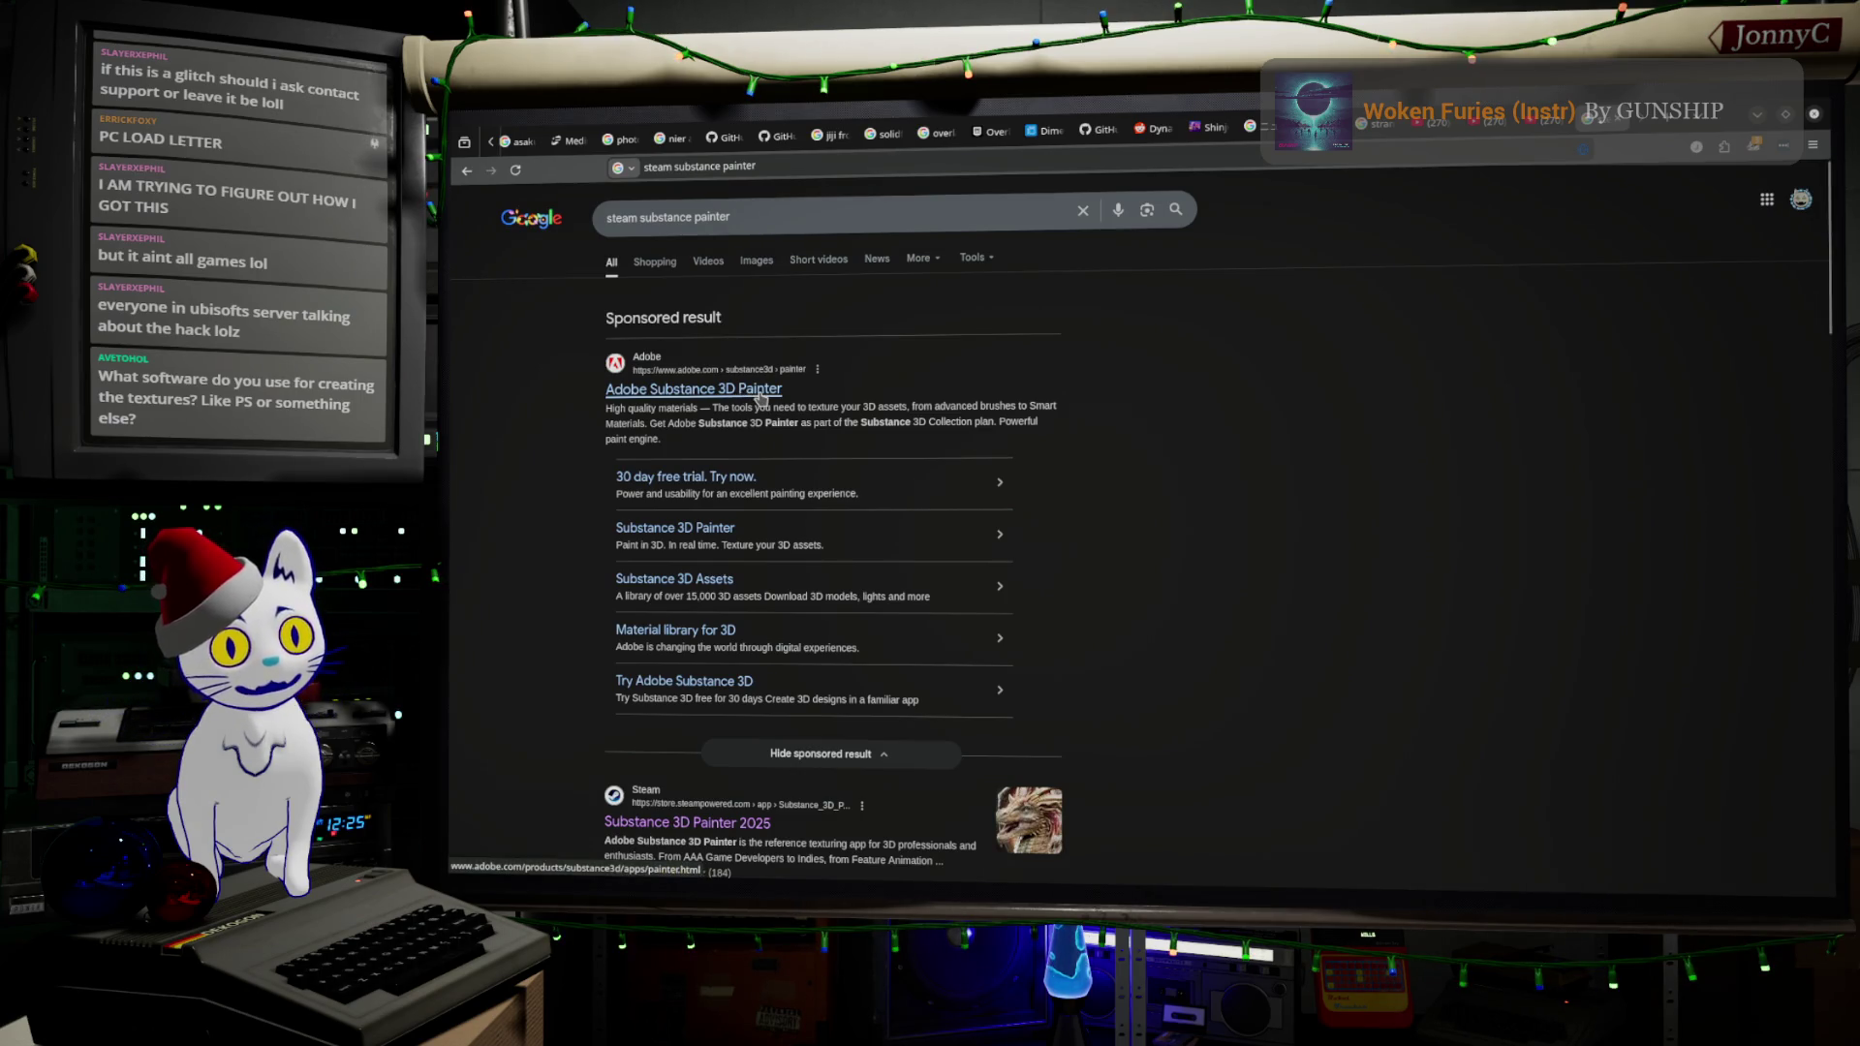
# - Scroll the Substance 3D Painter 2025 store page to its ¥22,000 Buy and ¥2,800/month Subscribe options
pyautogui.scroll(-5, 798, 389)
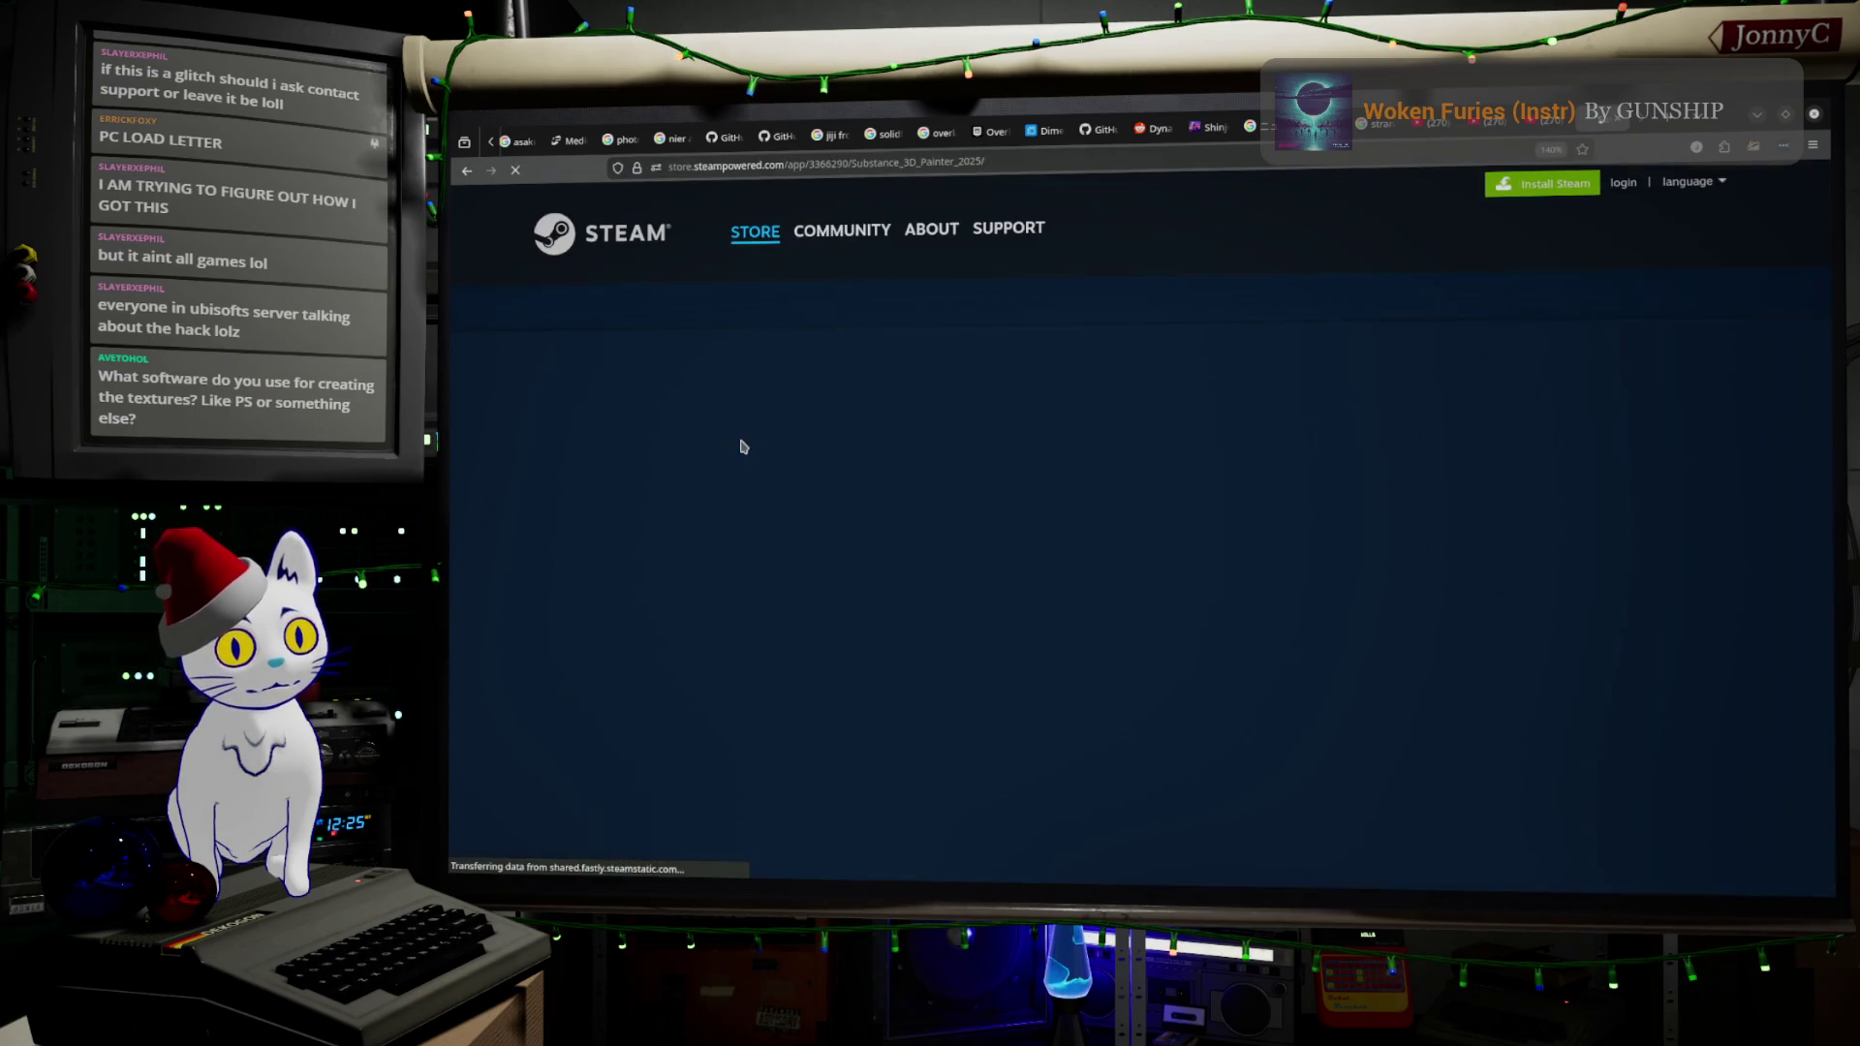
pyautogui.scroll(-3, 1143, 496)
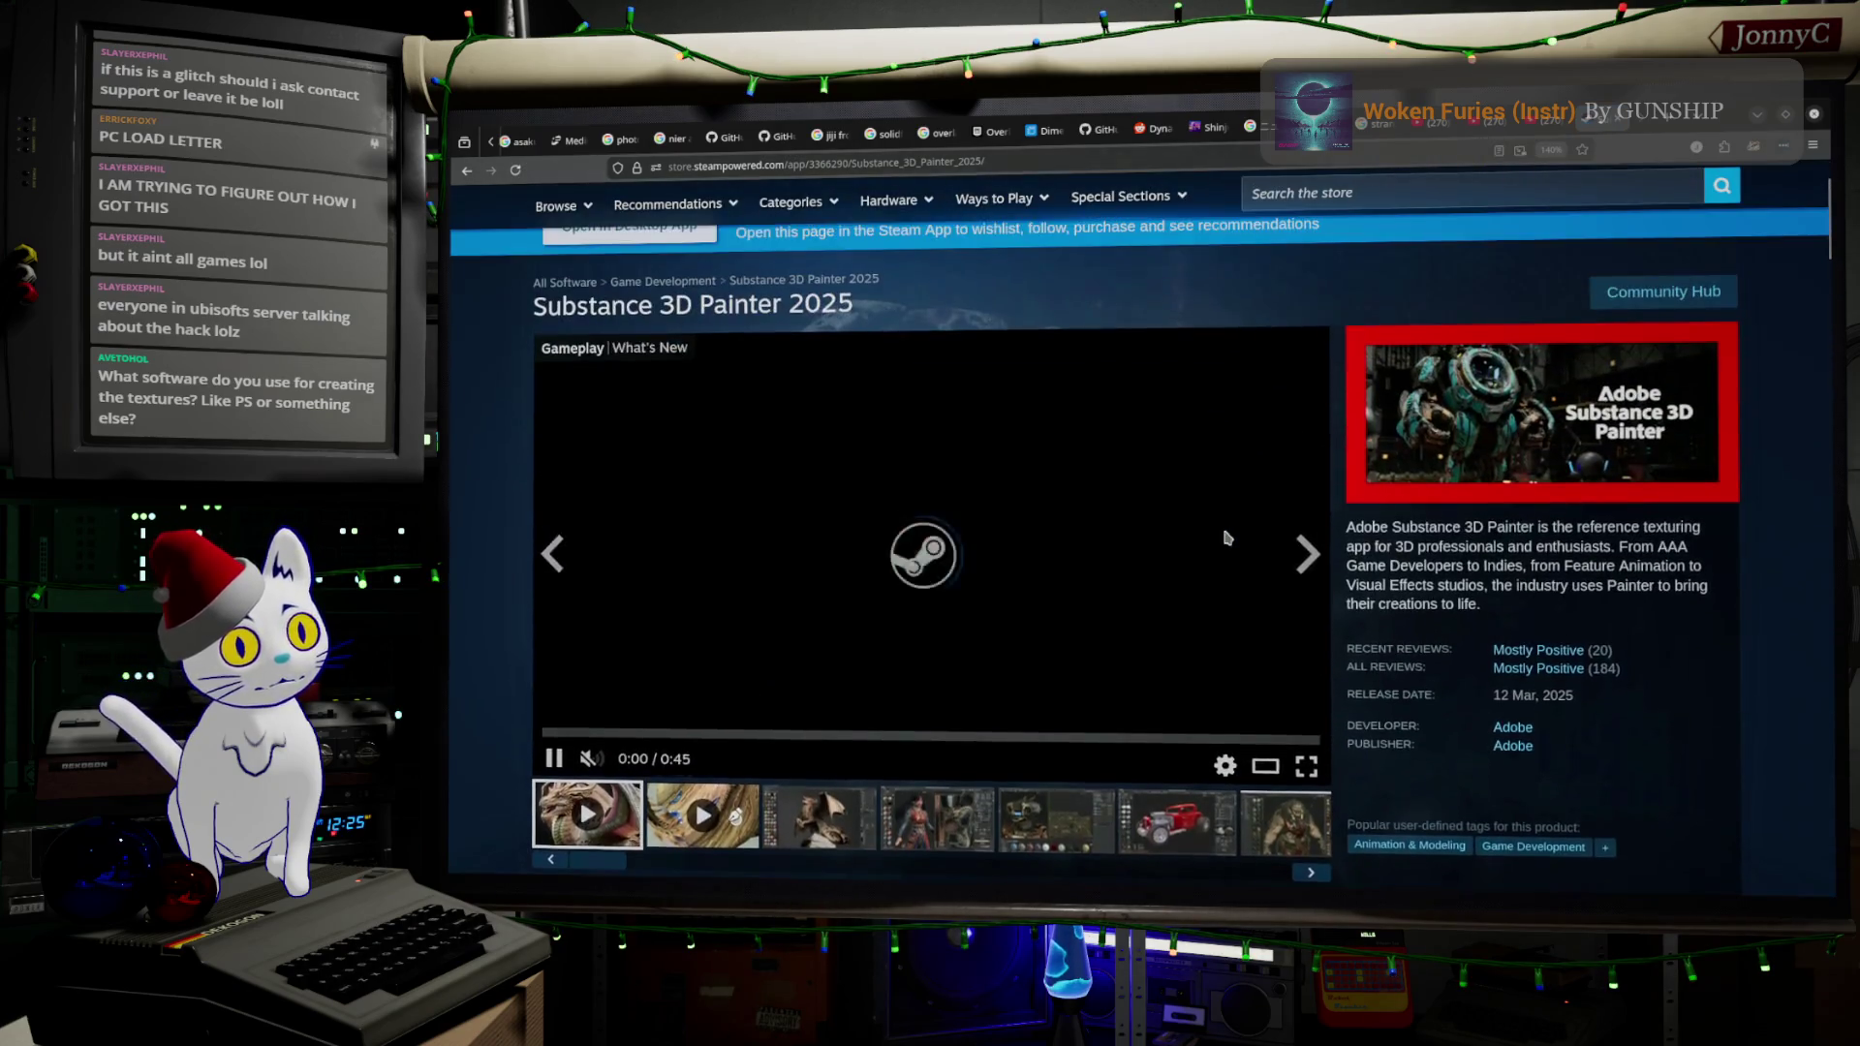
pyautogui.scroll(-8, 1226, 538)
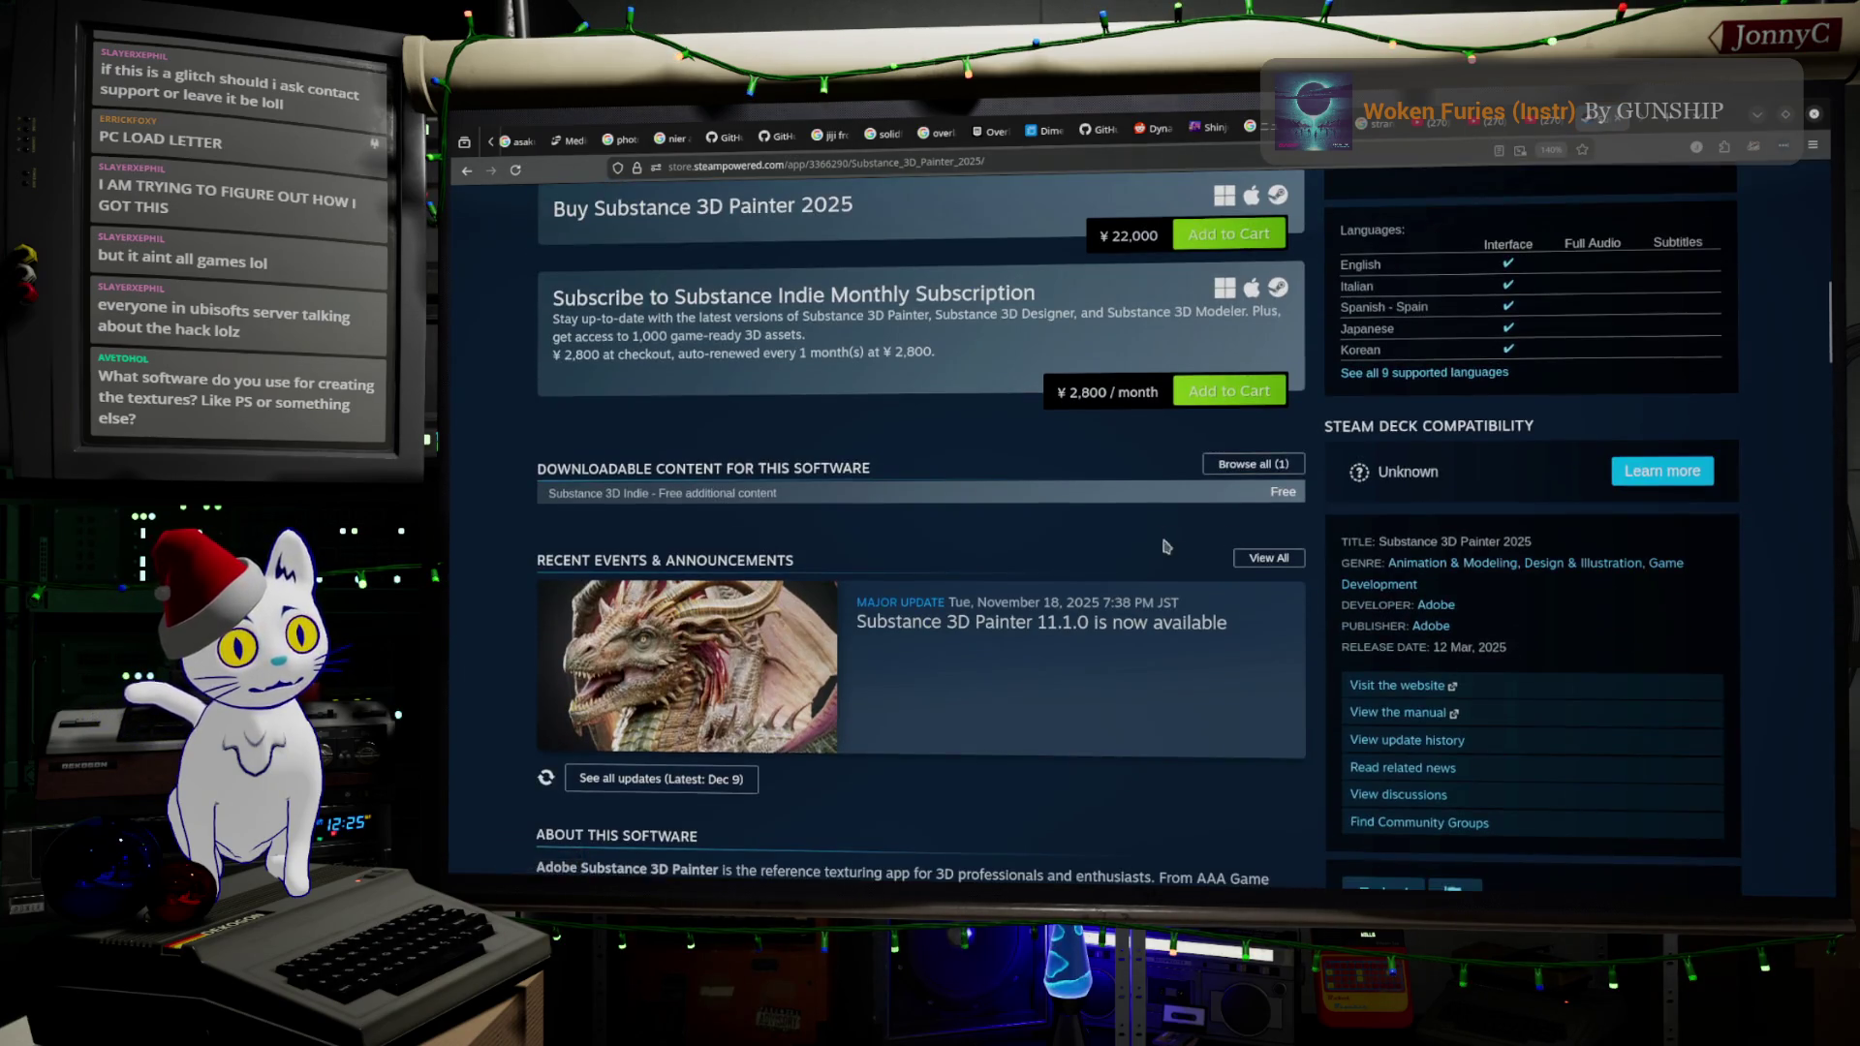
pyautogui.scroll(3, 1182, 523)
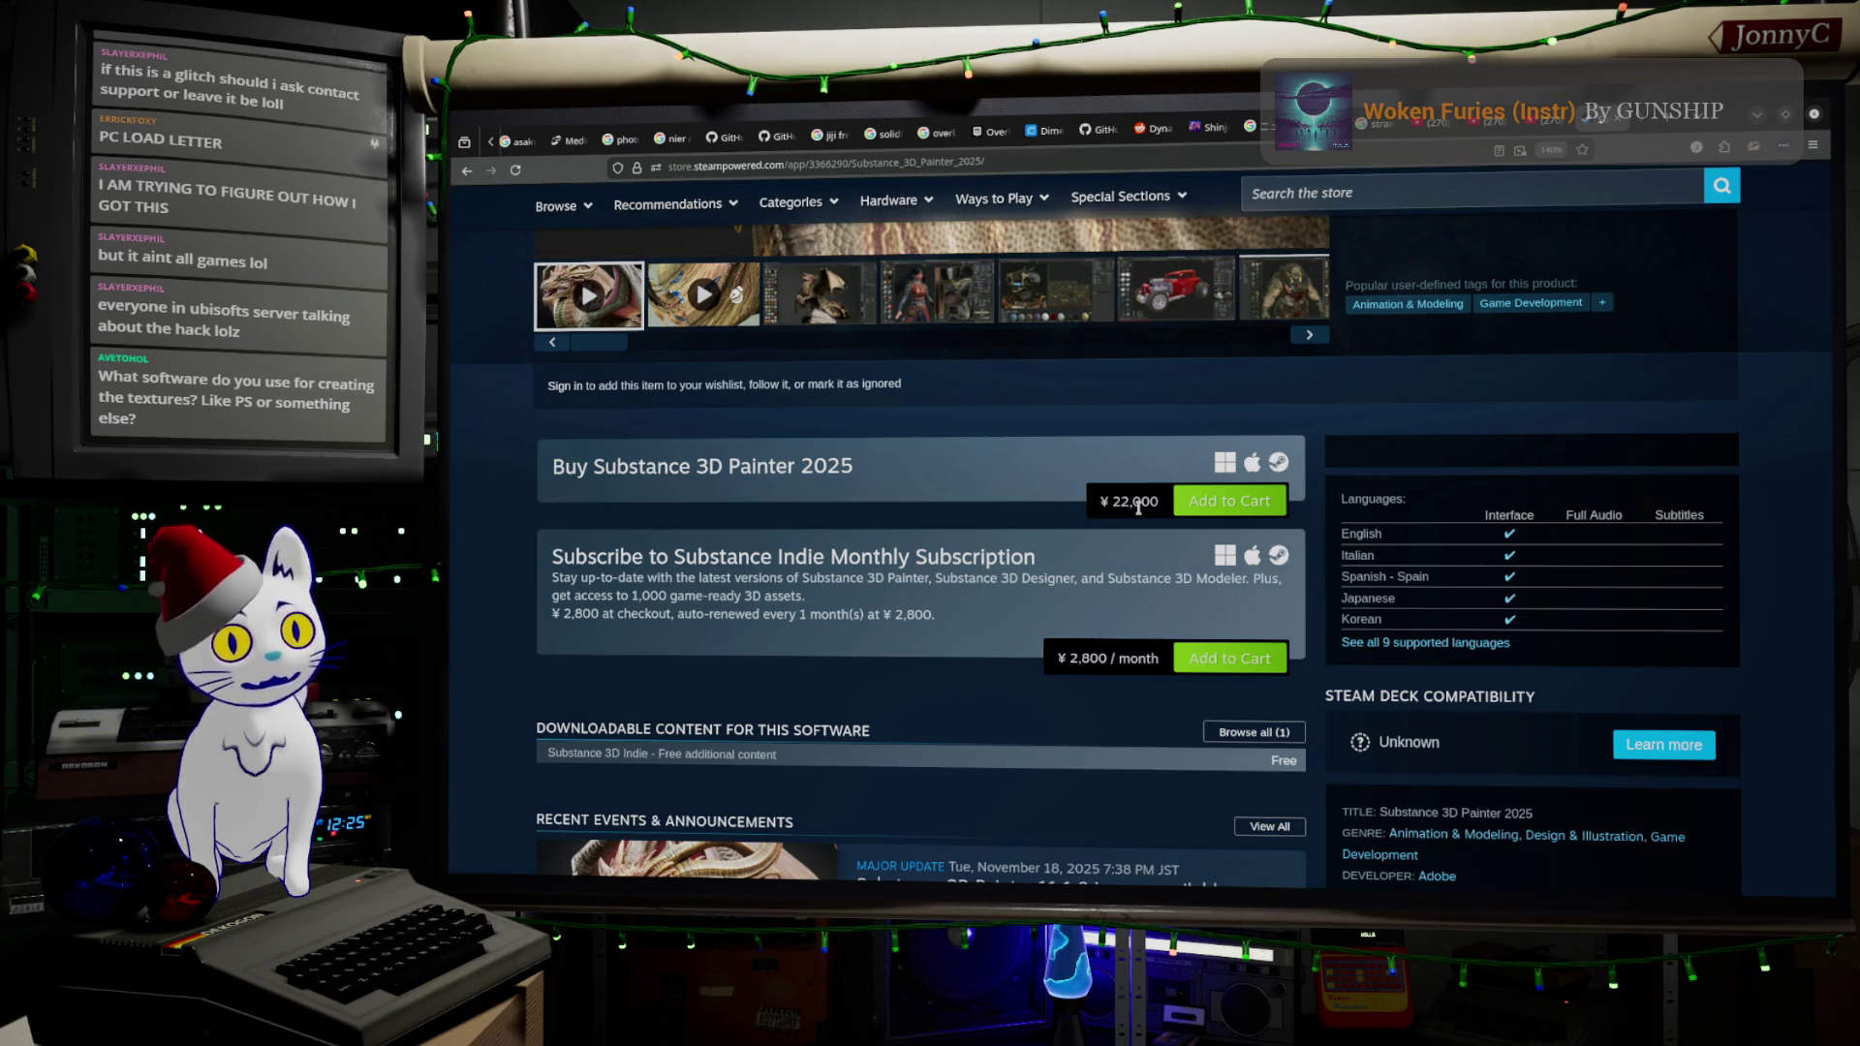
pyautogui.scroll(5, 822, 513)
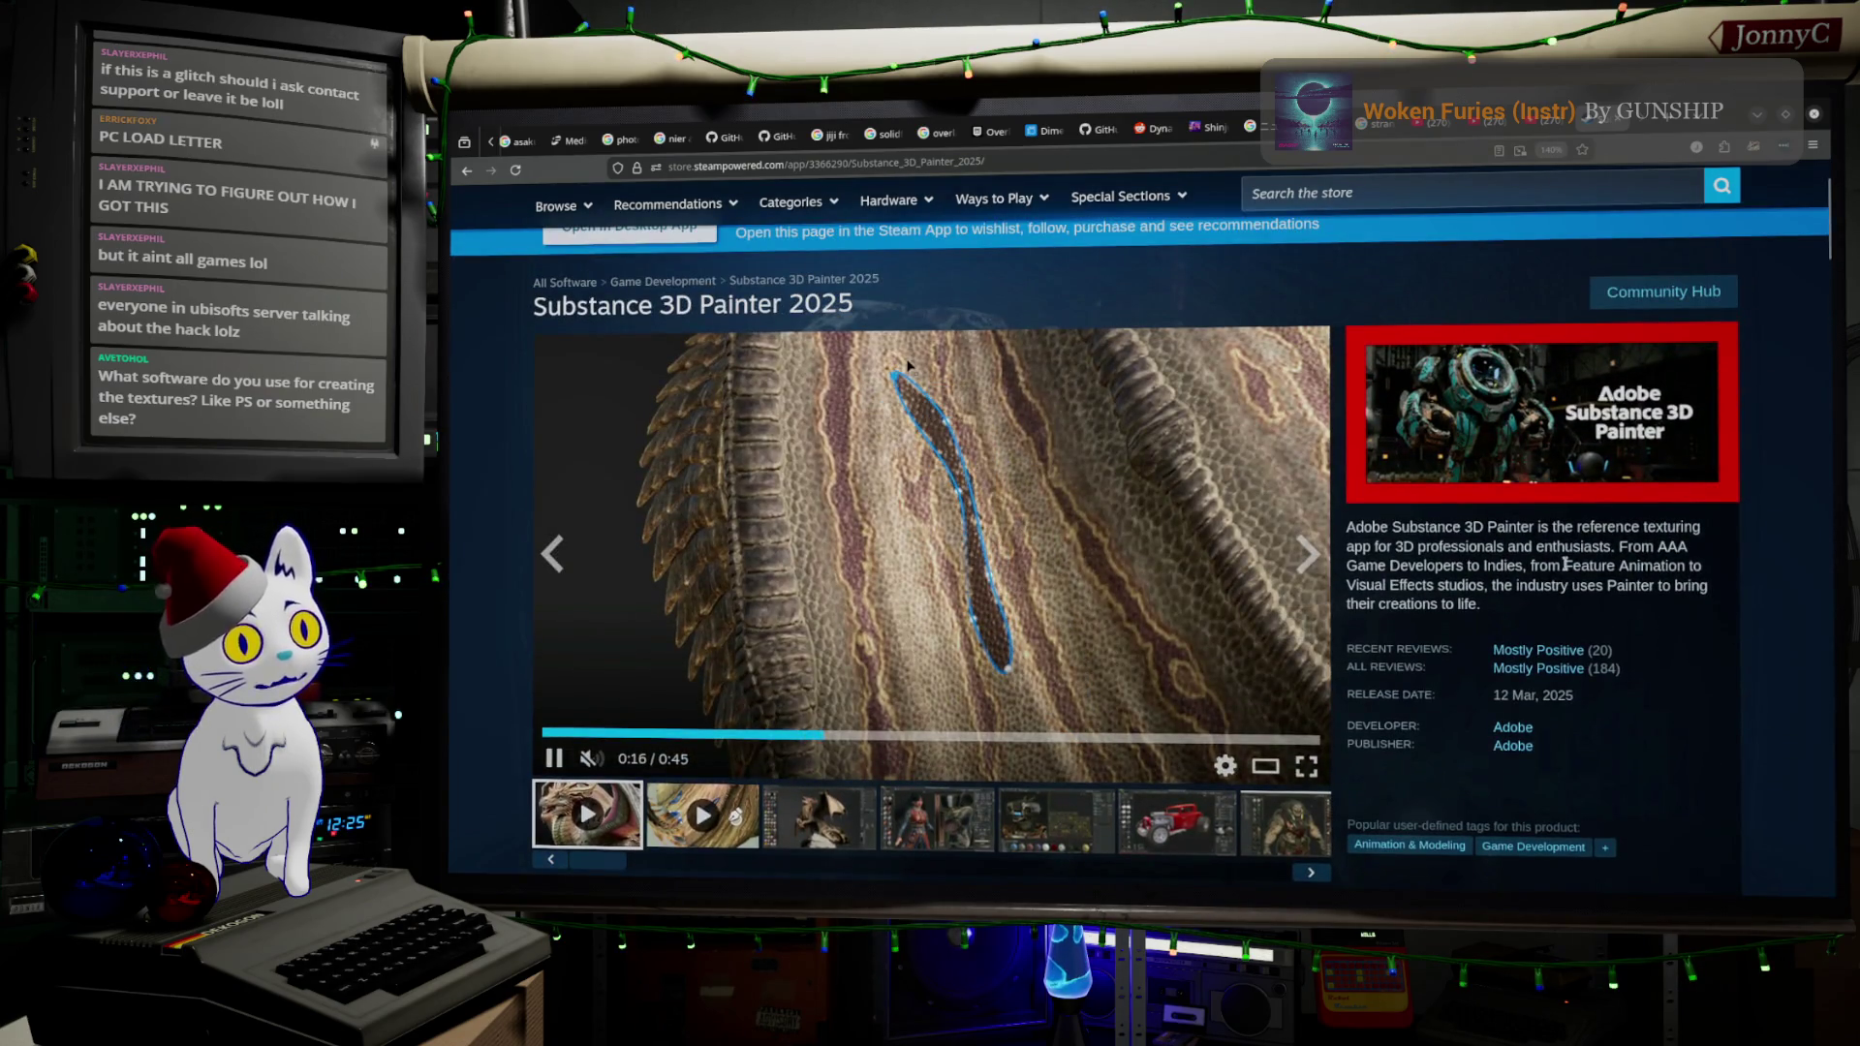
pyautogui.scroll(-3, 1586, 608)
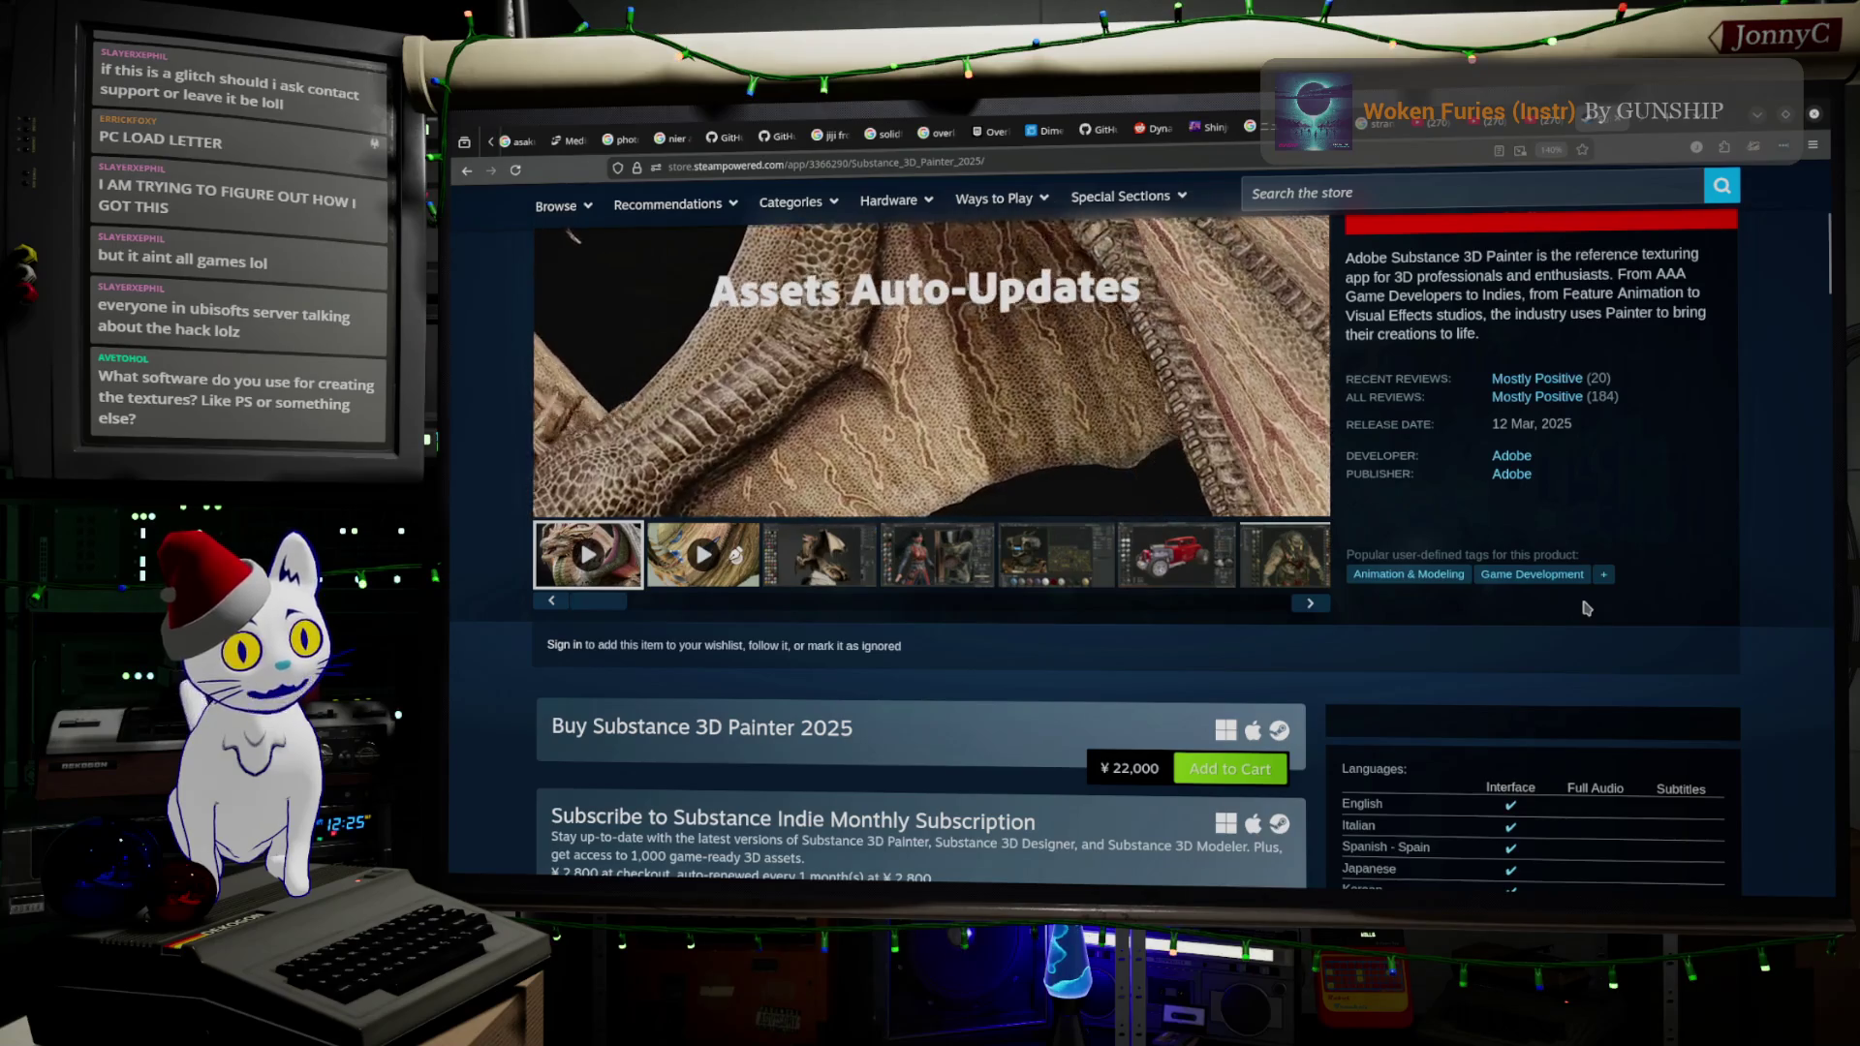
pyautogui.scroll(-2, 1586, 608)
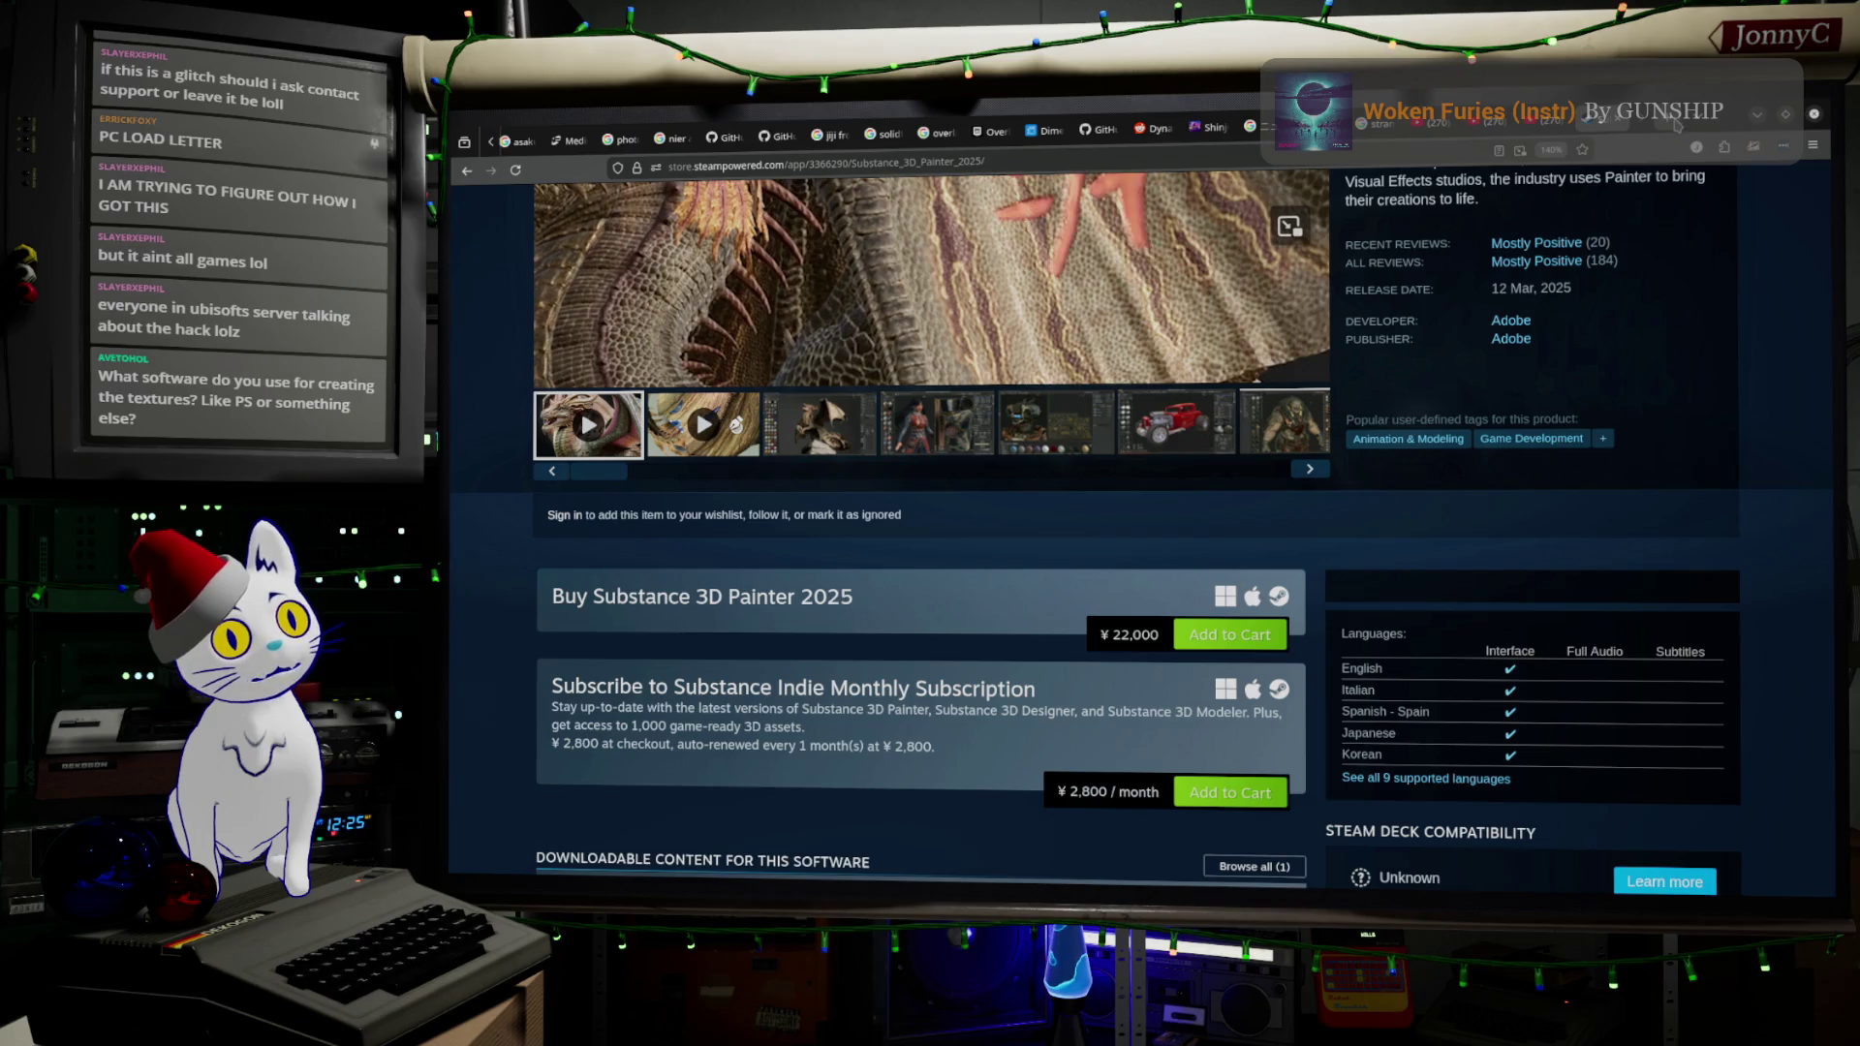
pyautogui.hotkey('ctrl', 't')
# - Search 'quixel mixer', view the Mixer download page, then go back to the results
pyautogui.click(1331, 159)
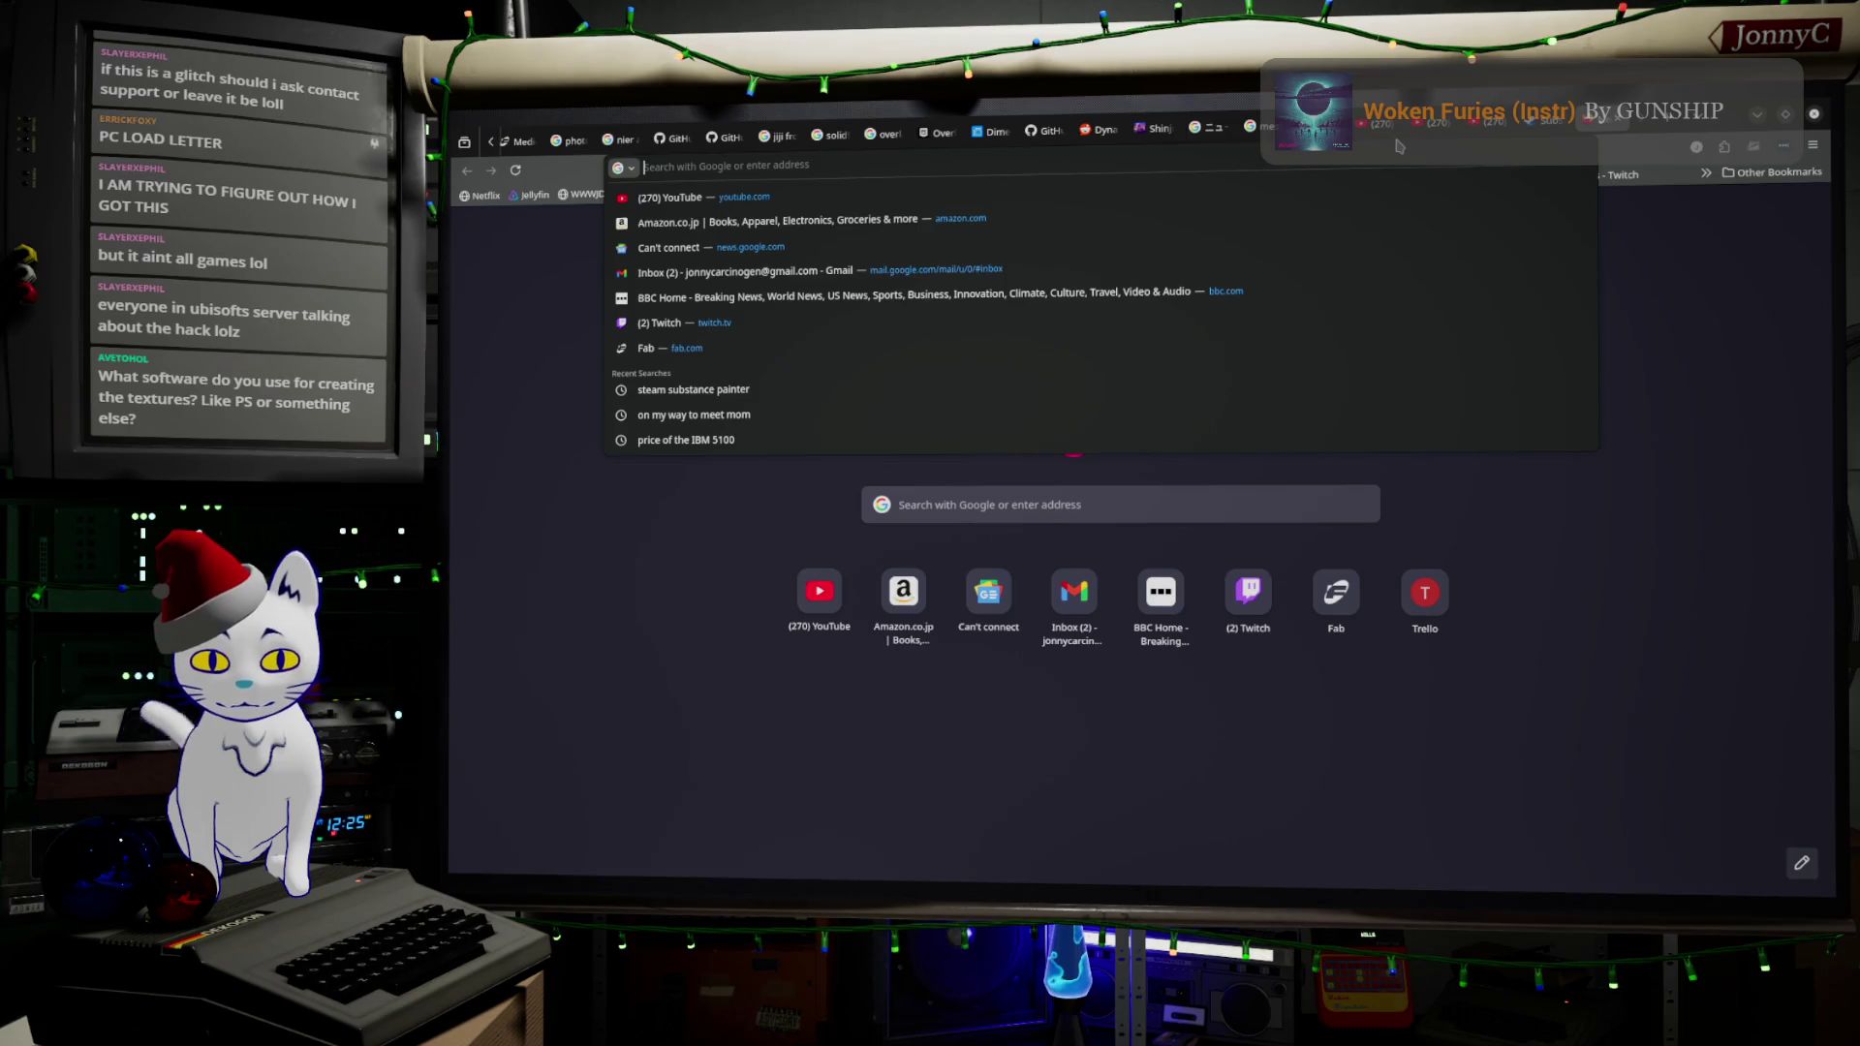
pyautogui.write('qui')
pyautogui.write('cel')
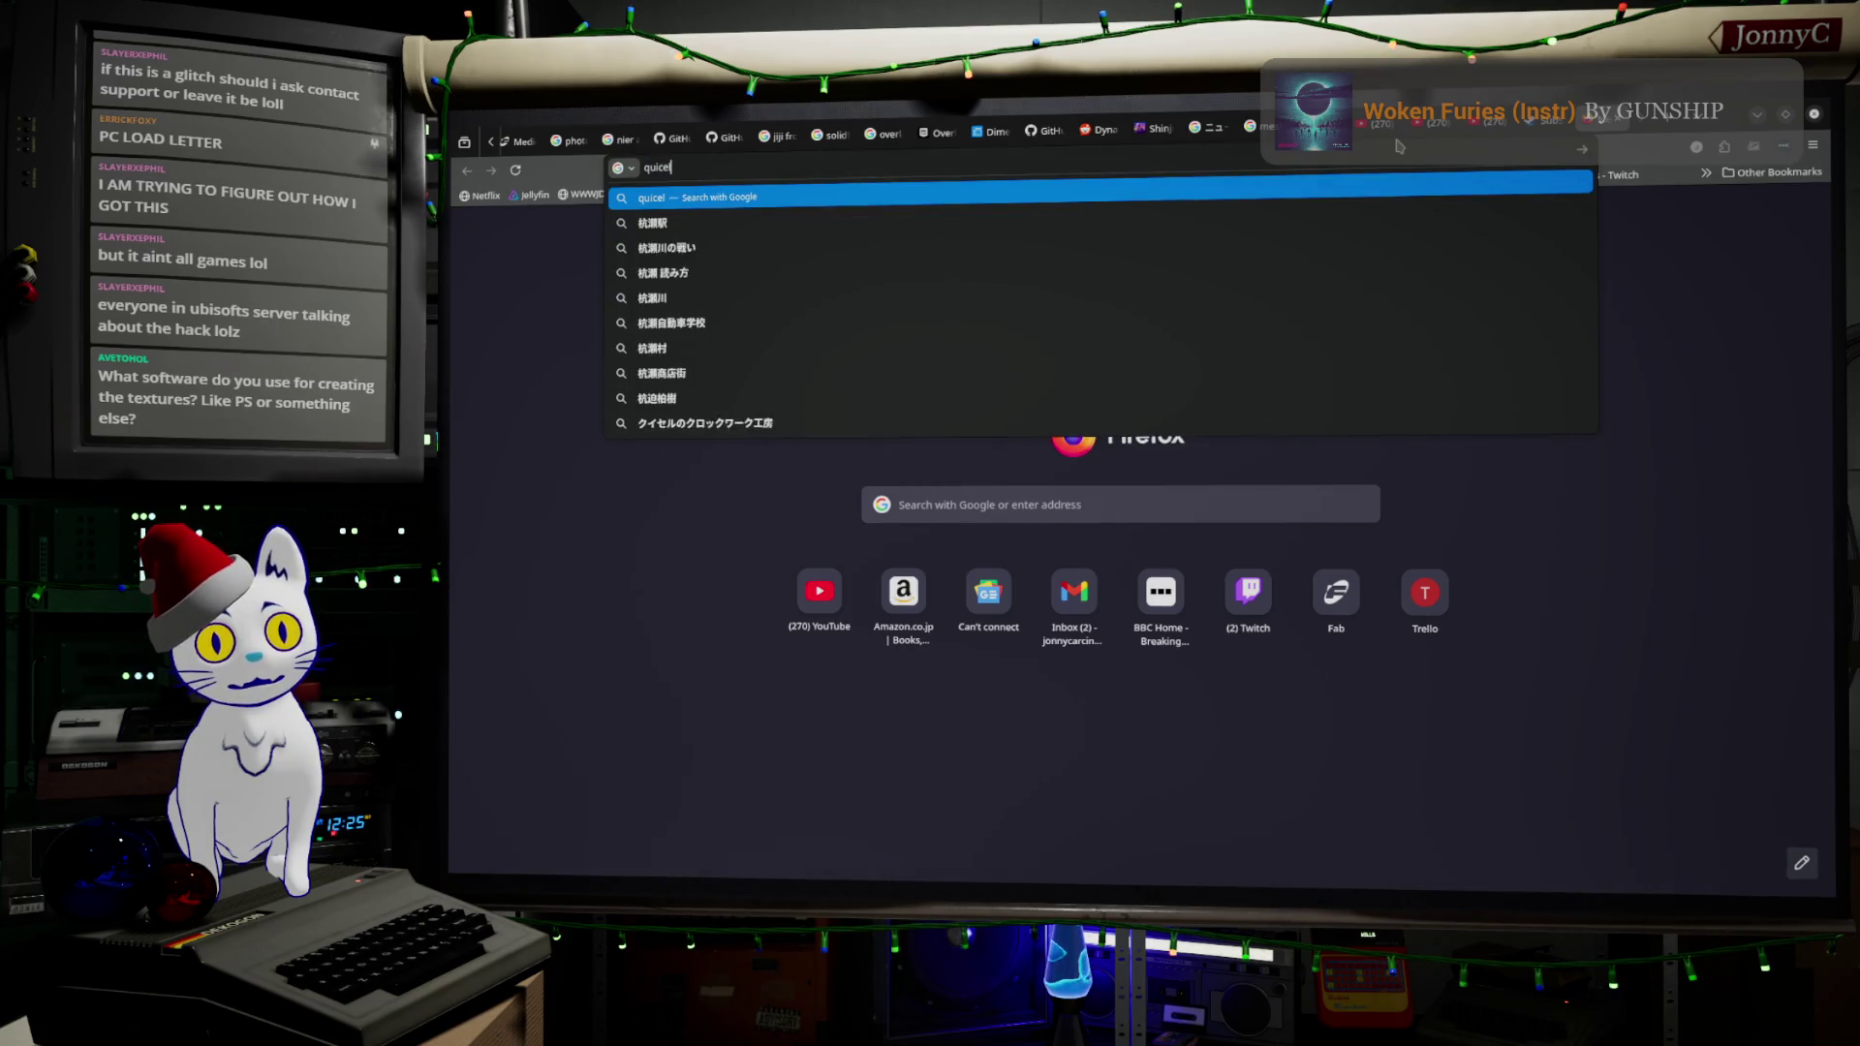
pyautogui.press('BackSpace')
pyautogui.press('BackSpace')
pyautogui.press('BackSpace')
pyautogui.write('xel mixer')
pyautogui.press('Return')
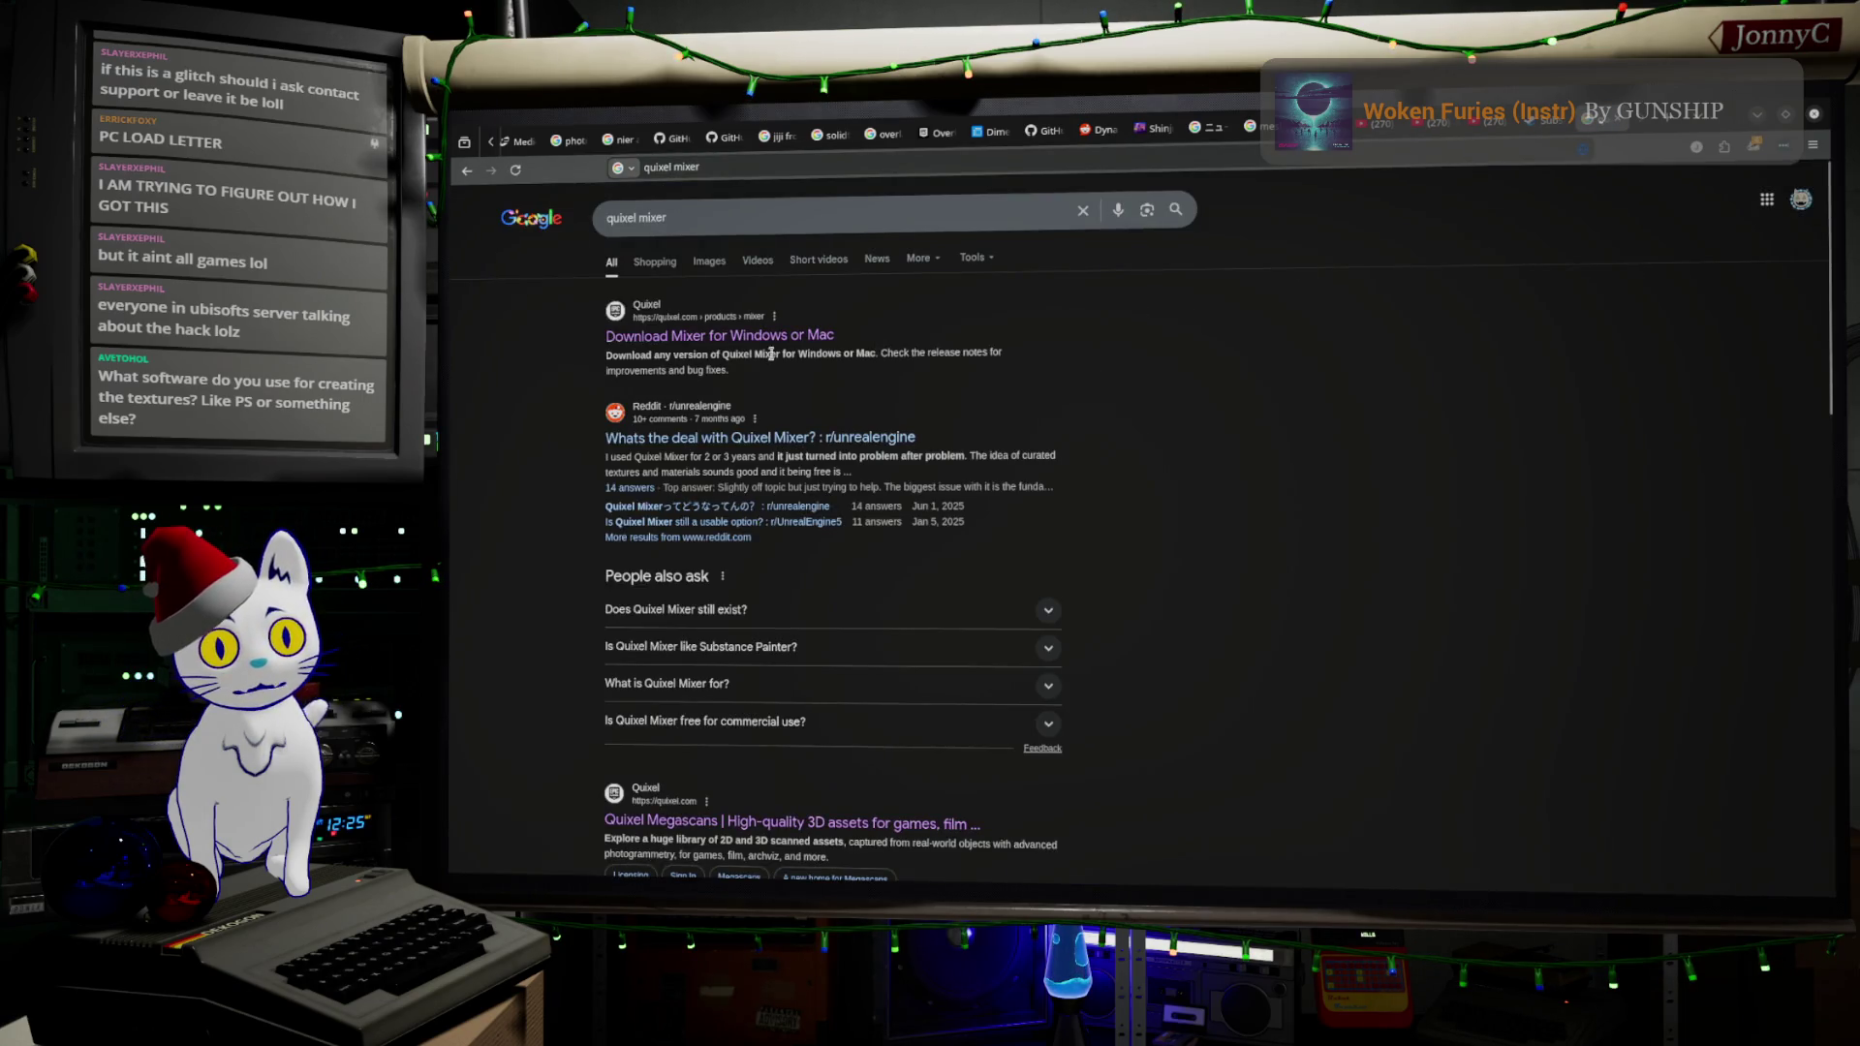
pyautogui.click(683, 339)
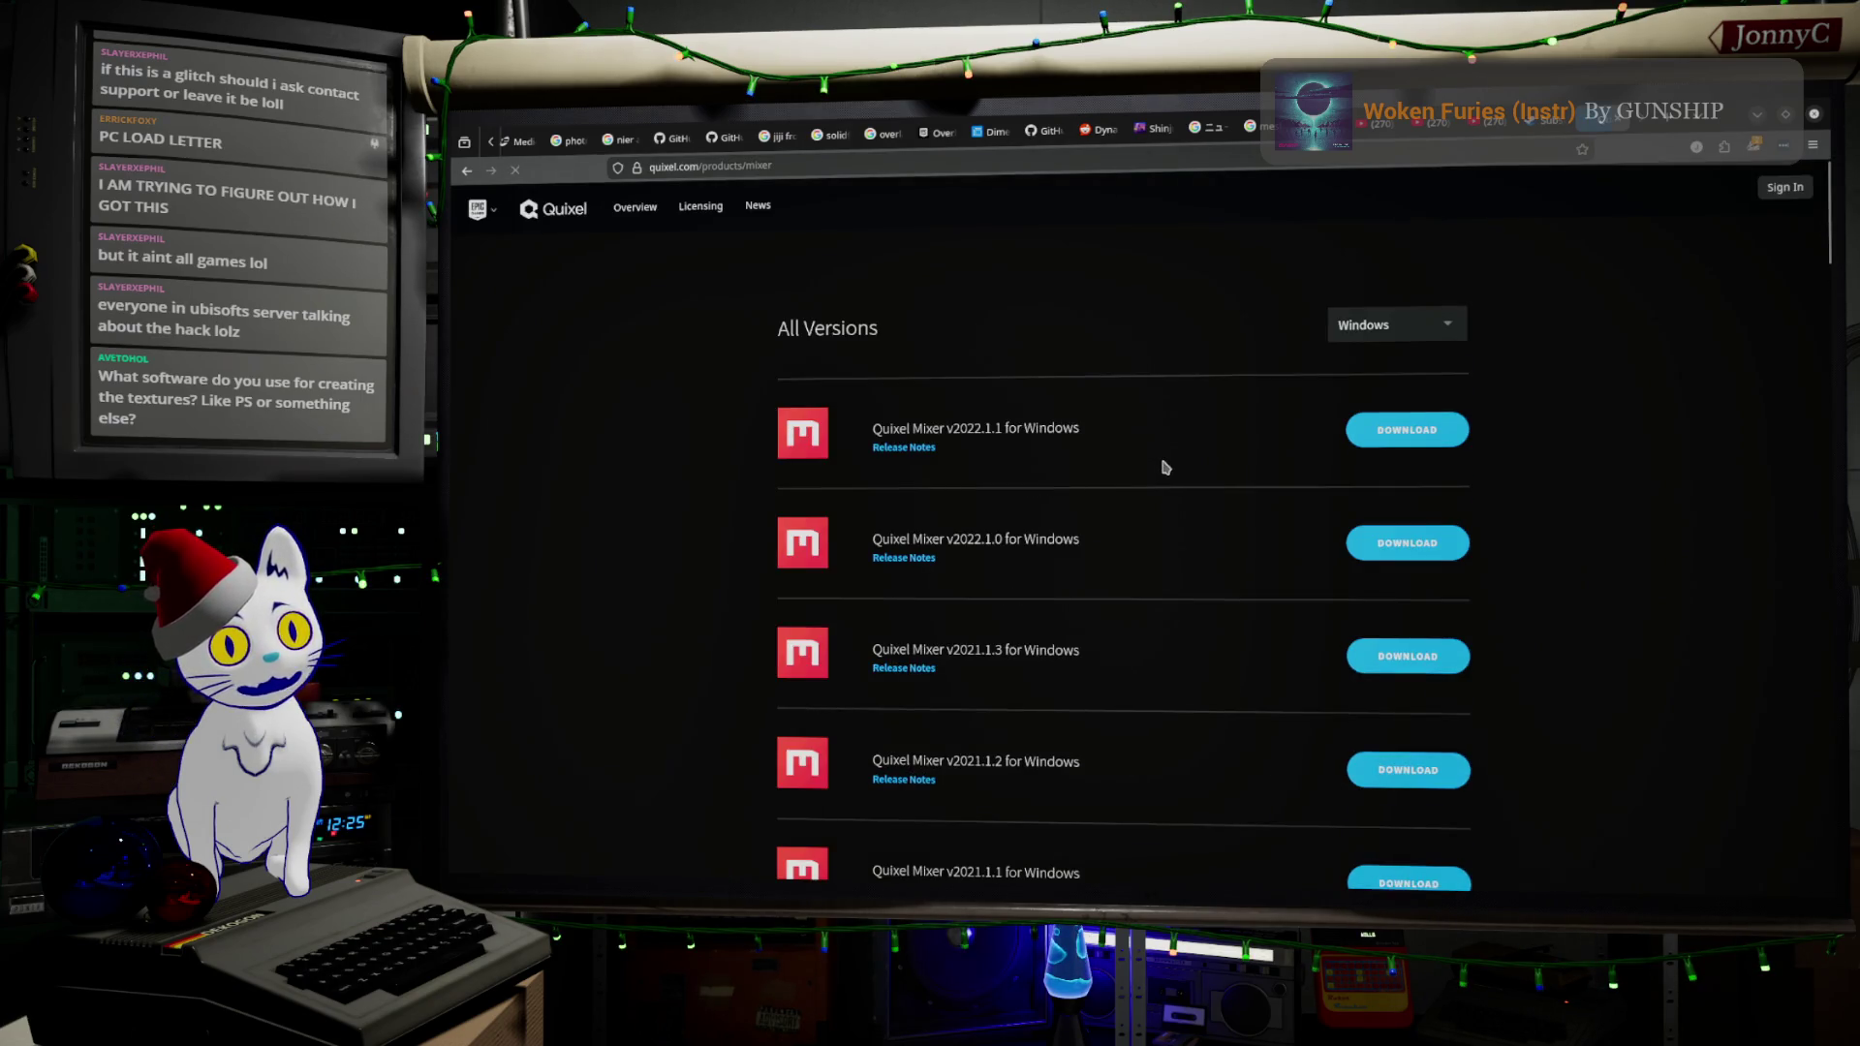
pyautogui.scroll(-2, 1165, 470)
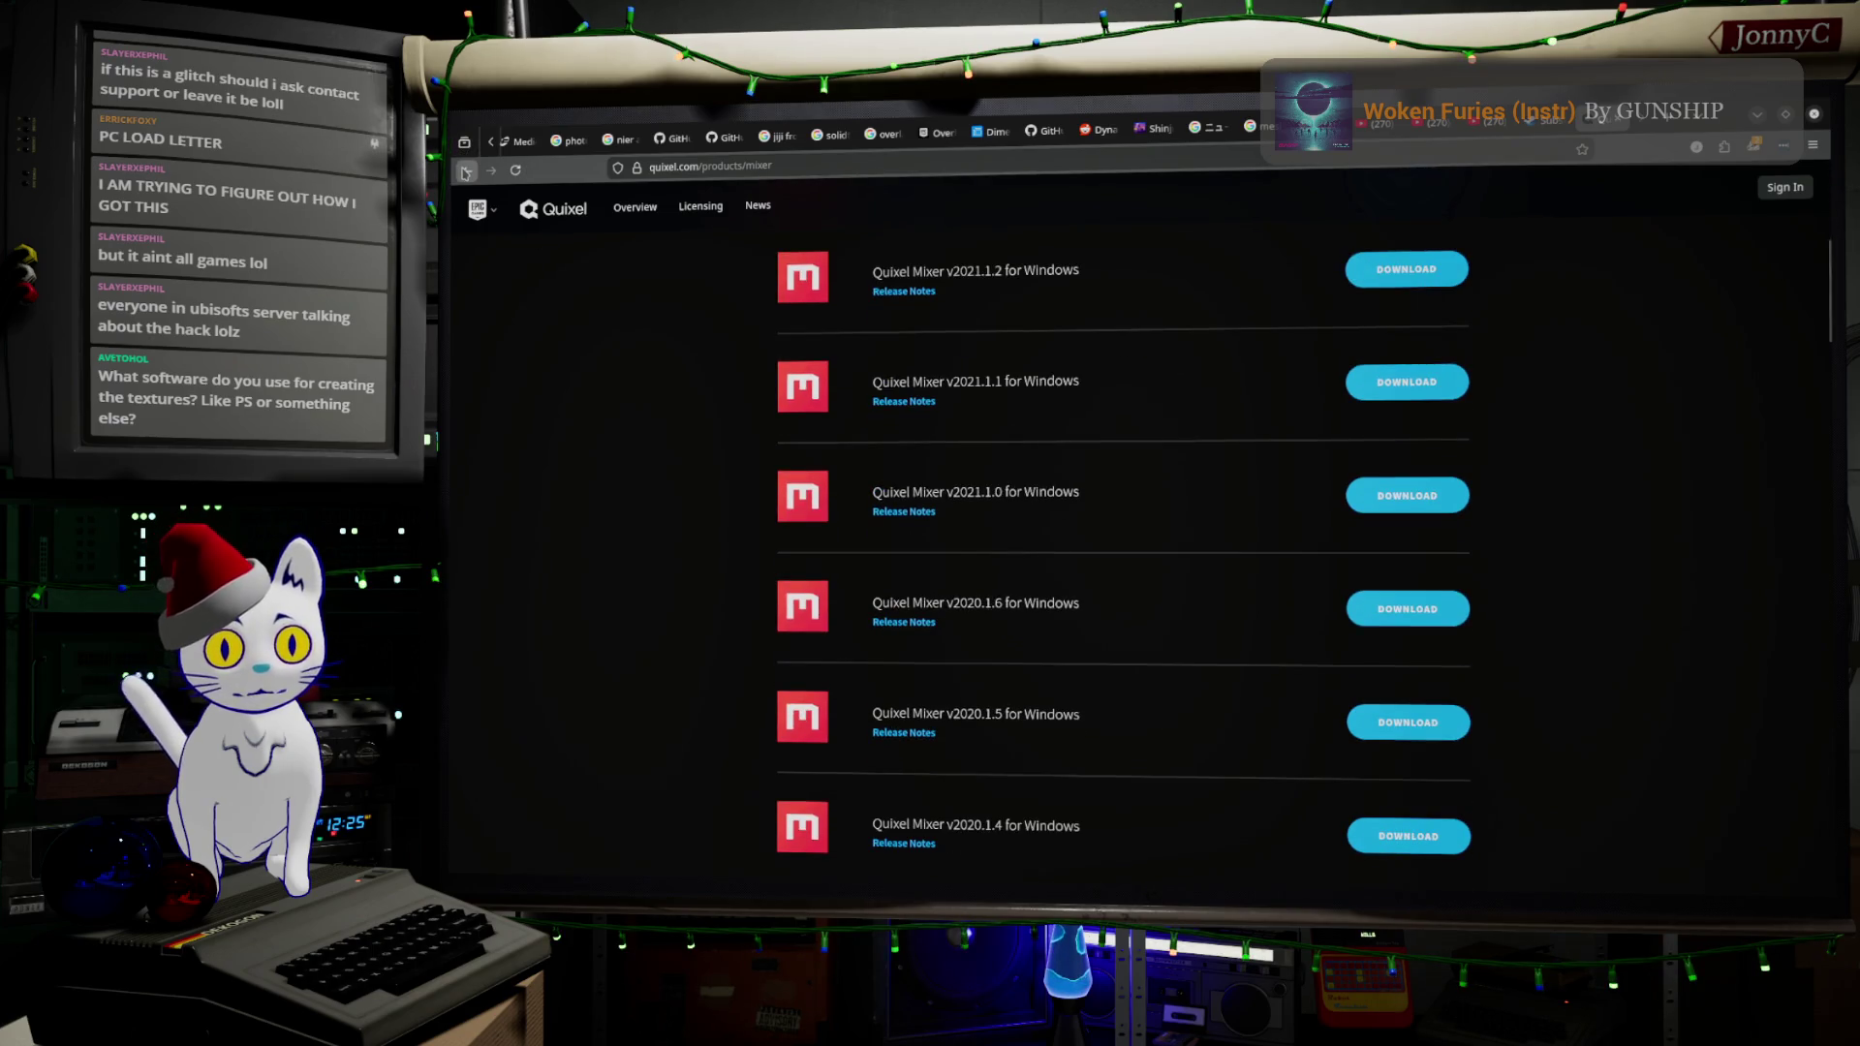
pyautogui.click(465, 172)
# - Refine the search to 'quixel mixer homepage', visit quixel.com, and return to the results
pyautogui.scroll(-4, 814, 438)
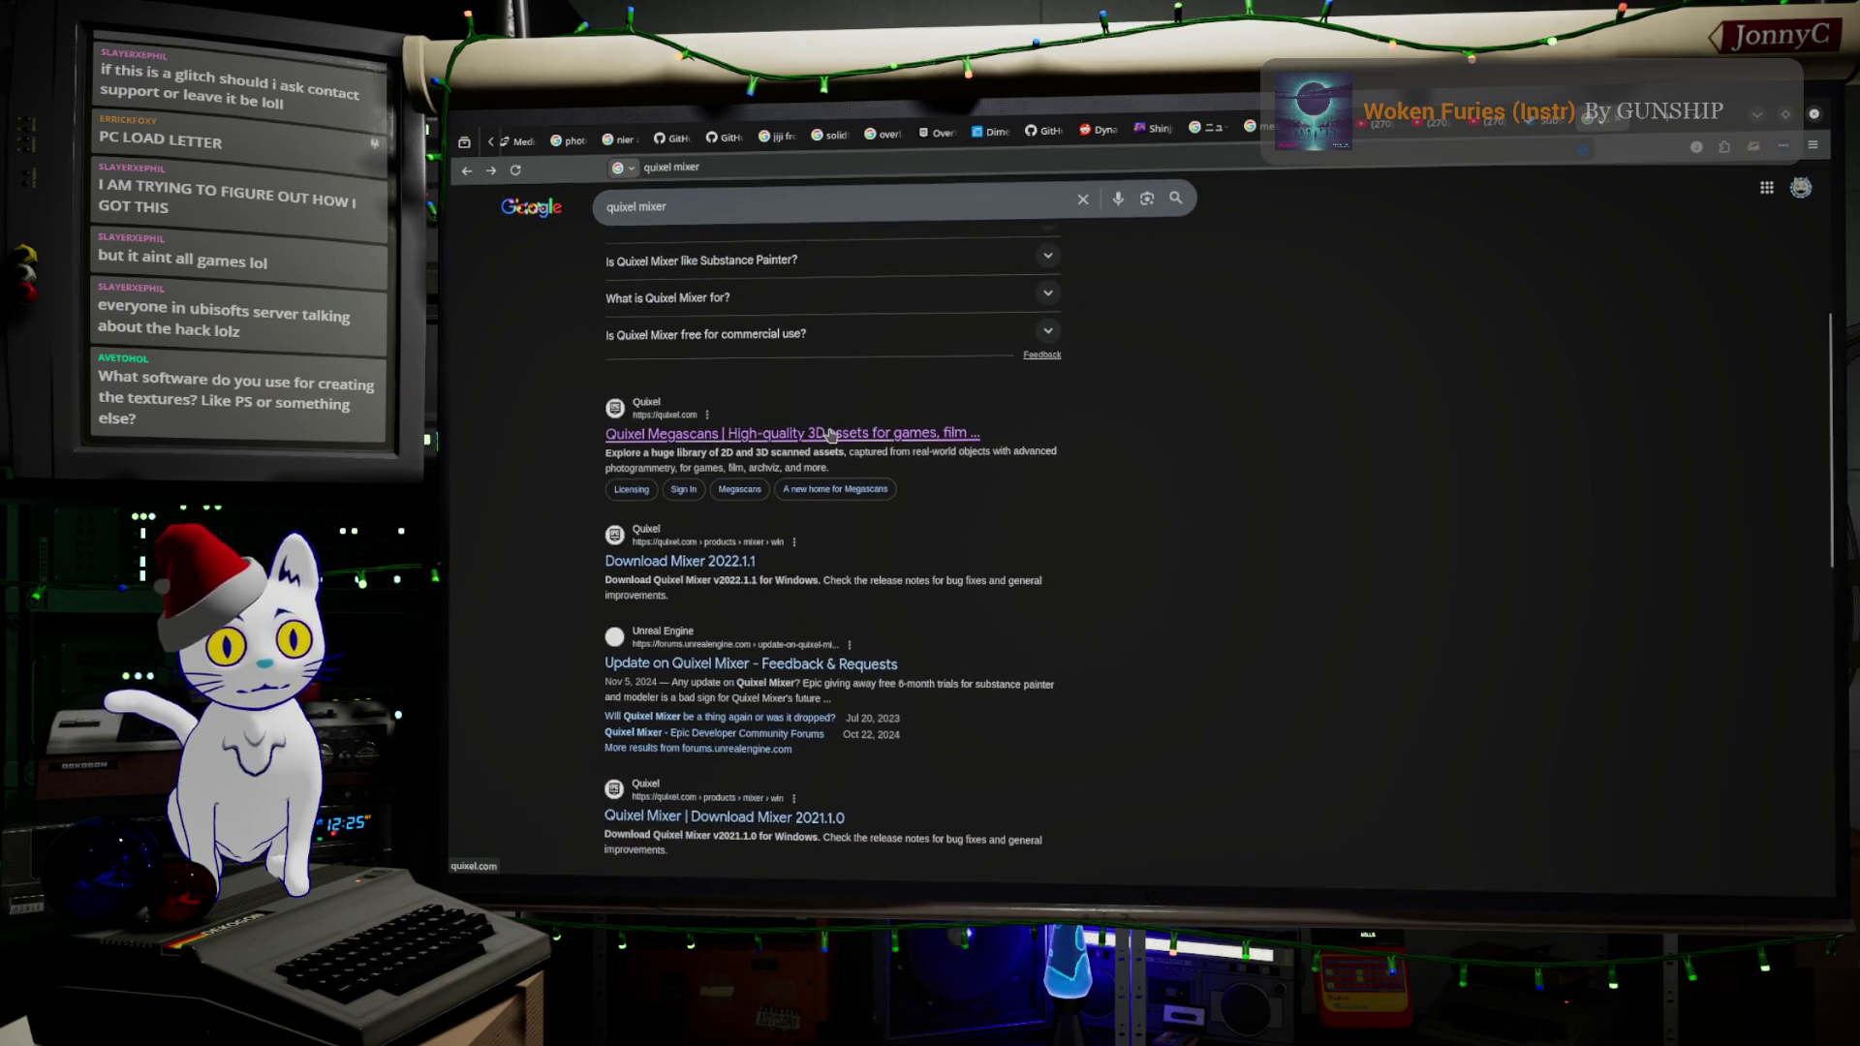
pyautogui.scroll(-1, 823, 446)
pyautogui.scroll(-1, 794, 523)
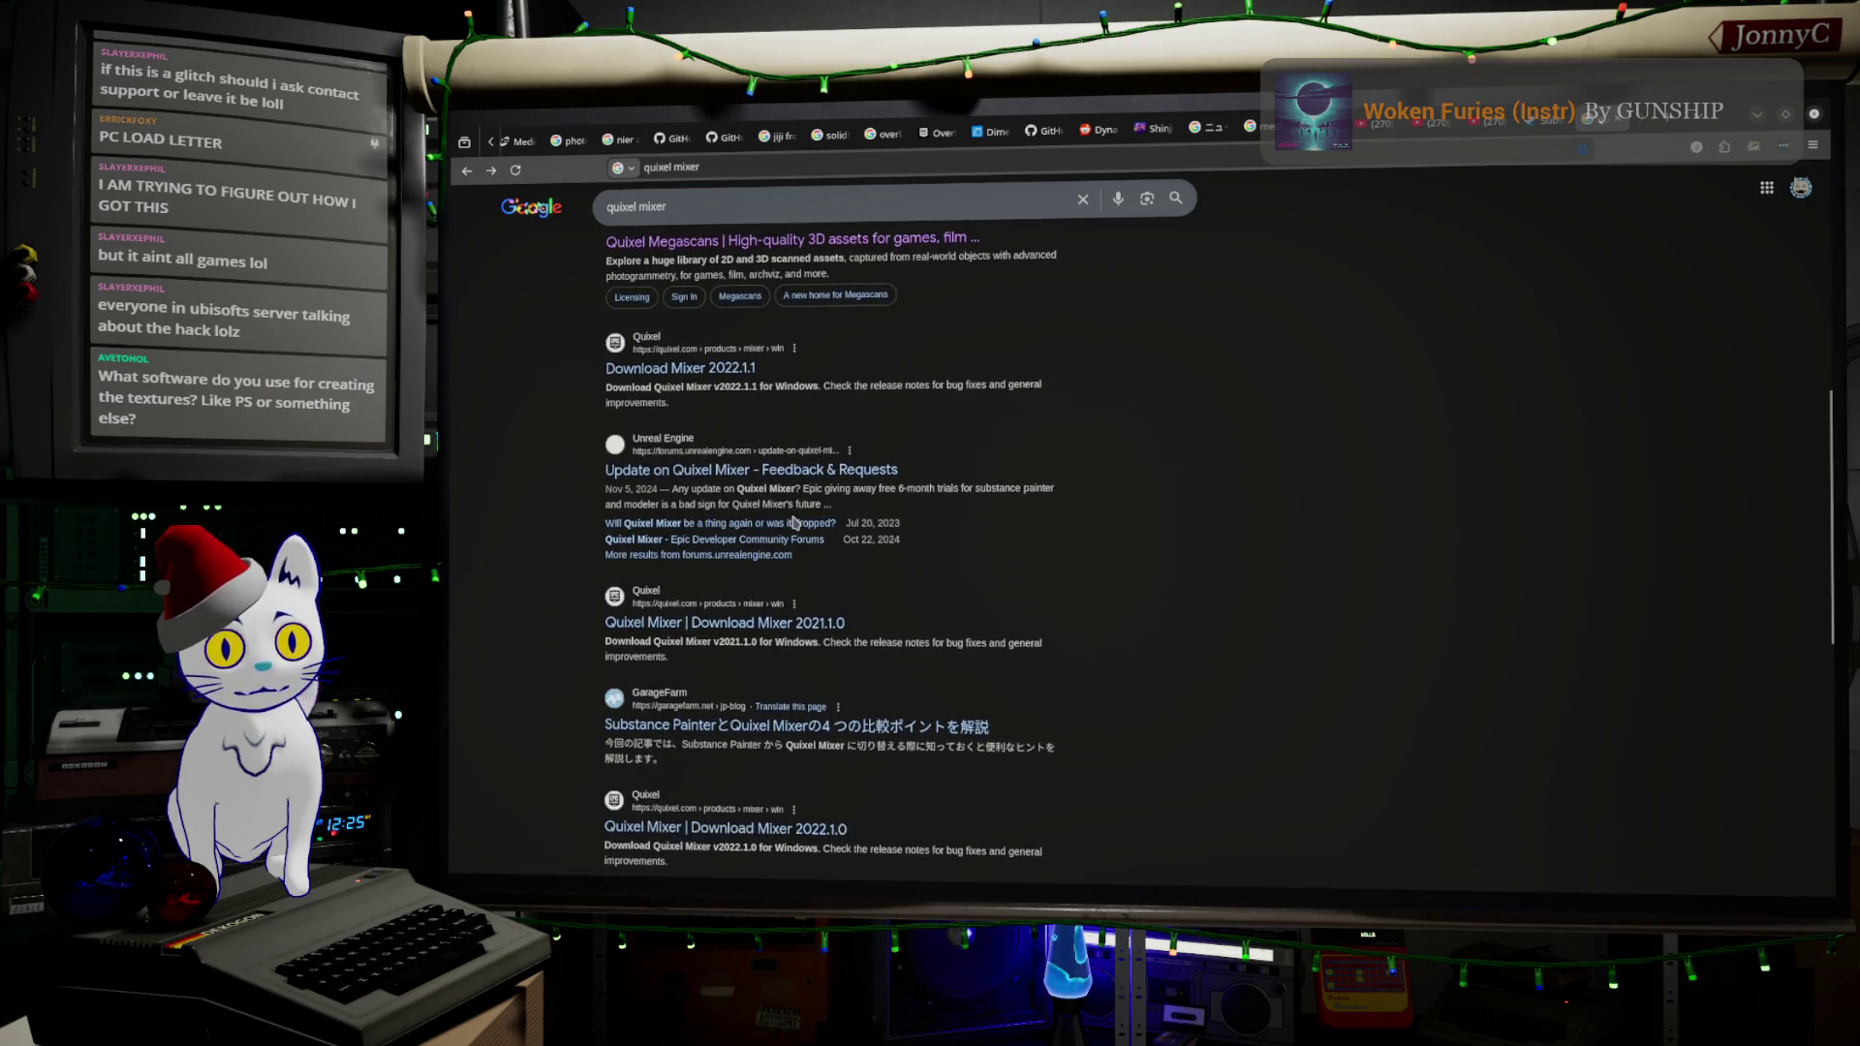
pyautogui.scroll(-1, 789, 527)
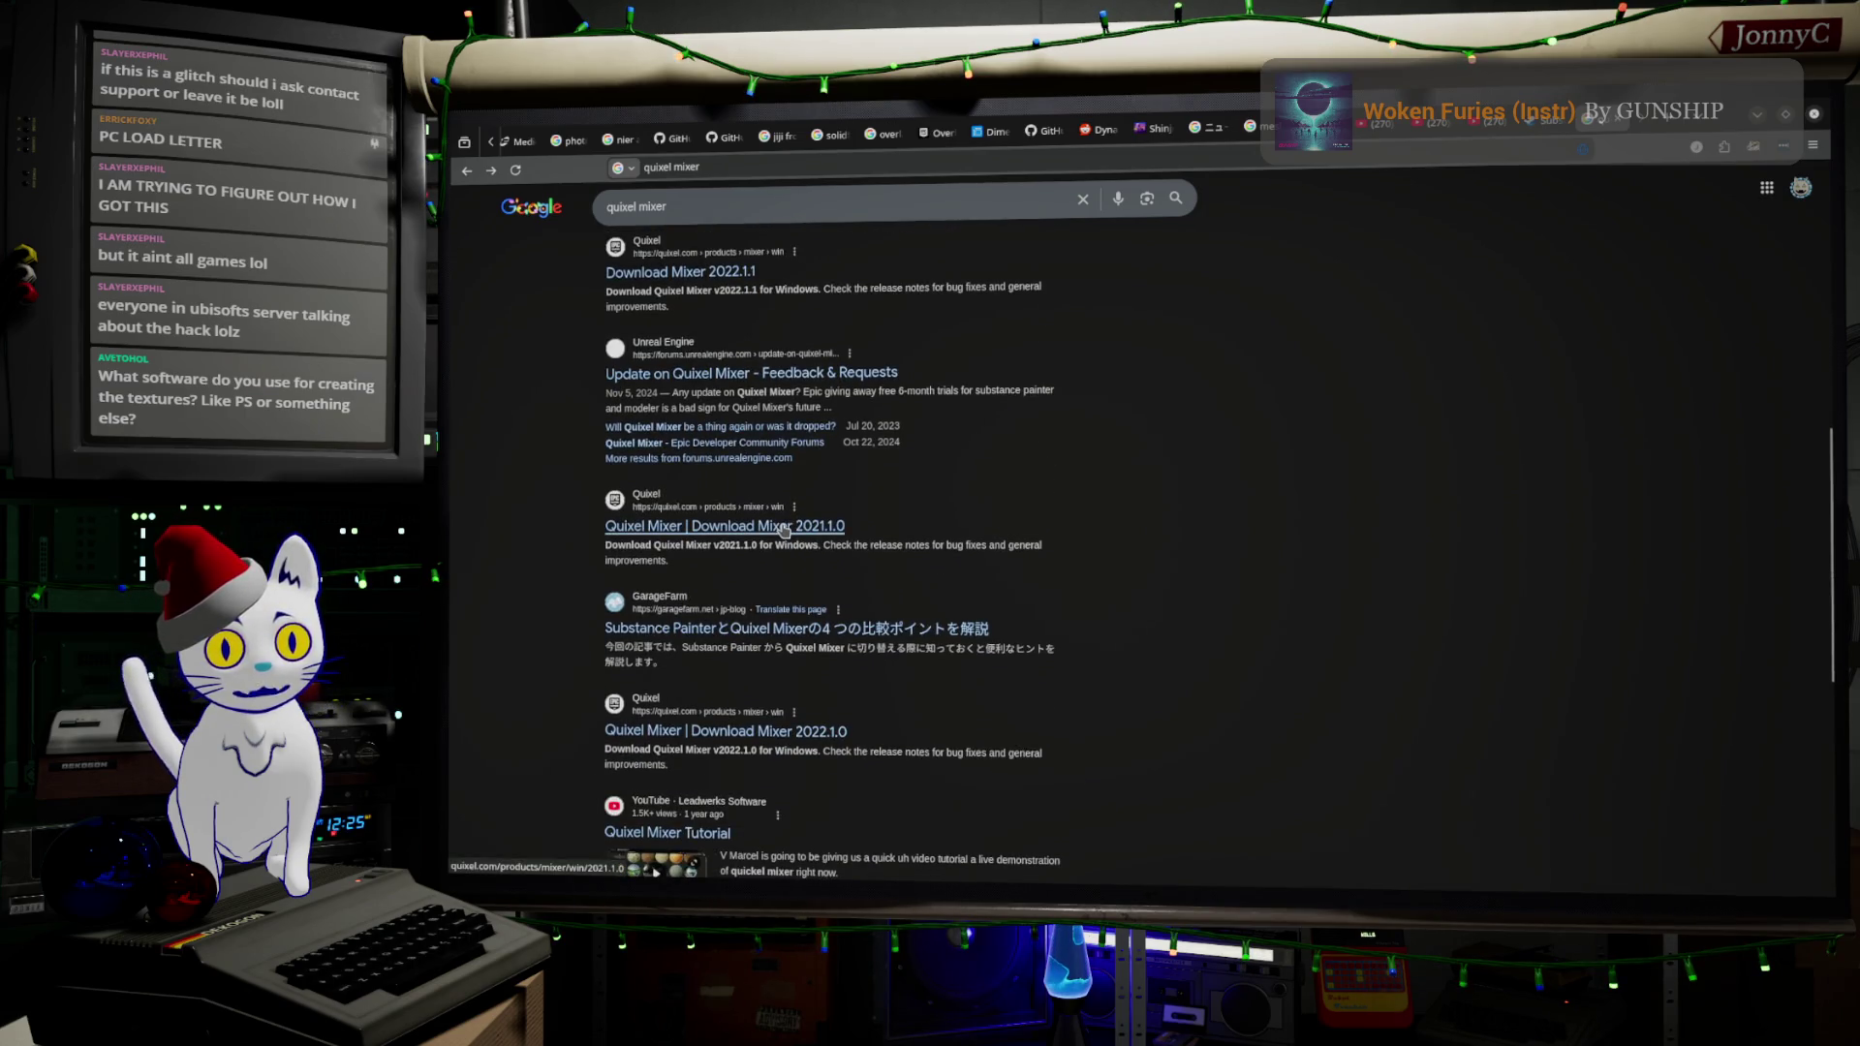
pyautogui.click(741, 198)
pyautogui.write('homepage')
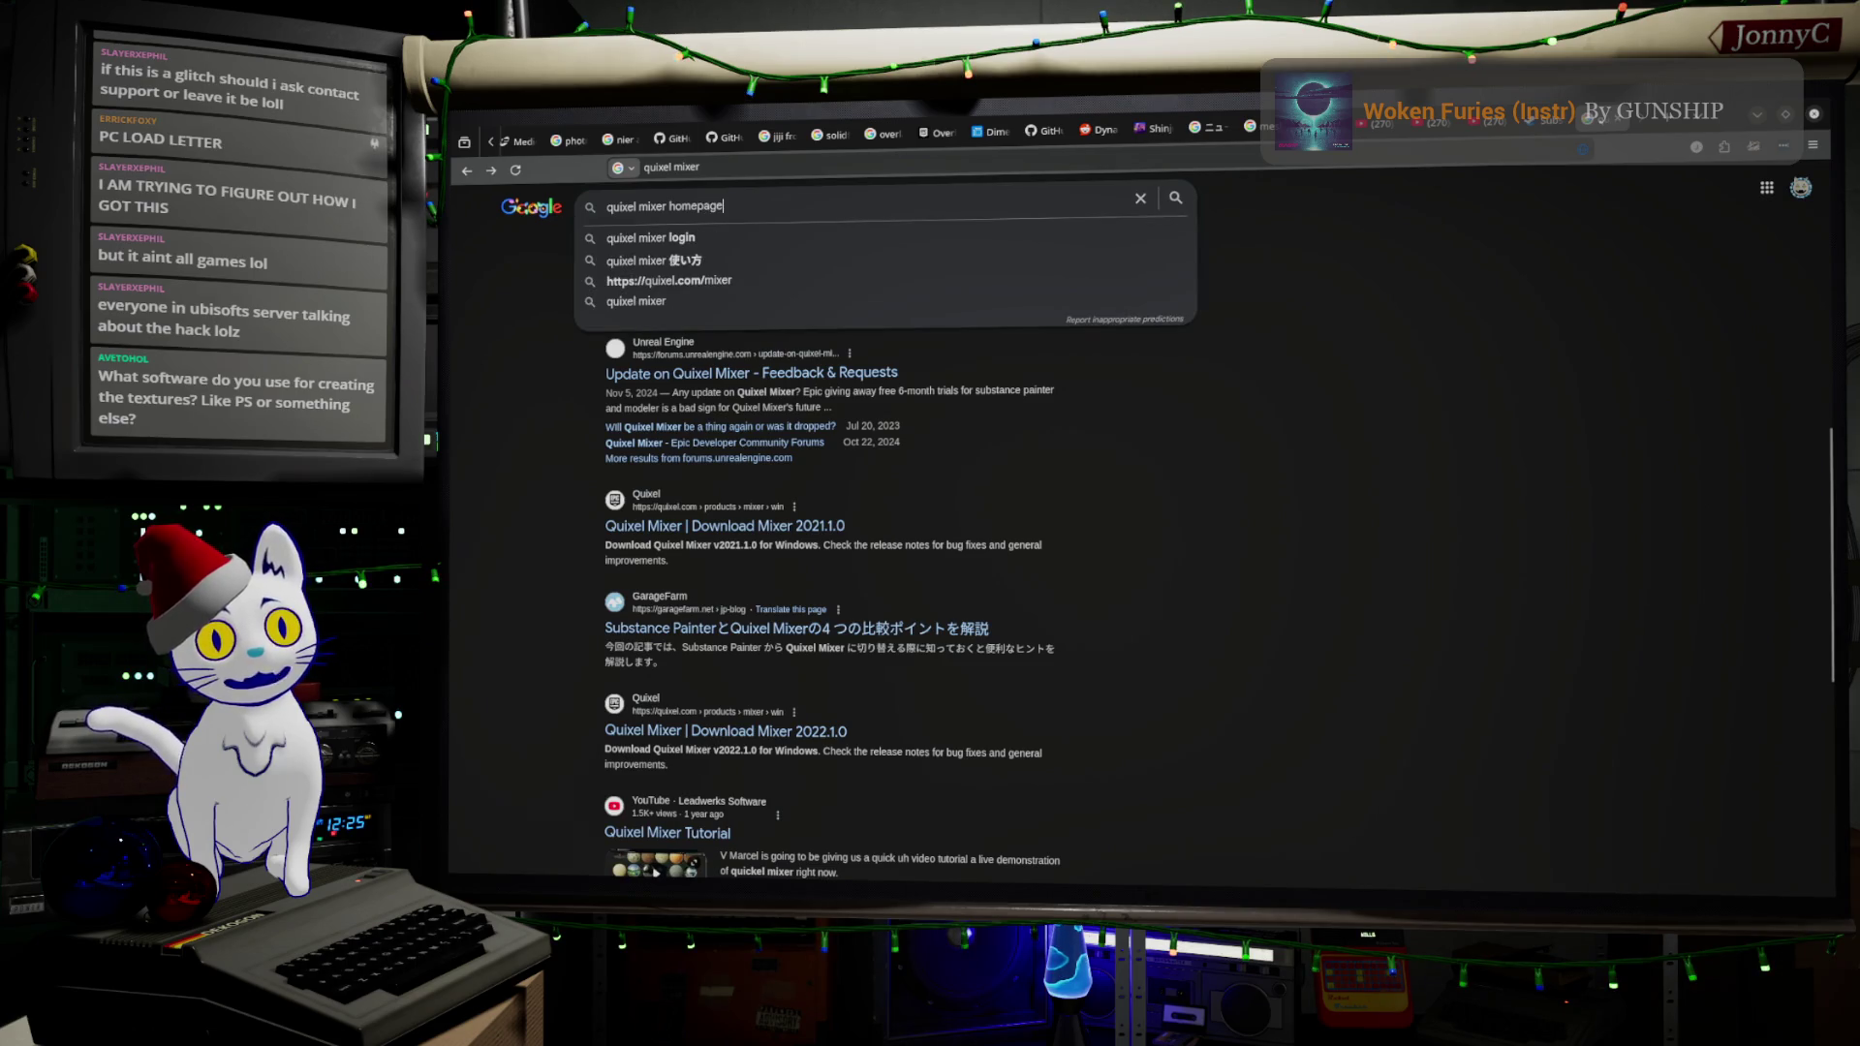
pyautogui.press('Return')
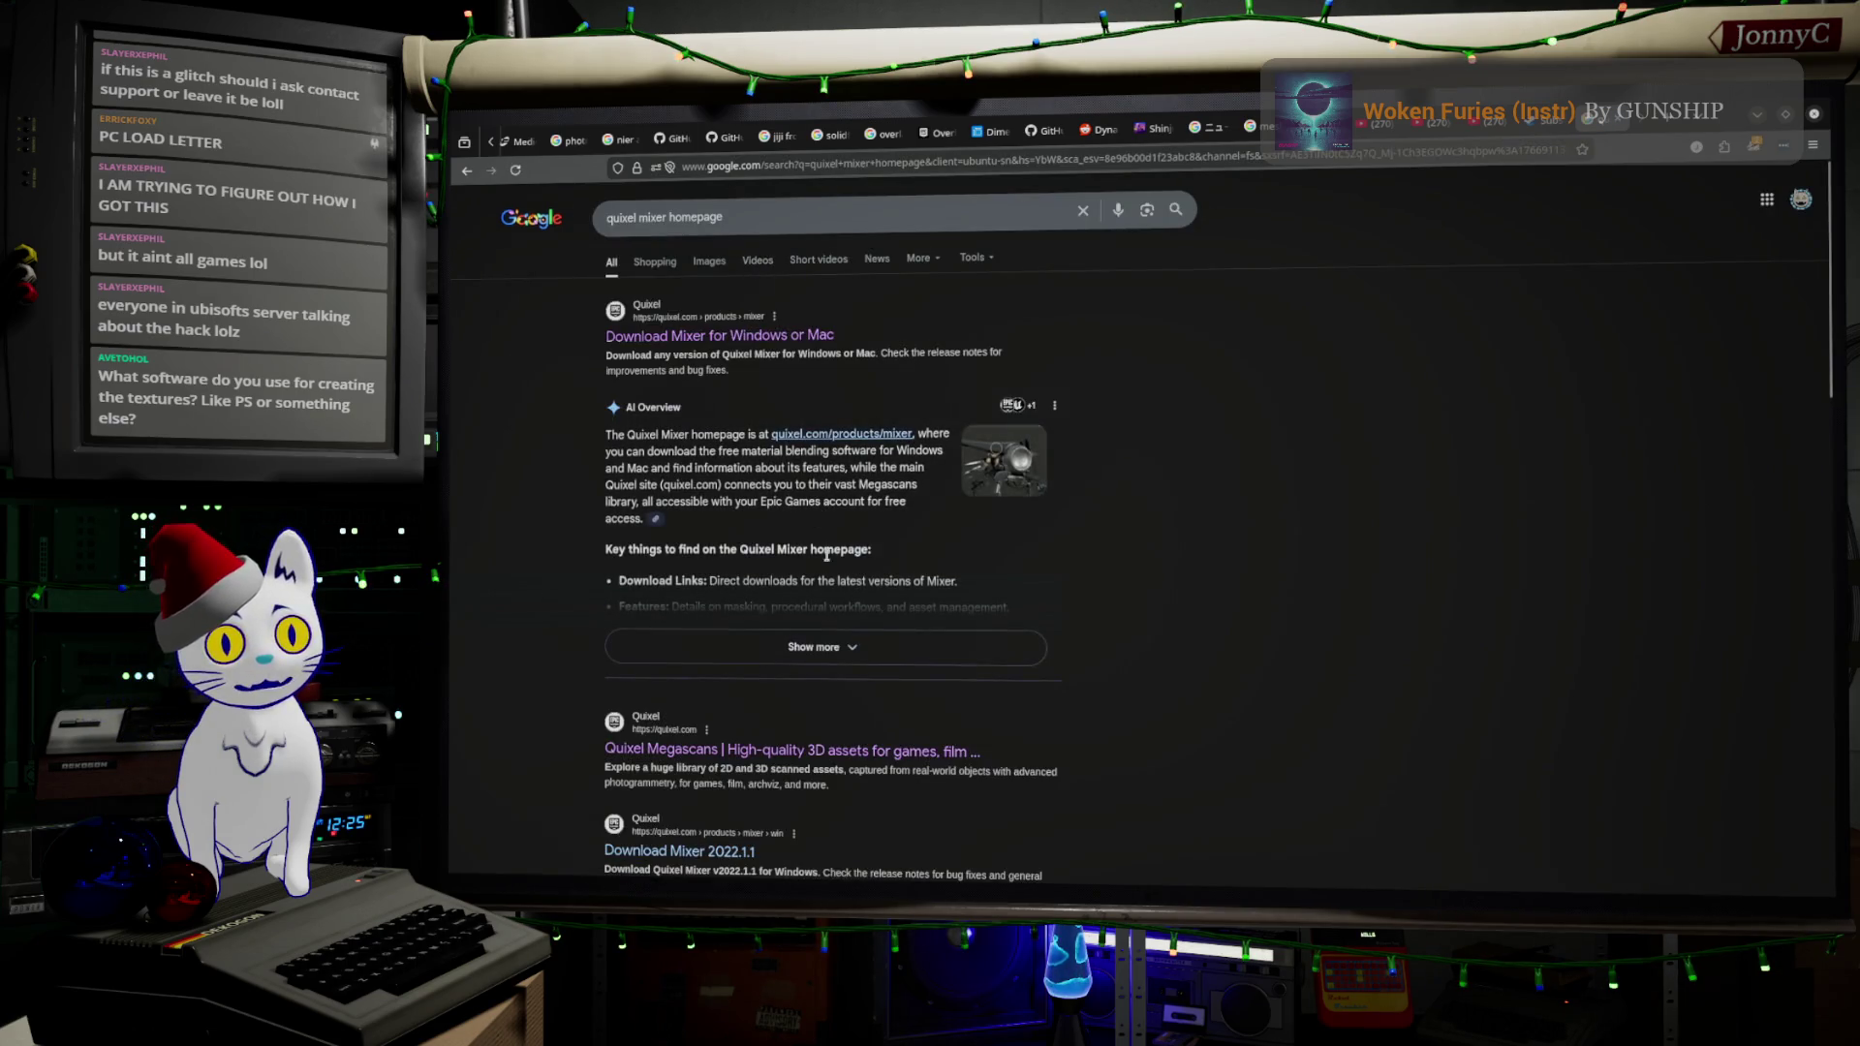
pyautogui.scroll(-2, 828, 549)
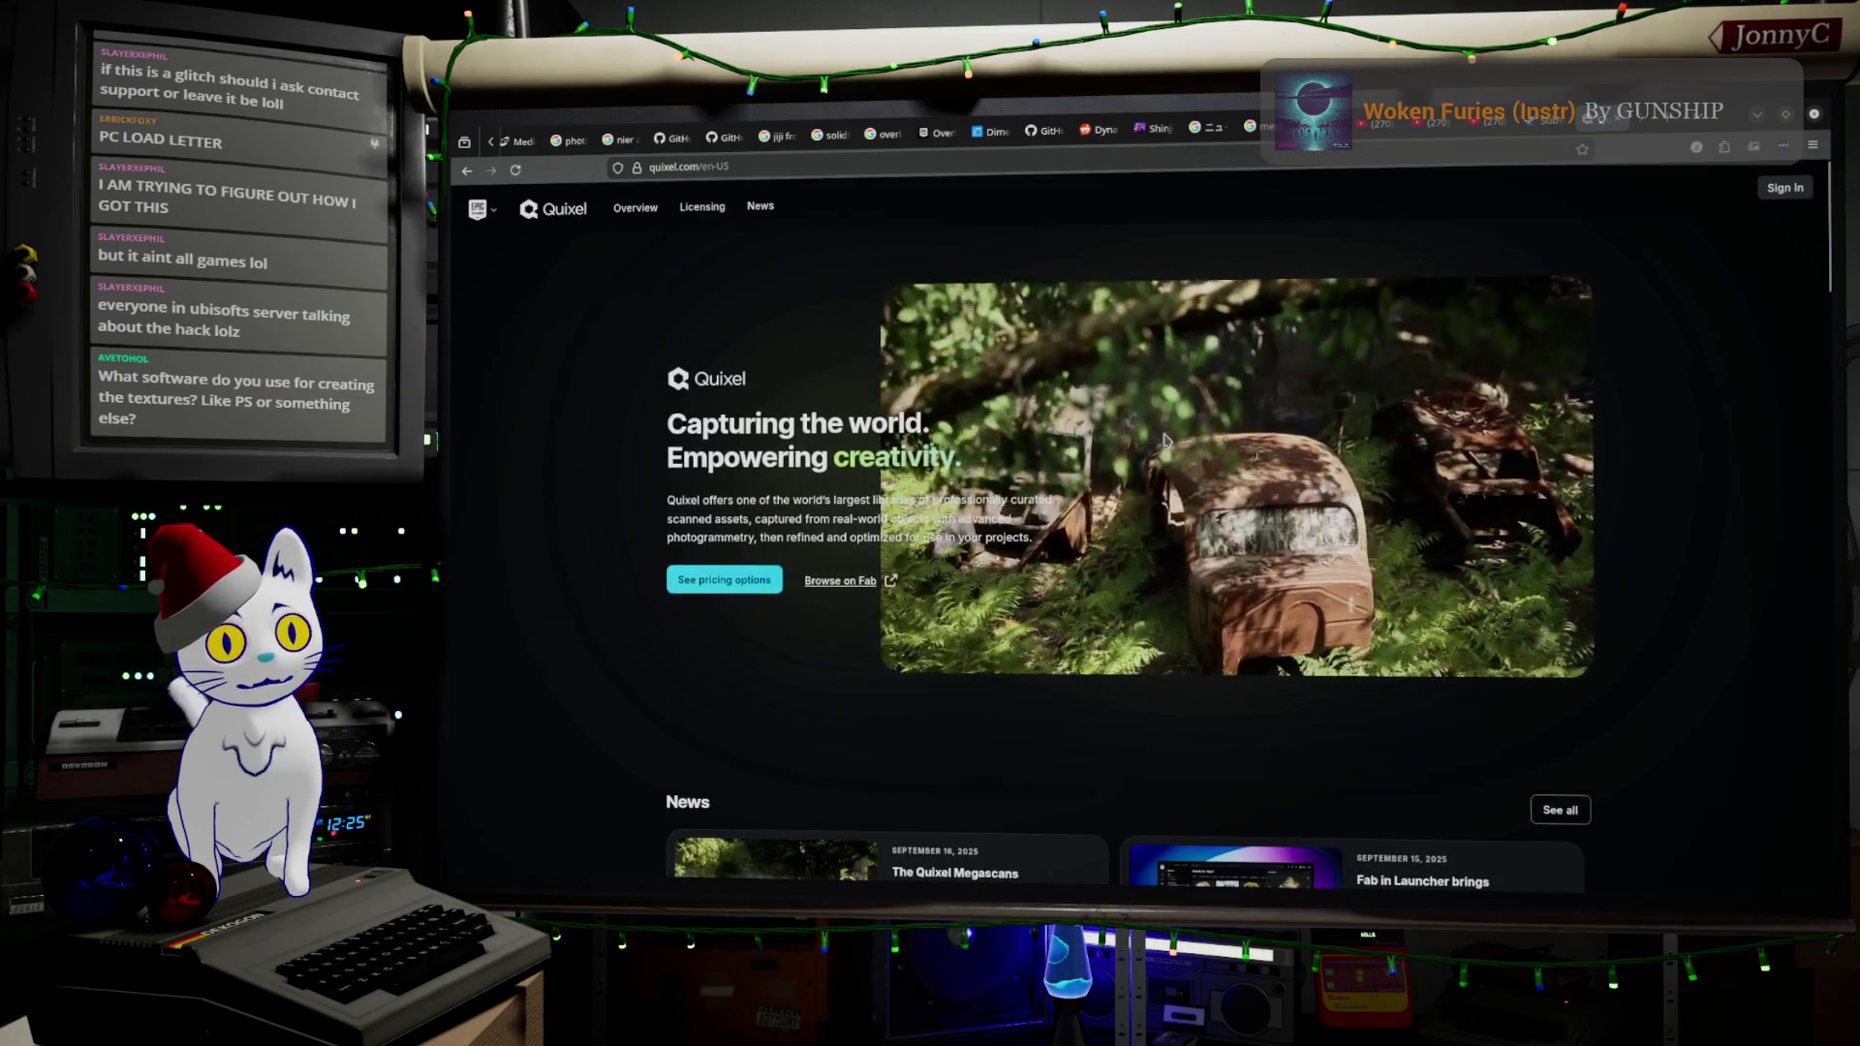
pyautogui.scroll(-5, 1166, 441)
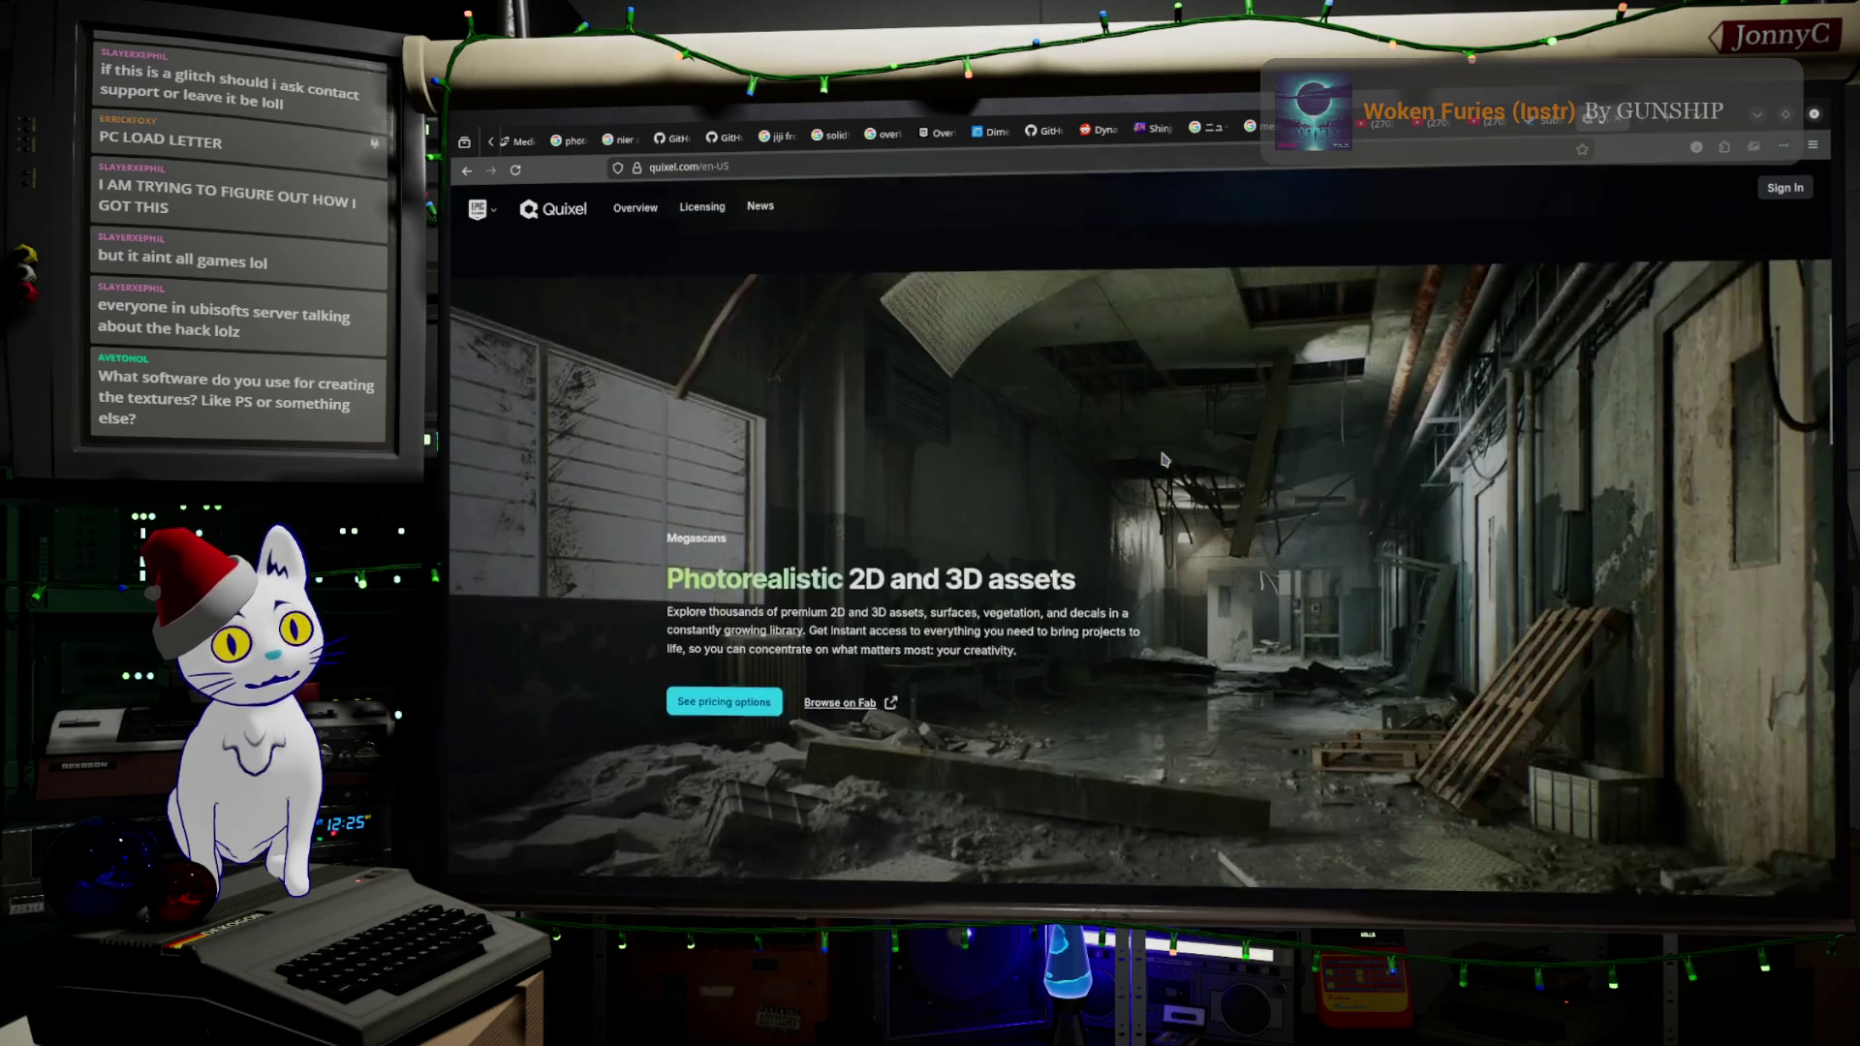
pyautogui.scroll(5, 1166, 460)
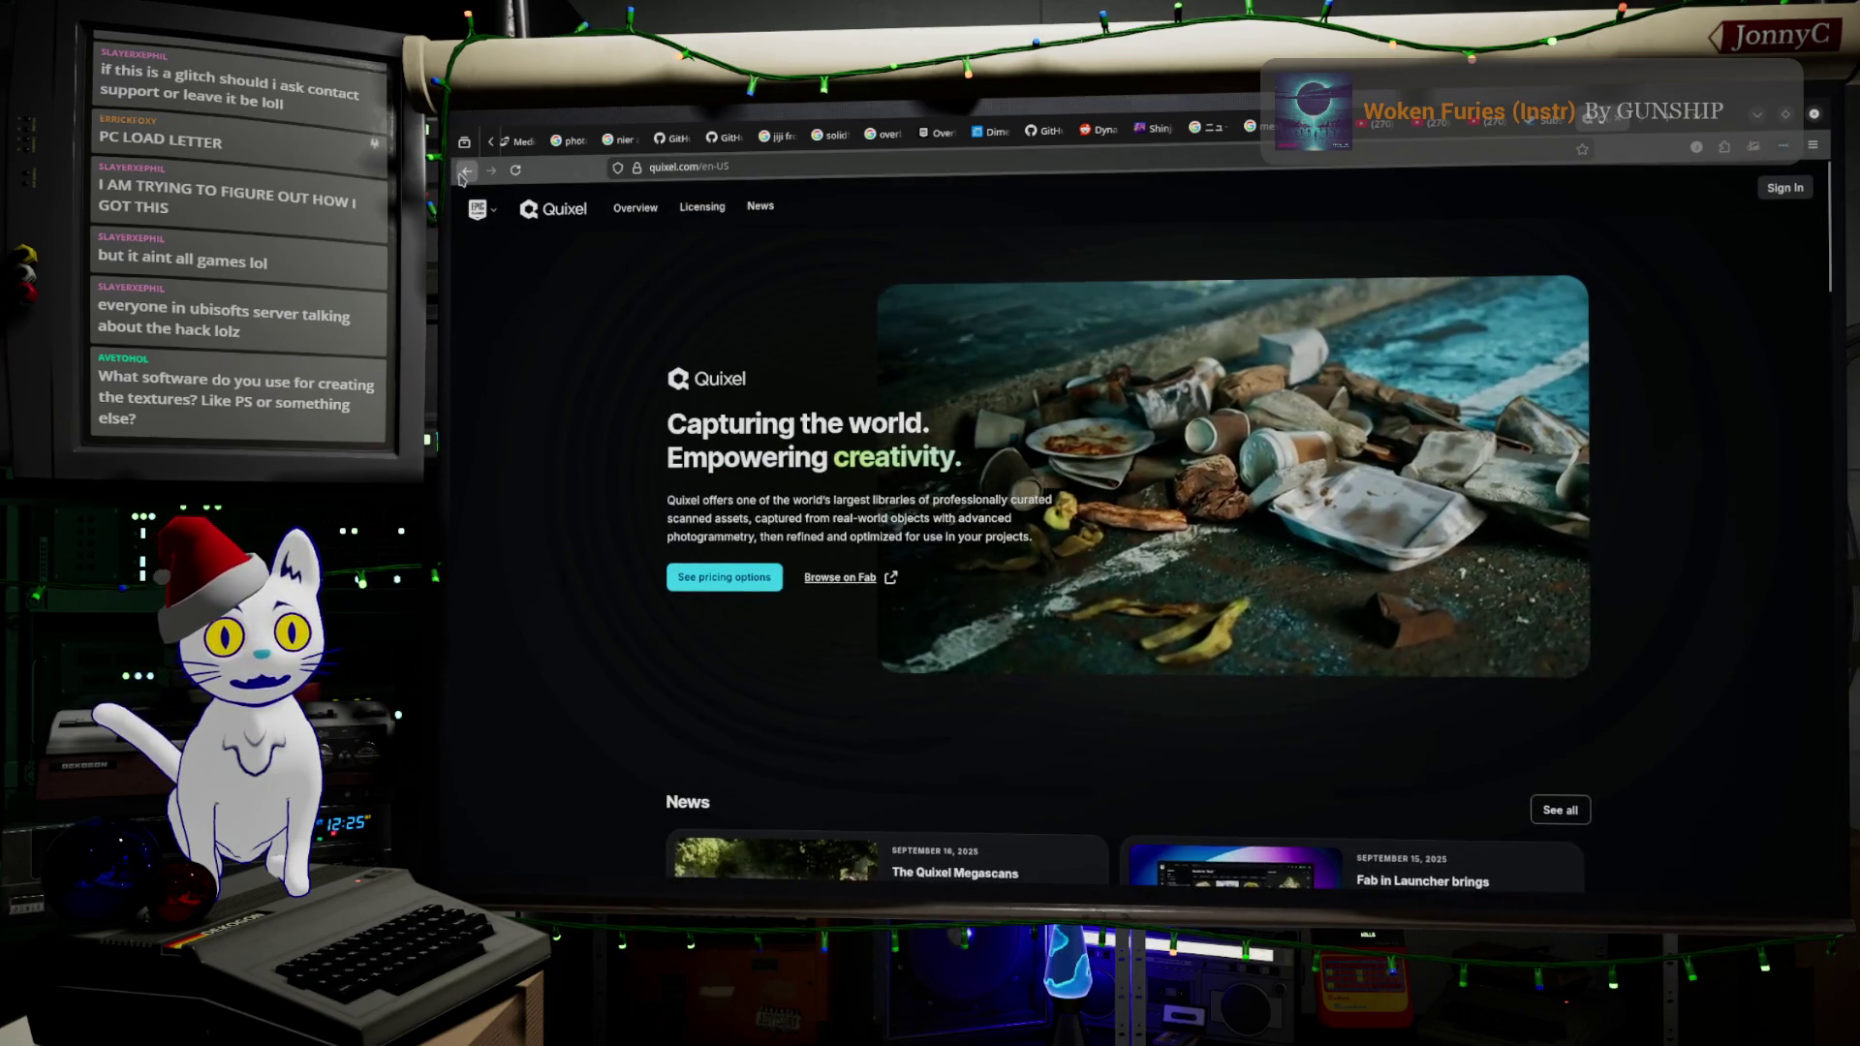
pyautogui.click(465, 171)
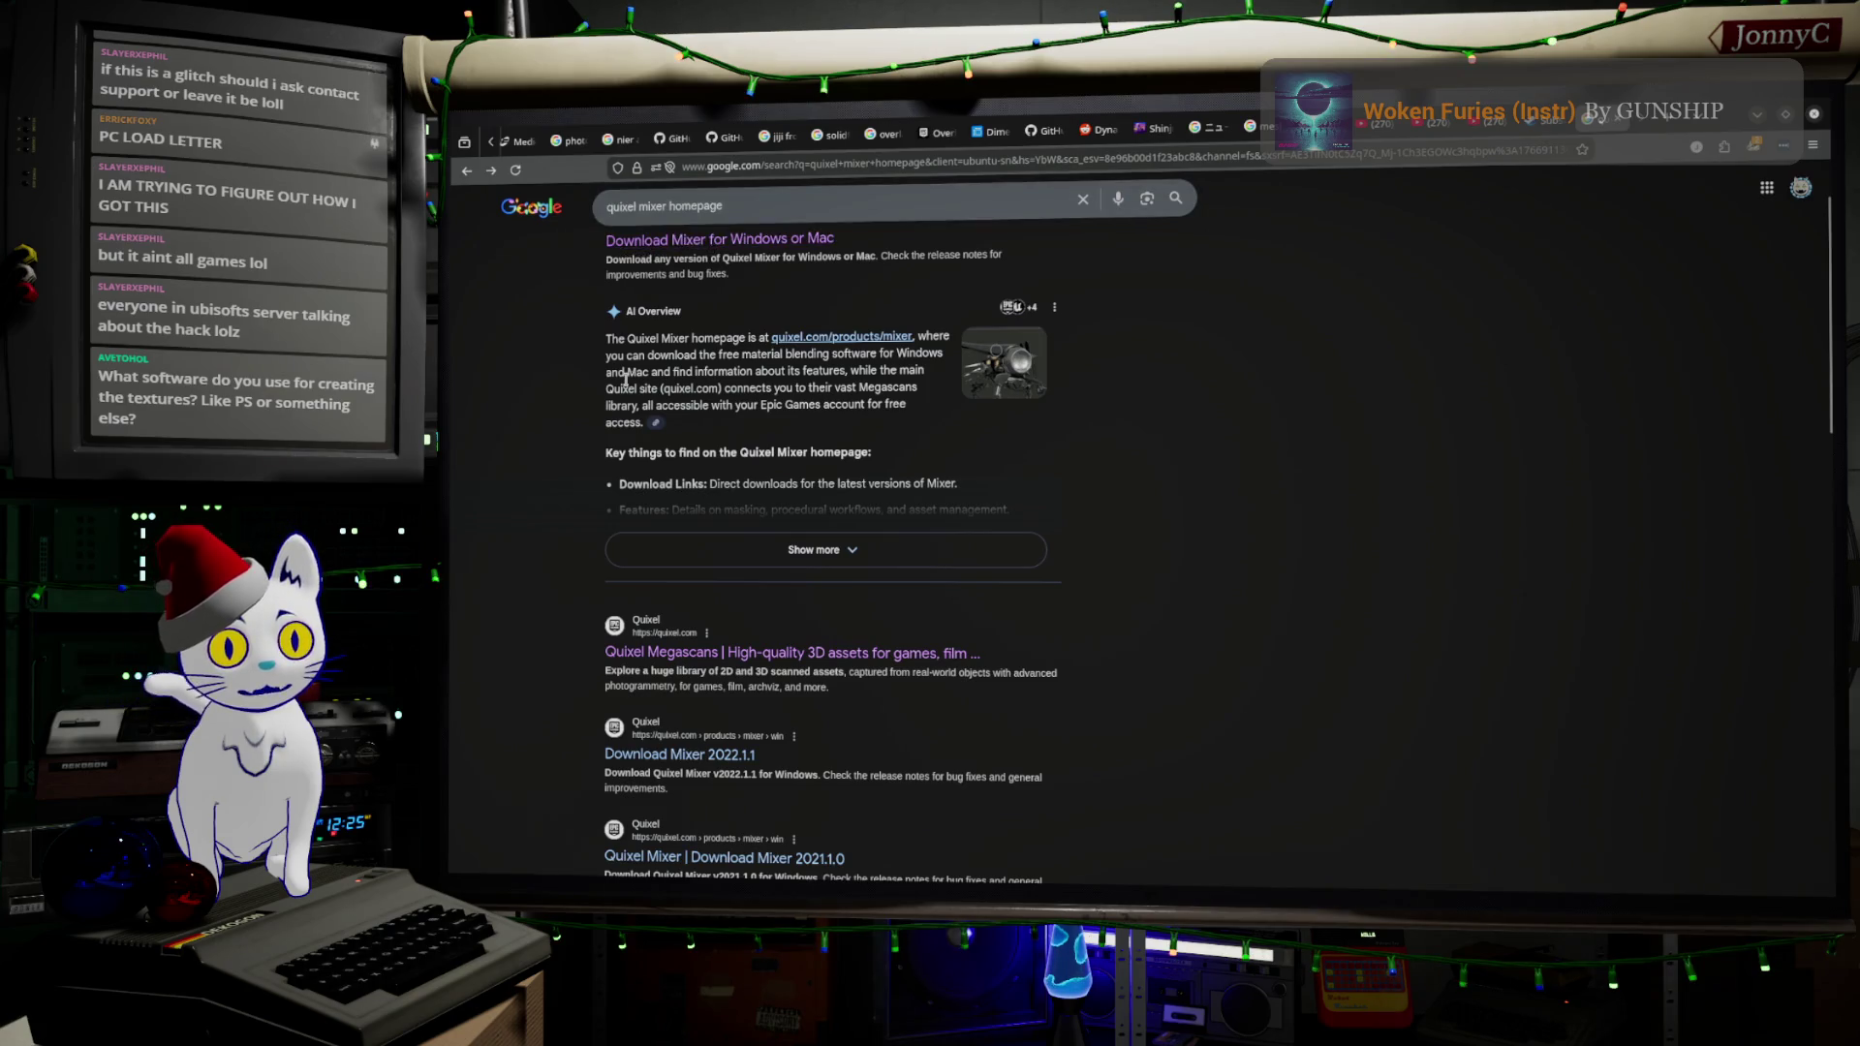
pyautogui.scroll(2, 625, 378)
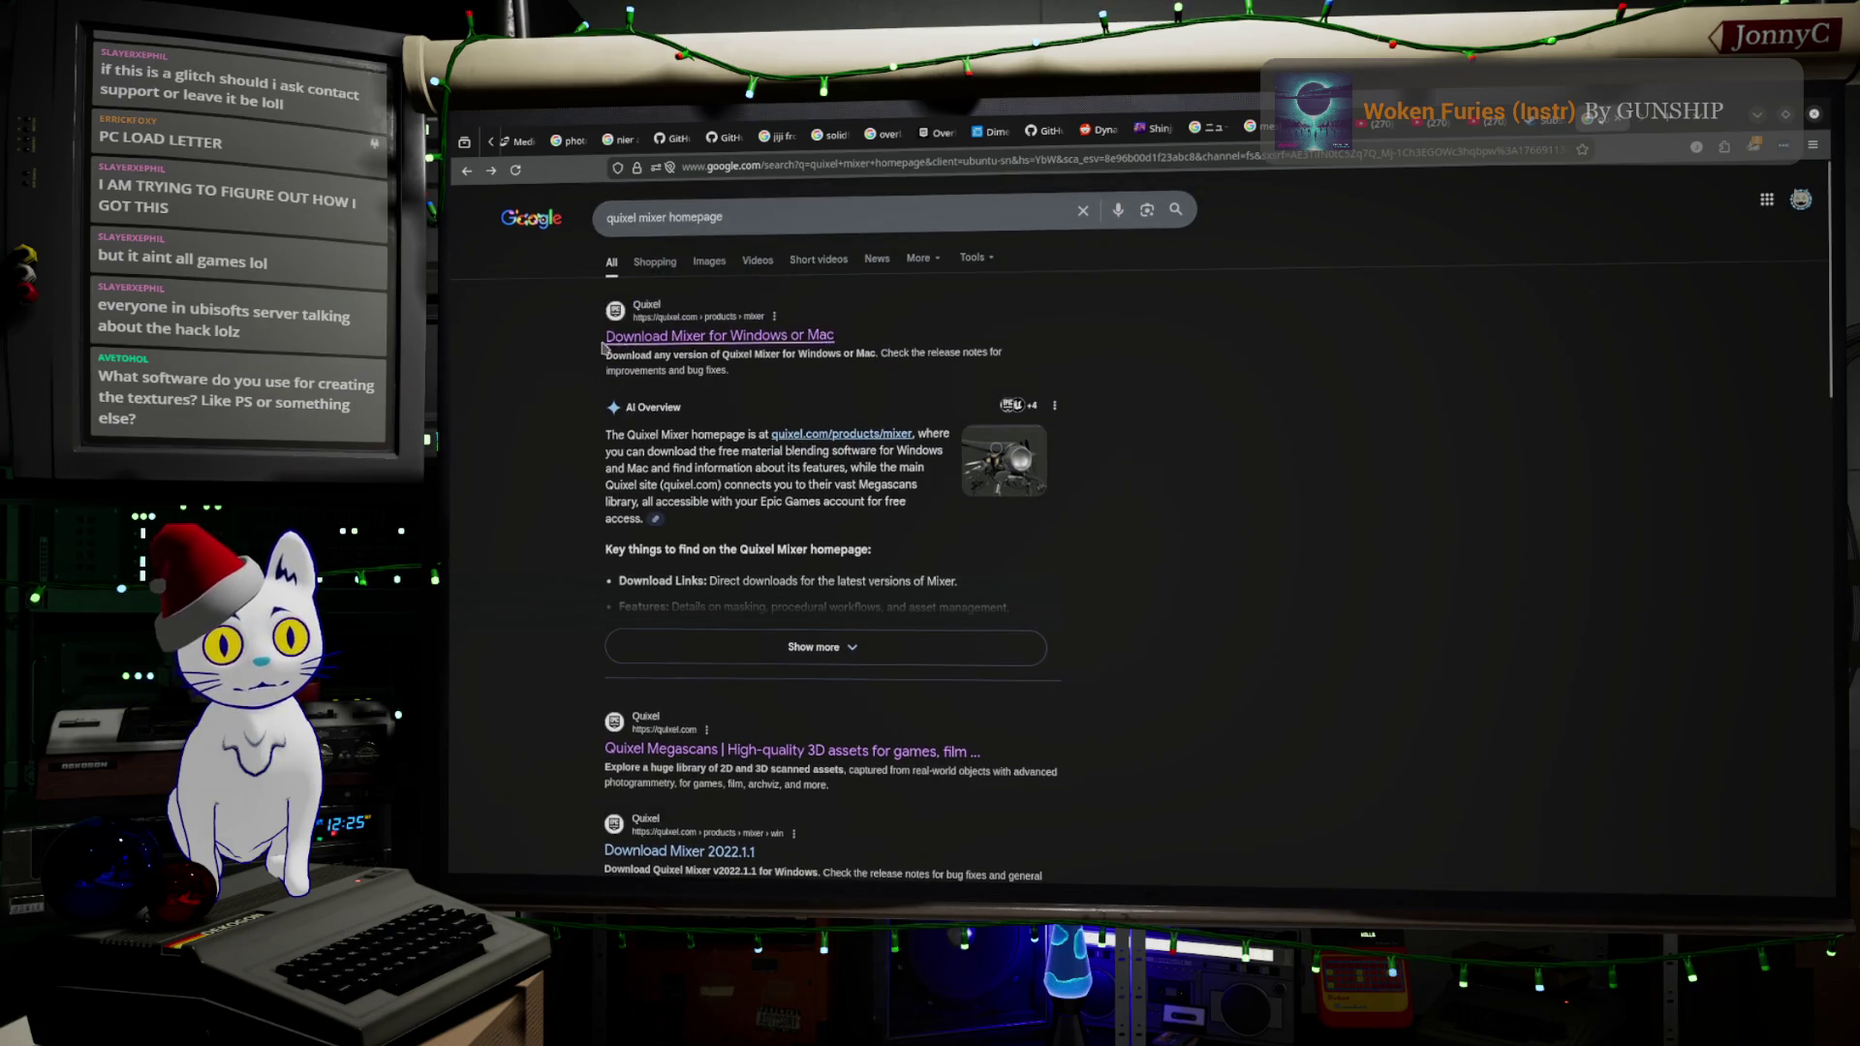
# - Show image results, preview 'Mixer 2021 - Quixel', then the related barrel asset screenshot
pyautogui.click(719, 276)
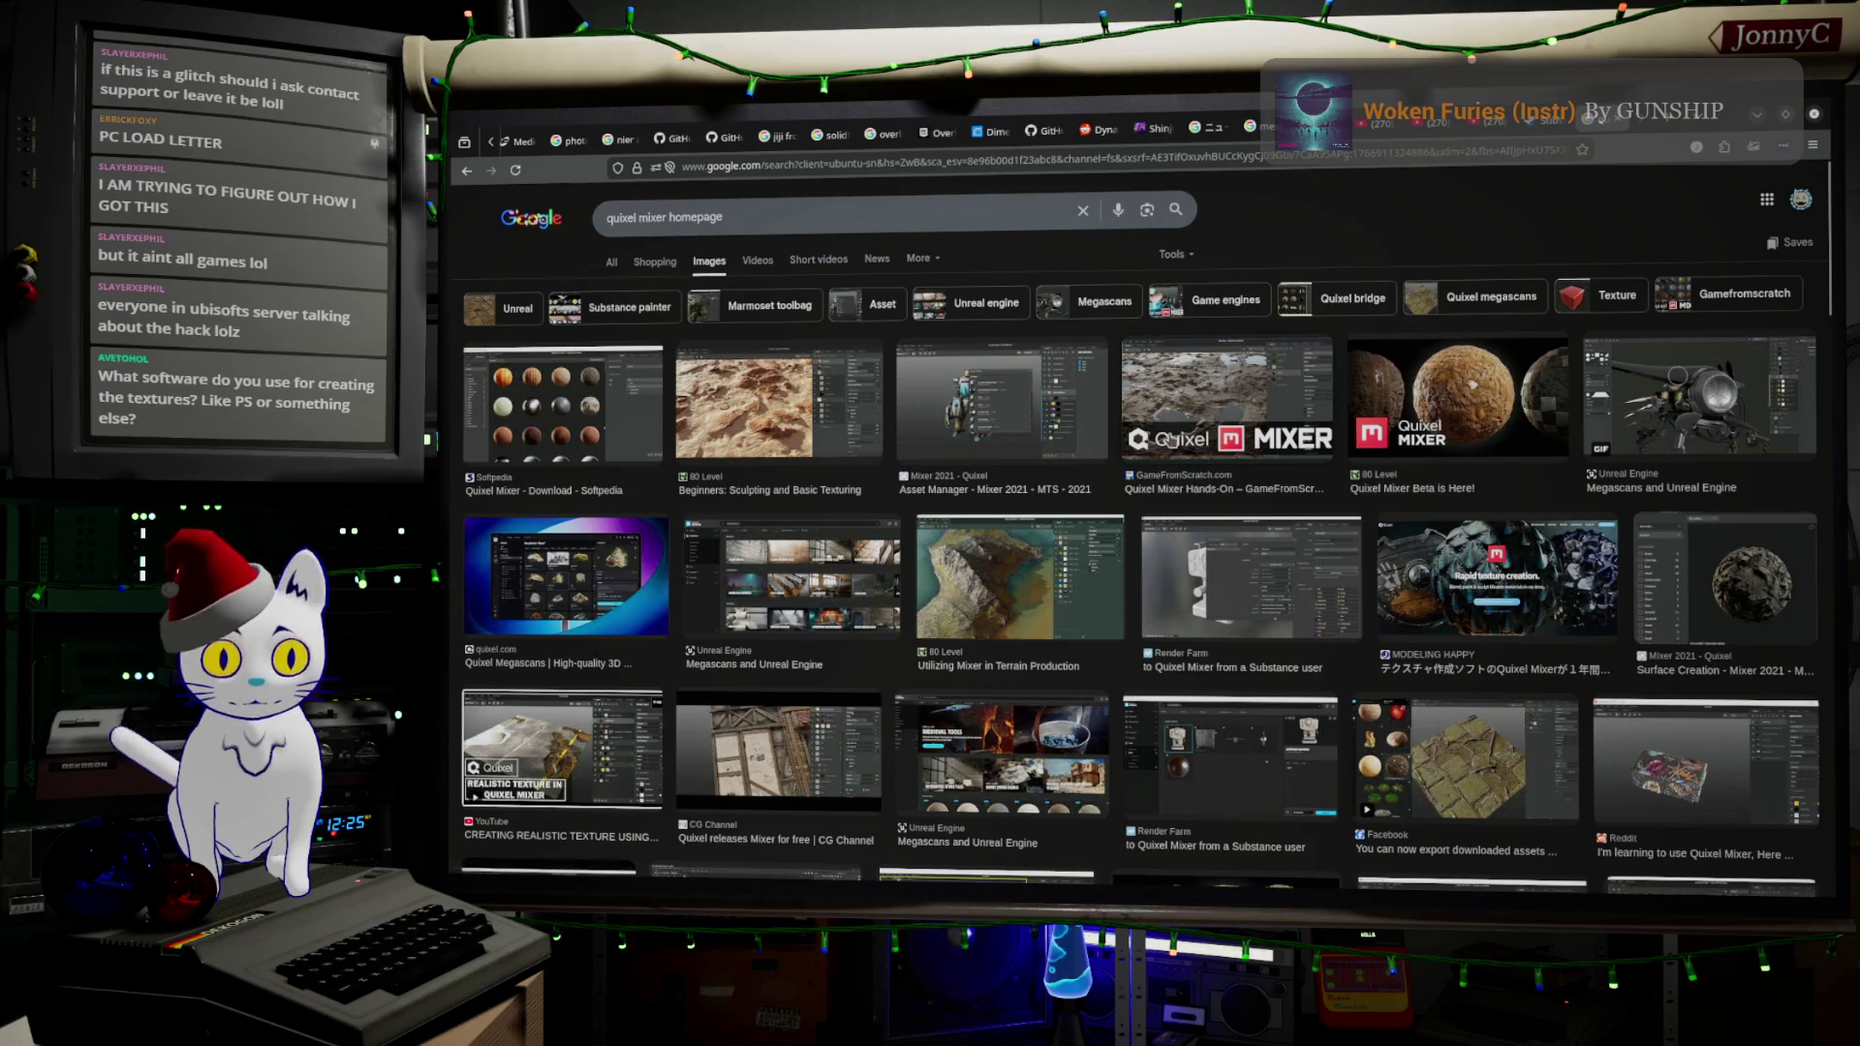
pyautogui.click(936, 407)
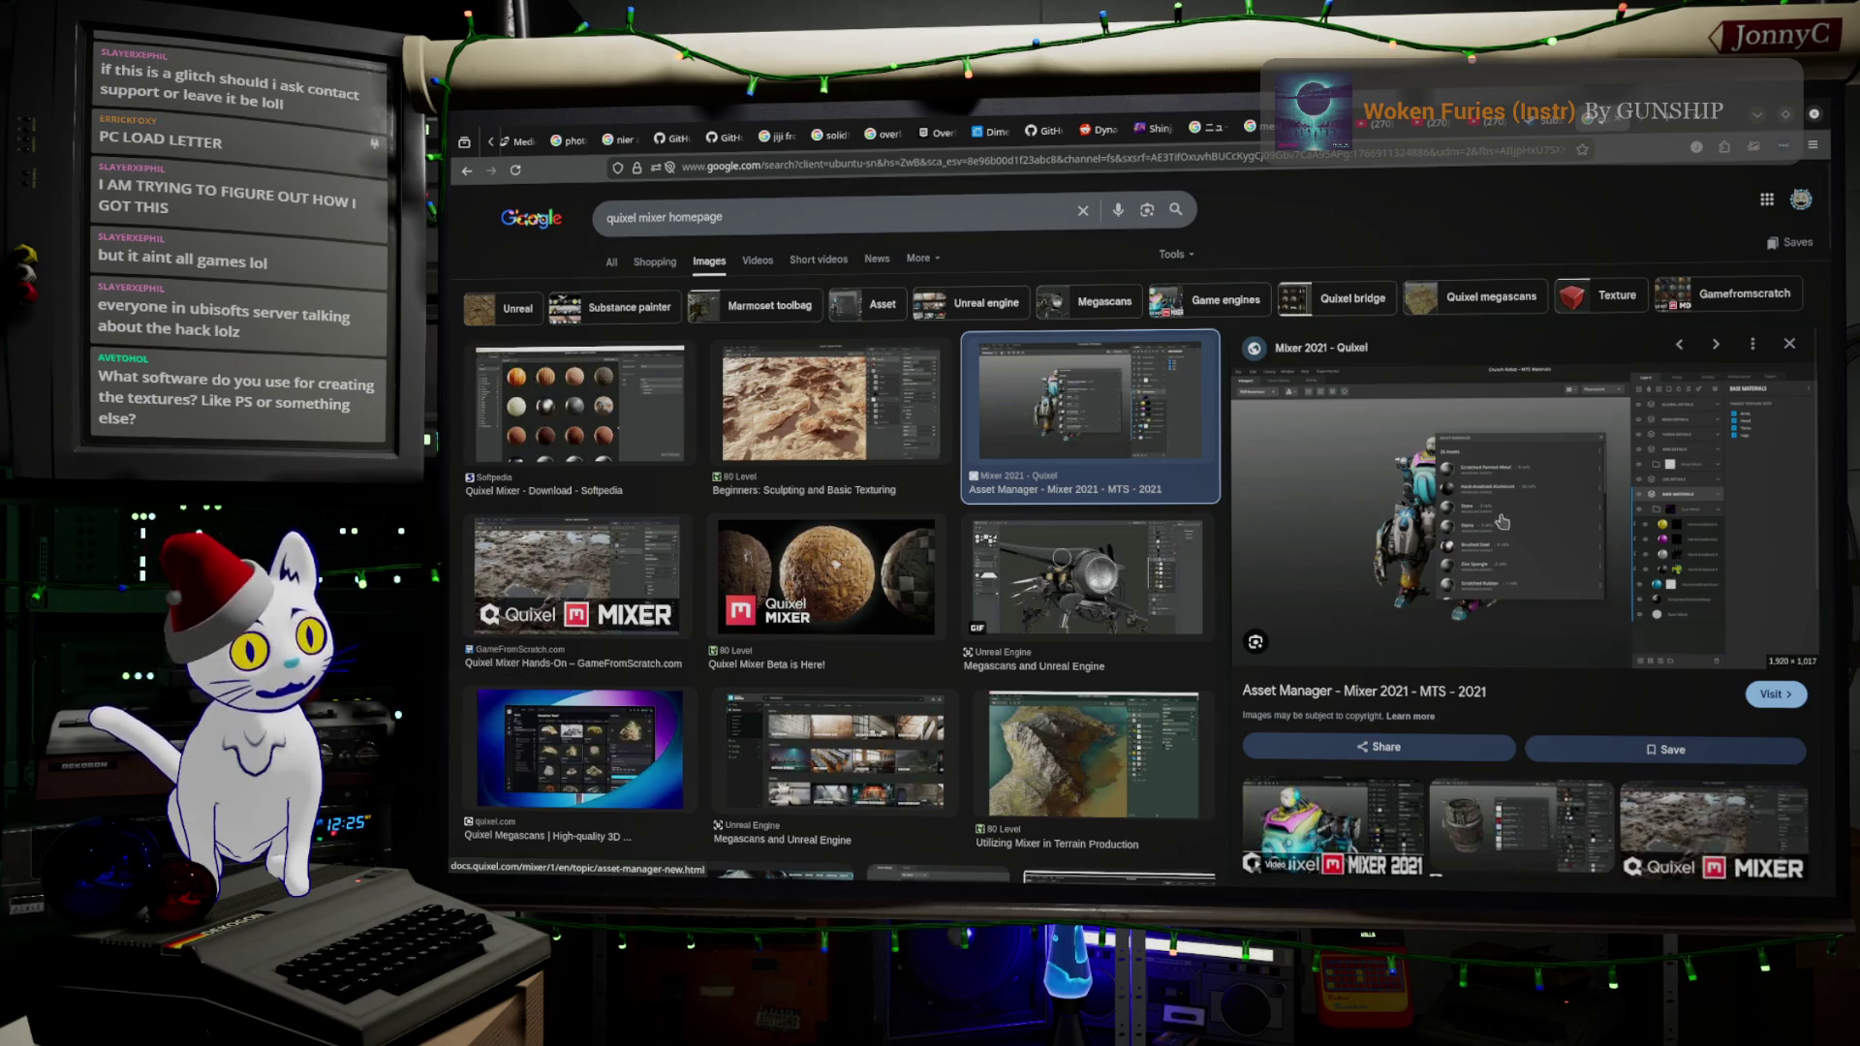
pyautogui.click(1498, 842)
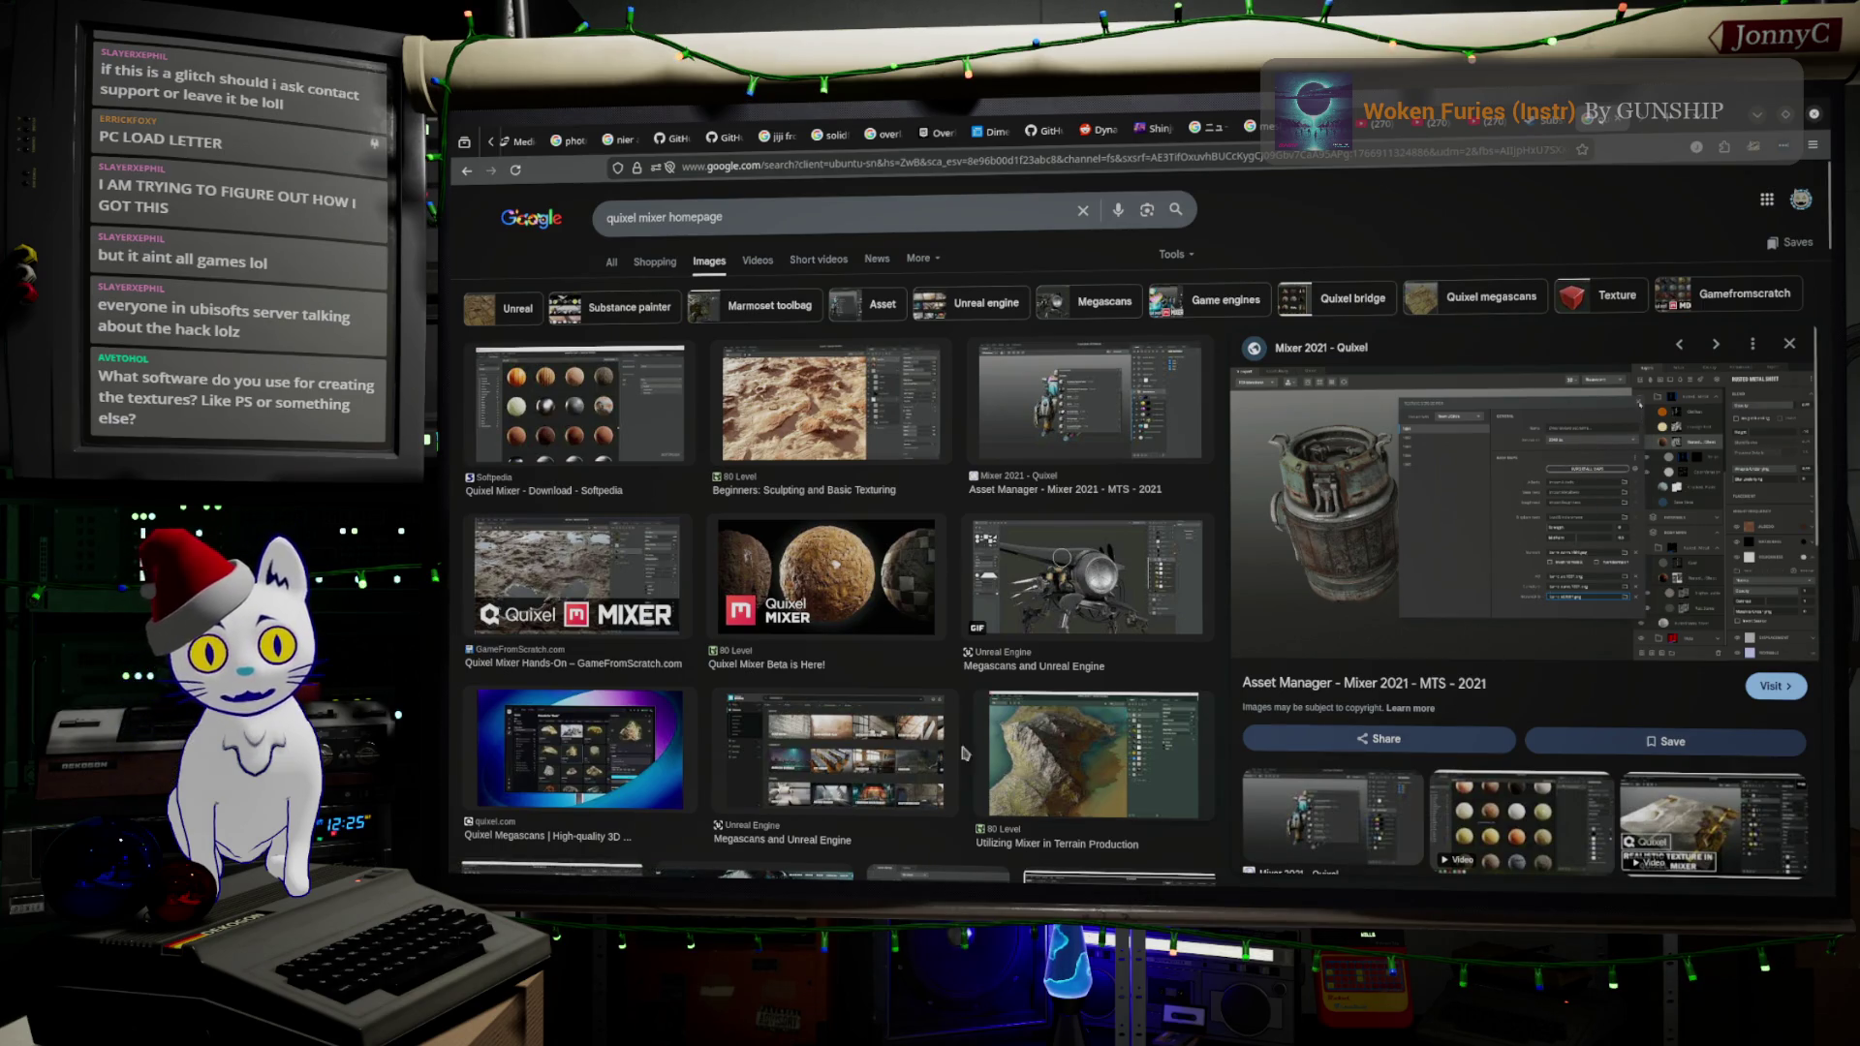
pyautogui.scroll(-5, 982, 768)
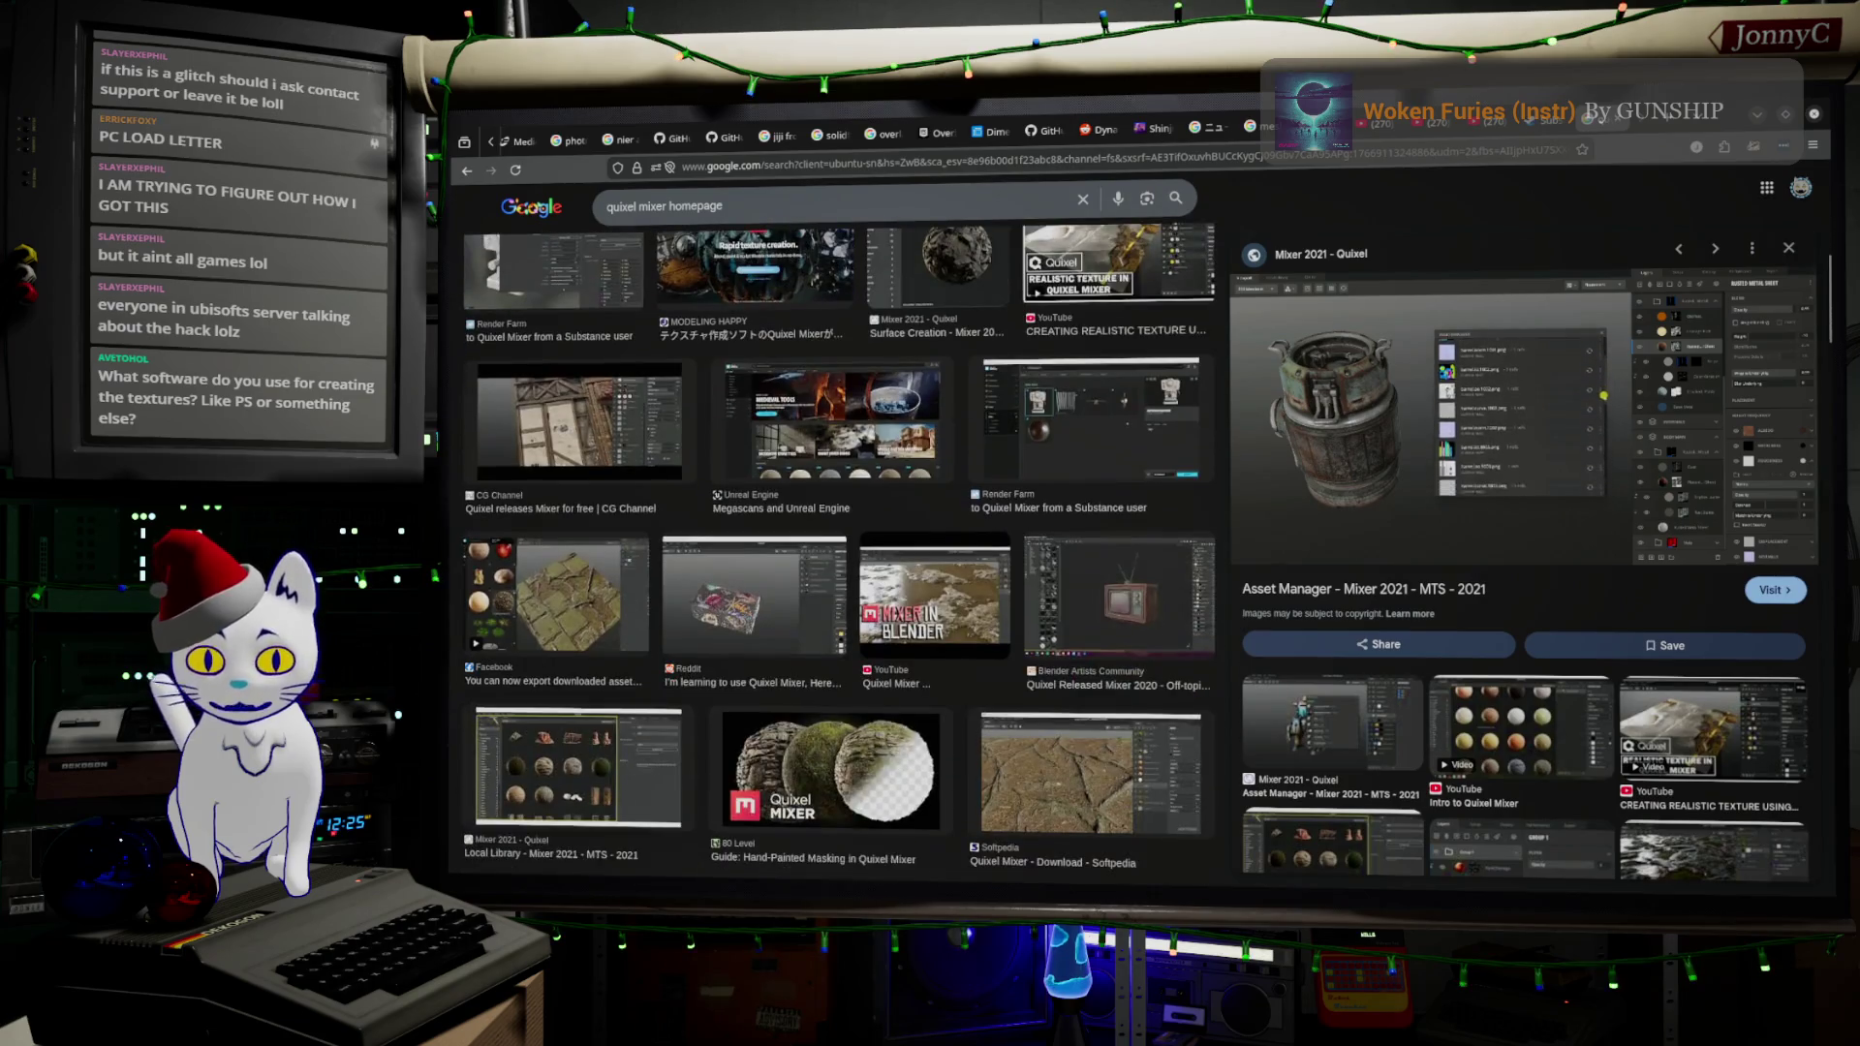
pyautogui.hotkey('alt', 'Tab')
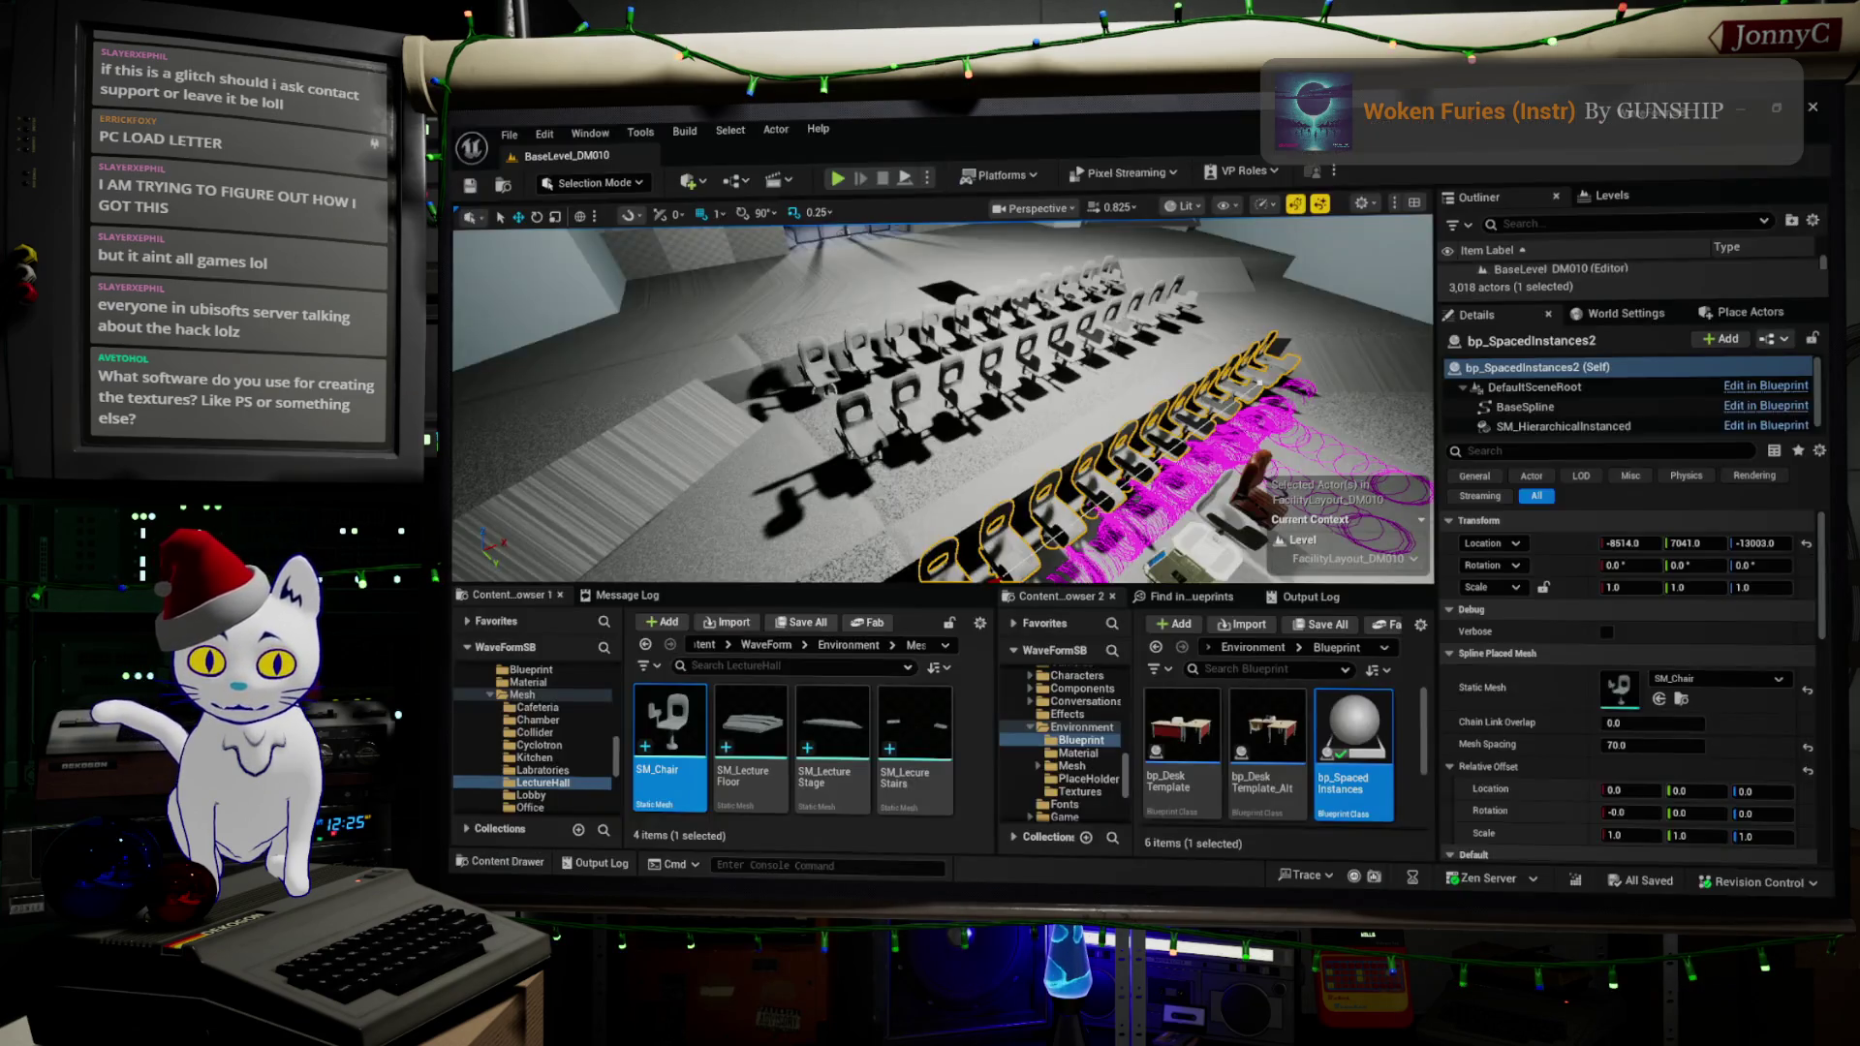
# - Fly the camera from the lecture hall alongside the booths to frame the green round table
pyautogui.moveTo(965, 341)
pyautogui.mouseDown()
pyautogui.moveTo(872, 331)
pyautogui.moveTo(969, 344)
pyautogui.moveTo(891, 344)
pyautogui.mouseUp()
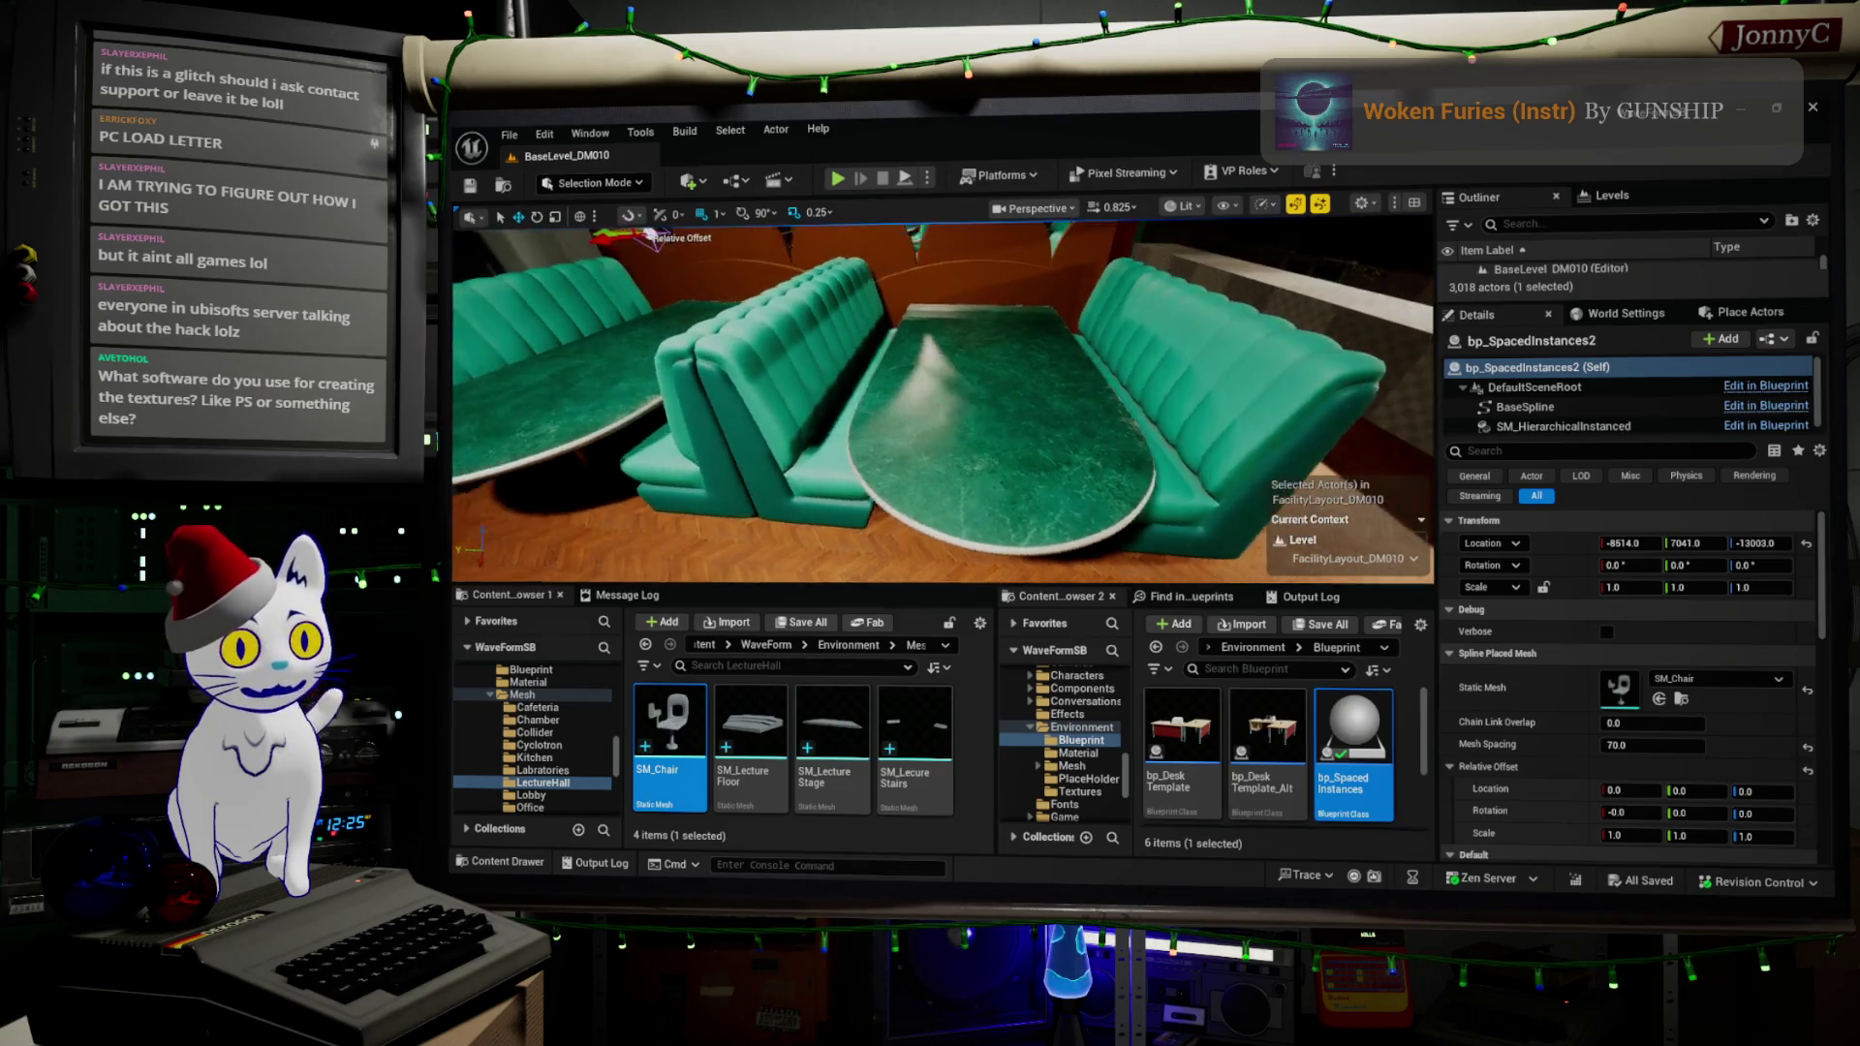
pyautogui.press('w')
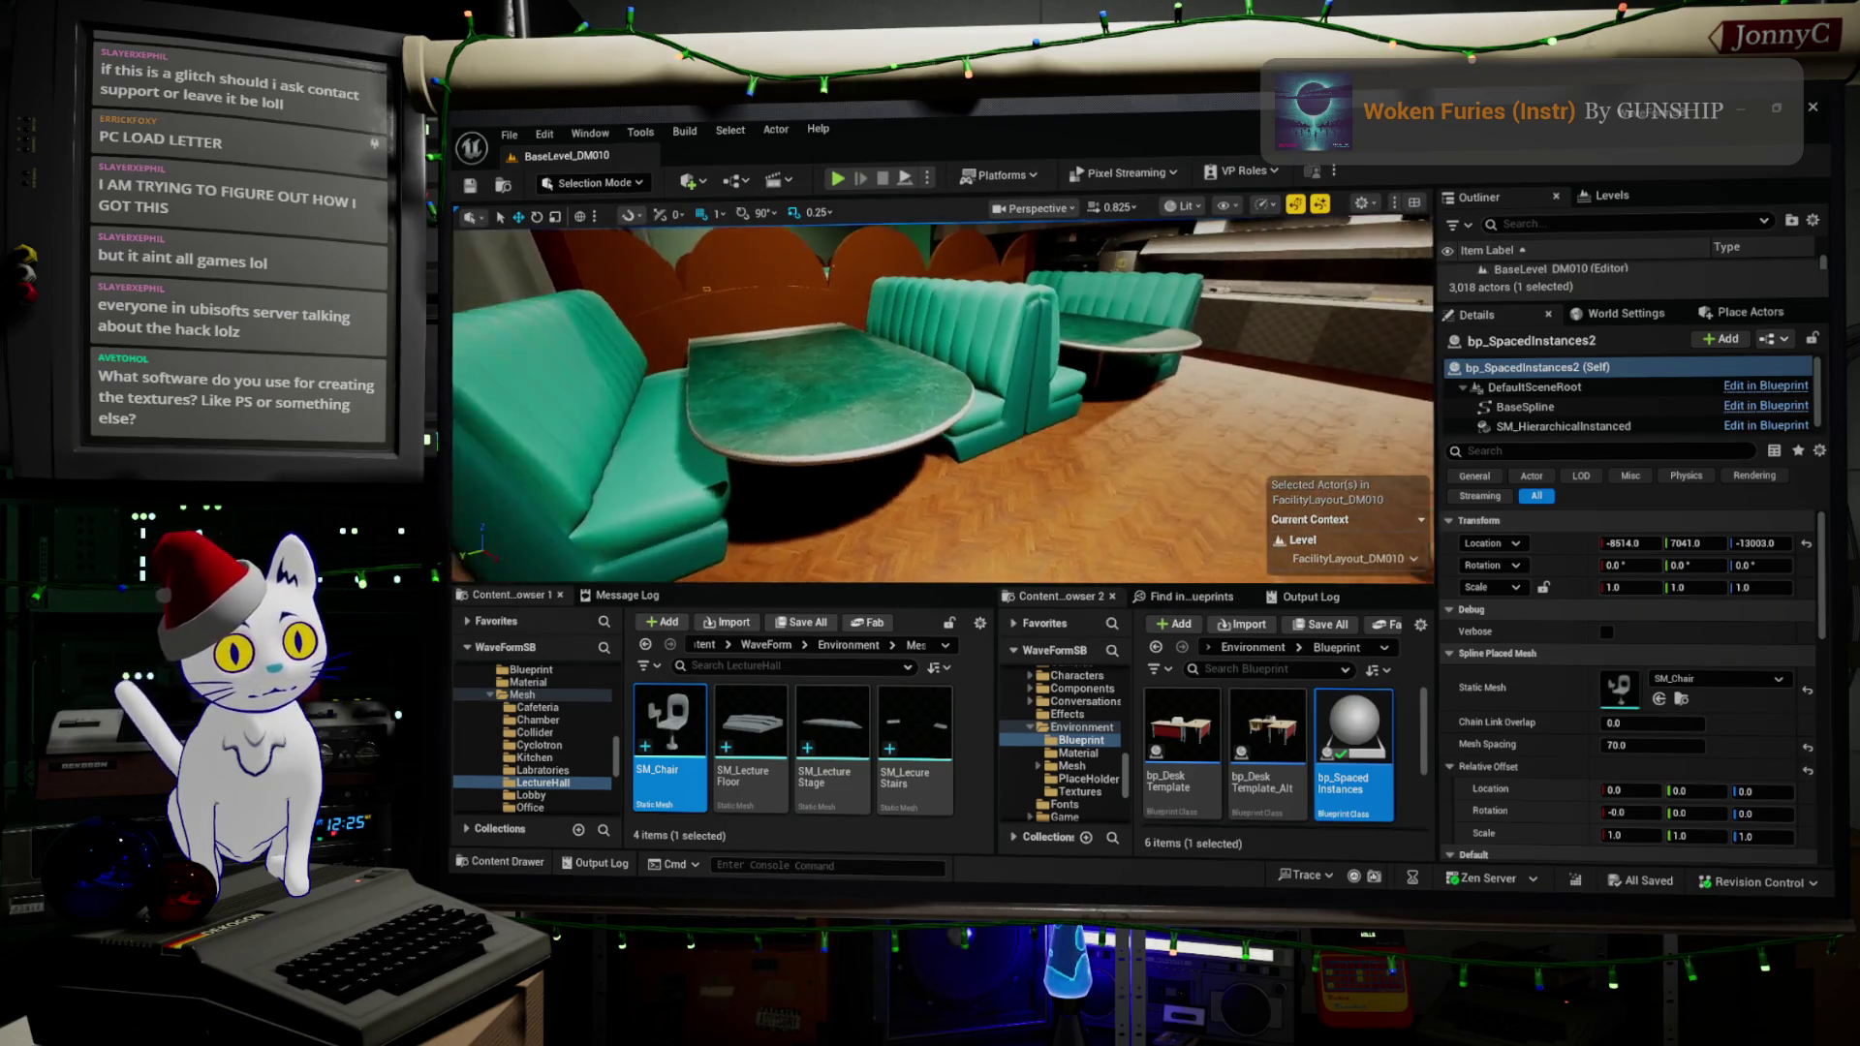
pyautogui.press('w')
pyautogui.press('w')
pyautogui.press('w')
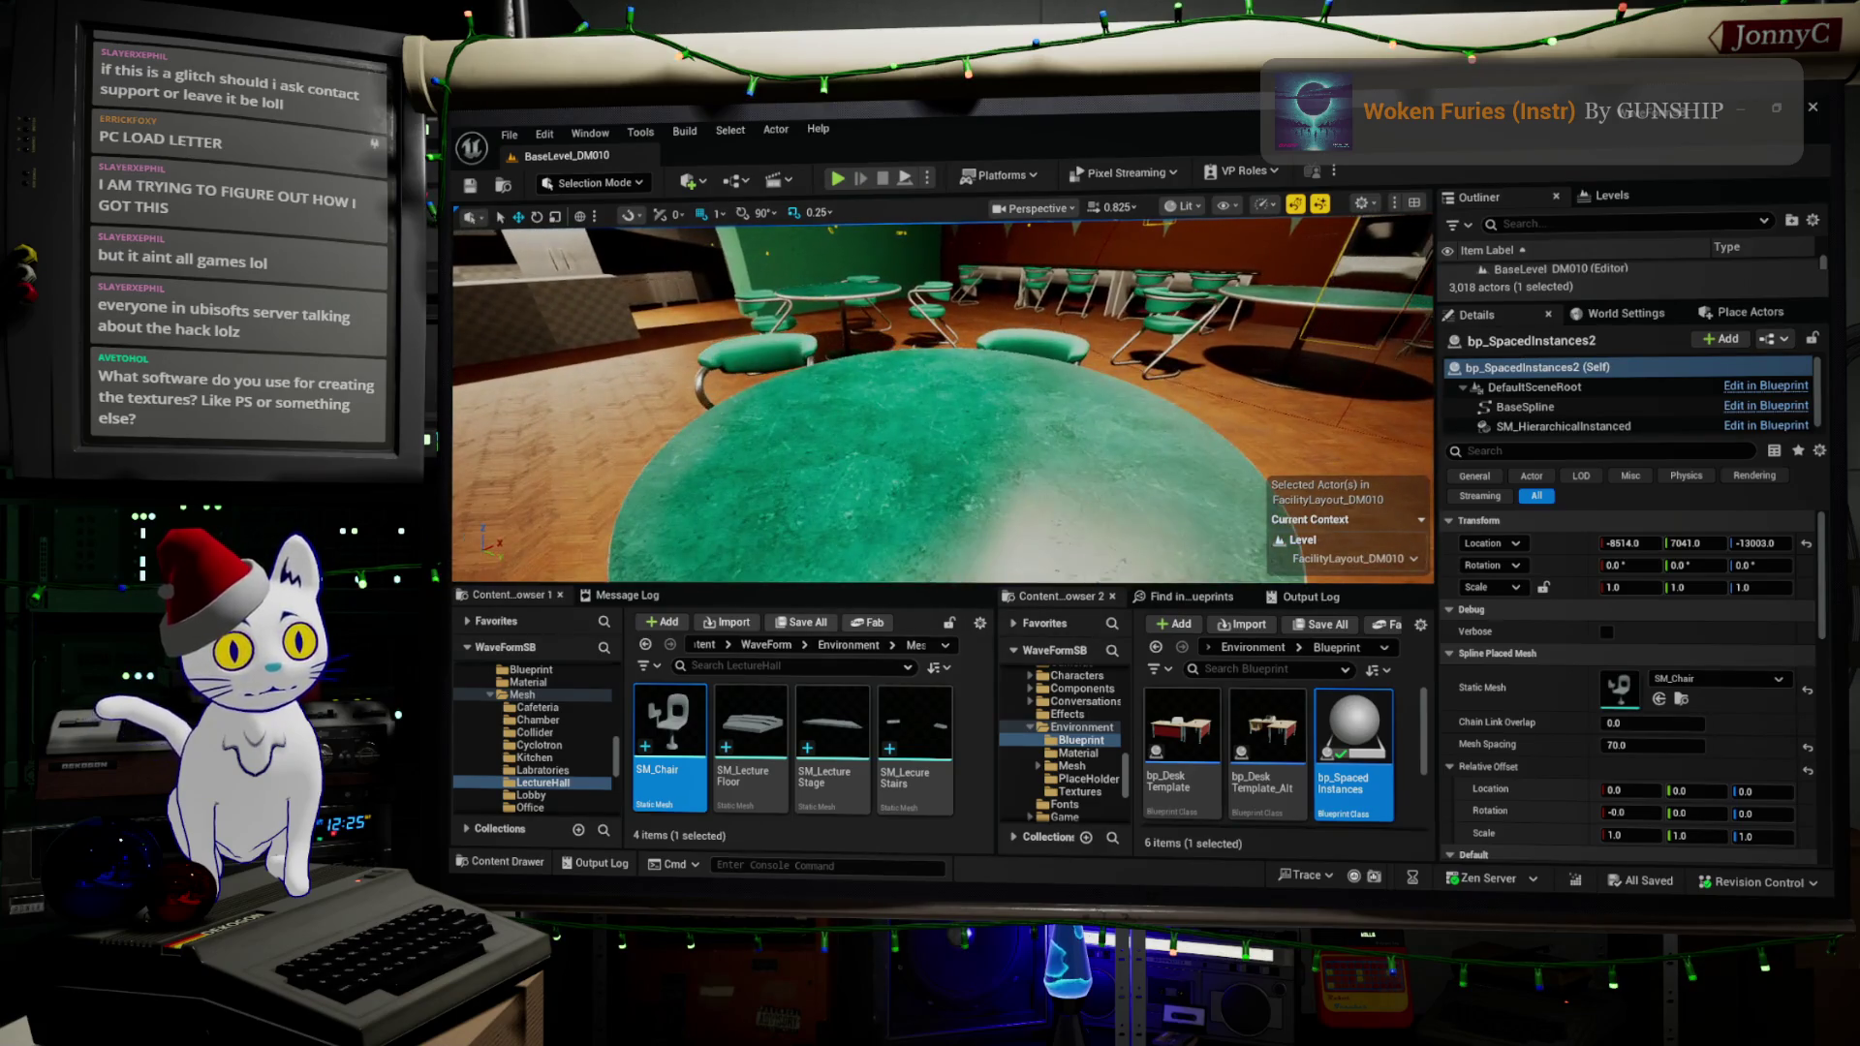
pyautogui.press('w')
pyautogui.press('a')
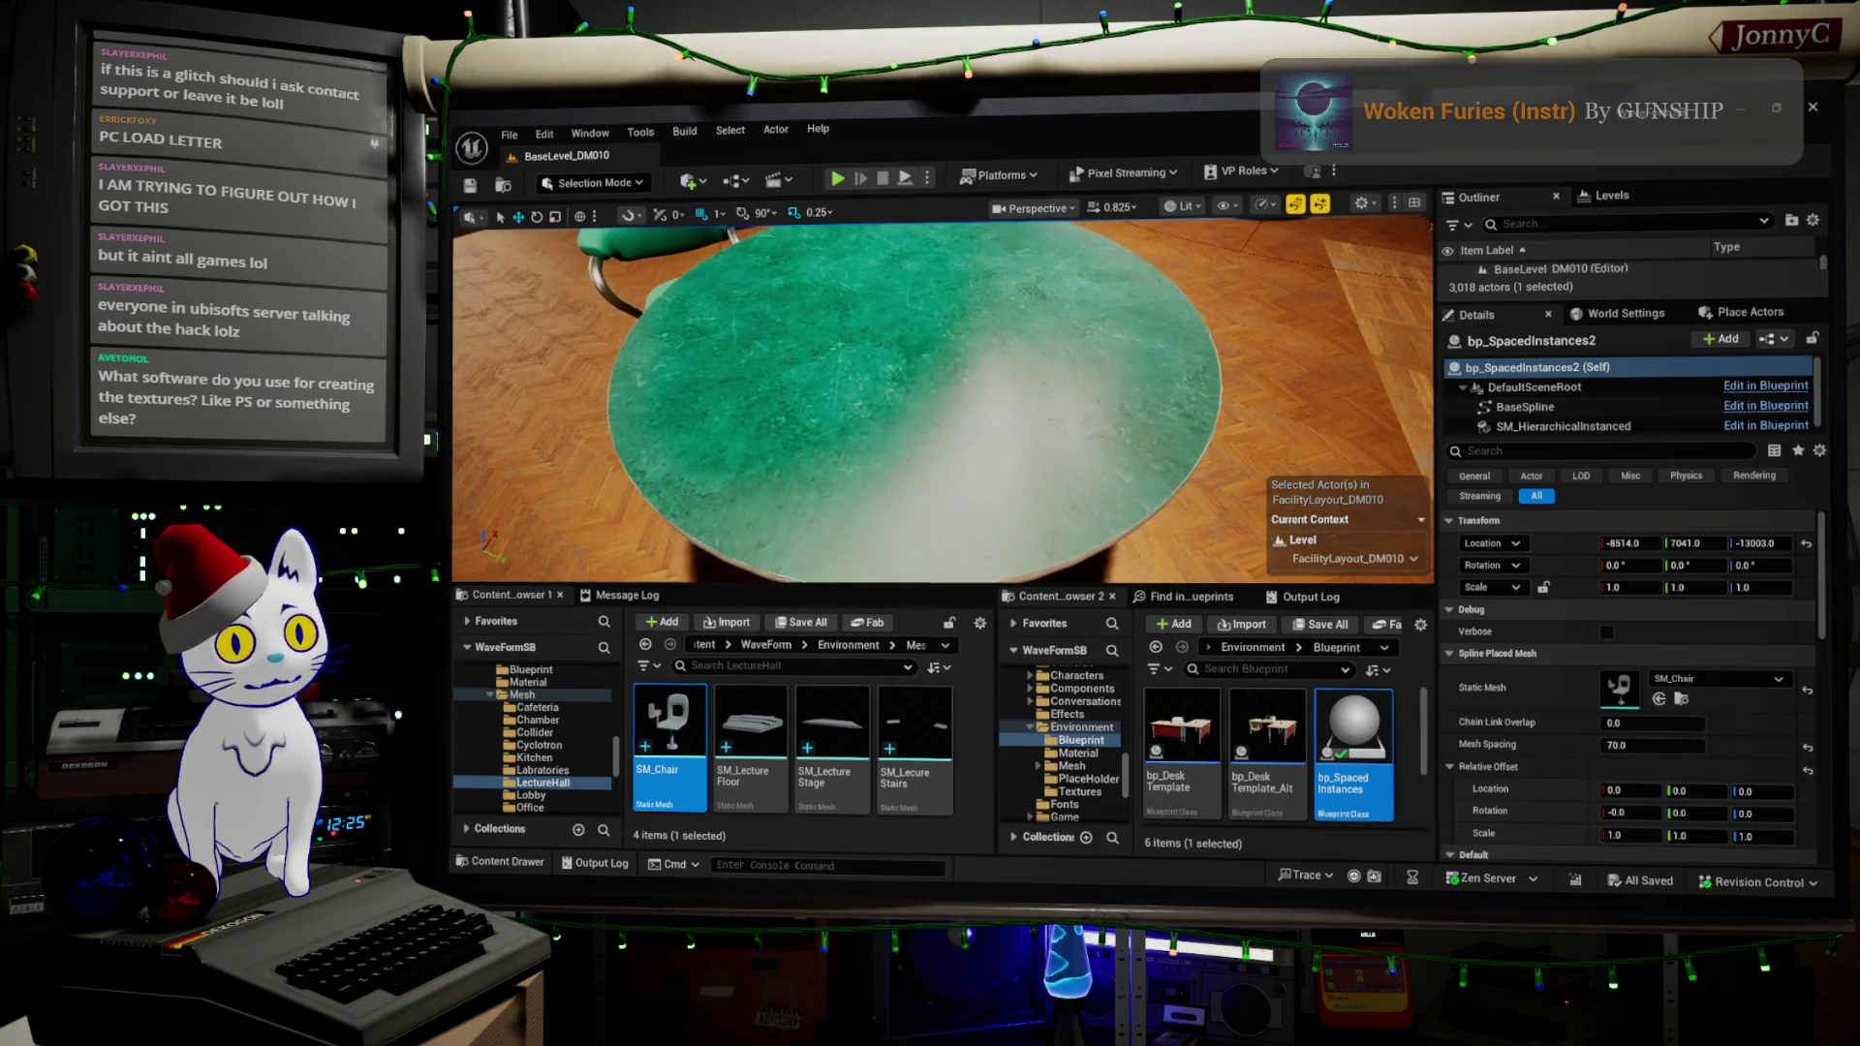
pyautogui.press('s')
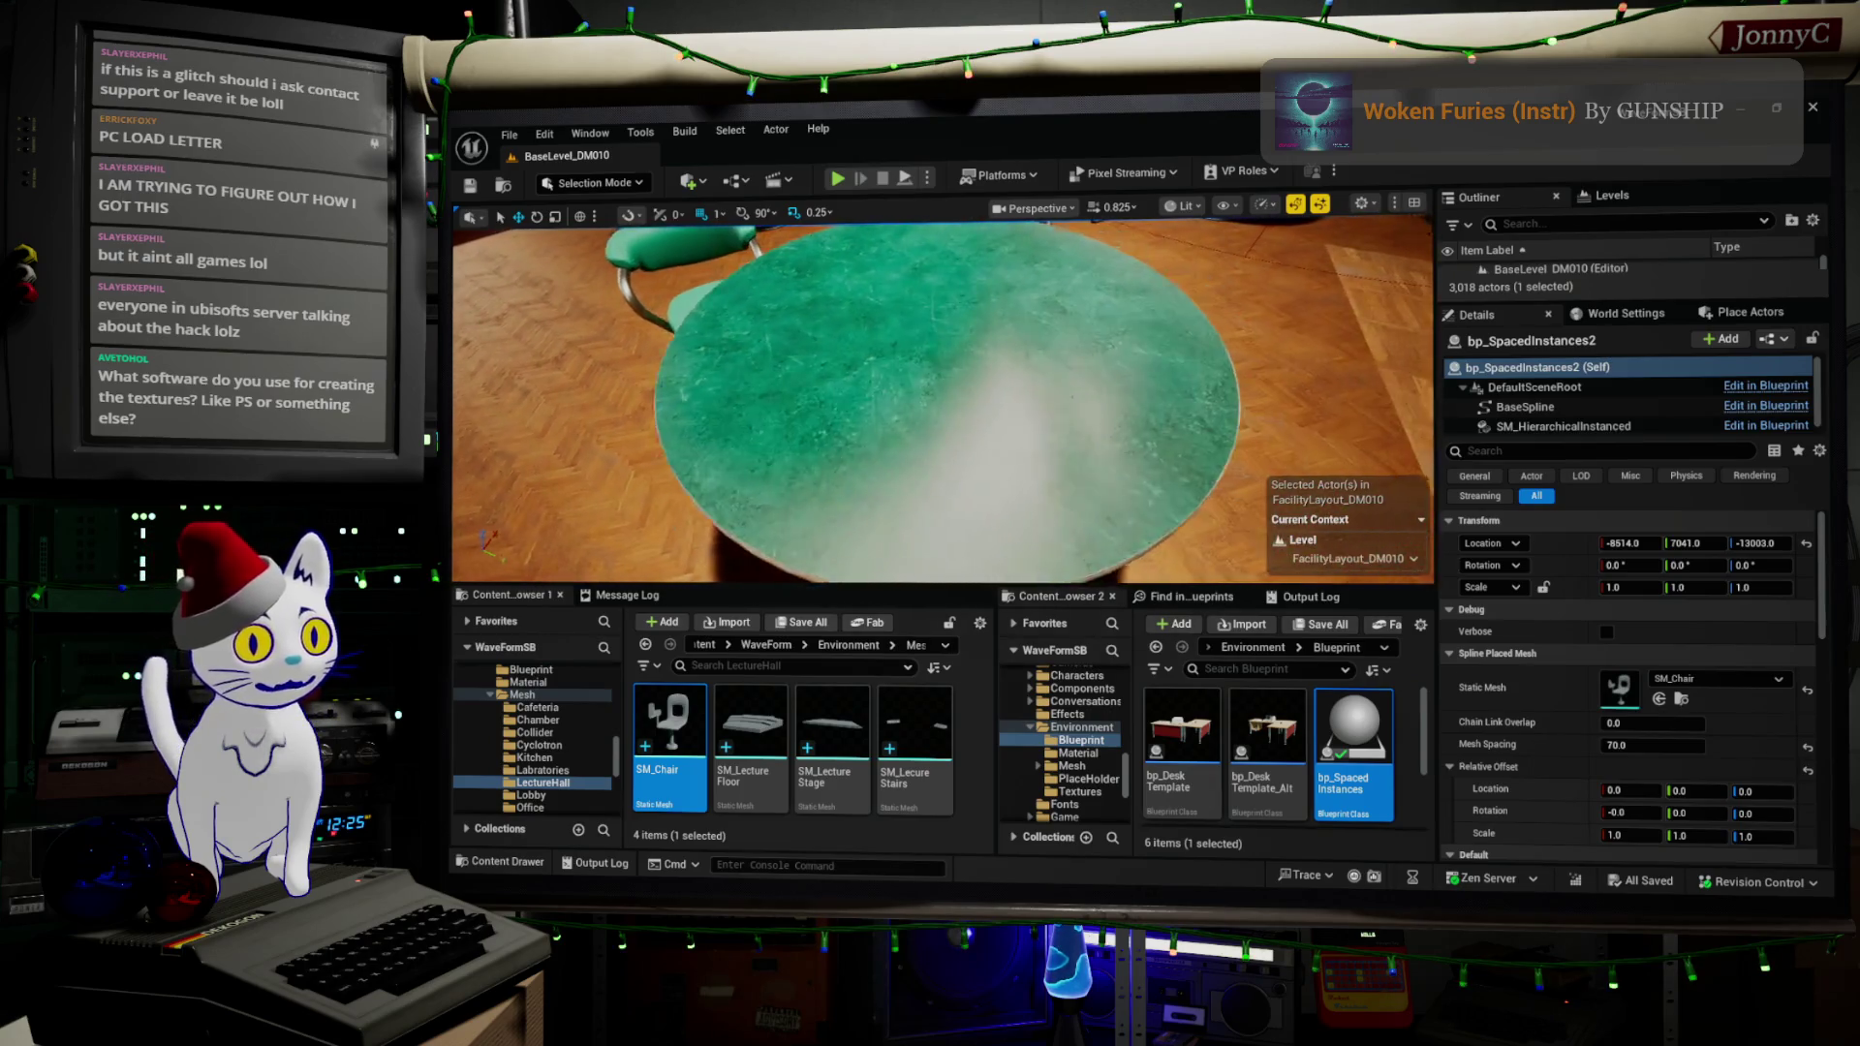
pyautogui.press('d')
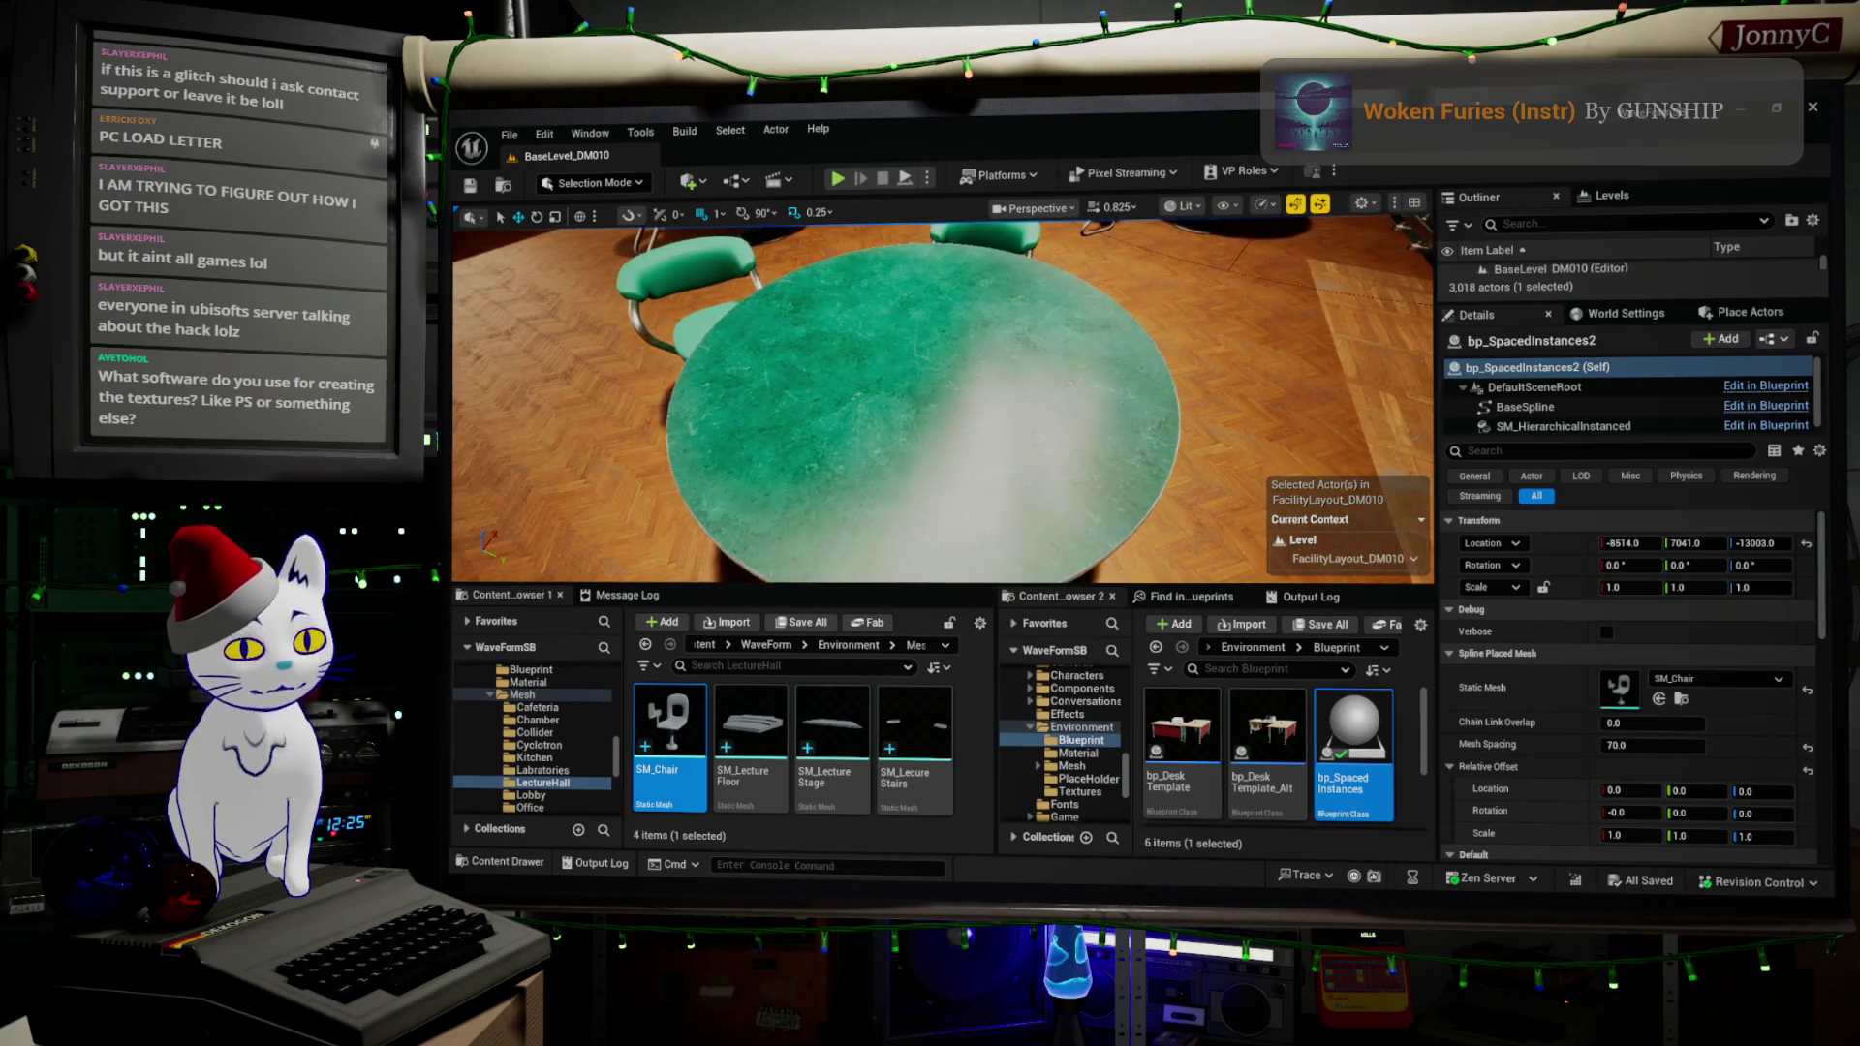
# - Pull back and fly toward the cafeteria booths, then select the round table SM_RoundTable4
pyautogui.press('s')
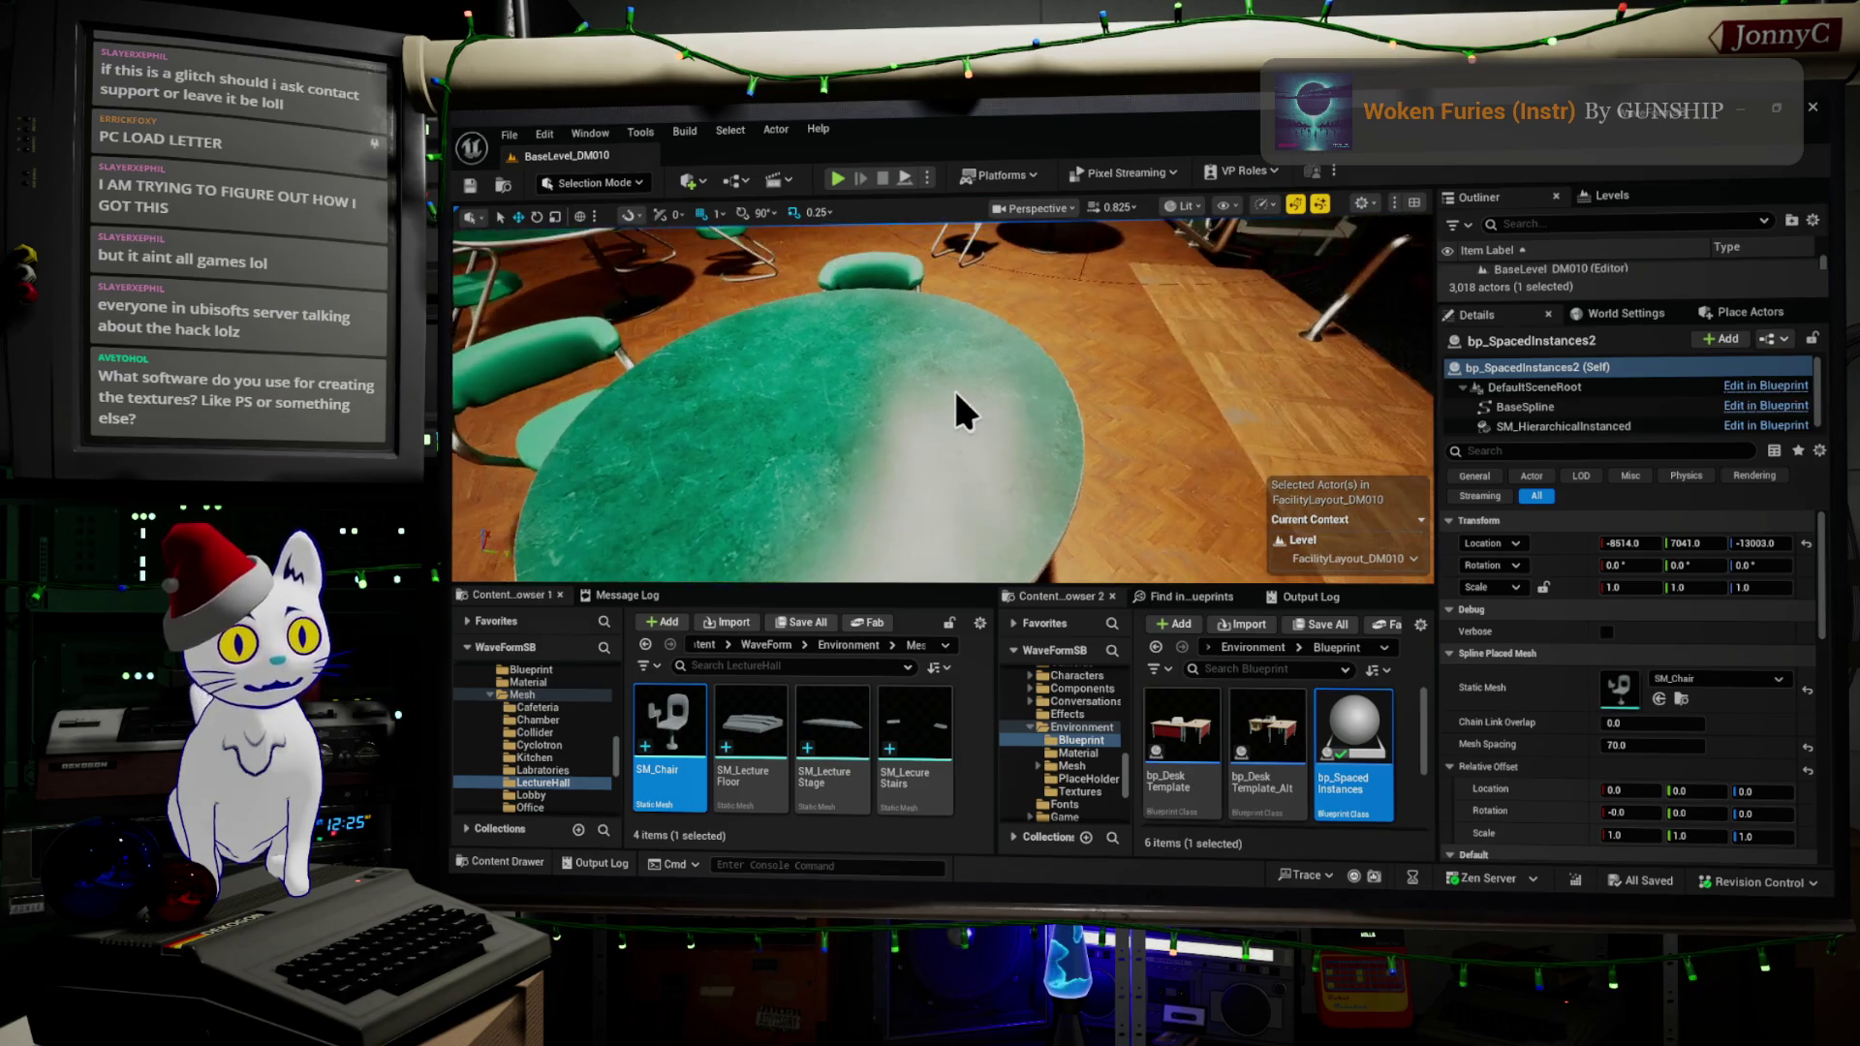
pyautogui.press('w')
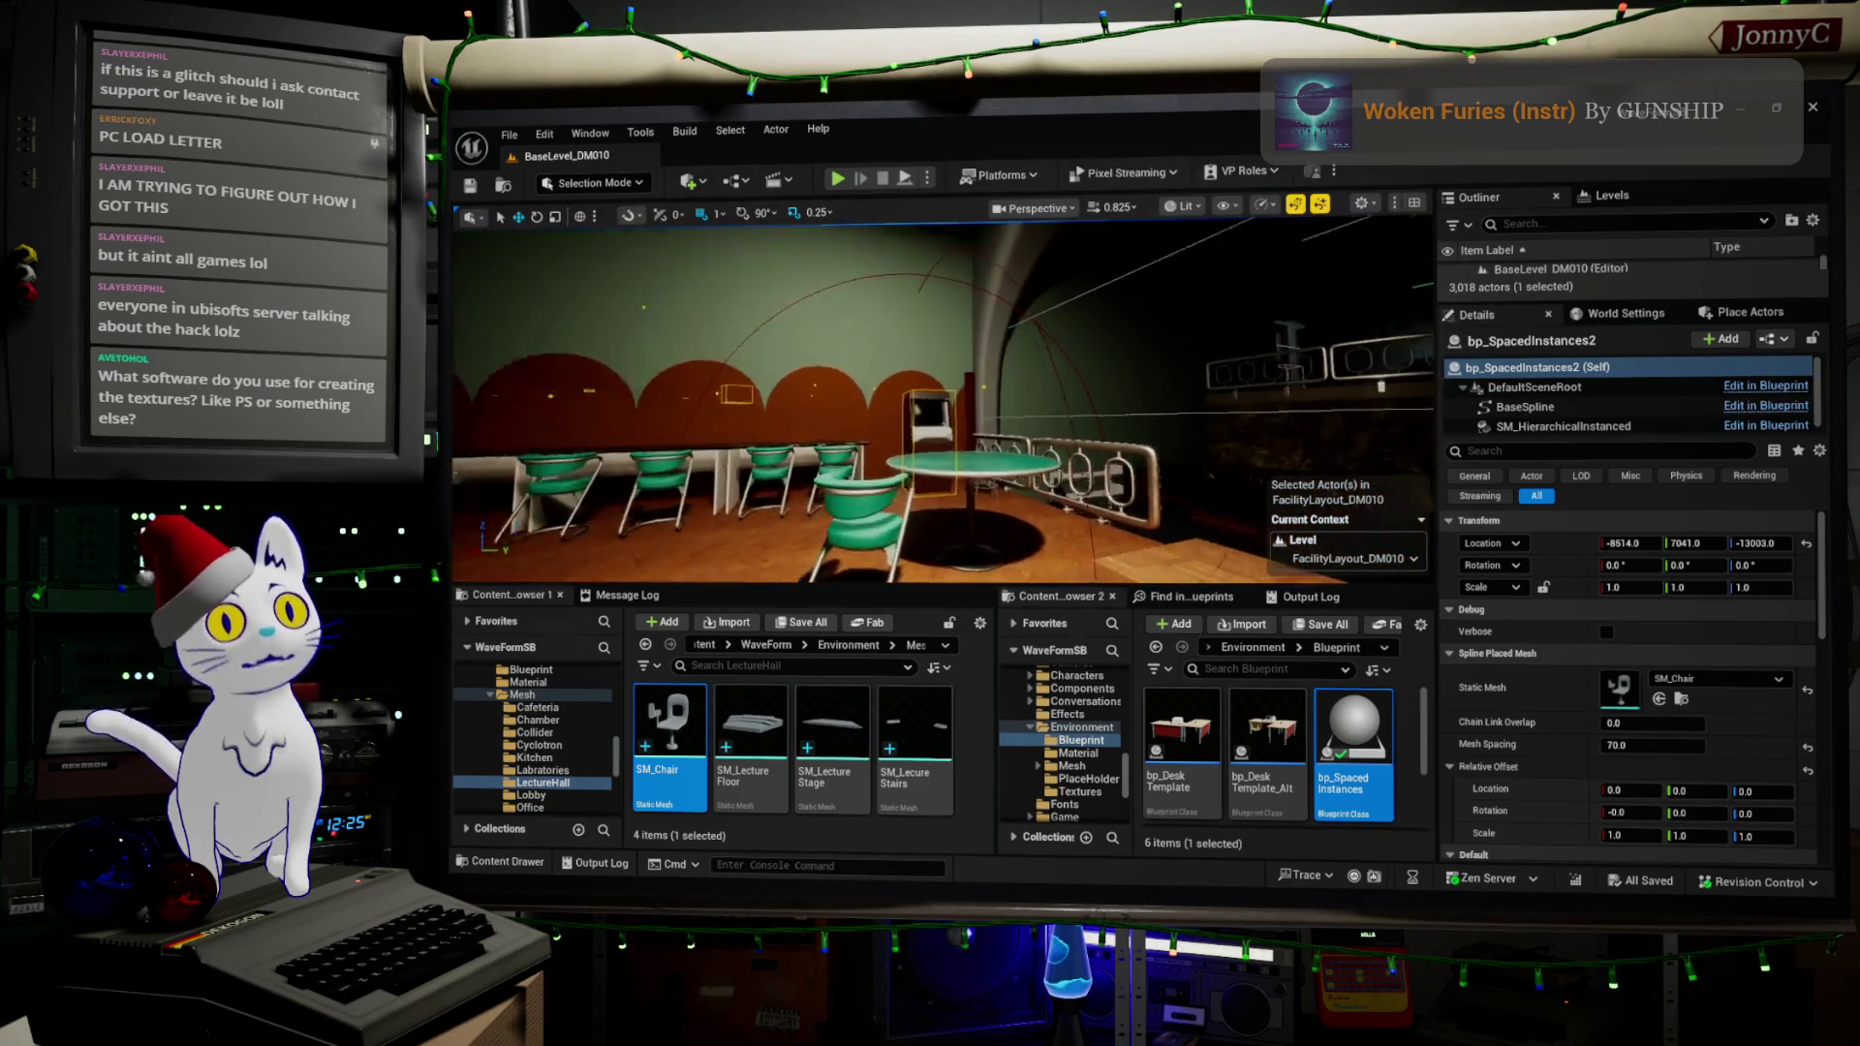
pyautogui.press('w')
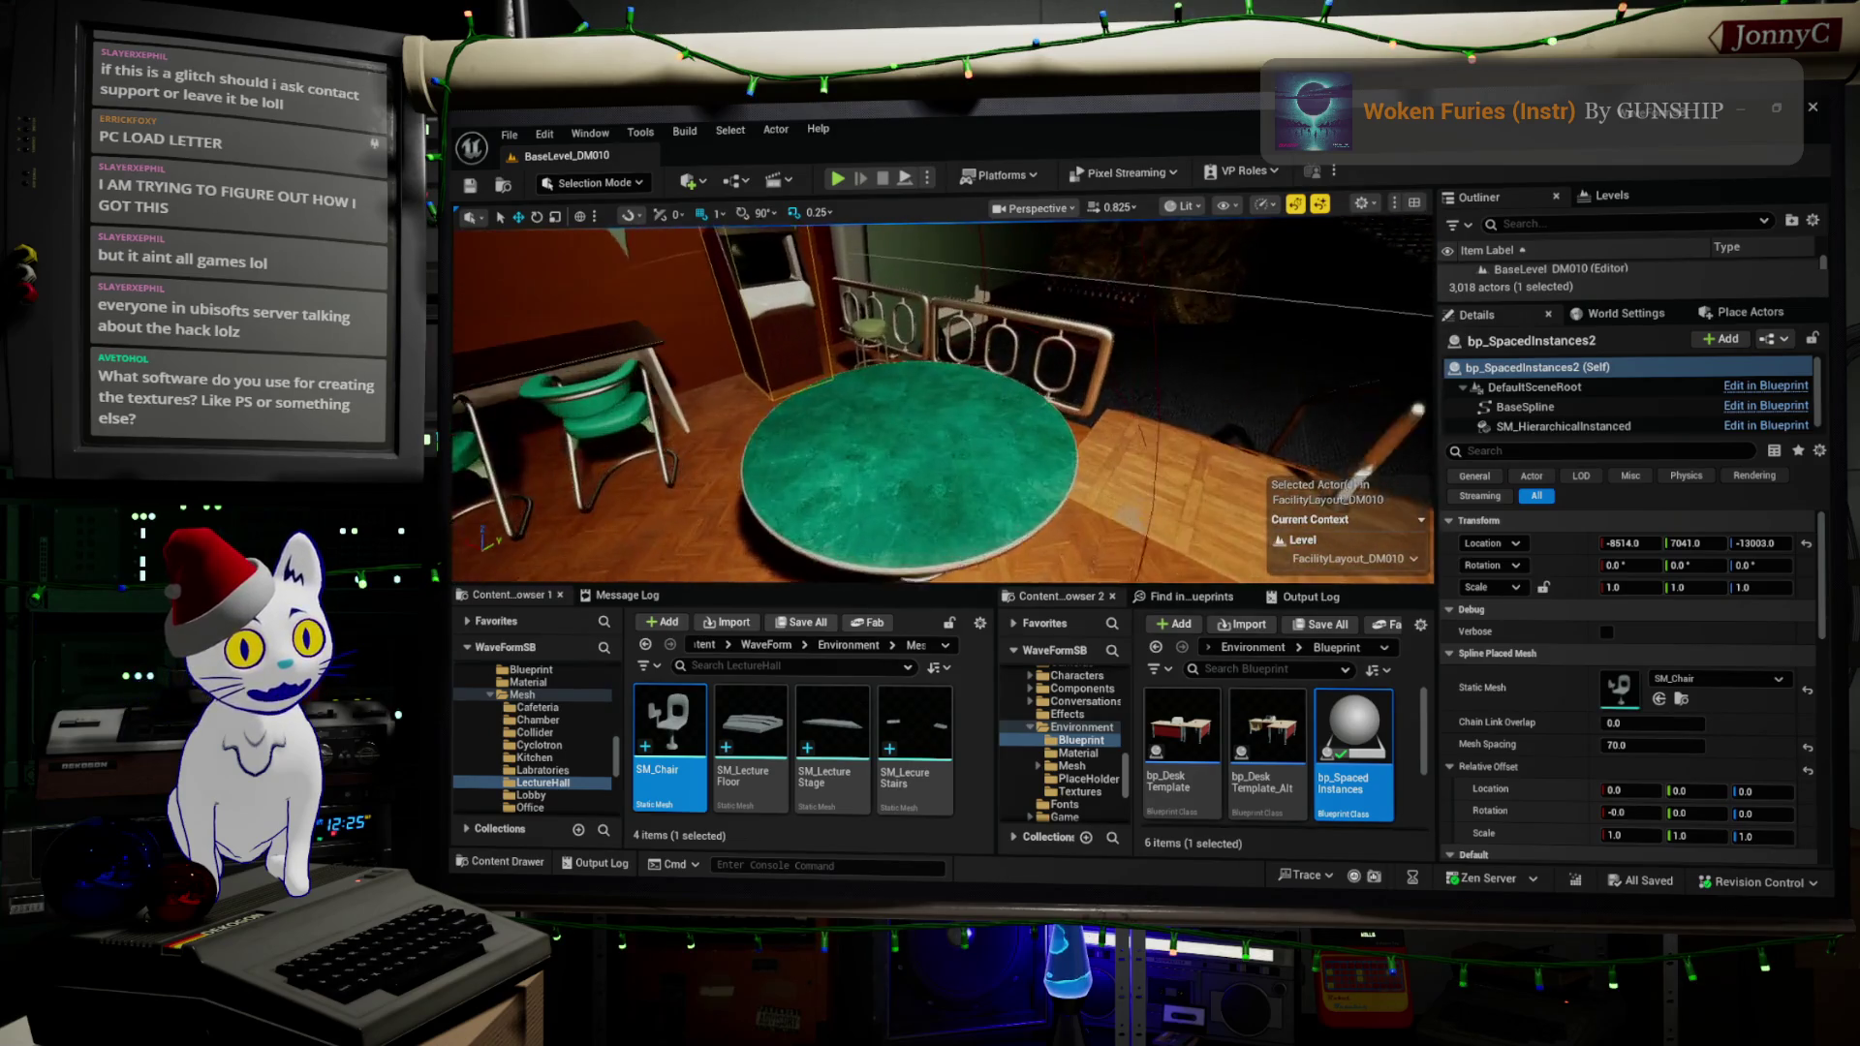
pyautogui.press('s')
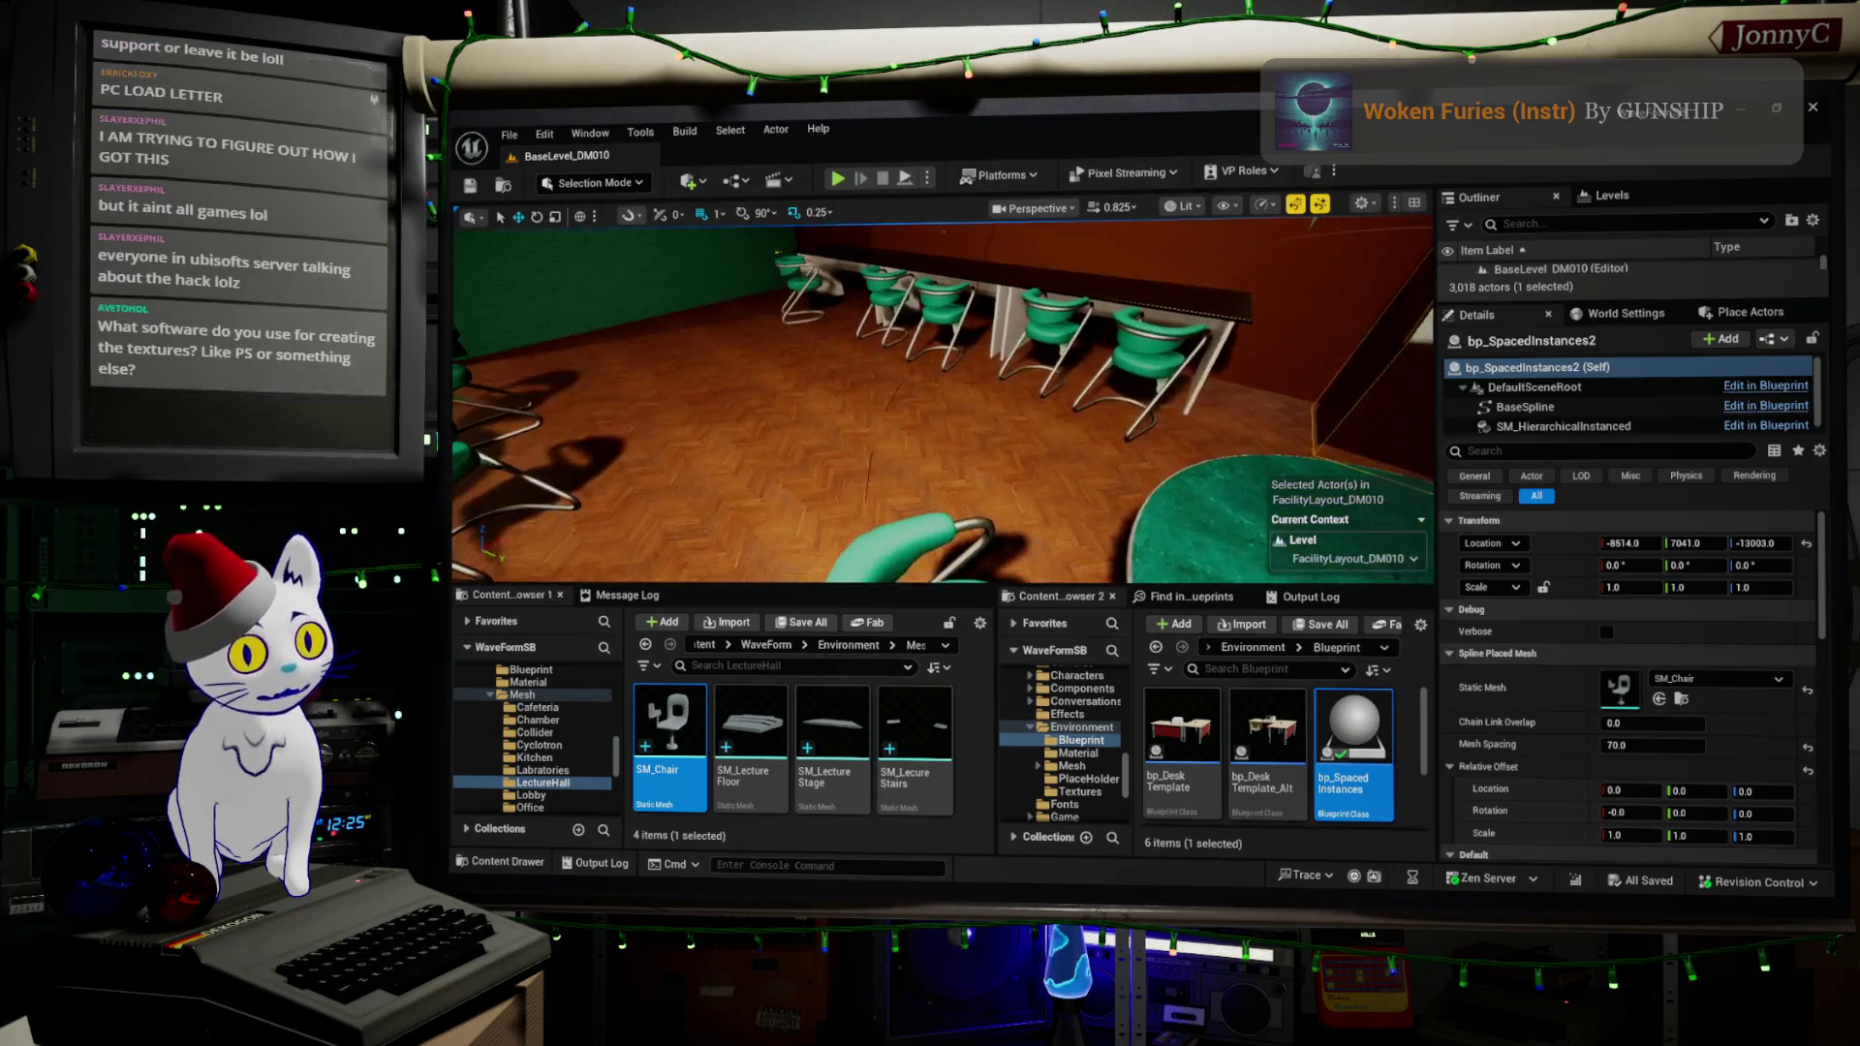
pyautogui.press('w')
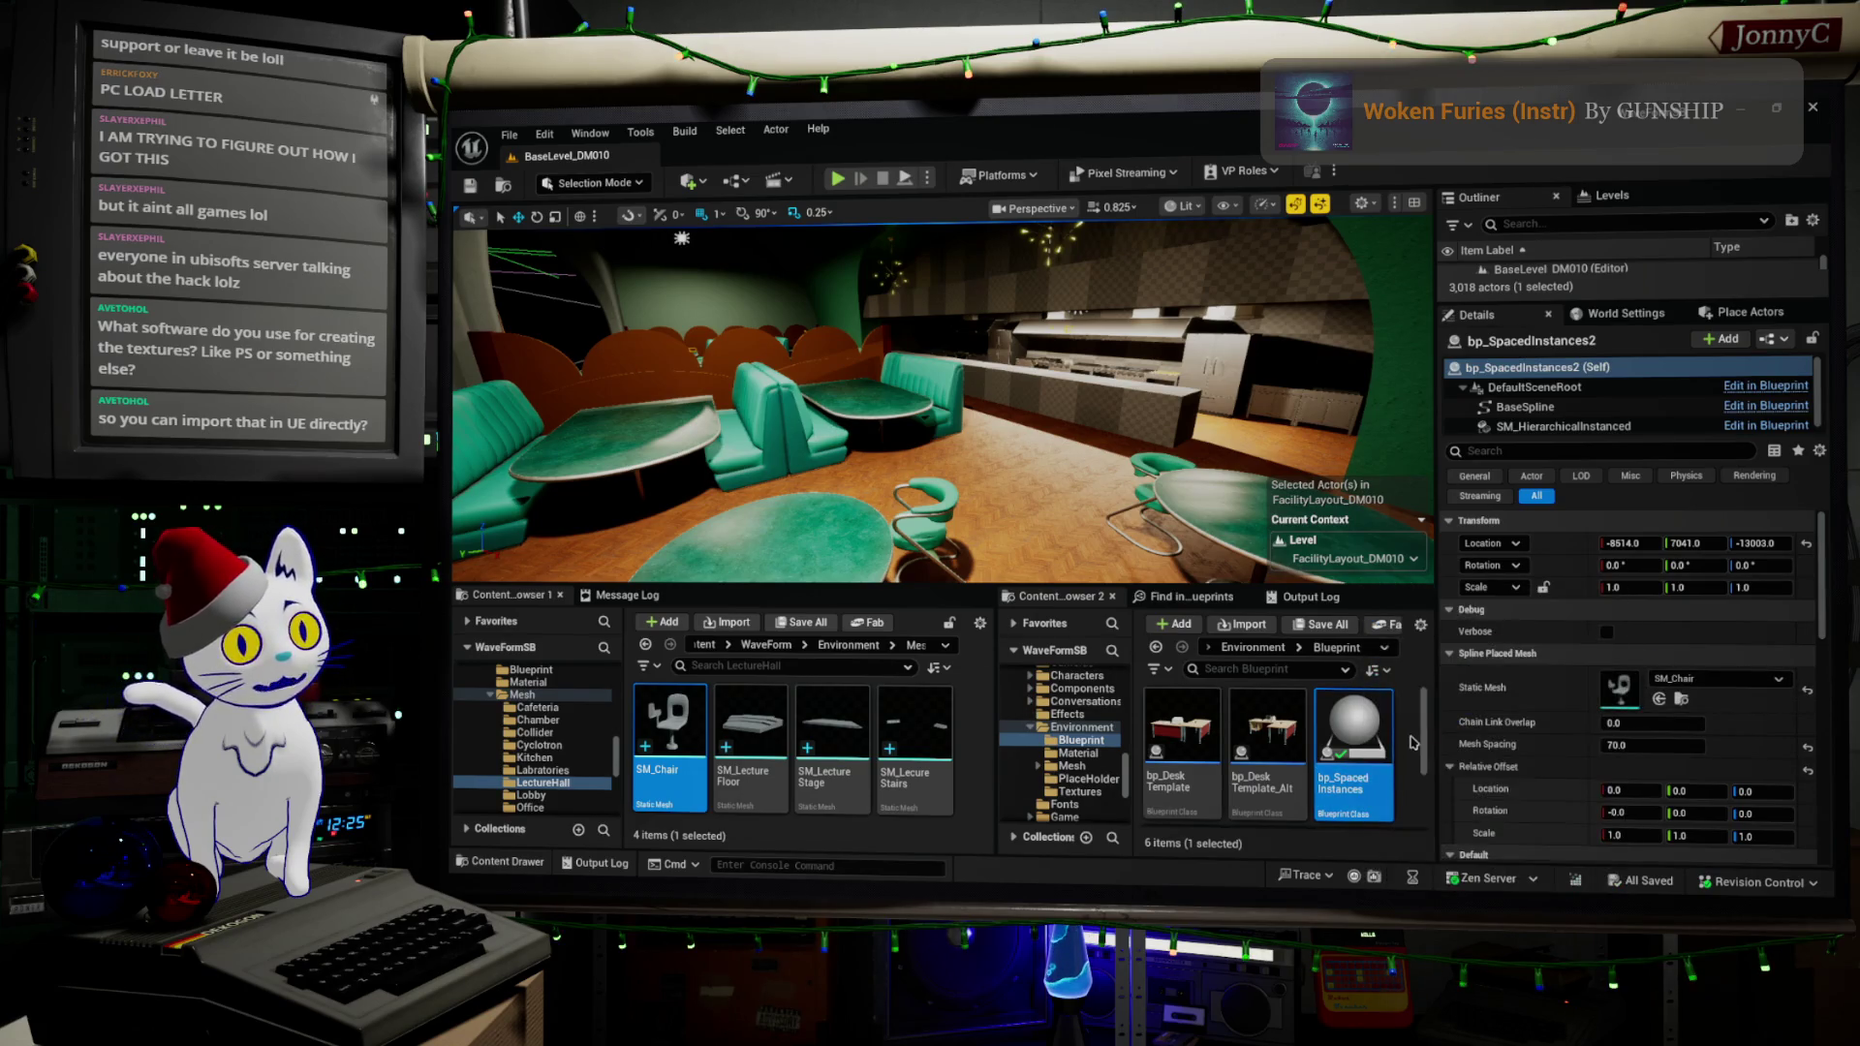
pyautogui.click(778, 504)
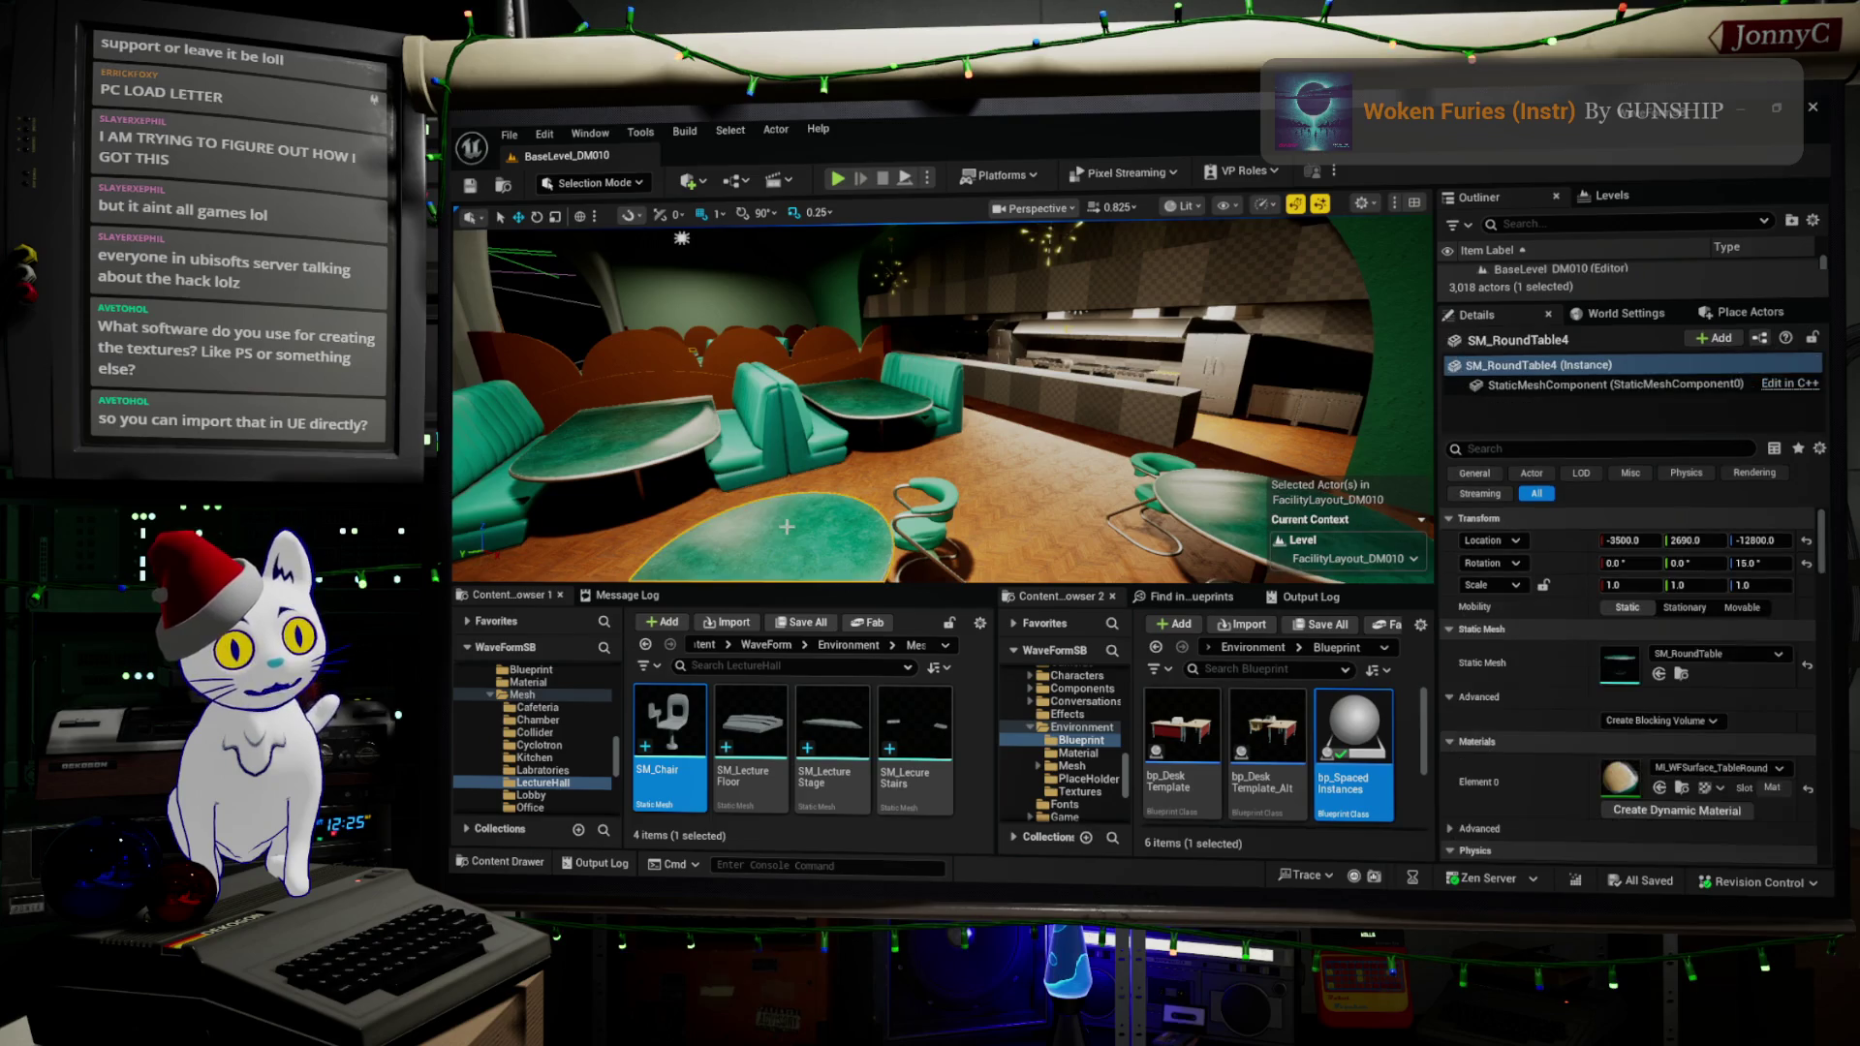
# - Open MI_WFSurface_TableRound maximized, then its parent M_MS_WFSurface_Material_VT node graph
pyautogui.click(1683, 790)
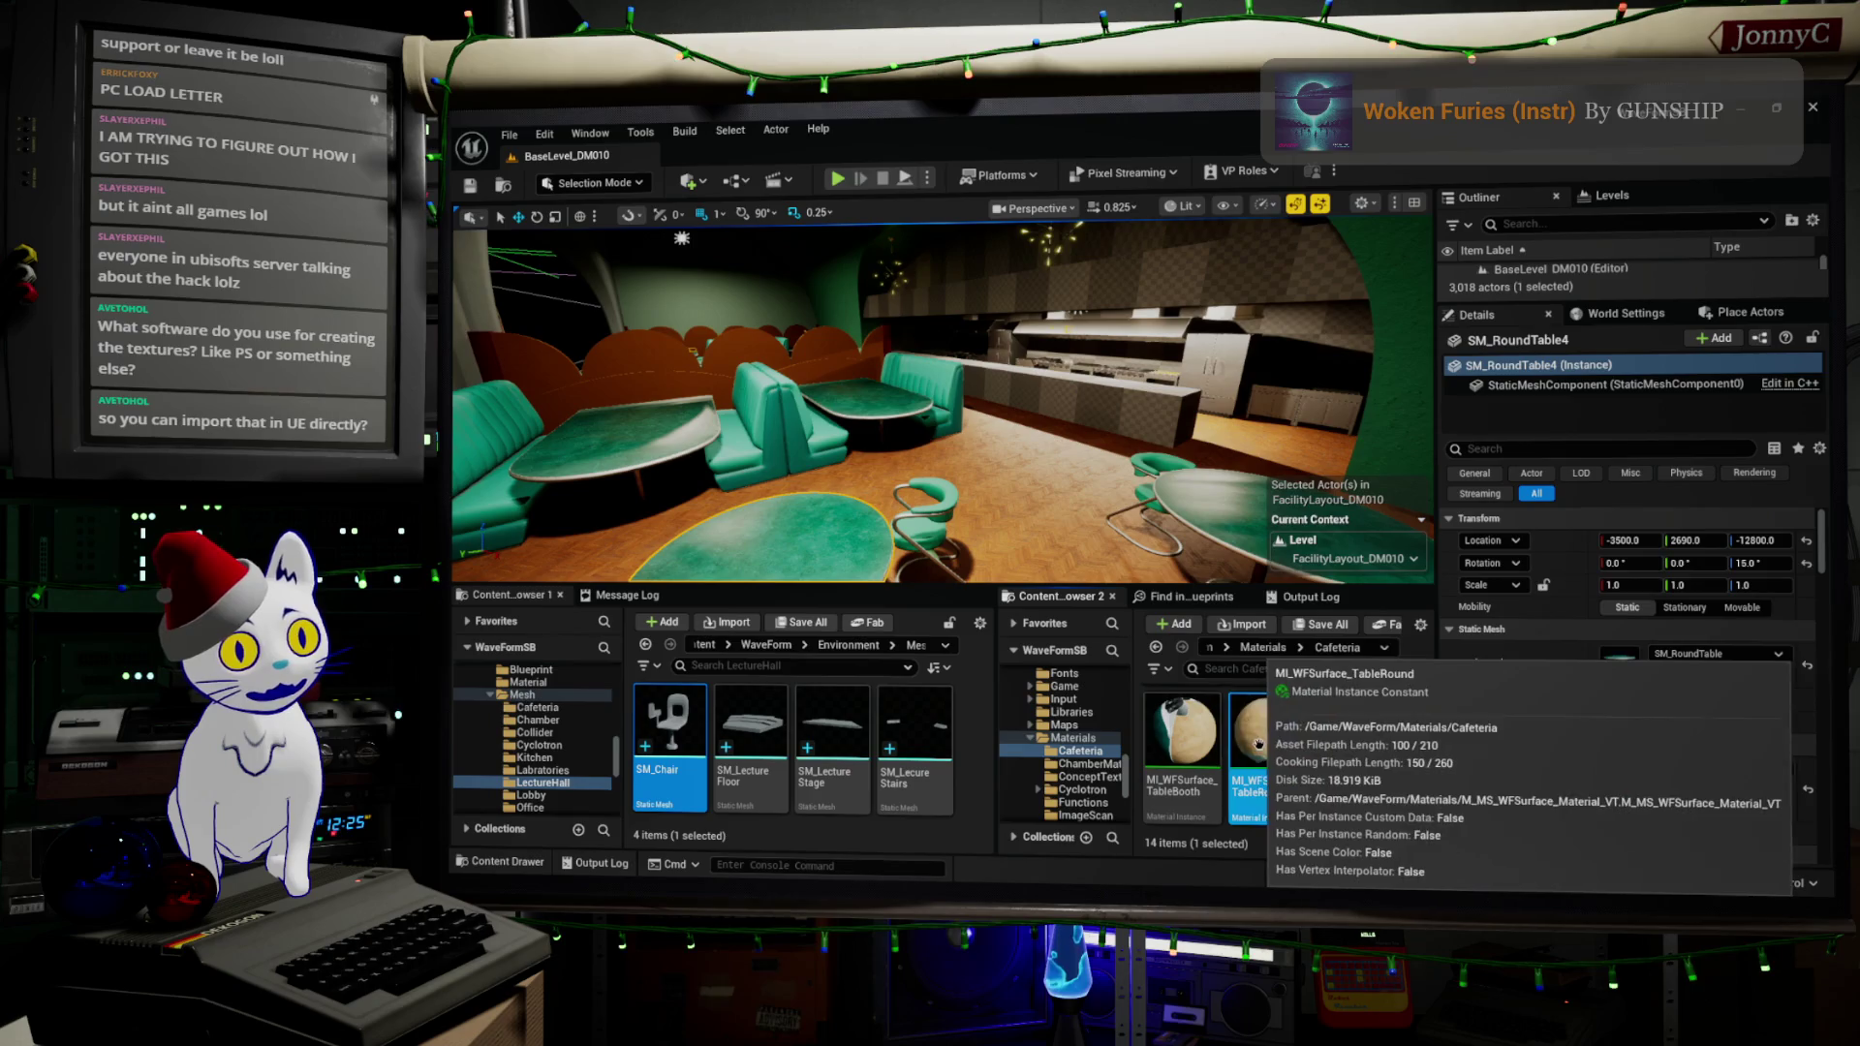
pyautogui.scroll(1, 1295, 694)
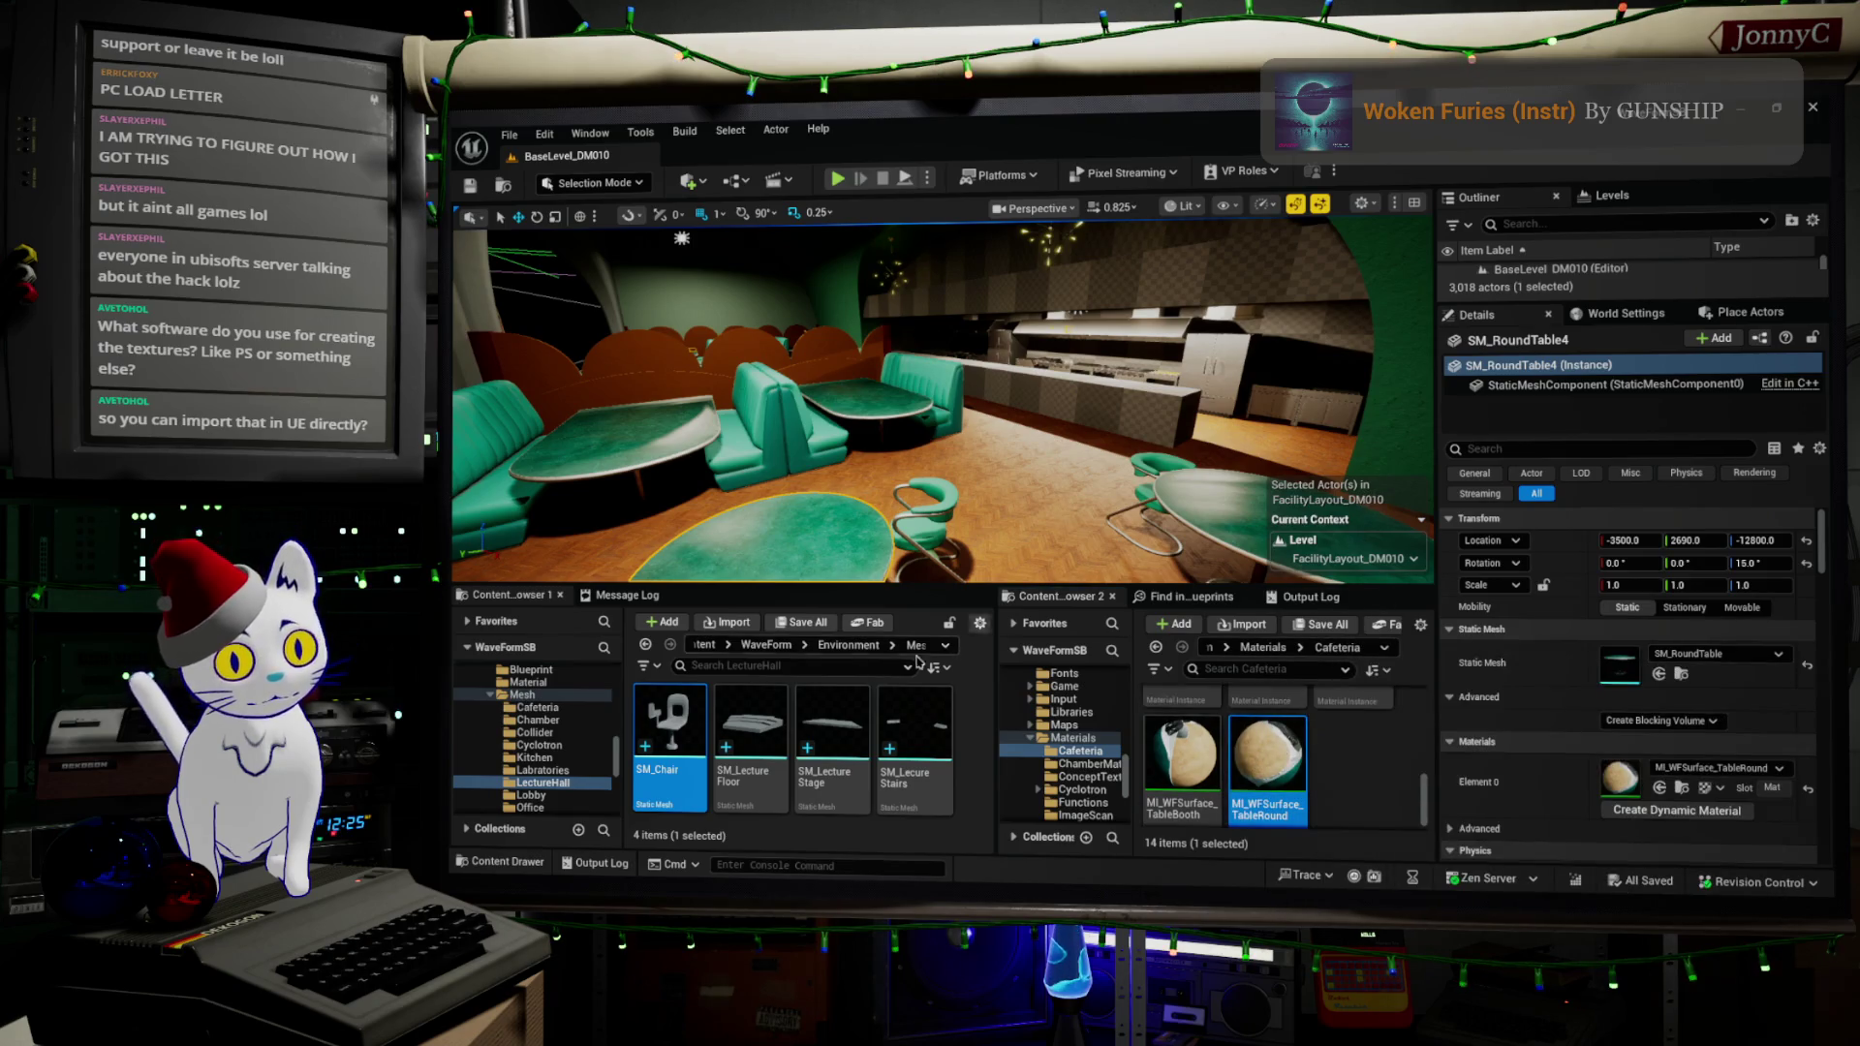
pyautogui.doubleClick(1268, 765)
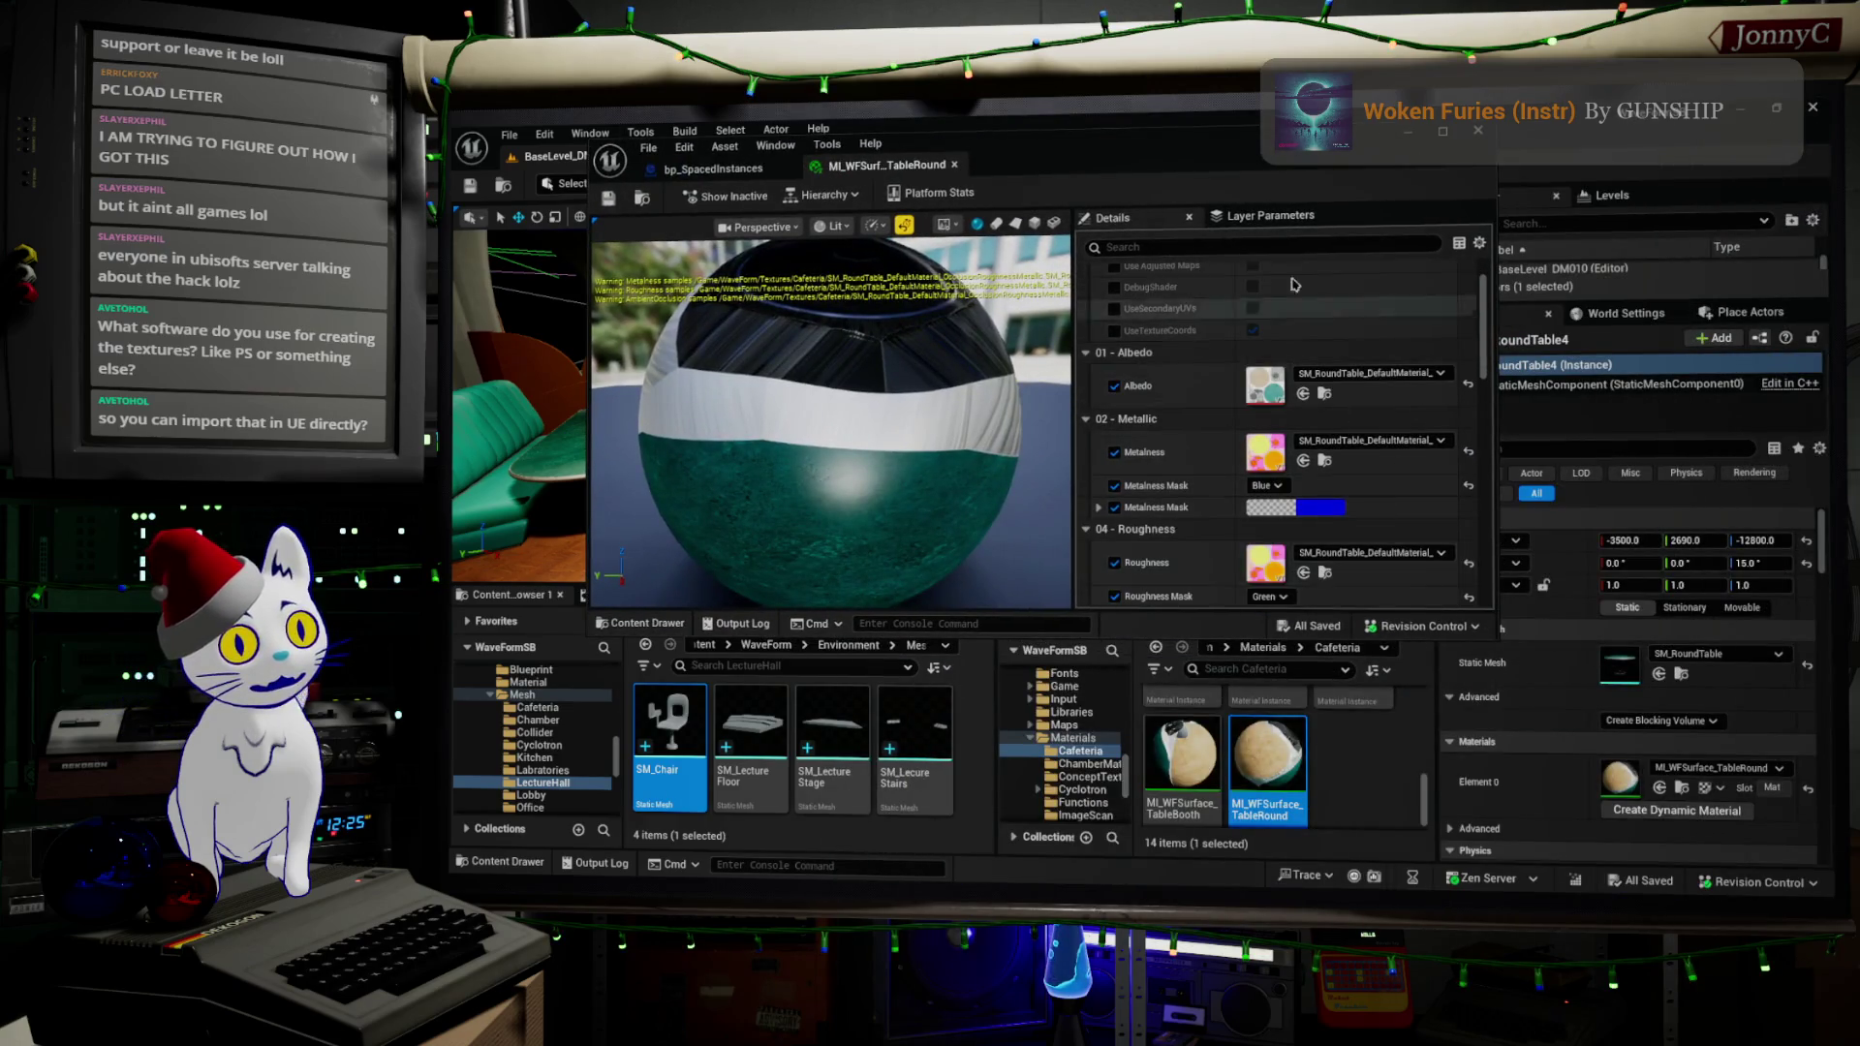
pyautogui.doubleClick(1206, 158)
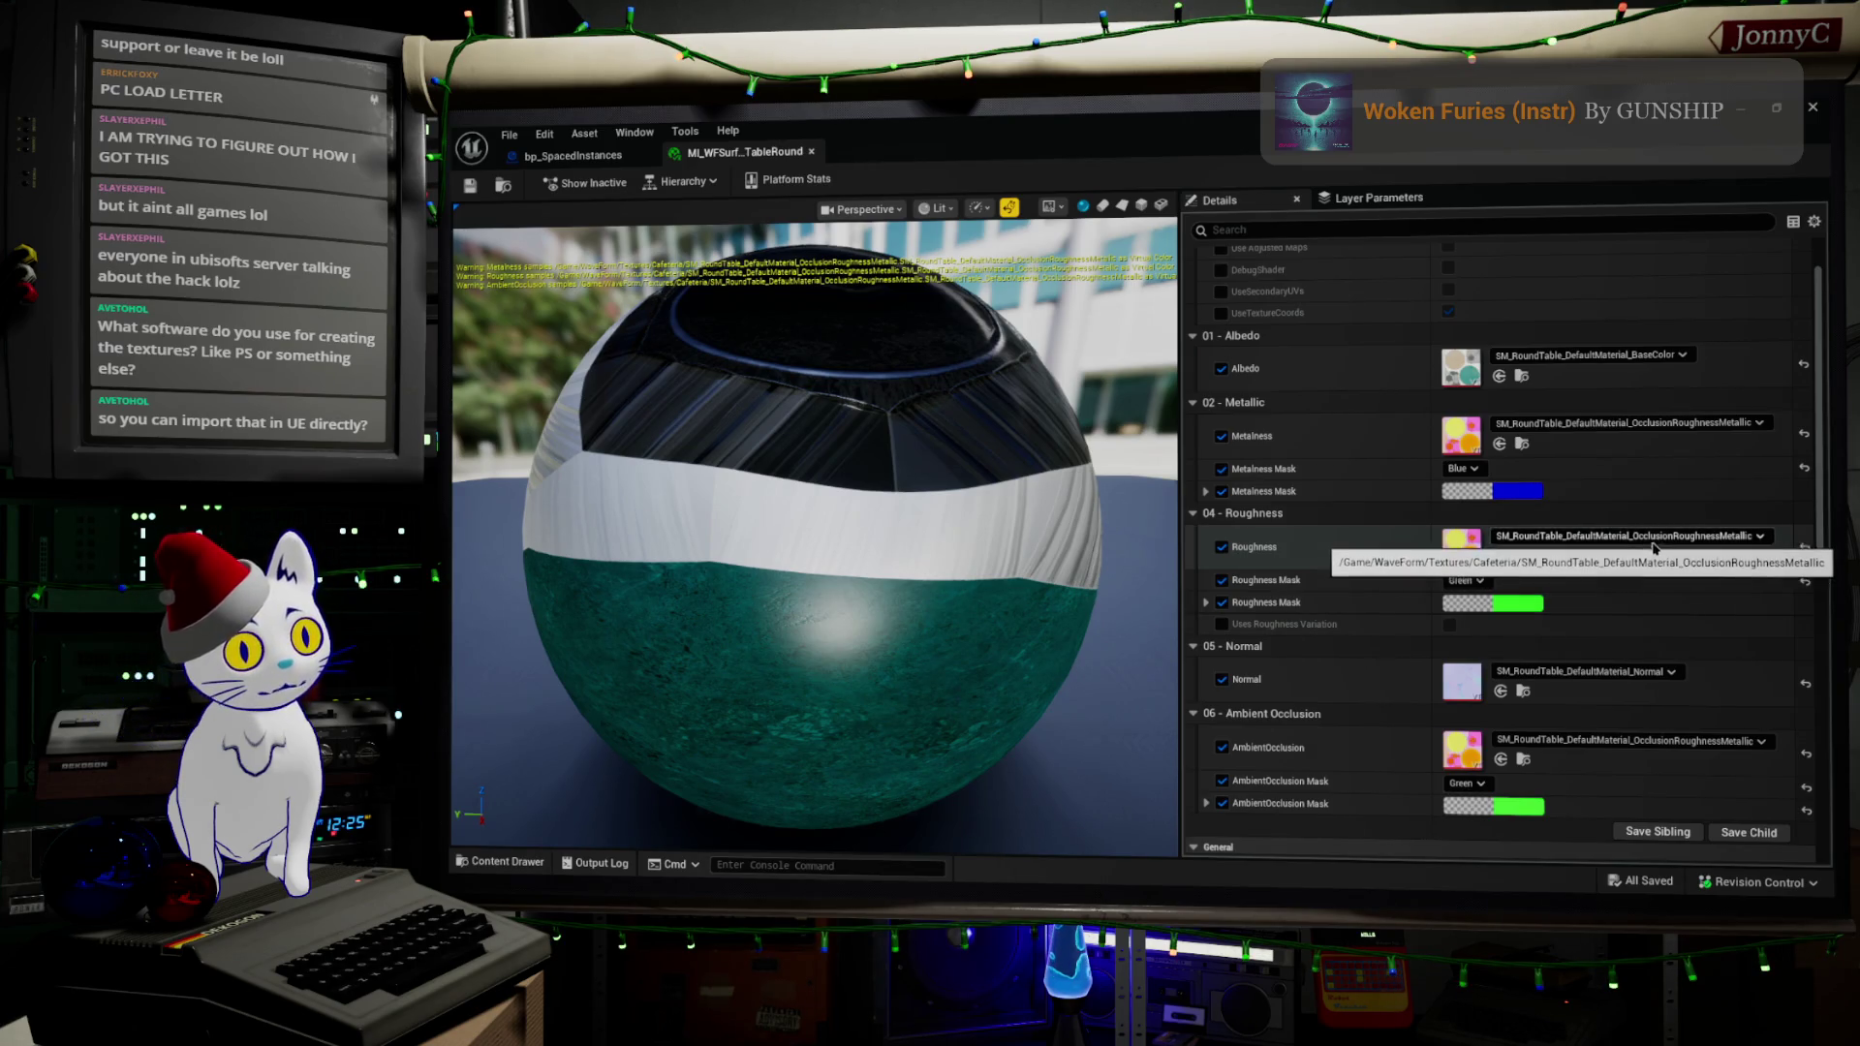
pyautogui.scroll(-3, 1667, 591)
pyautogui.scroll(-3, 1628, 605)
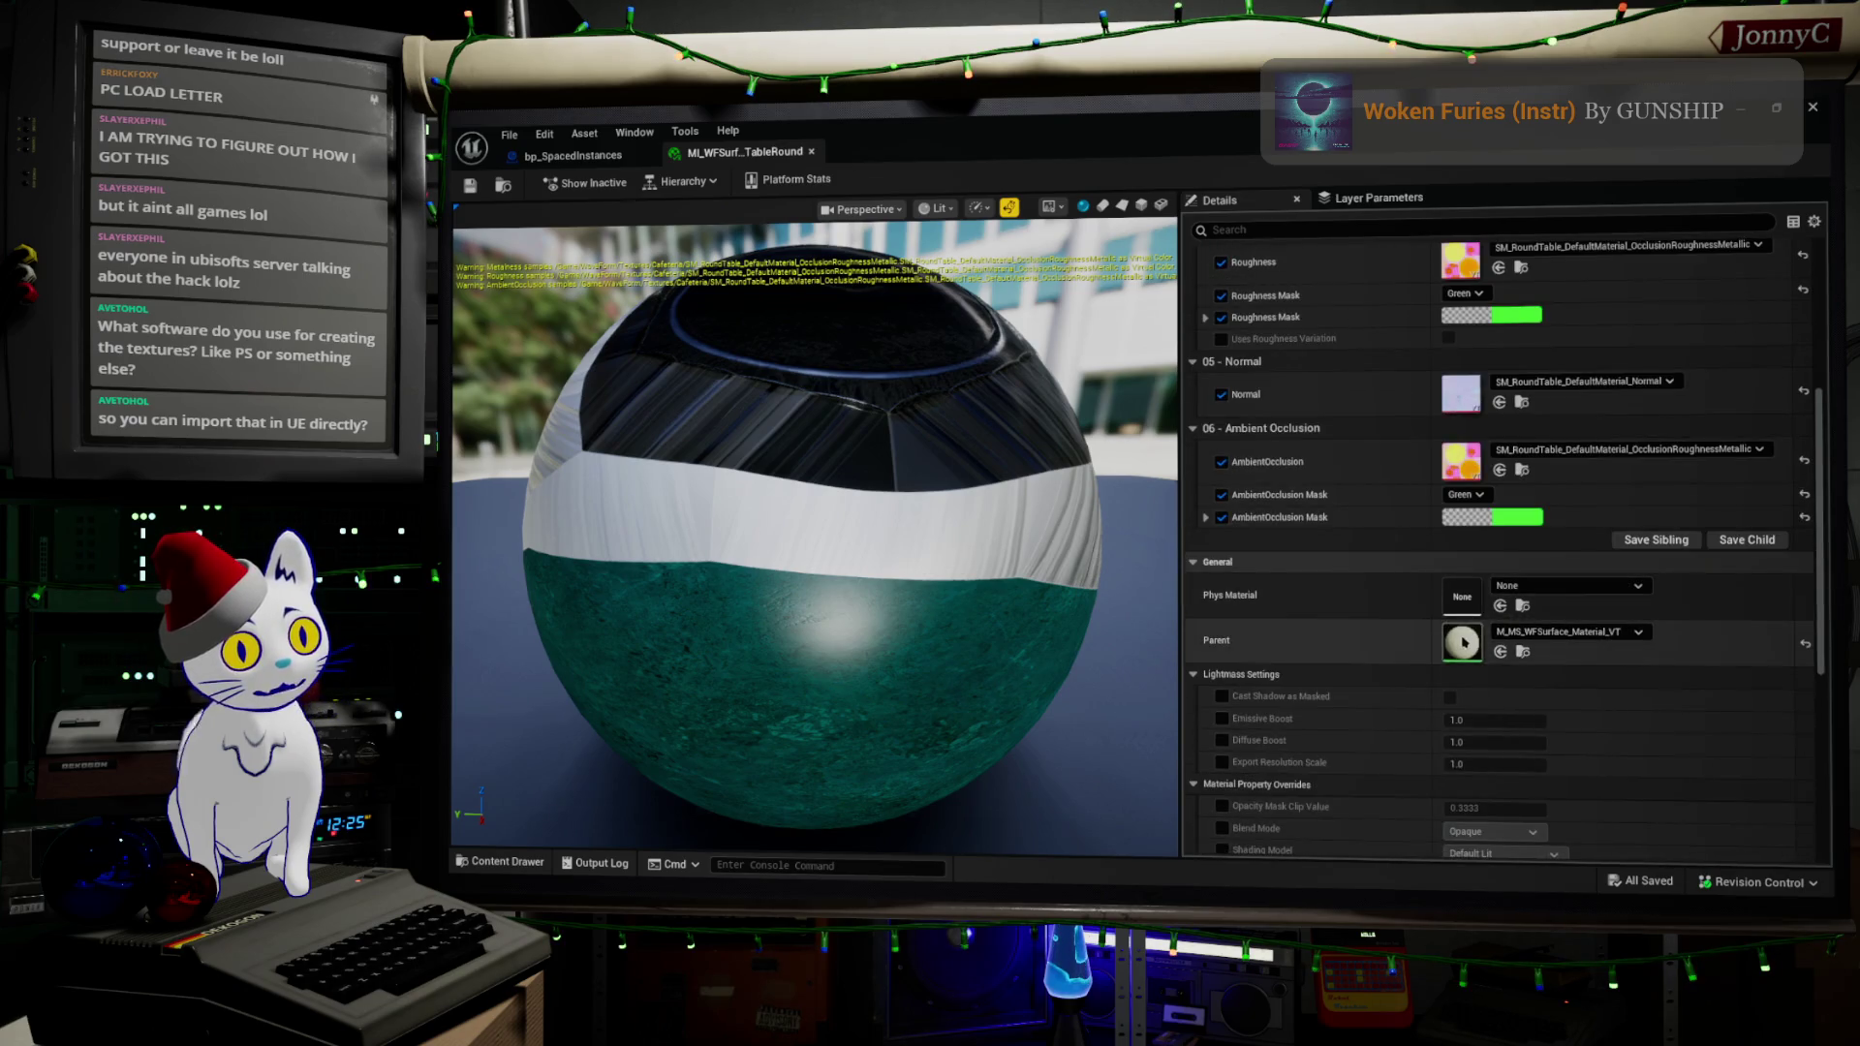
pyautogui.doubleClick(1463, 644)
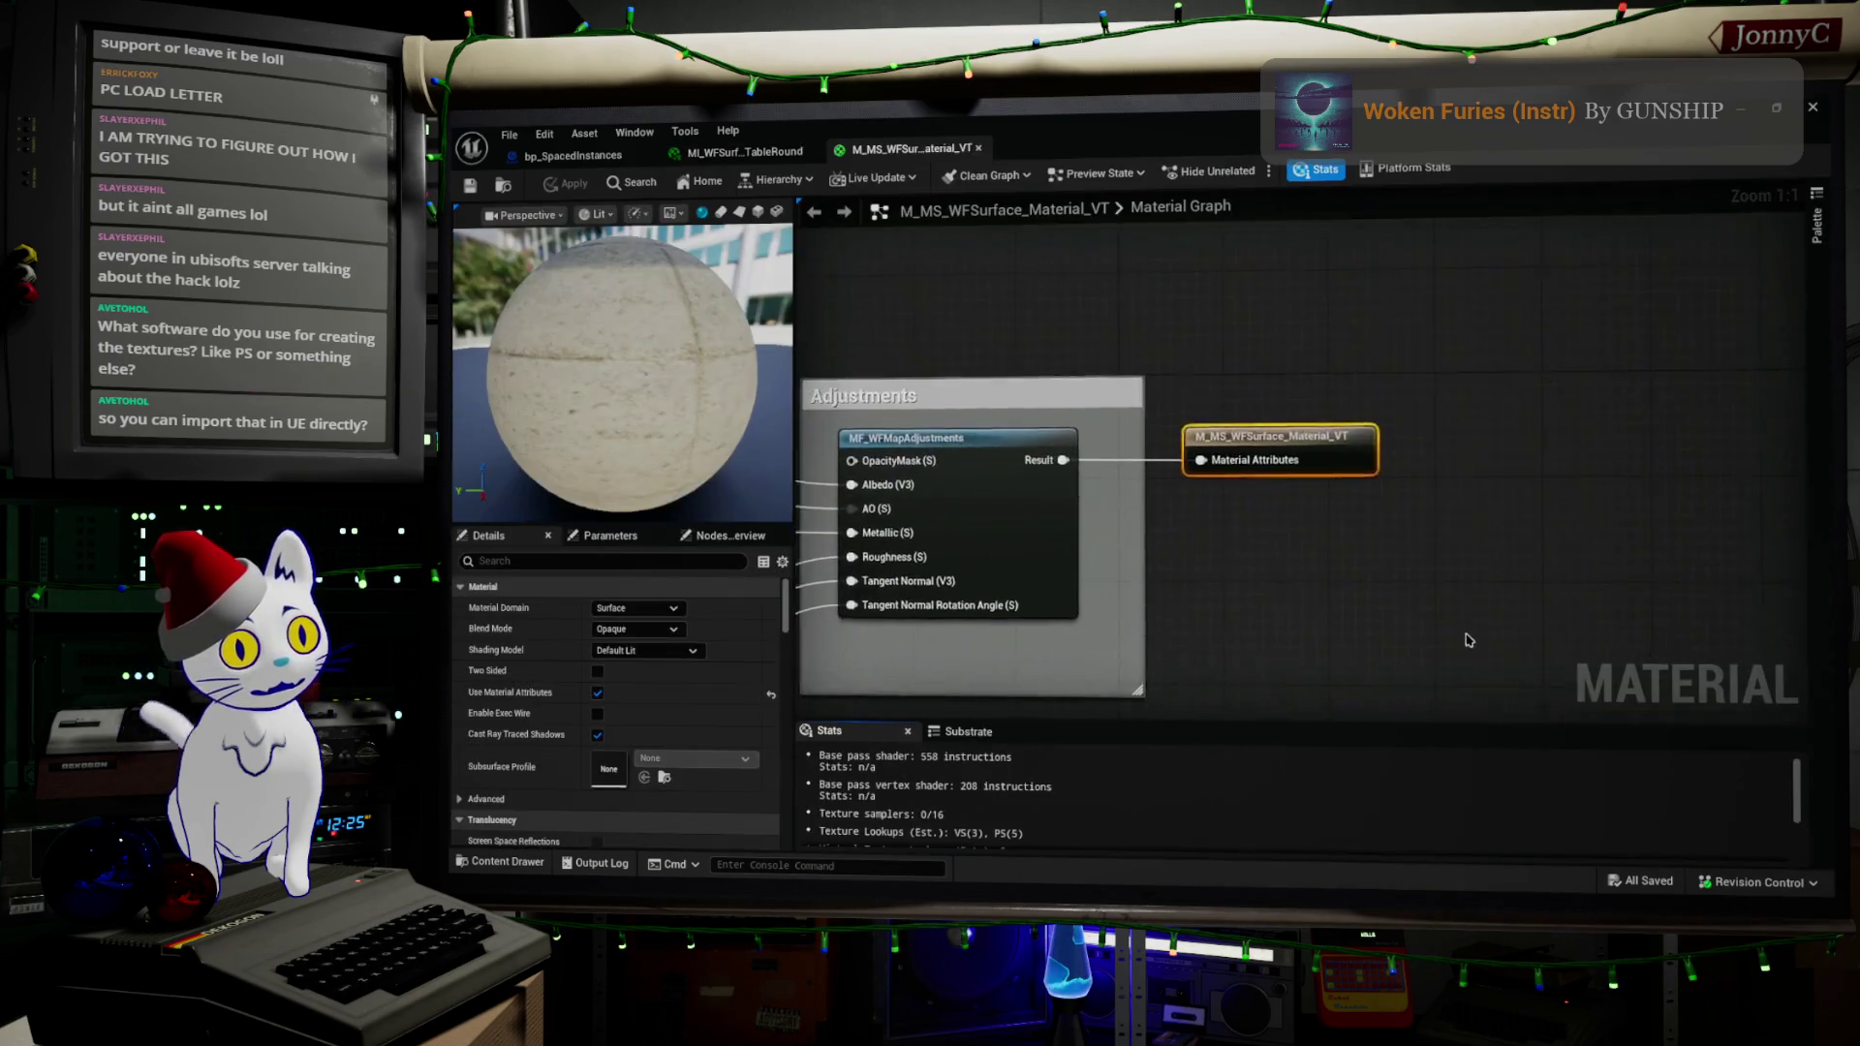
pyautogui.scroll(5, 1399, 381)
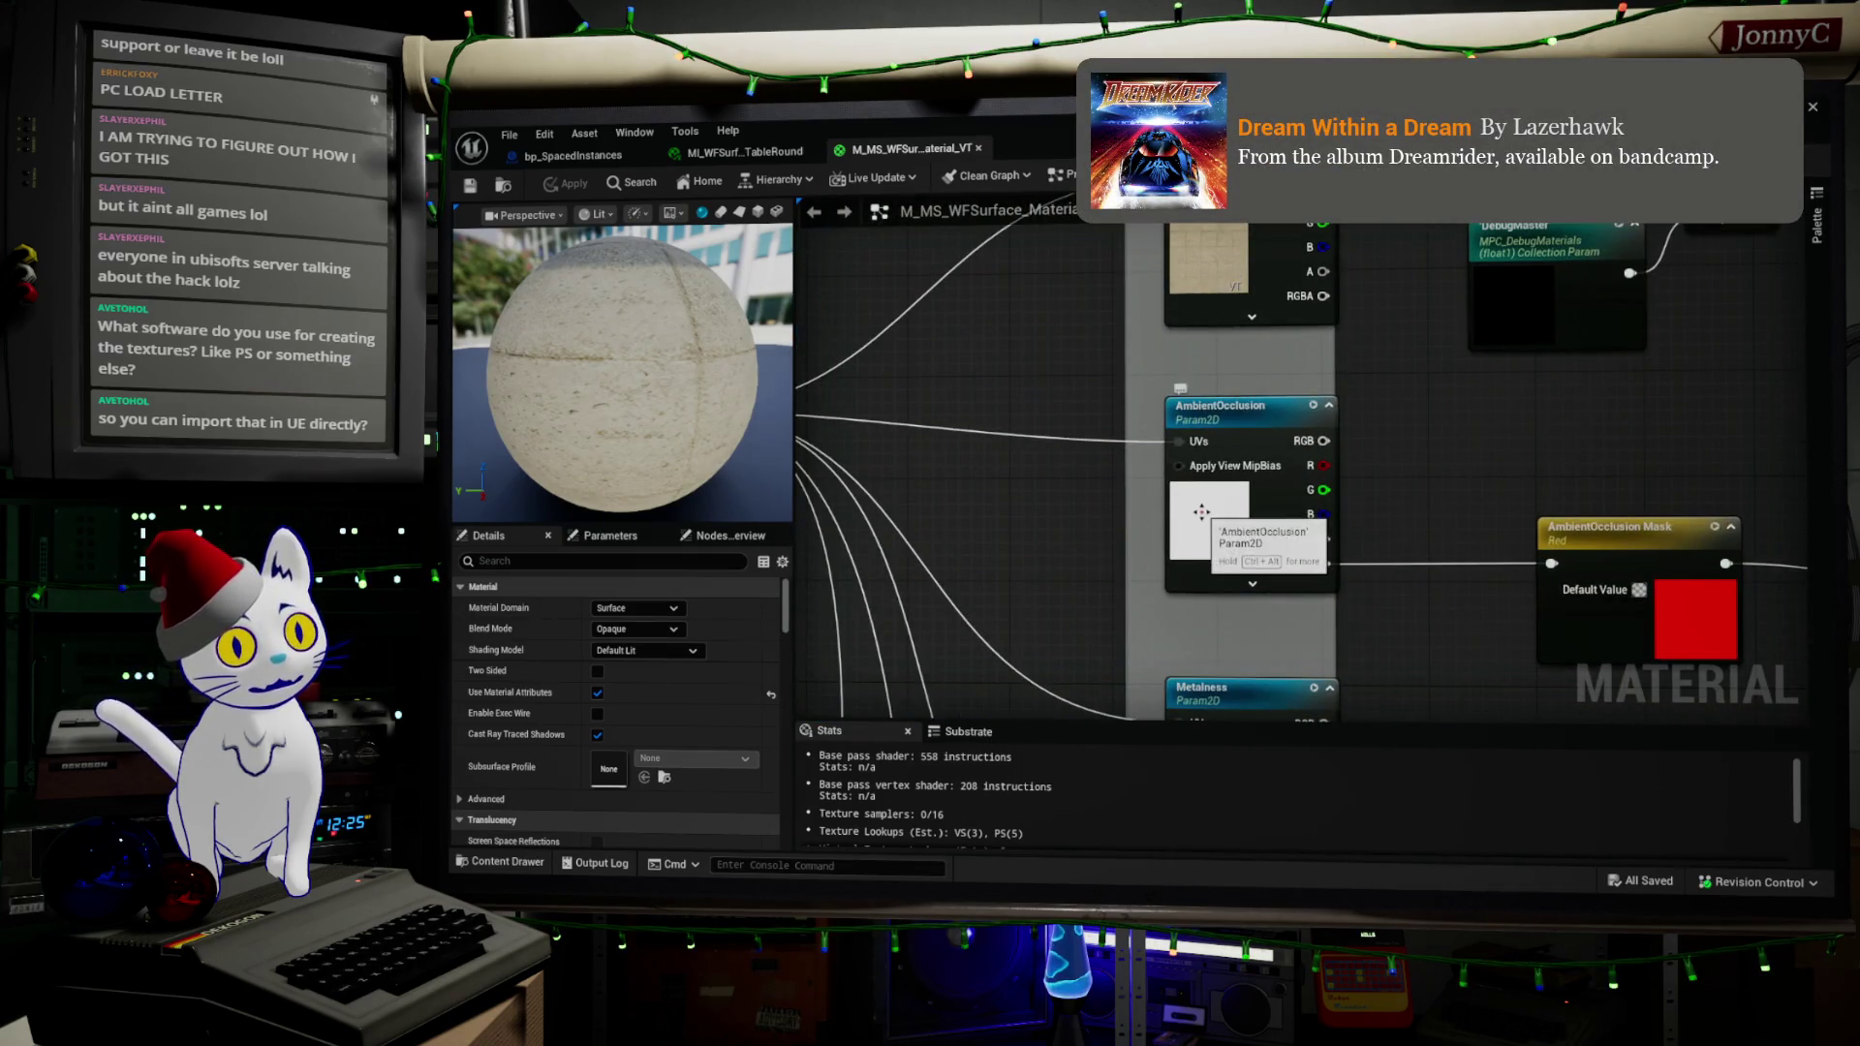
pyautogui.click(1203, 513)
pyautogui.moveTo(1432, 640); pyautogui.dragTo(1493, 19)
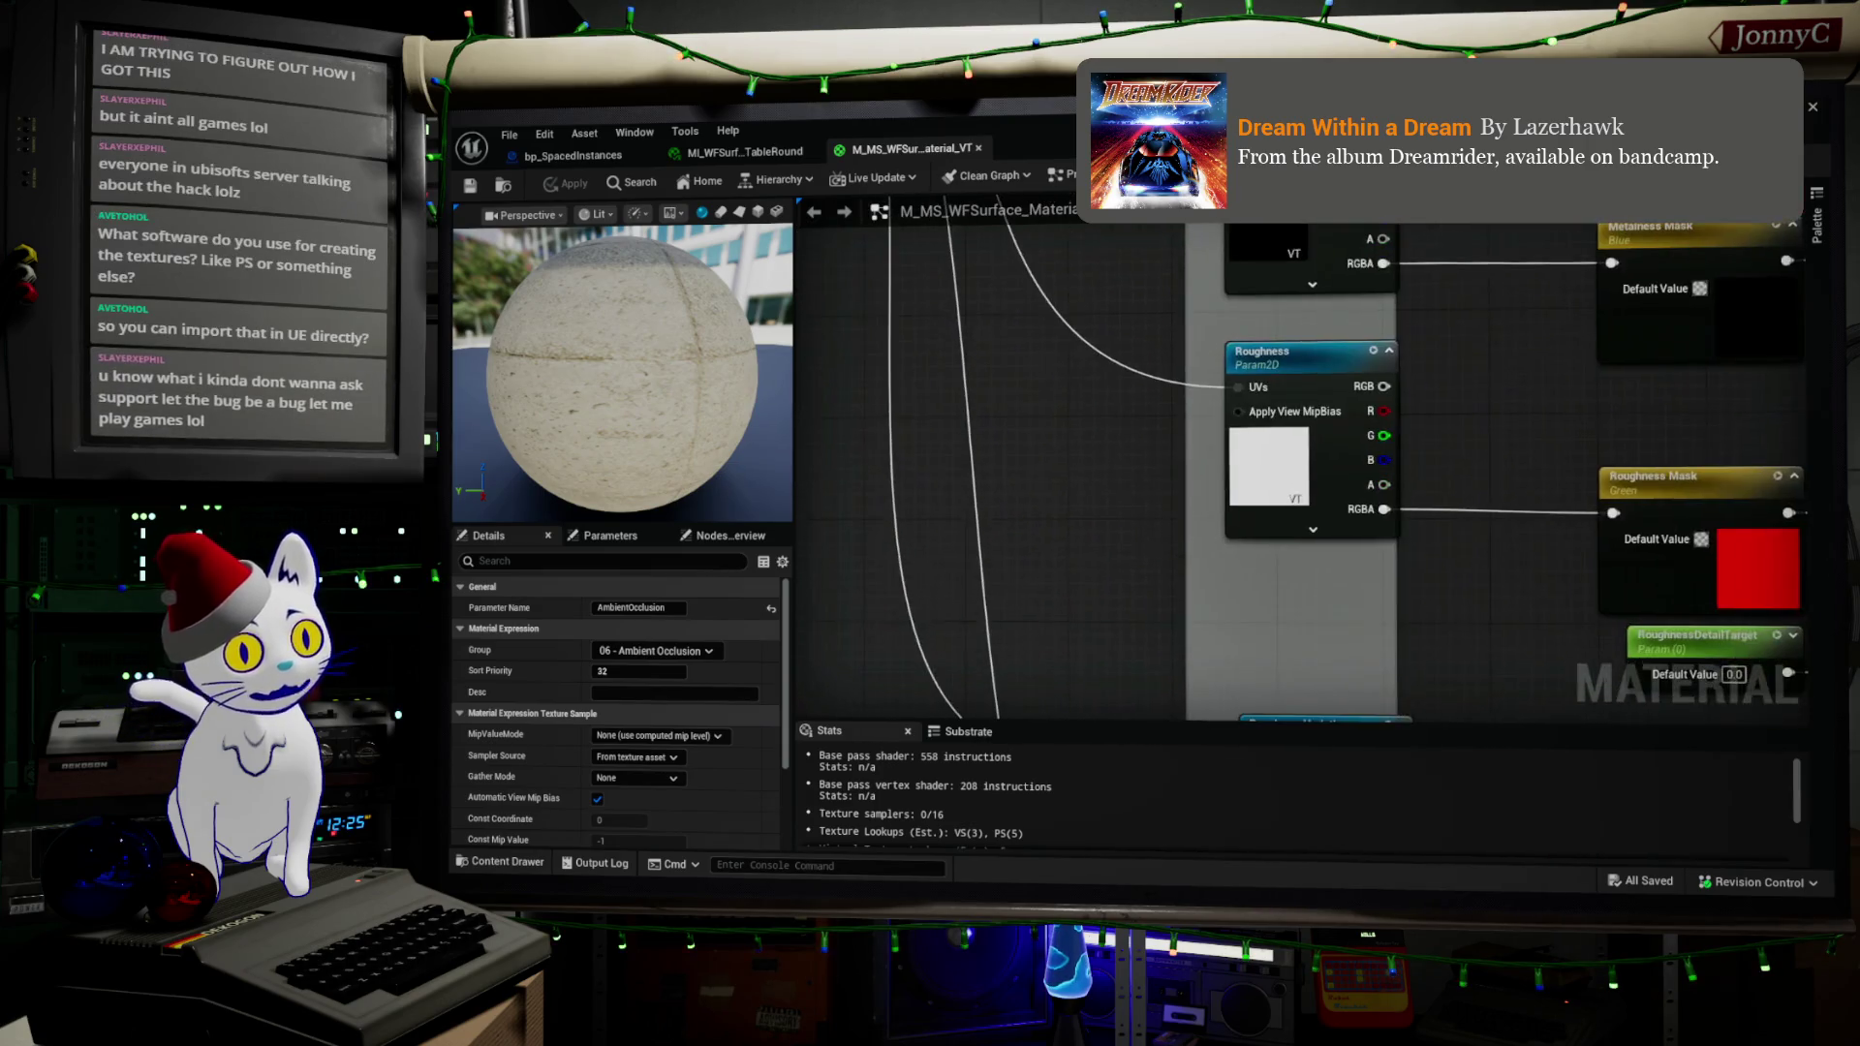
pyautogui.scroll(-4, 1722, 482)
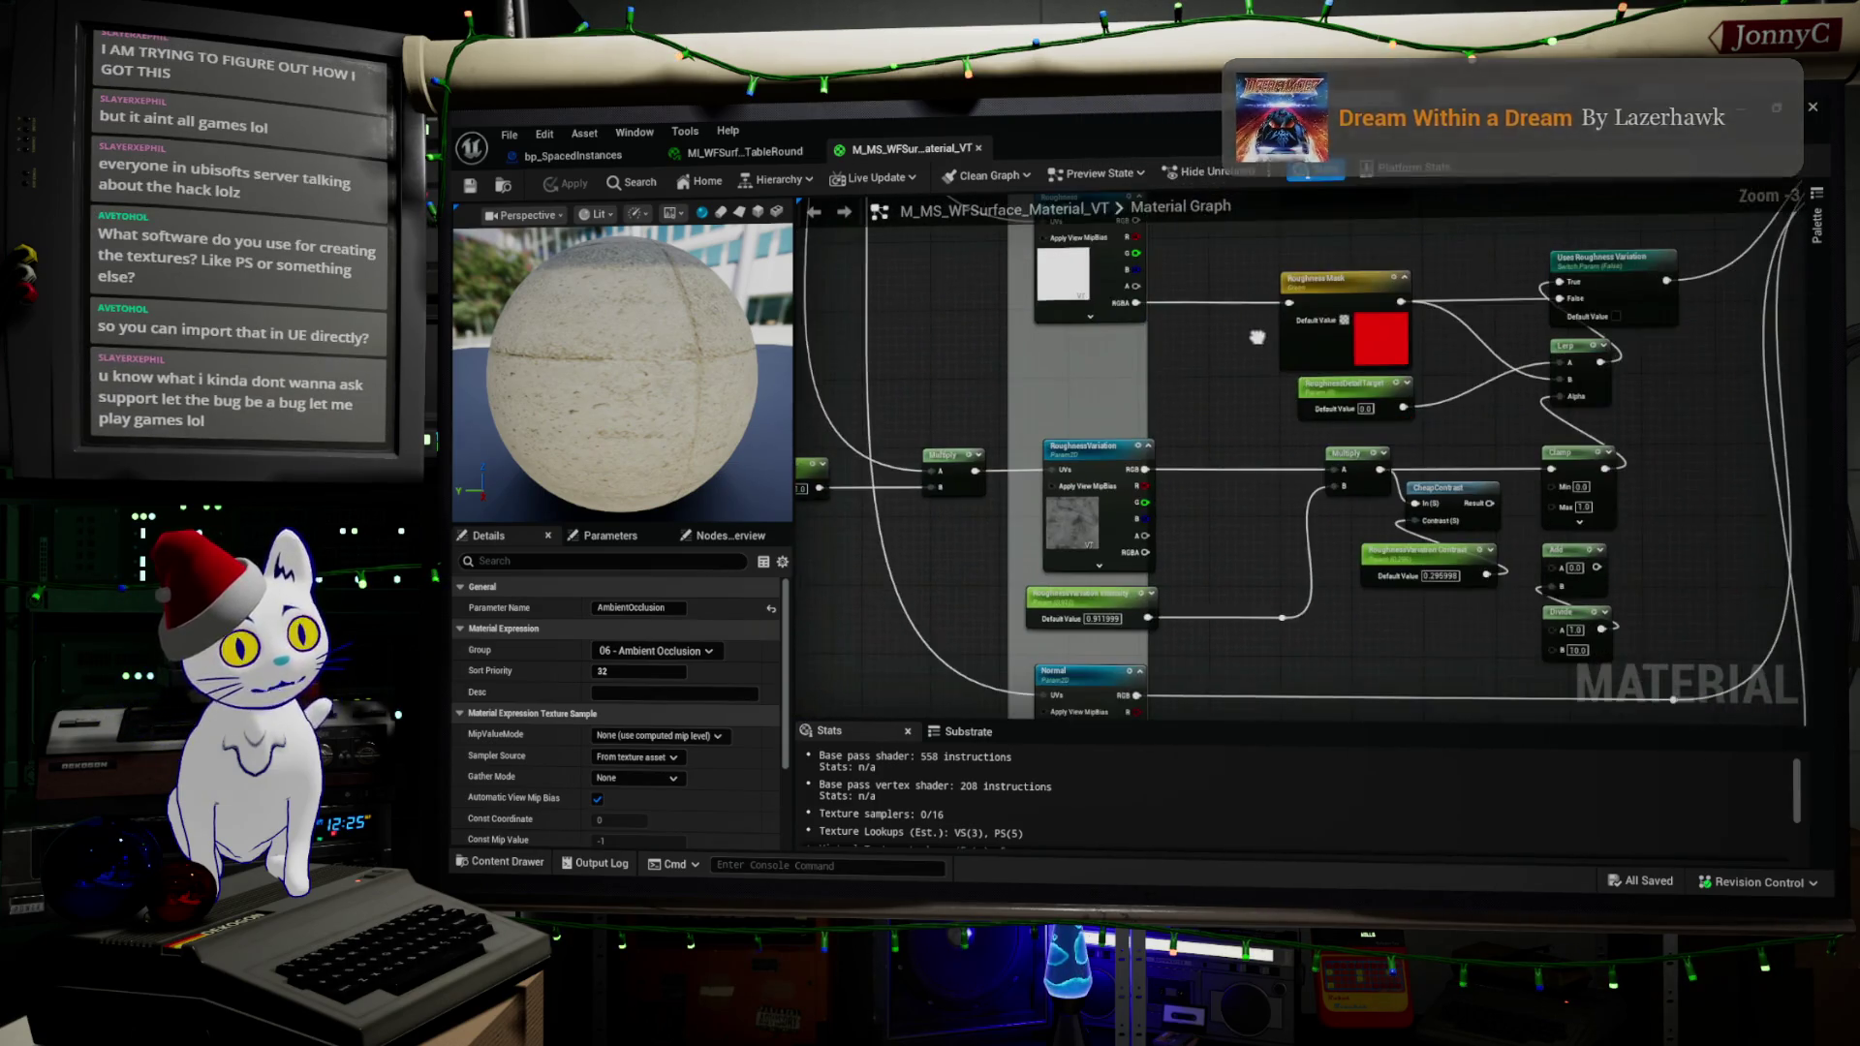
pyautogui.scroll(3, 1550, 426)
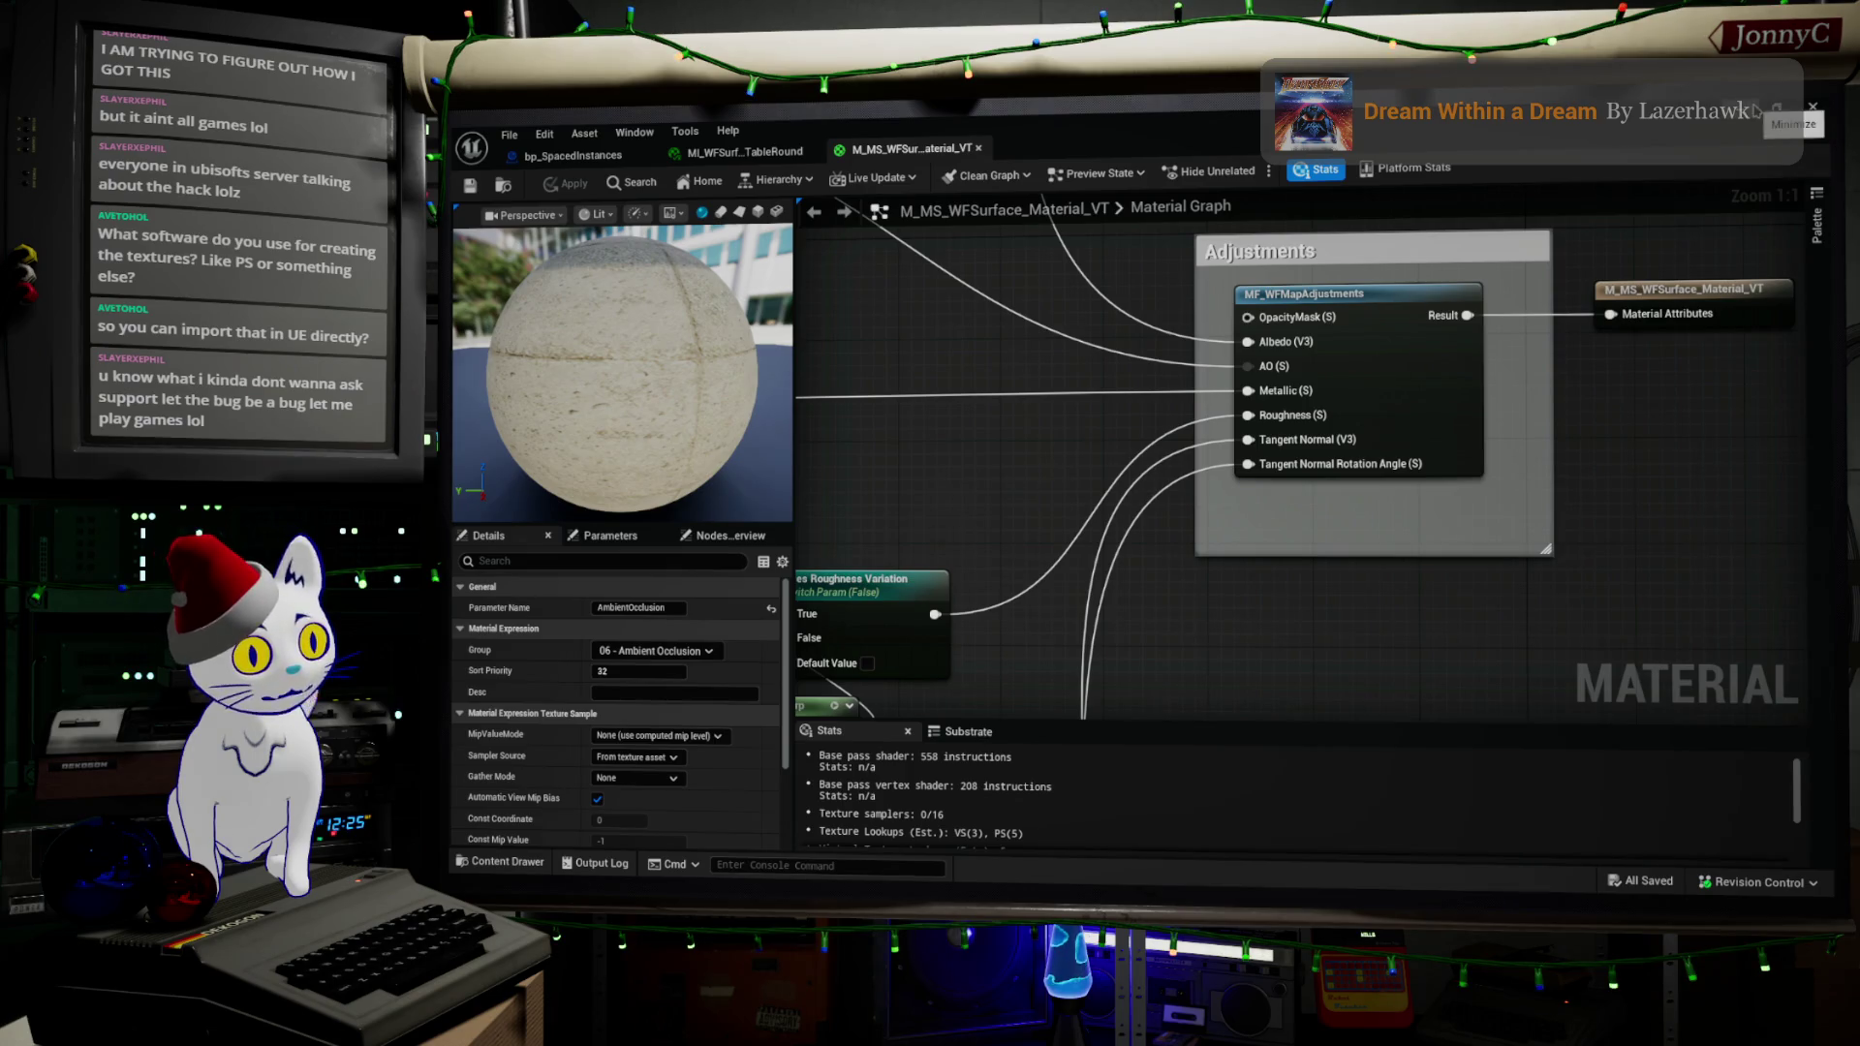
pyautogui.click(1755, 110)
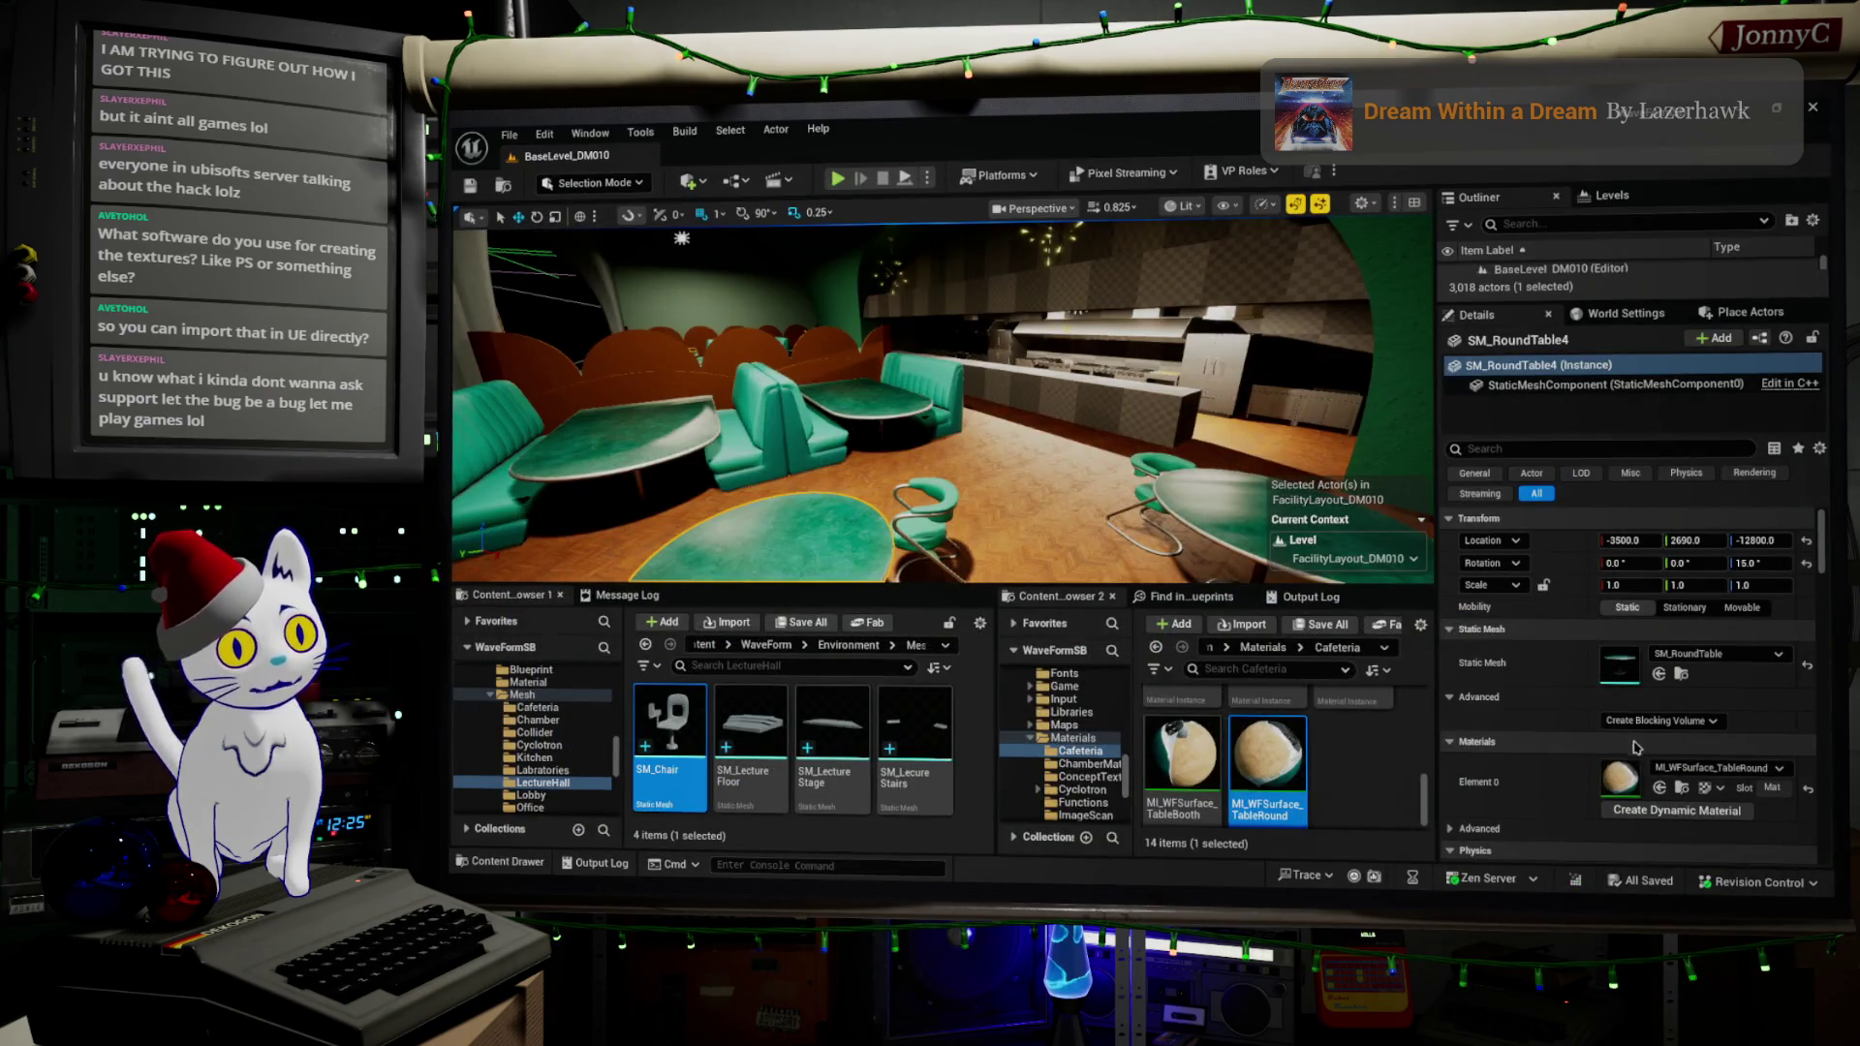
# - Reopen MI_WFSurface_TableRound and locate SM_RoundTable_DefaultMaterial_OcclusionRoughnessMetallic among the Cafeteria textures
pyautogui.doubleClick(1622, 787)
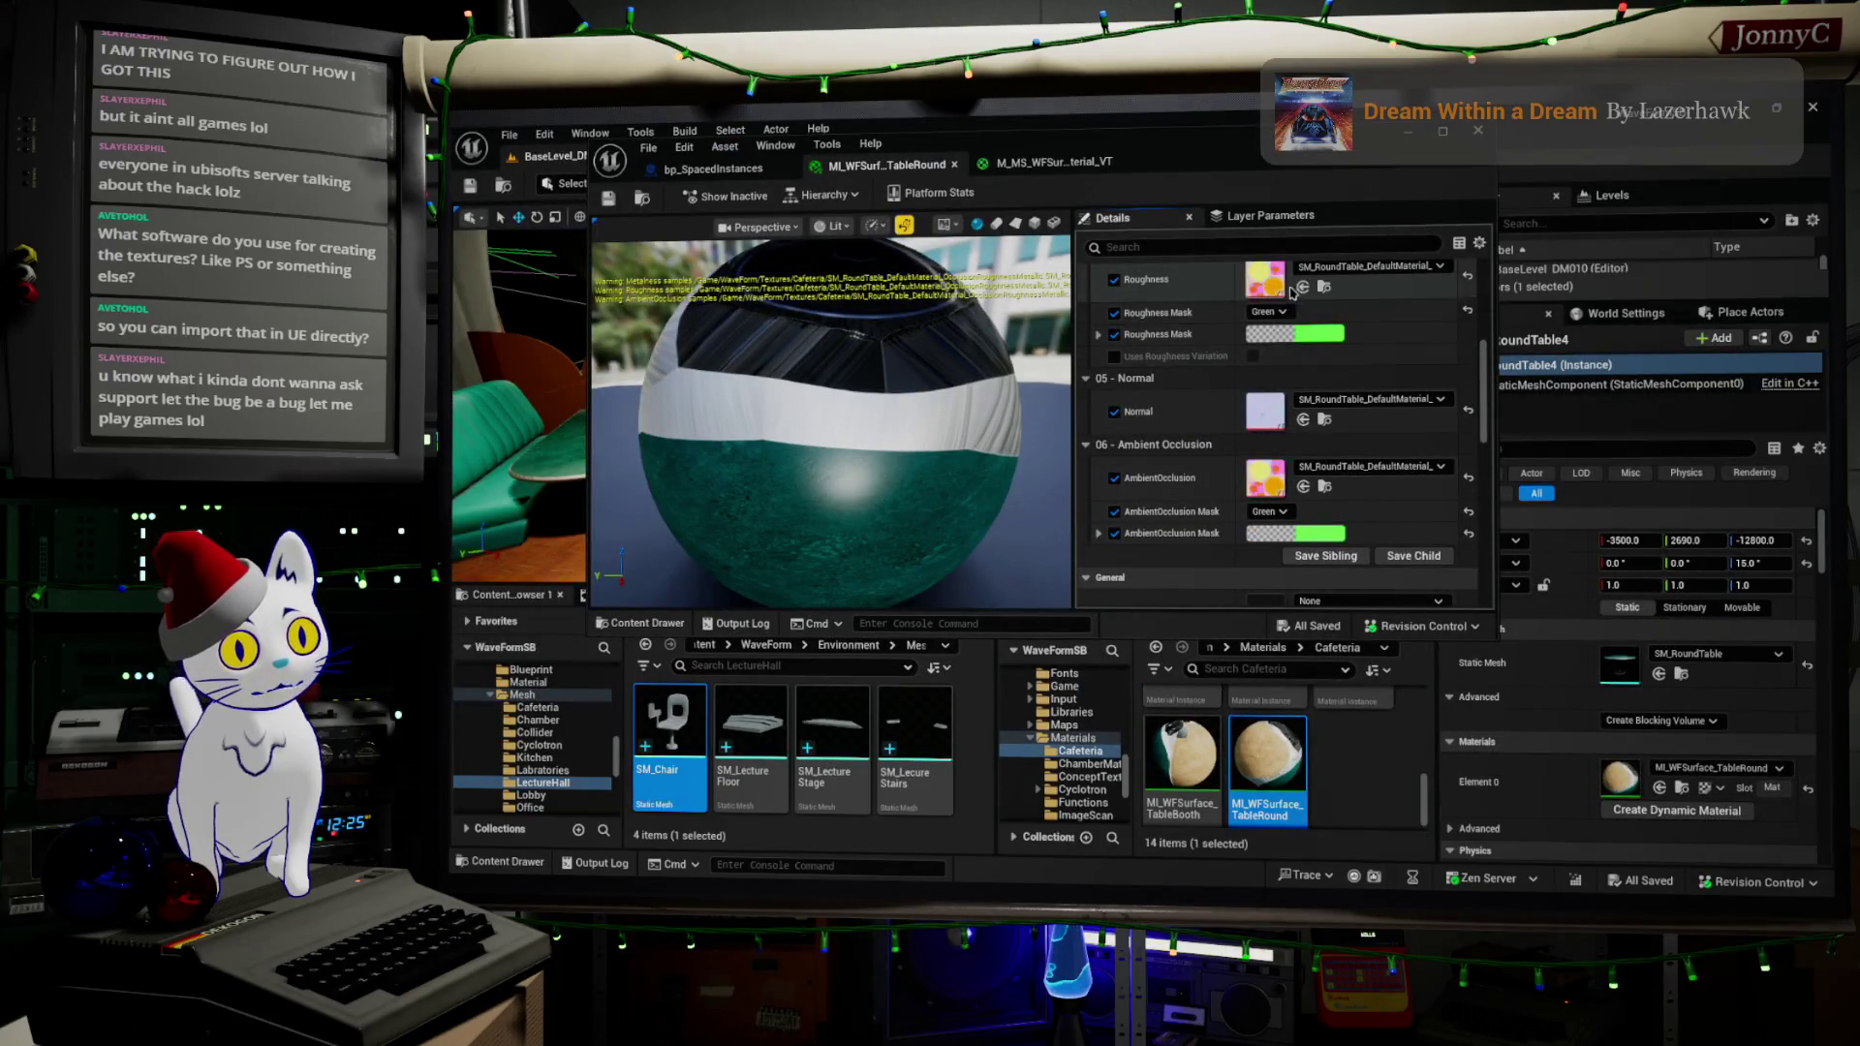
pyautogui.click(1324, 287)
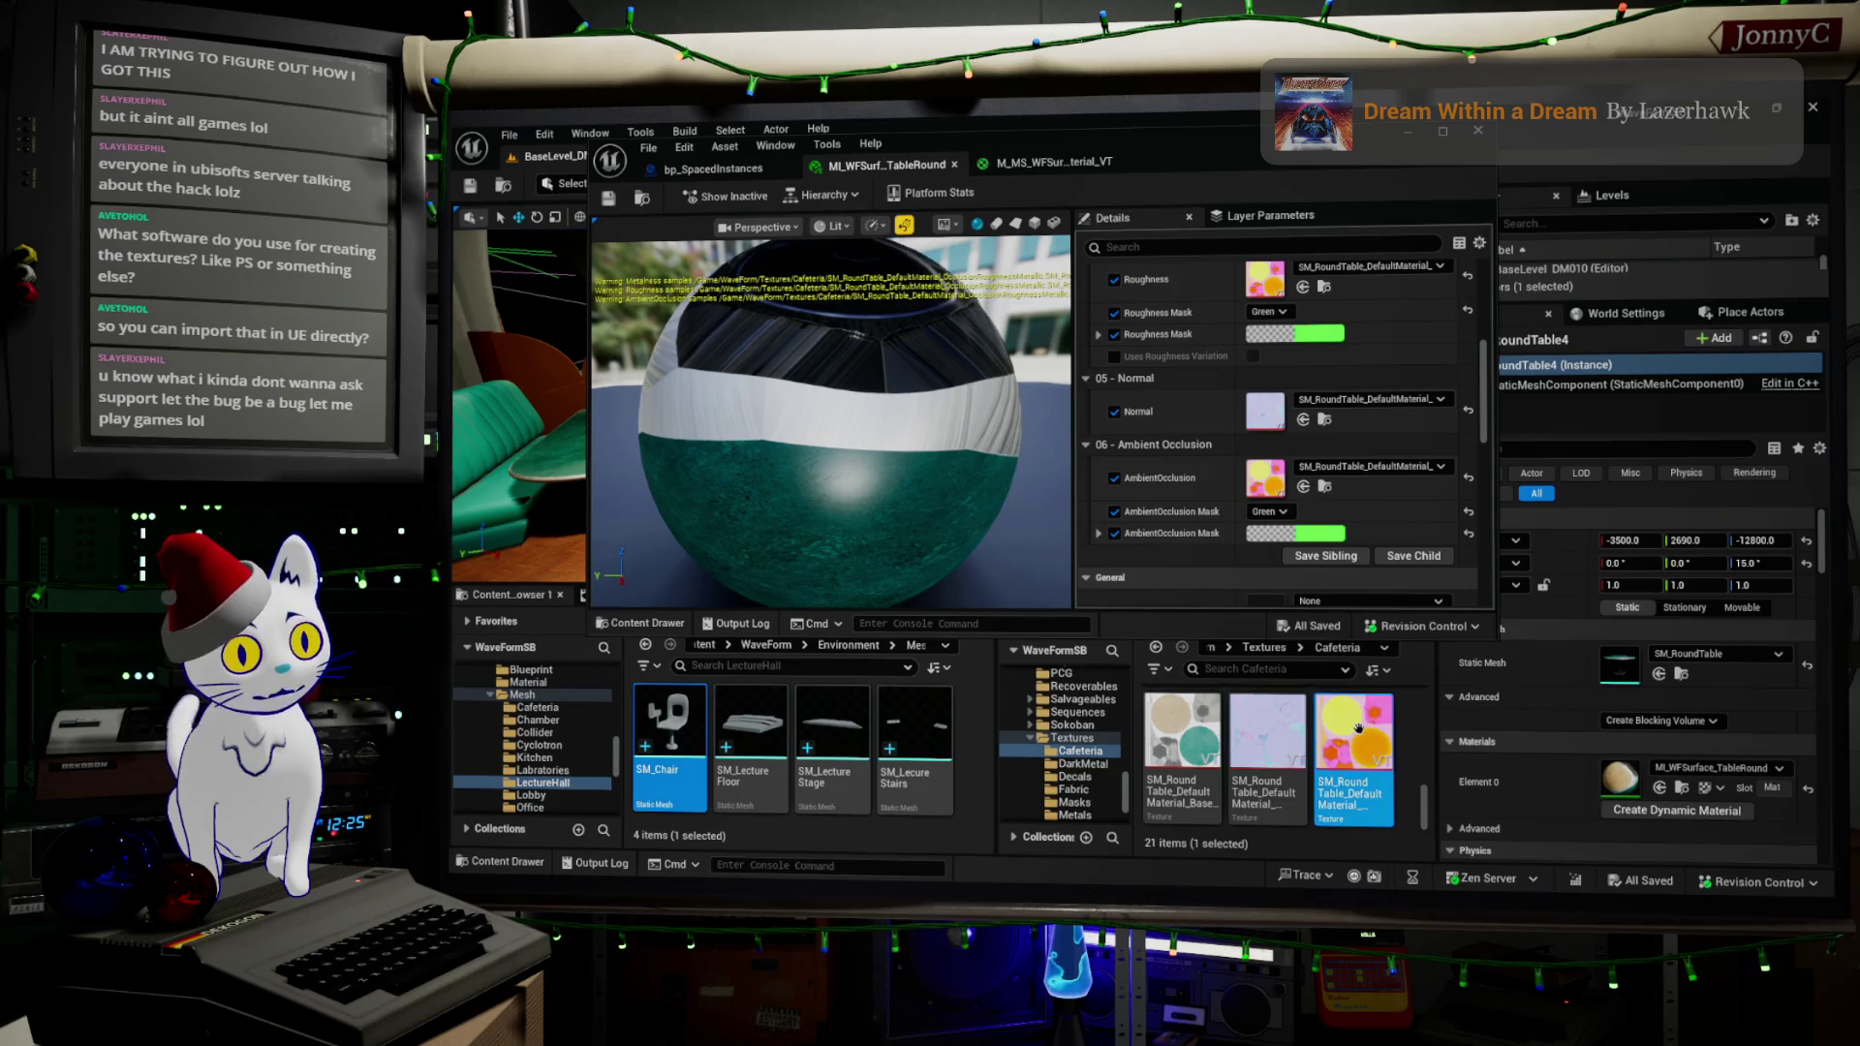
pyautogui.scroll(-3, 1356, 736)
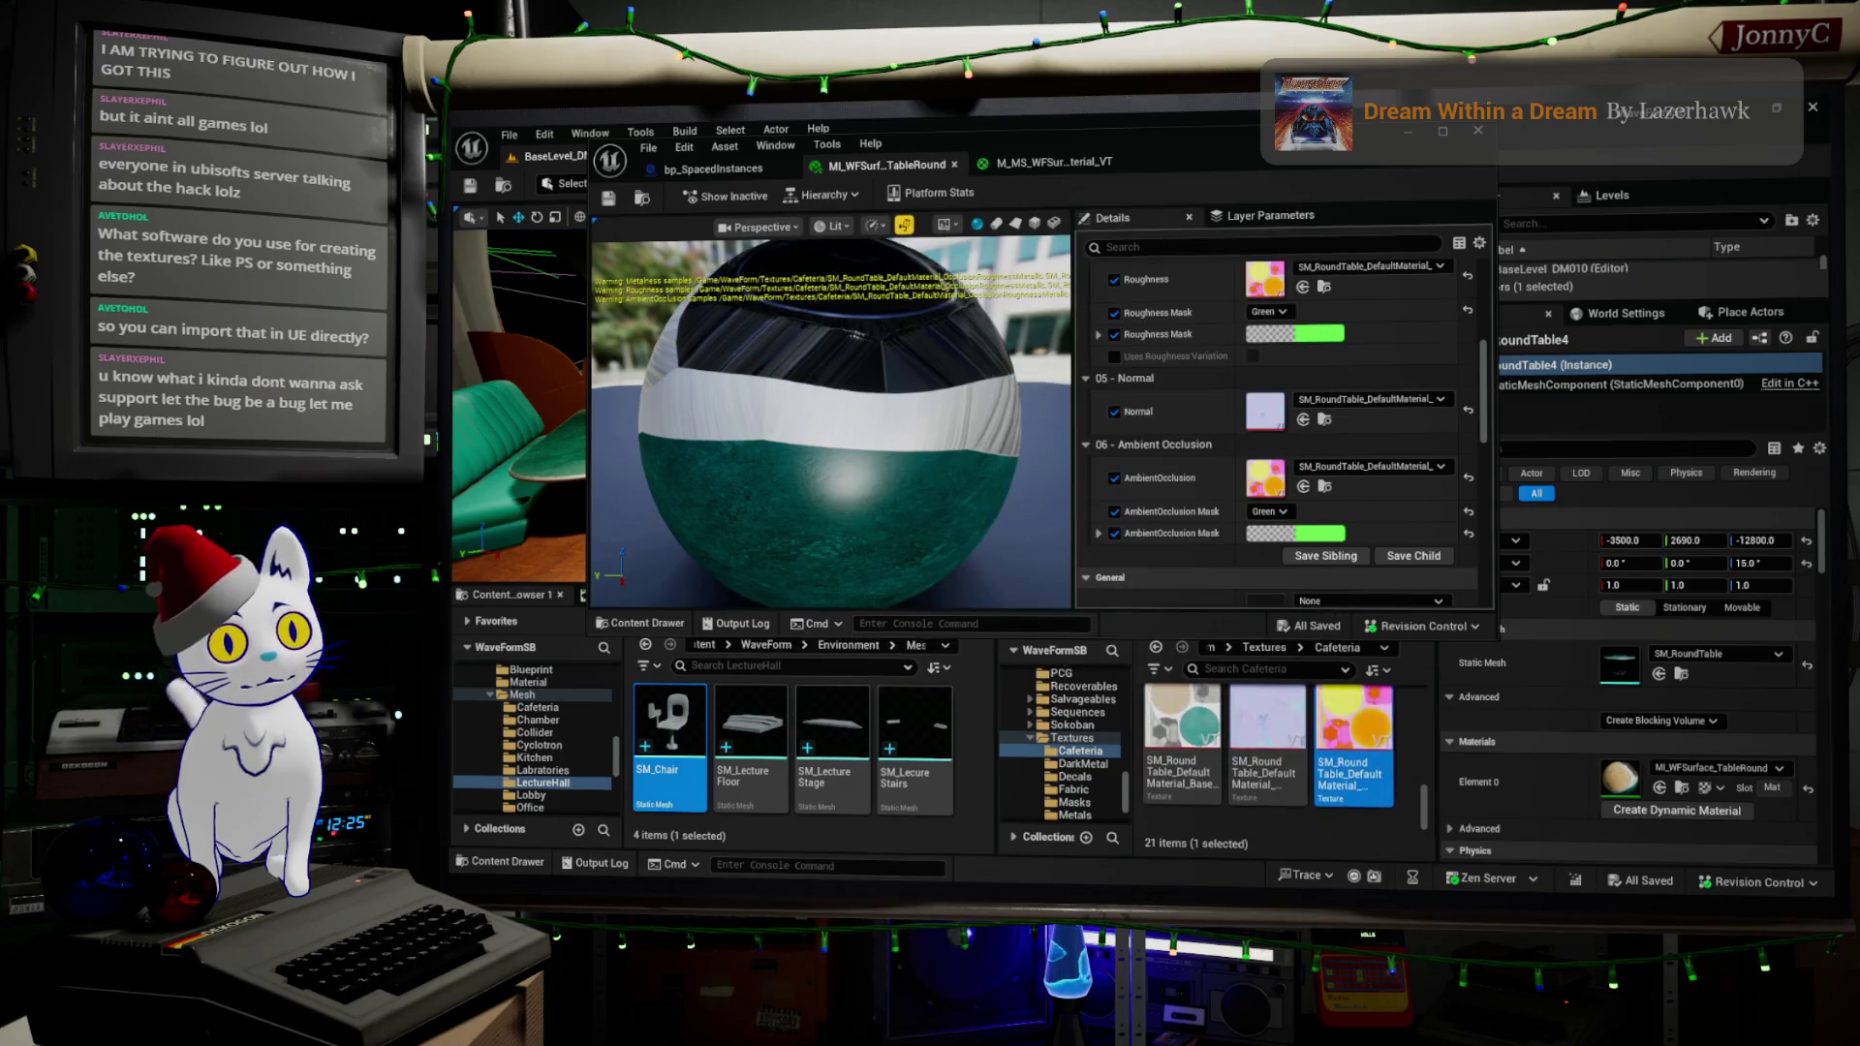
pyautogui.rightClick(1449, 883)
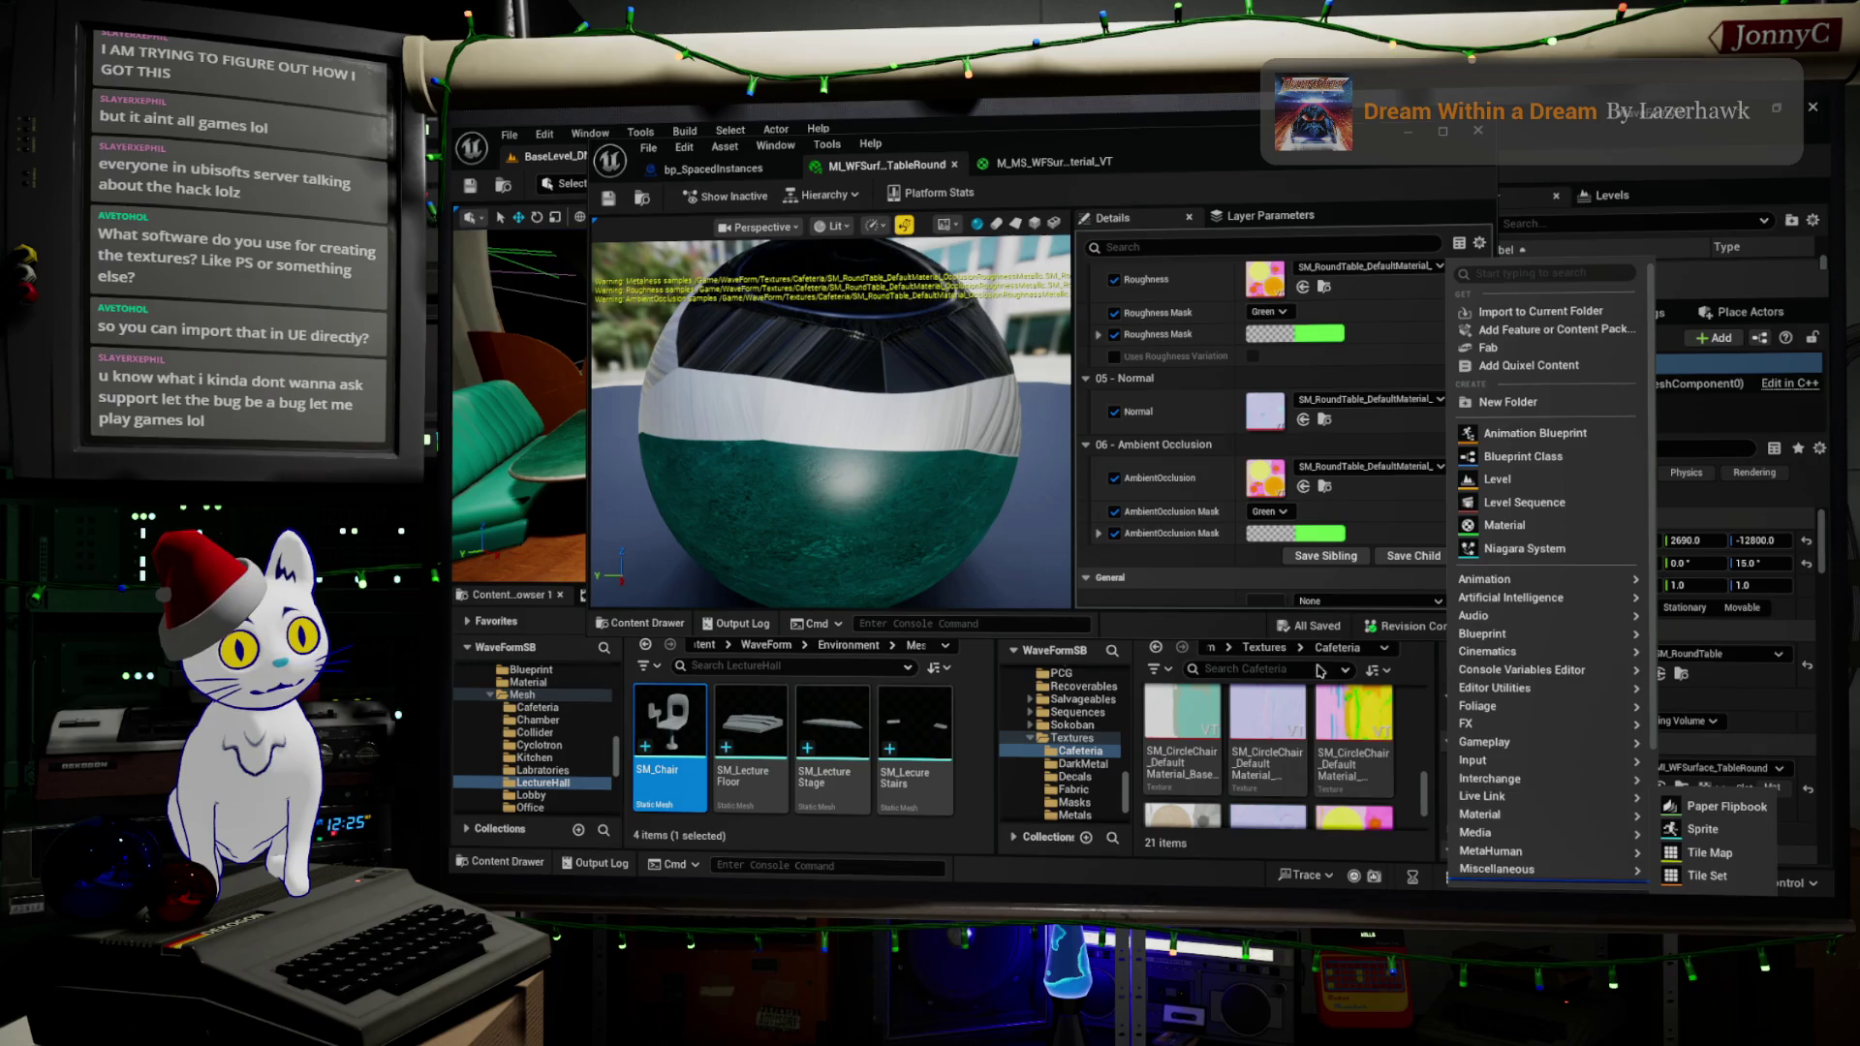
pyautogui.scroll(-1, 1386, 764)
pyautogui.click(1401, 775)
pyautogui.click(1377, 801)
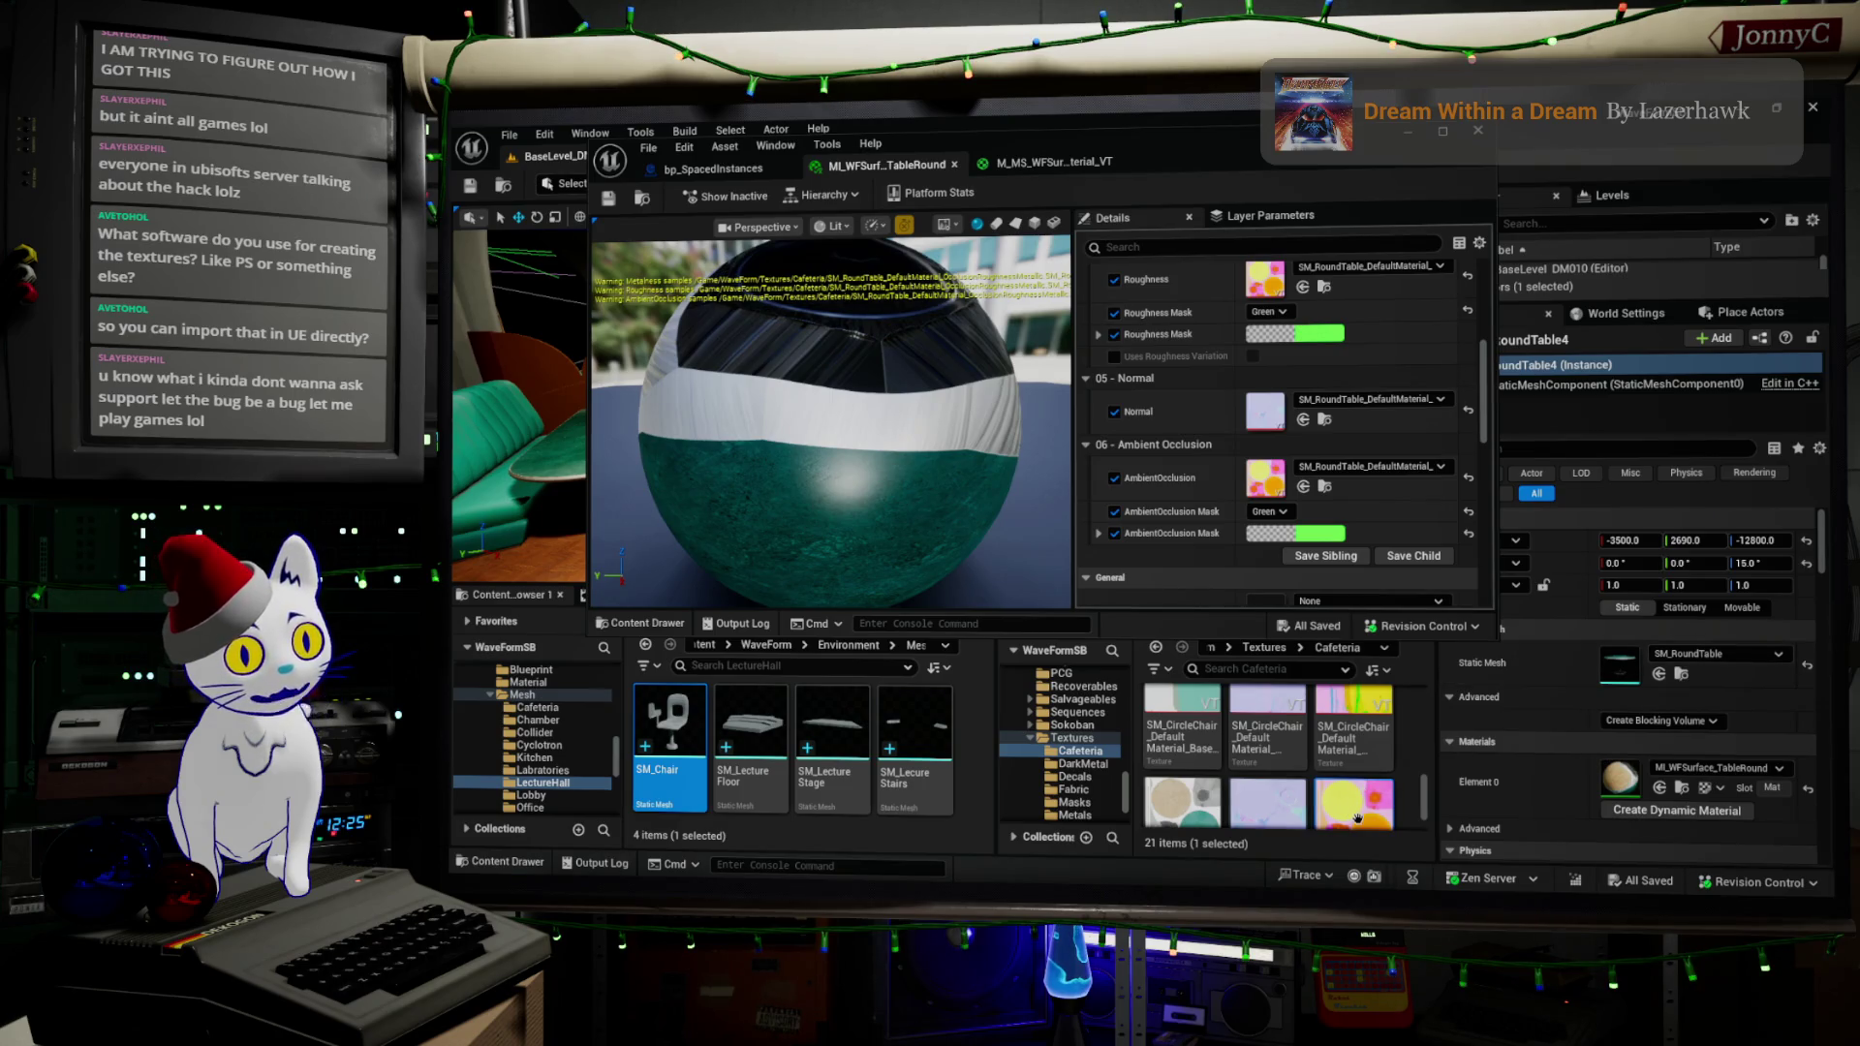
# - Drag the packed texture onto the AmbientOcclusion slot and dismiss the copy-to-folder prompt
pyautogui.moveTo(1358, 818)
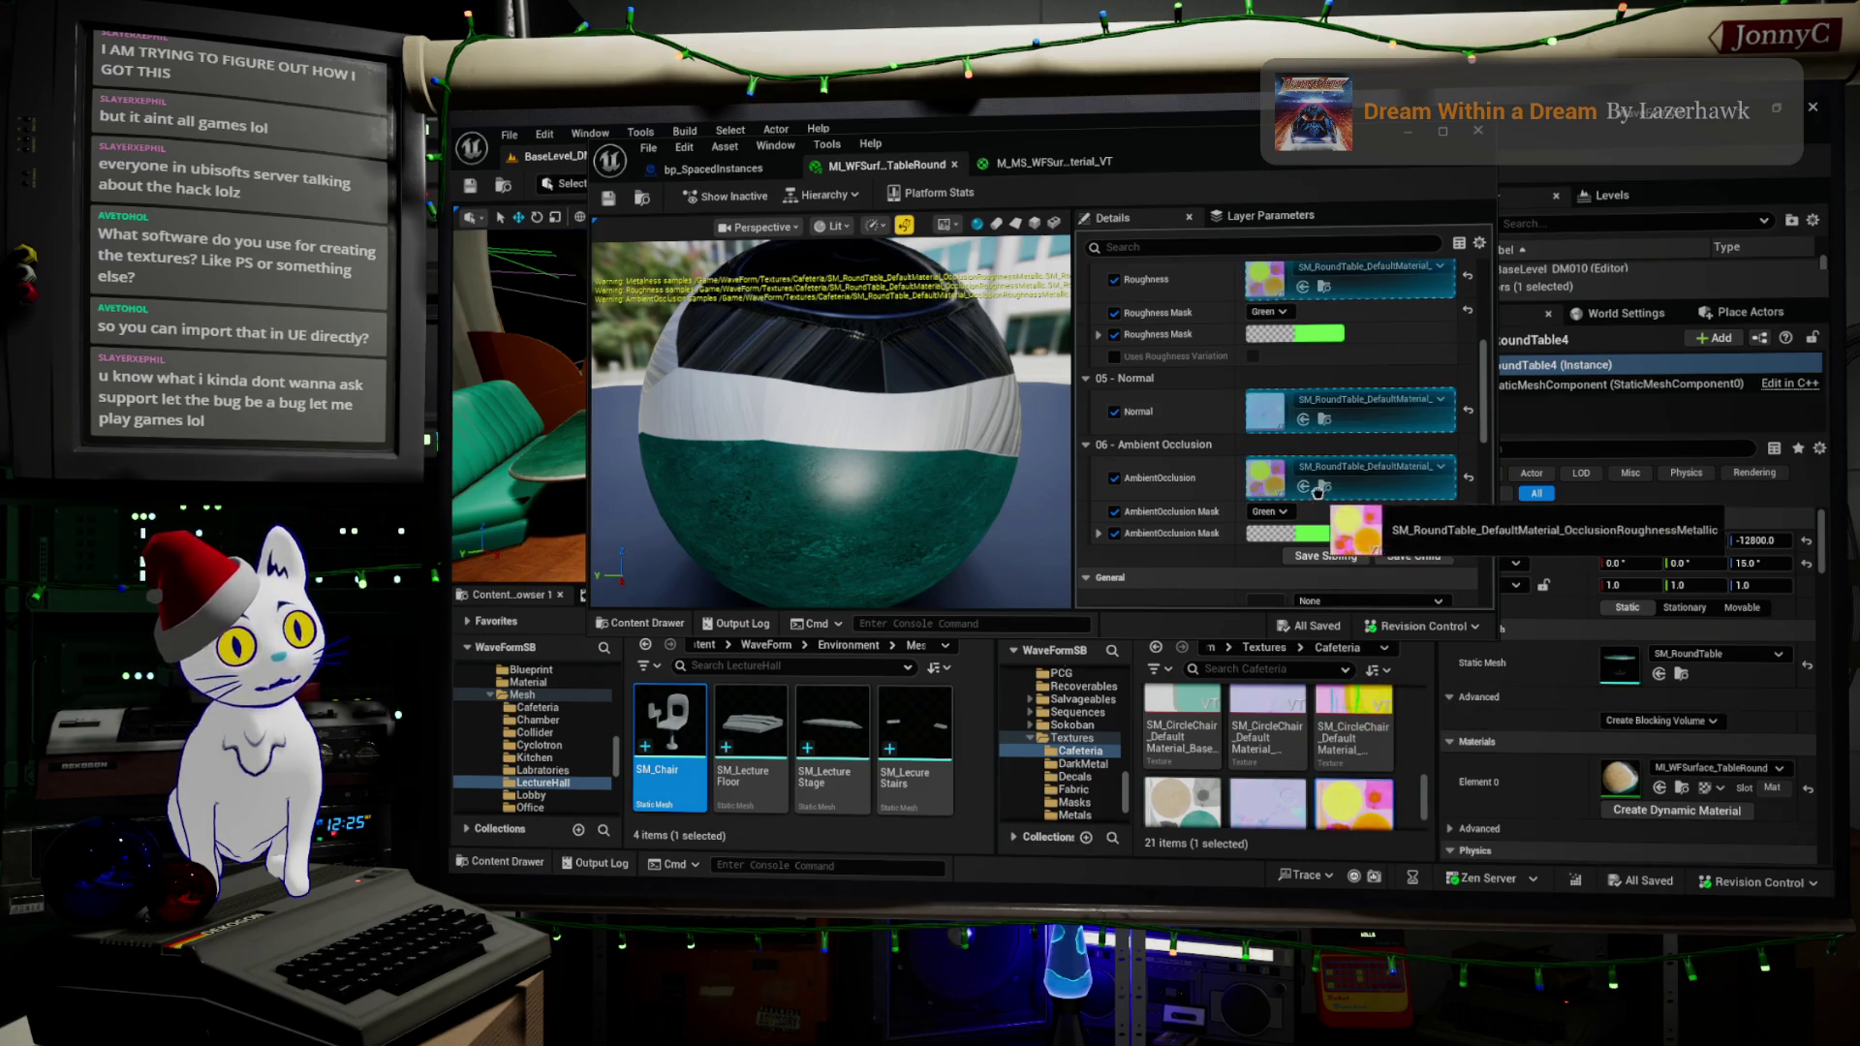
pyautogui.moveTo(1352, 807)
pyautogui.mouseDown()
pyautogui.moveTo(1352, 792)
pyautogui.moveTo(1361, 809)
pyautogui.mouseUp()
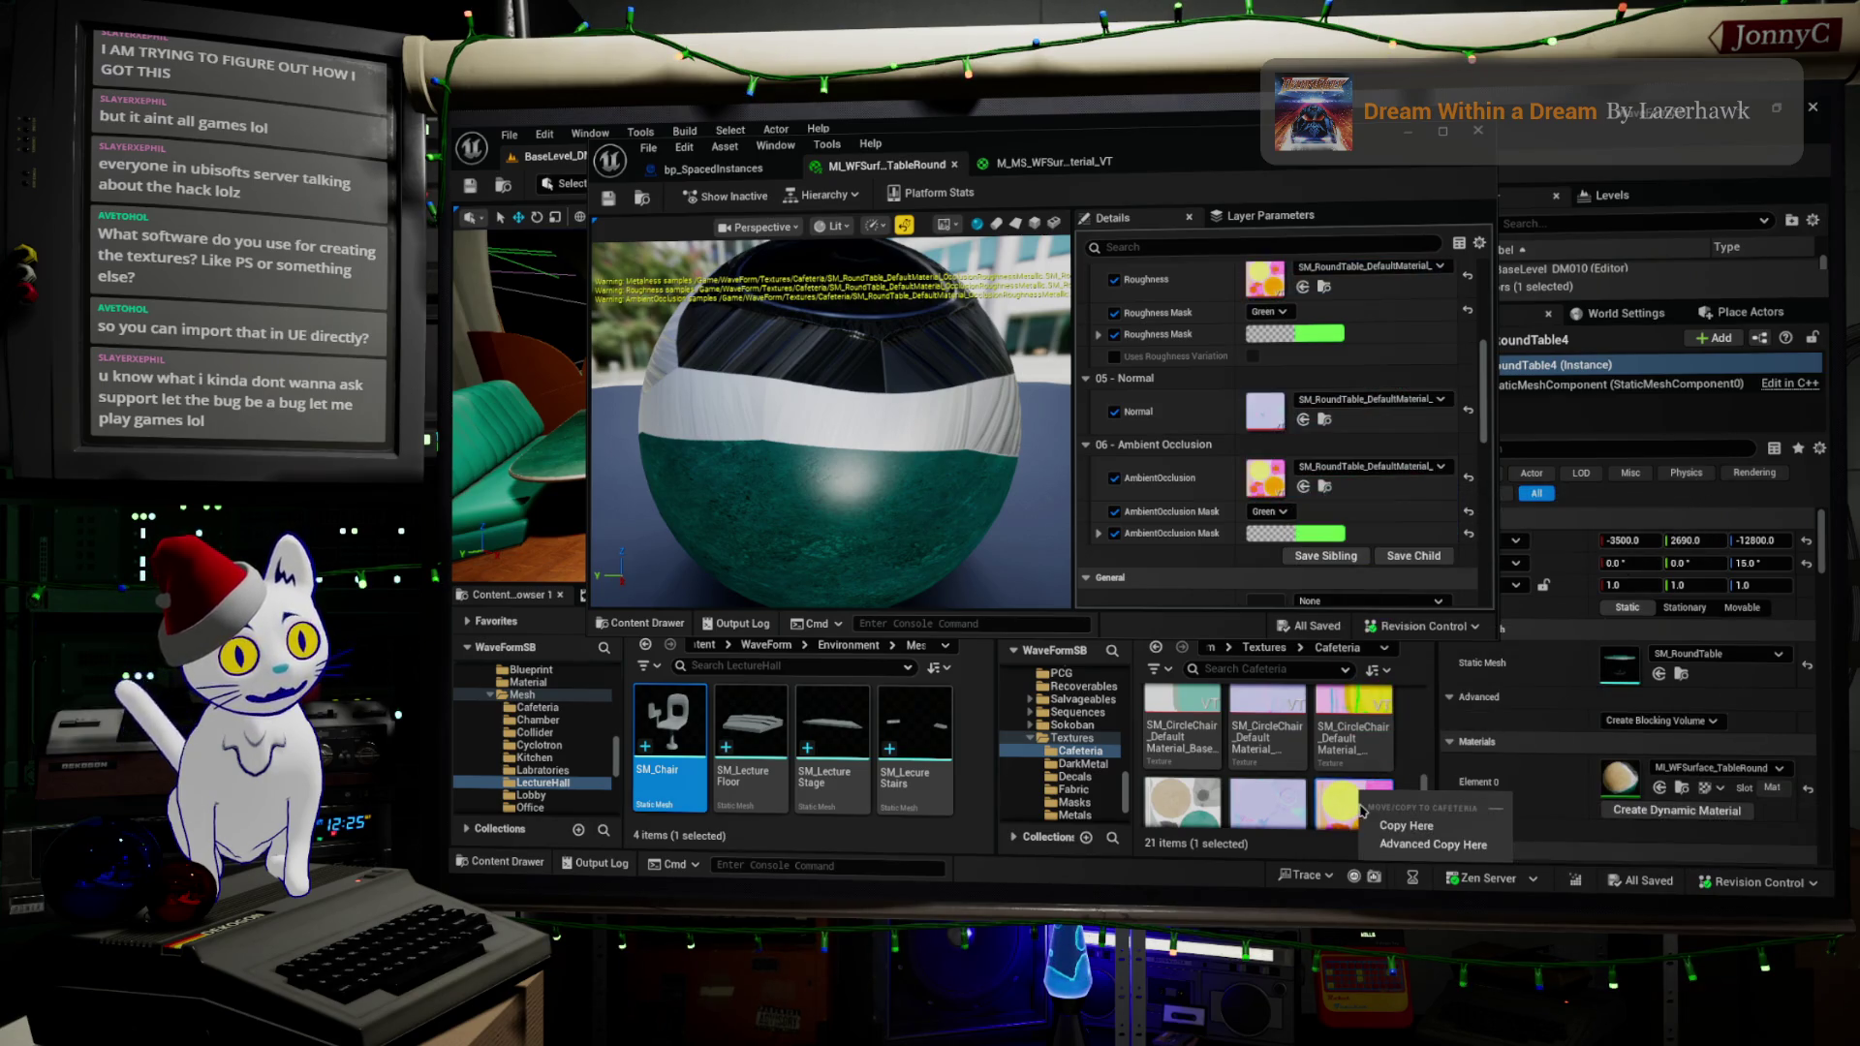
pyautogui.press('Escape')
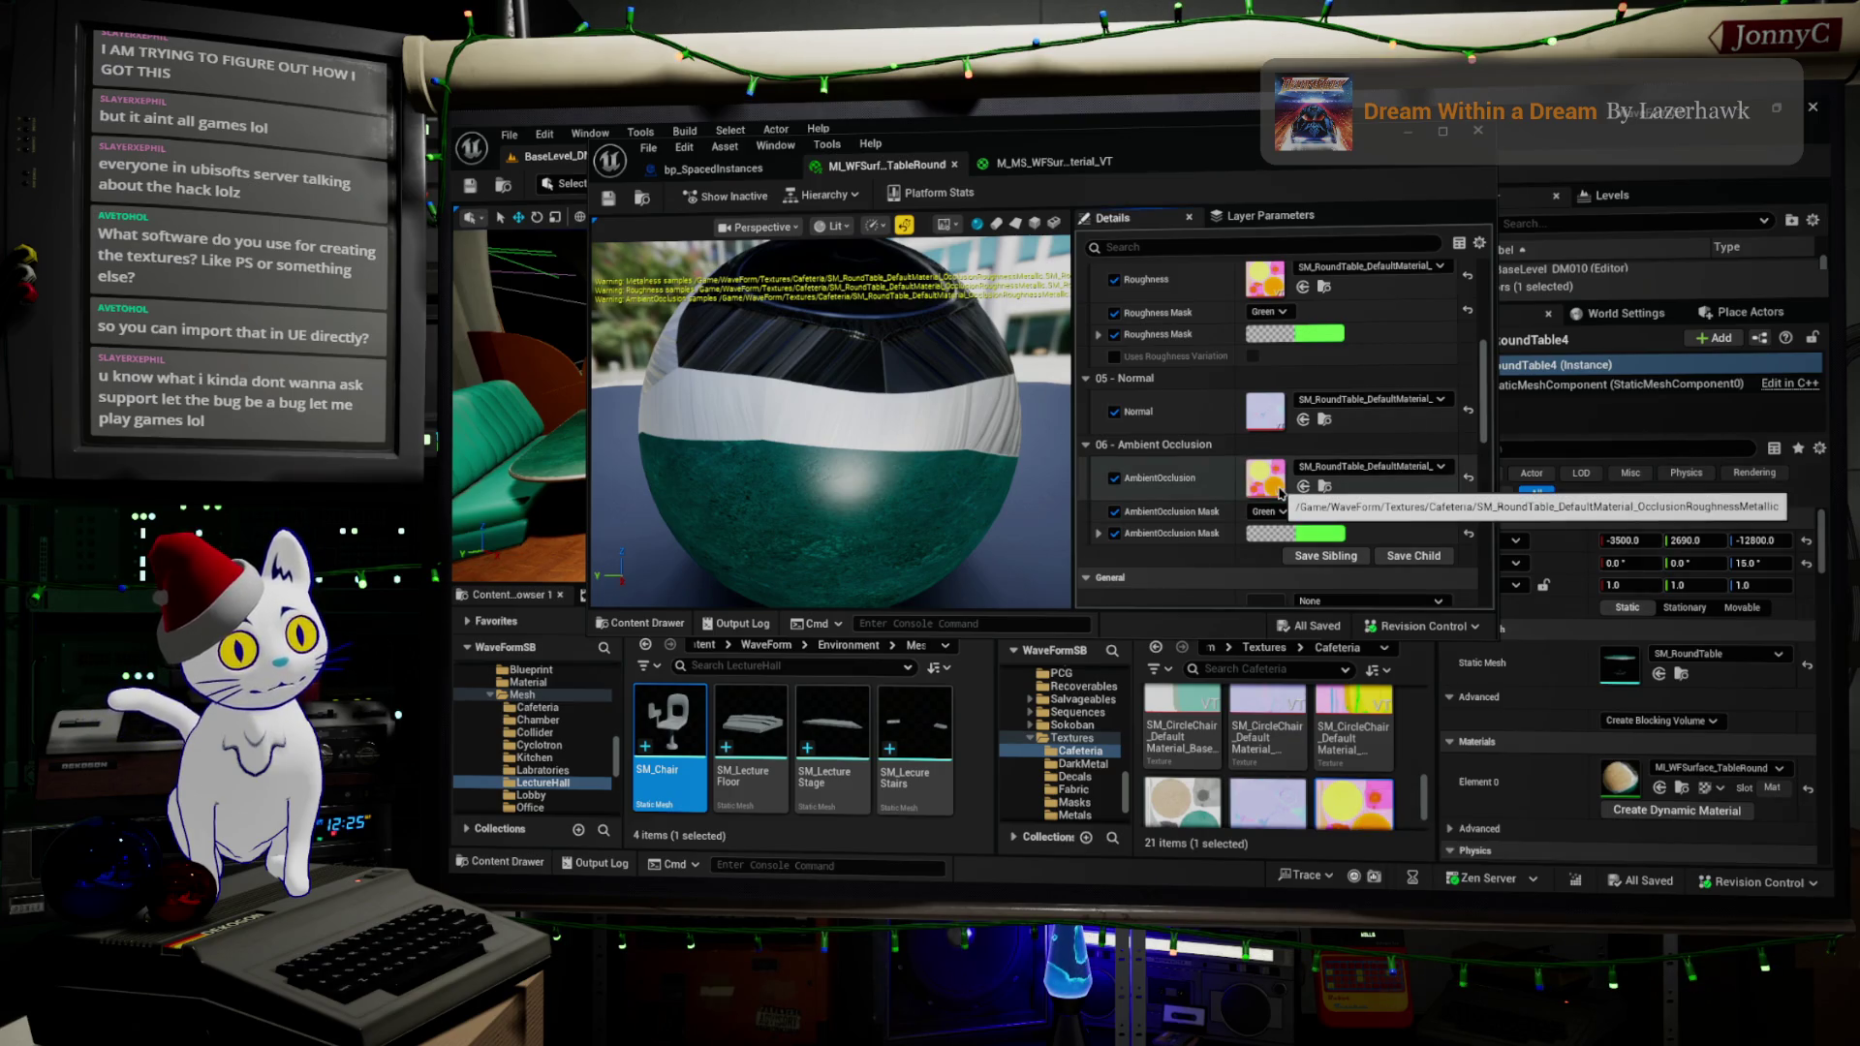
# - Open the OcclusionRoughnessMetallic texture full screen and view its red, then green channel alone
pyautogui.doubleClick(1281, 492)
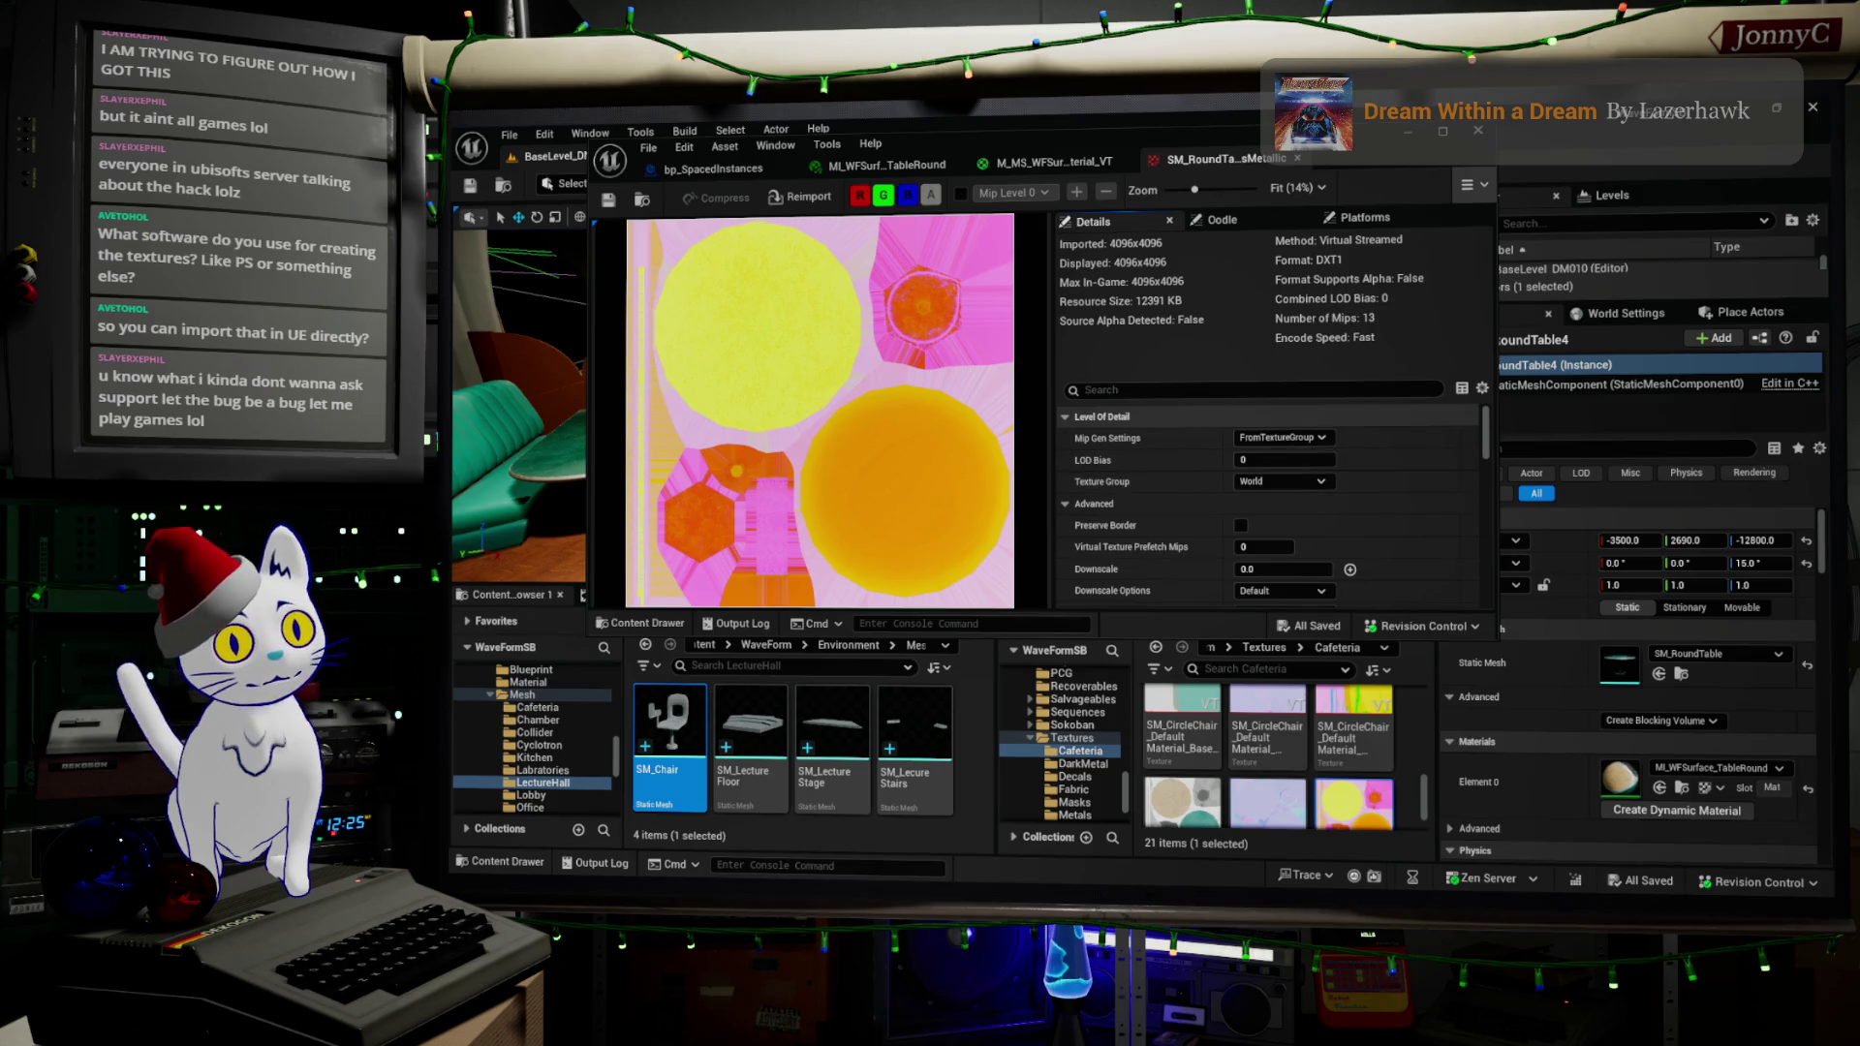
pyautogui.click(1443, 130)
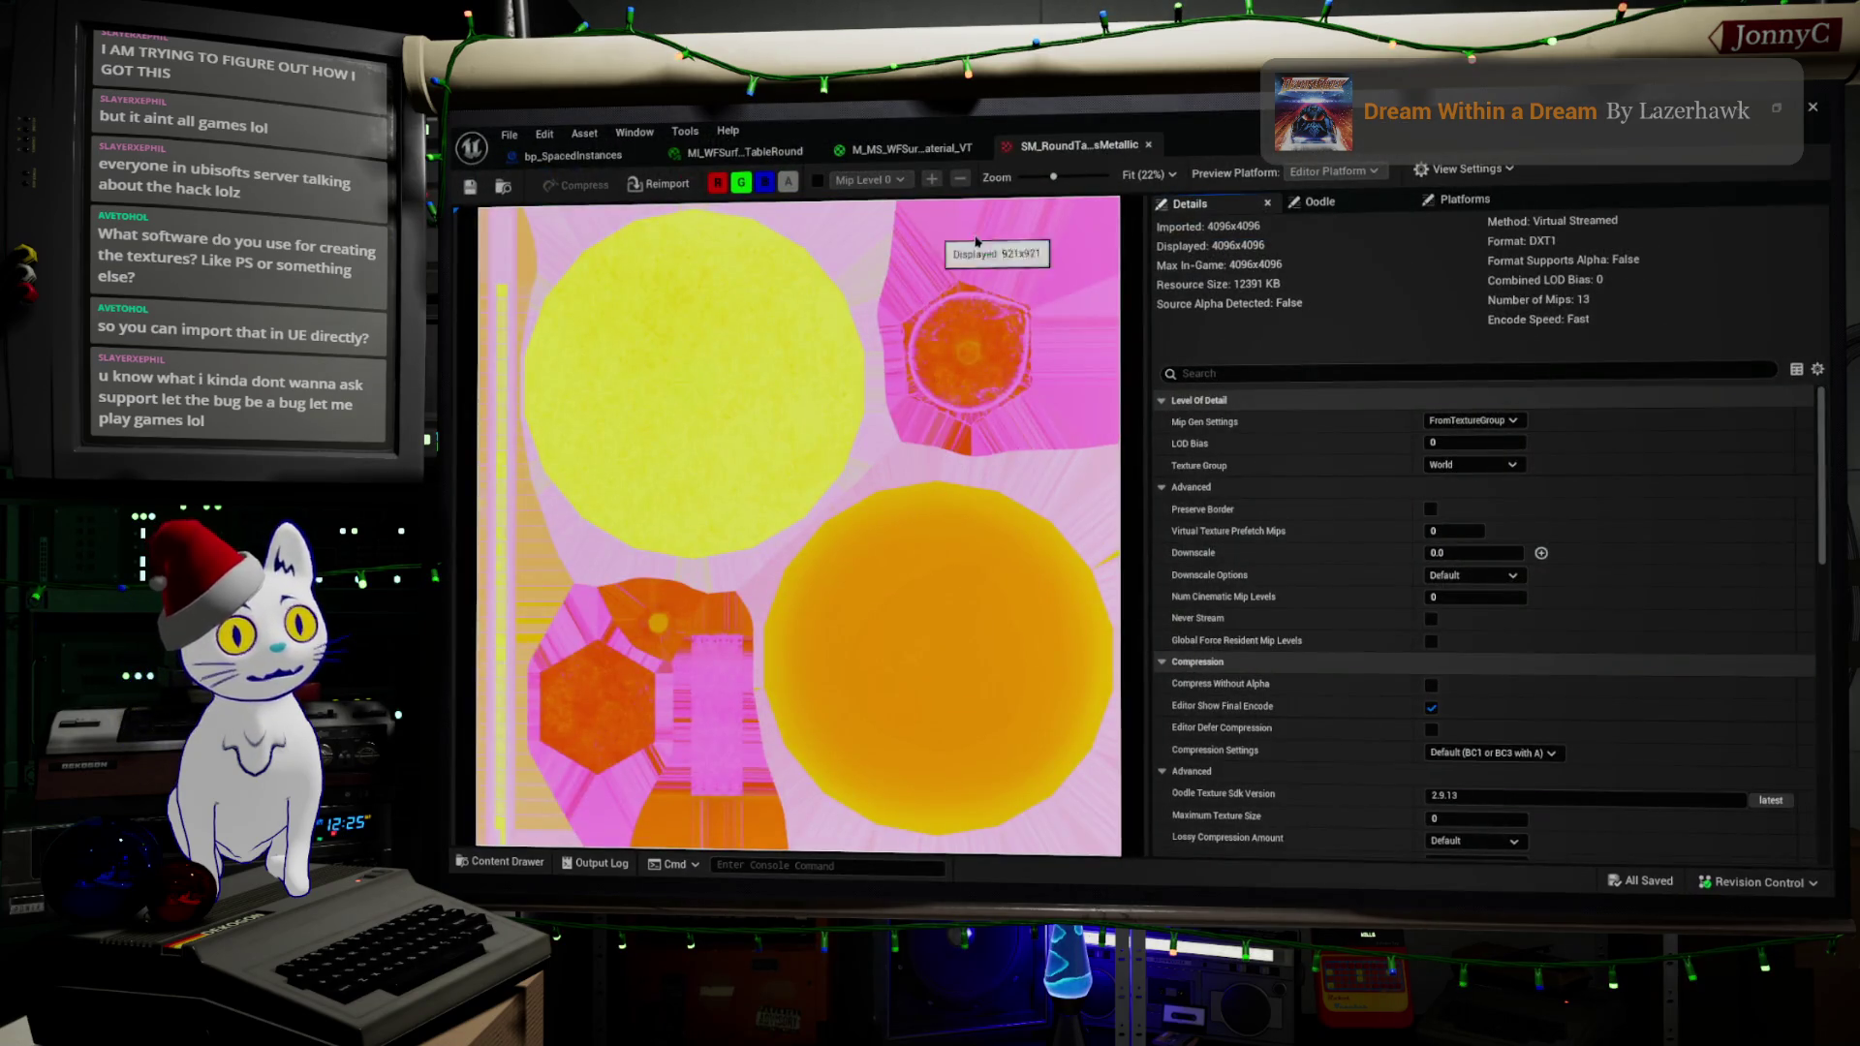
pyautogui.click(741, 183)
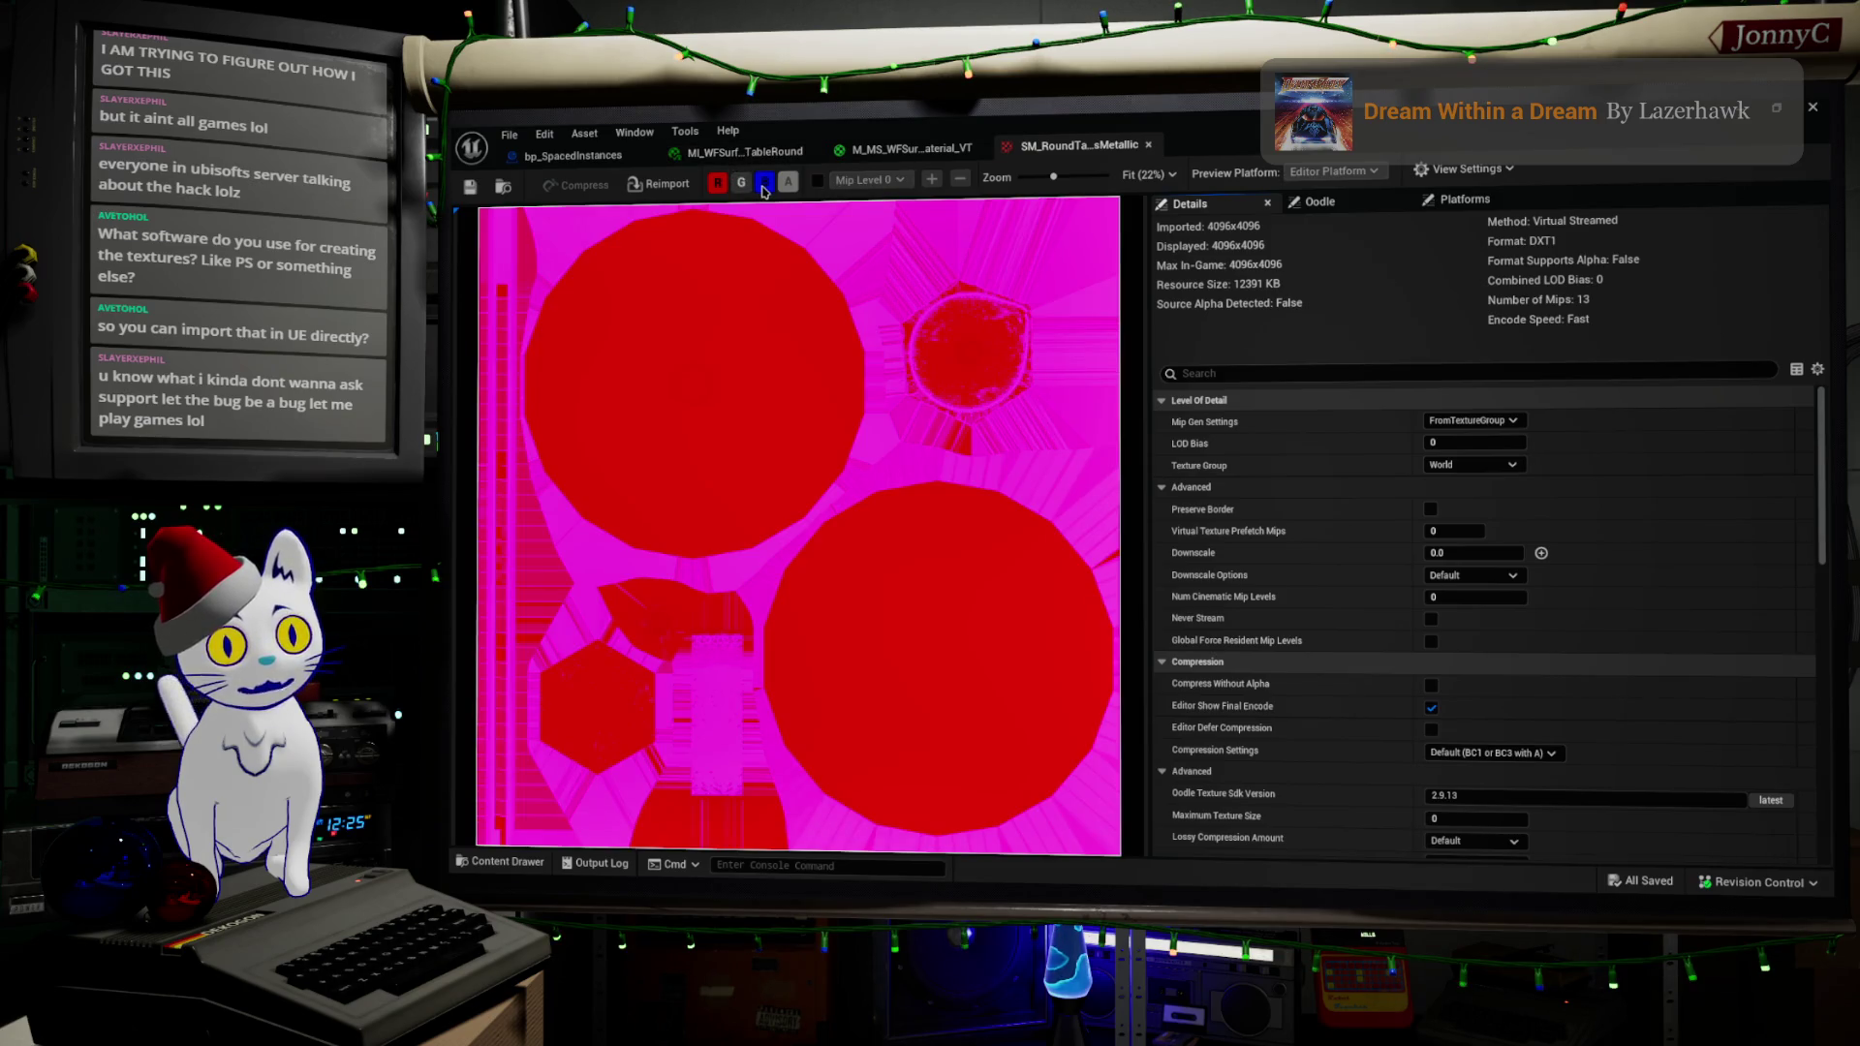
pyautogui.click(764, 183)
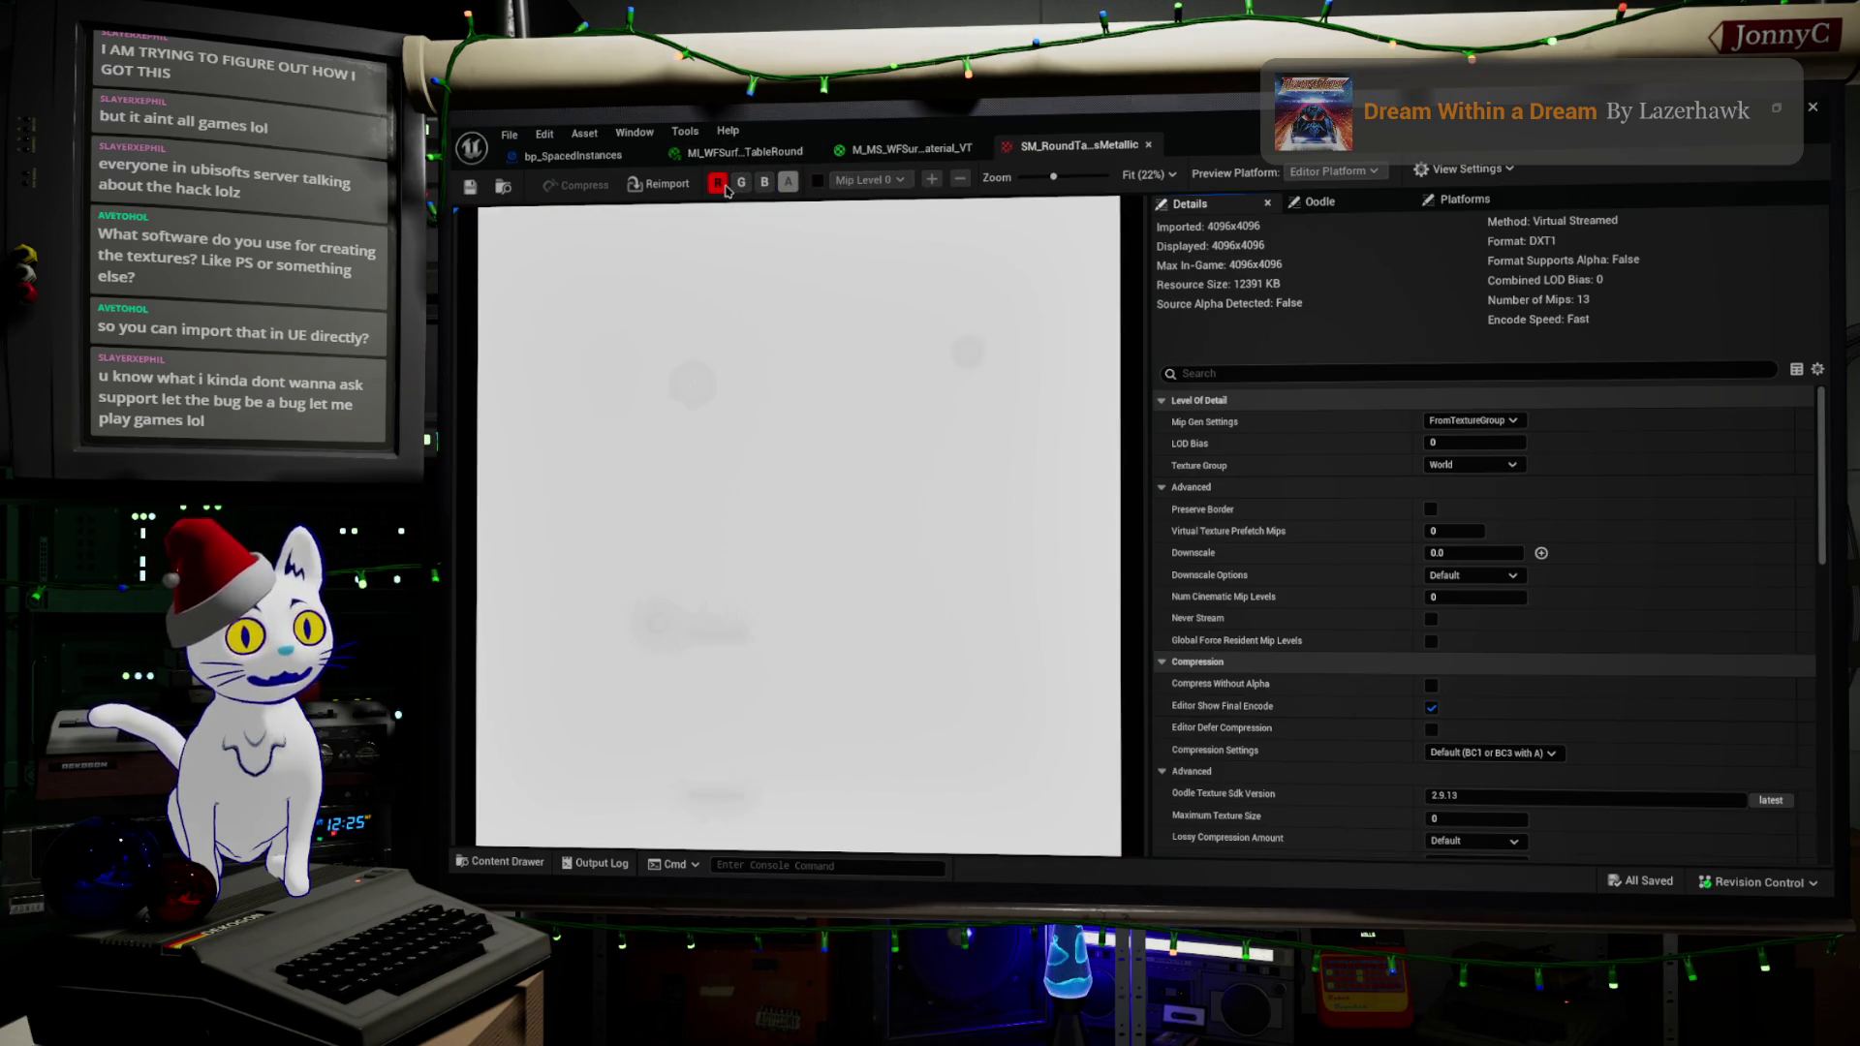
pyautogui.scroll(2, 668, 544)
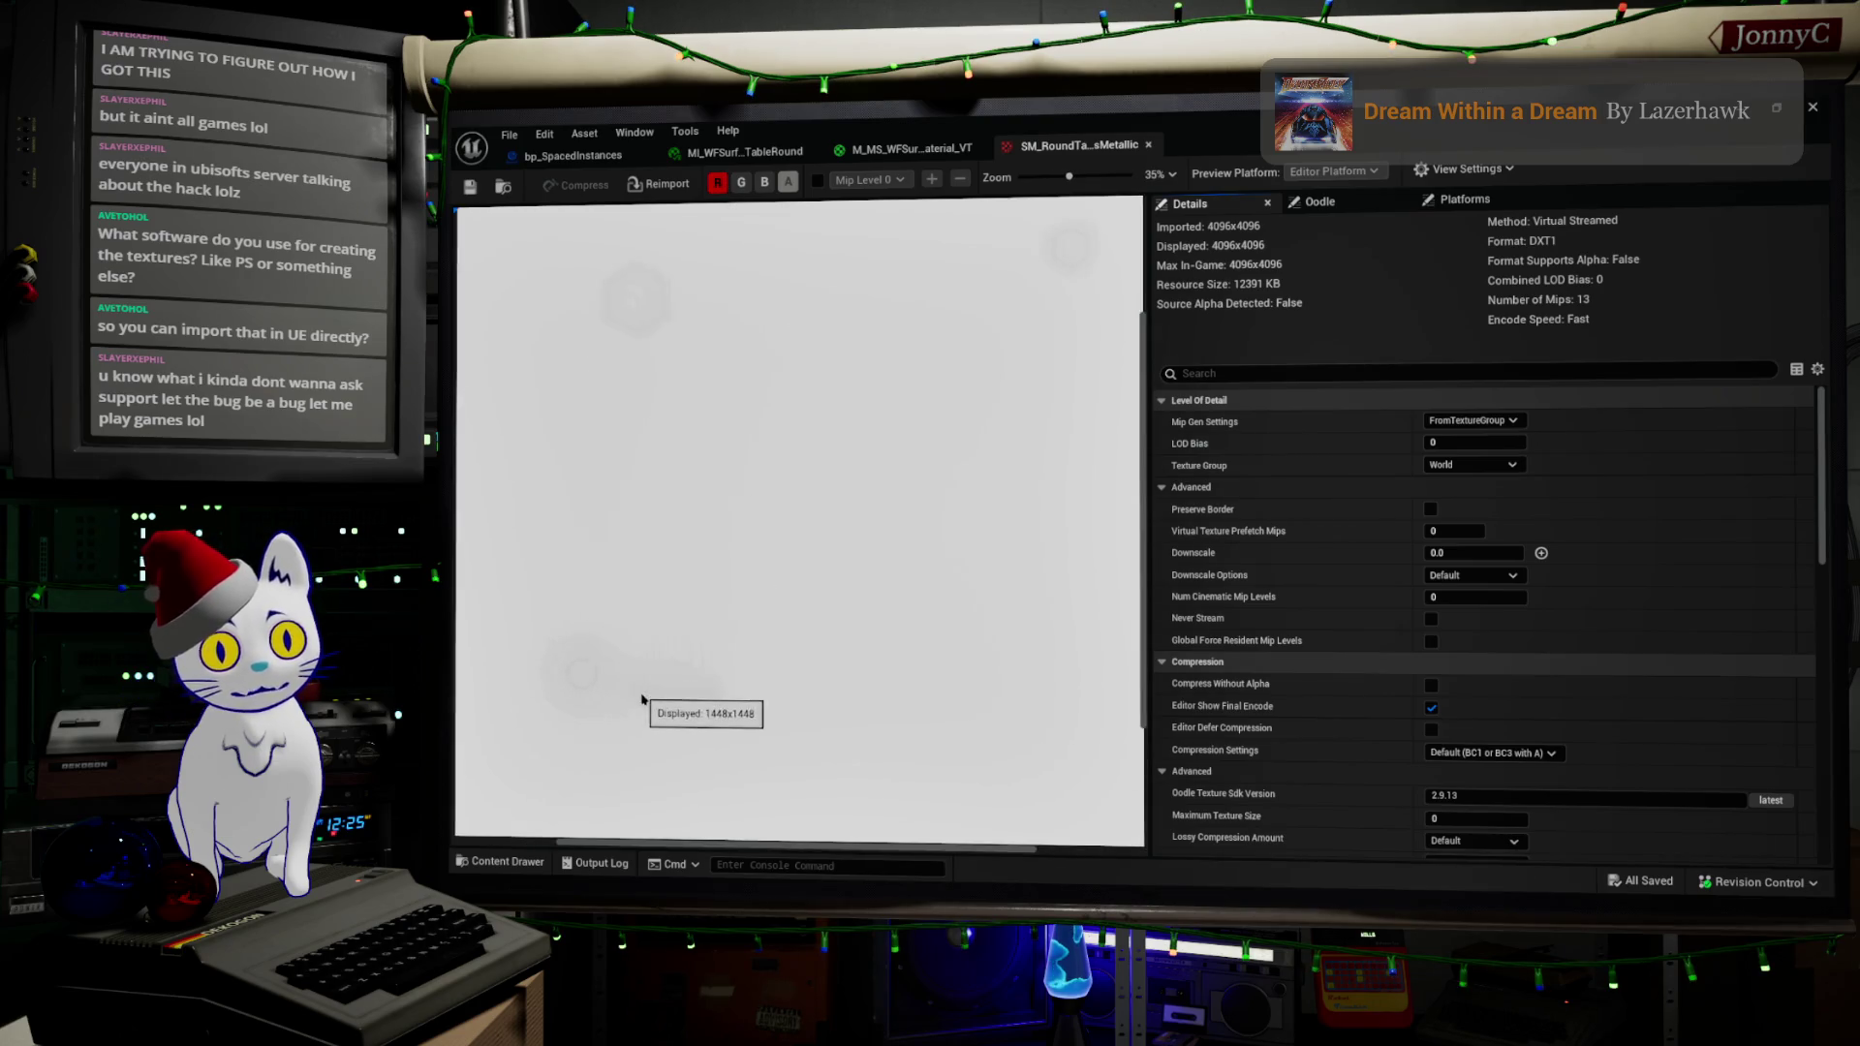
pyautogui.click(717, 183)
pyautogui.click(738, 185)
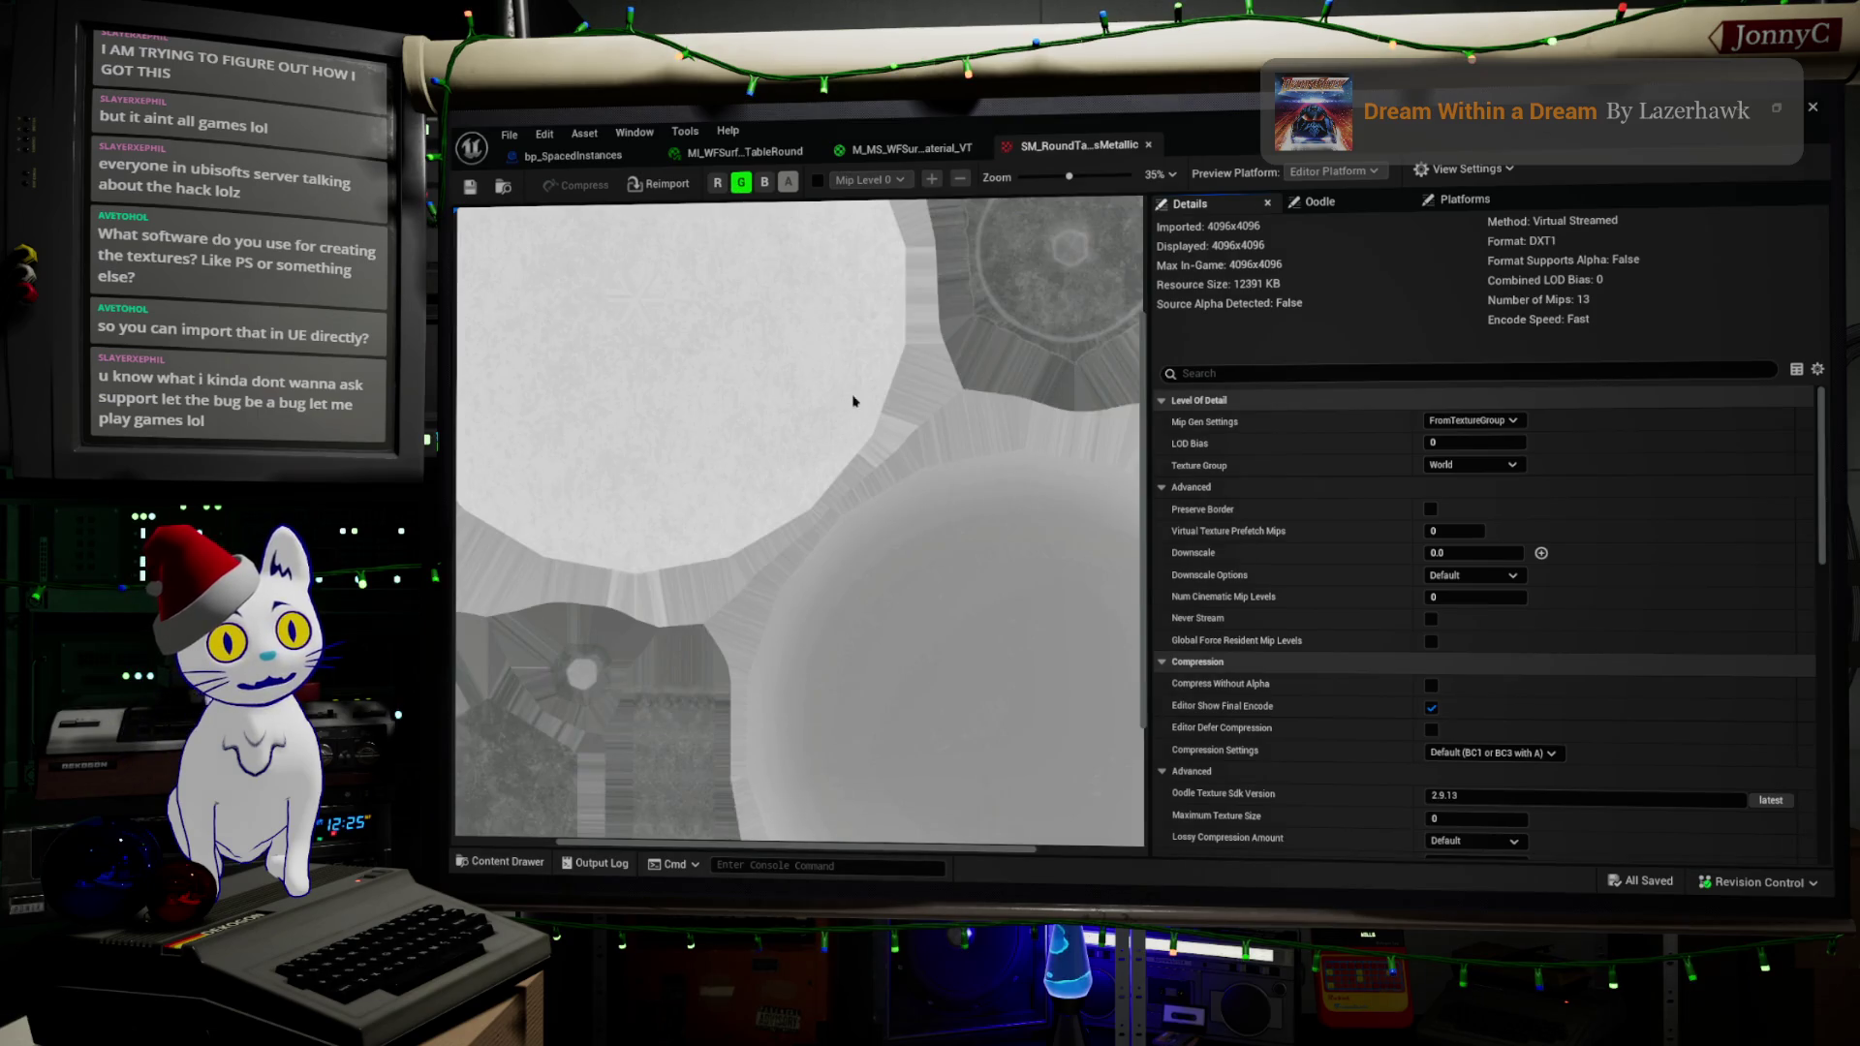
pyautogui.scroll(-2, 853, 402)
pyautogui.scroll(1, 859, 419)
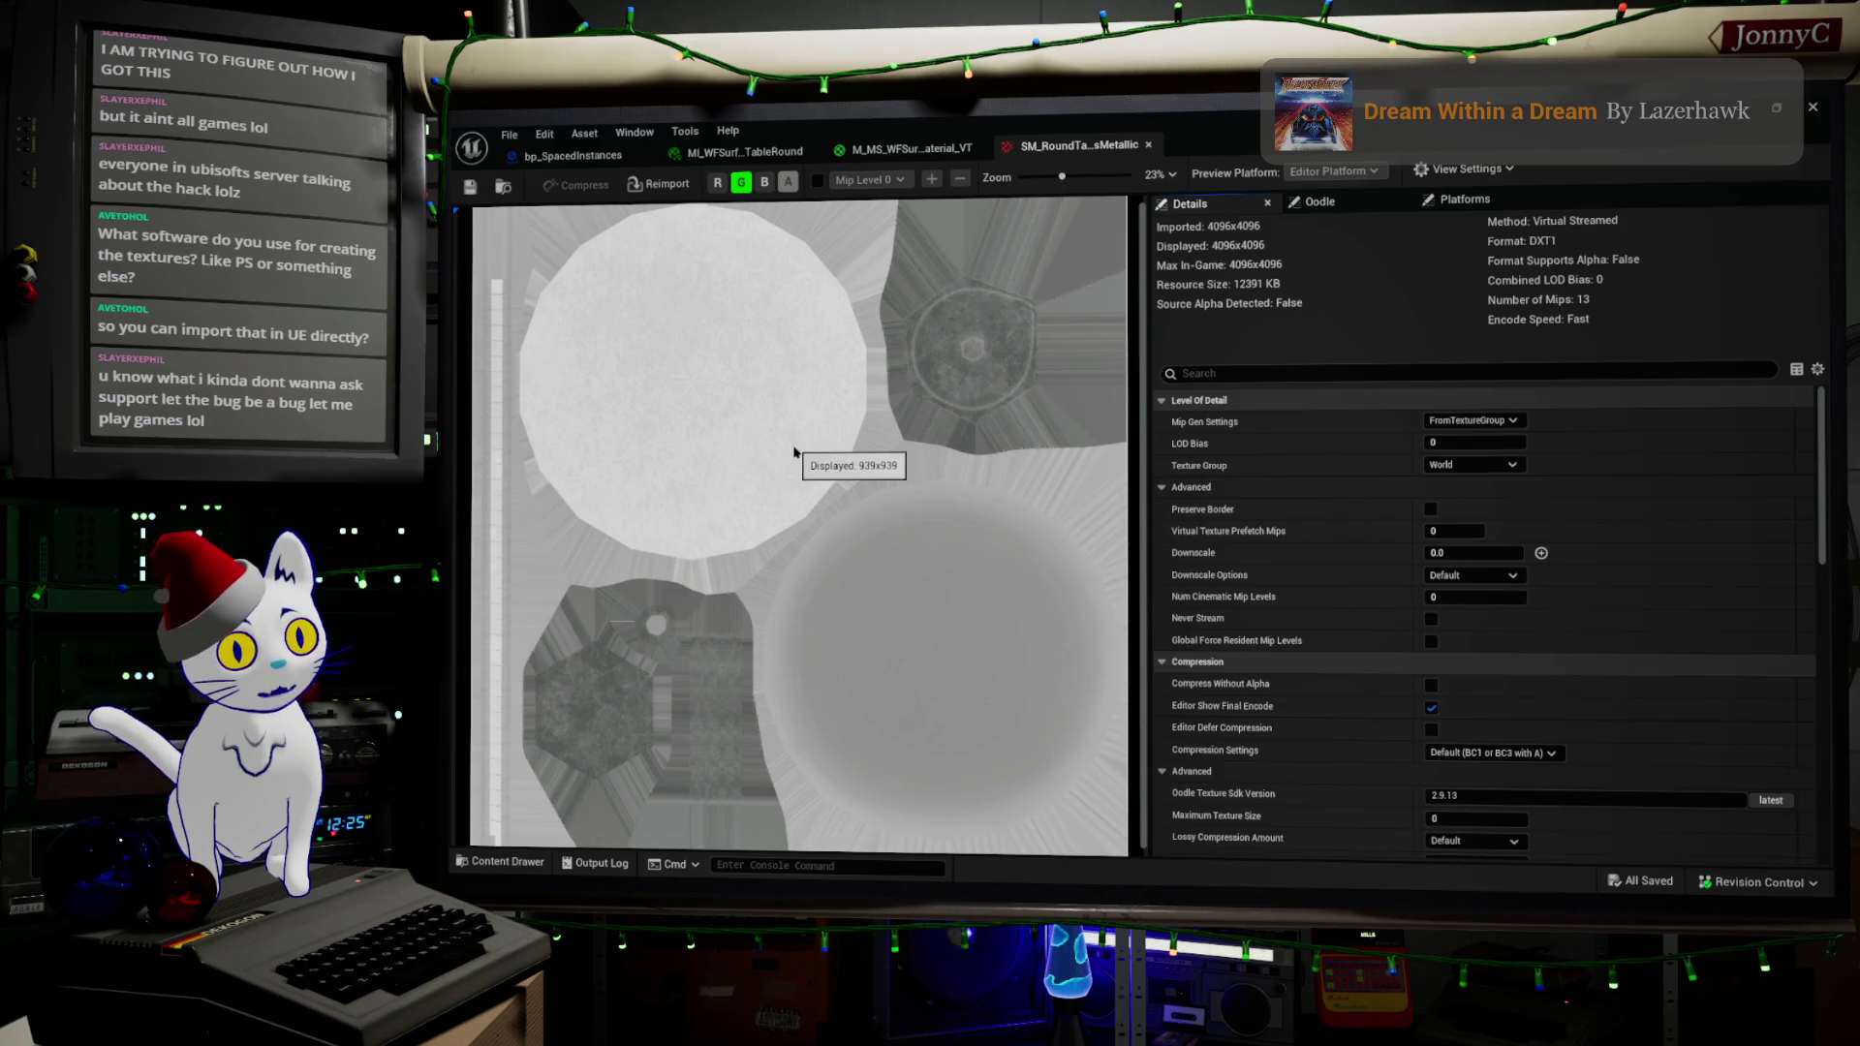
# - View the blue channel alone, then restore the texture editor and move it aside
pyautogui.click(757, 189)
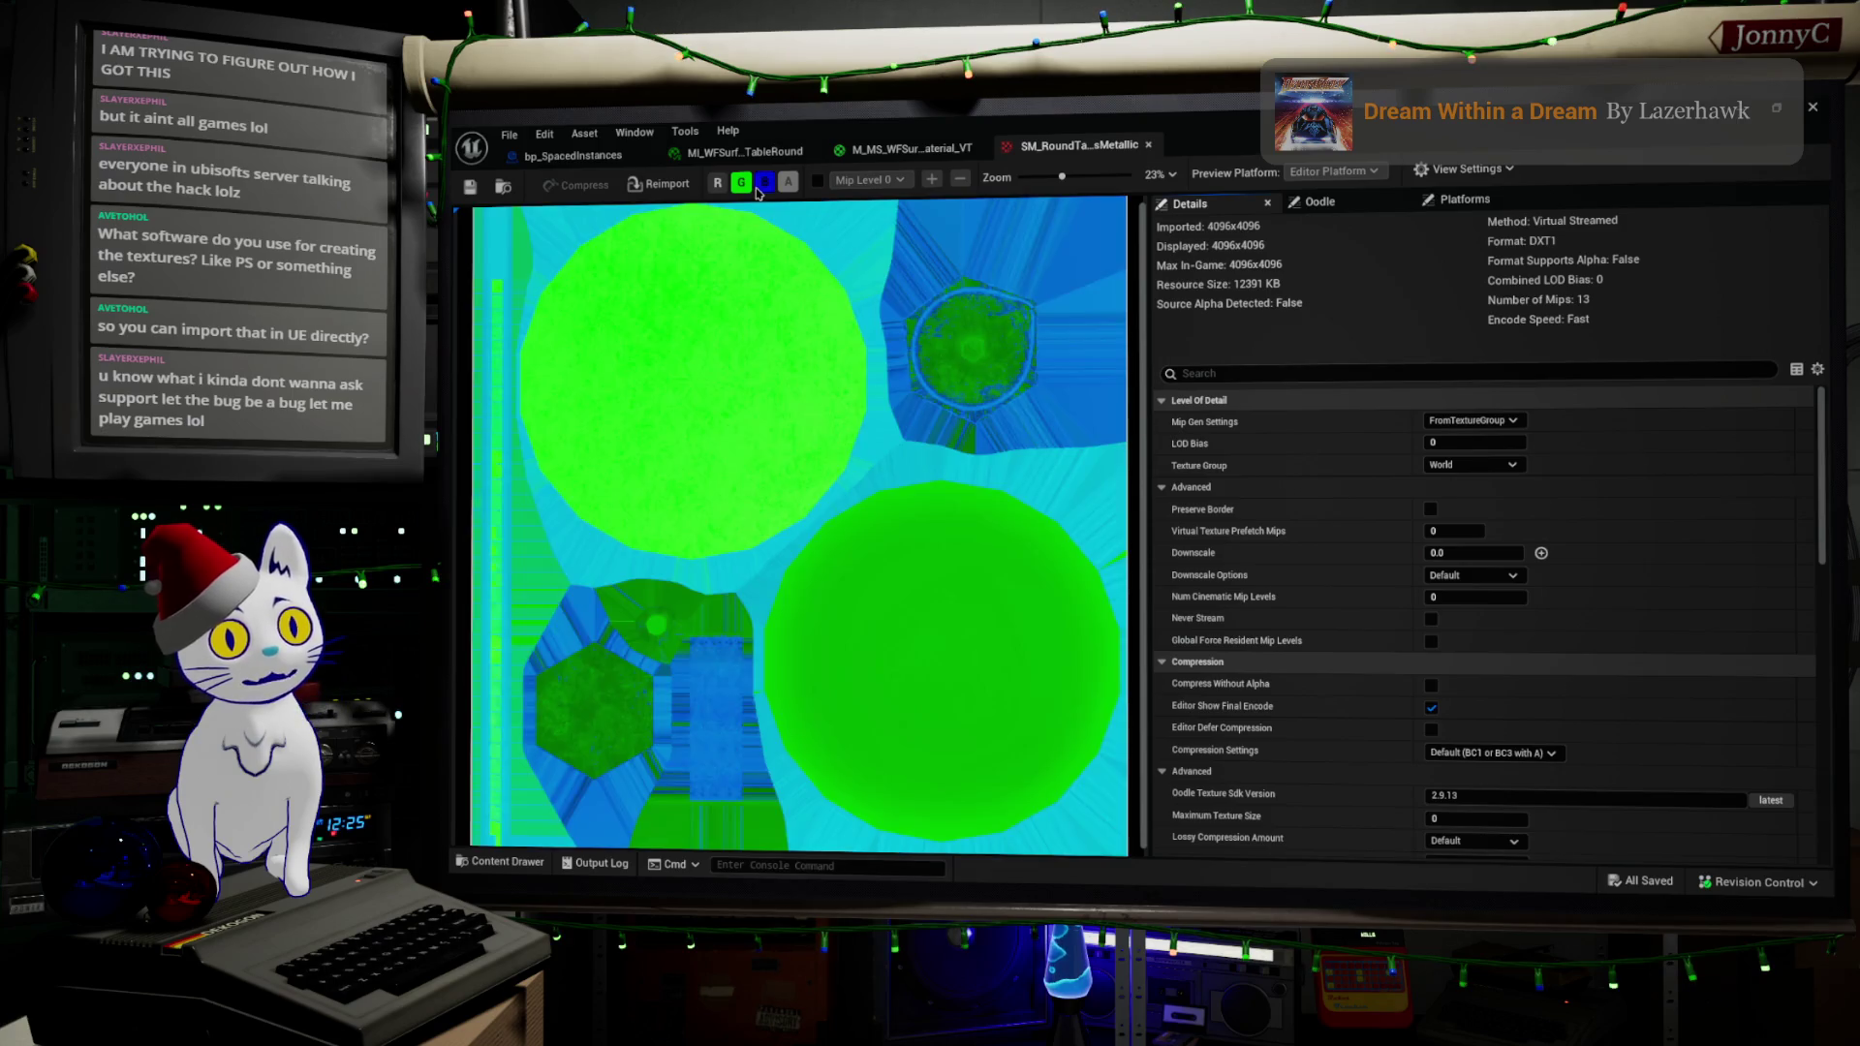
pyautogui.click(739, 187)
pyautogui.scroll(1, 765, 503)
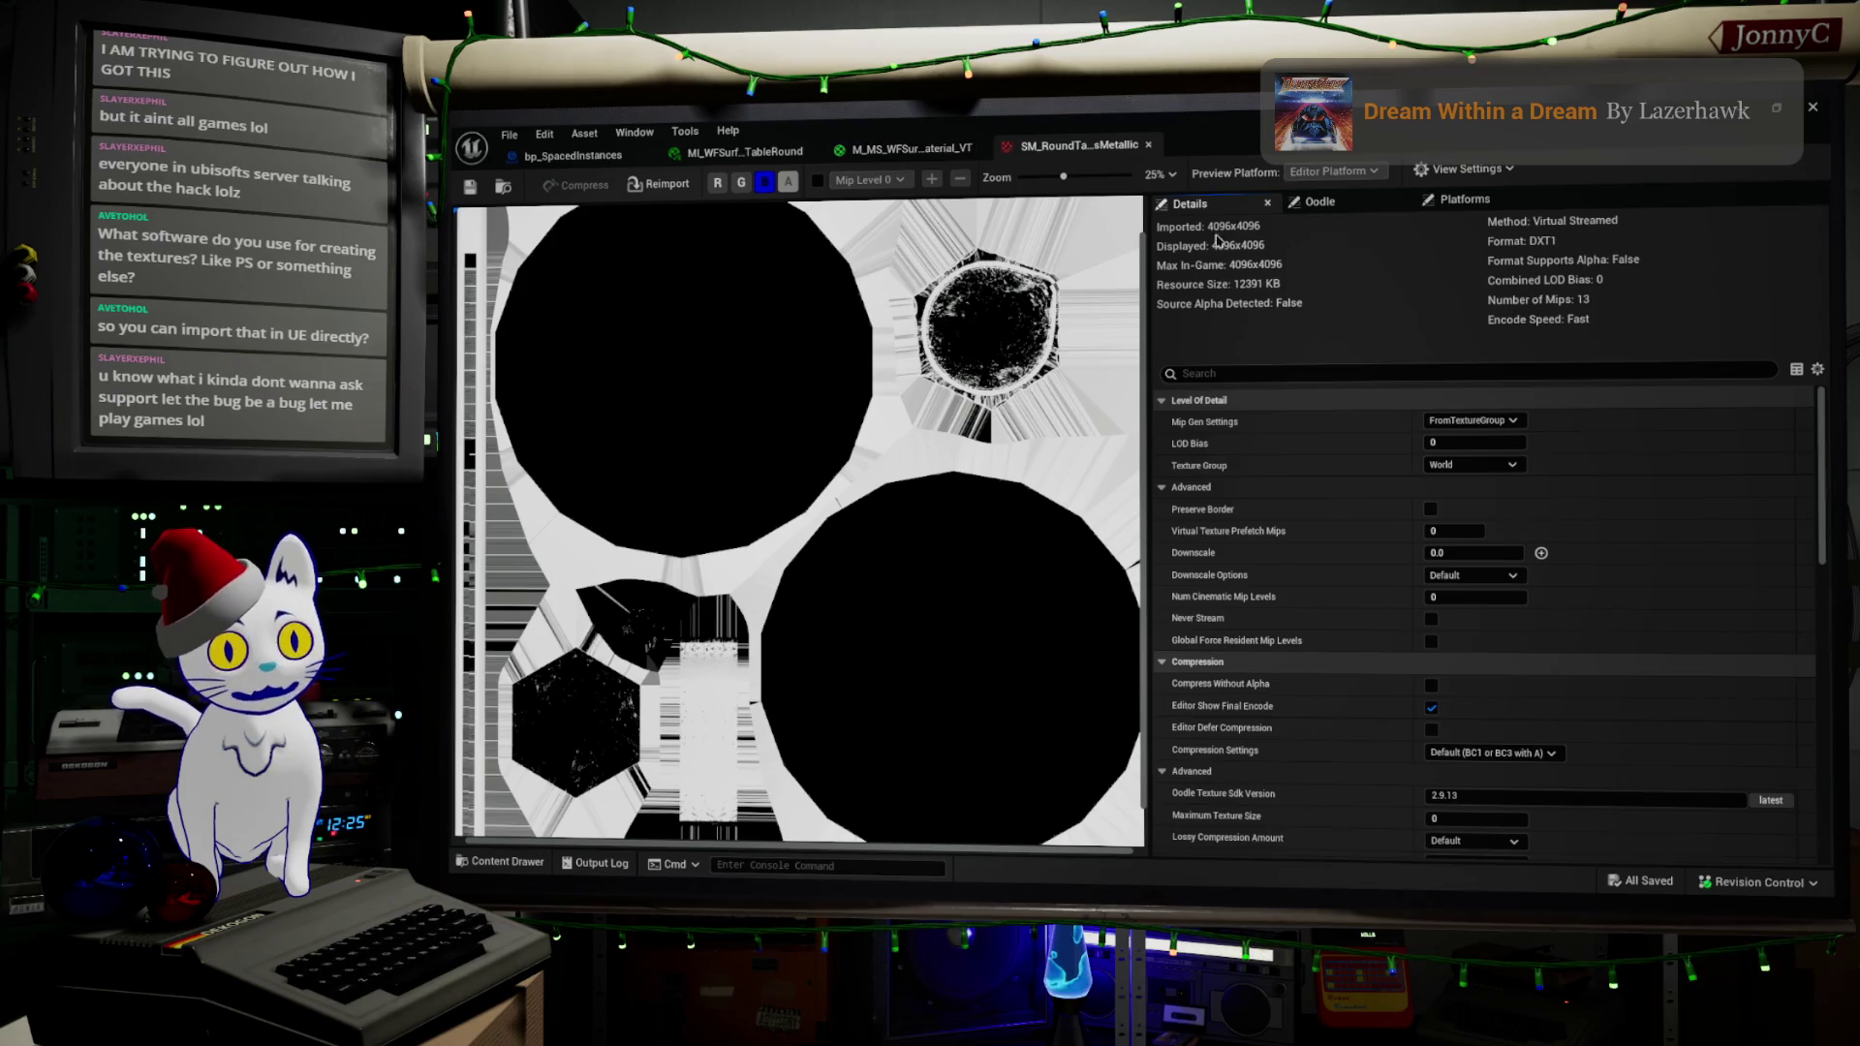
pyautogui.scroll(-5, 1635, 566)
pyautogui.scroll(-3, 1635, 566)
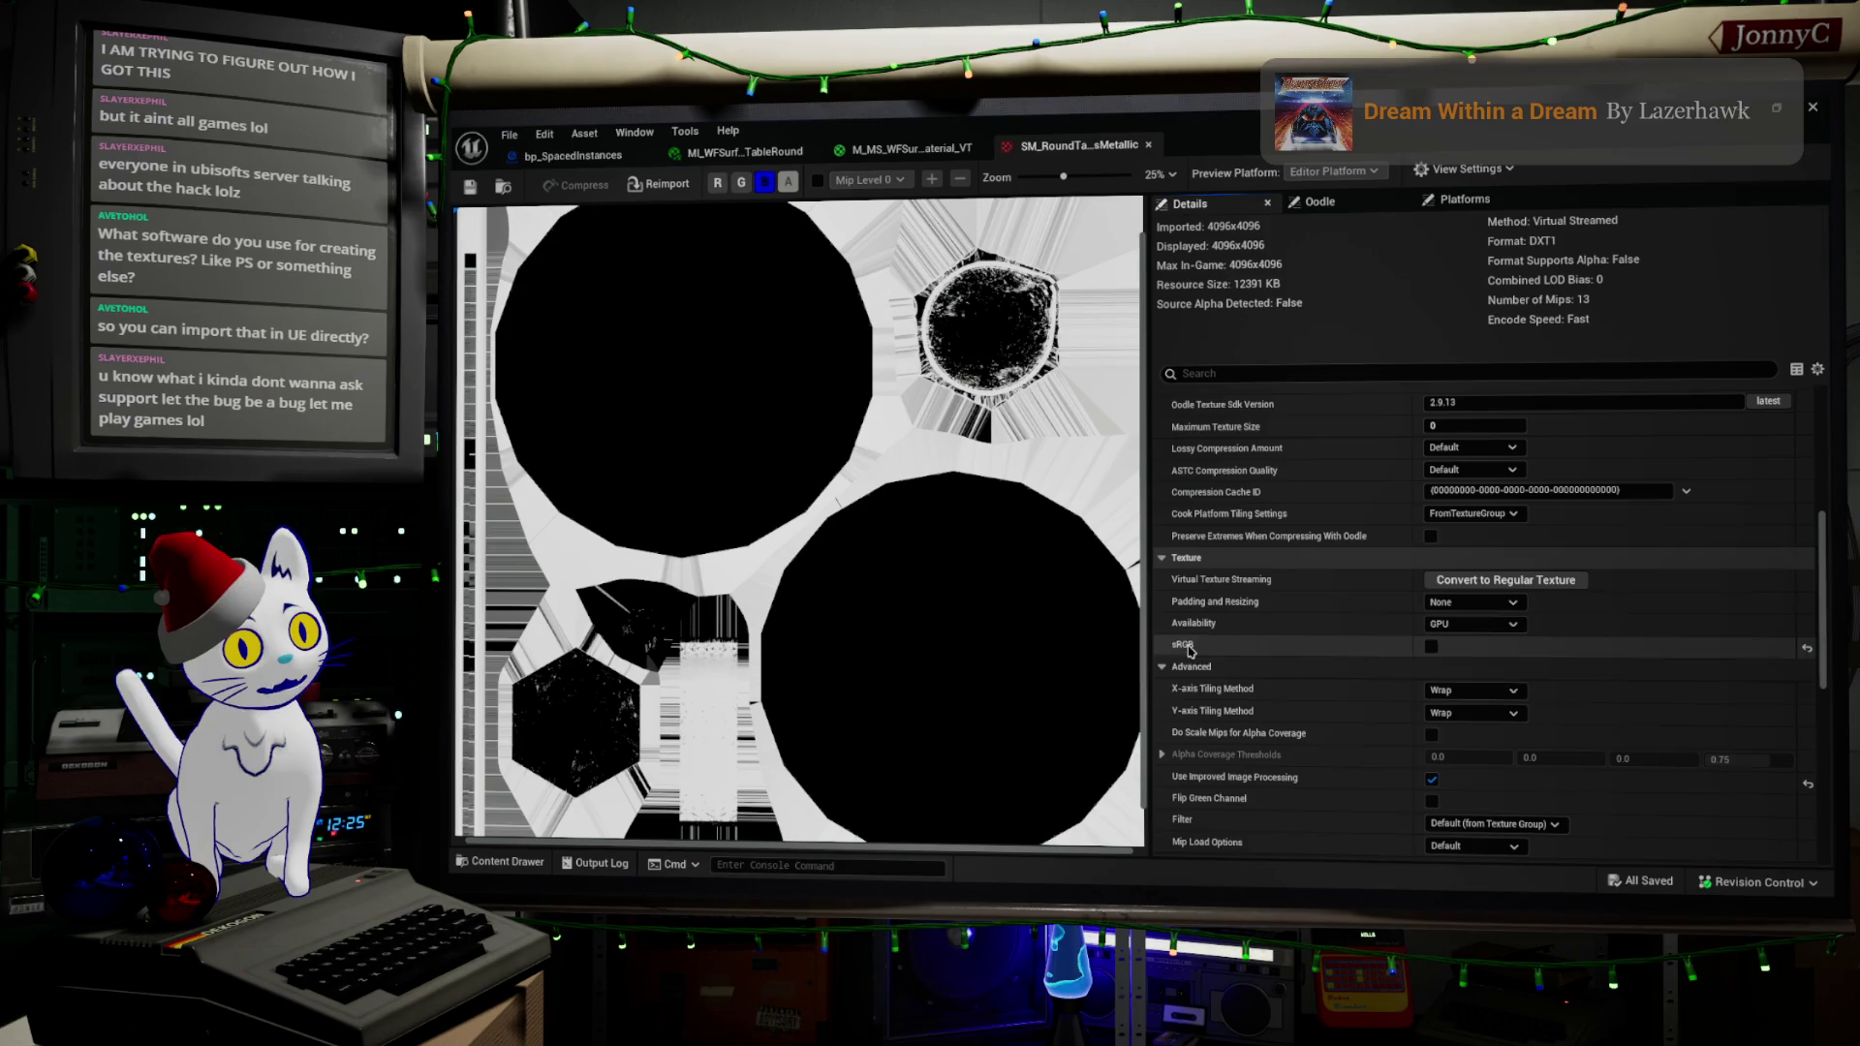
pyautogui.moveTo(1193, 651)
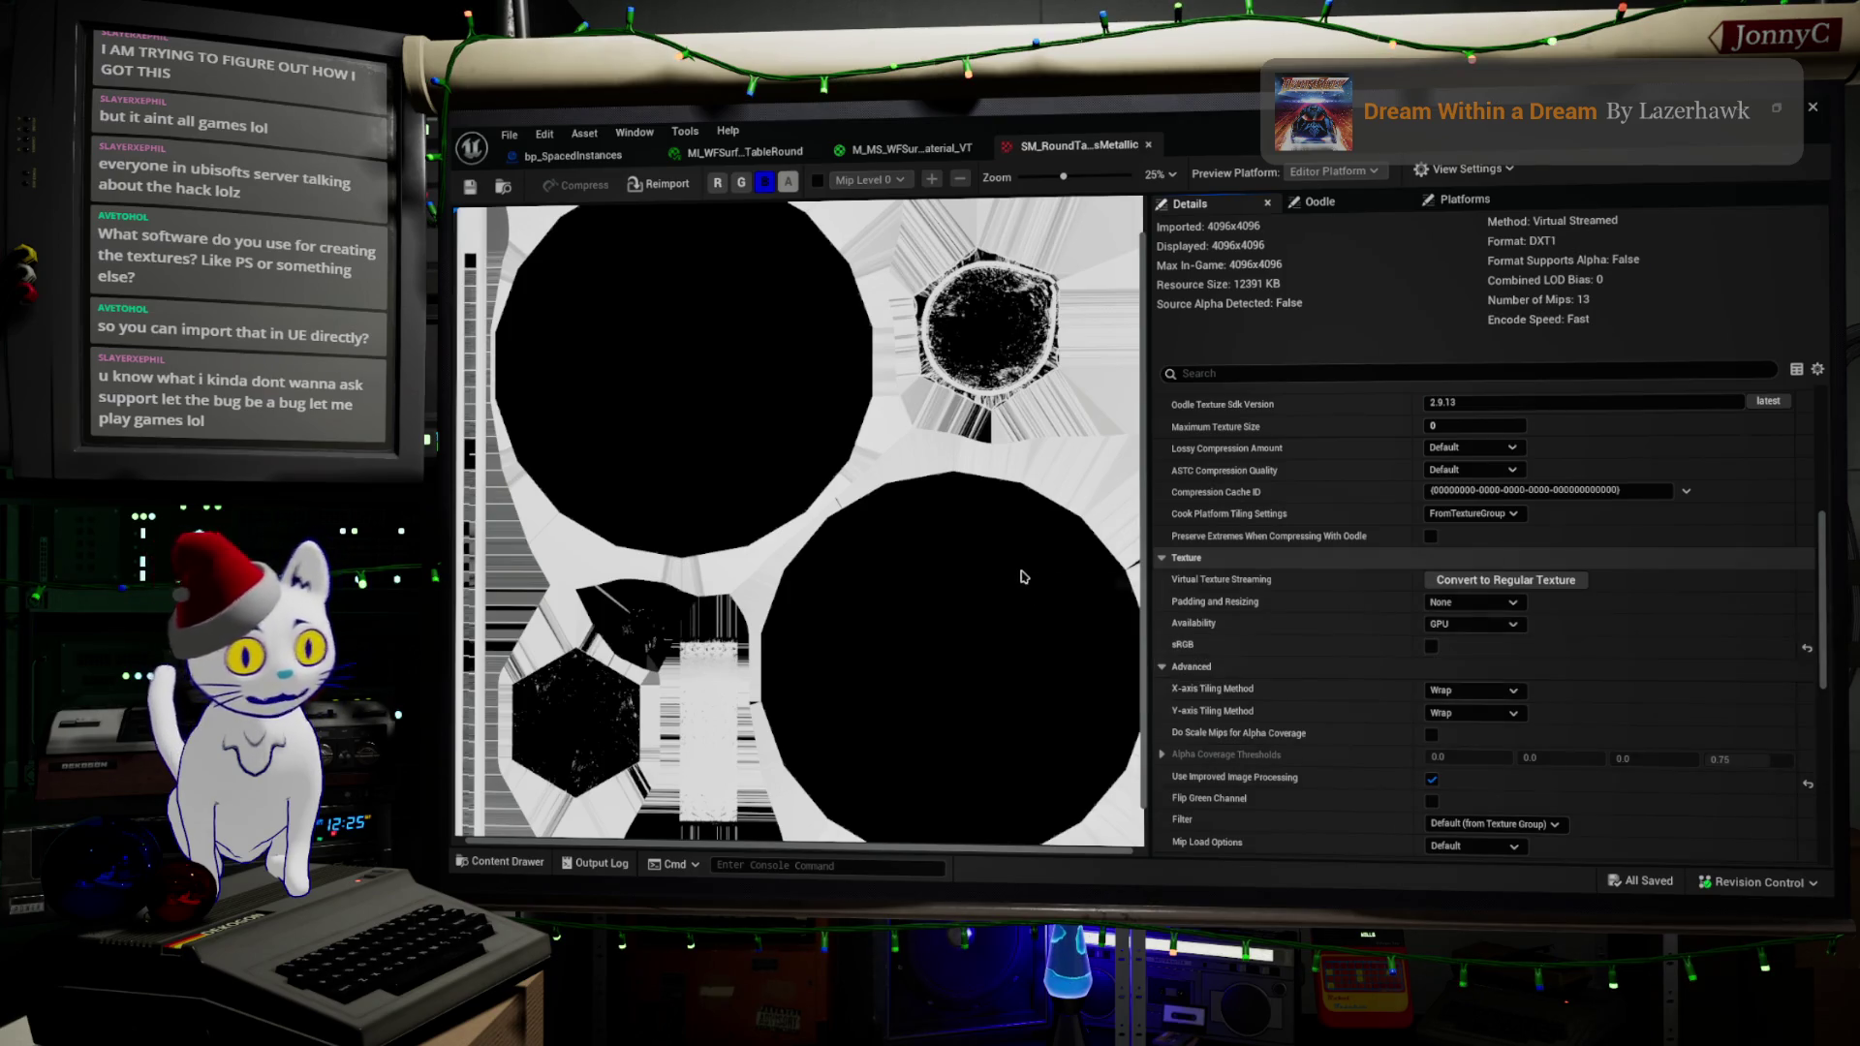
pyautogui.click(1778, 108)
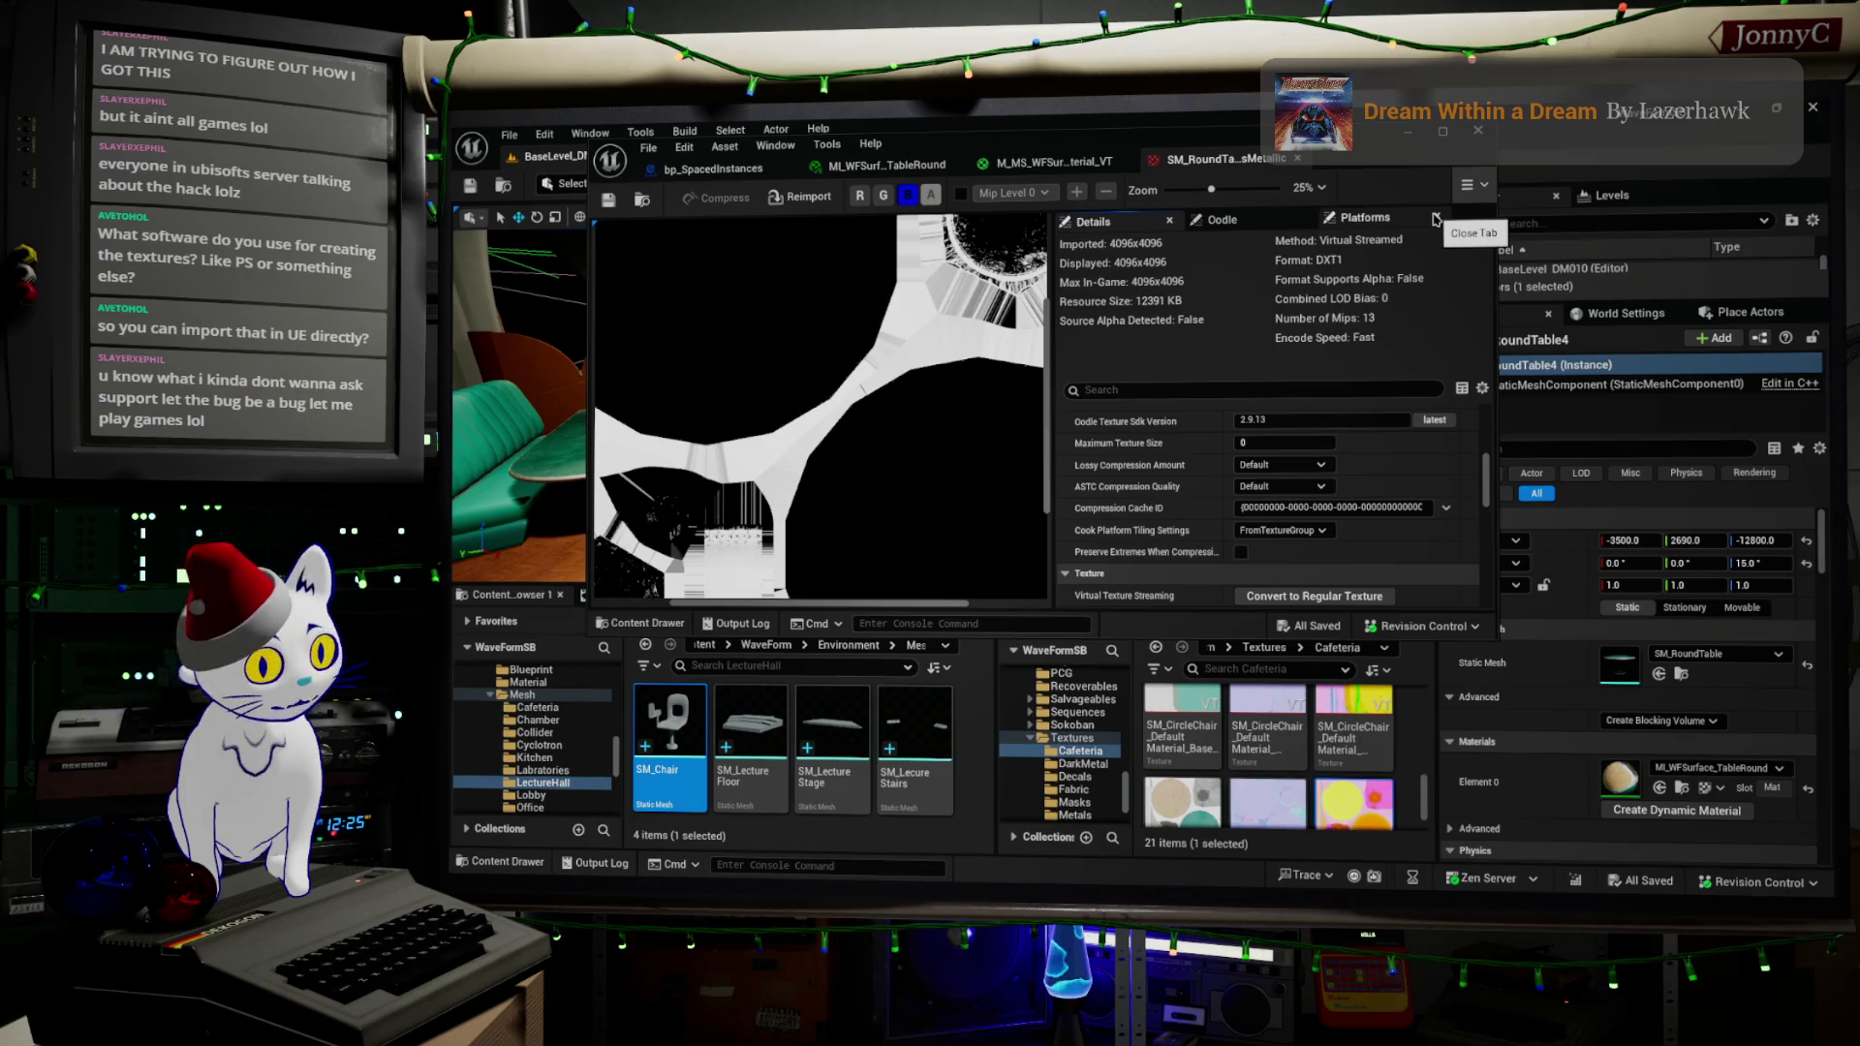
pyautogui.moveTo(1240, 138); pyautogui.dragTo(1245, 197)
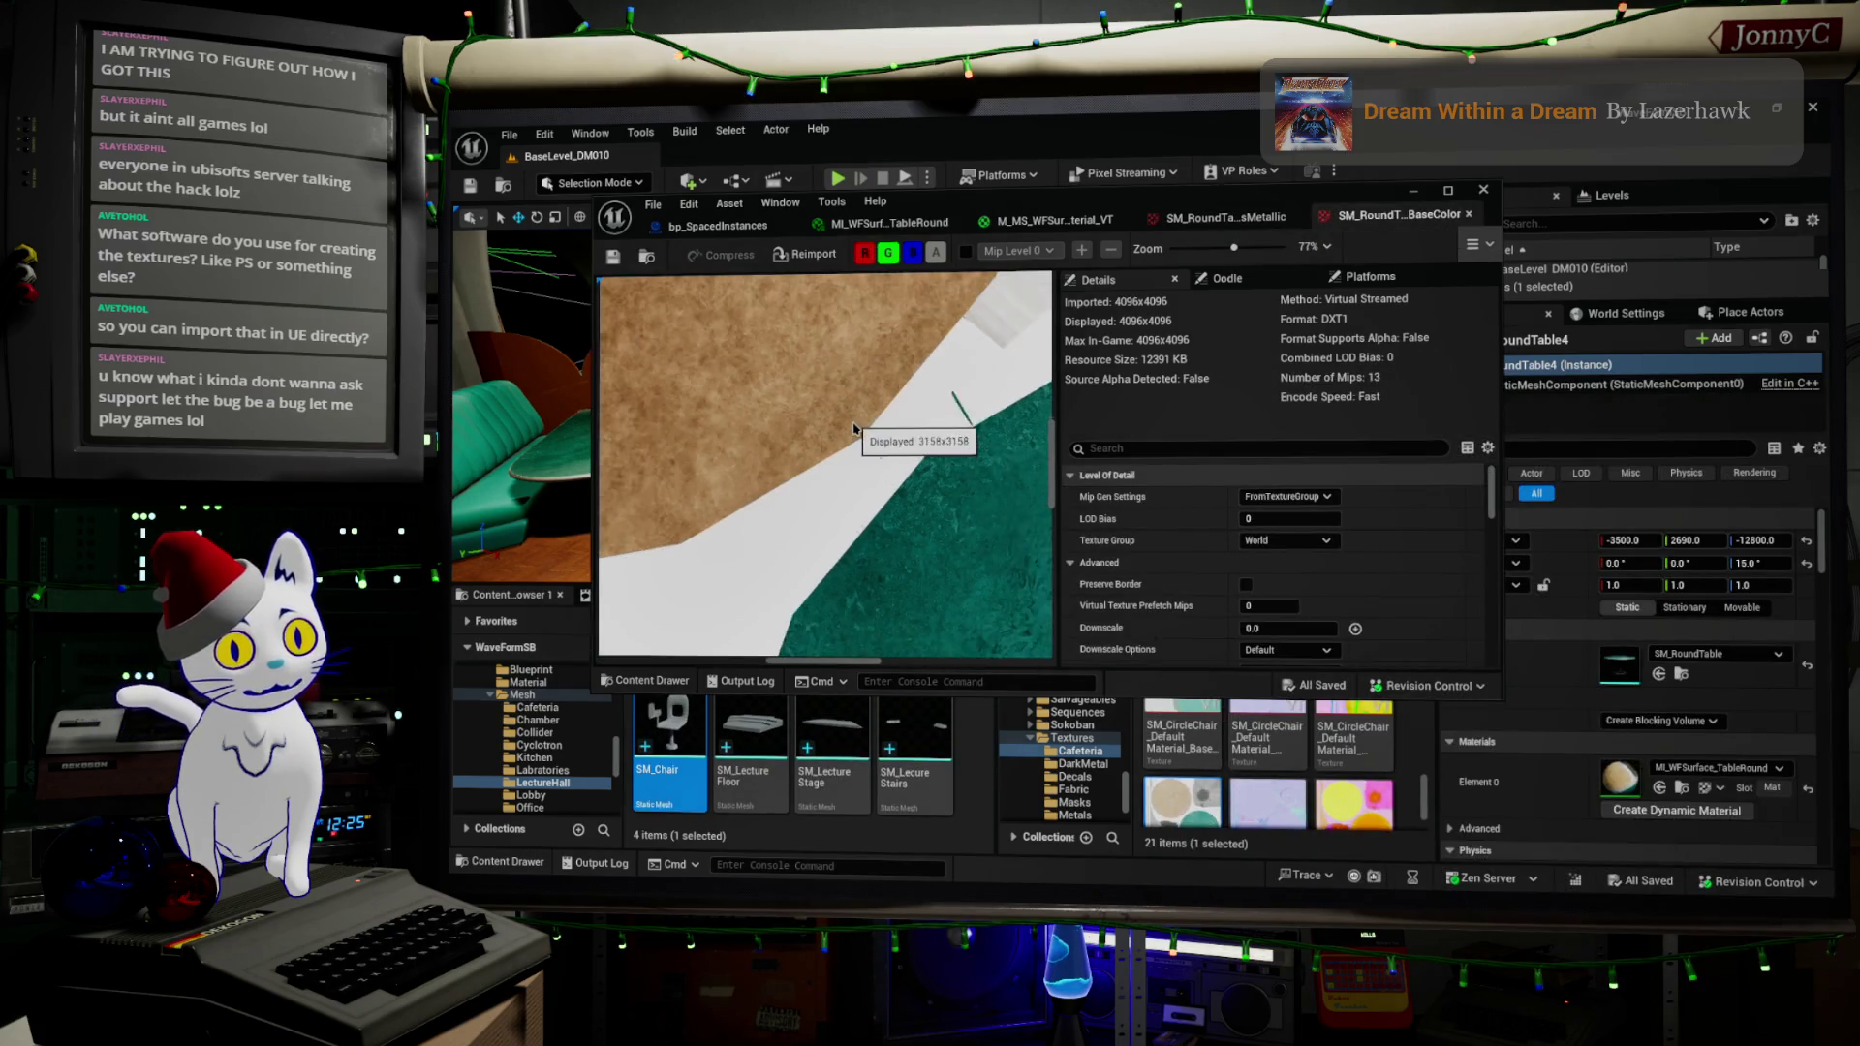
# - Zoom the BaseColor preview and open the round table's Normal texture
pyautogui.scroll(-5, 860, 424)
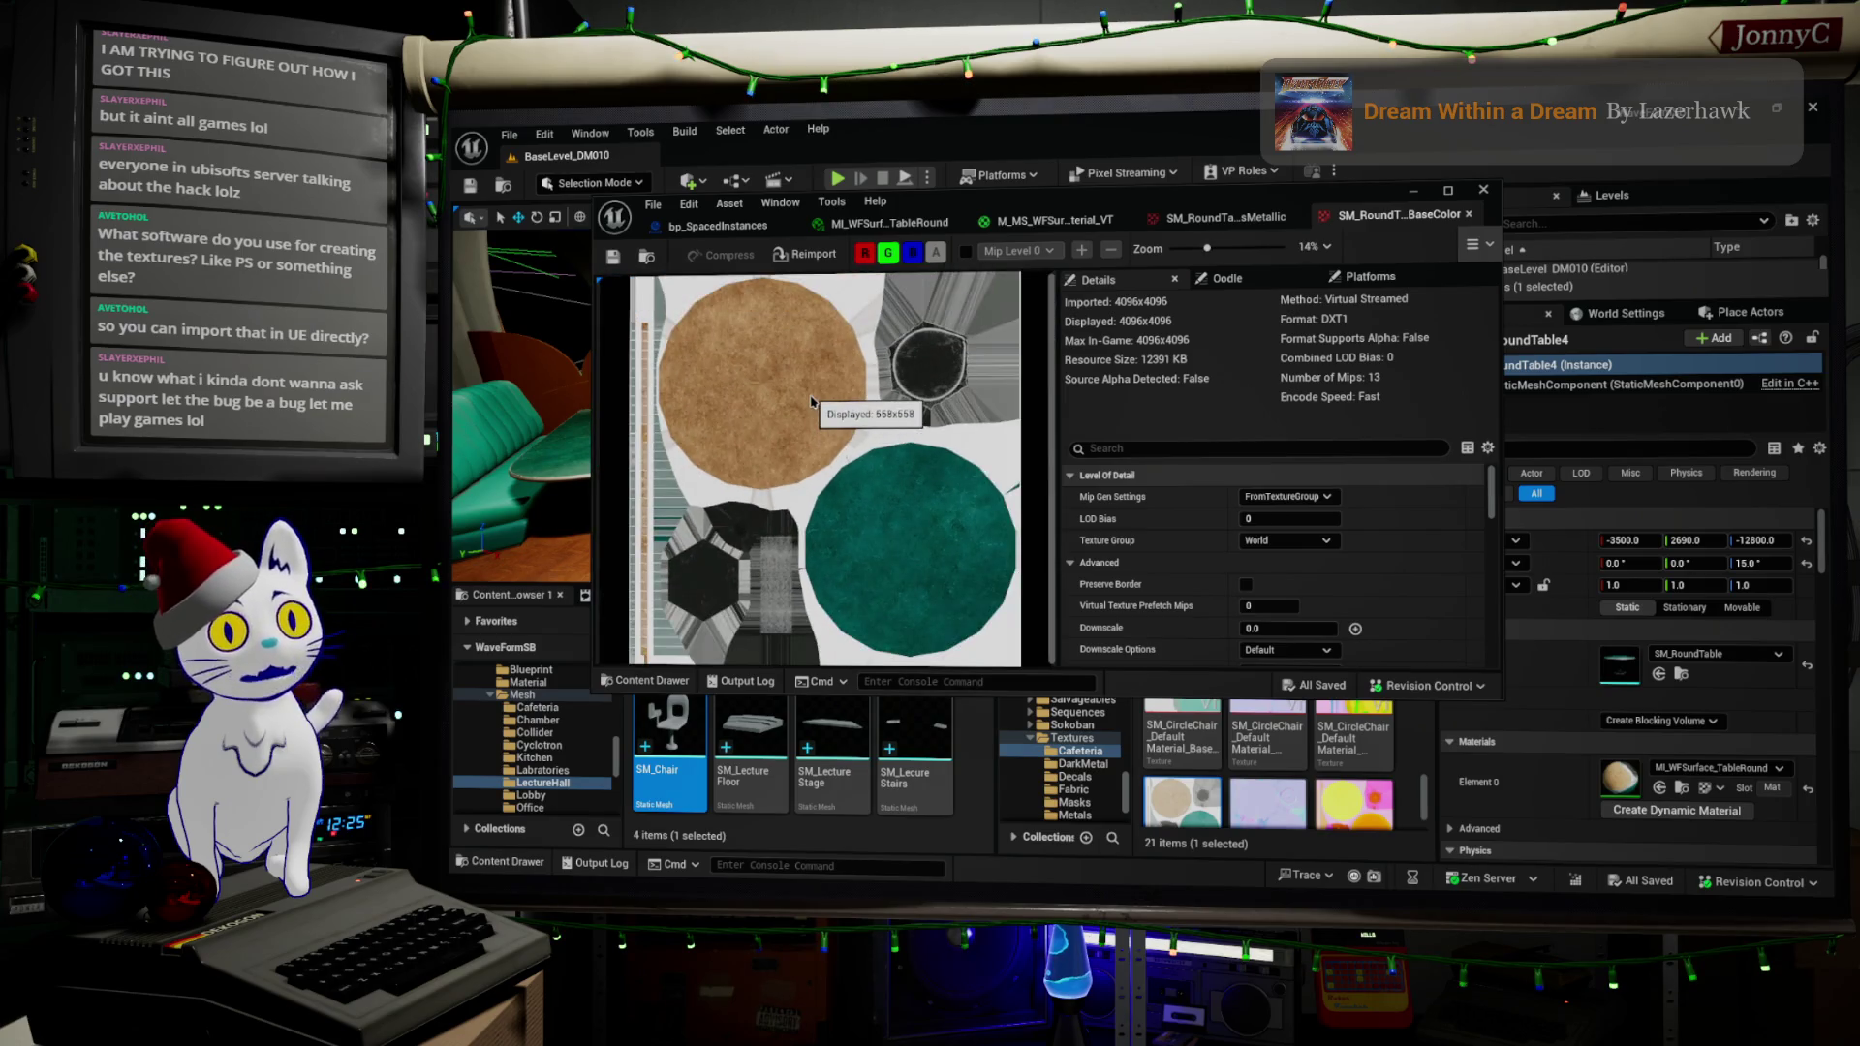
pyautogui.scroll(2, 717, 407)
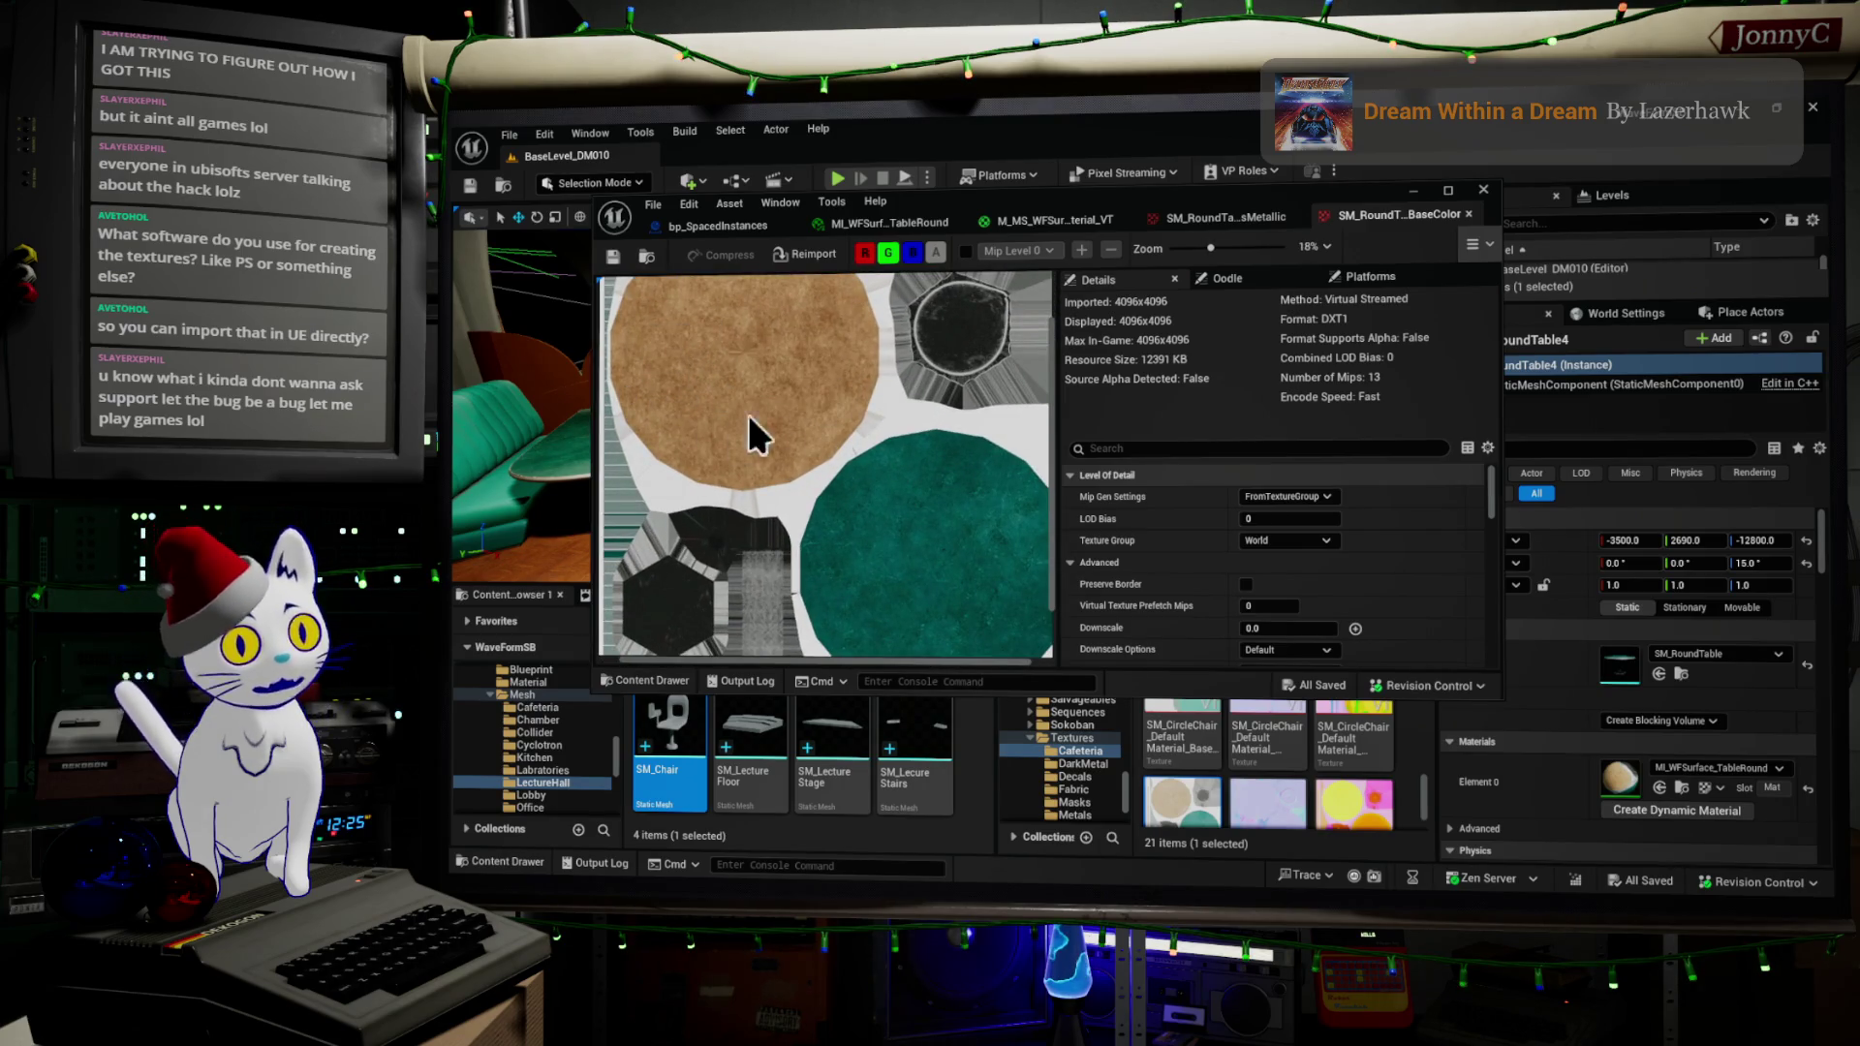
pyautogui.doubleClick(1252, 823)
pyautogui.scroll(6, 739, 507)
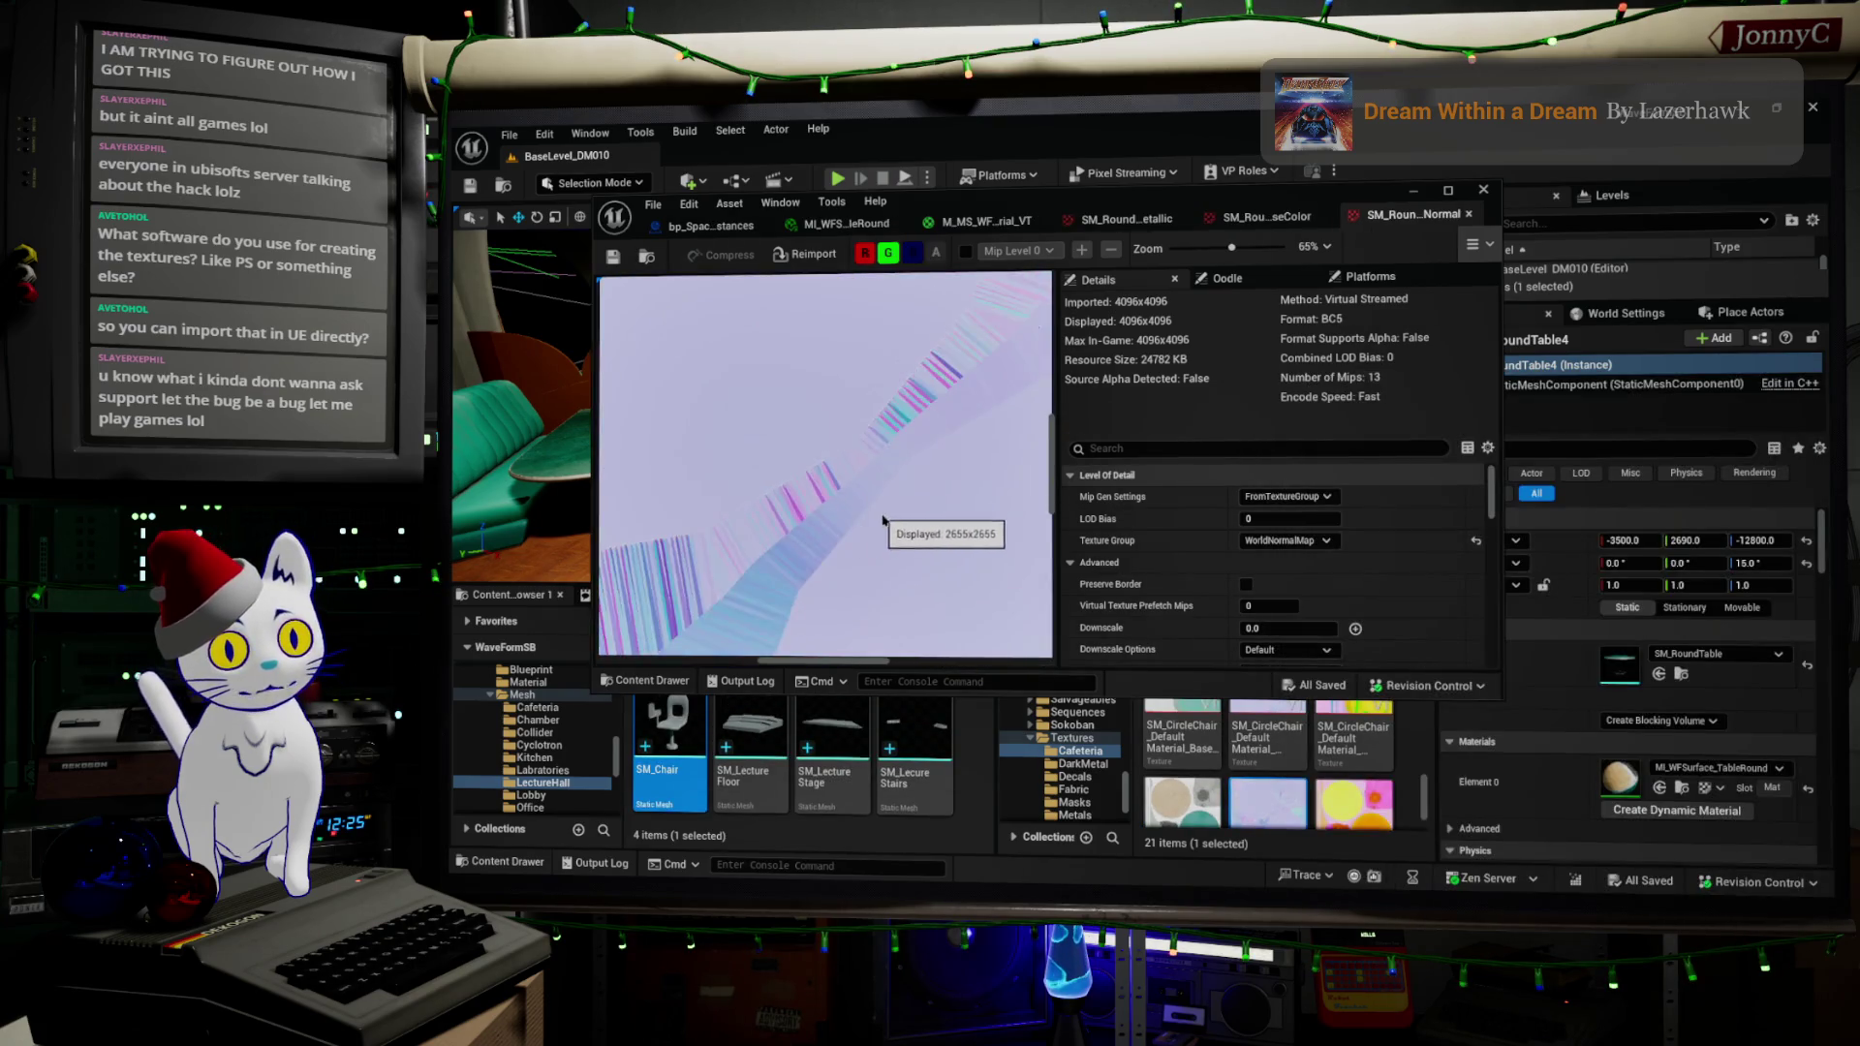
pyautogui.scroll(-8, 879, 543)
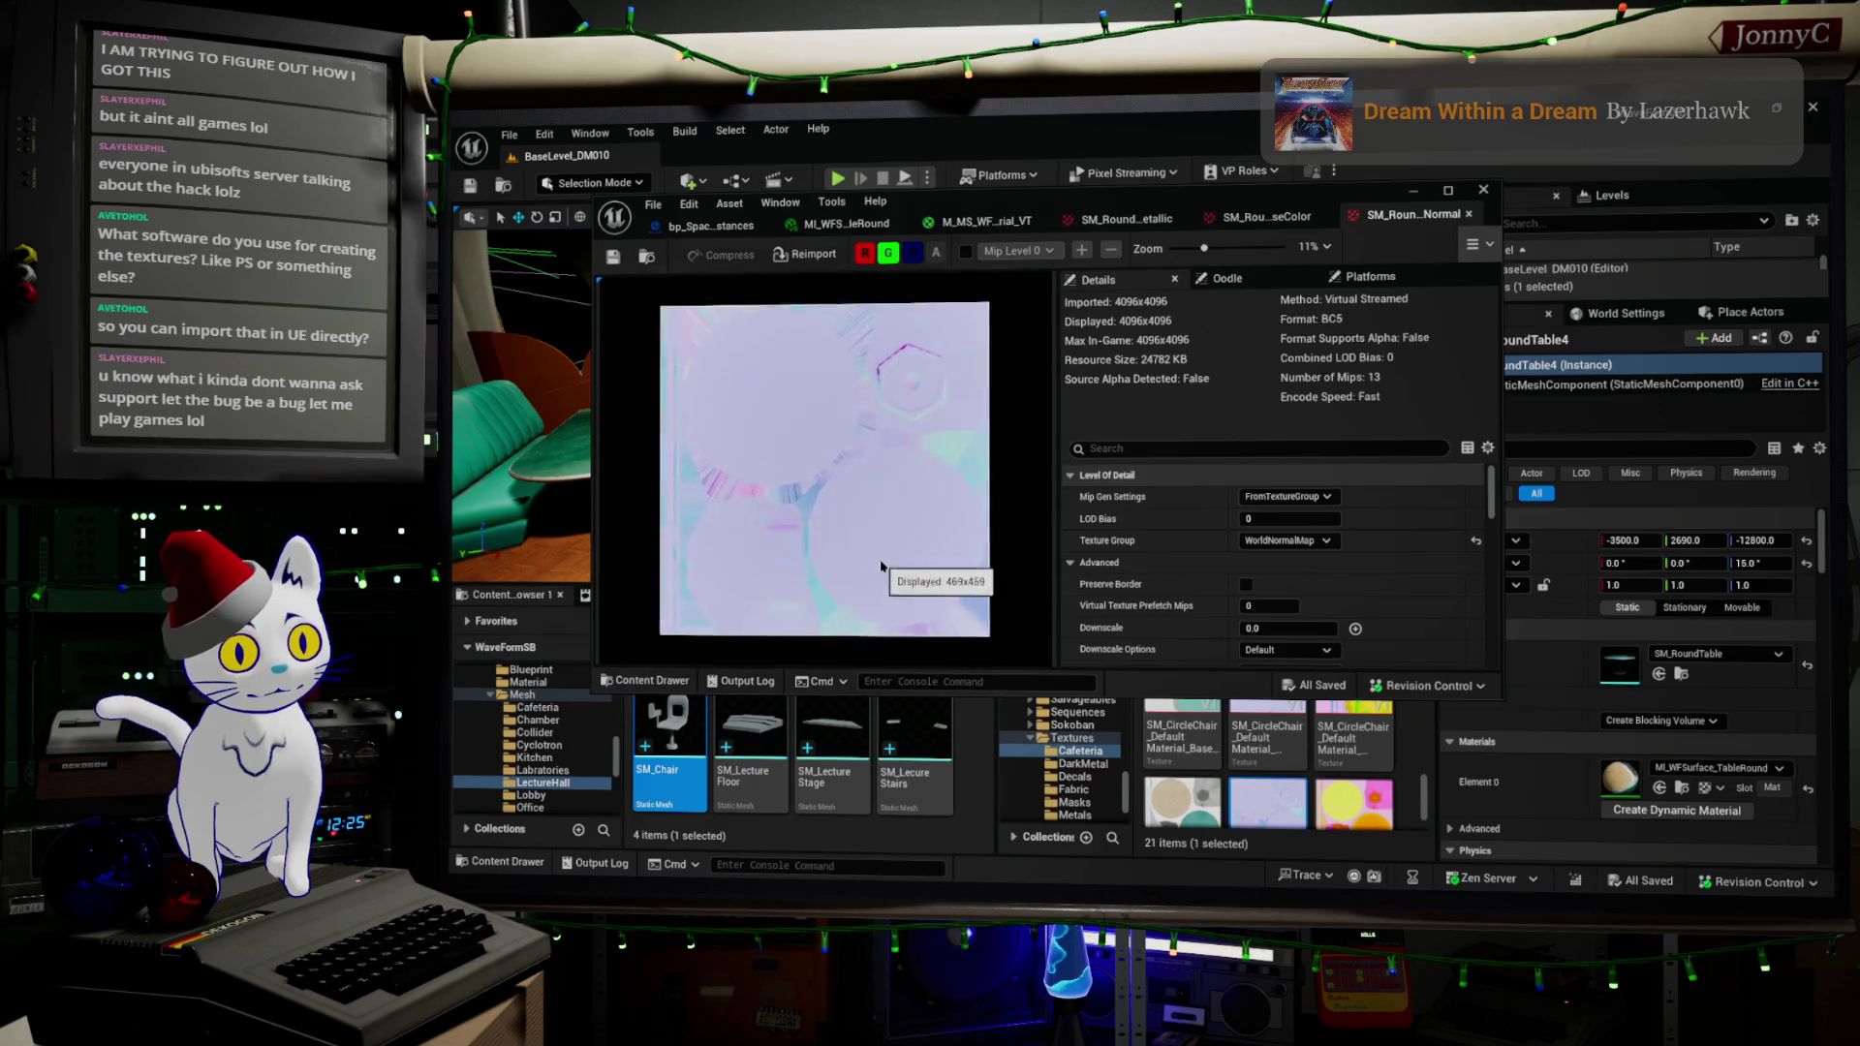
pyautogui.scroll(3, 882, 567)
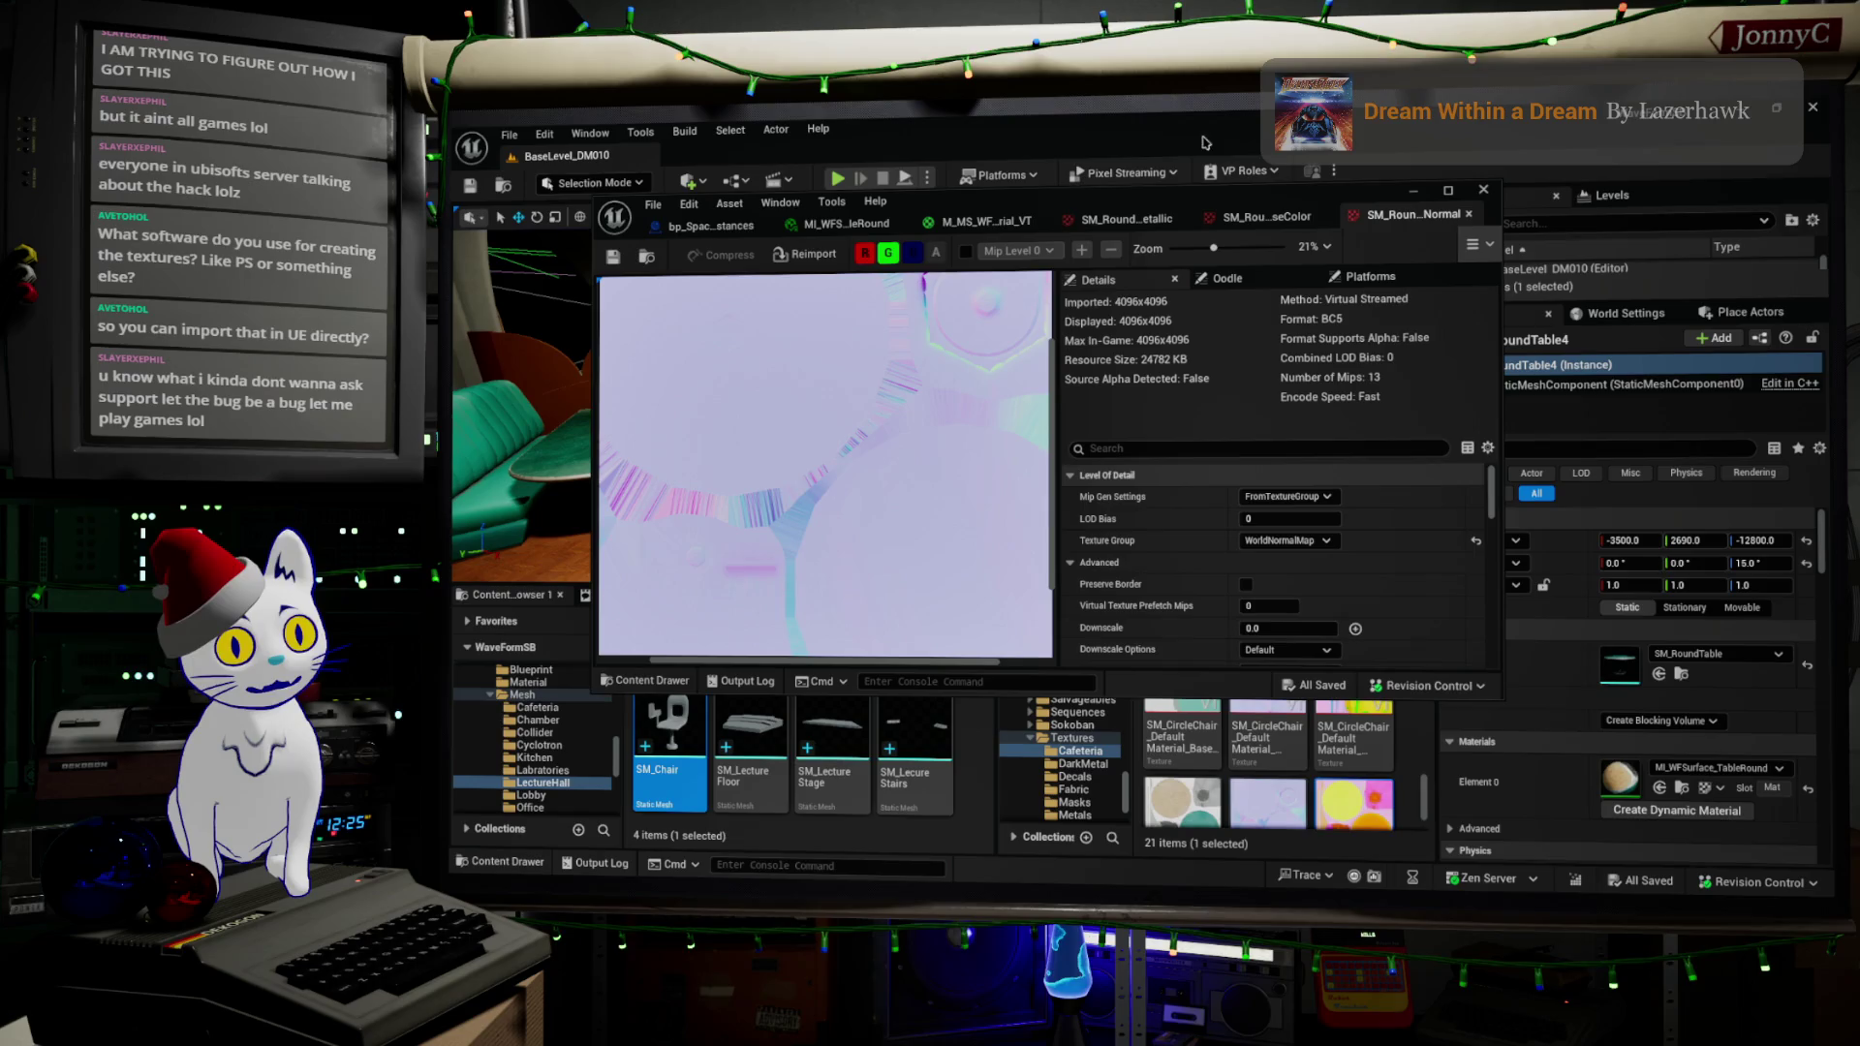
# - Compare BaseColor, Metallic and Normal textures, show Metallic's red and green channels, then minimize the editor
pyautogui.click(1265, 216)
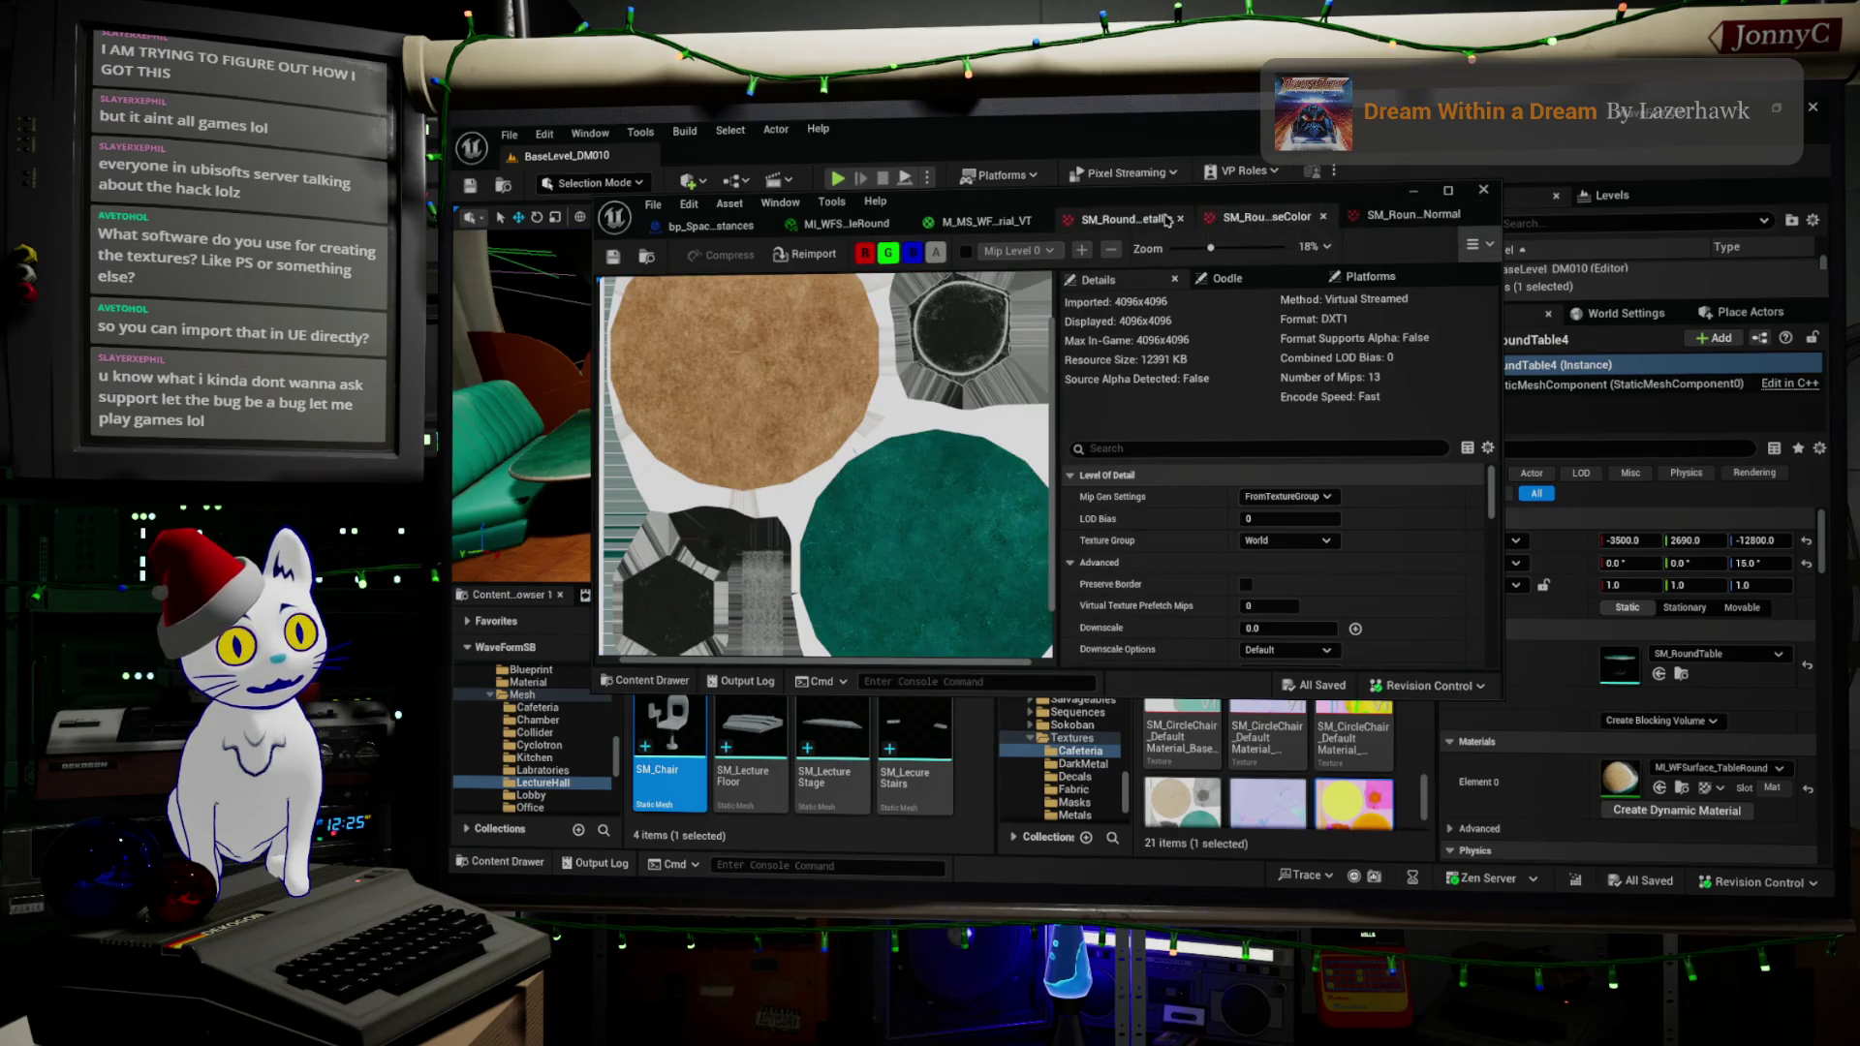
pyautogui.click(1124, 219)
pyautogui.click(1405, 221)
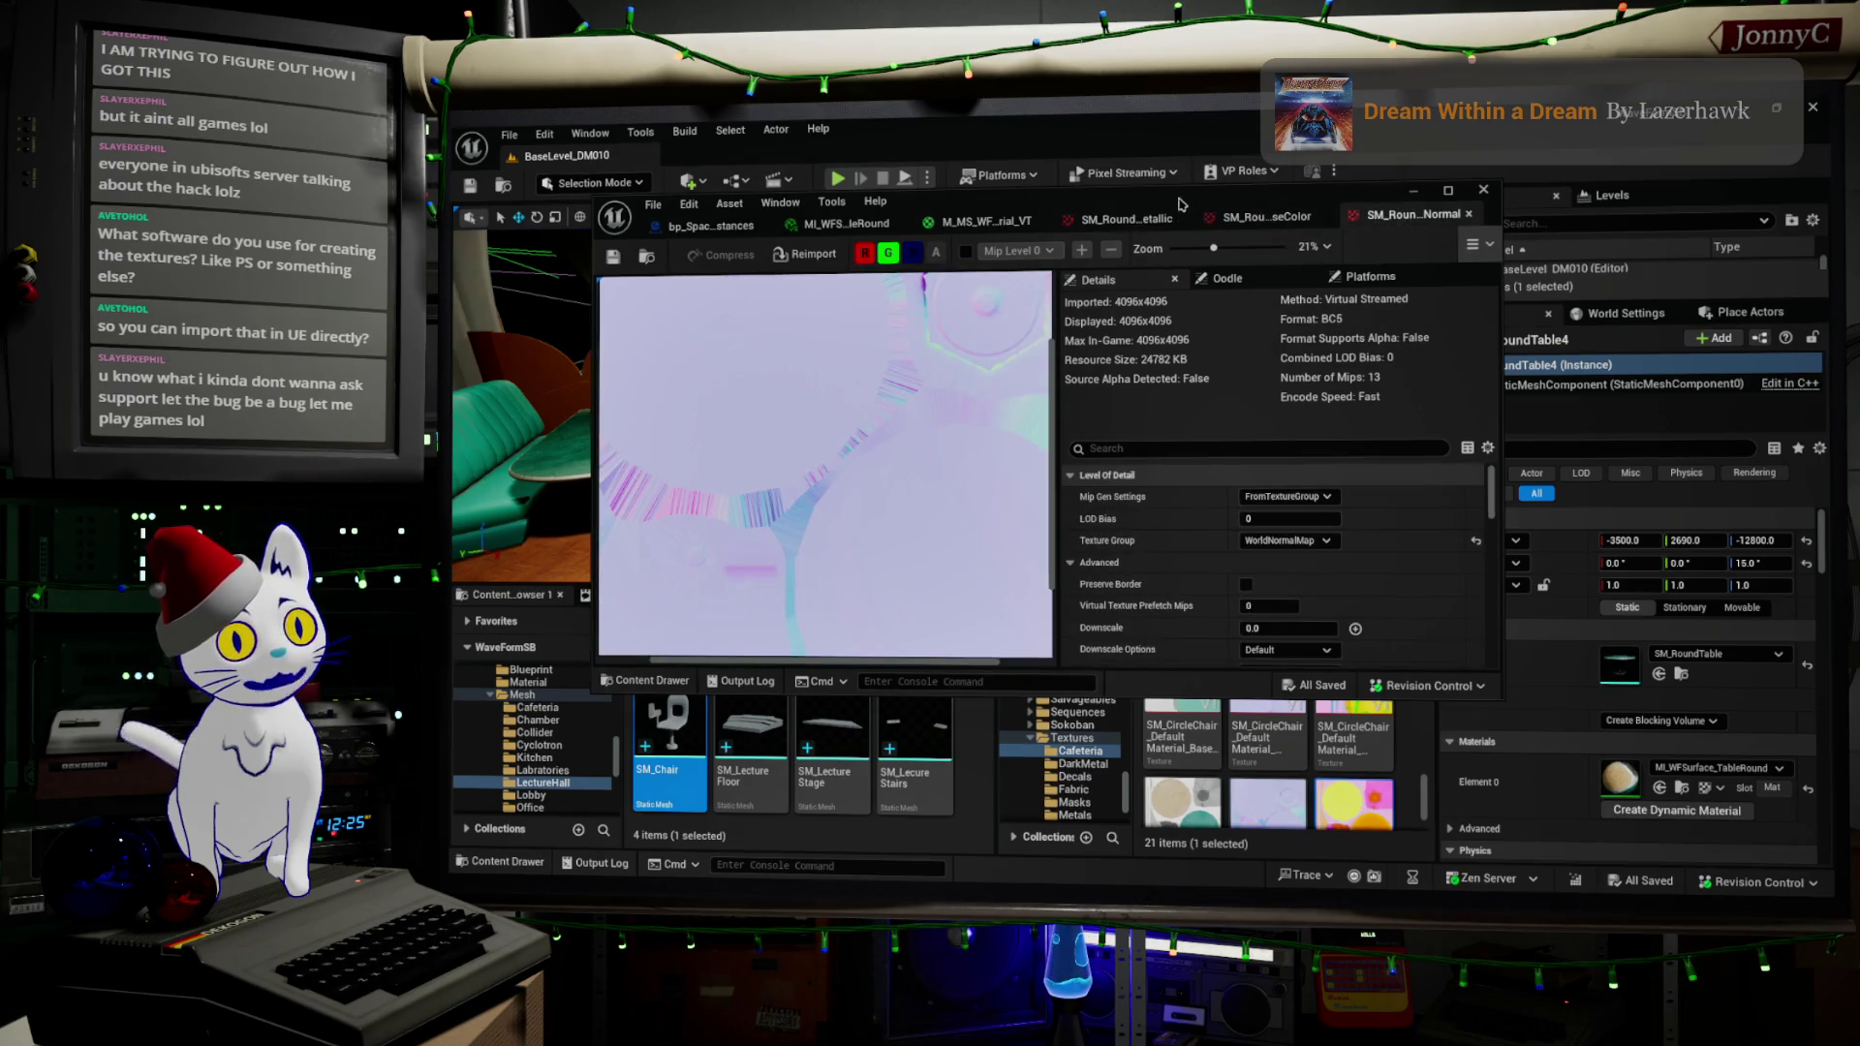
pyautogui.click(1158, 223)
pyautogui.click(865, 253)
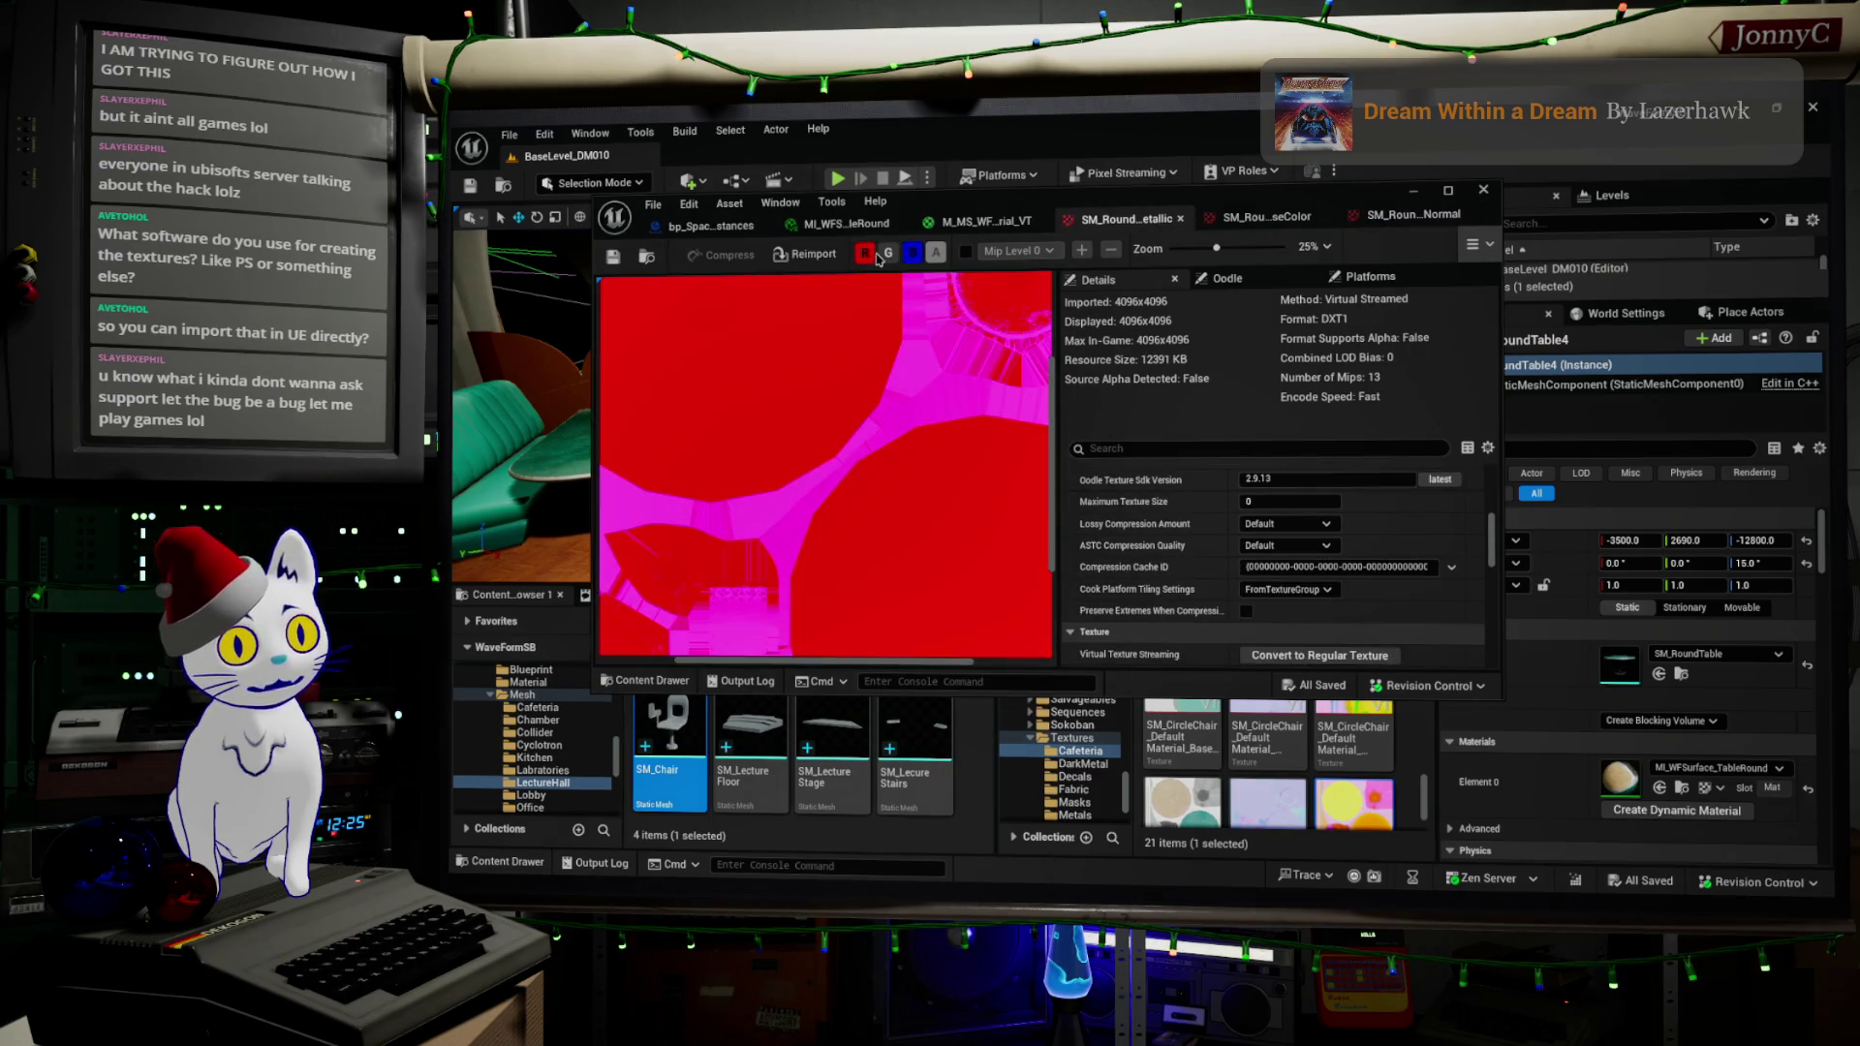
pyautogui.click(888, 255)
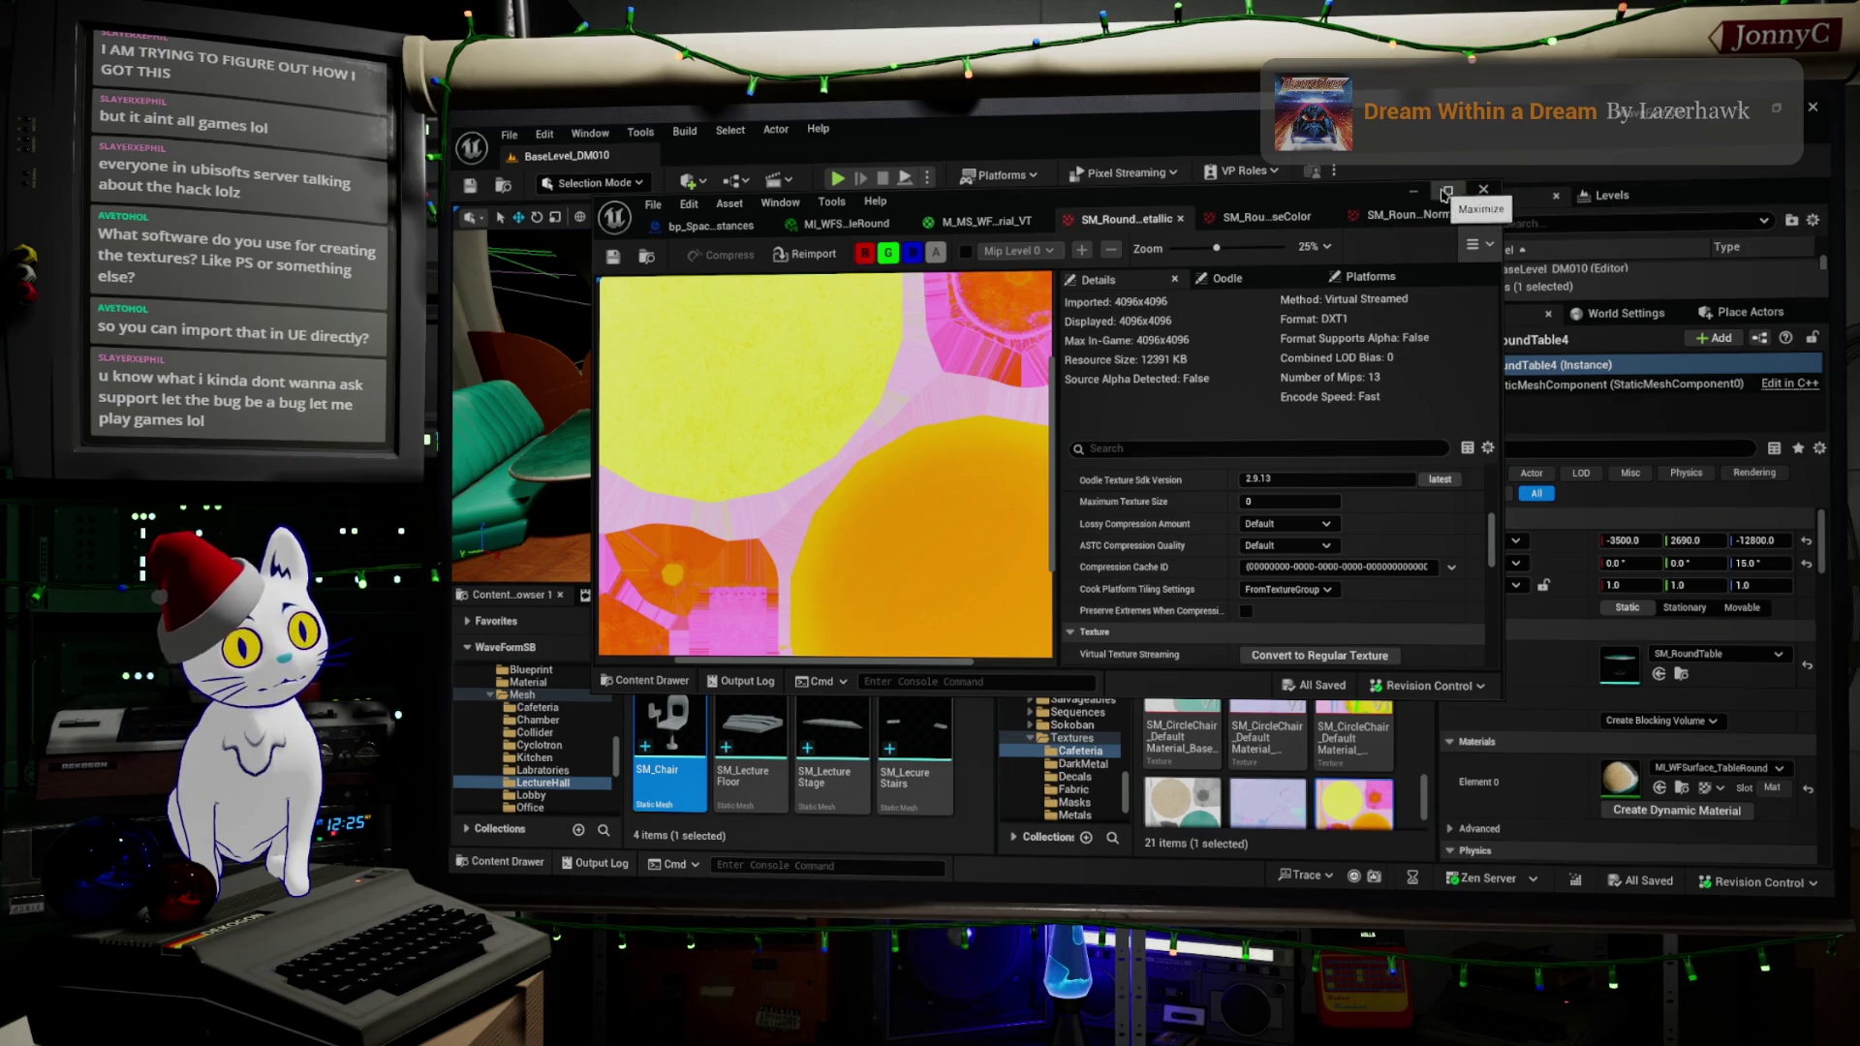
pyautogui.click(1415, 194)
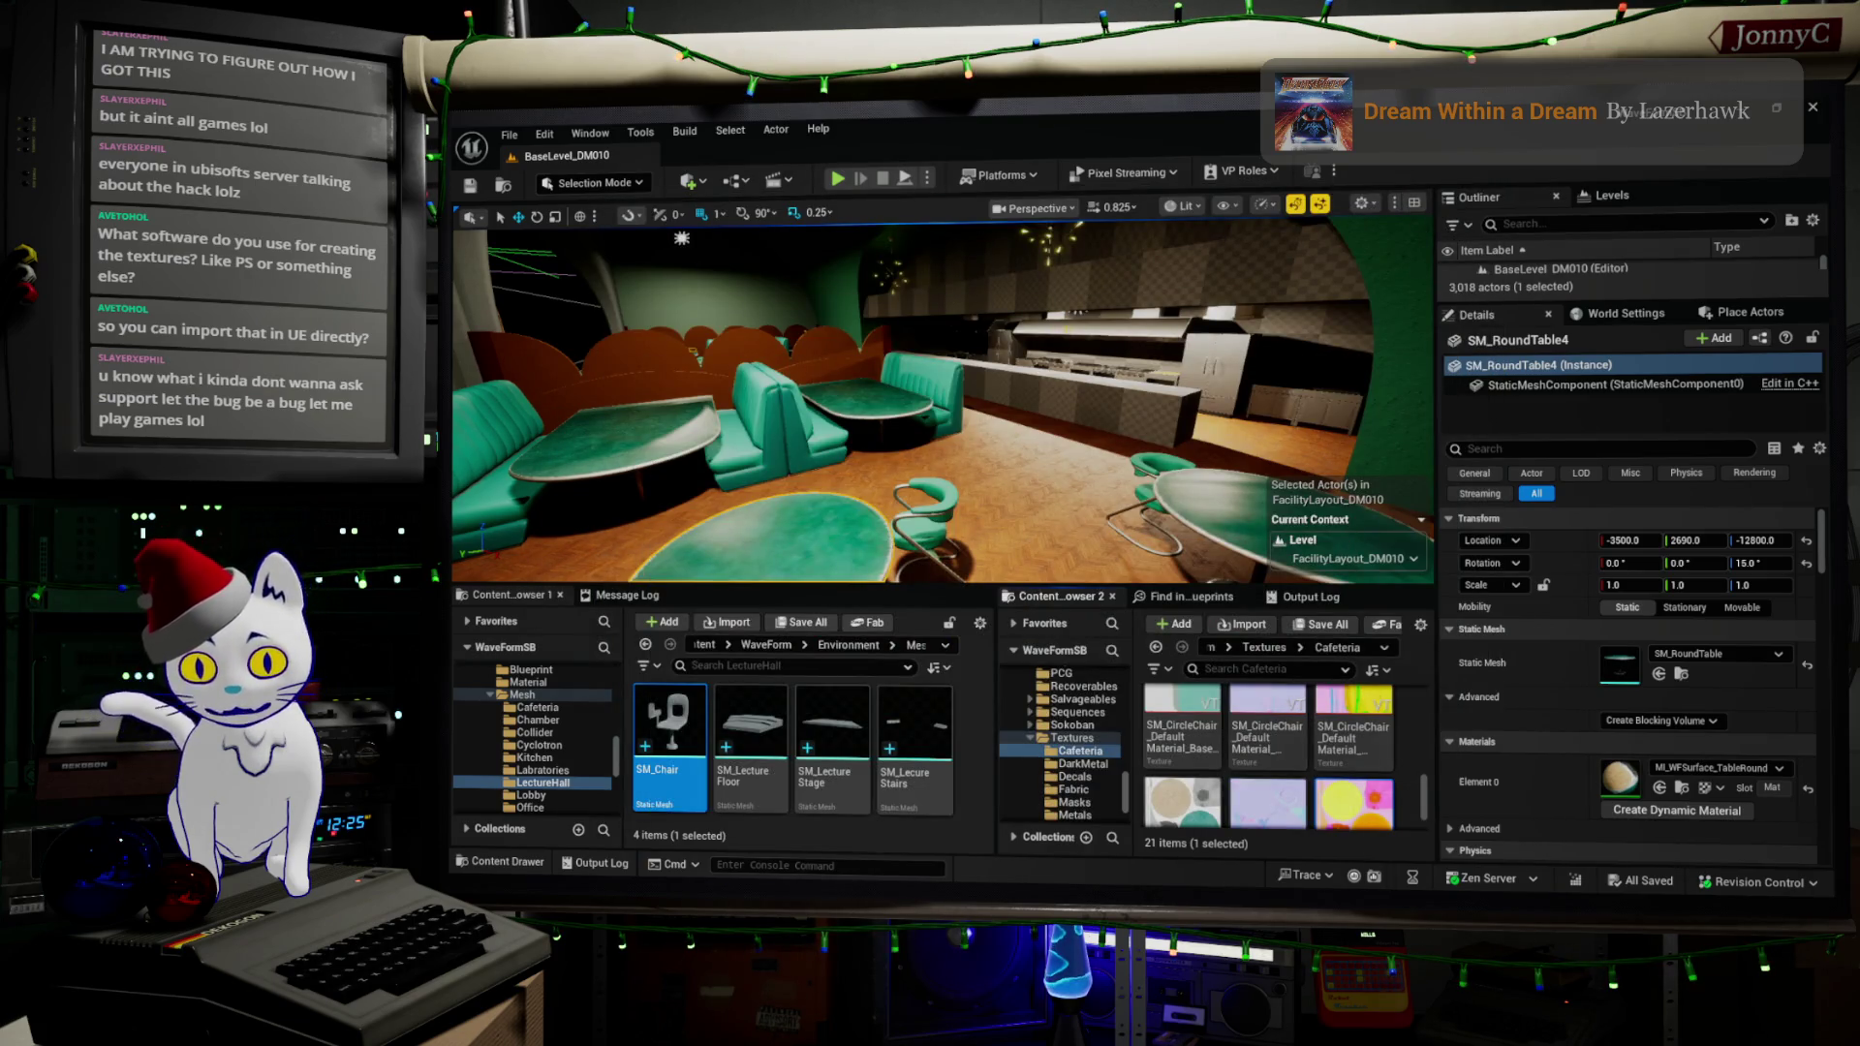
pyautogui.hotkey('alt', 'Tab')
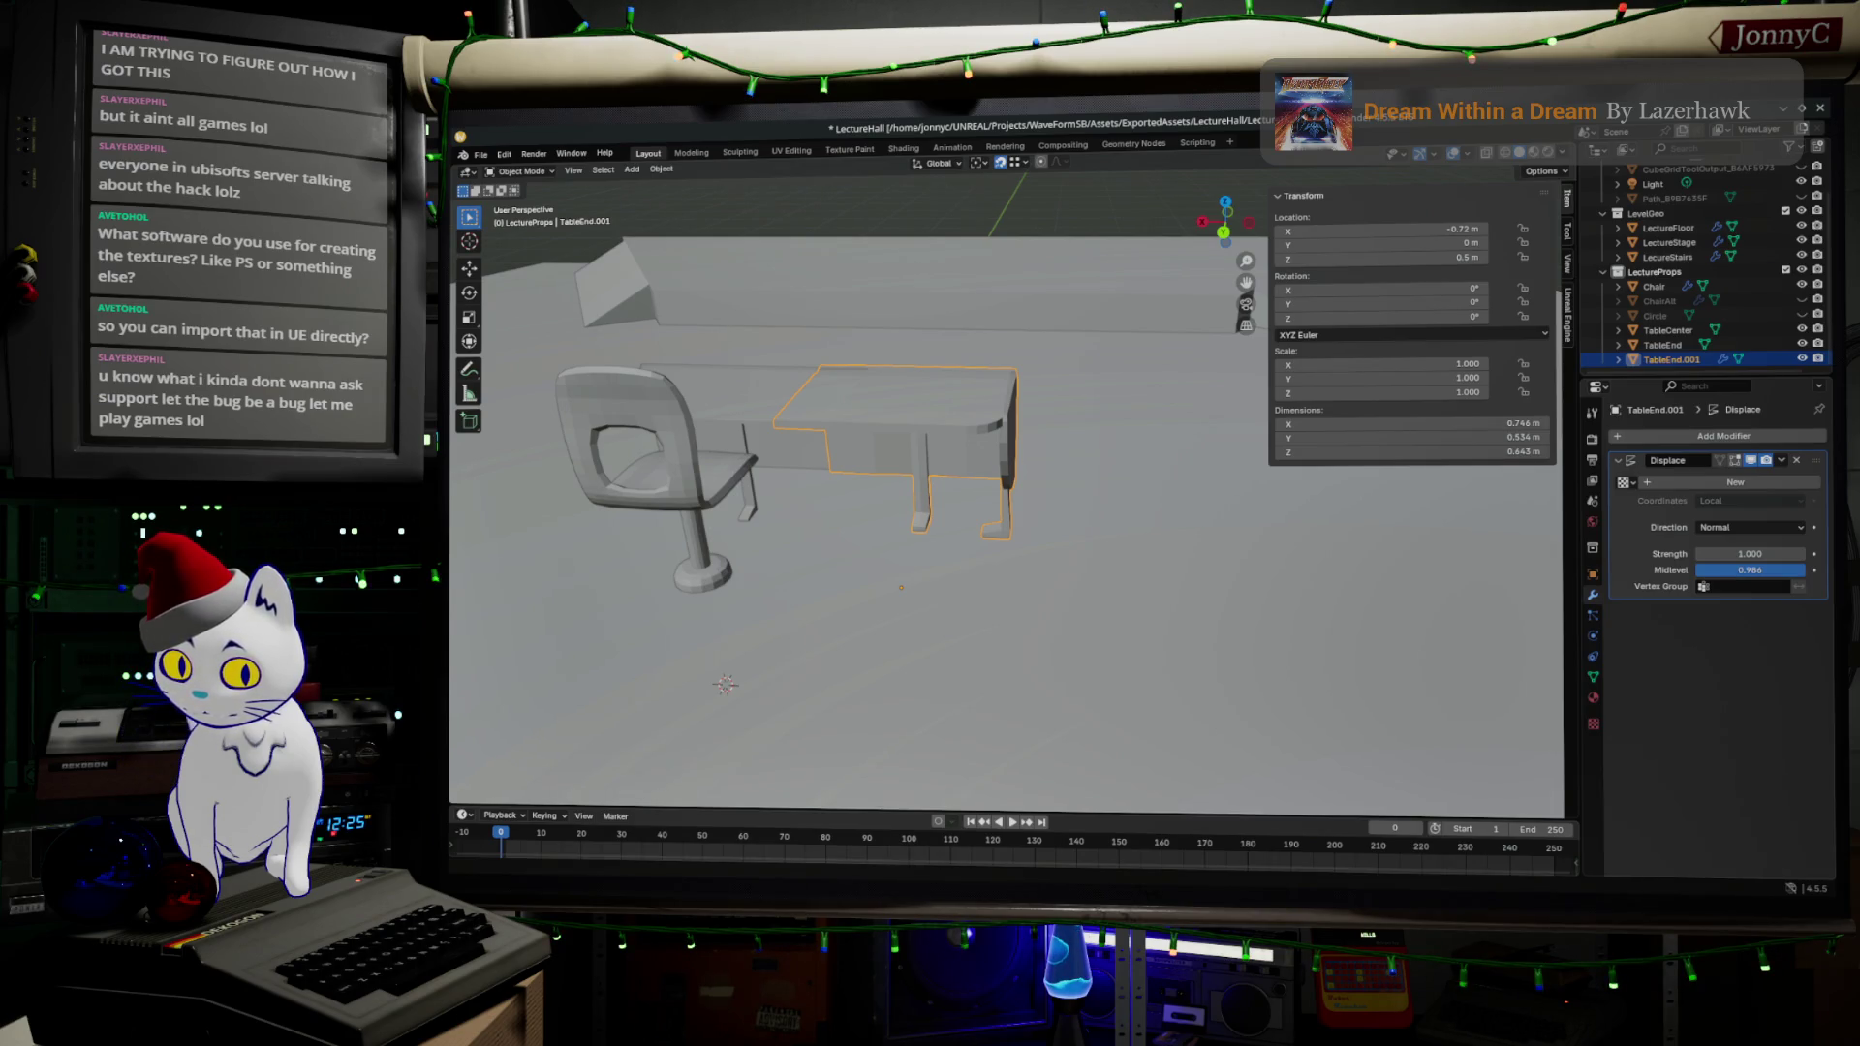
# - Centre the p4v terminal window, minimize it, and orbit around the table end
pyautogui.moveTo(1356, 601); pyautogui.dragTo(1159, 343)
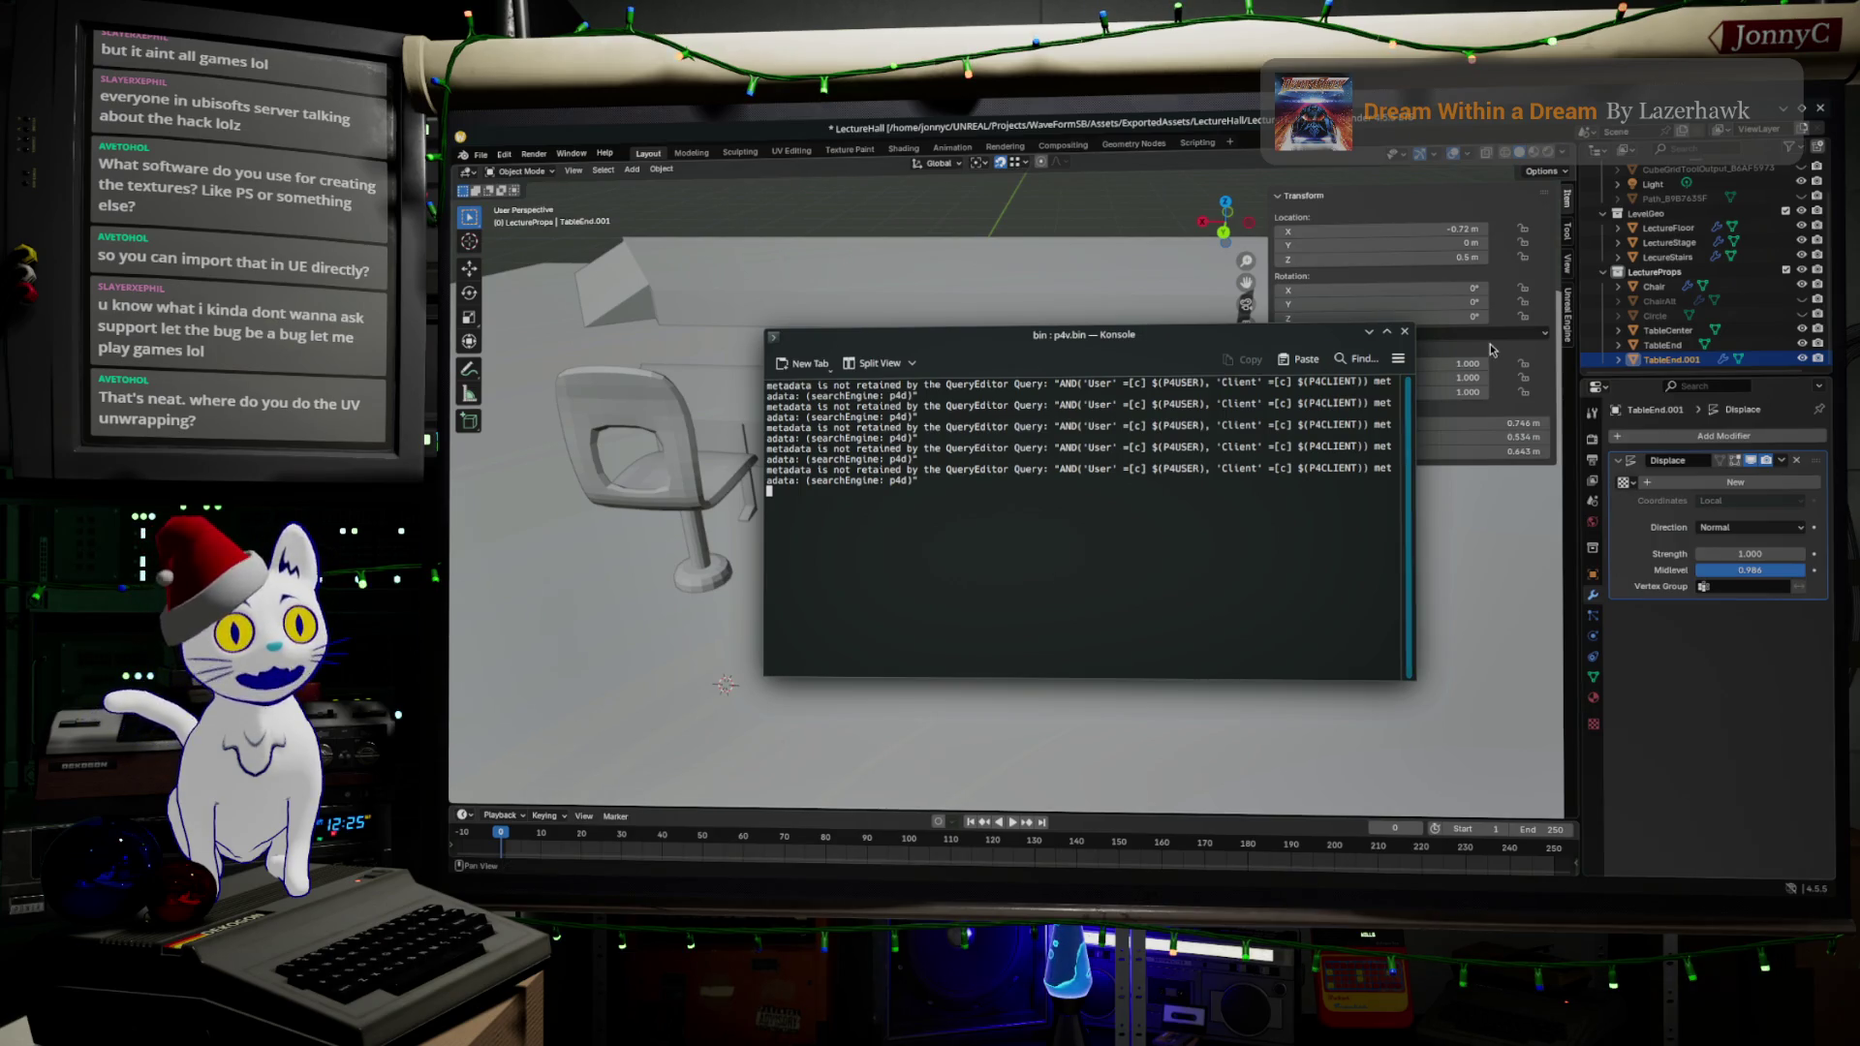
pyautogui.click(1369, 331)
pyautogui.moveTo(1017, 326)
pyautogui.mouseDown()
pyautogui.moveTo(975, 390)
pyautogui.moveTo(1052, 362)
pyautogui.mouseUp()
# - Smart UV Project the table end mesh in the UV Editing workspace, then return to Object Mode
pyautogui.press('Tab')
pyautogui.hotkey('ctrl', 'pagedown')
pyautogui.hotkey('ctrl', 'pagedown')
pyautogui.hotkey('ctrl', 'pagedown')
pyautogui.press('u')
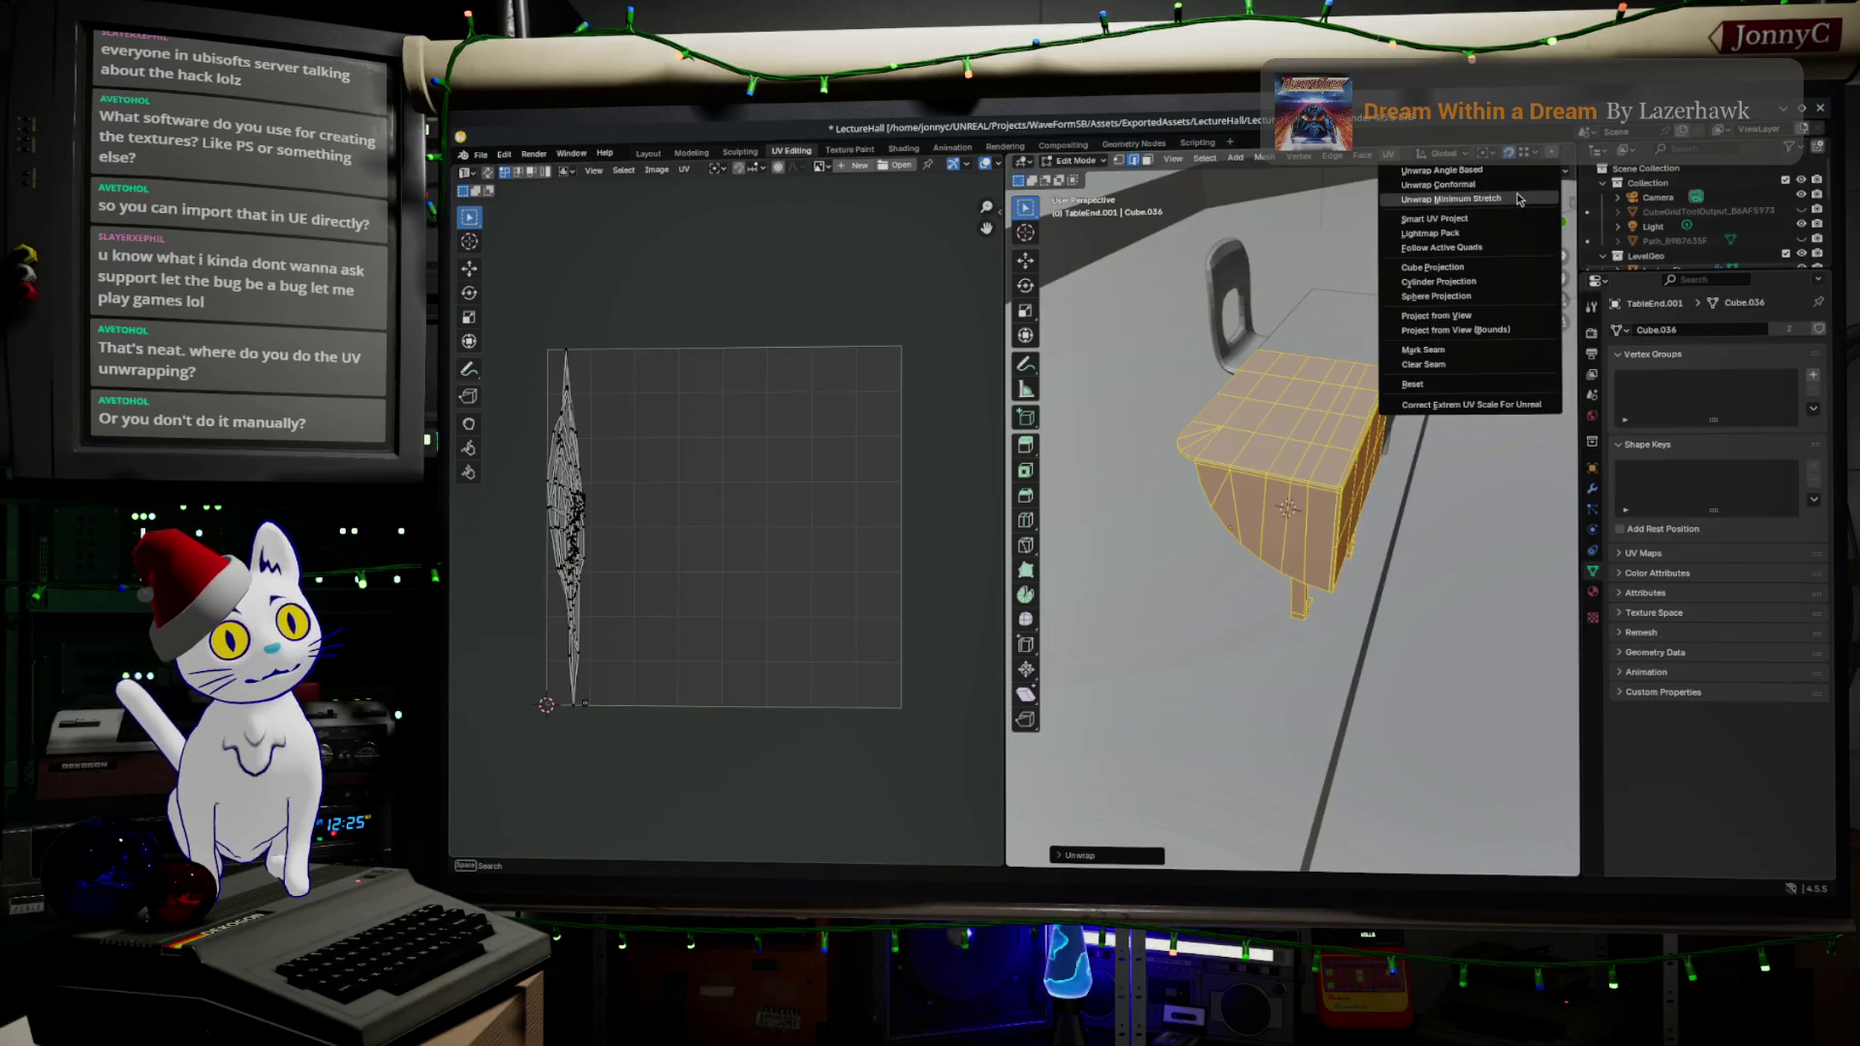
pyautogui.click(1454, 218)
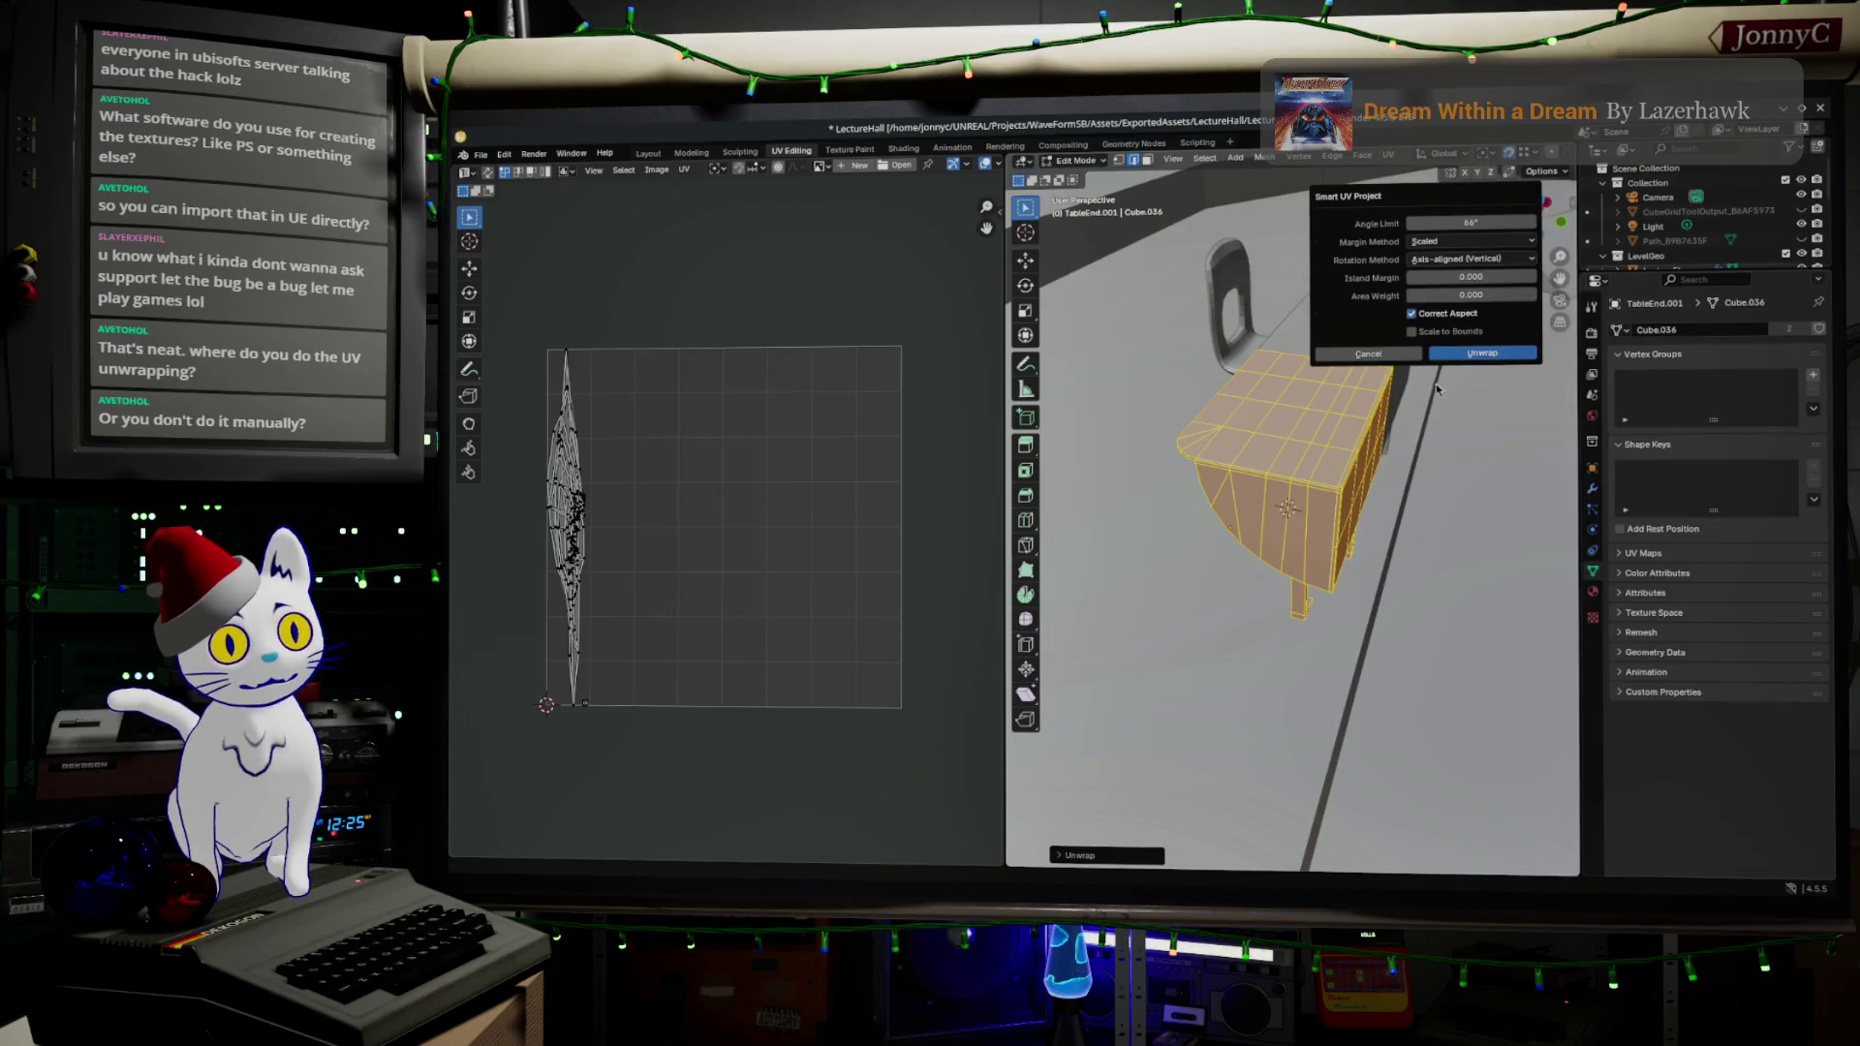
pyautogui.click(1482, 353)
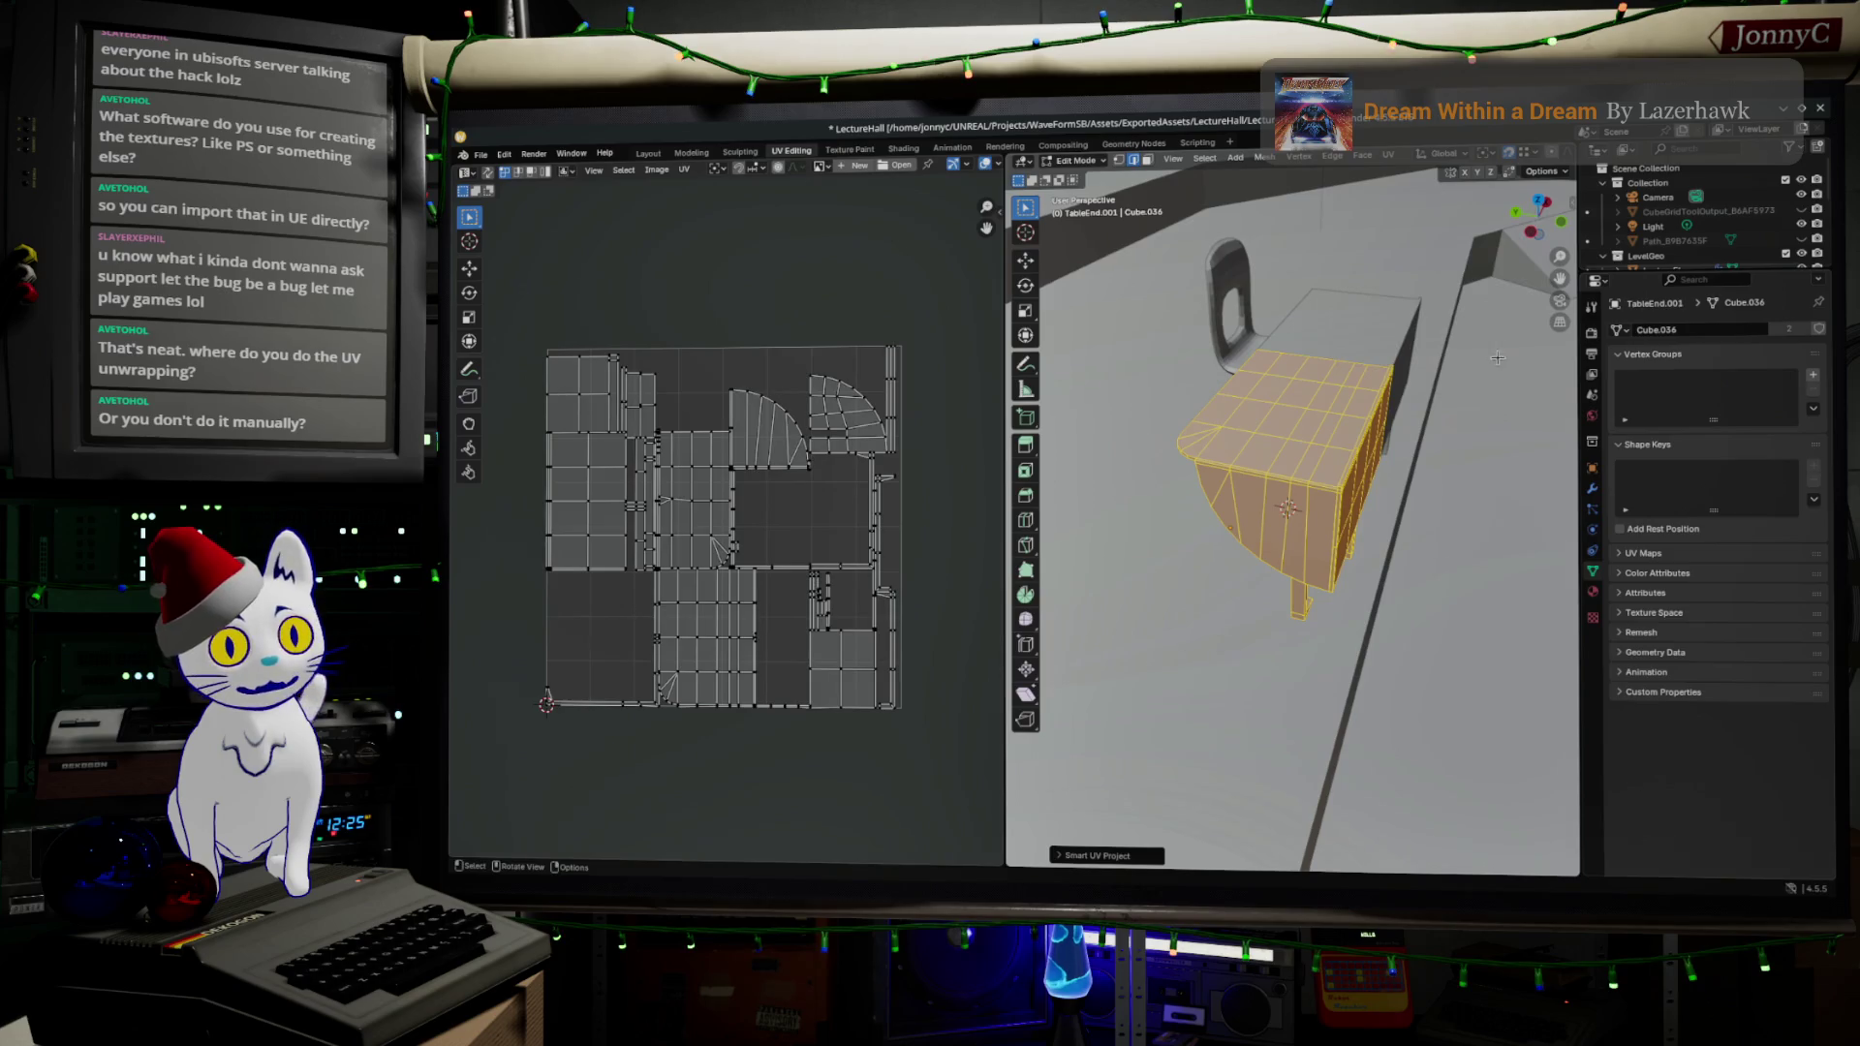
pyautogui.scroll(5, 765, 591)
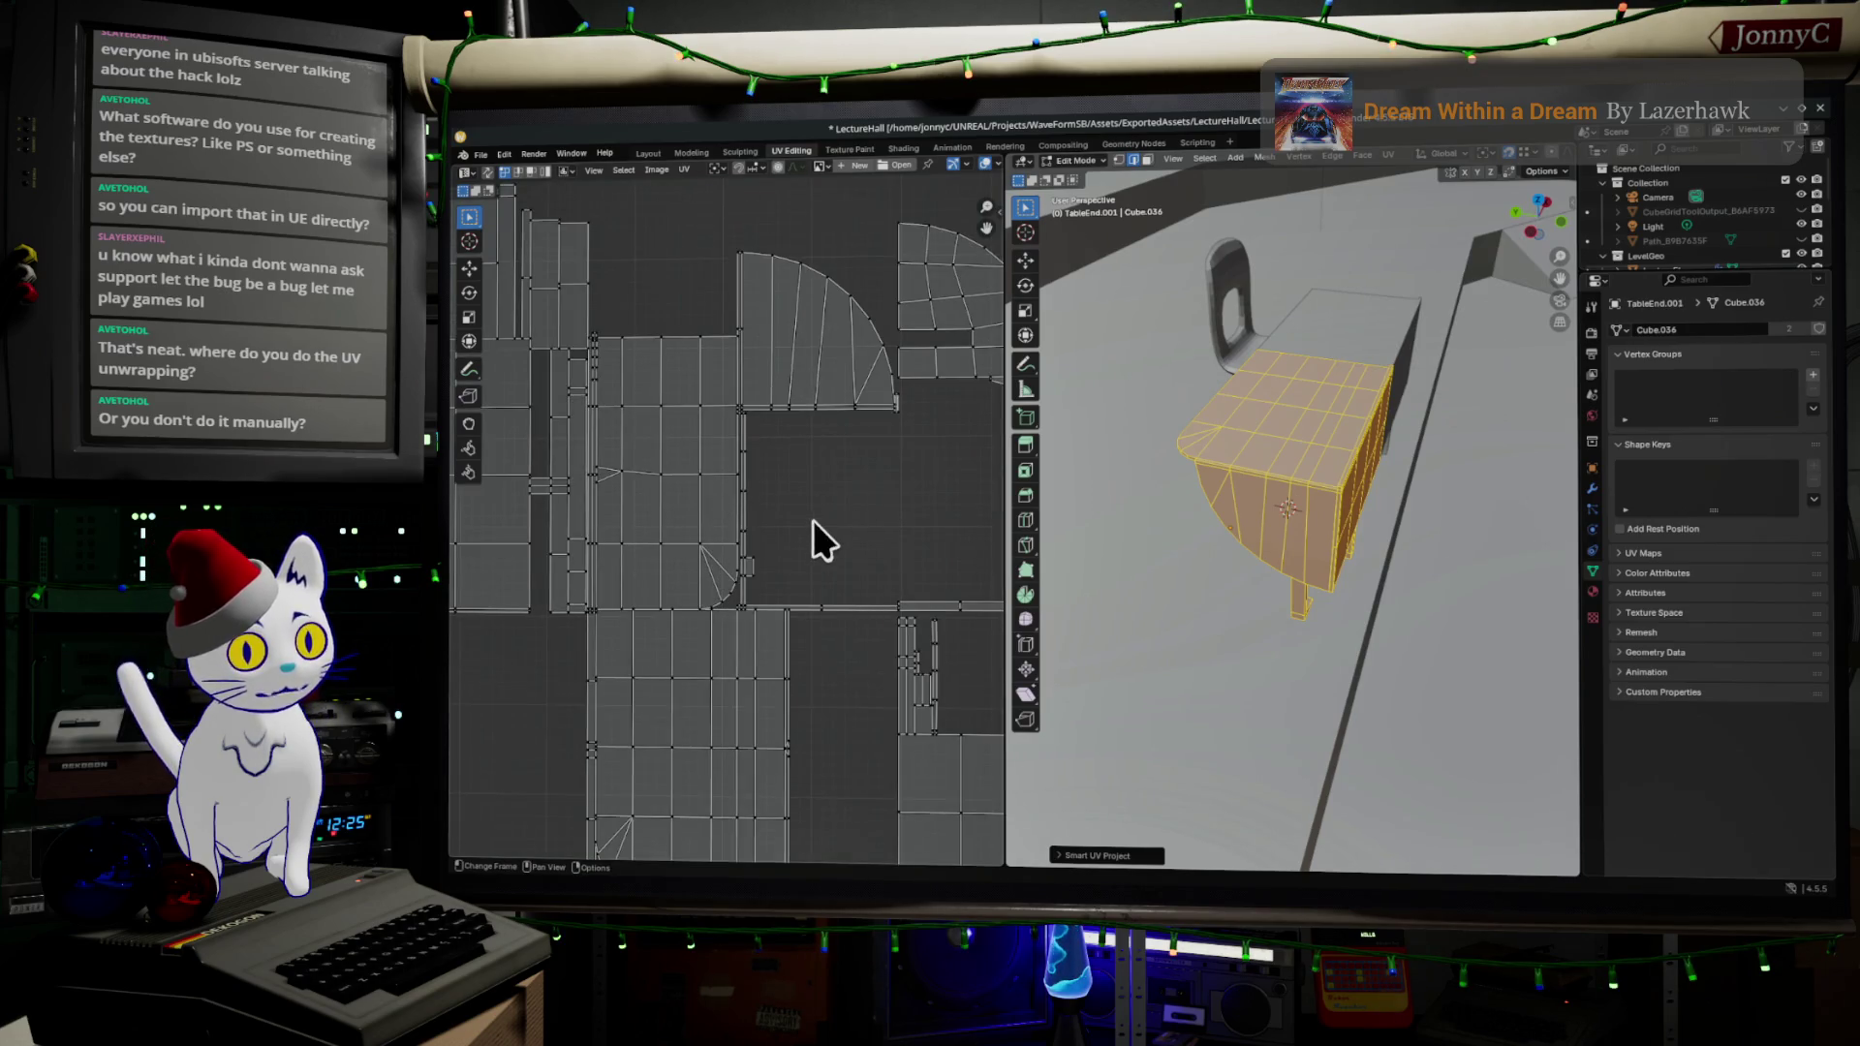
pyautogui.press('Tab')
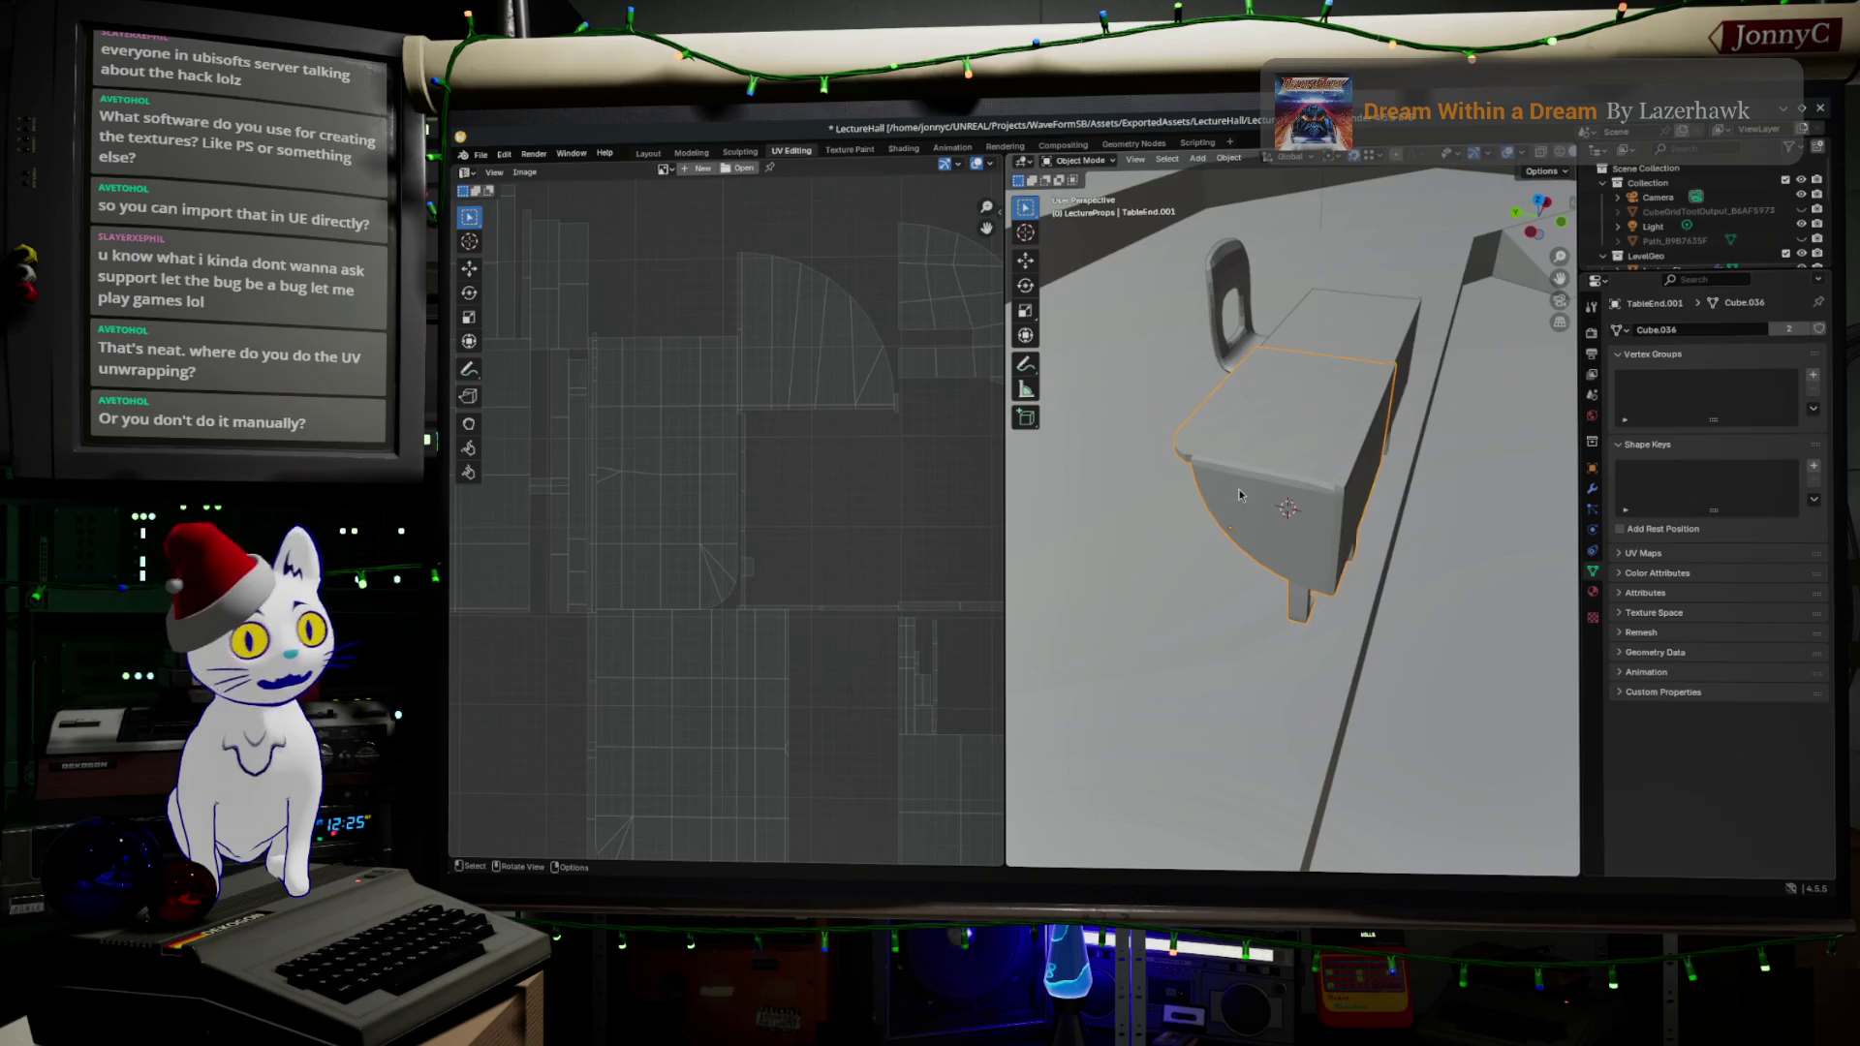
# - Back in Edit Mode, select the long edge loops running along the table end's tabletop
pyautogui.scroll(5, 1260, 486)
pyautogui.scroll(-6, 1269, 480)
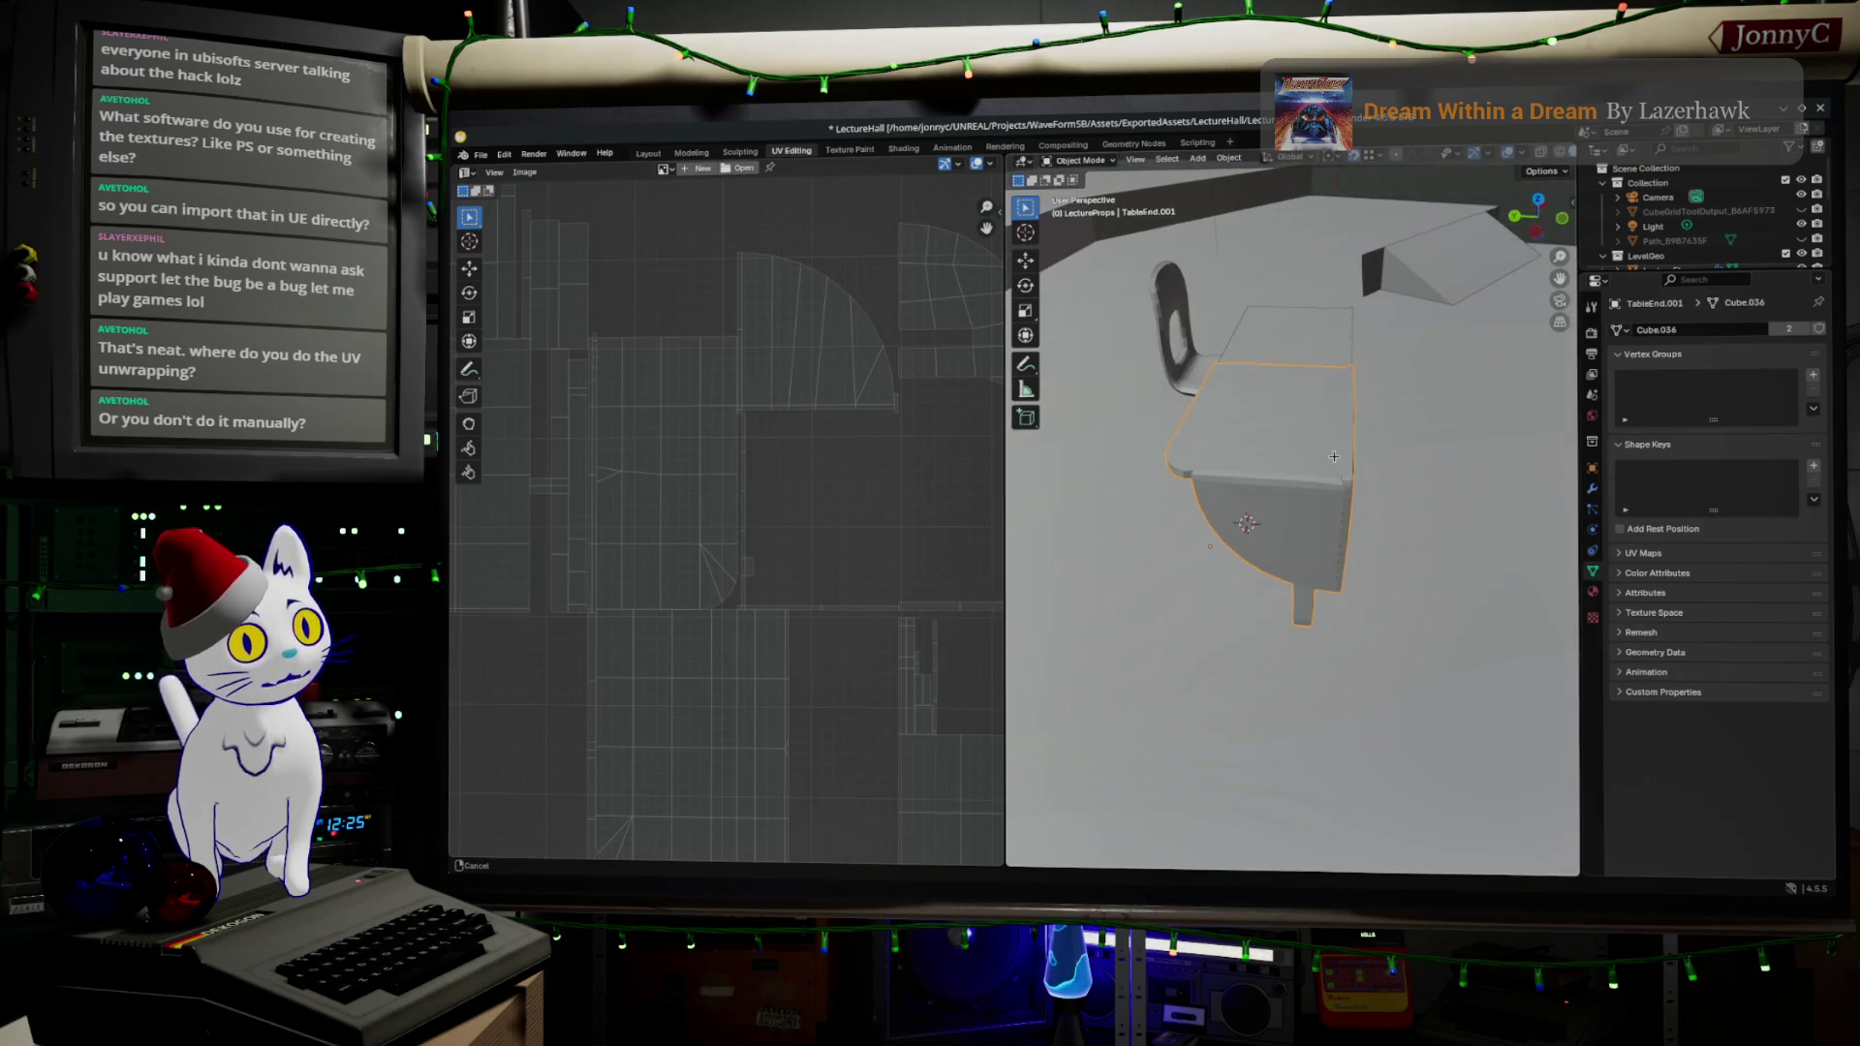
pyautogui.press('Tab')
pyautogui.scroll(2, 1283, 473)
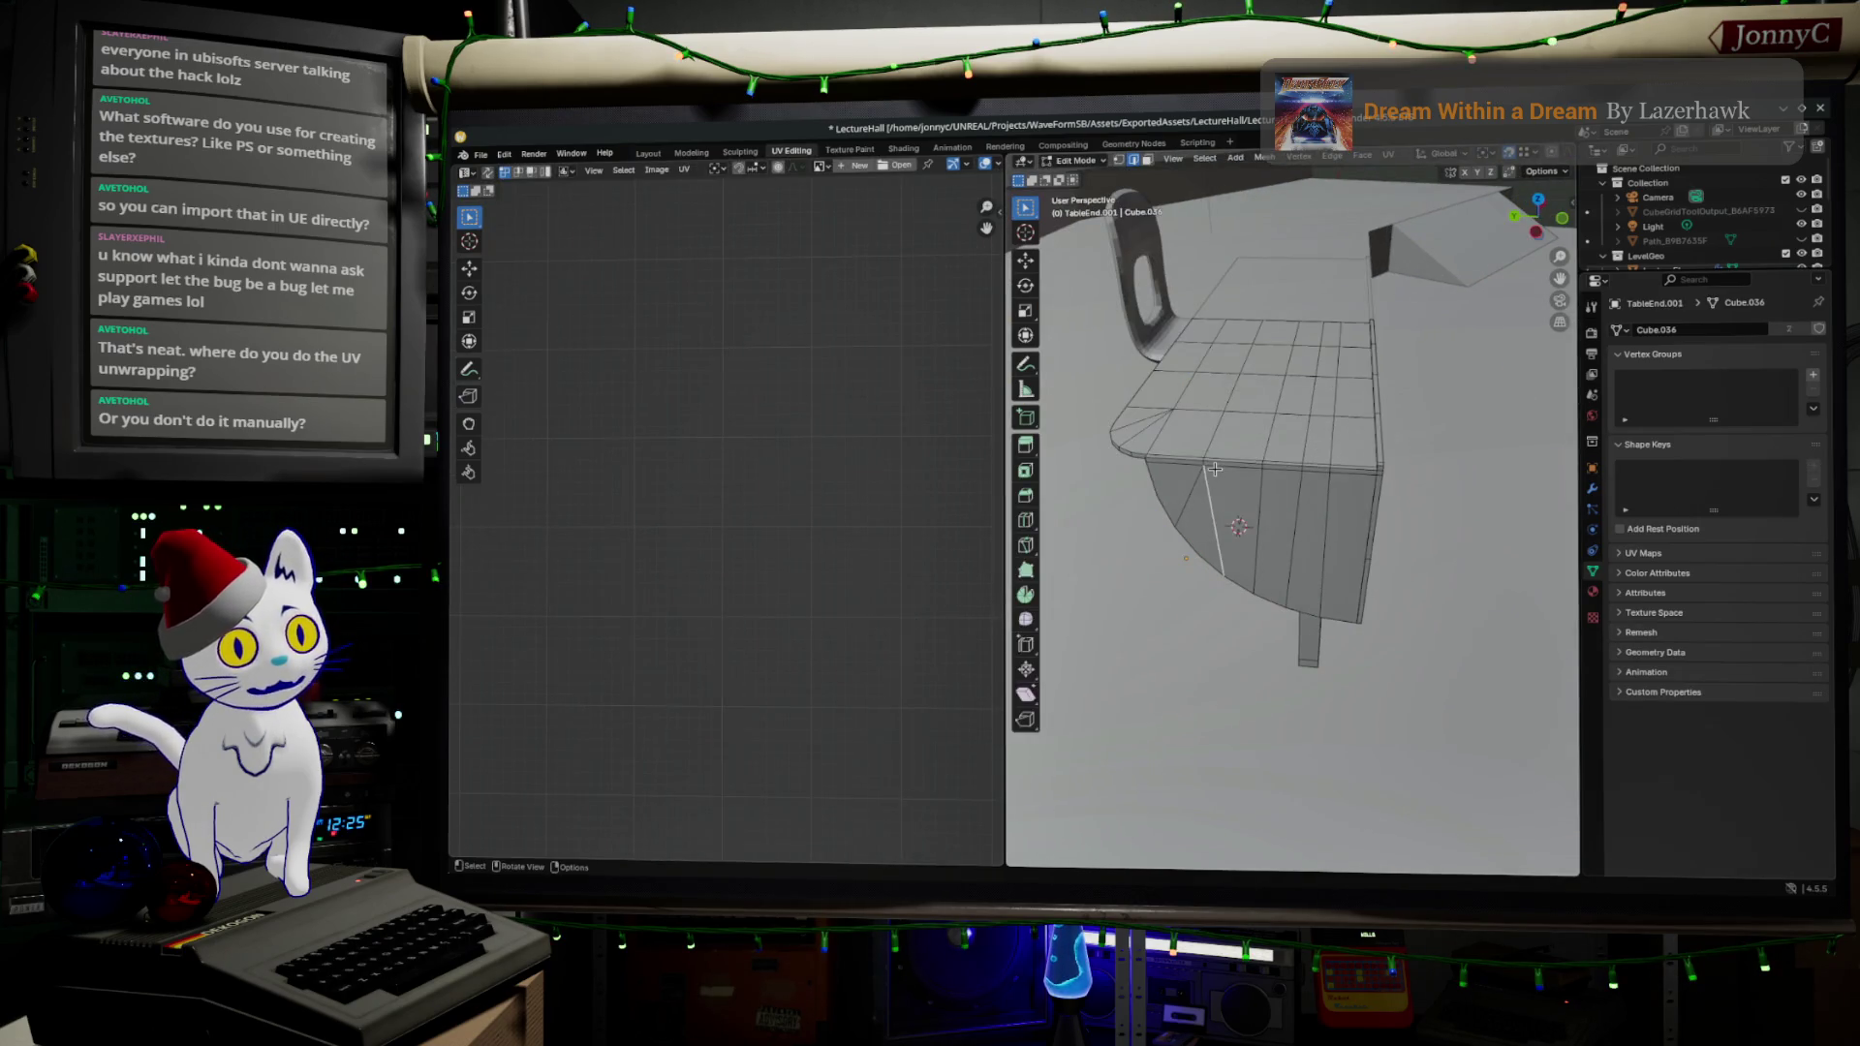
pyautogui.moveTo(1186, 459)
pyautogui.mouseDown()
pyautogui.moveTo(1255, 428)
pyautogui.moveTo(1215, 468)
pyautogui.mouseUp()
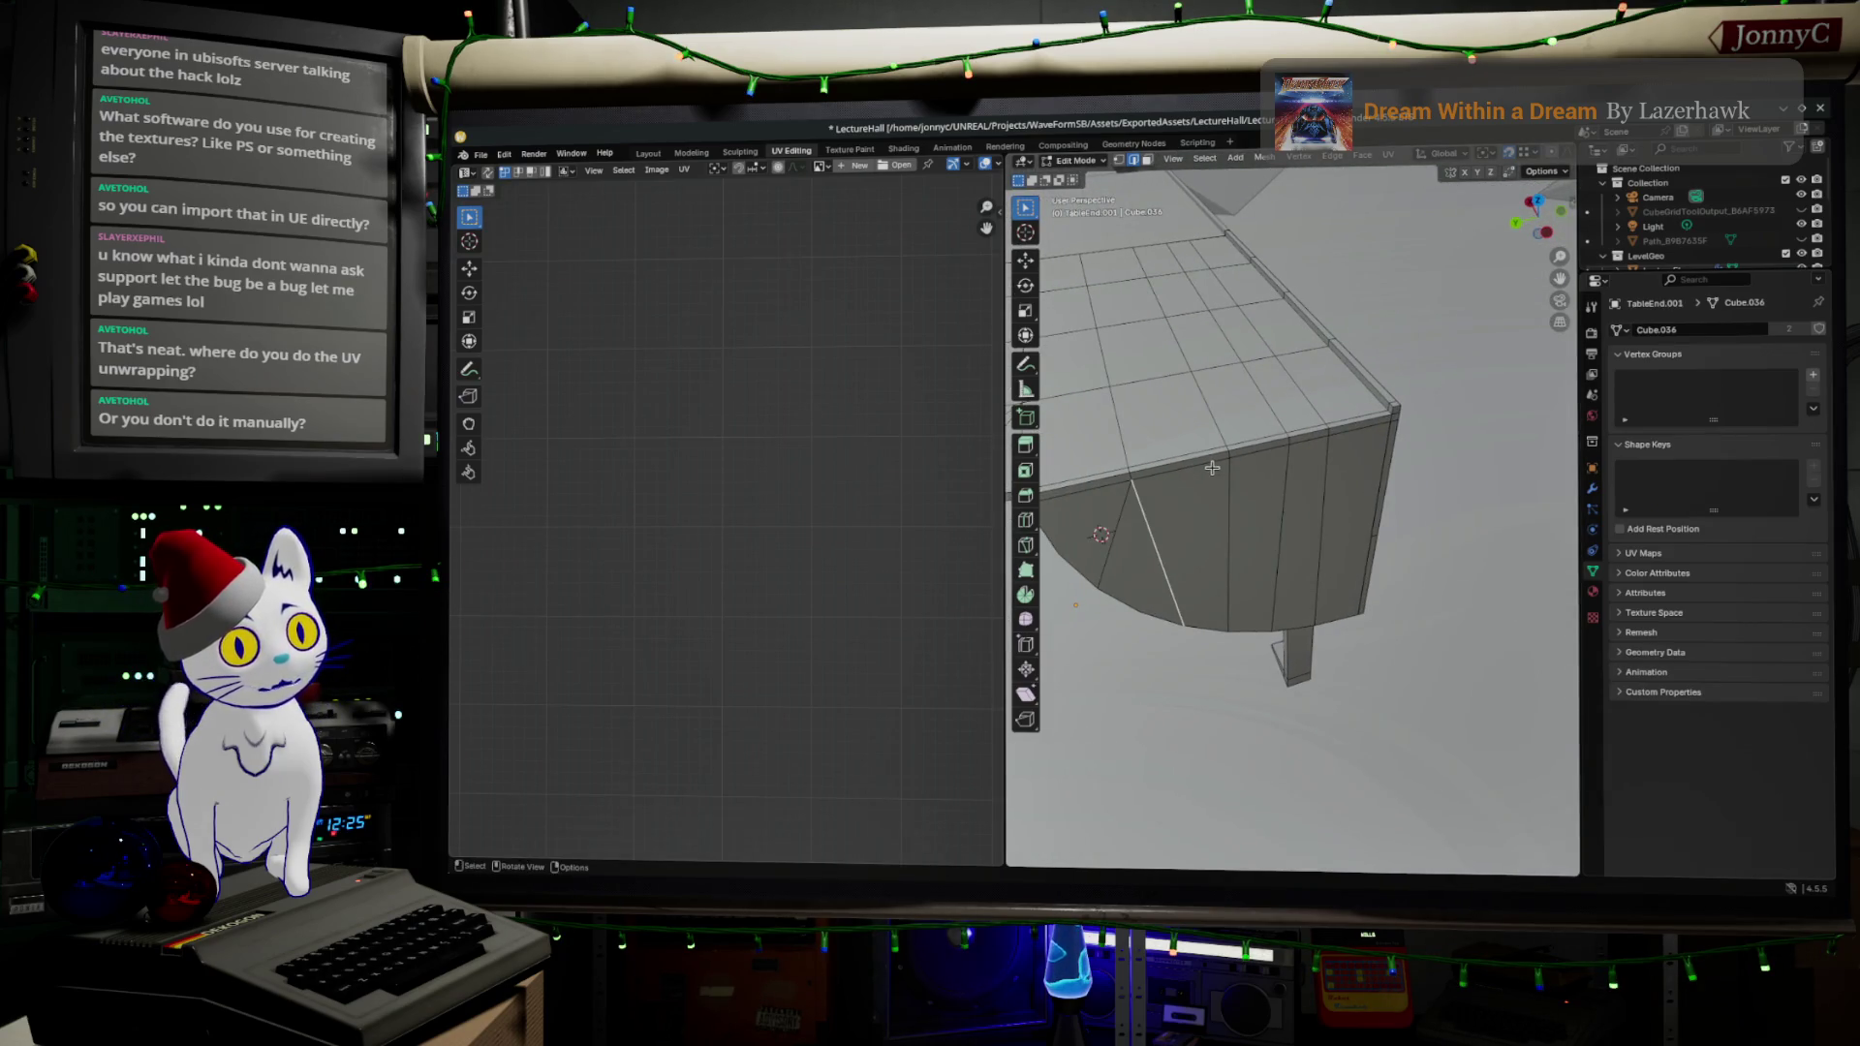
pyautogui.click(1200, 458)
pyautogui.moveTo(1199, 457); pyautogui.dragTo(1261, 466)
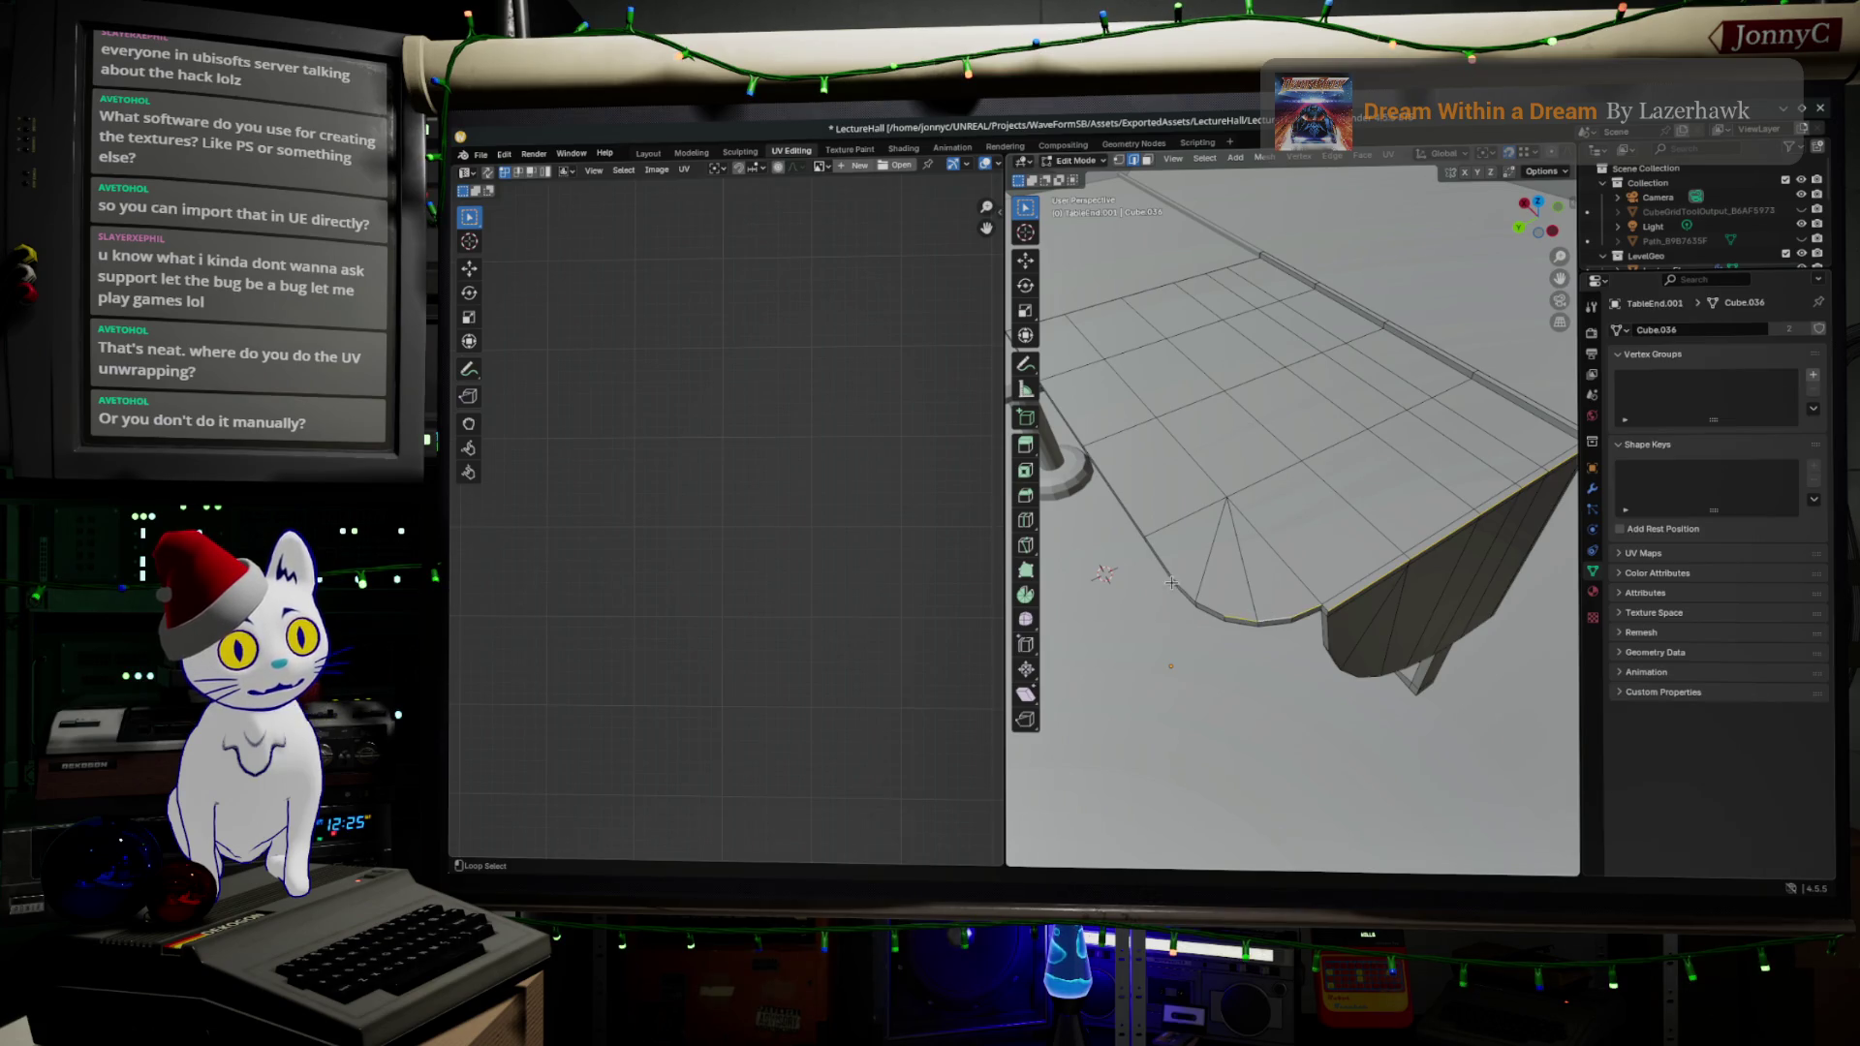
pyautogui.keyDown('alt'); pyautogui.keyDown('shift'); pyautogui.click(1154, 549); pyautogui.keyUp('shift'); pyautogui.keyUp('alt')
pyautogui.keyDown('alt'); pyautogui.keyDown('shift'); pyautogui.click(1156, 534); pyautogui.keyUp('shift'); pyautogui.keyUp('alt')
pyautogui.moveTo(1156, 534)
pyautogui.mouseDown()
pyautogui.moveTo(1231, 569)
pyautogui.moveTo(1082, 310)
pyautogui.mouseUp()
pyautogui.keyDown('alt'); pyautogui.keyDown('shift'); pyautogui.click(1082, 308); pyautogui.keyUp('shift'); pyautogui.keyUp('alt')
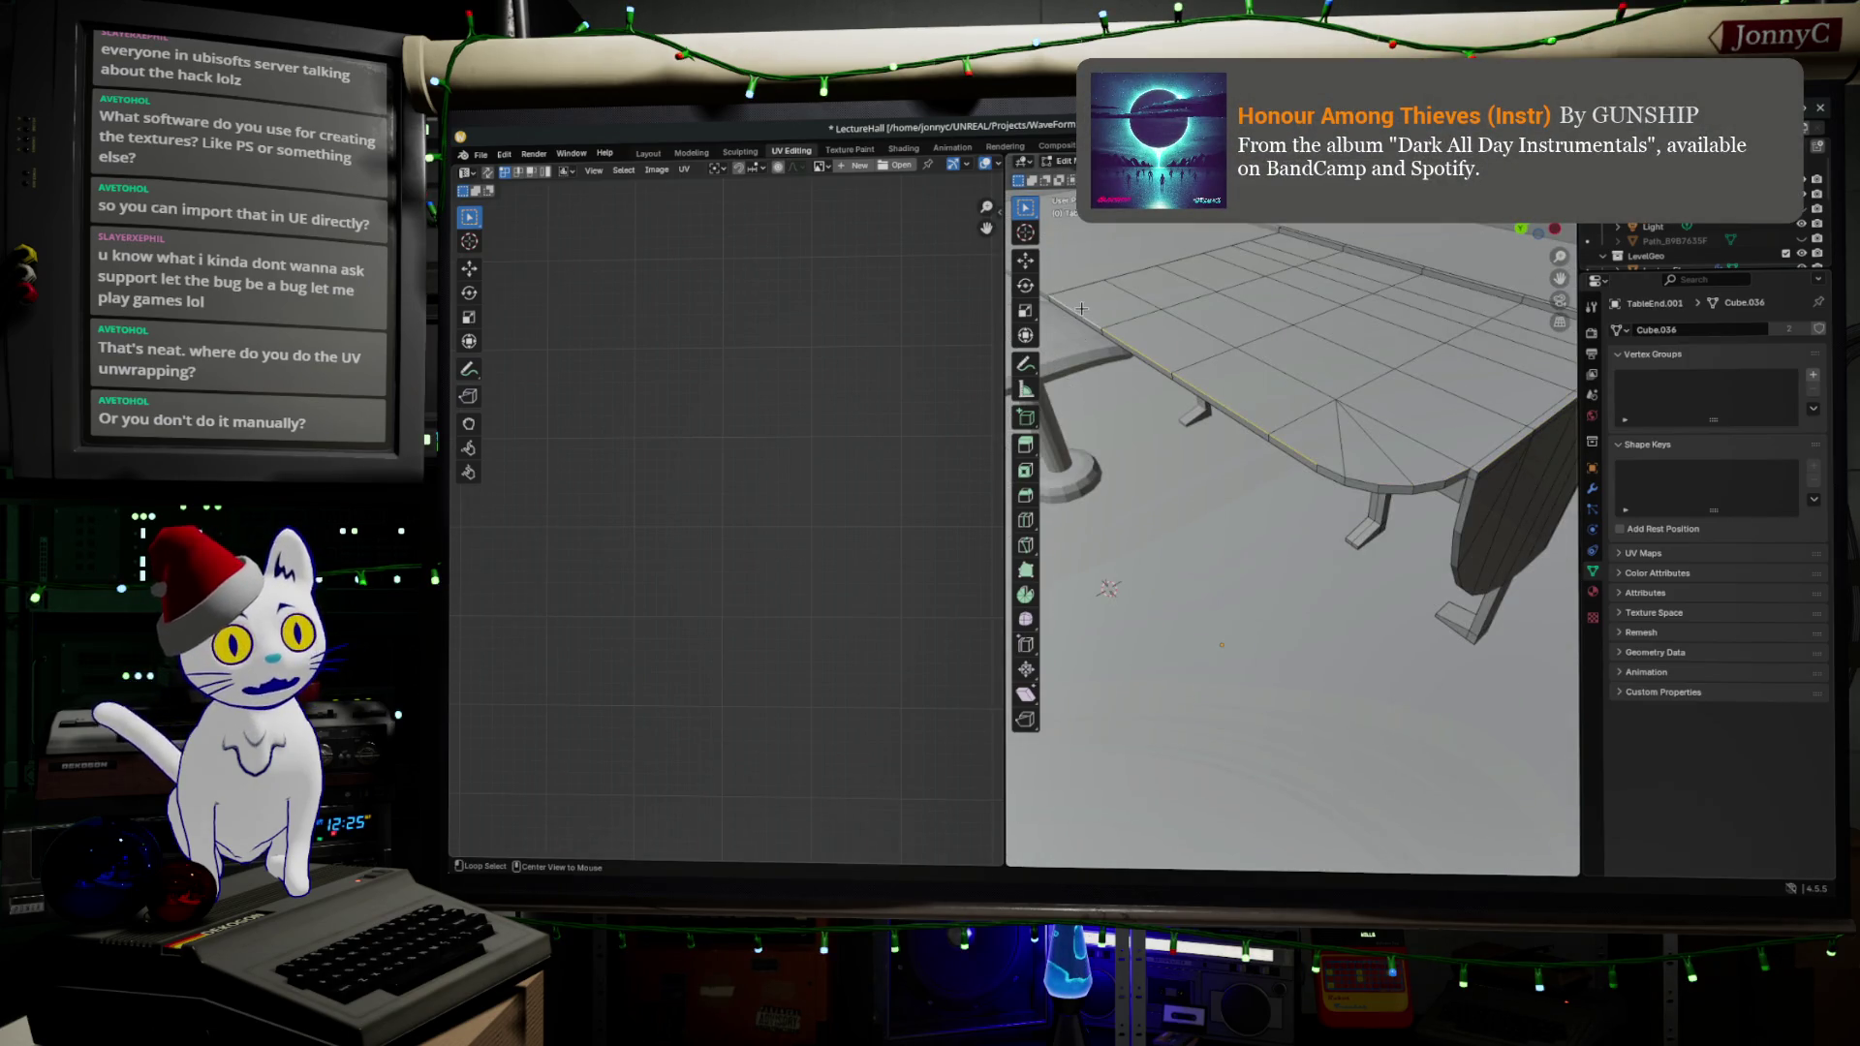
pyautogui.keyDown('alt'); pyautogui.keyDown('shift'); pyautogui.click(1497, 455); pyautogui.keyUp('shift'); pyautogui.keyUp('alt')
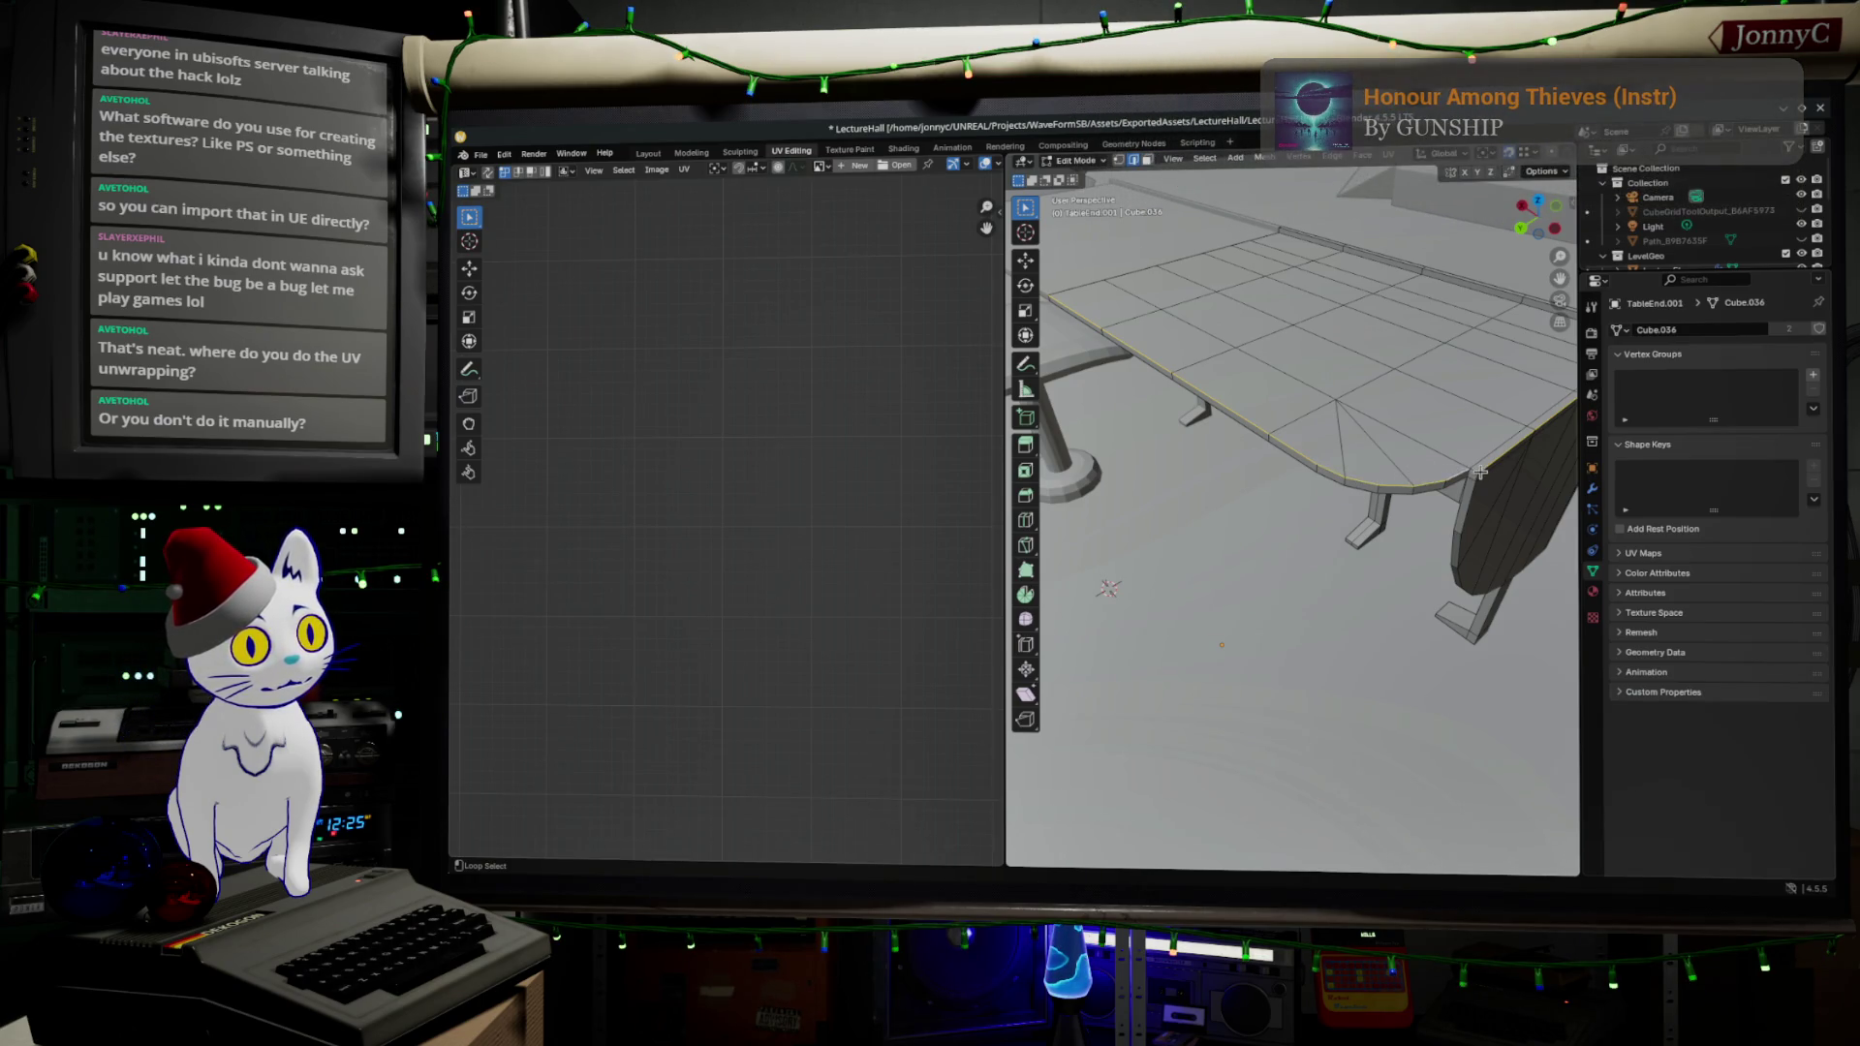
# - Mark the selected tabletop edge loop as a UV seam
pyautogui.scroll(5, 1479, 472)
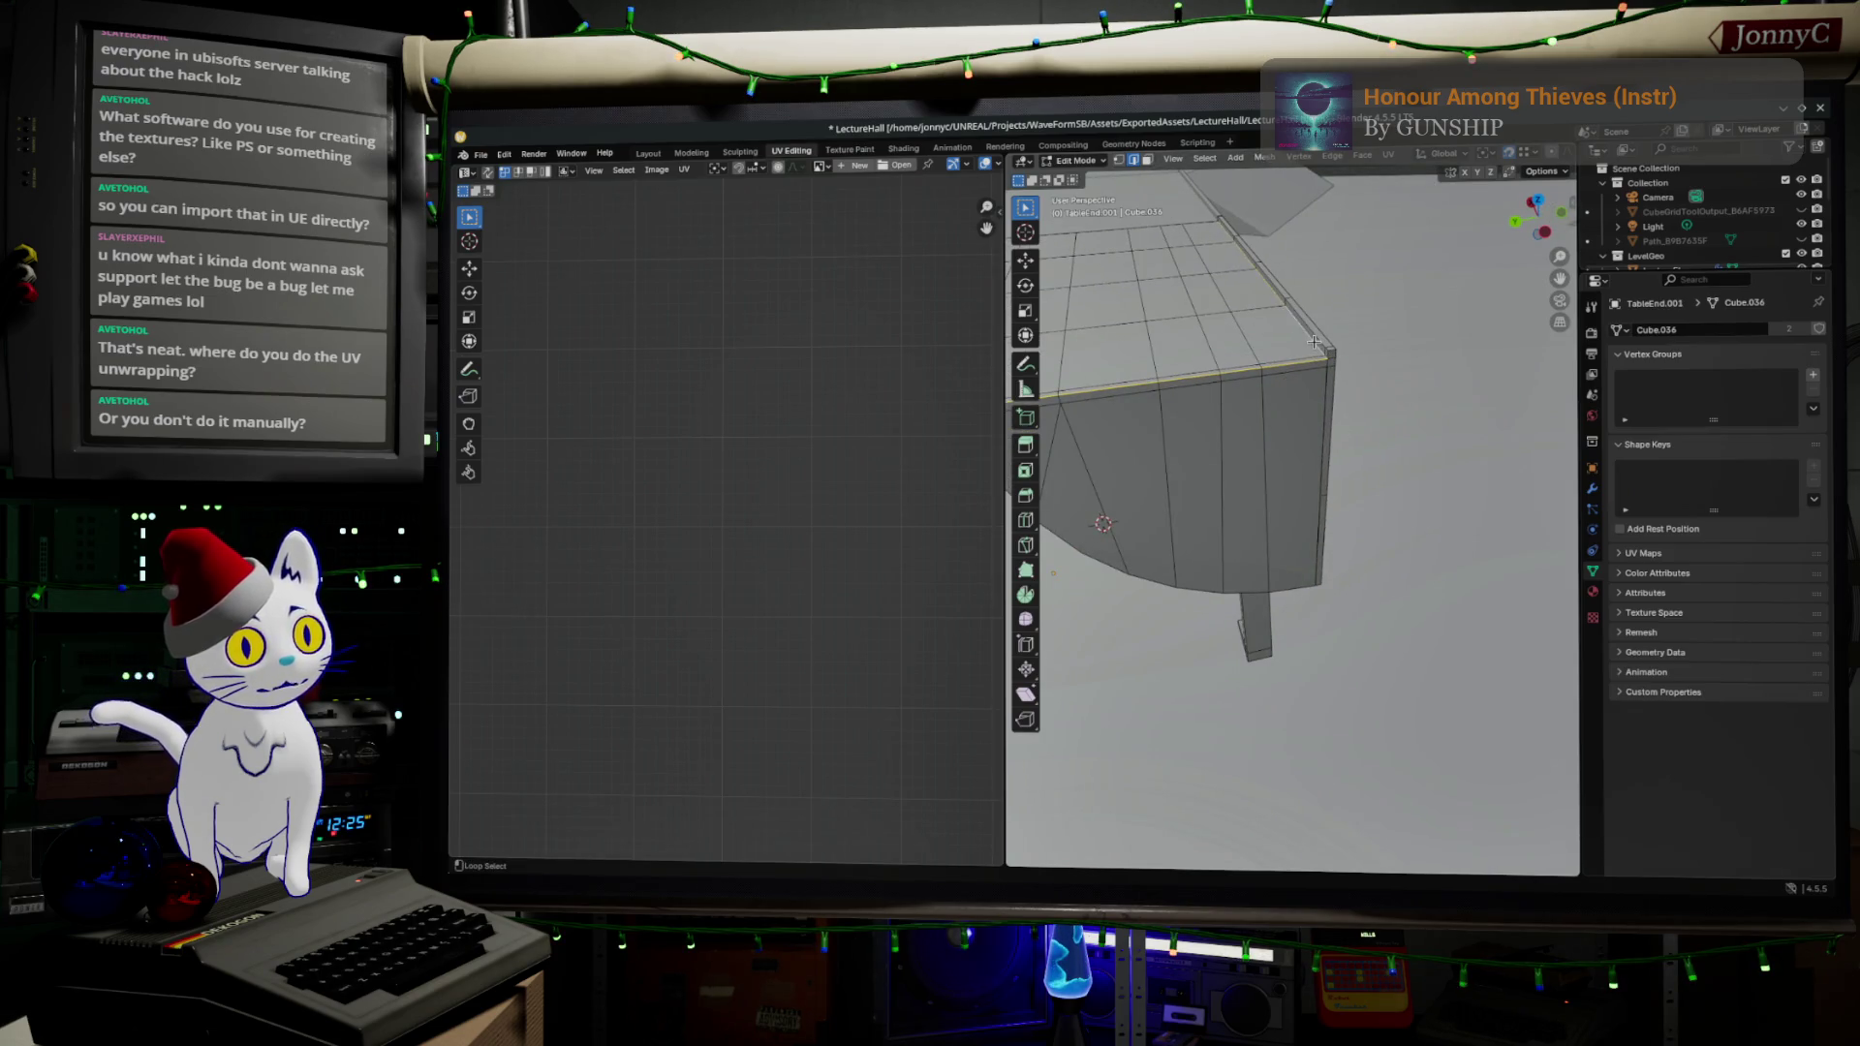
pyautogui.scroll(5, 1259, 334)
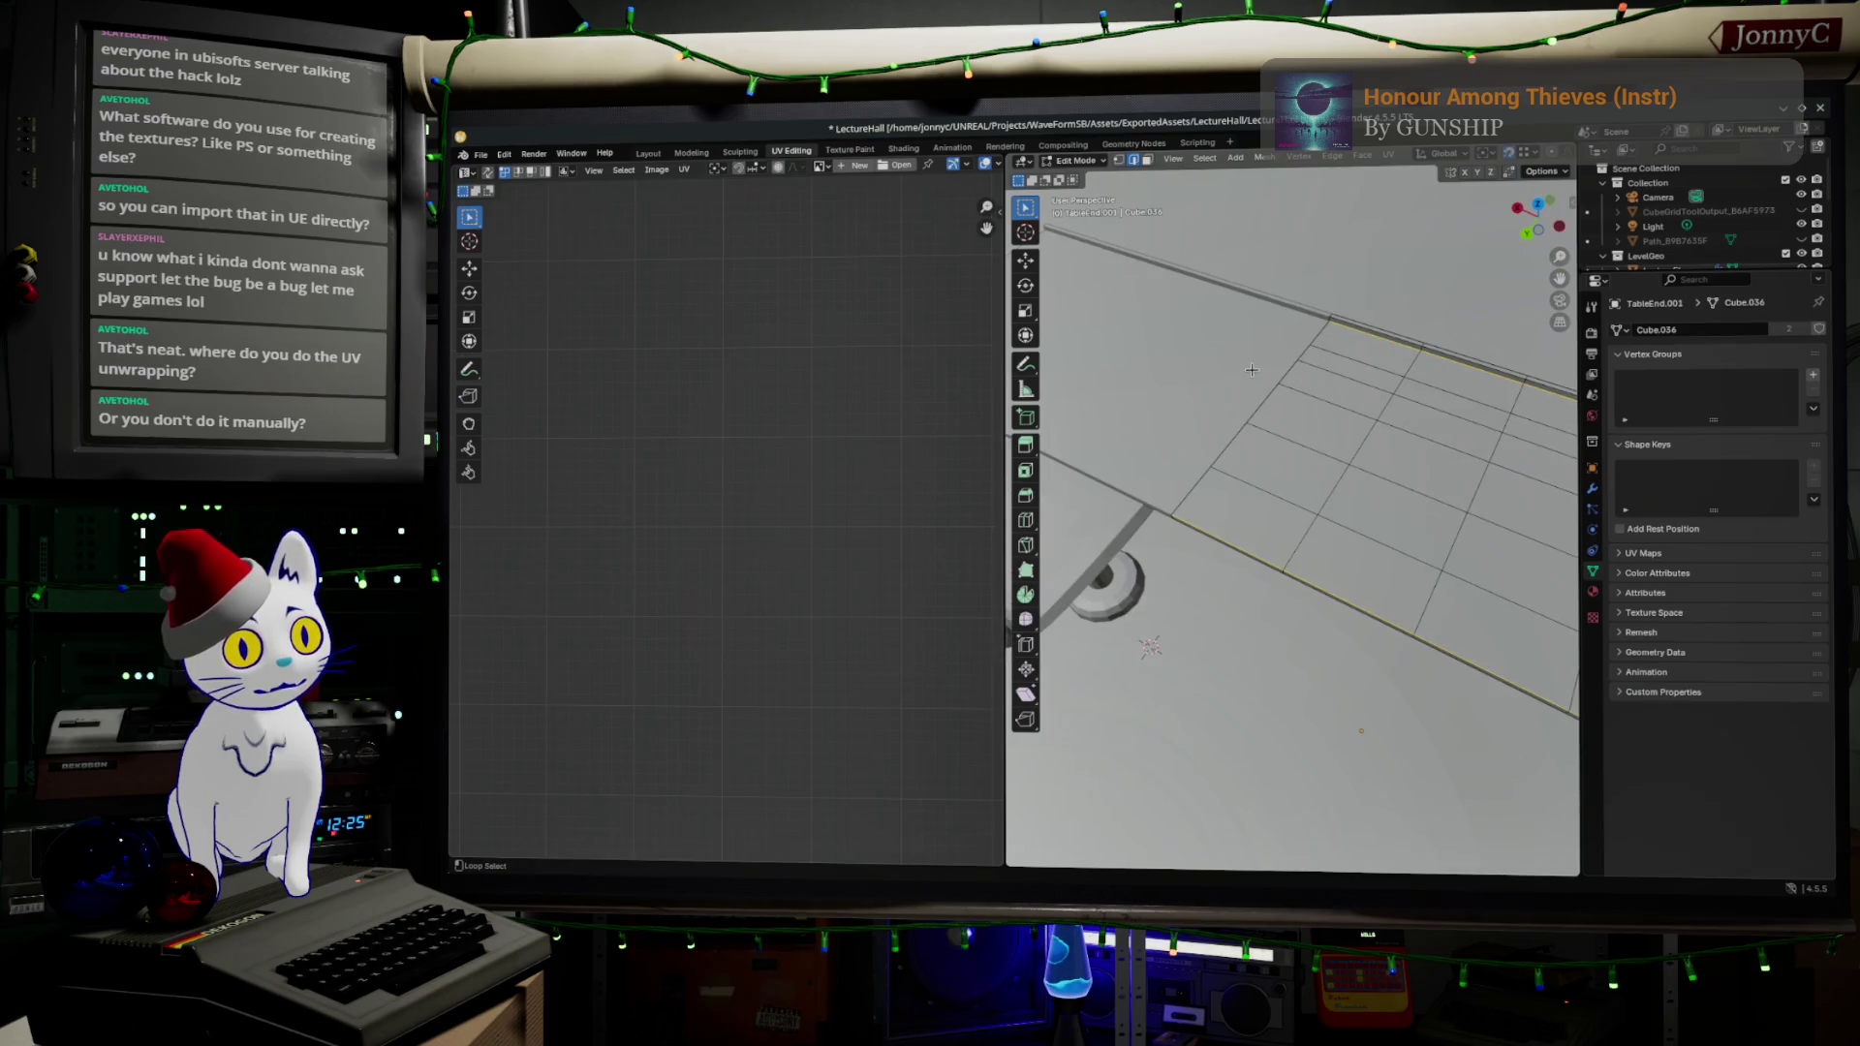
pyautogui.scroll(-6, 1376, 443)
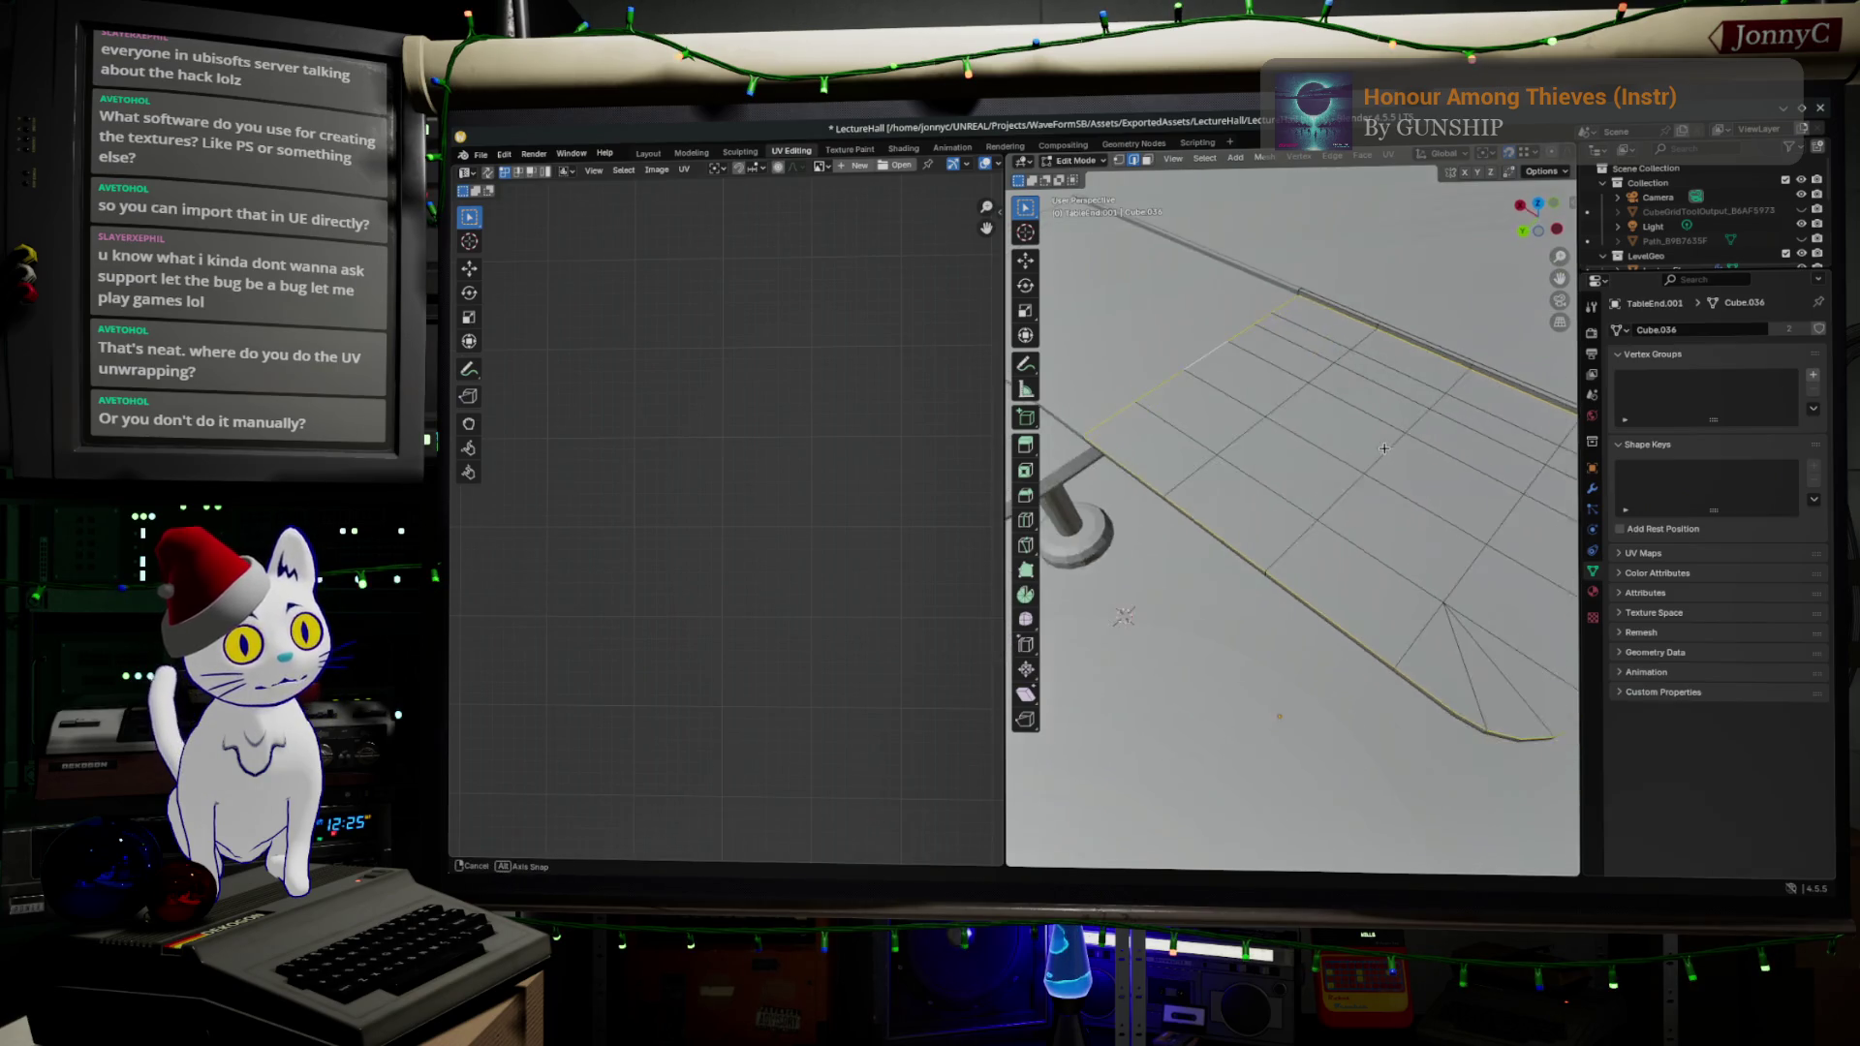
pyautogui.scroll(6, 1368, 481)
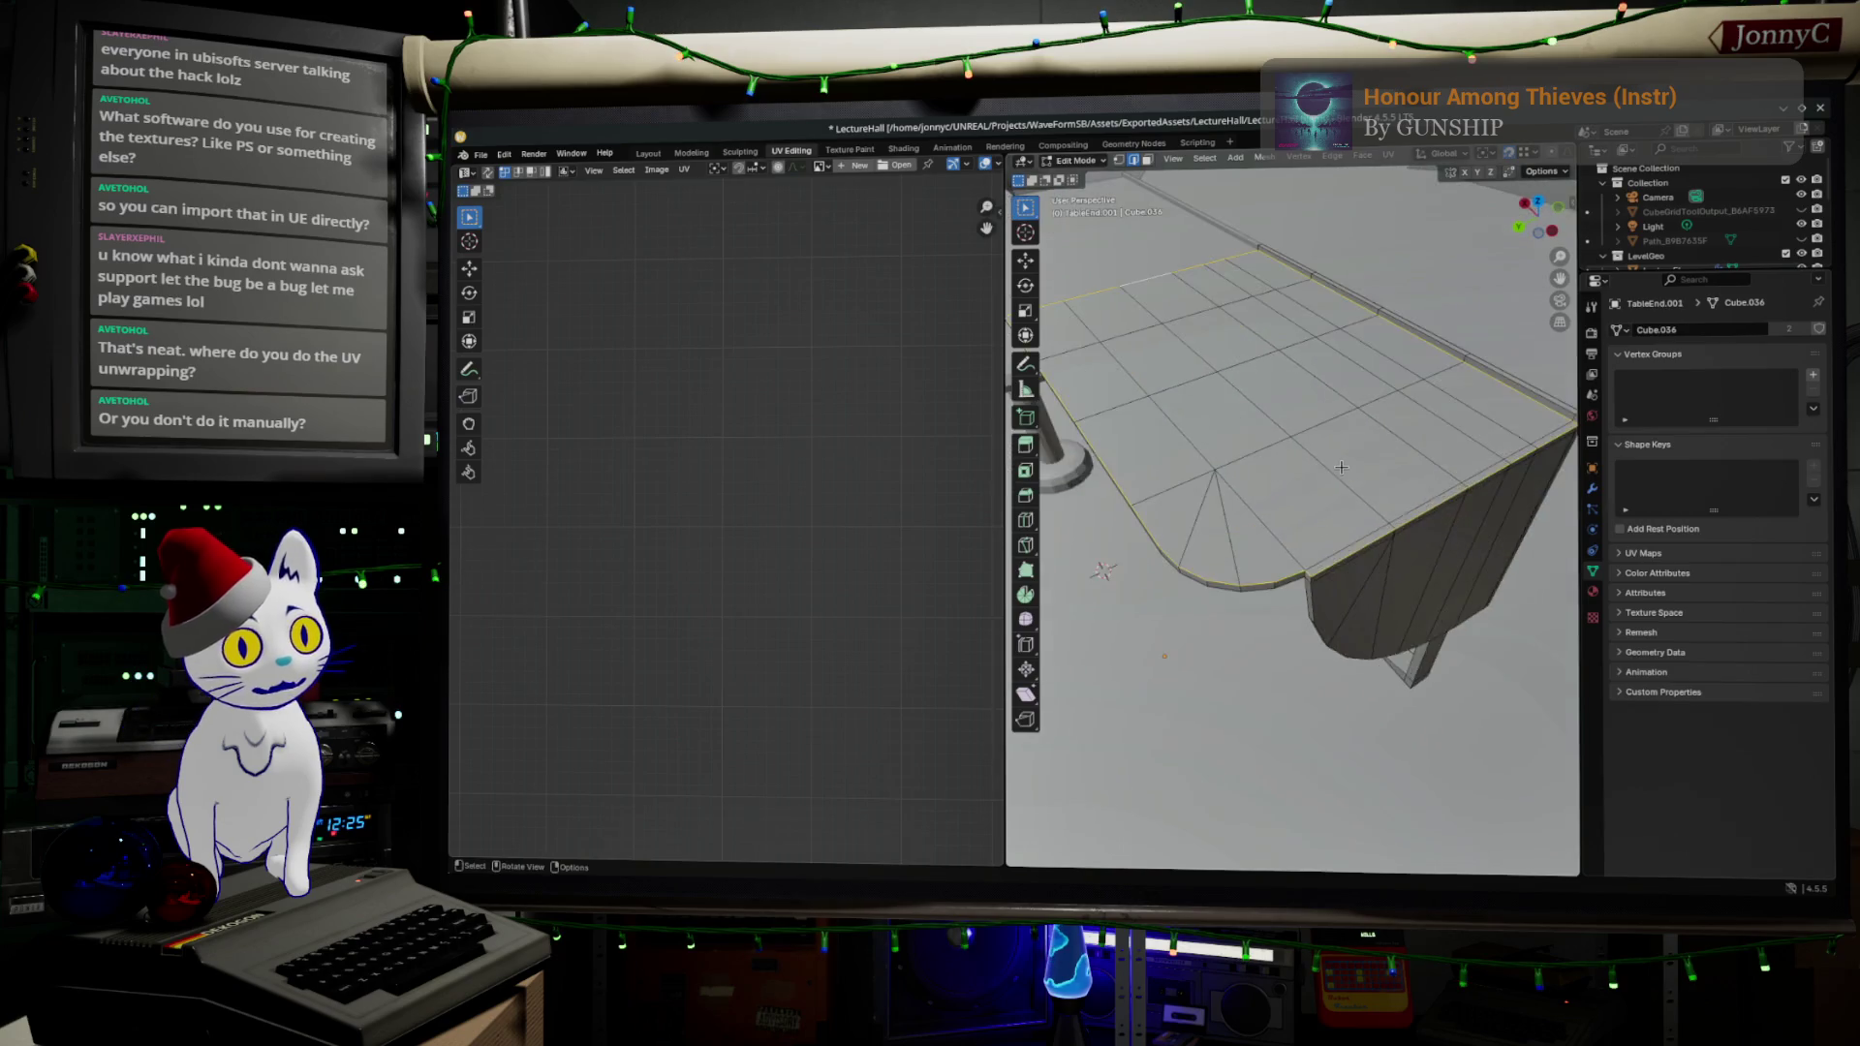
pyautogui.scroll(-2, 1324, 428)
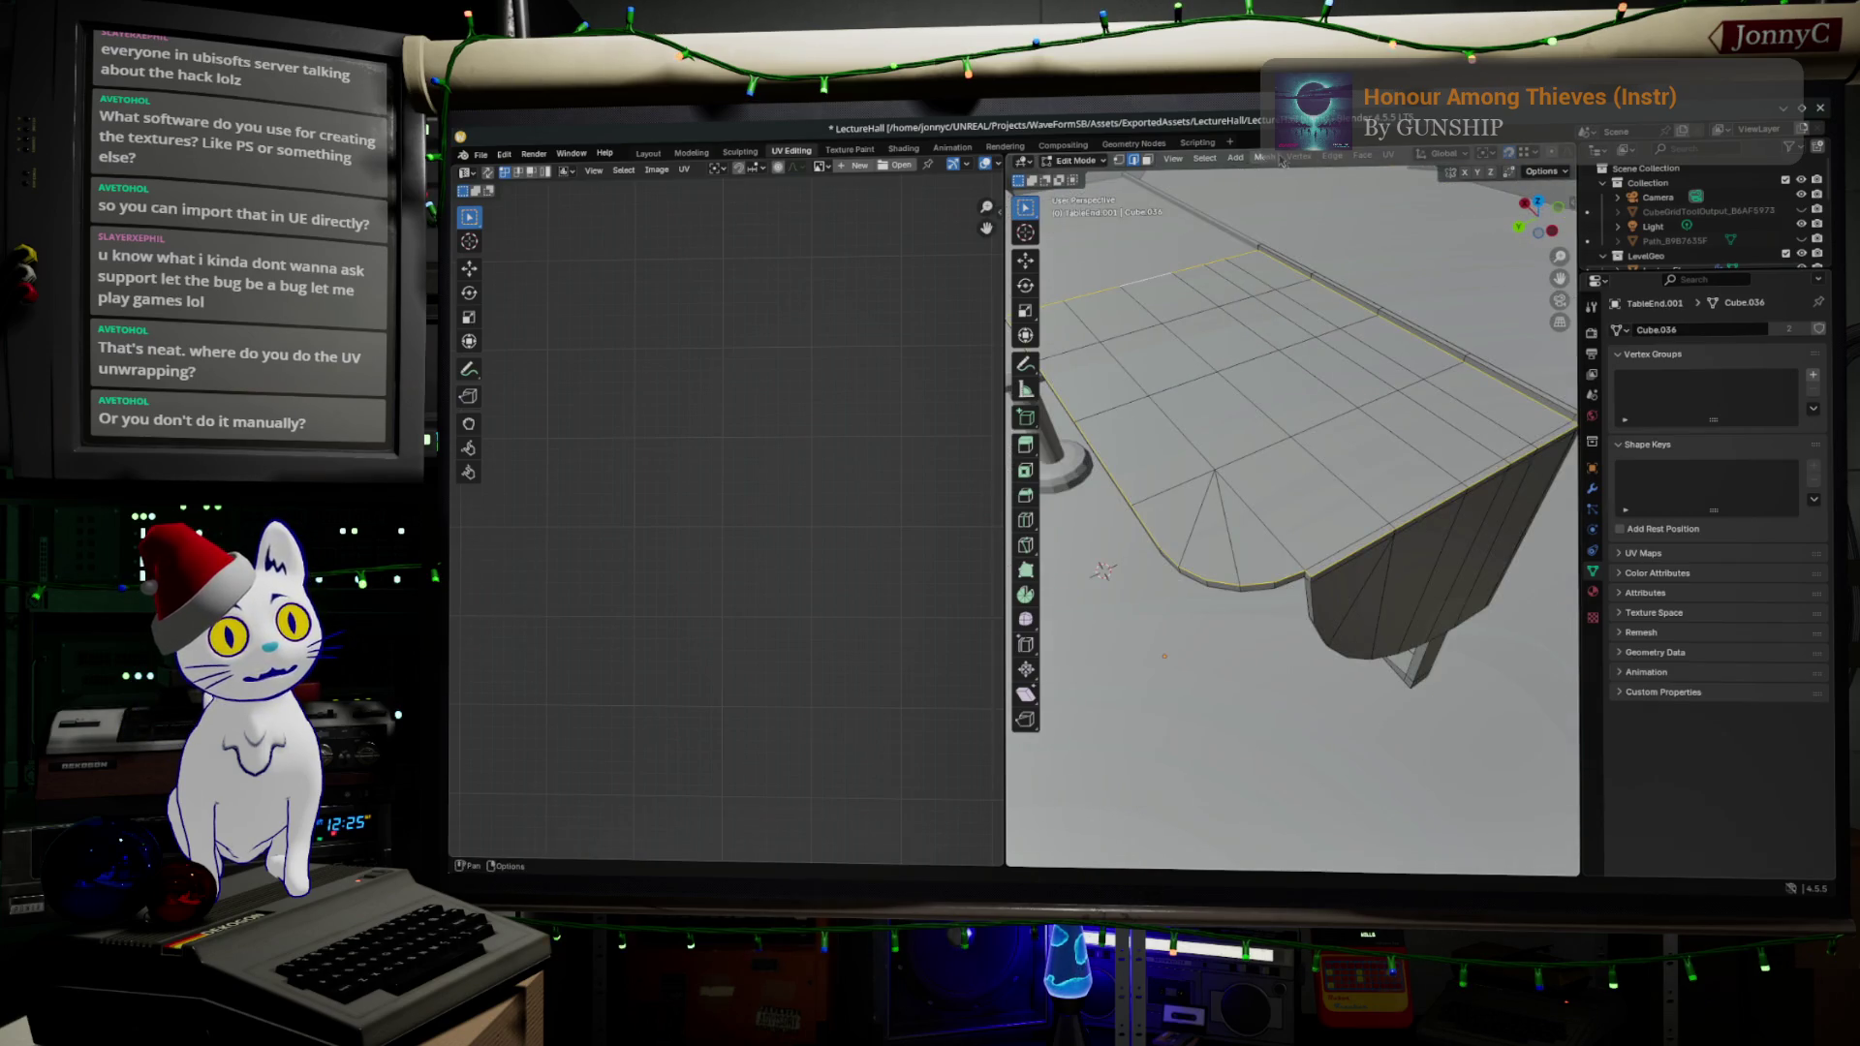
pyautogui.click(1389, 165)
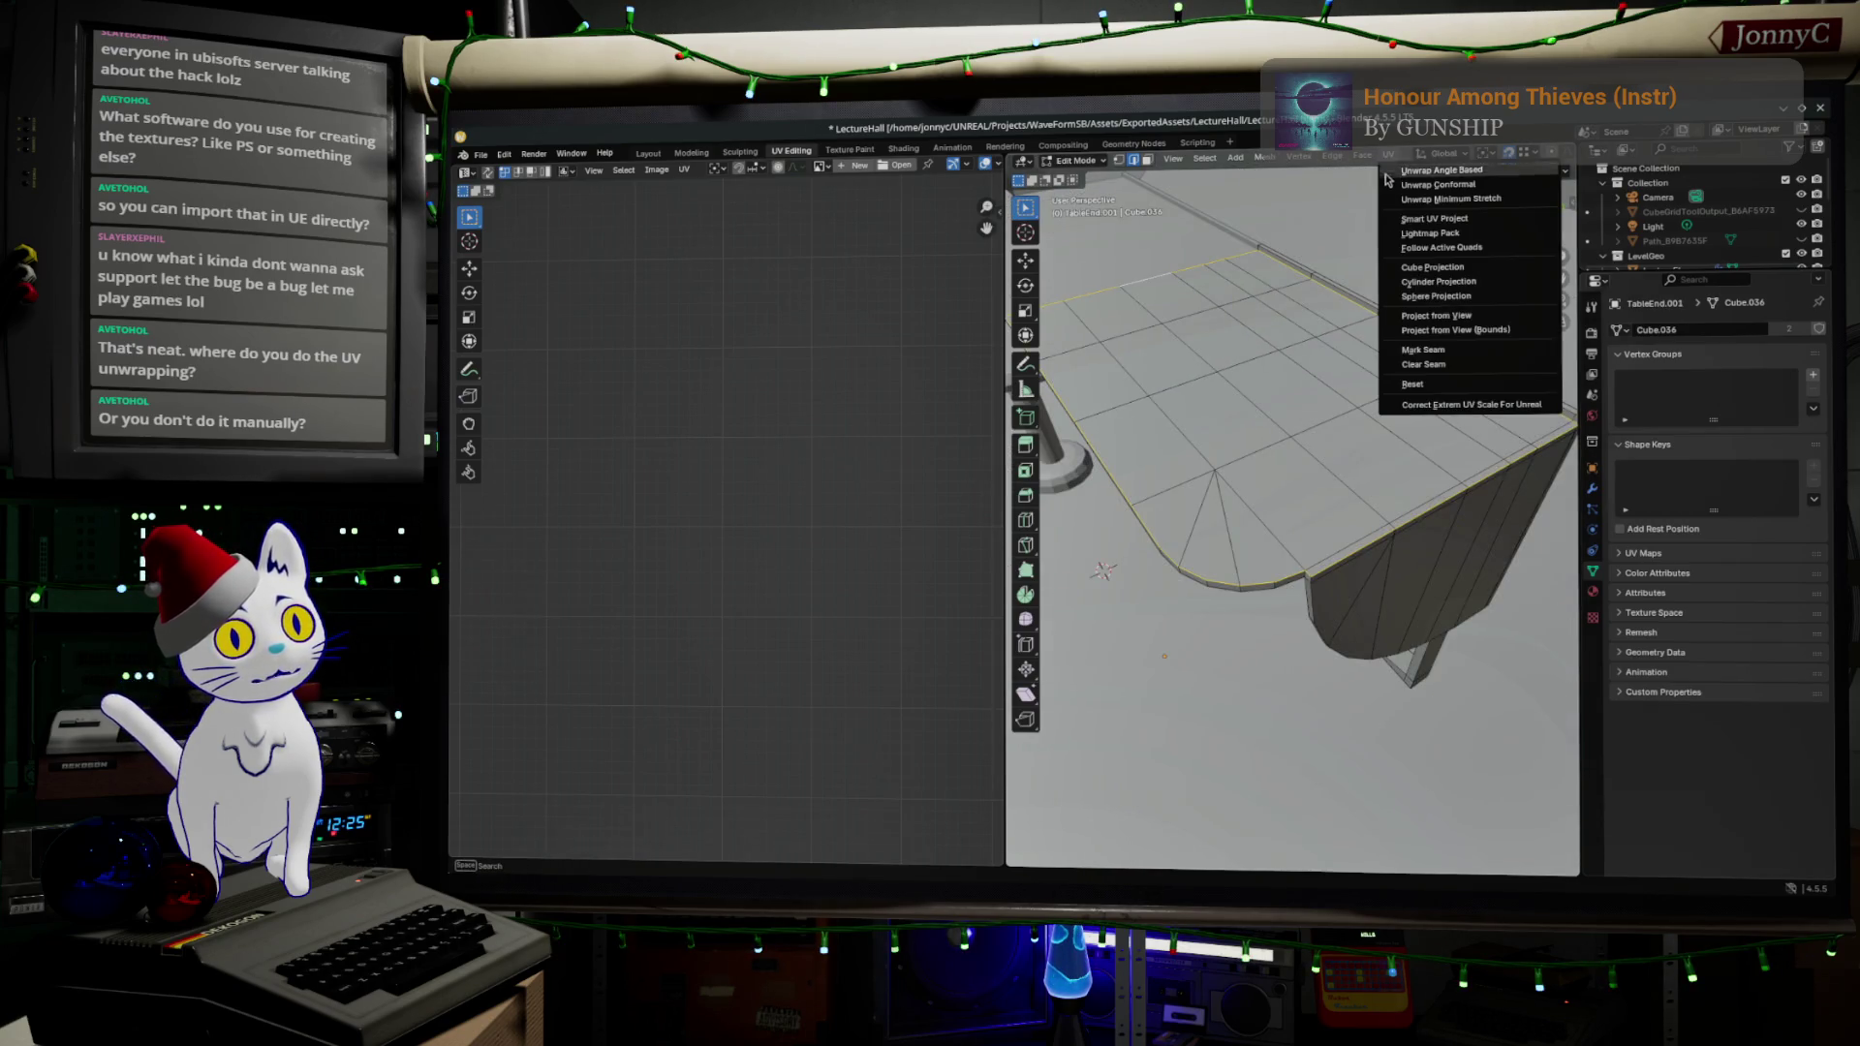
# - Finish marking the seam, then put only the table end in Edit Mode with all faces selected
pyautogui.click(1399, 350)
pyautogui.scroll(-5, 1395, 495)
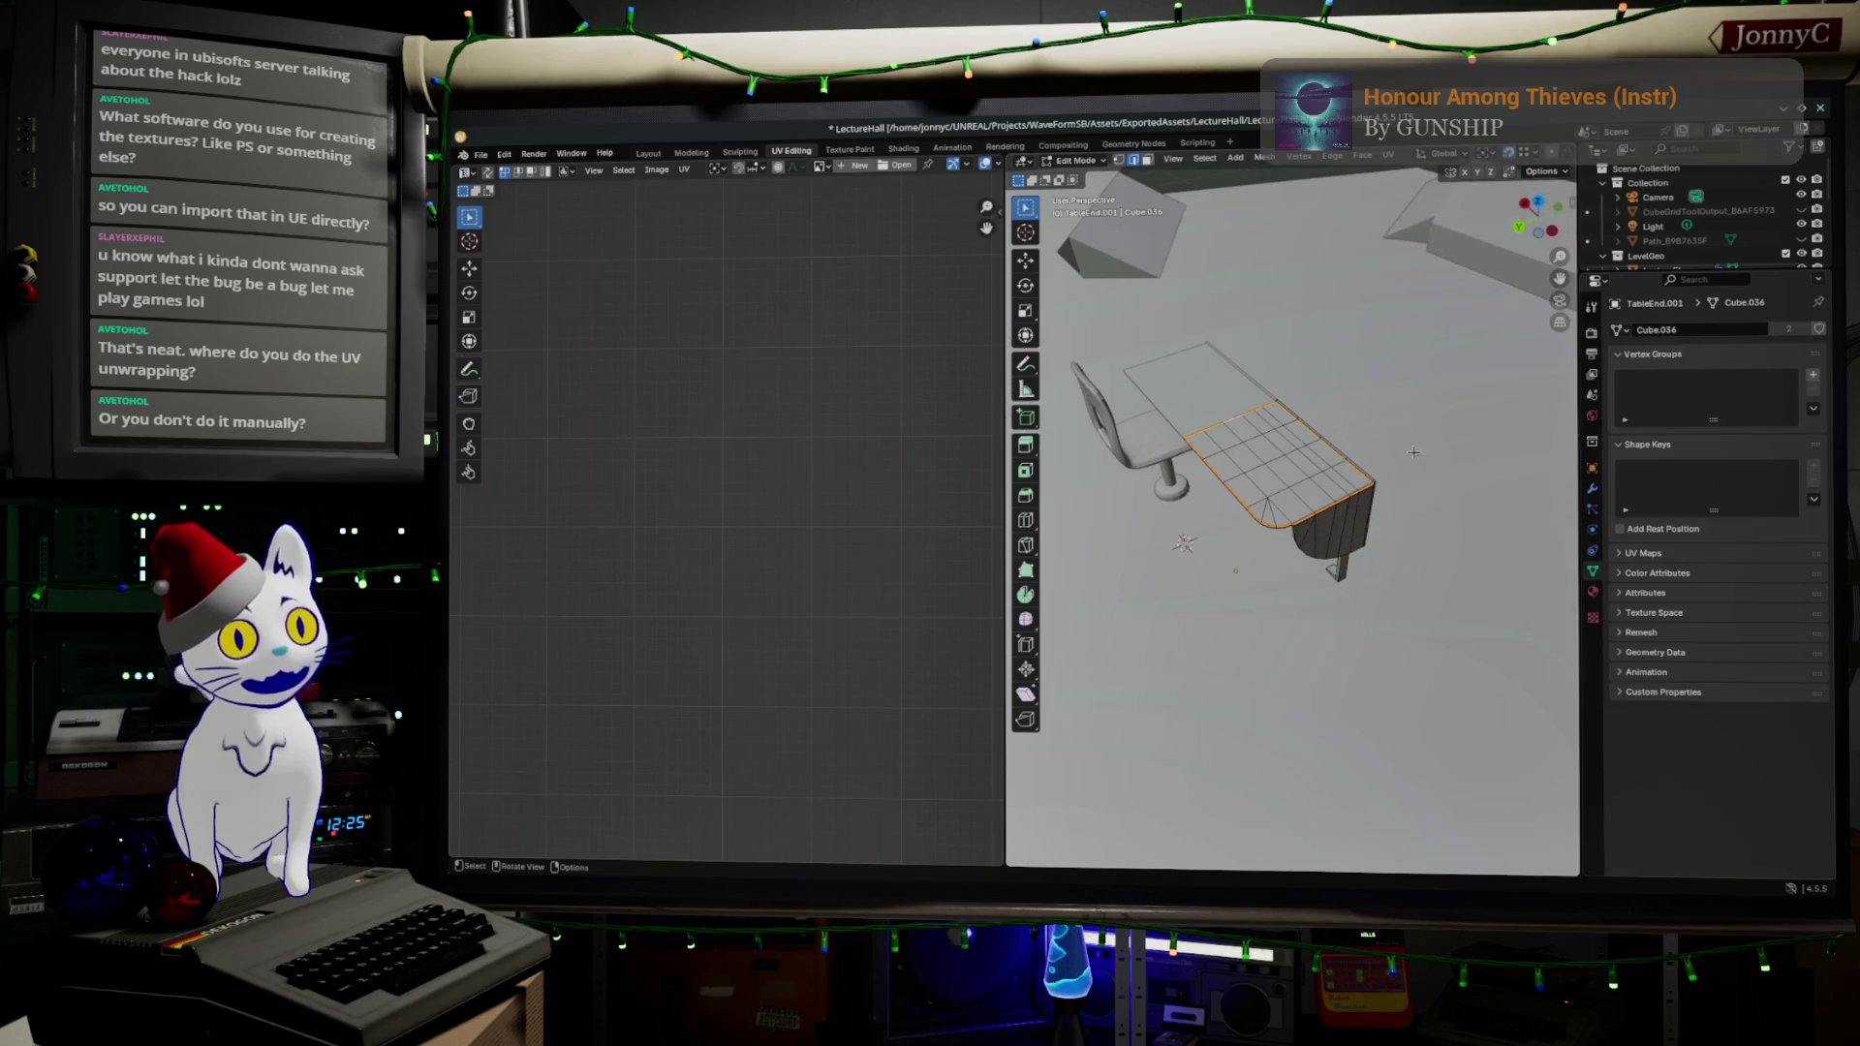
pyautogui.press('Tab')
pyautogui.press('Tab')
pyautogui.press('Tab')
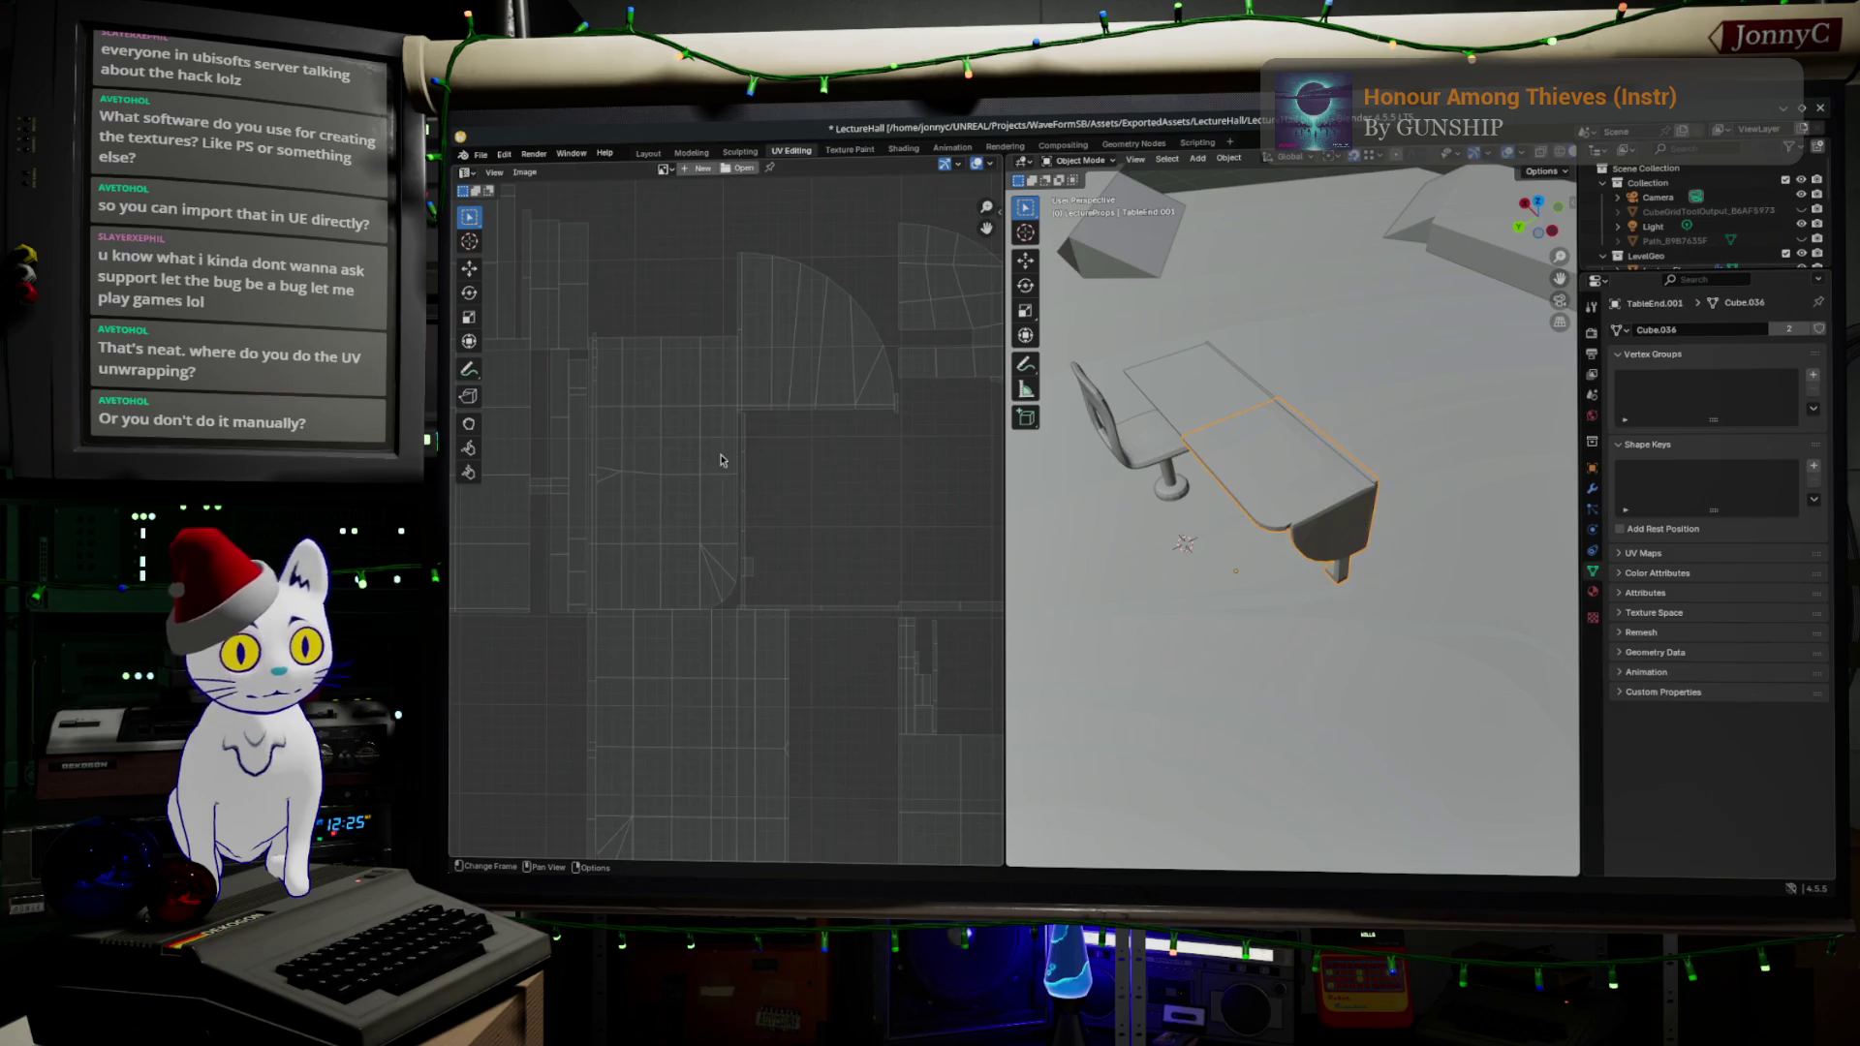
pyautogui.press('Tab')
pyautogui.press('Tab')
pyautogui.press('a')
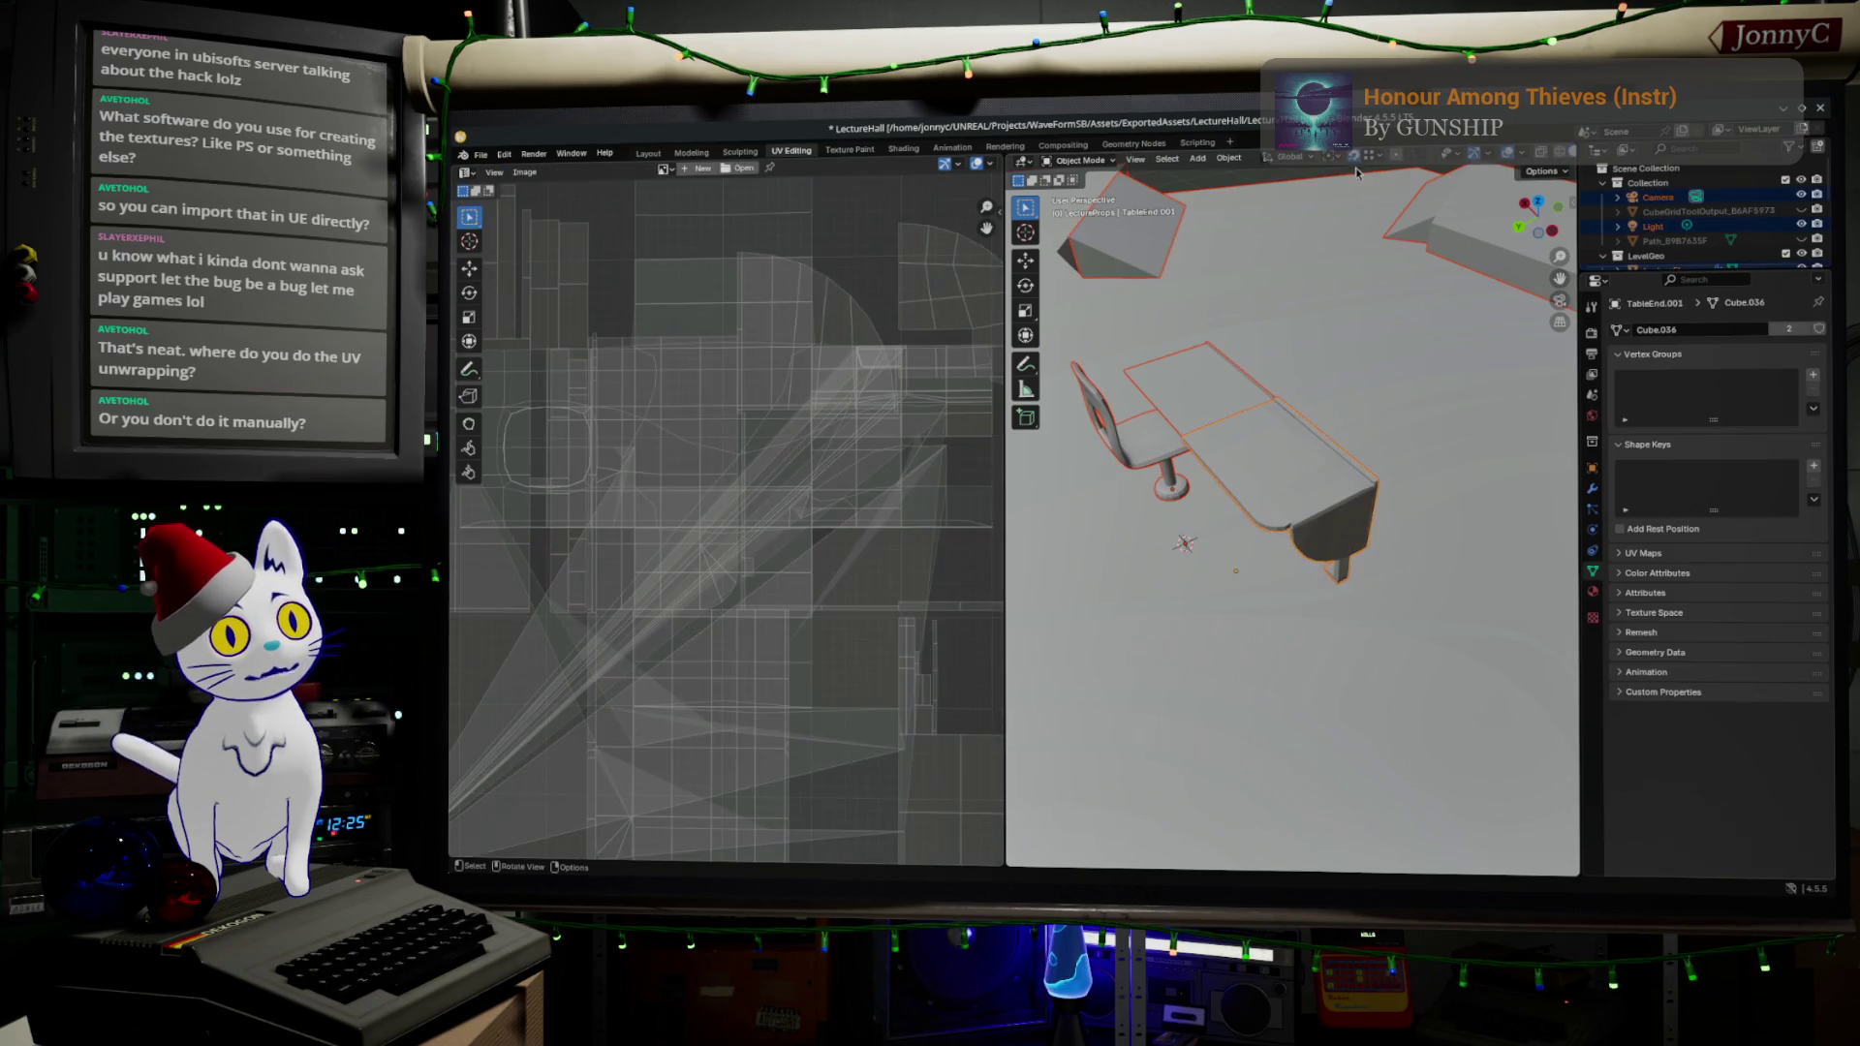
pyautogui.press('Tab')
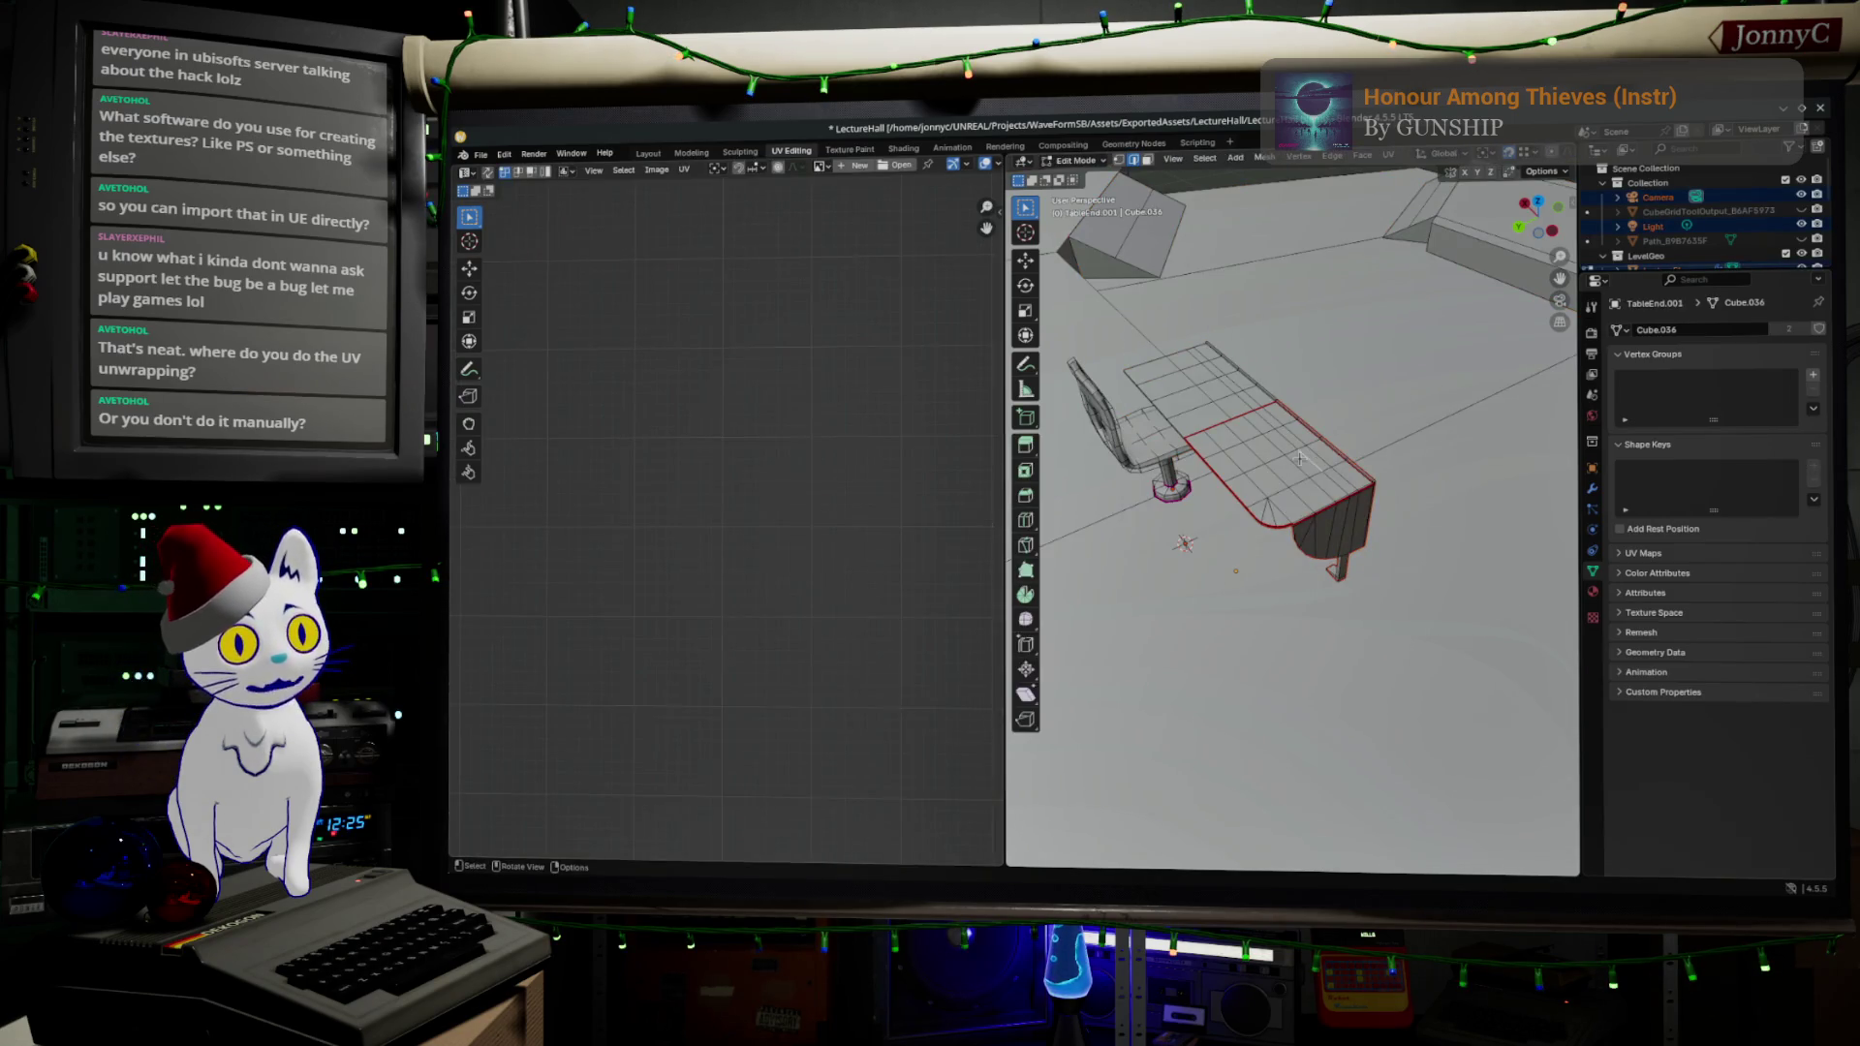
pyautogui.press('Tab')
pyautogui.click(1301, 461)
pyautogui.press('Tab')
pyautogui.press('a')
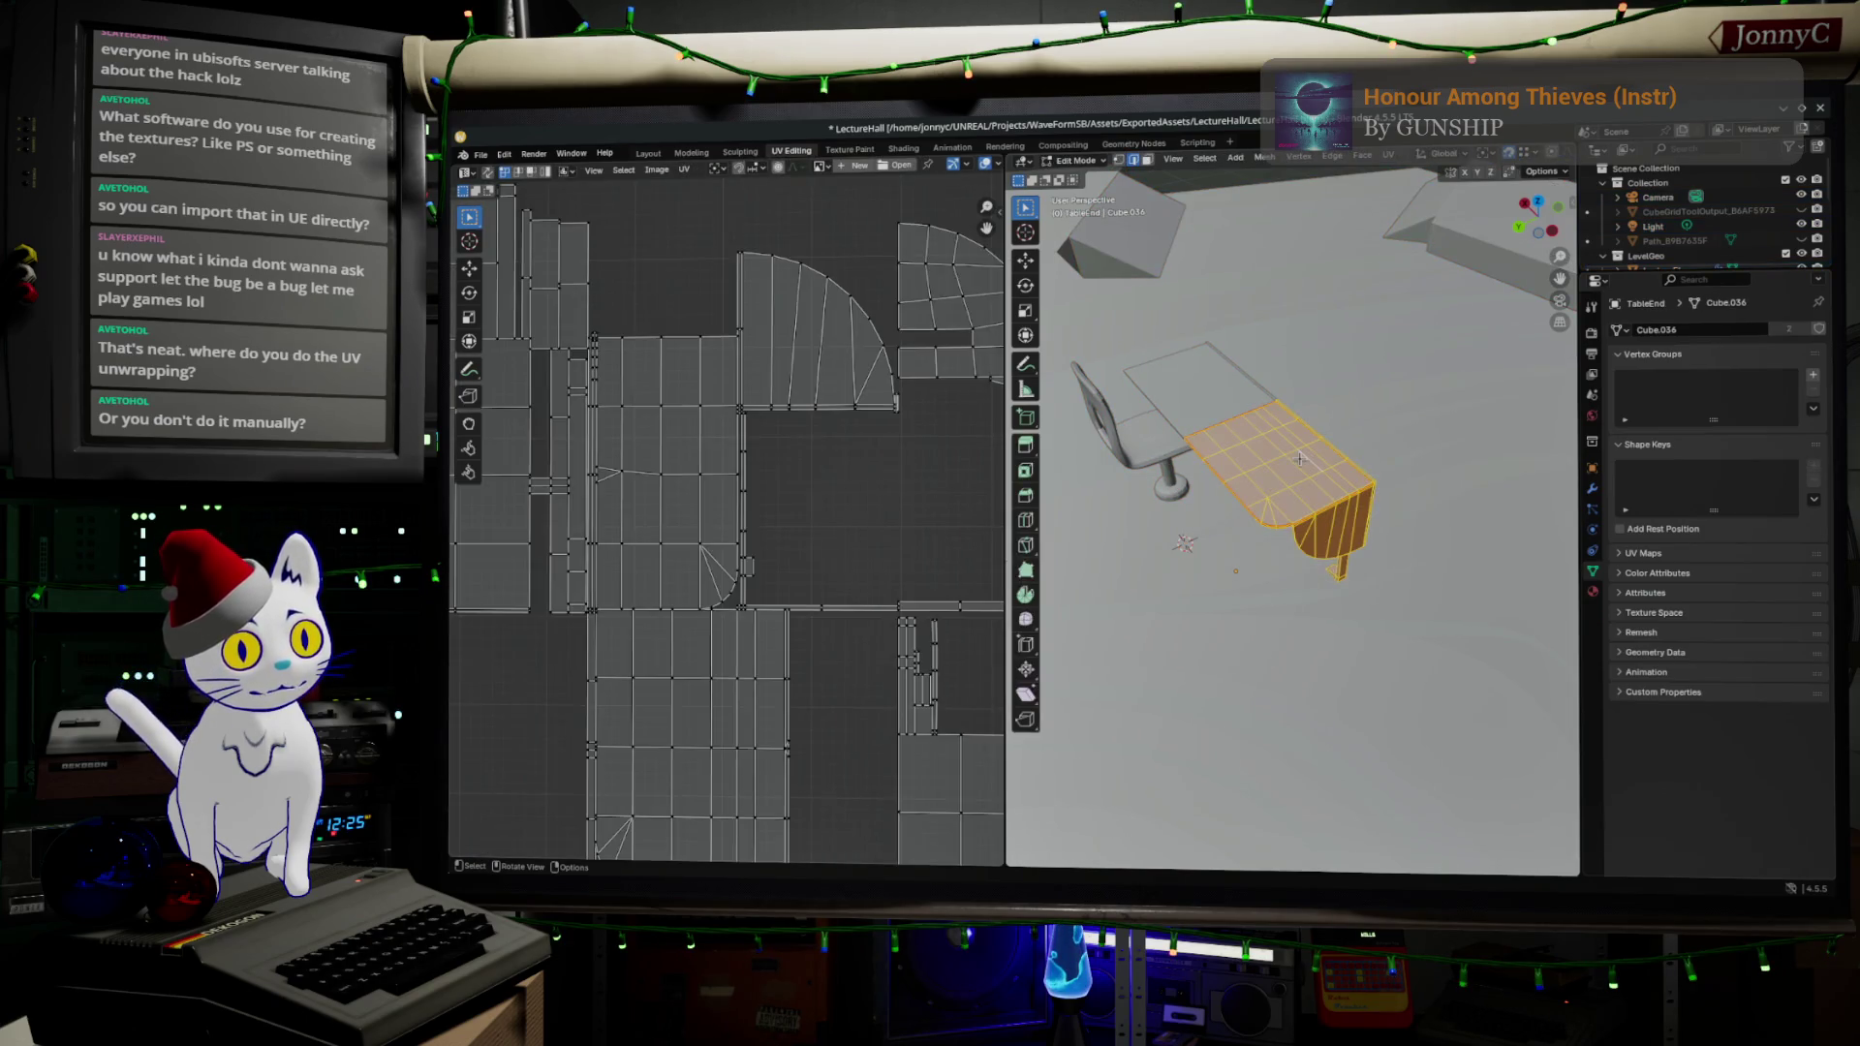
# - Unwrap the table end using the Conformal method and center the islands in the UV view
pyautogui.click(1389, 155)
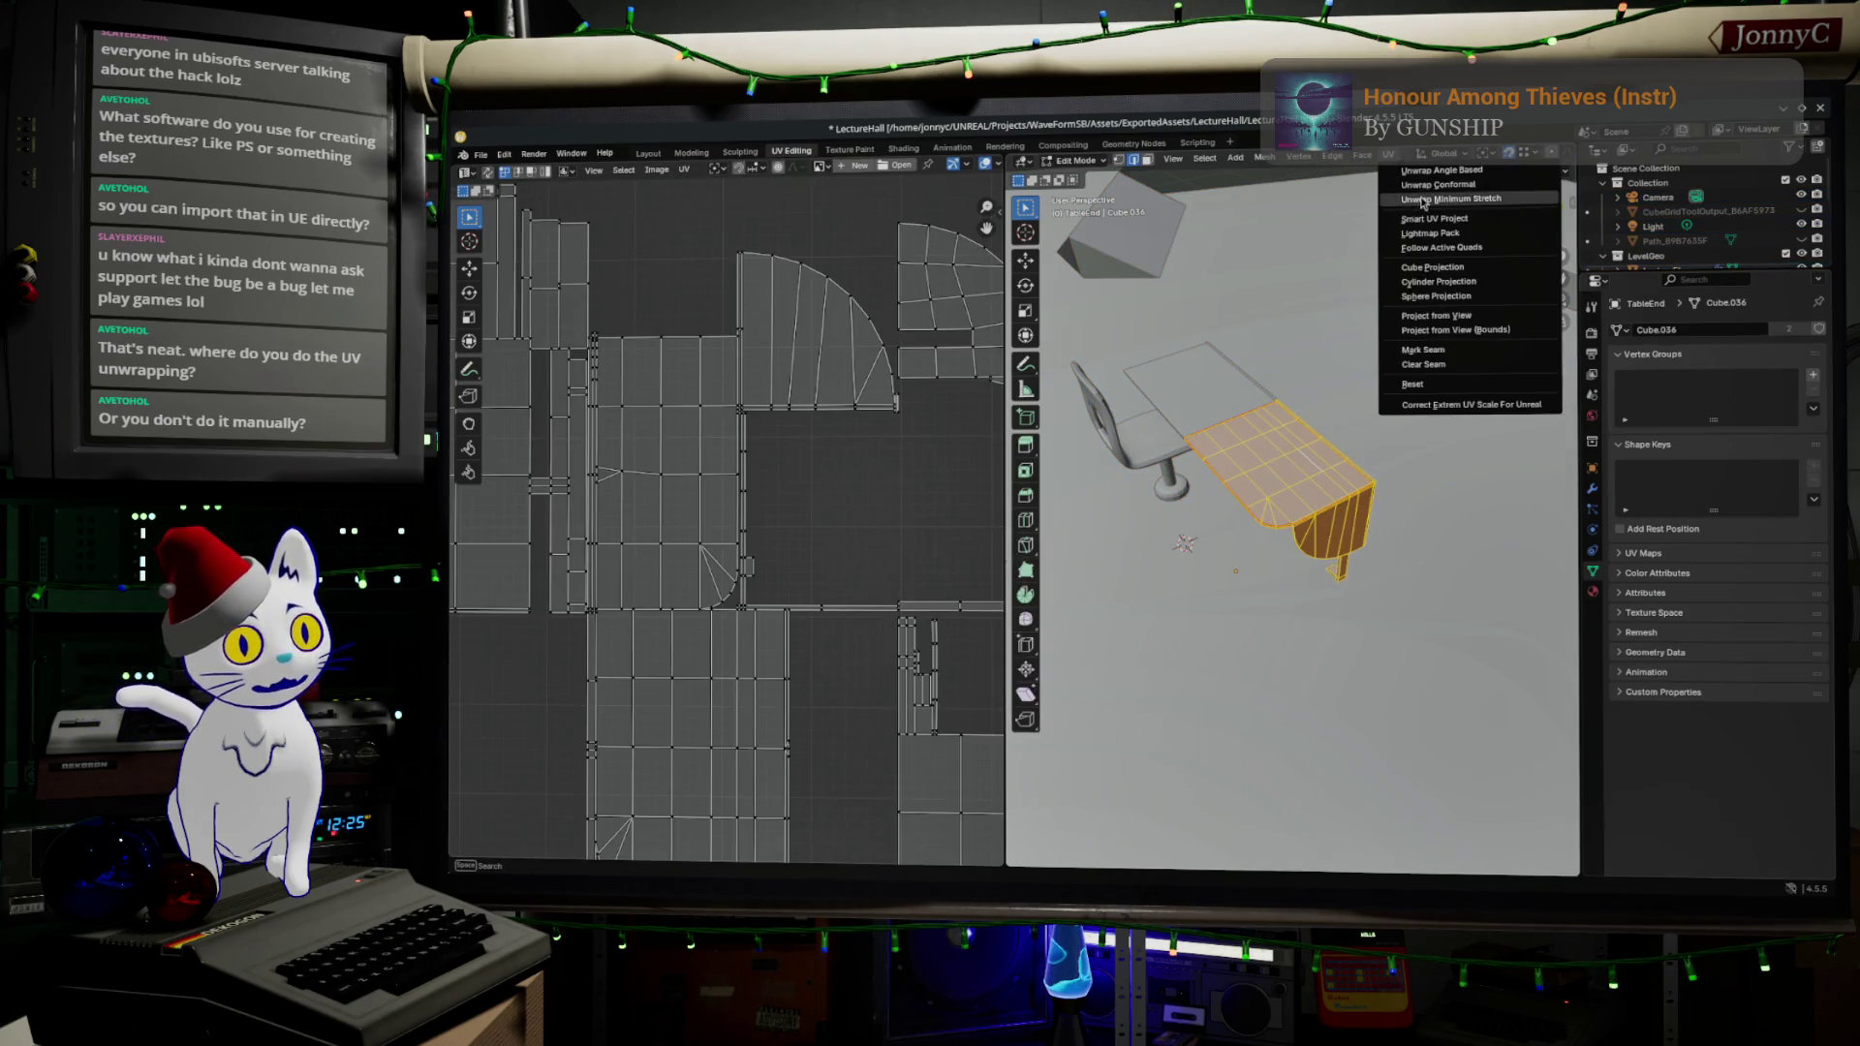
pyautogui.click(1487, 189)
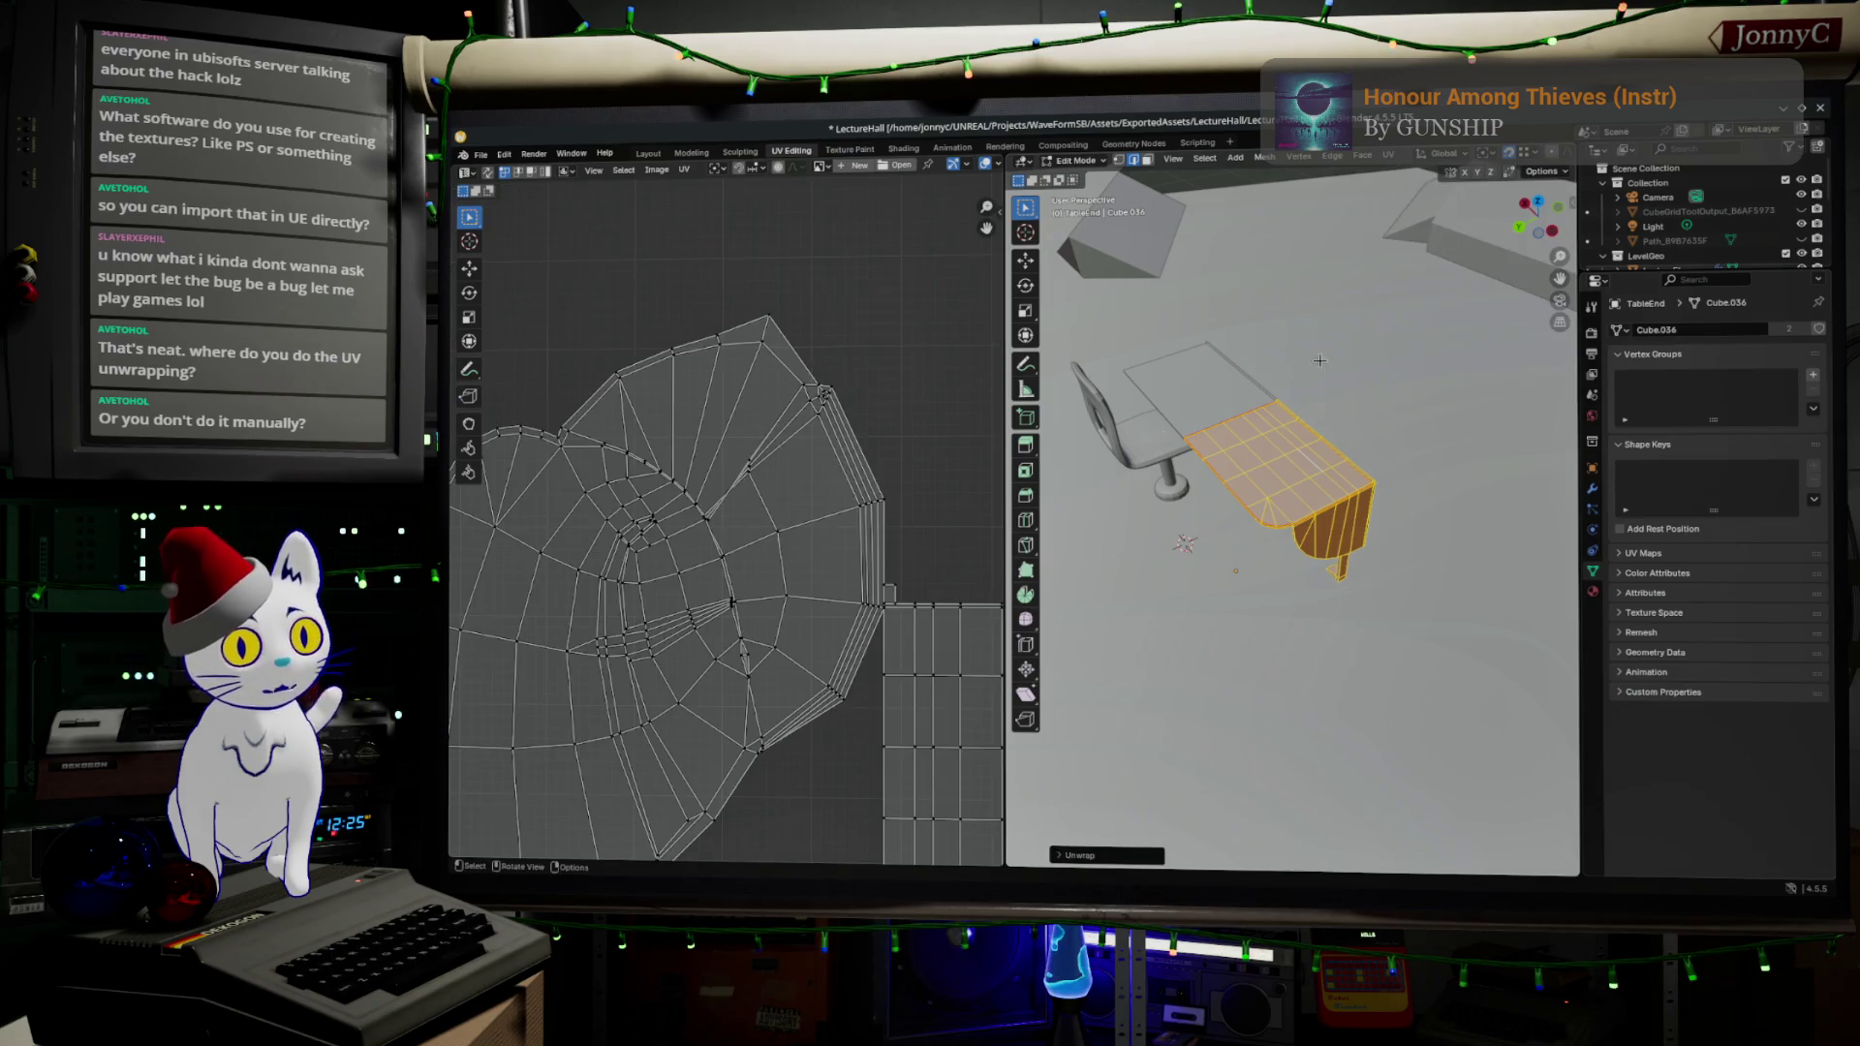
pyautogui.scroll(-4, 894, 698)
pyautogui.scroll(4, 894, 697)
pyautogui.moveTo(894, 697); pyautogui.dragTo(765, 628)
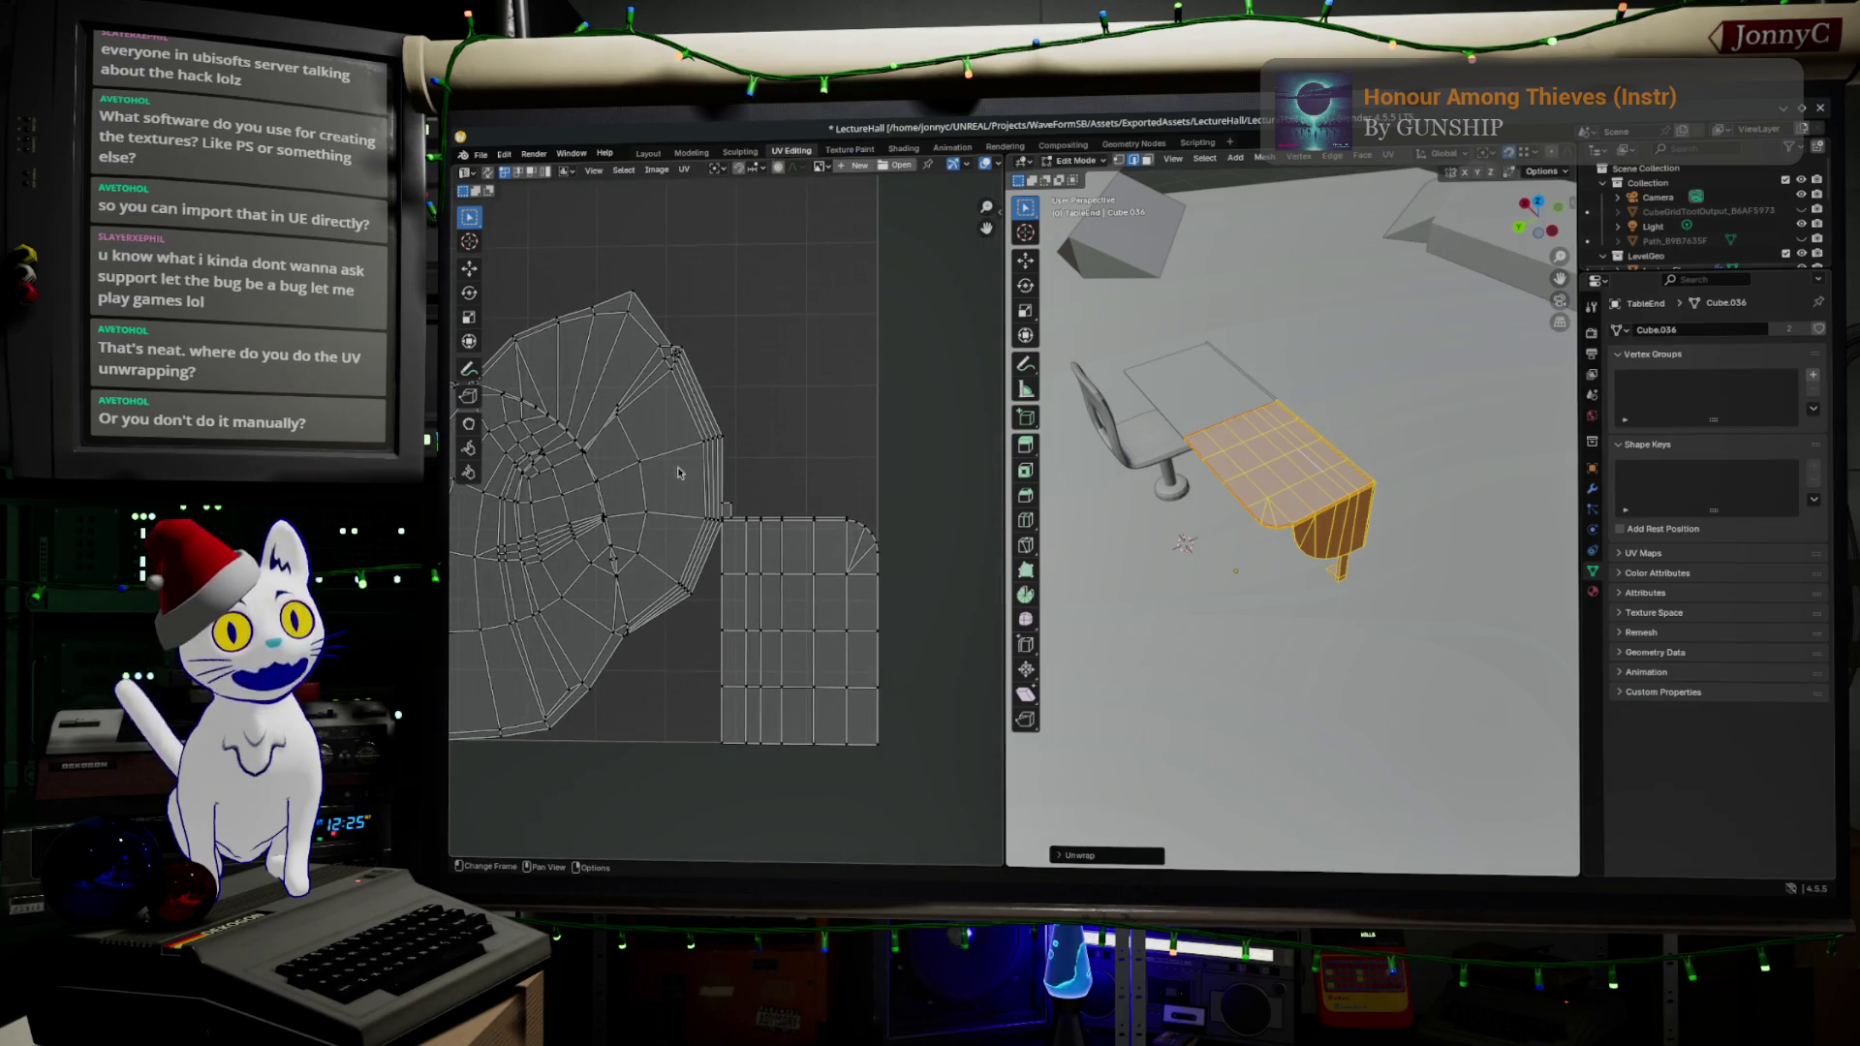
# - In island select mode, move the rectangular UV island to the upper right of the UV square
pyautogui.click(546, 172)
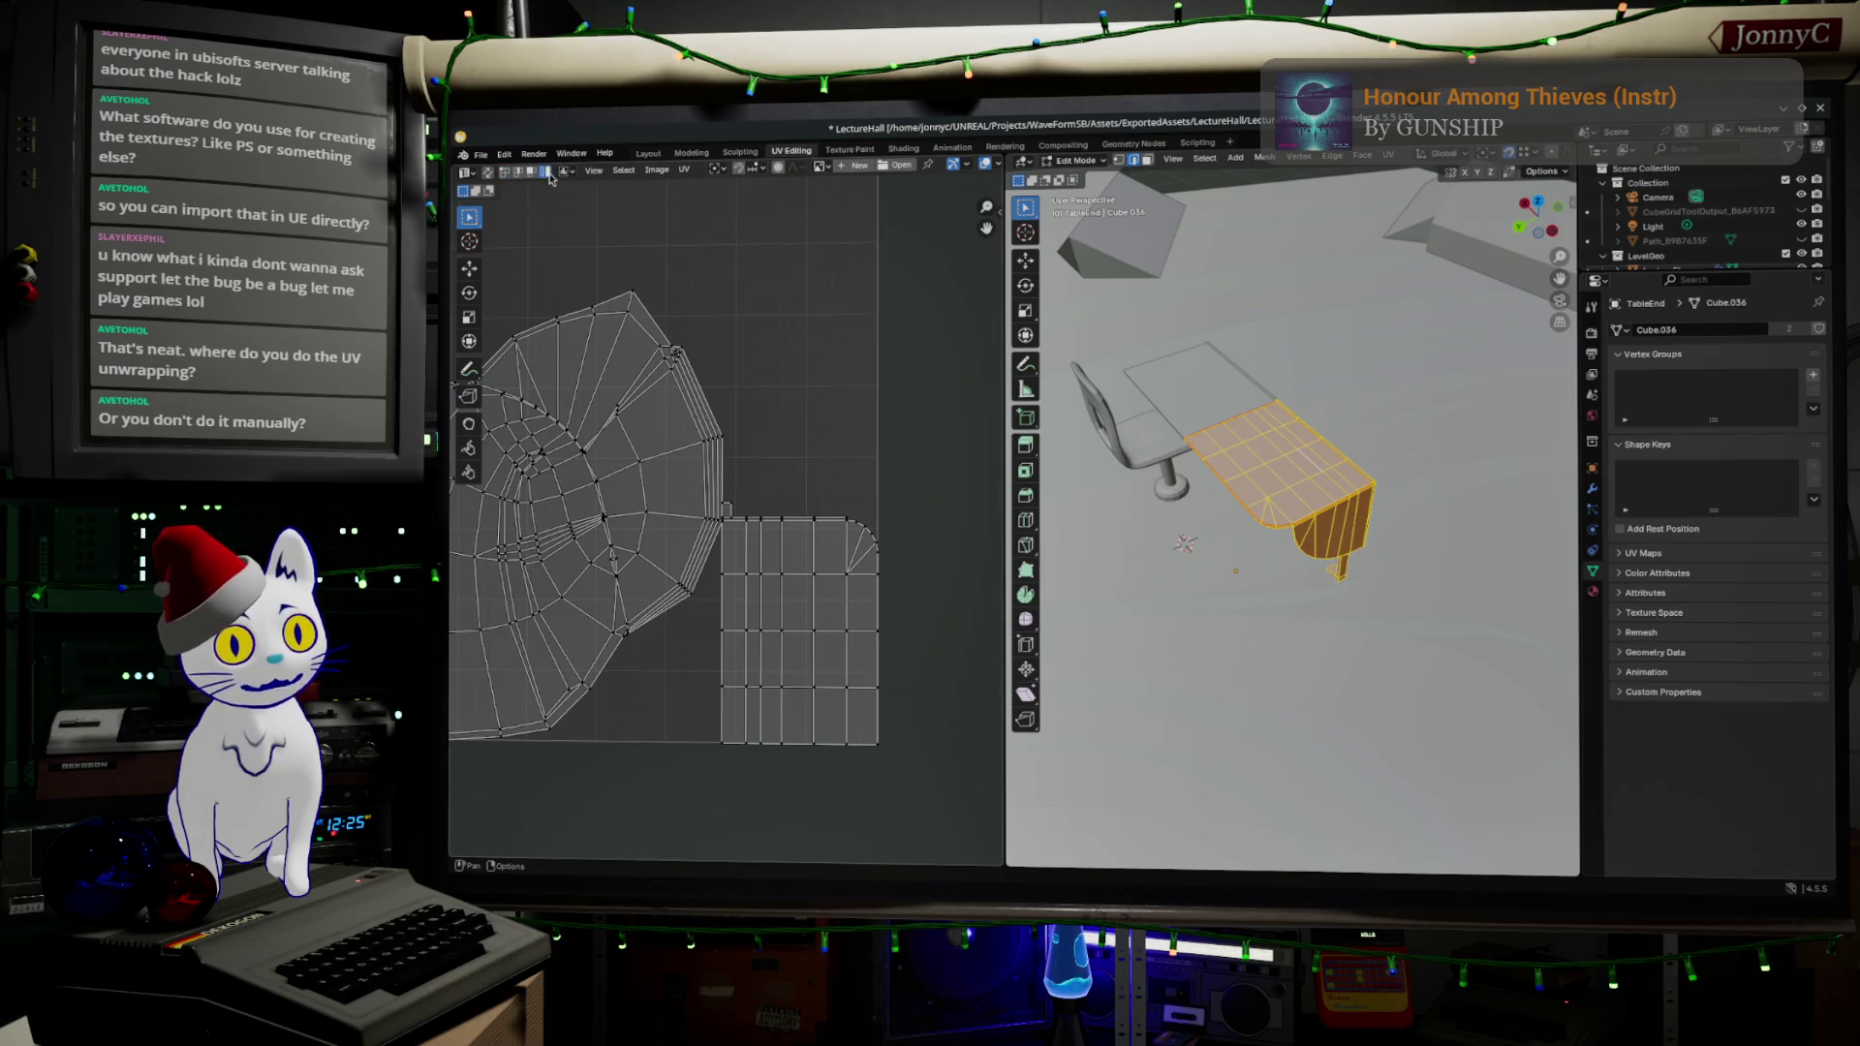
pyautogui.click(797, 630)
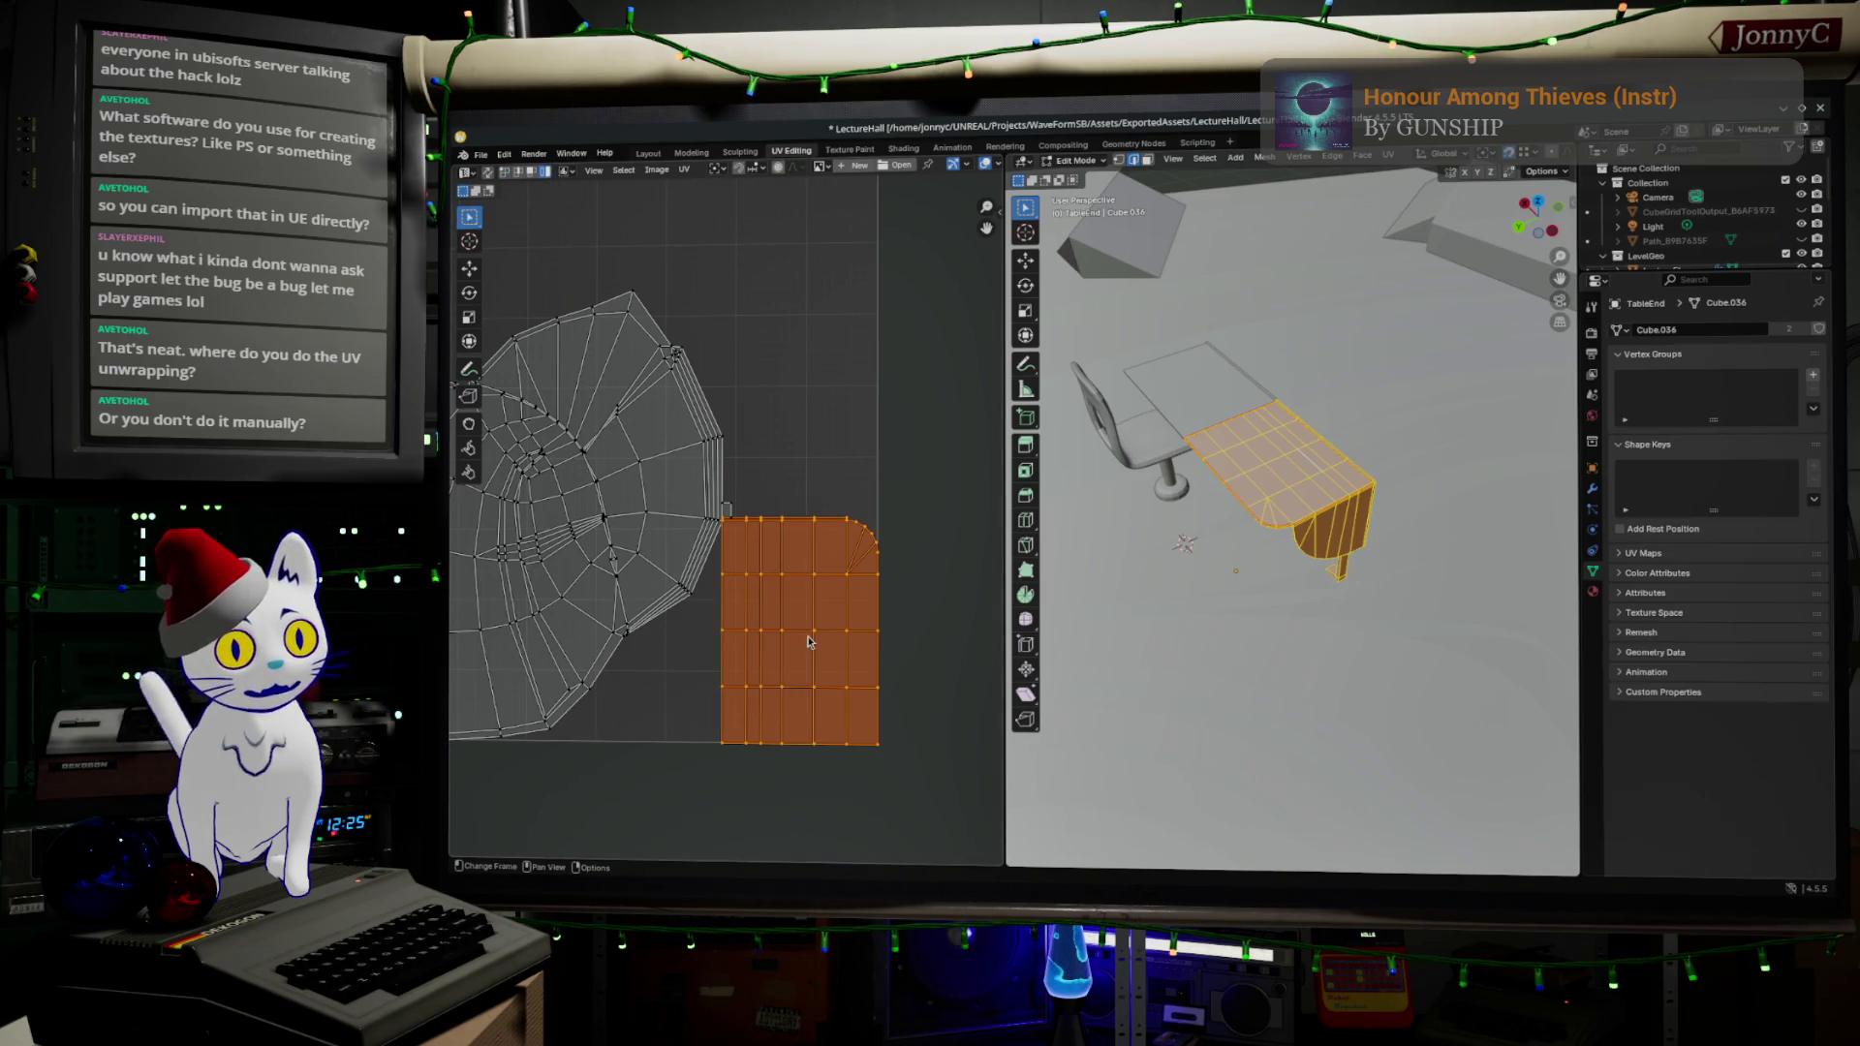
pyautogui.press('g')
pyautogui.click(882, 323)
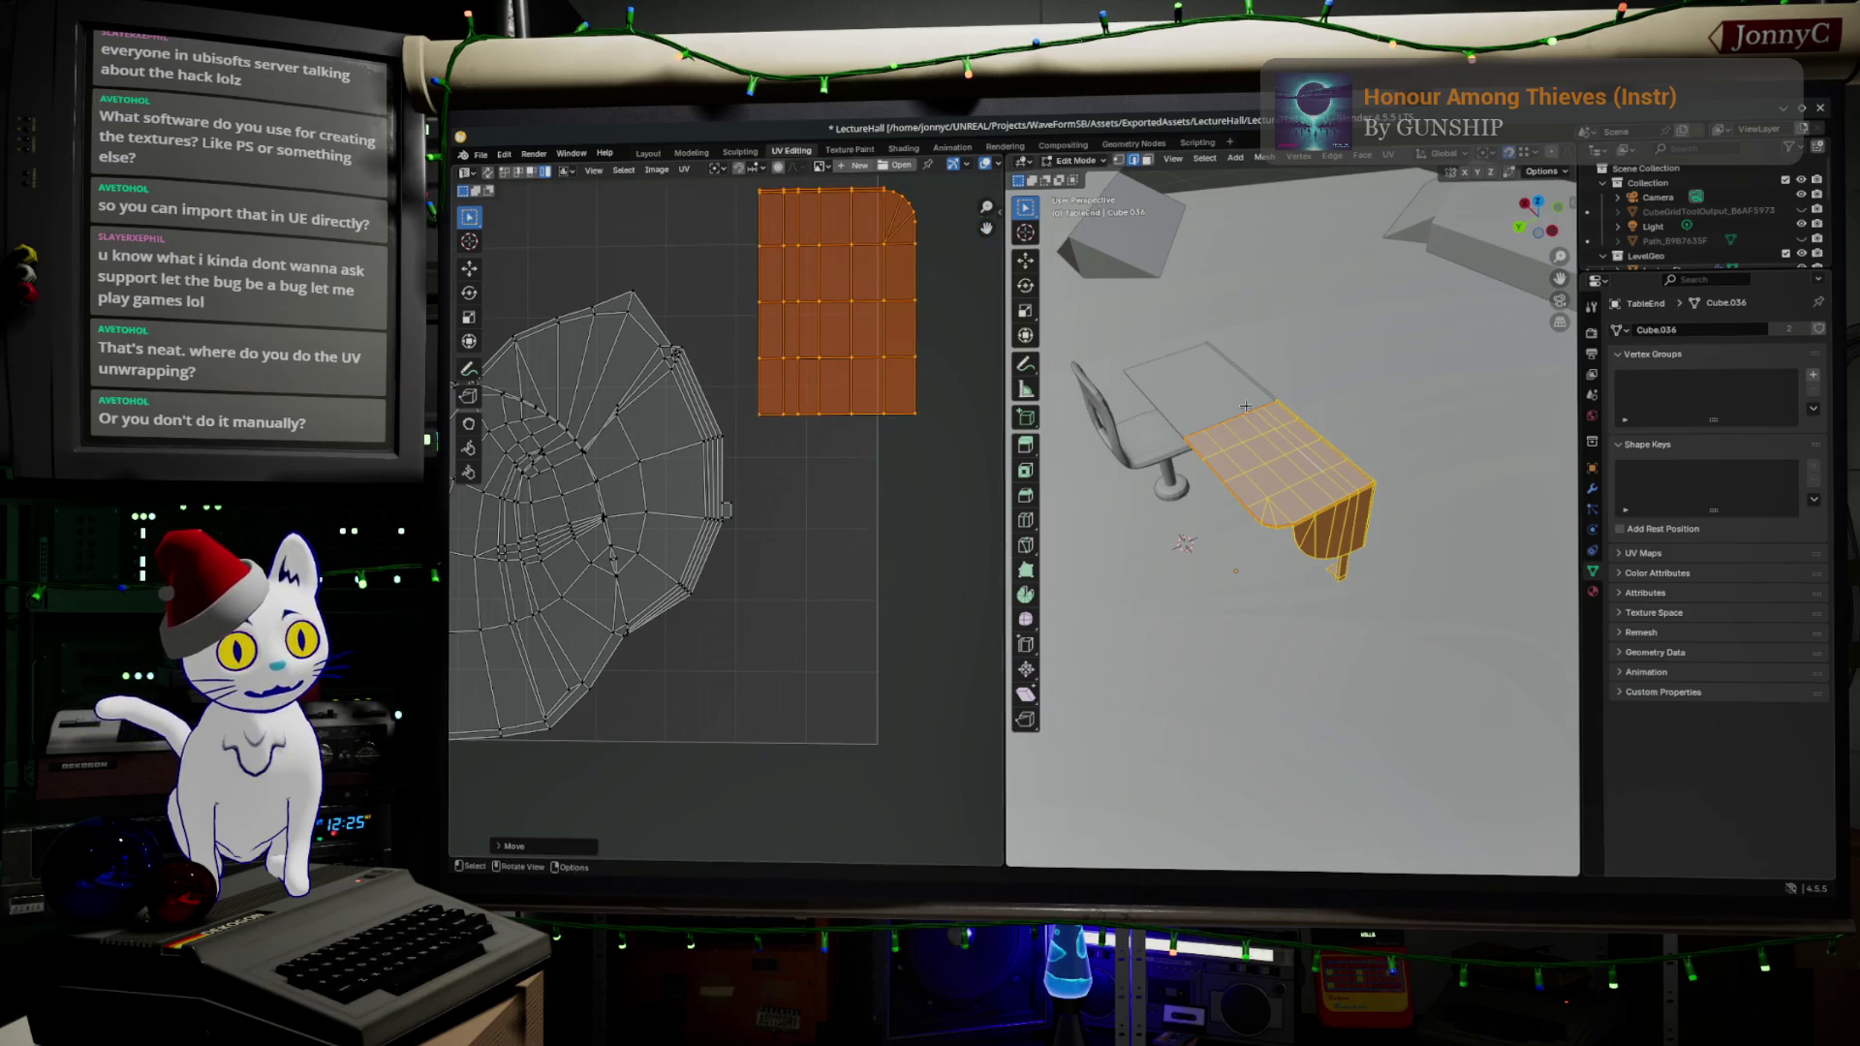
# - Orbit around the table end and chair to check the result, then reopen the UV unwrap menu
pyautogui.moveTo(1260, 456); pyautogui.dragTo(1228, 466)
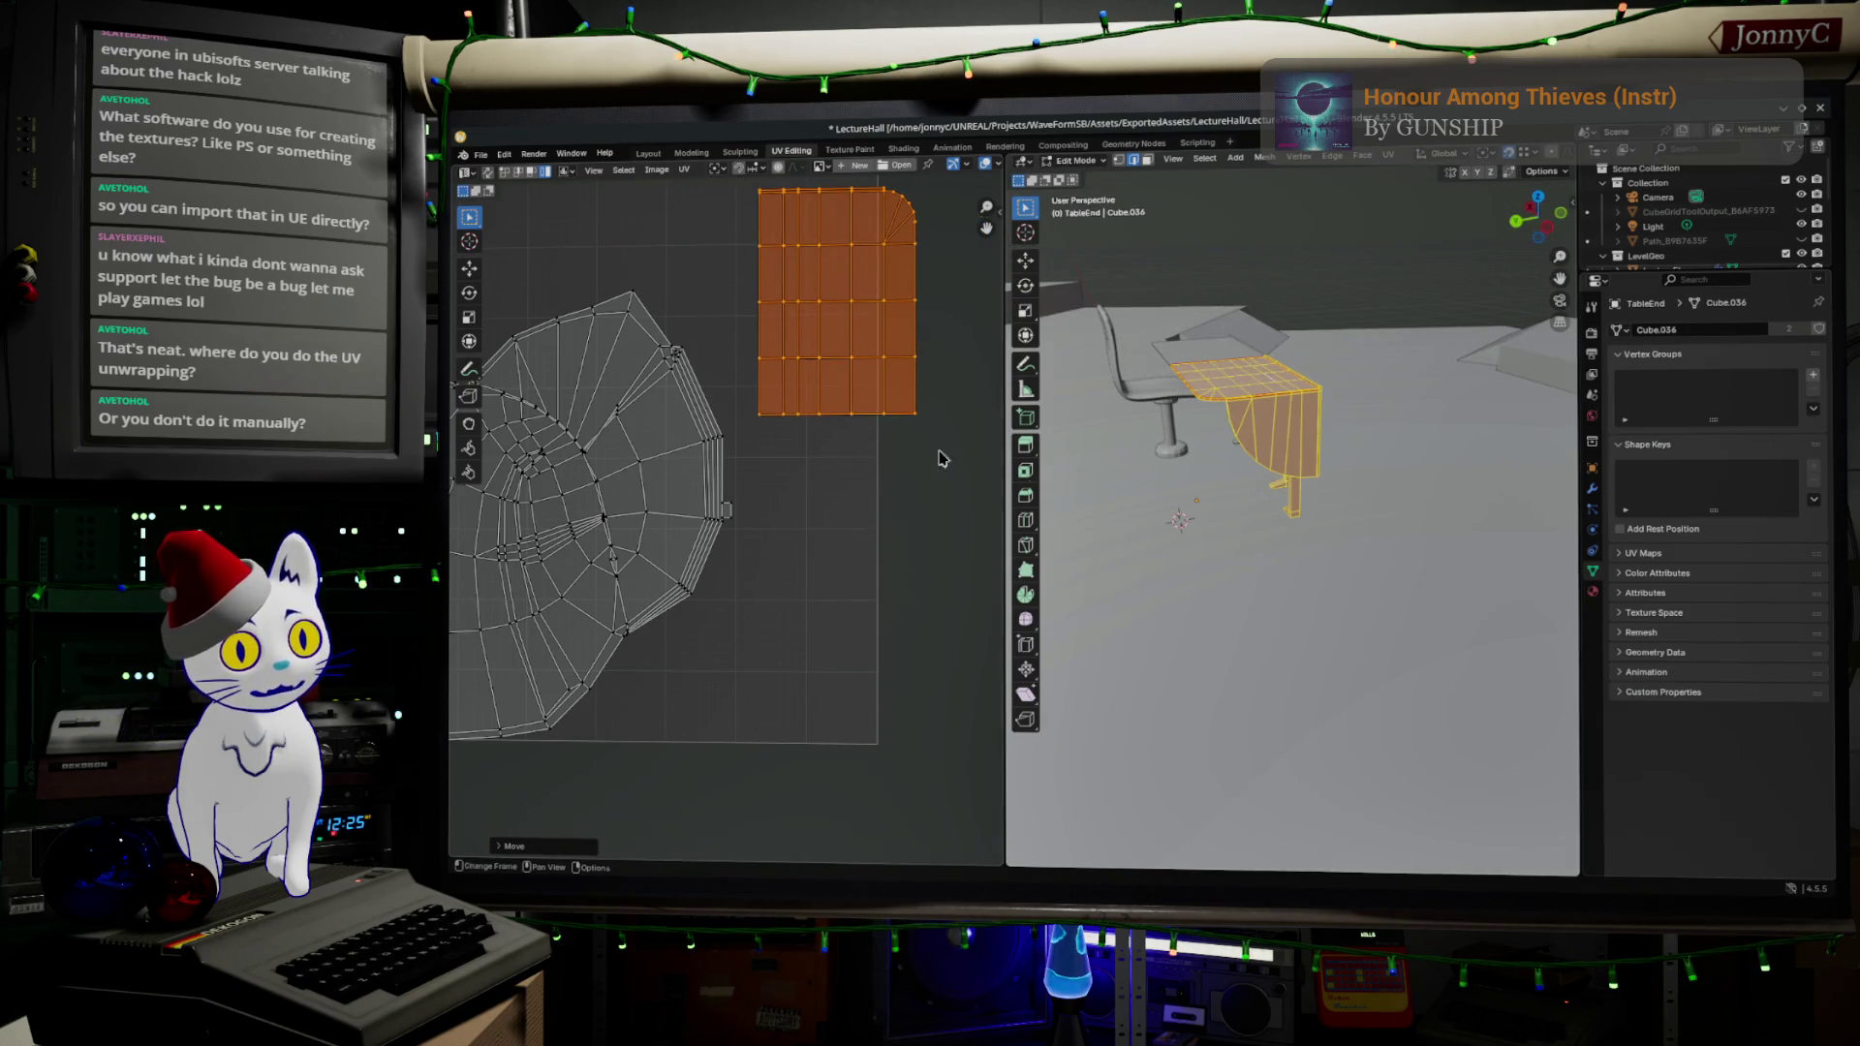
pyautogui.scroll(-2, 633, 343)
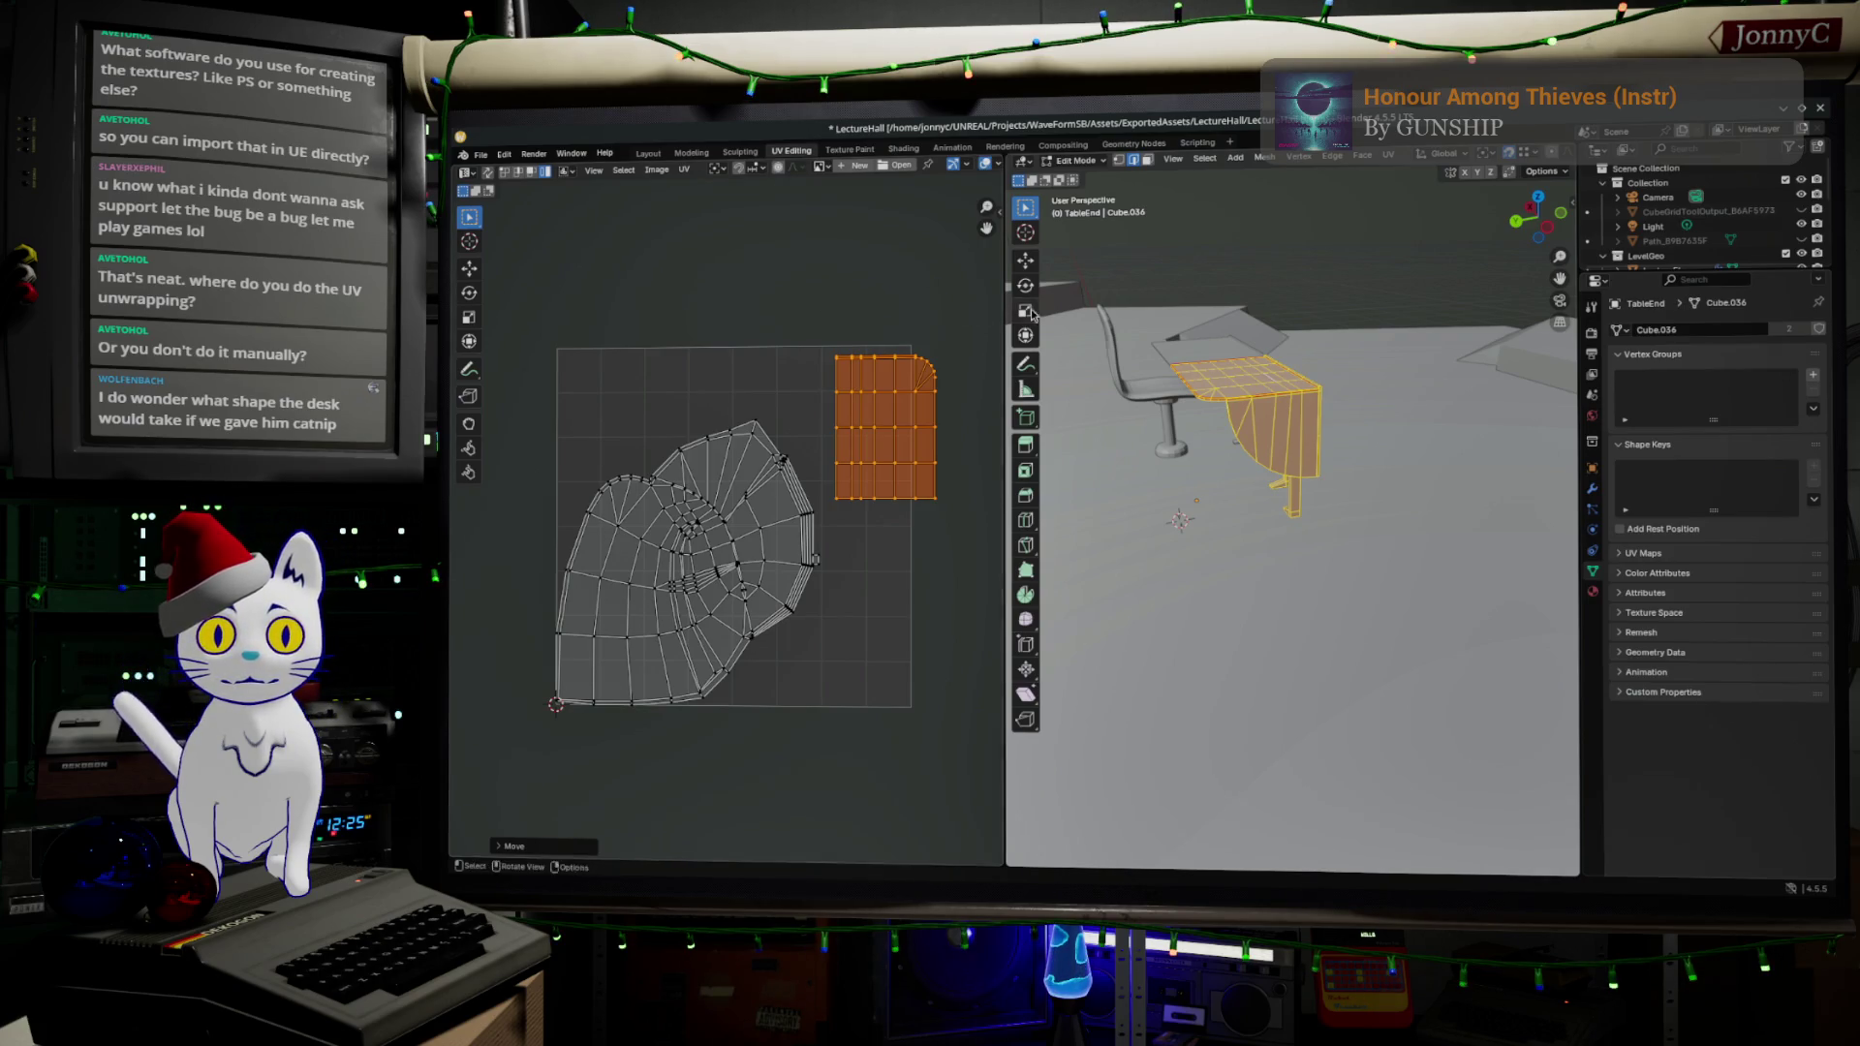
pyautogui.moveTo(1173, 334)
pyautogui.mouseDown()
pyautogui.moveTo(1231, 342)
pyautogui.moveTo(1259, 384)
pyautogui.mouseUp()
pyautogui.scroll(6, 1232, 342)
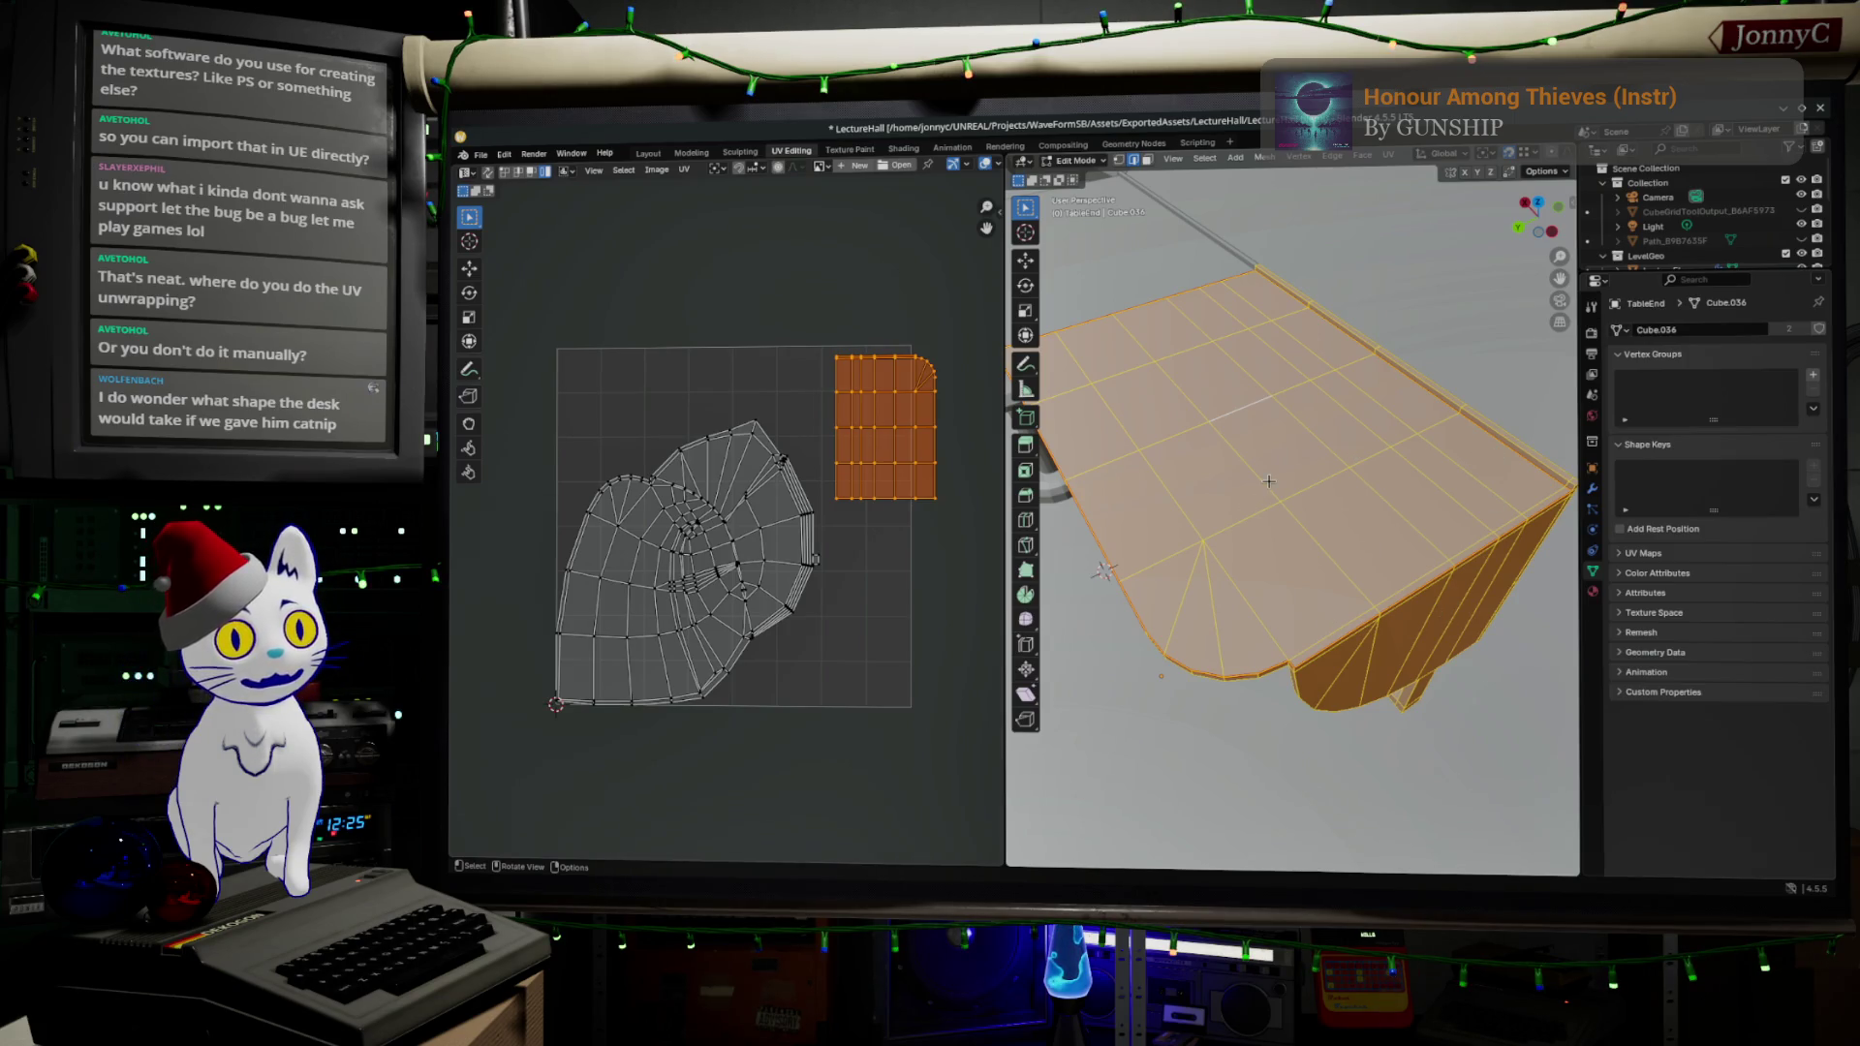
pyautogui.scroll(3, 1356, 436)
pyautogui.scroll(-5, 1260, 291)
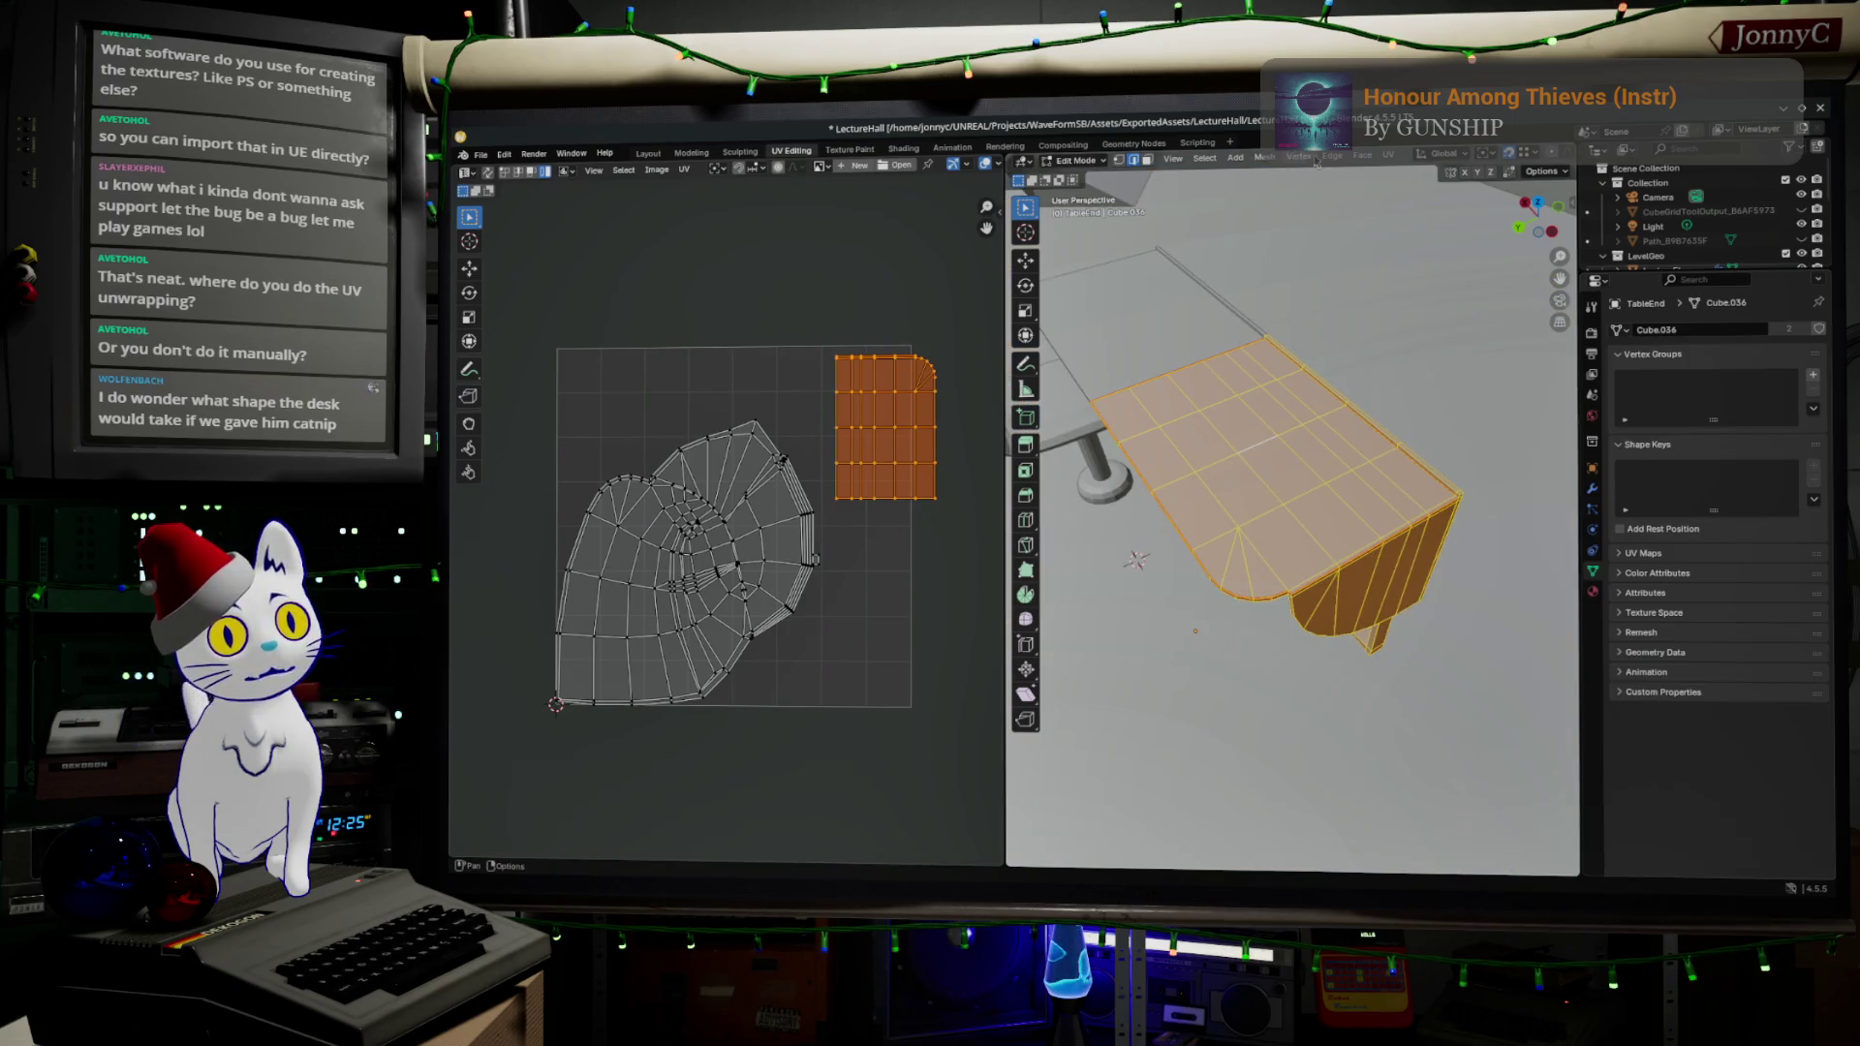
pyautogui.click(1388, 155)
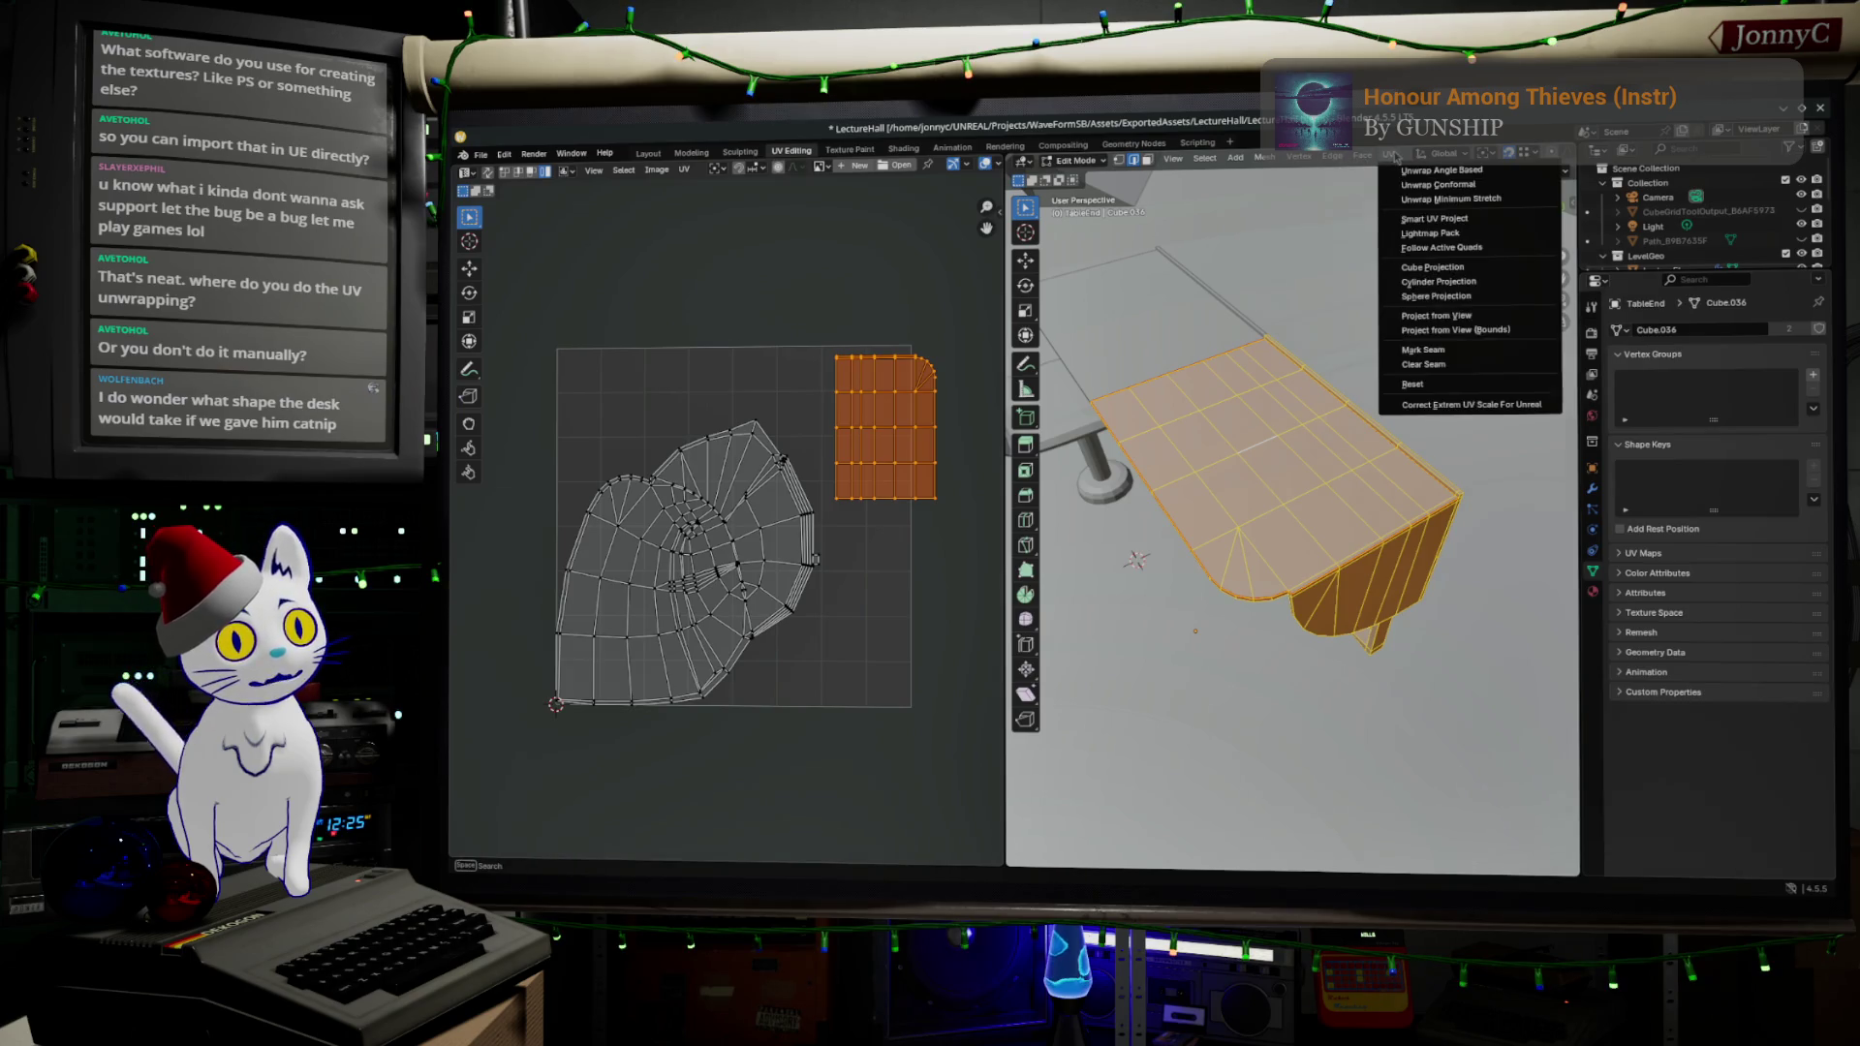
# - Re-unwrap the table end with Smart UV Project at default settings and return to Object Mode
pyautogui.click(1468, 219)
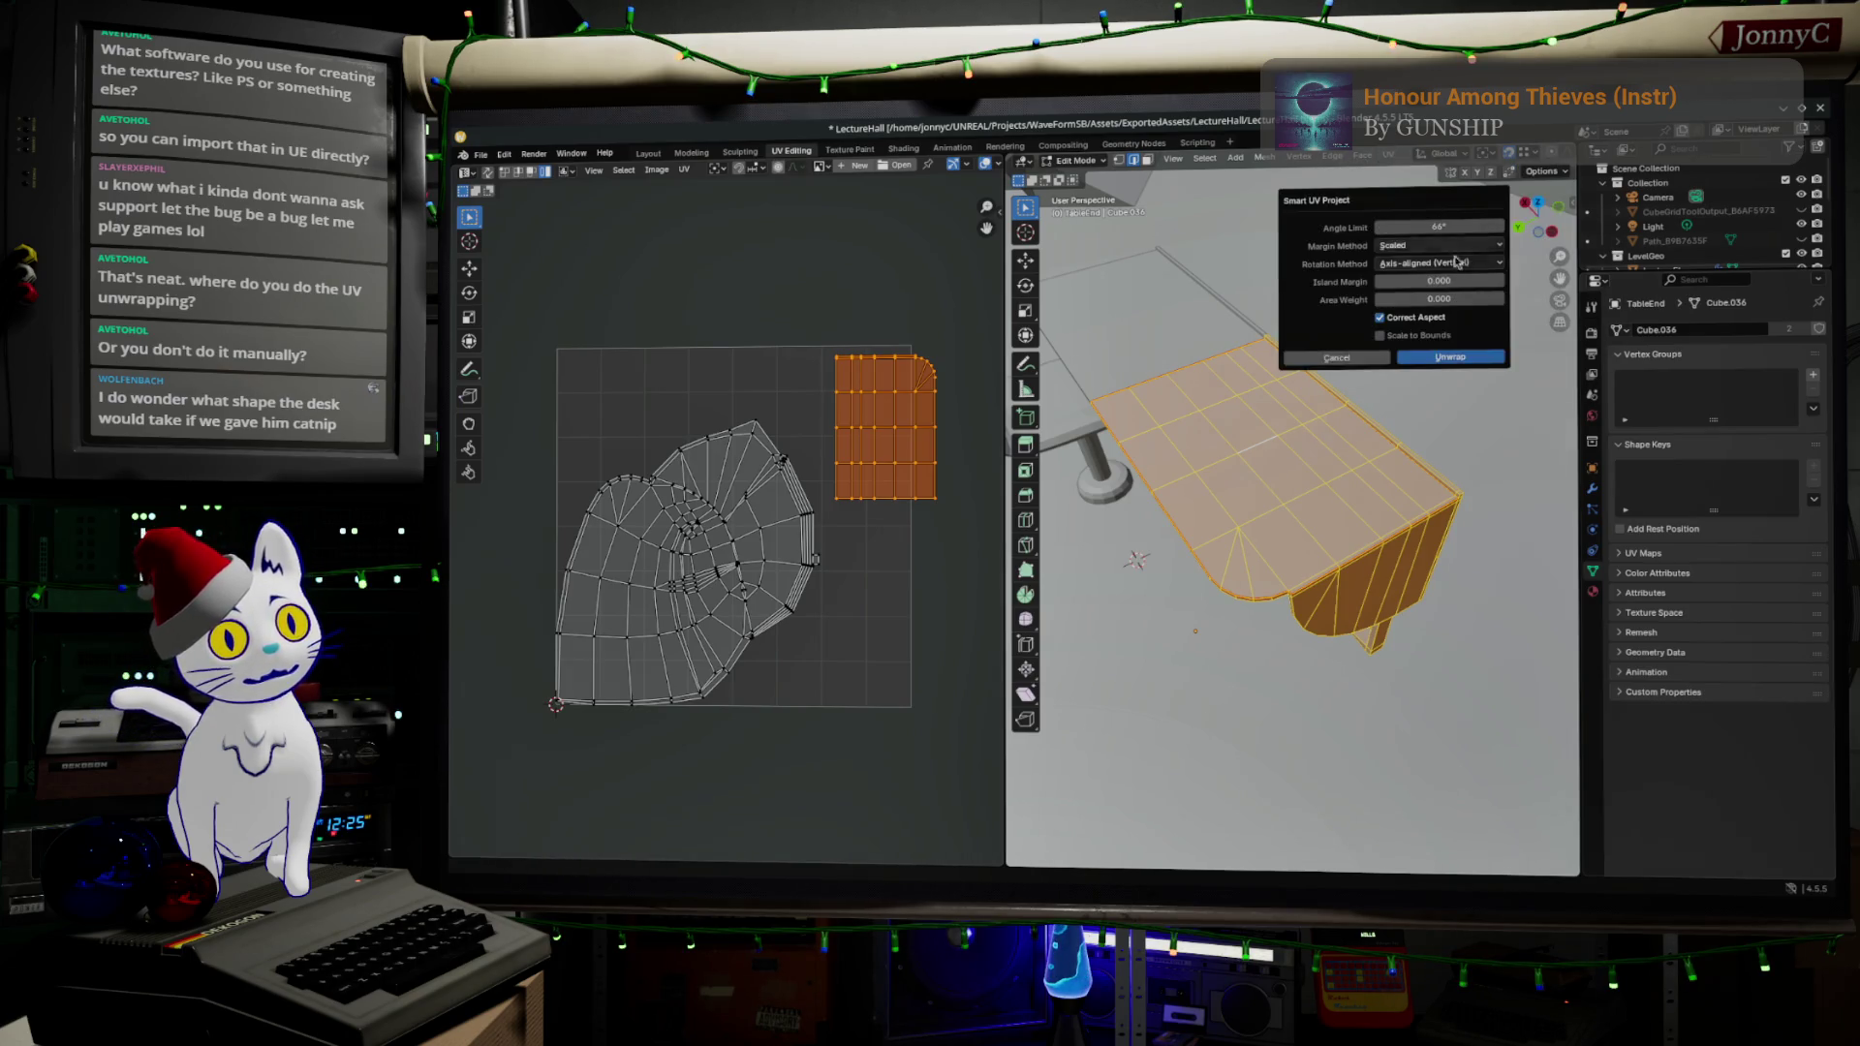
pyautogui.click(1444, 359)
pyautogui.press('Tab')
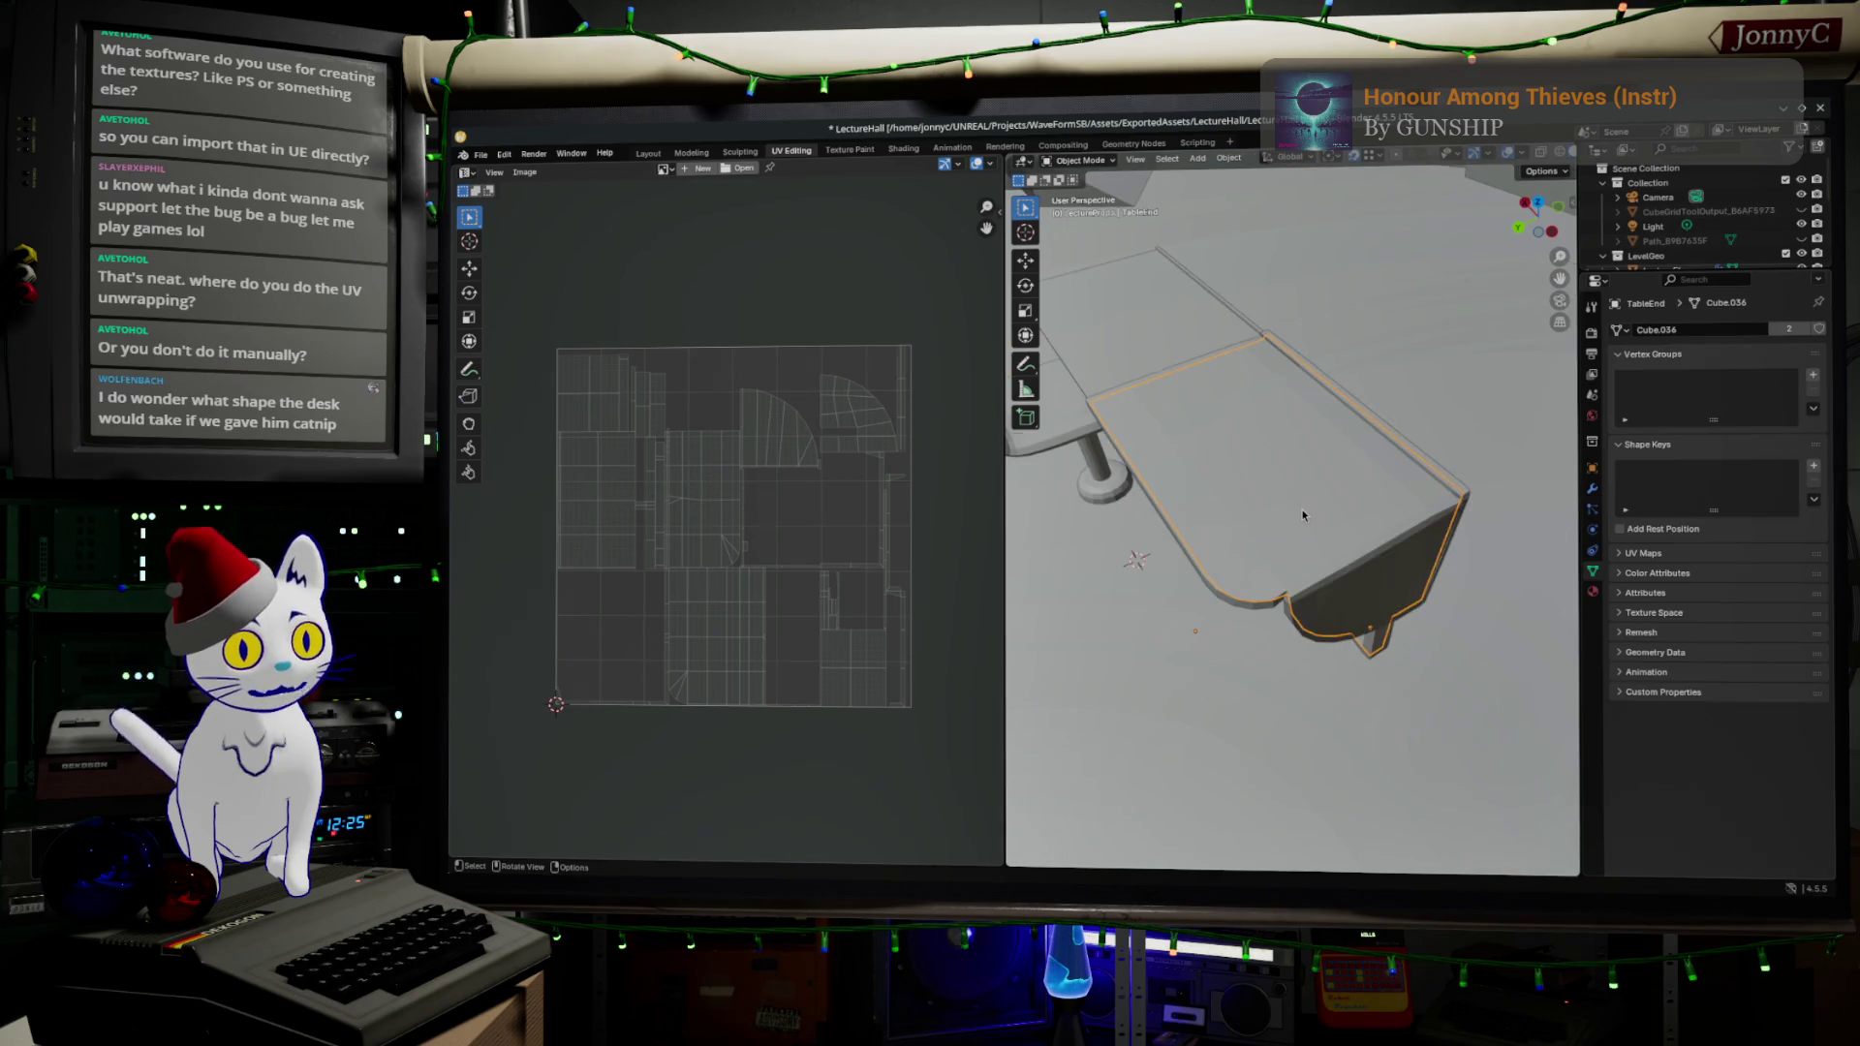
pyautogui.scroll(3, 1316, 507)
pyautogui.scroll(2, 1322, 502)
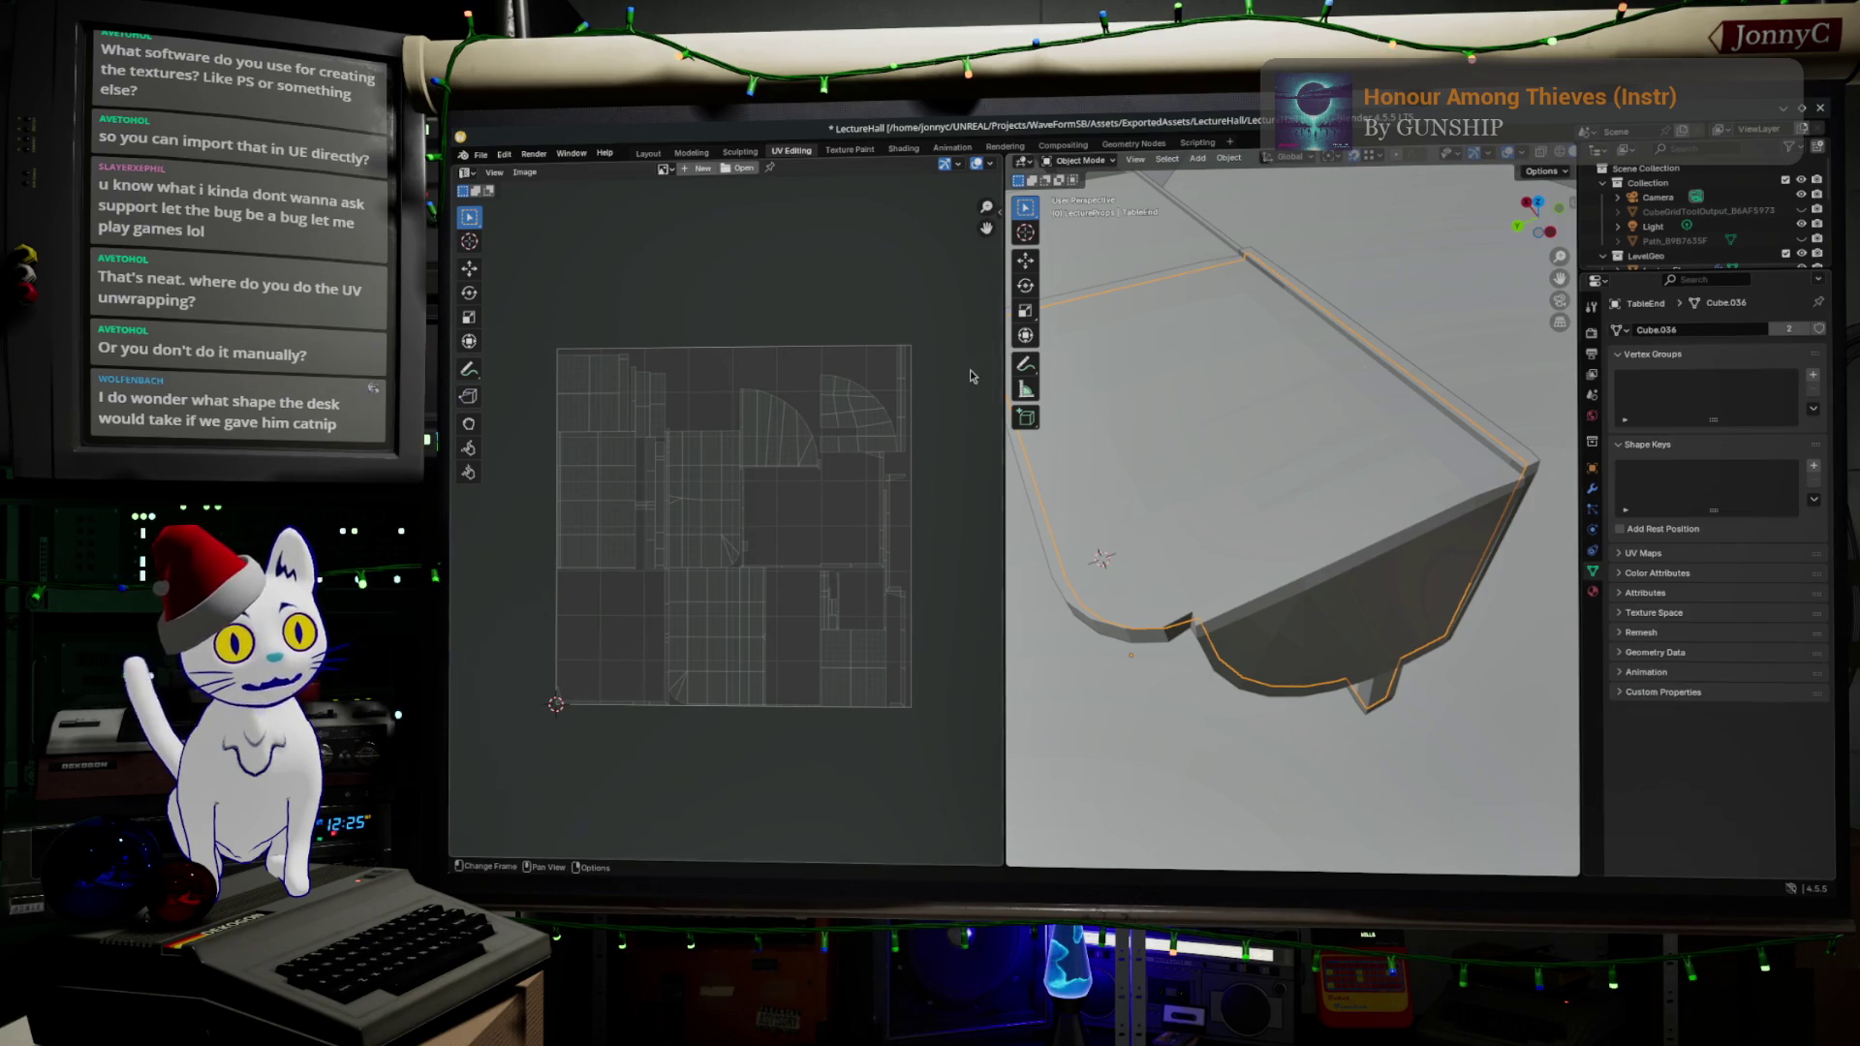
pyautogui.scroll(1, 980, 383)
pyautogui.scroll(3, 1259, 235)
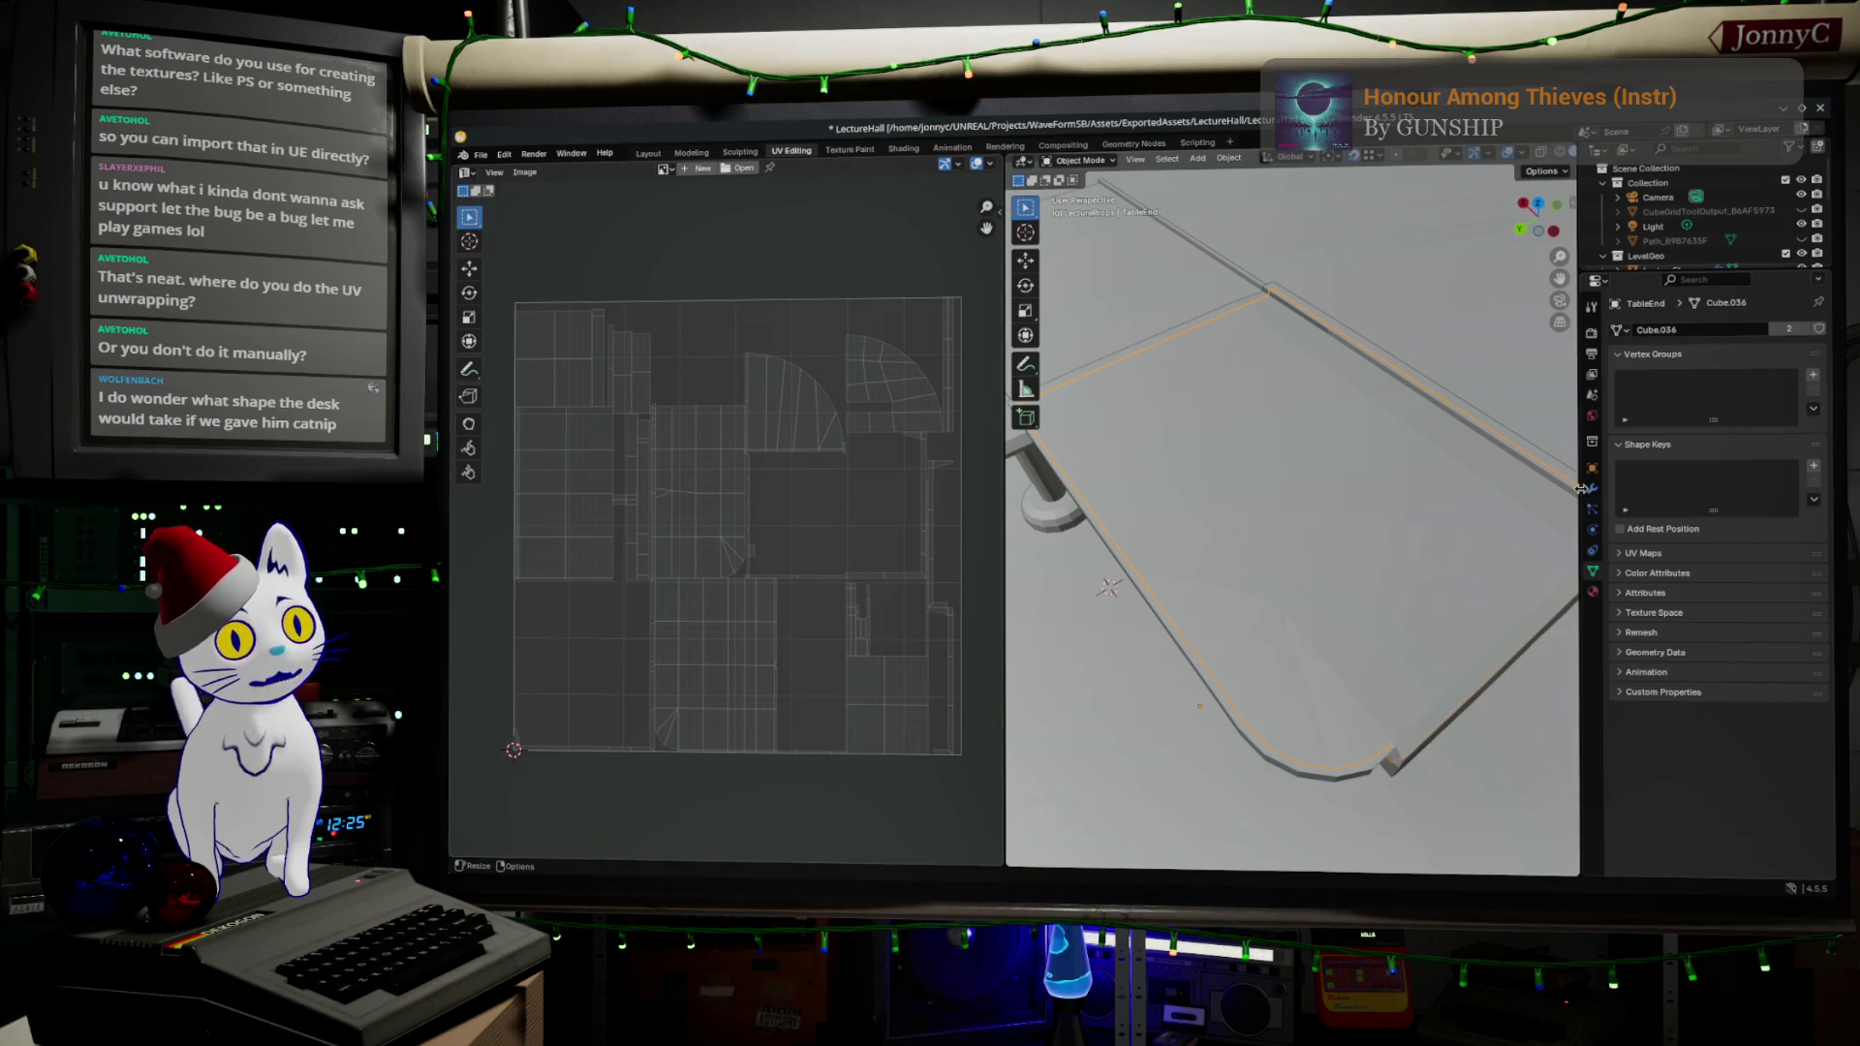
pyautogui.moveTo(1581, 489); pyautogui.dragTo(1446, 490)
pyautogui.scroll(-3, 1705, 223)
# - Rename TableEnd.001 to TableEndFlipped in the outliner
pyautogui.scroll(-3, 1665, 230)
pyautogui.doubleClick(1541, 255)
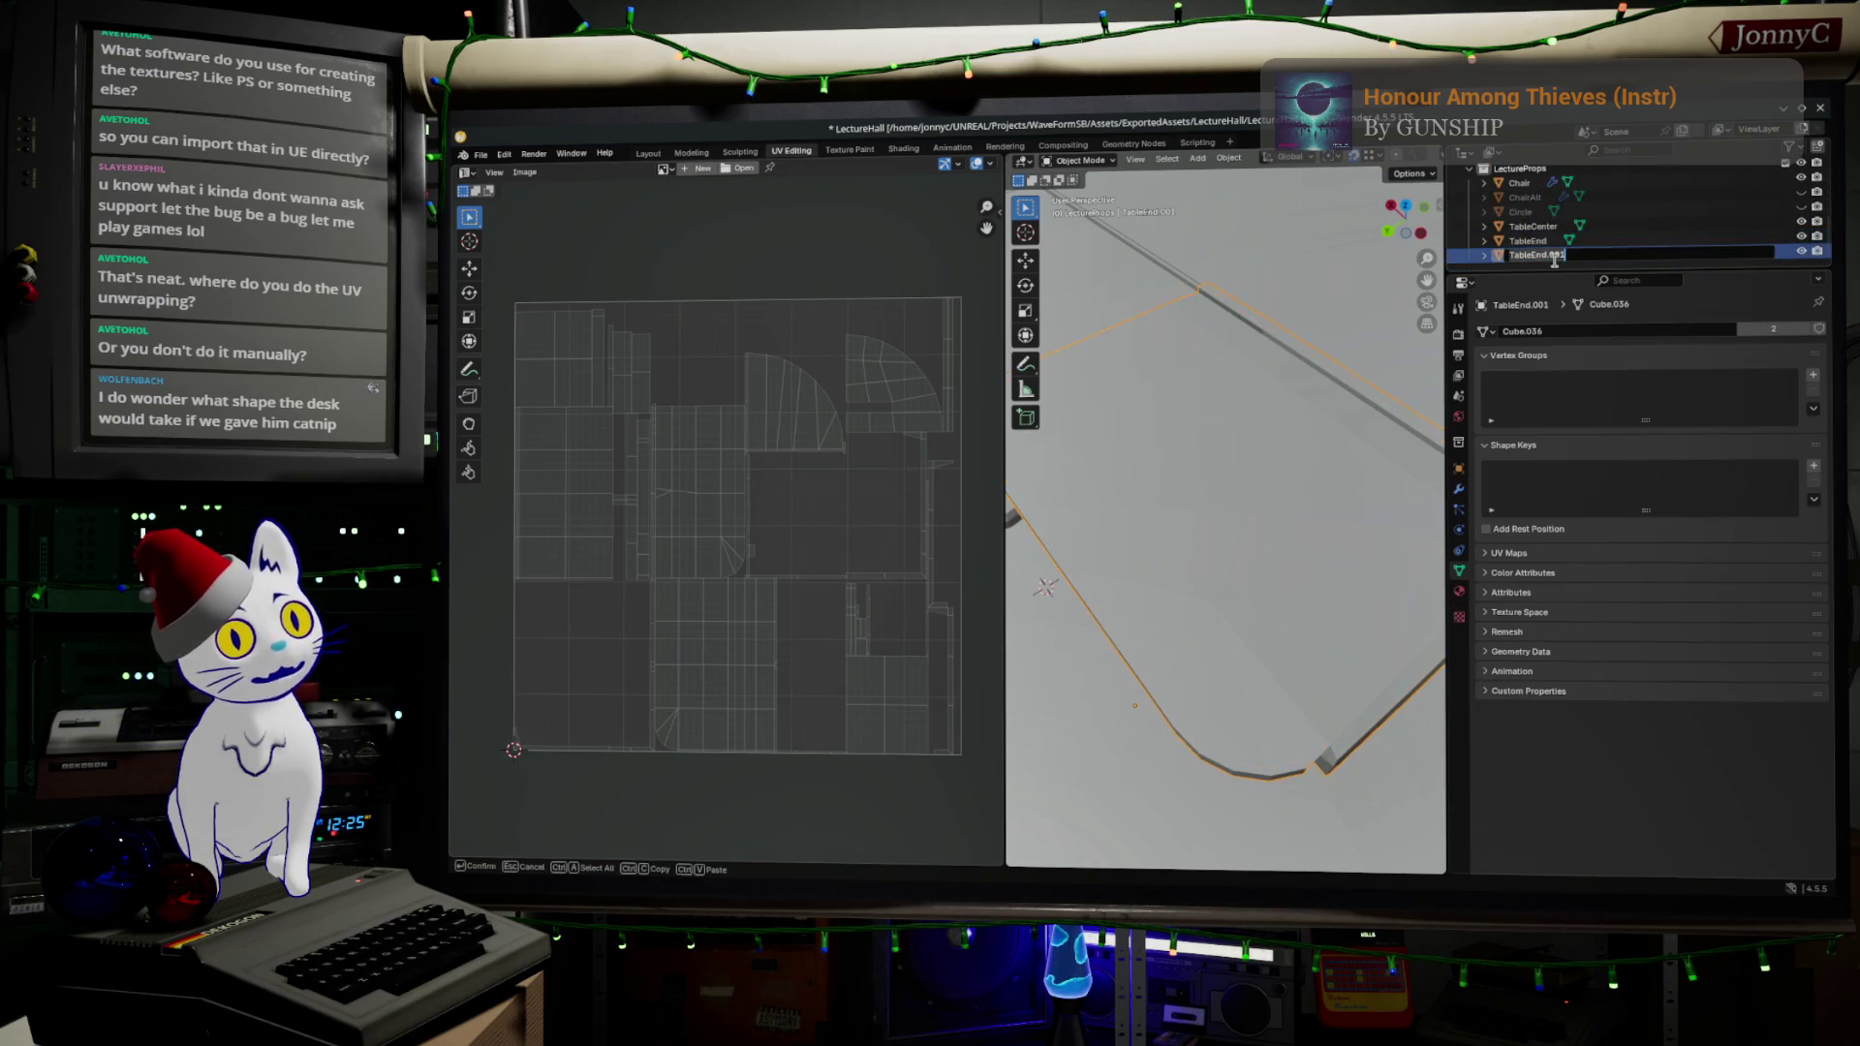
pyautogui.press('Escape')
pyautogui.click(1534, 242)
pyautogui.click(1534, 257)
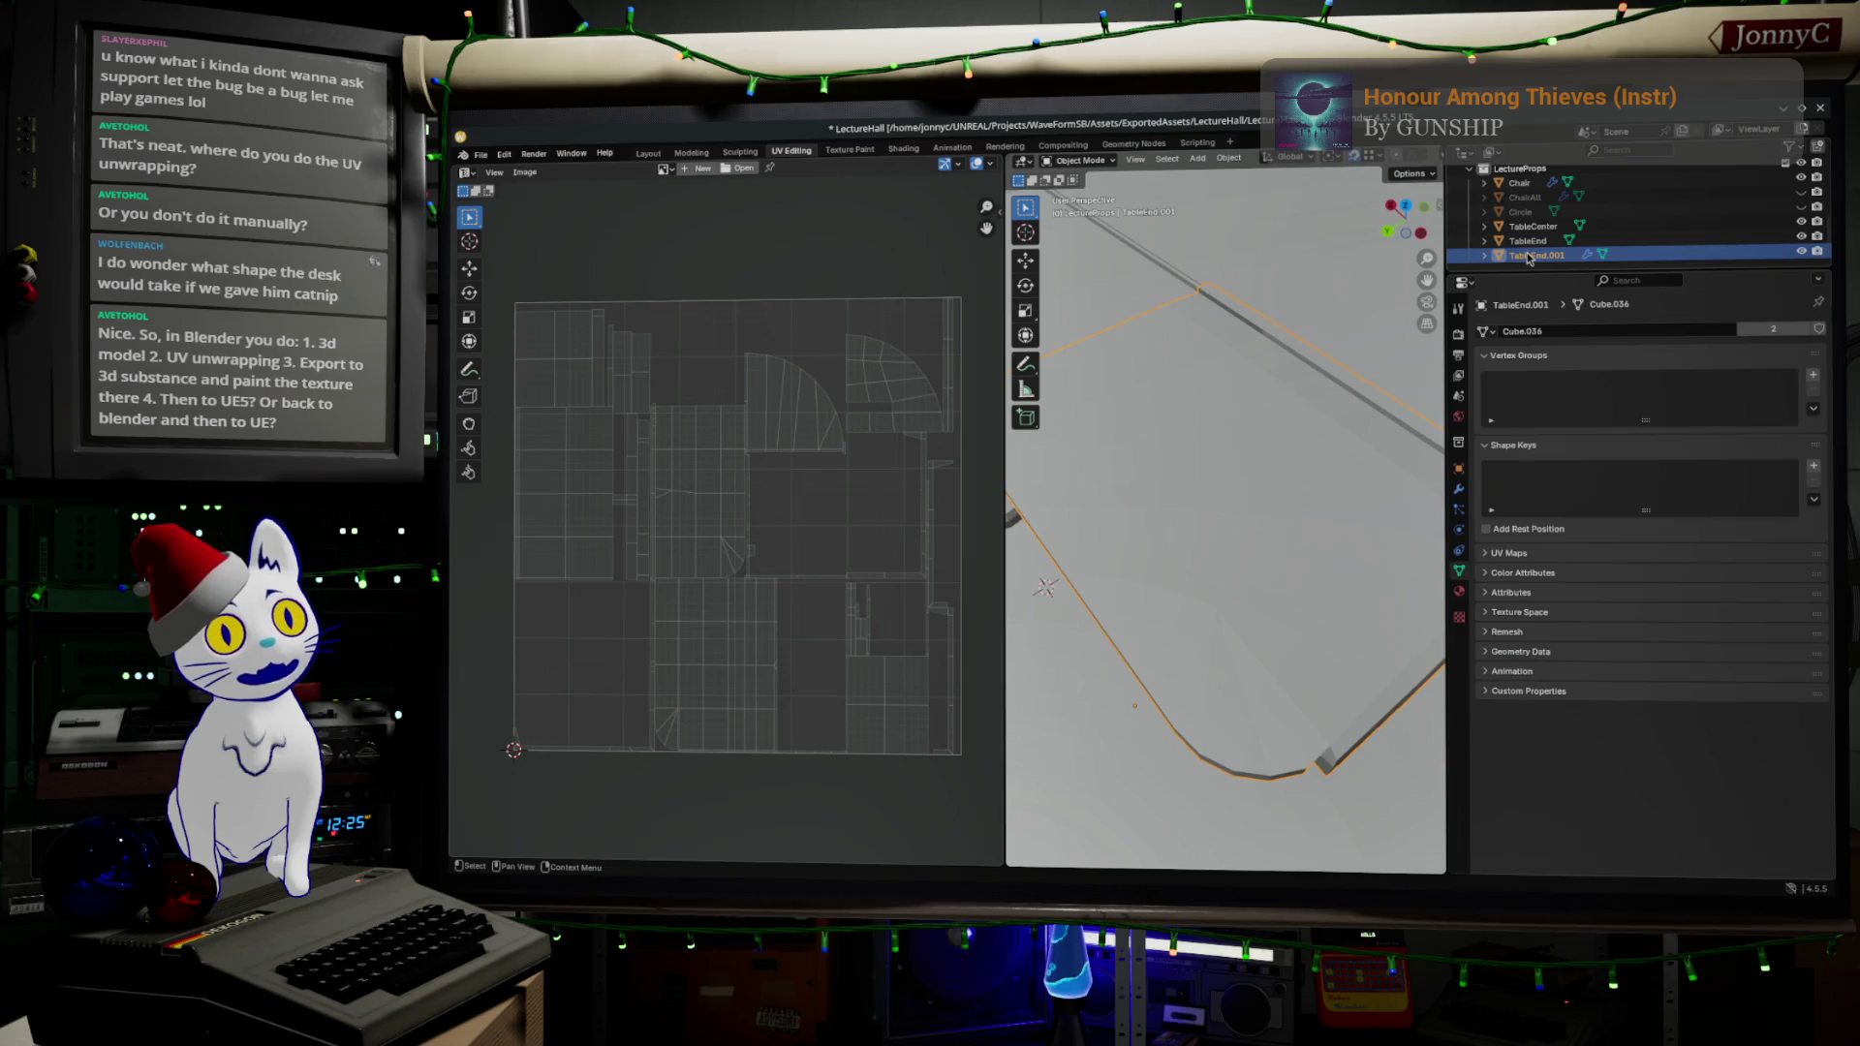
pyautogui.doubleClick(1531, 256)
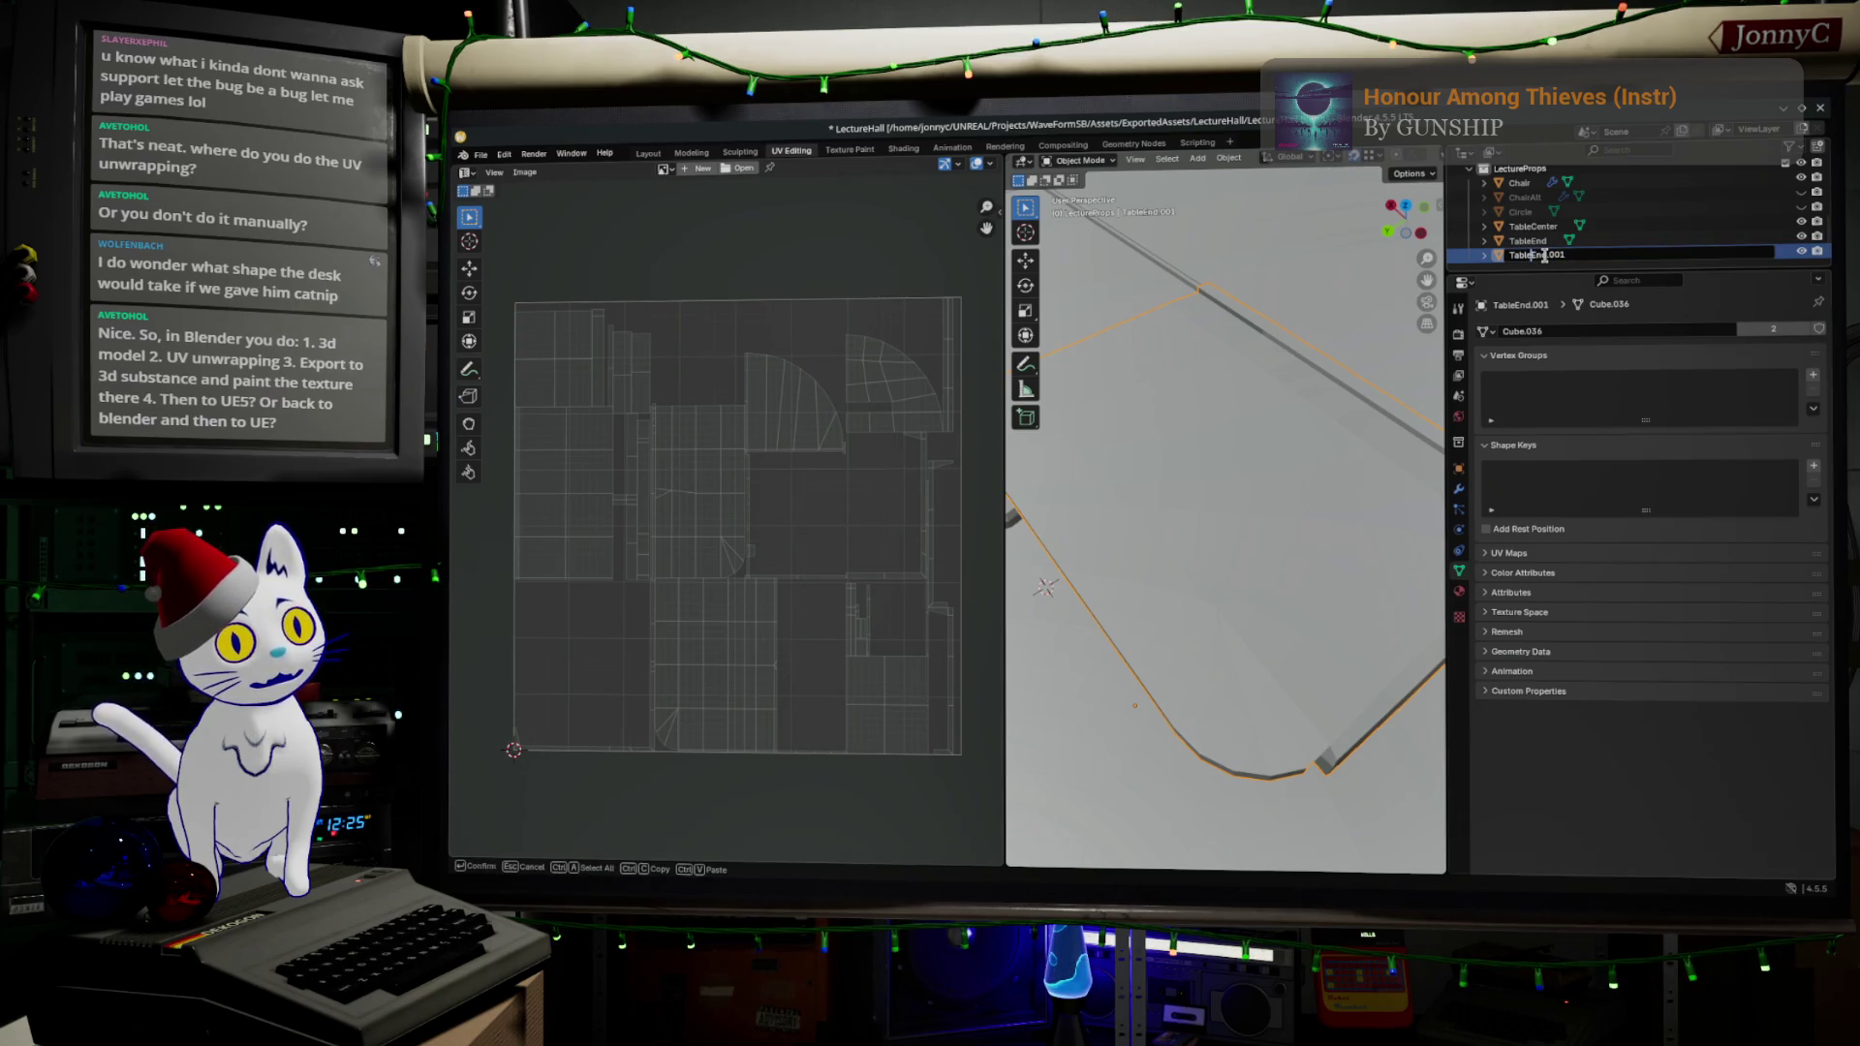
pyautogui.press('BackSpace')
pyautogui.press('BackSpace')
pyautogui.press('BackSpace')
pyautogui.write('F')
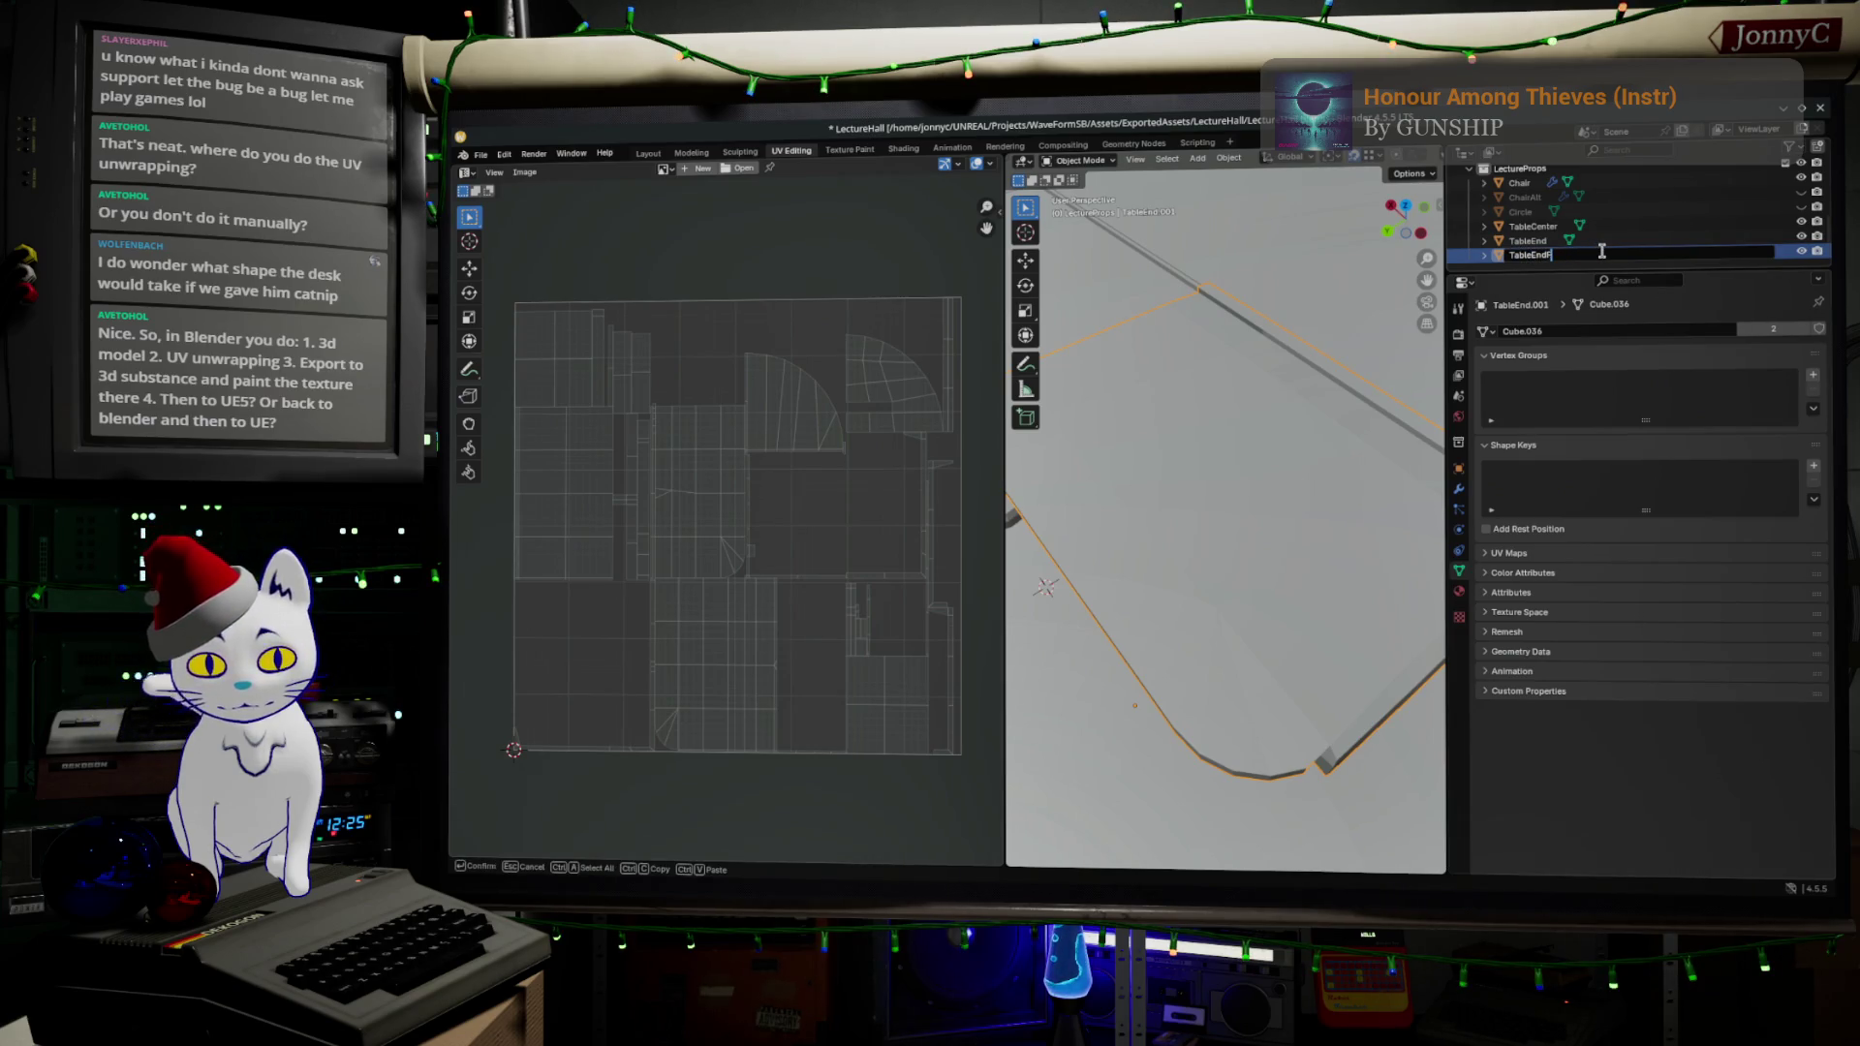
pyautogui.write('lipped')
pyautogui.press('Return')
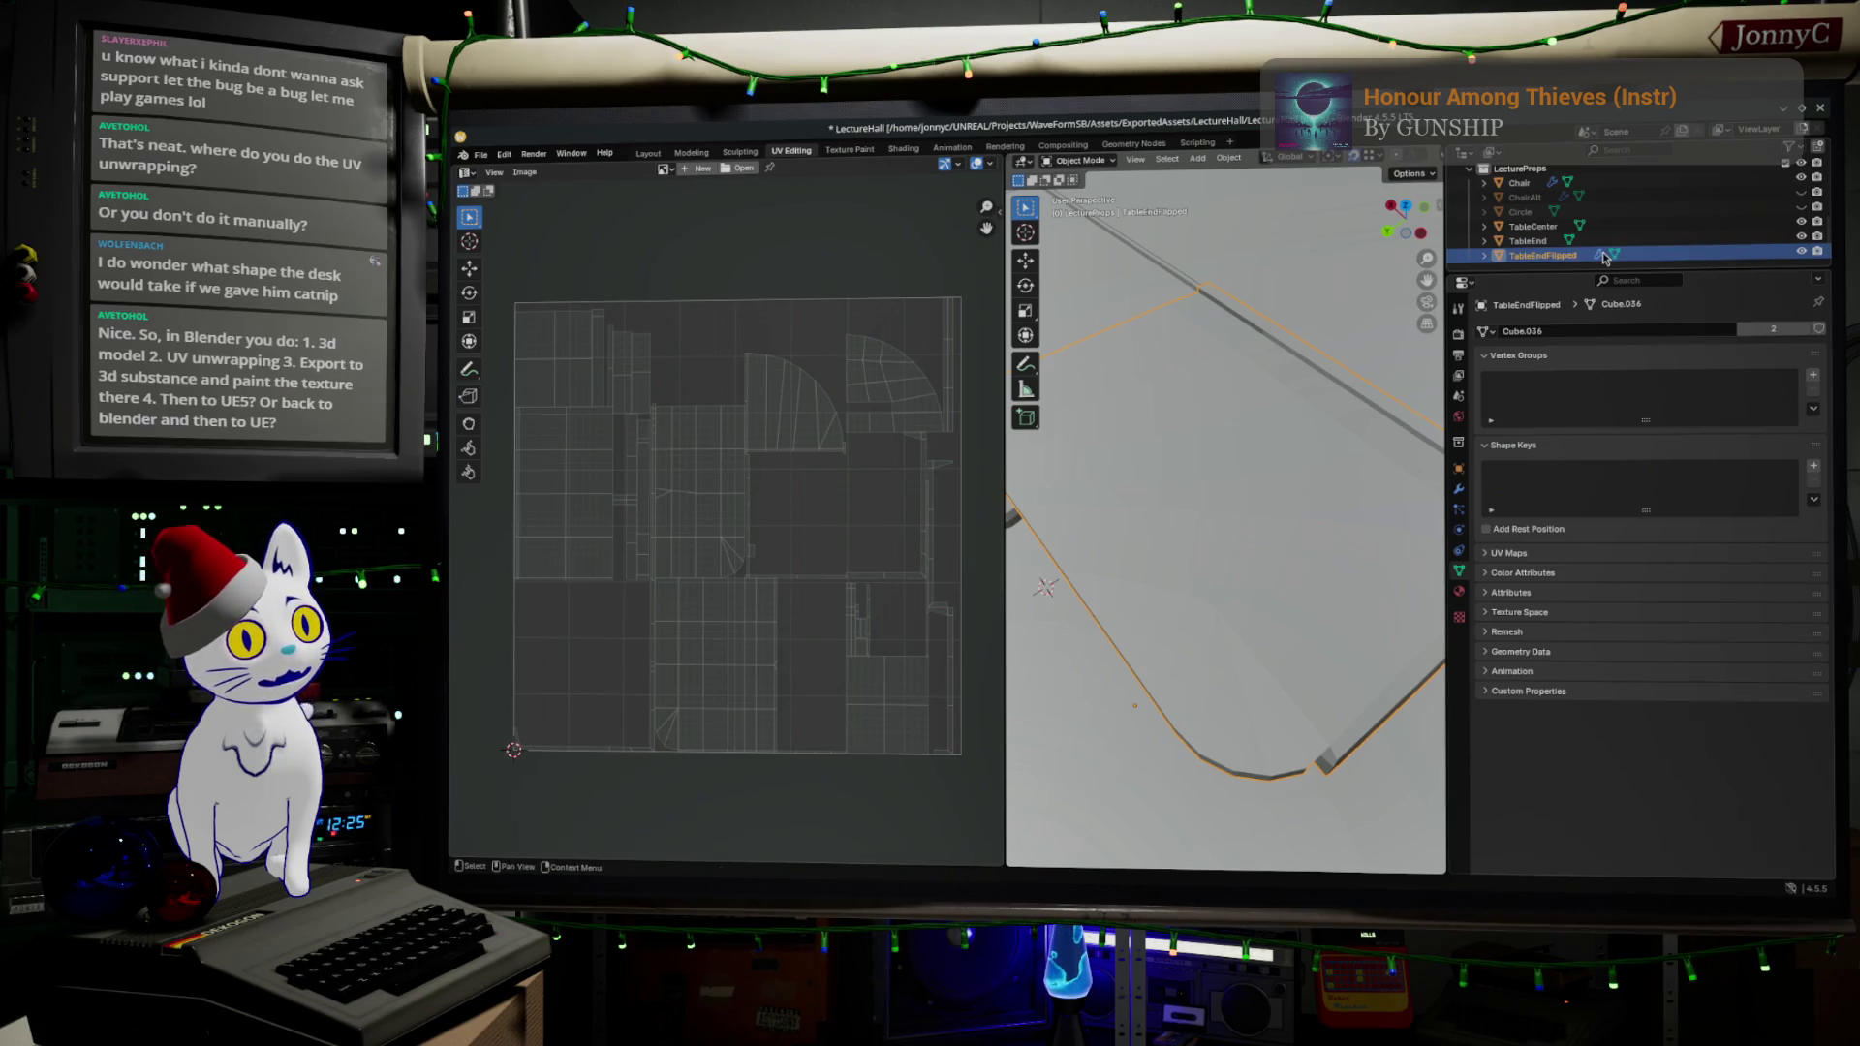
# - Frame TableEndFlipped and show the Unreal Engine exporter tab in the sidebar
pyautogui.press('KP_Decimal')
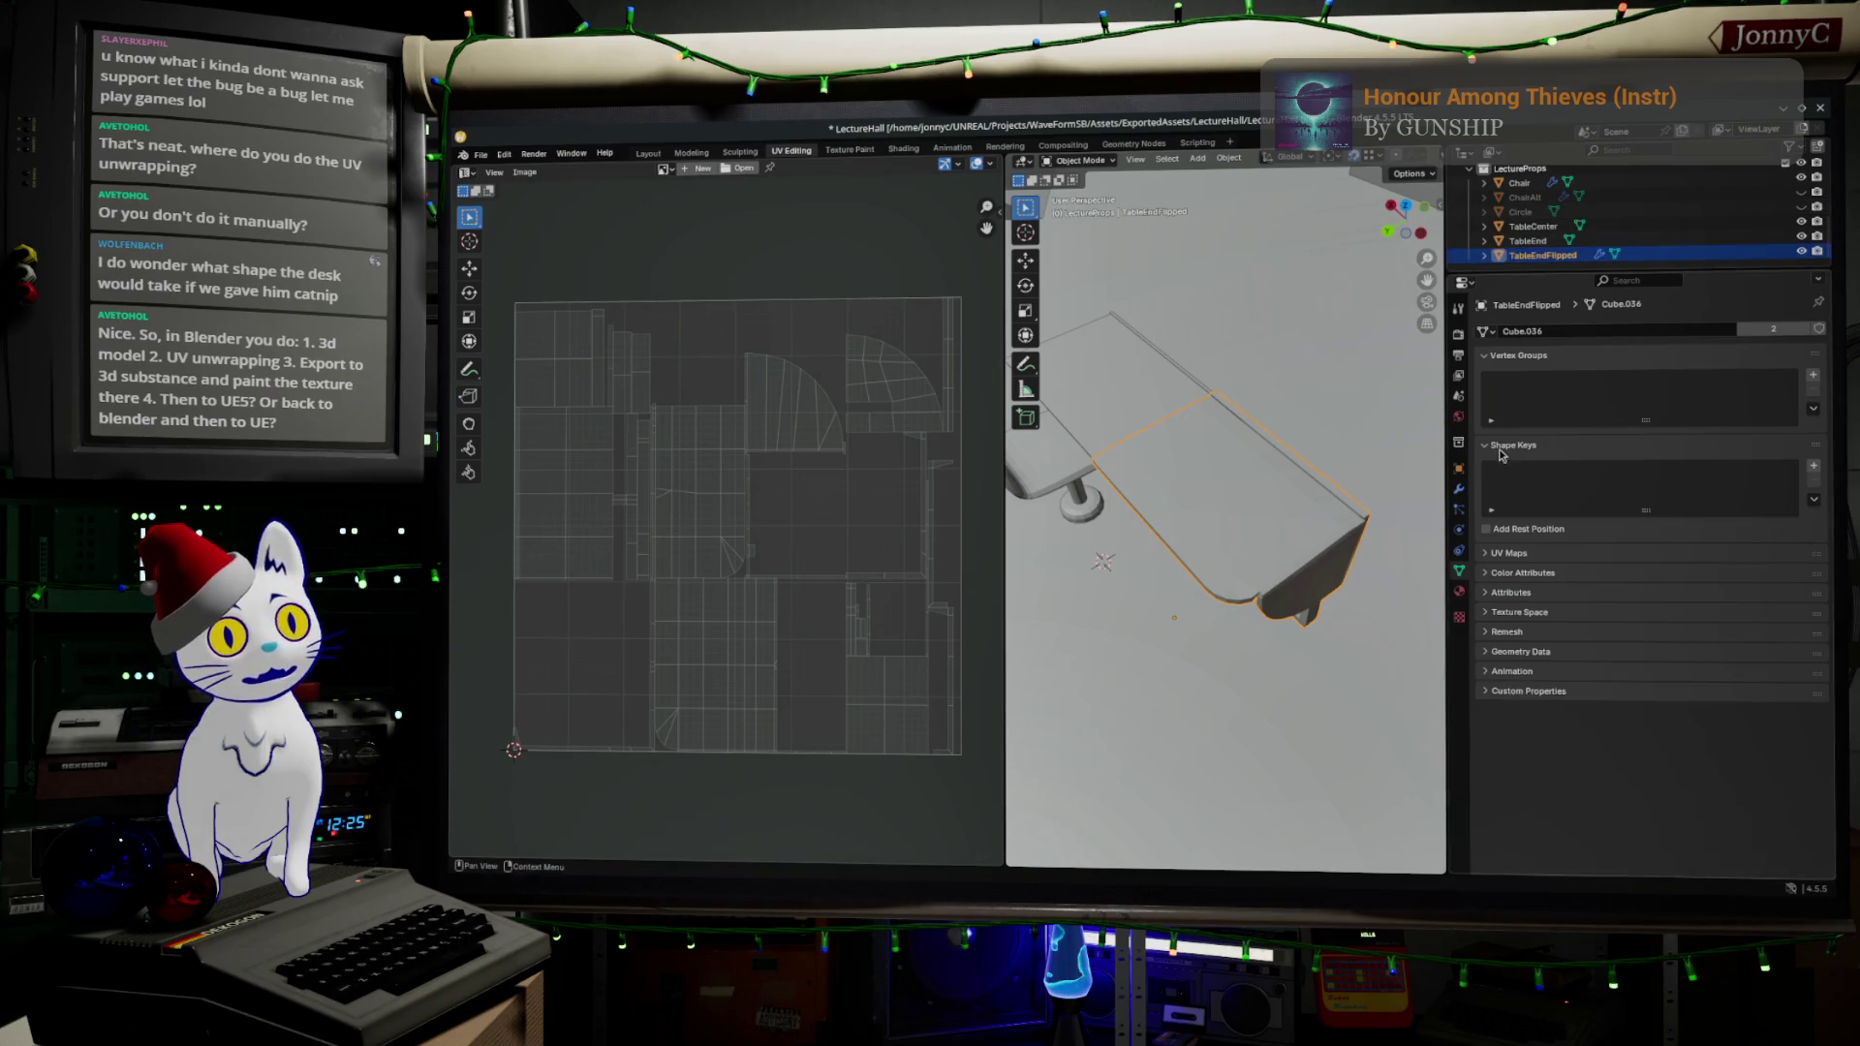
pyautogui.click(1440, 193)
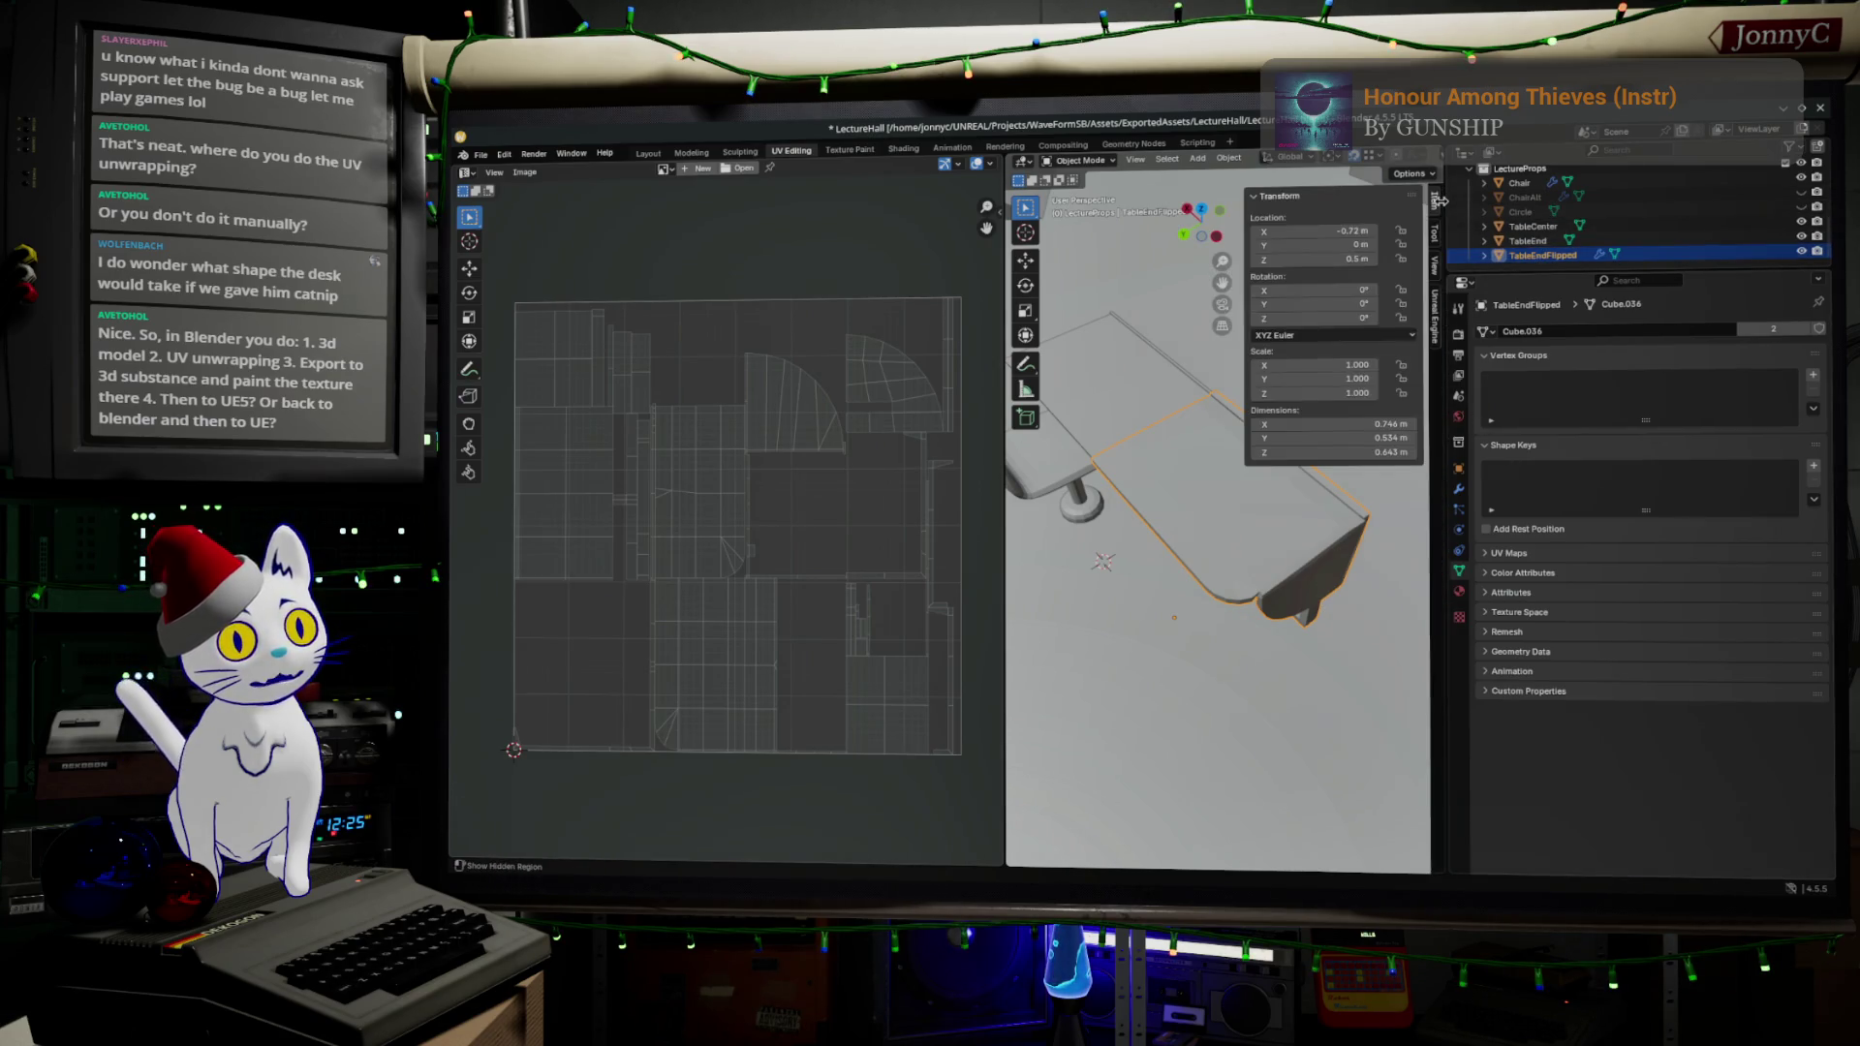
pyautogui.click(1438, 334)
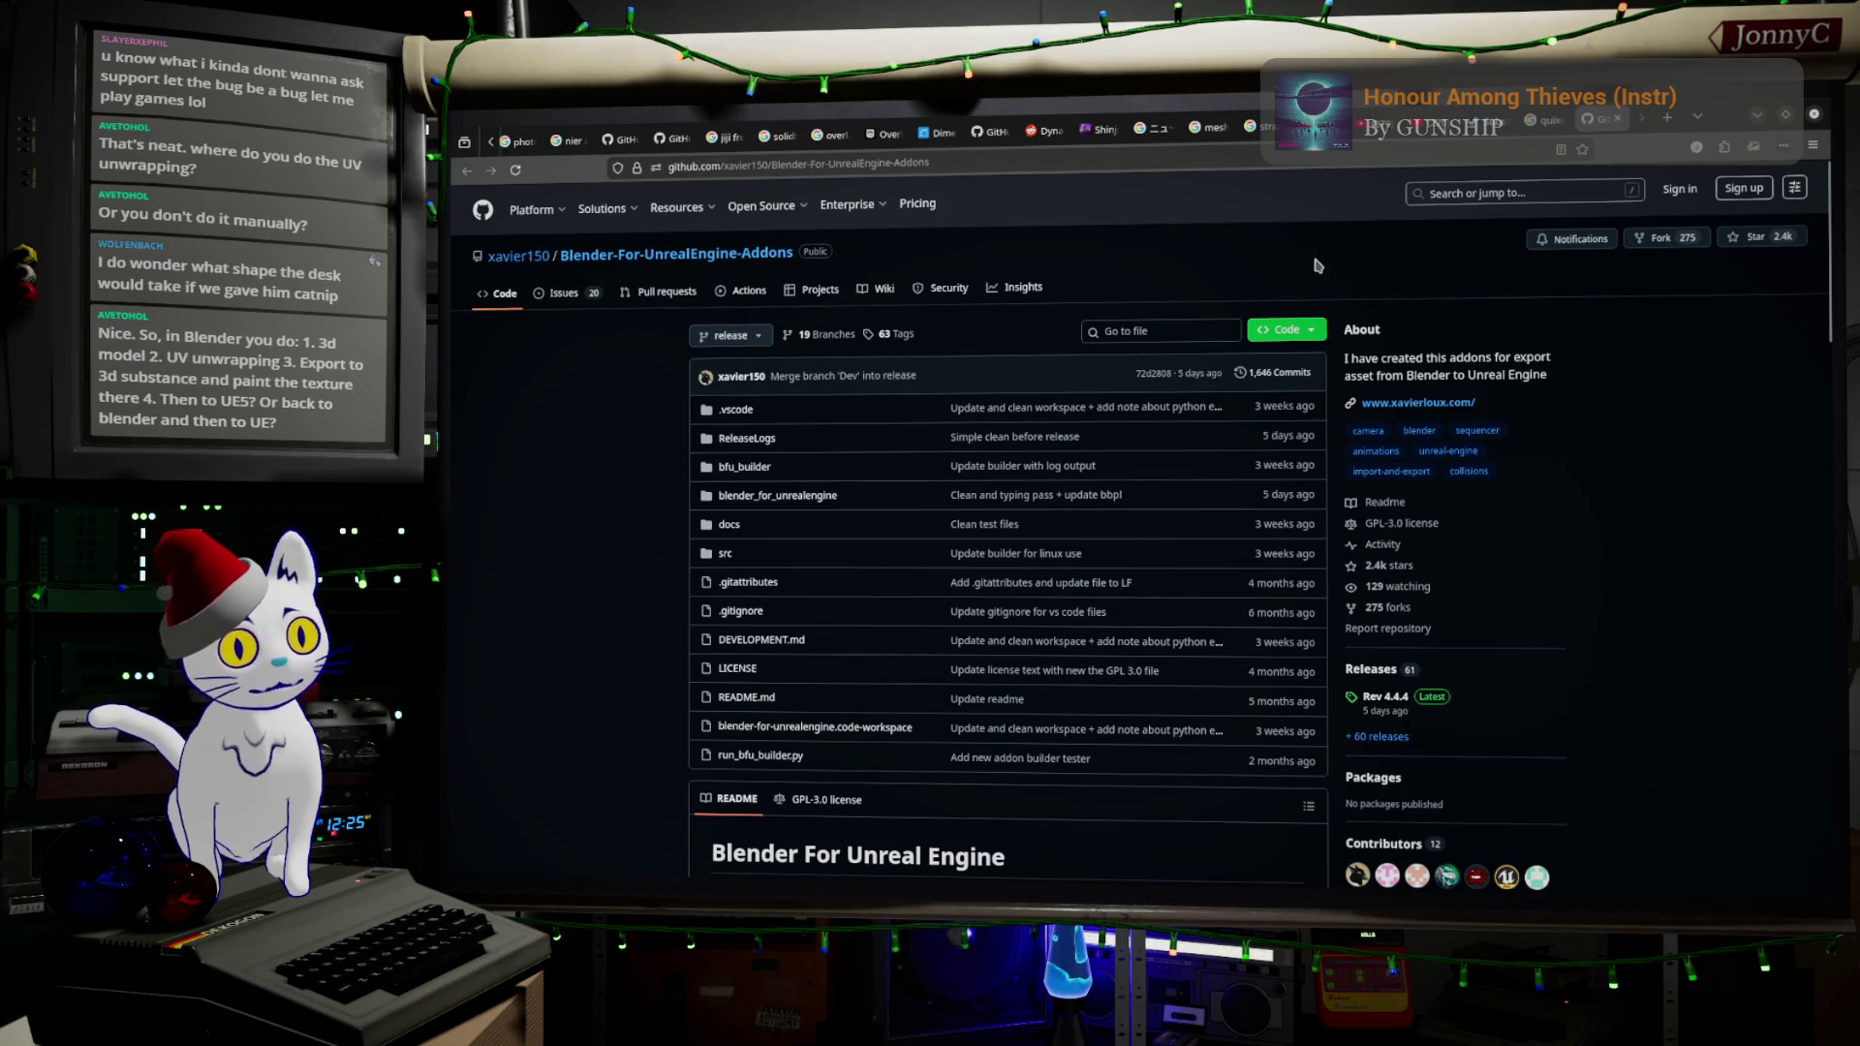
pyautogui.scroll(-2, 617, 523)
pyautogui.scroll(2, 620, 313)
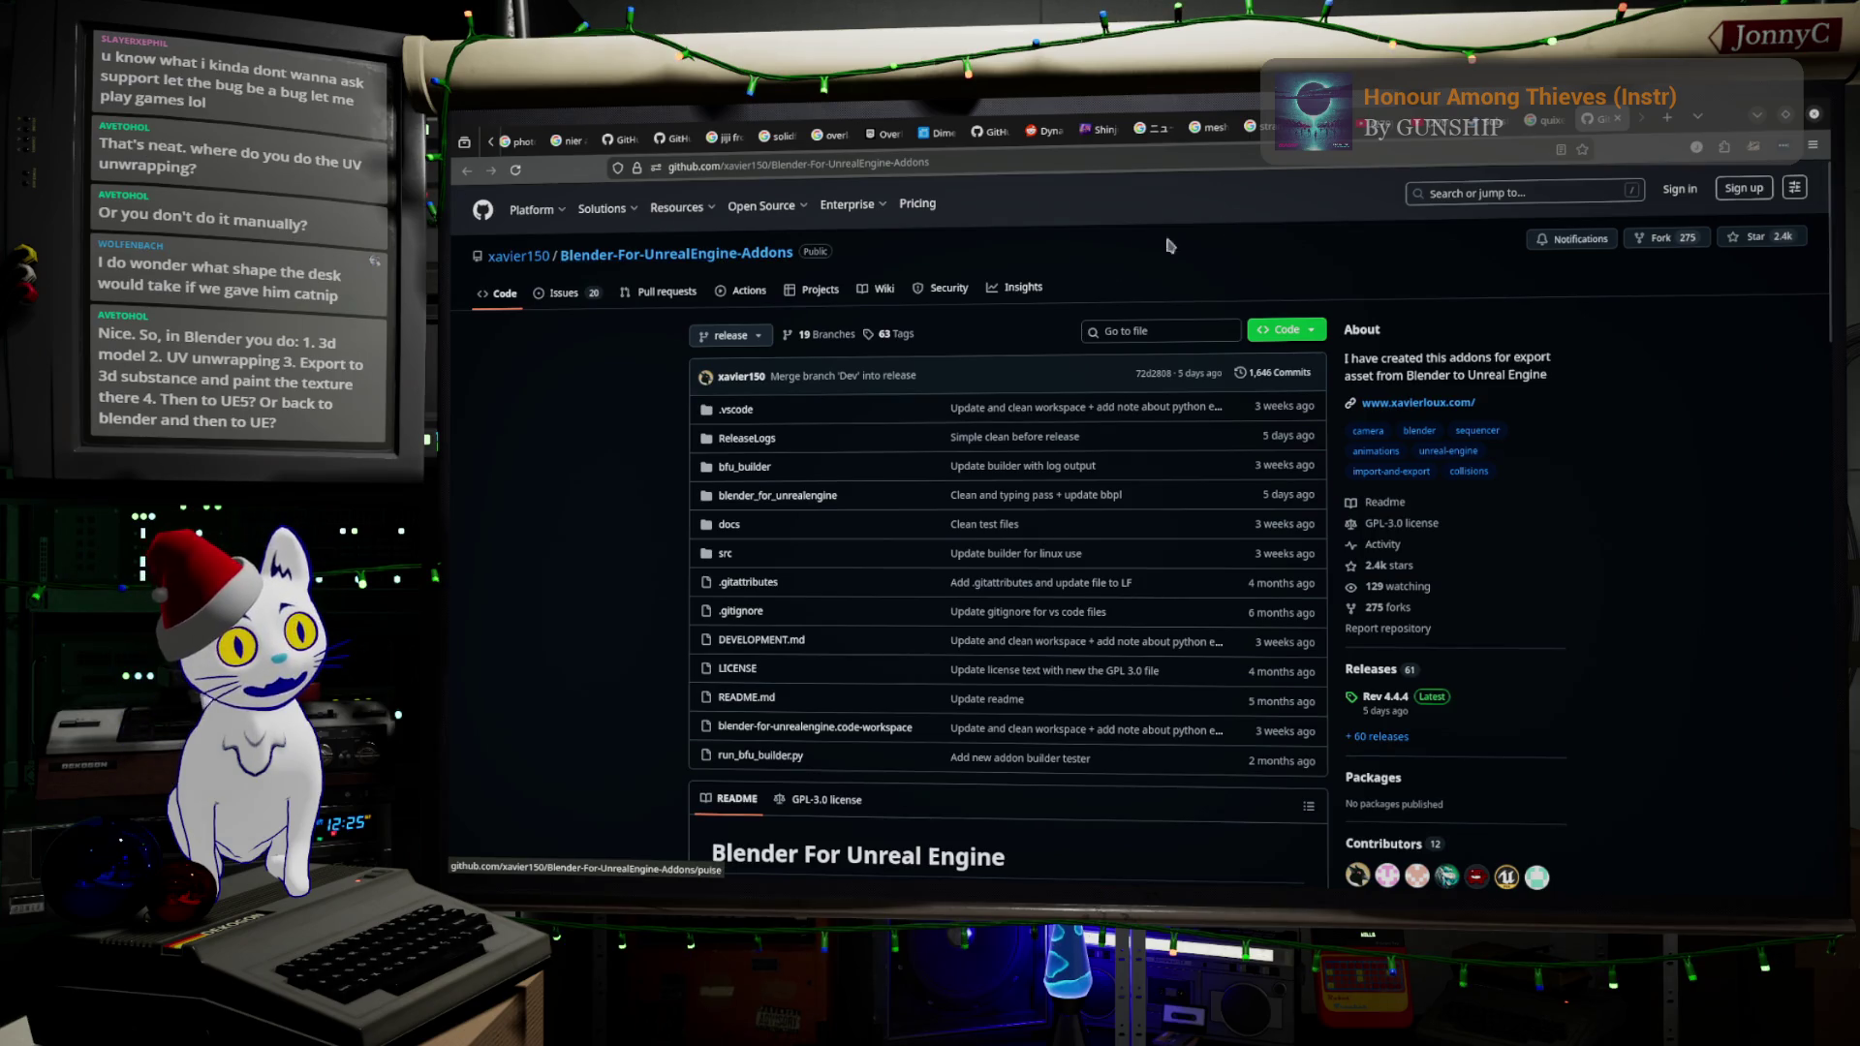
pyautogui.click(1751, 114)
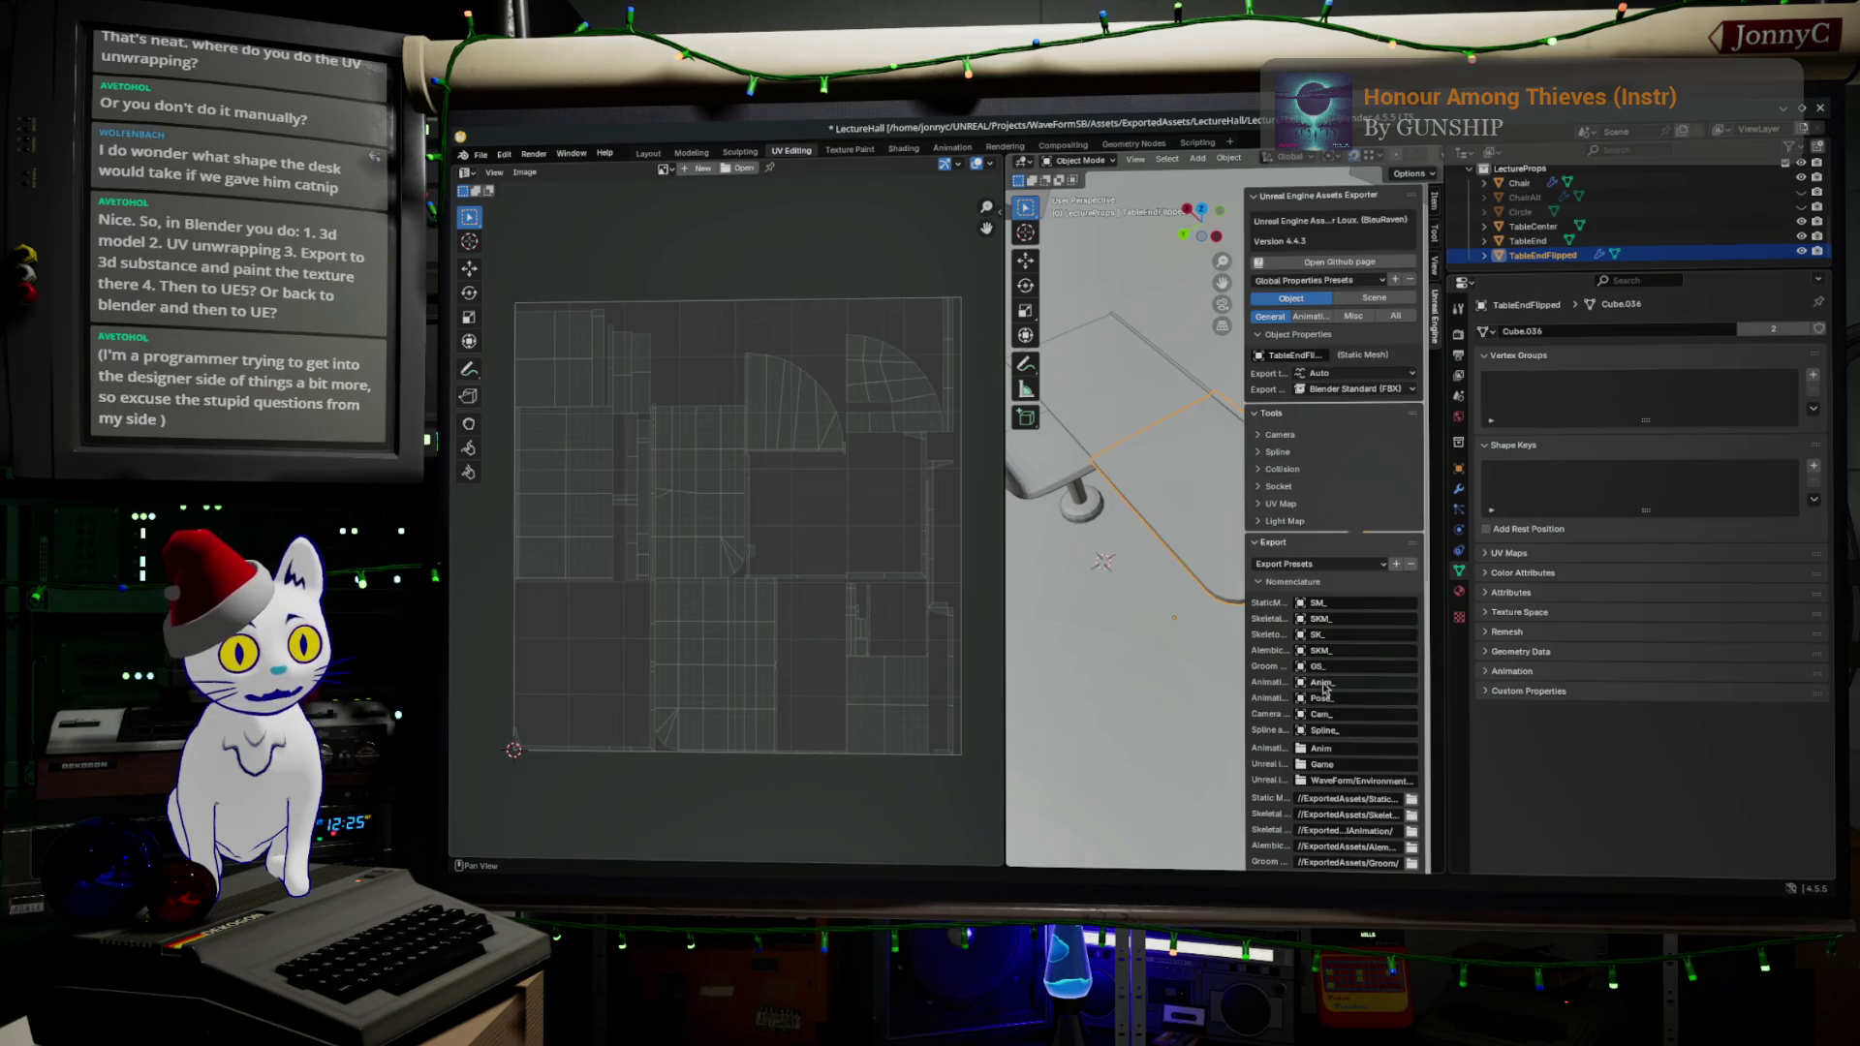
# - Set Export type to Export recursive for TableEndFlipped, TableEnd and TableCenter
pyautogui.scroll(-6, 1323, 688)
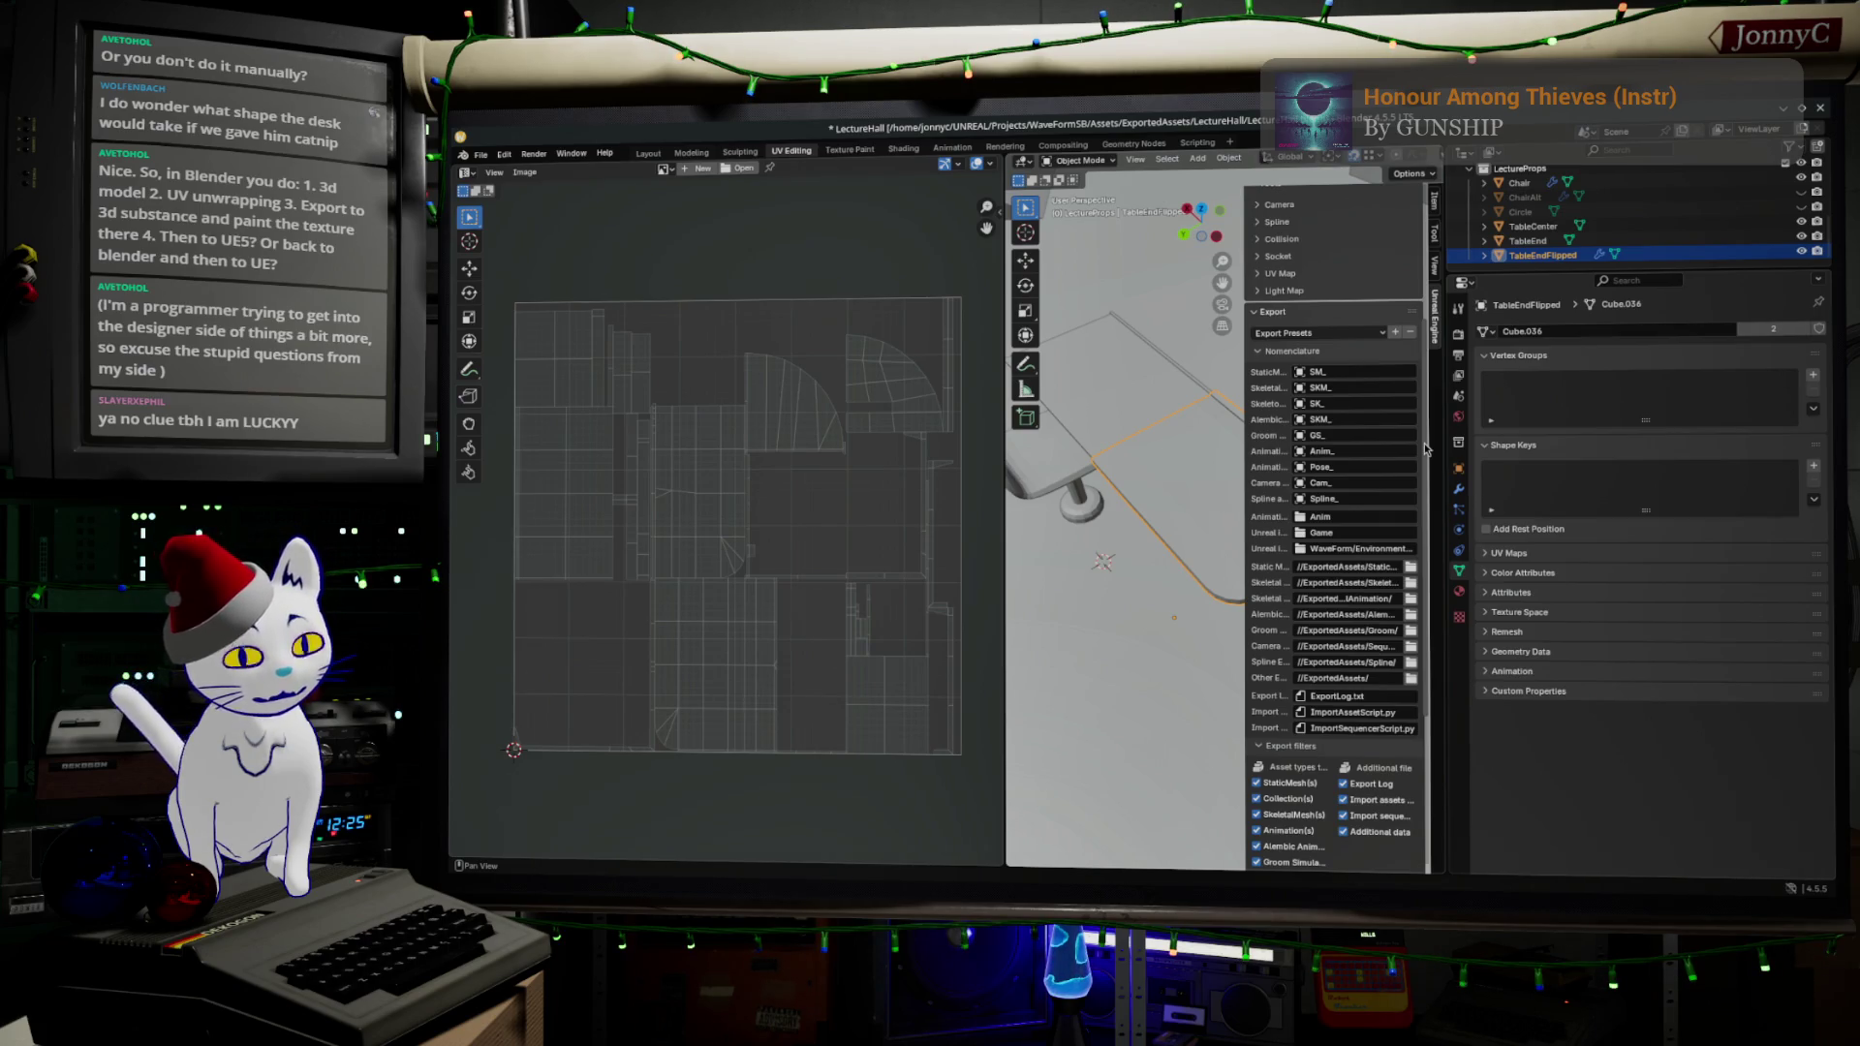
pyautogui.scroll(-6, 1330, 582)
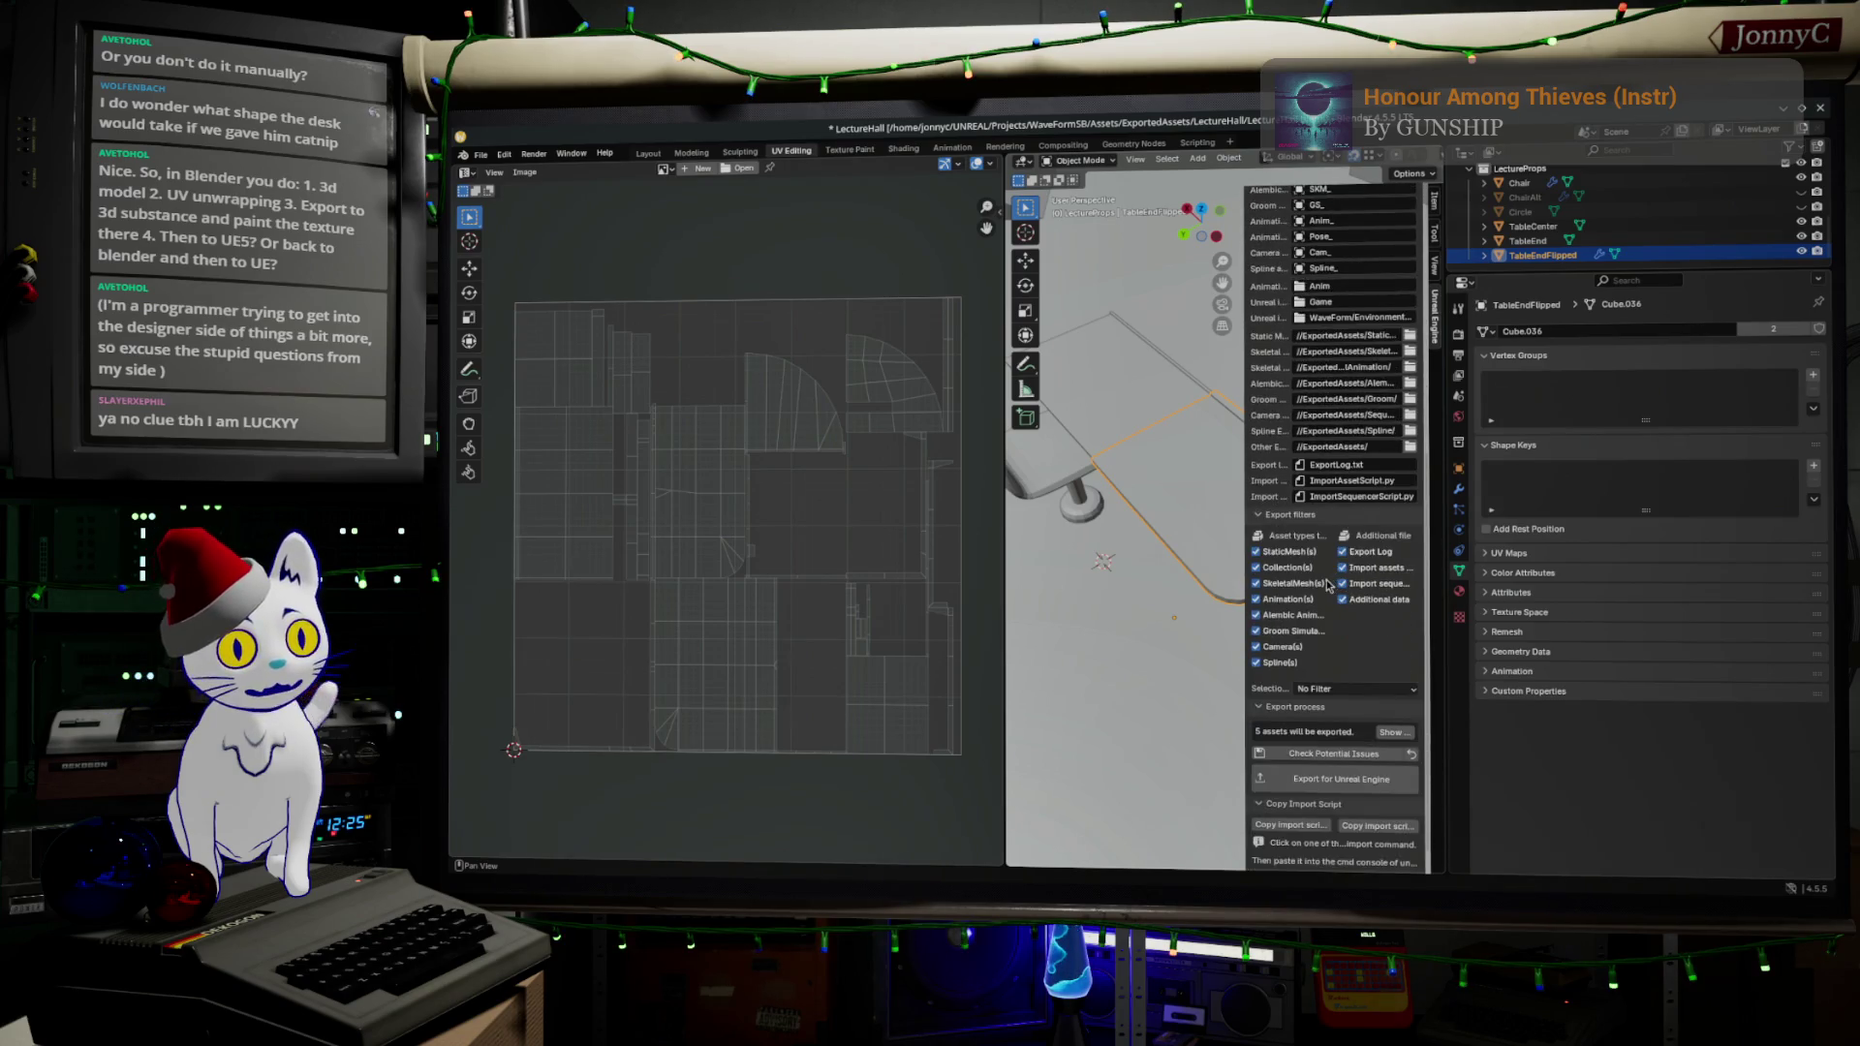
pyautogui.scroll(-1, 1330, 582)
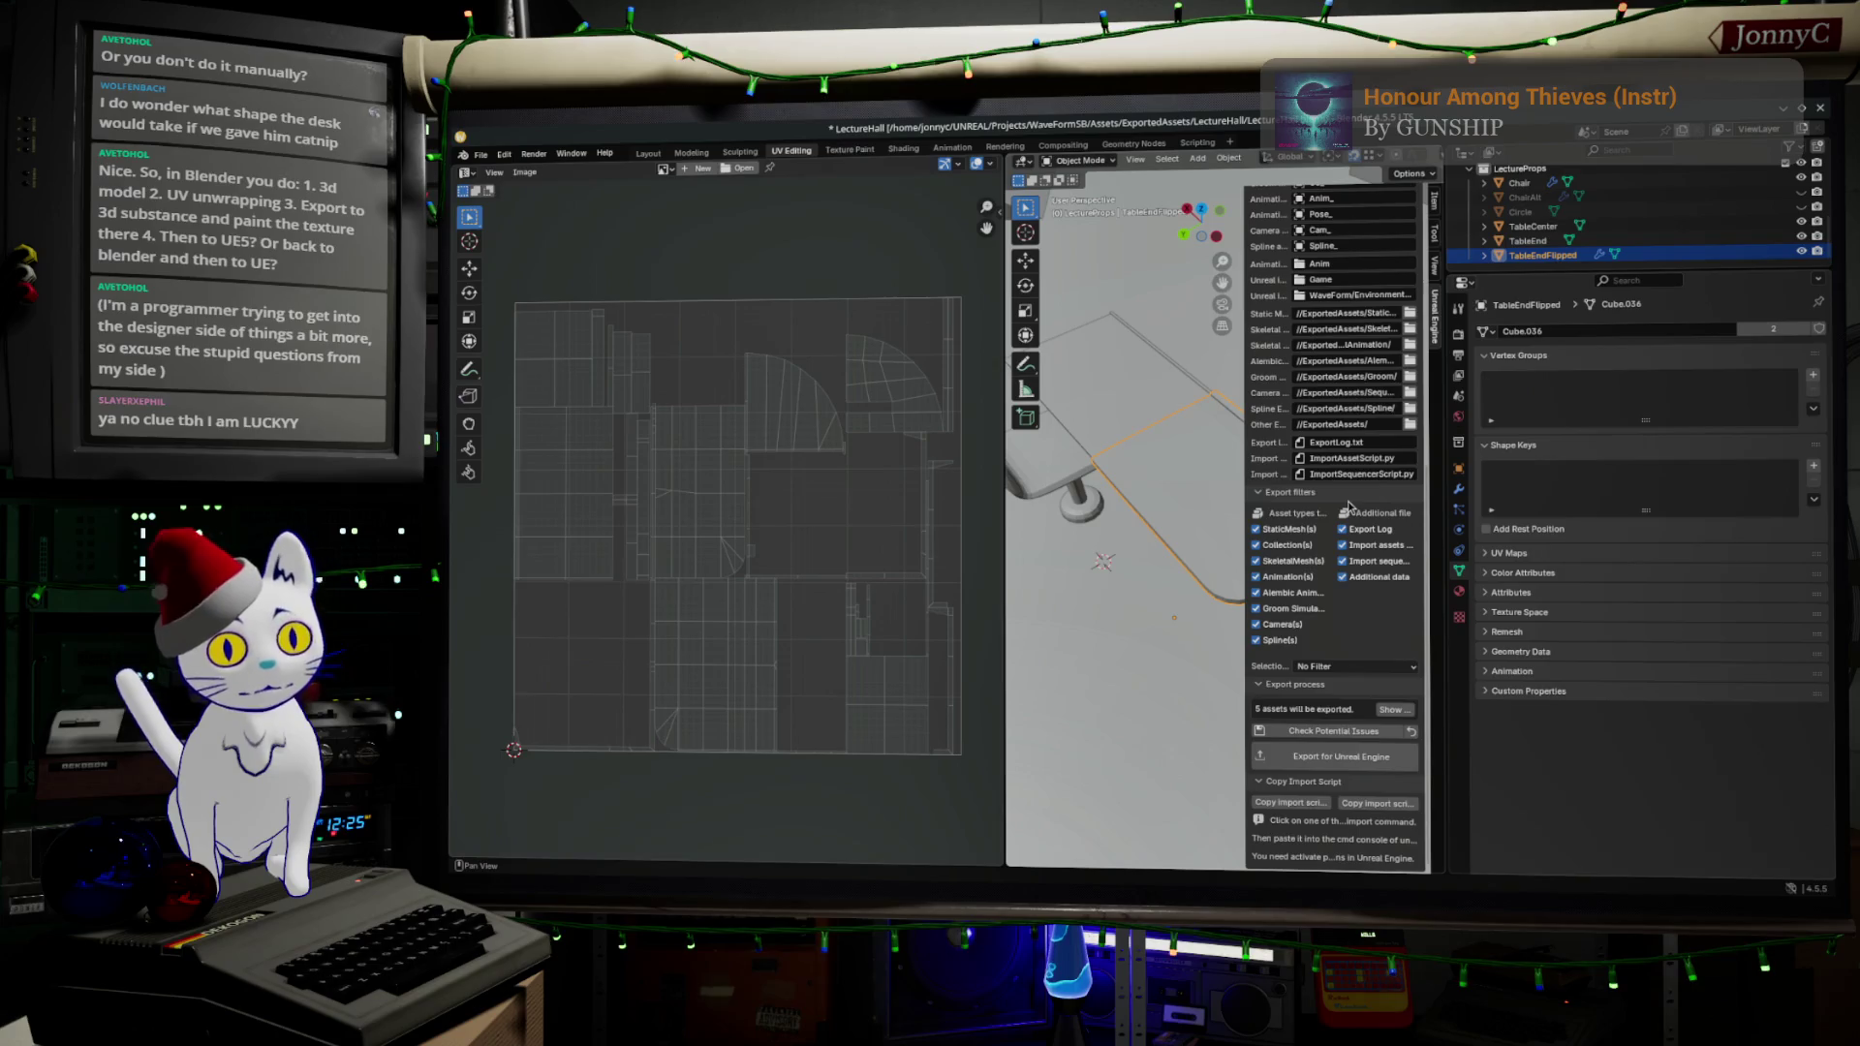
pyautogui.scroll(3, 1342, 474)
pyautogui.scroll(7, 1342, 475)
pyautogui.click(1352, 374)
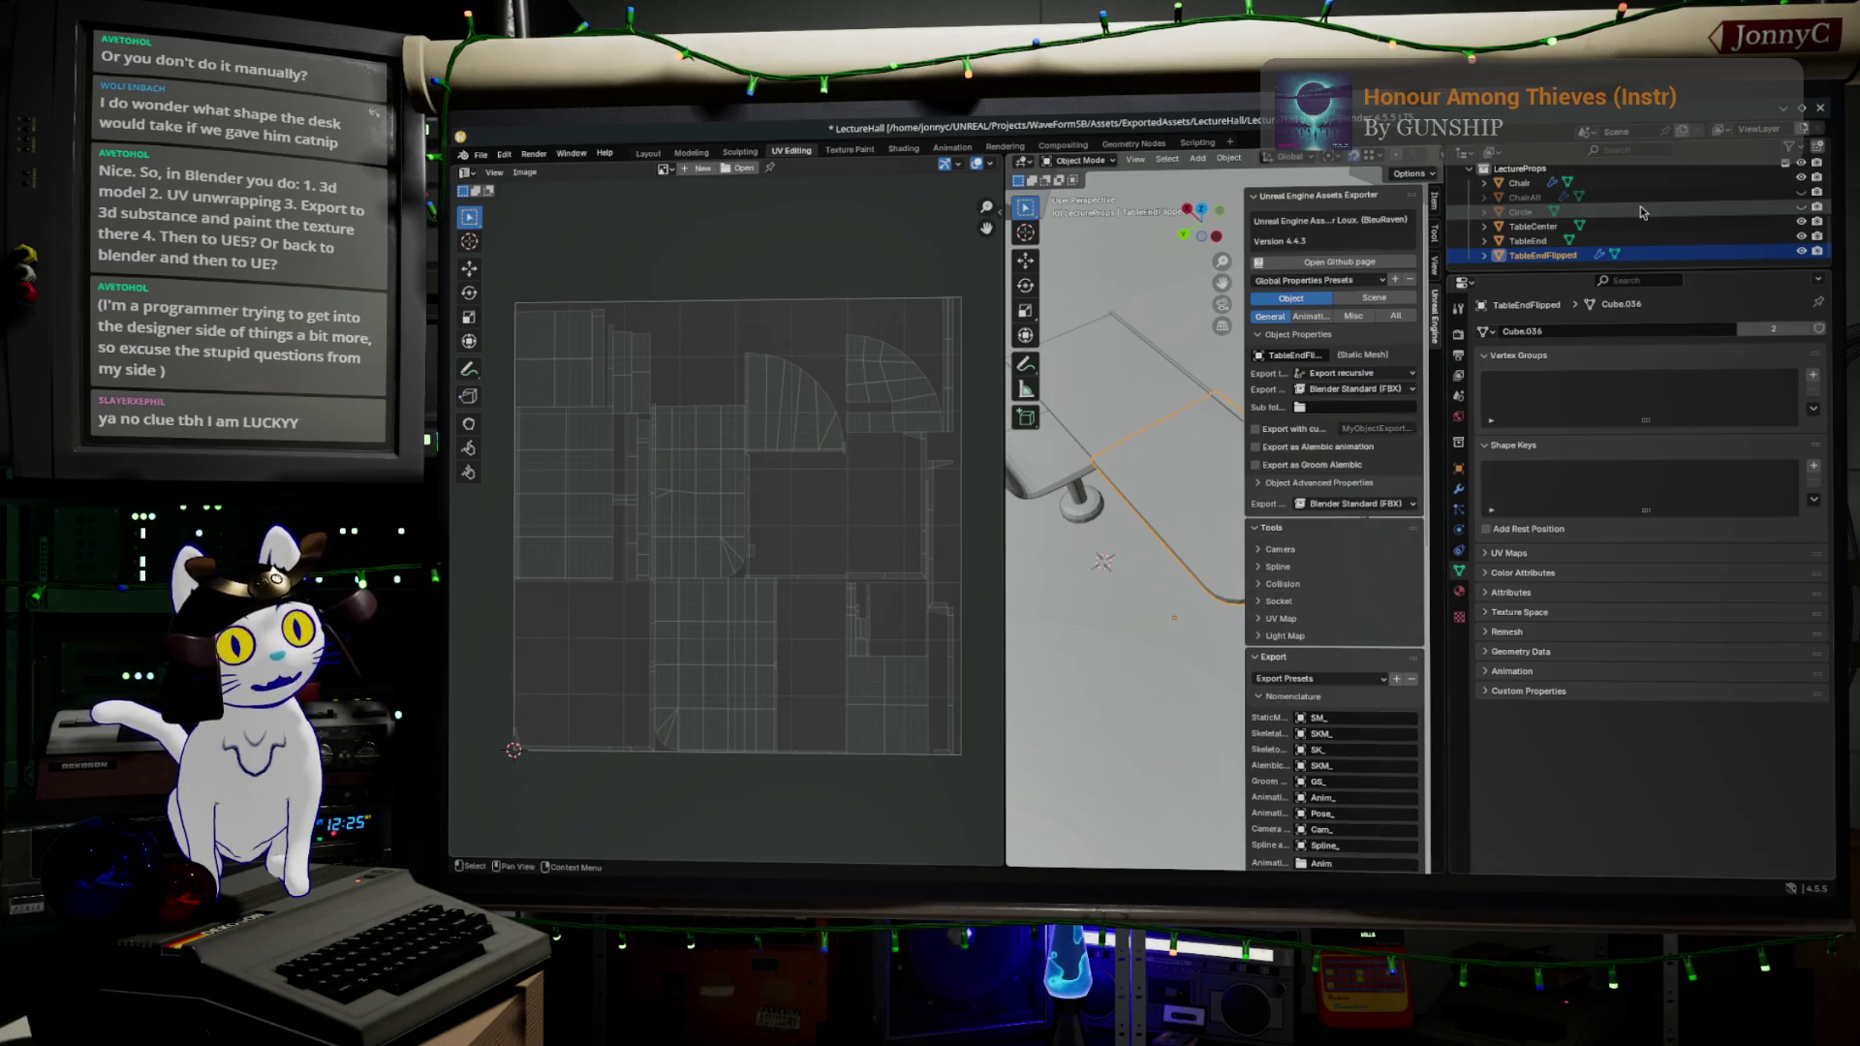
pyautogui.click(1528, 240)
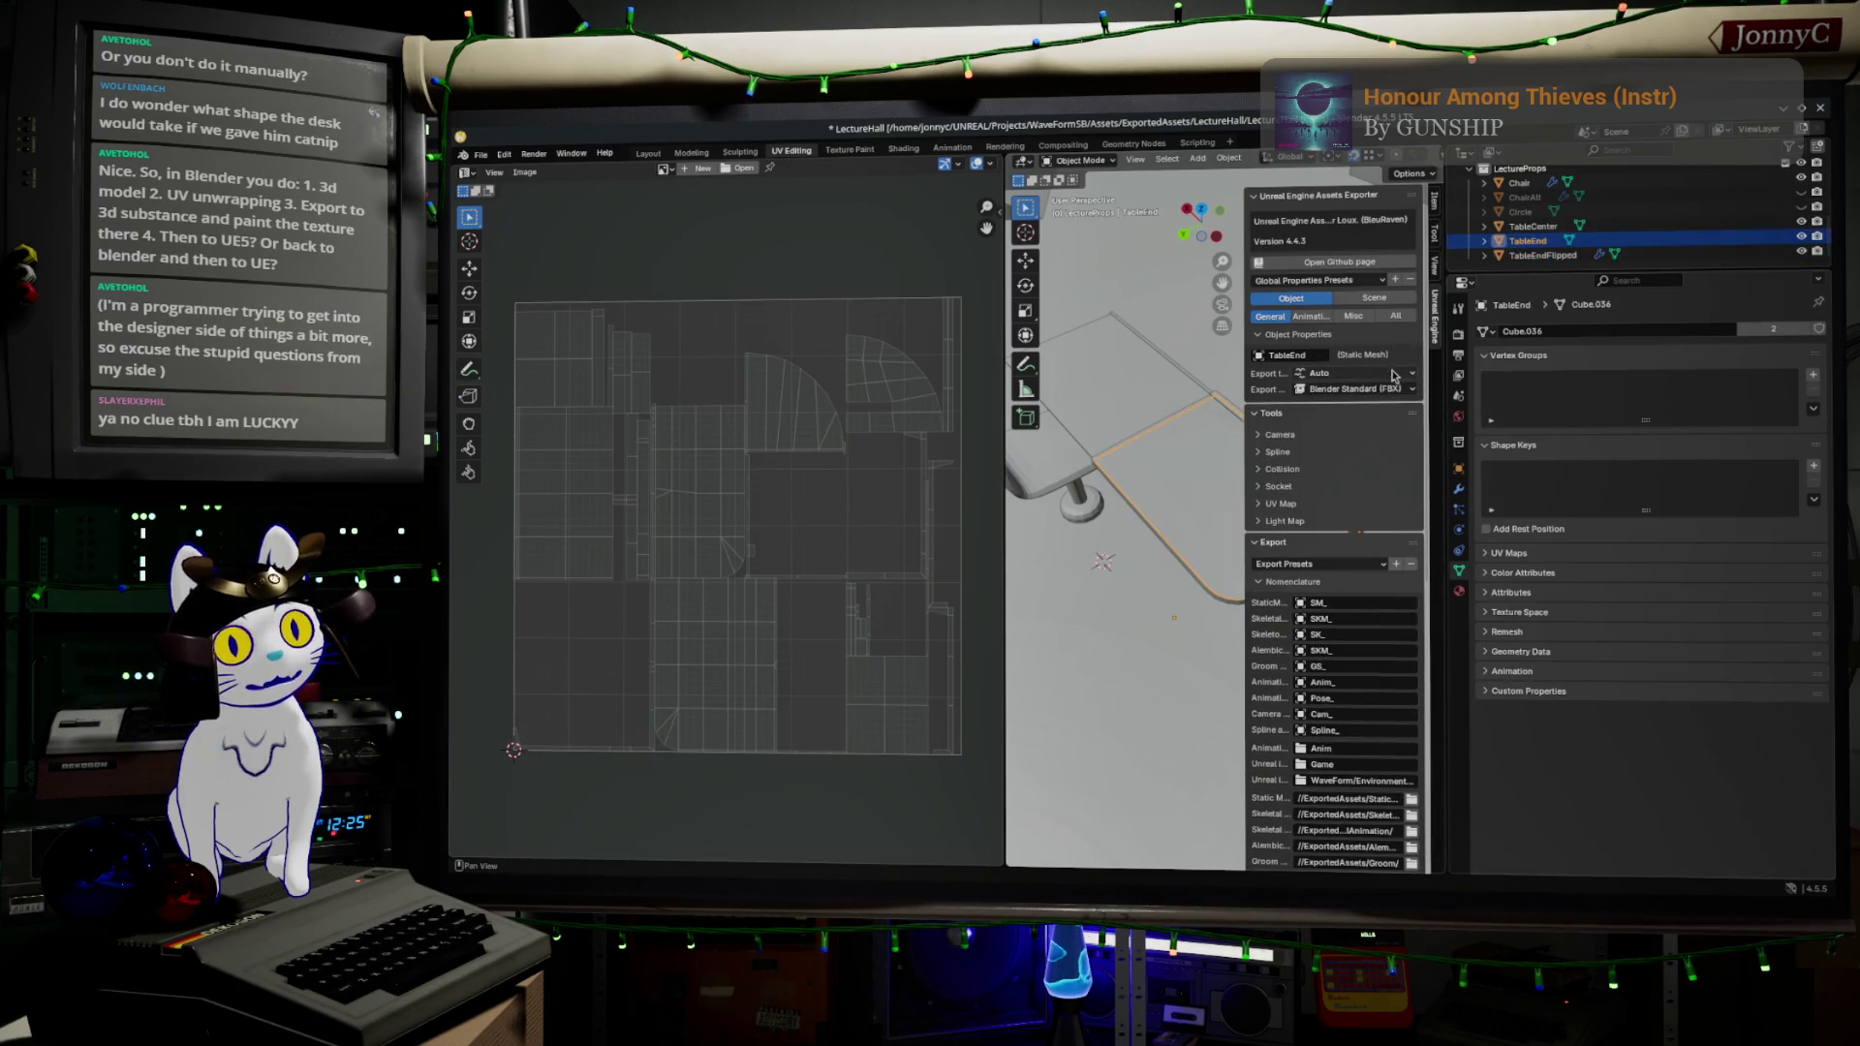
pyautogui.click(1394, 376)
pyautogui.click(1384, 405)
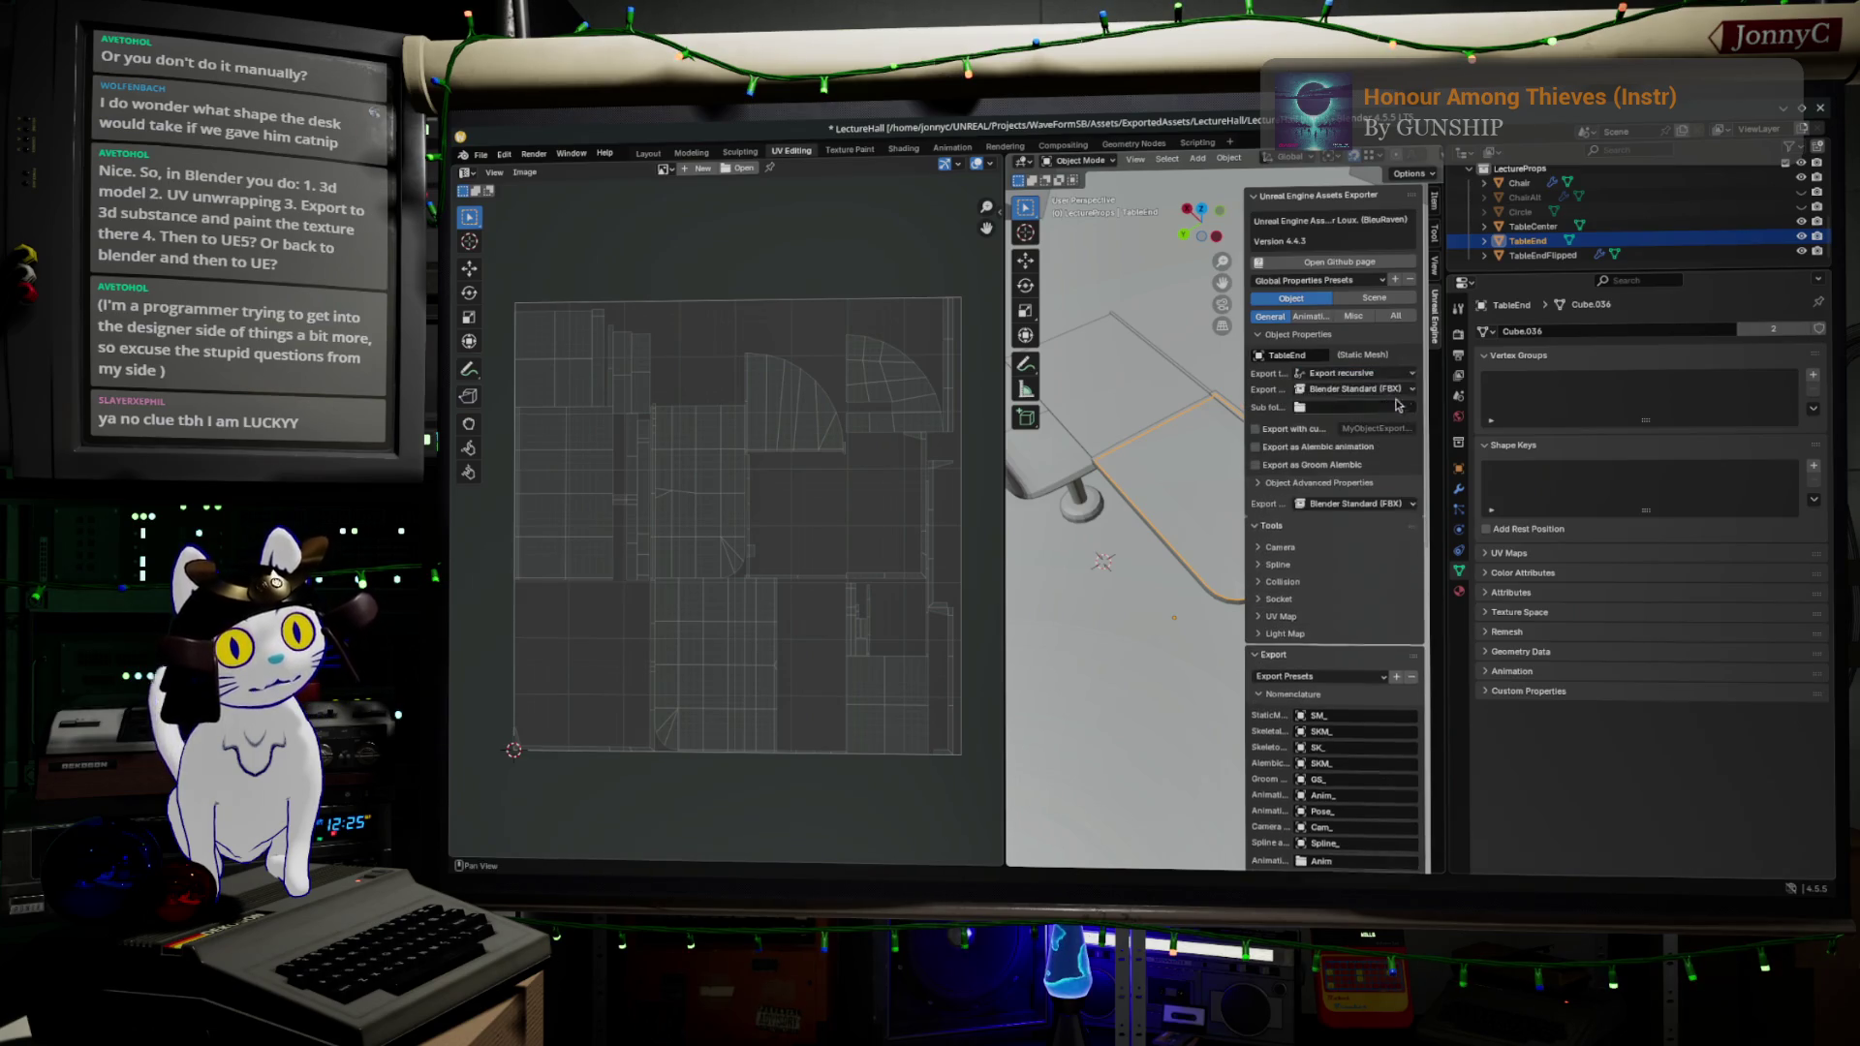
pyautogui.click(1534, 225)
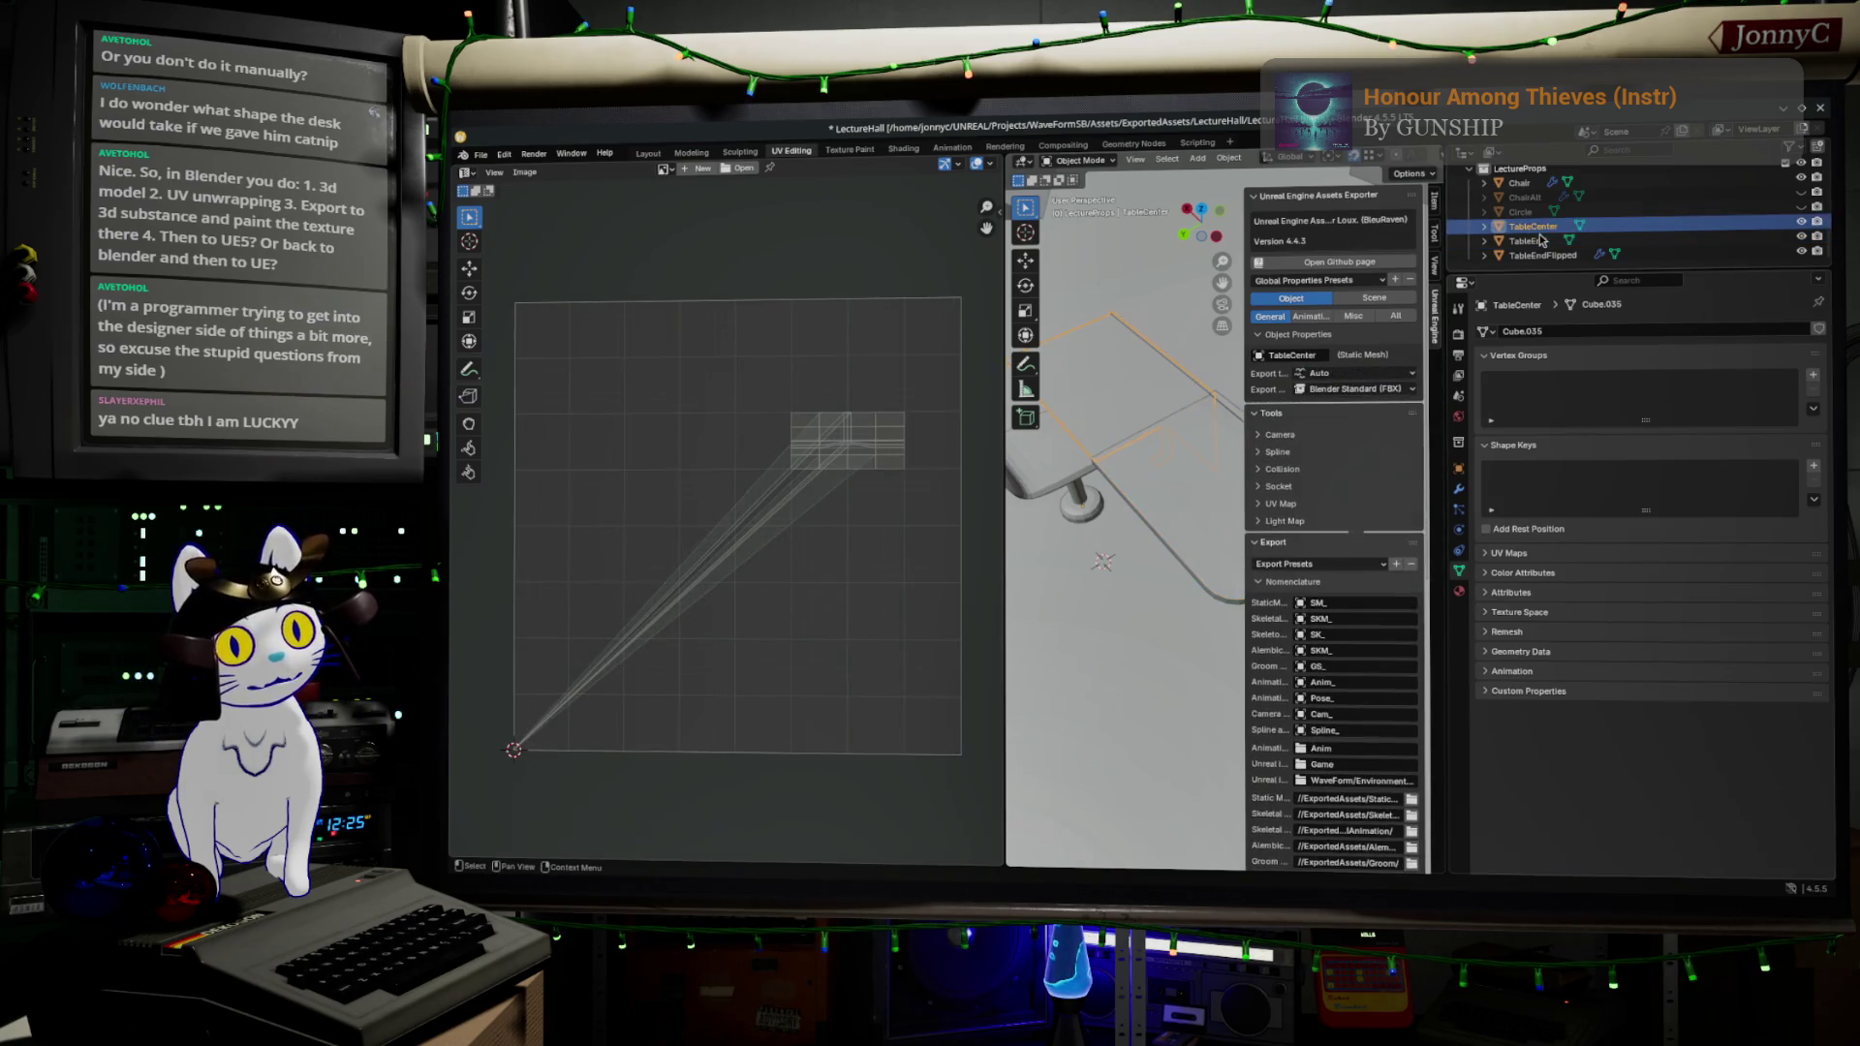
pyautogui.click(1369, 375)
pyautogui.click(1370, 407)
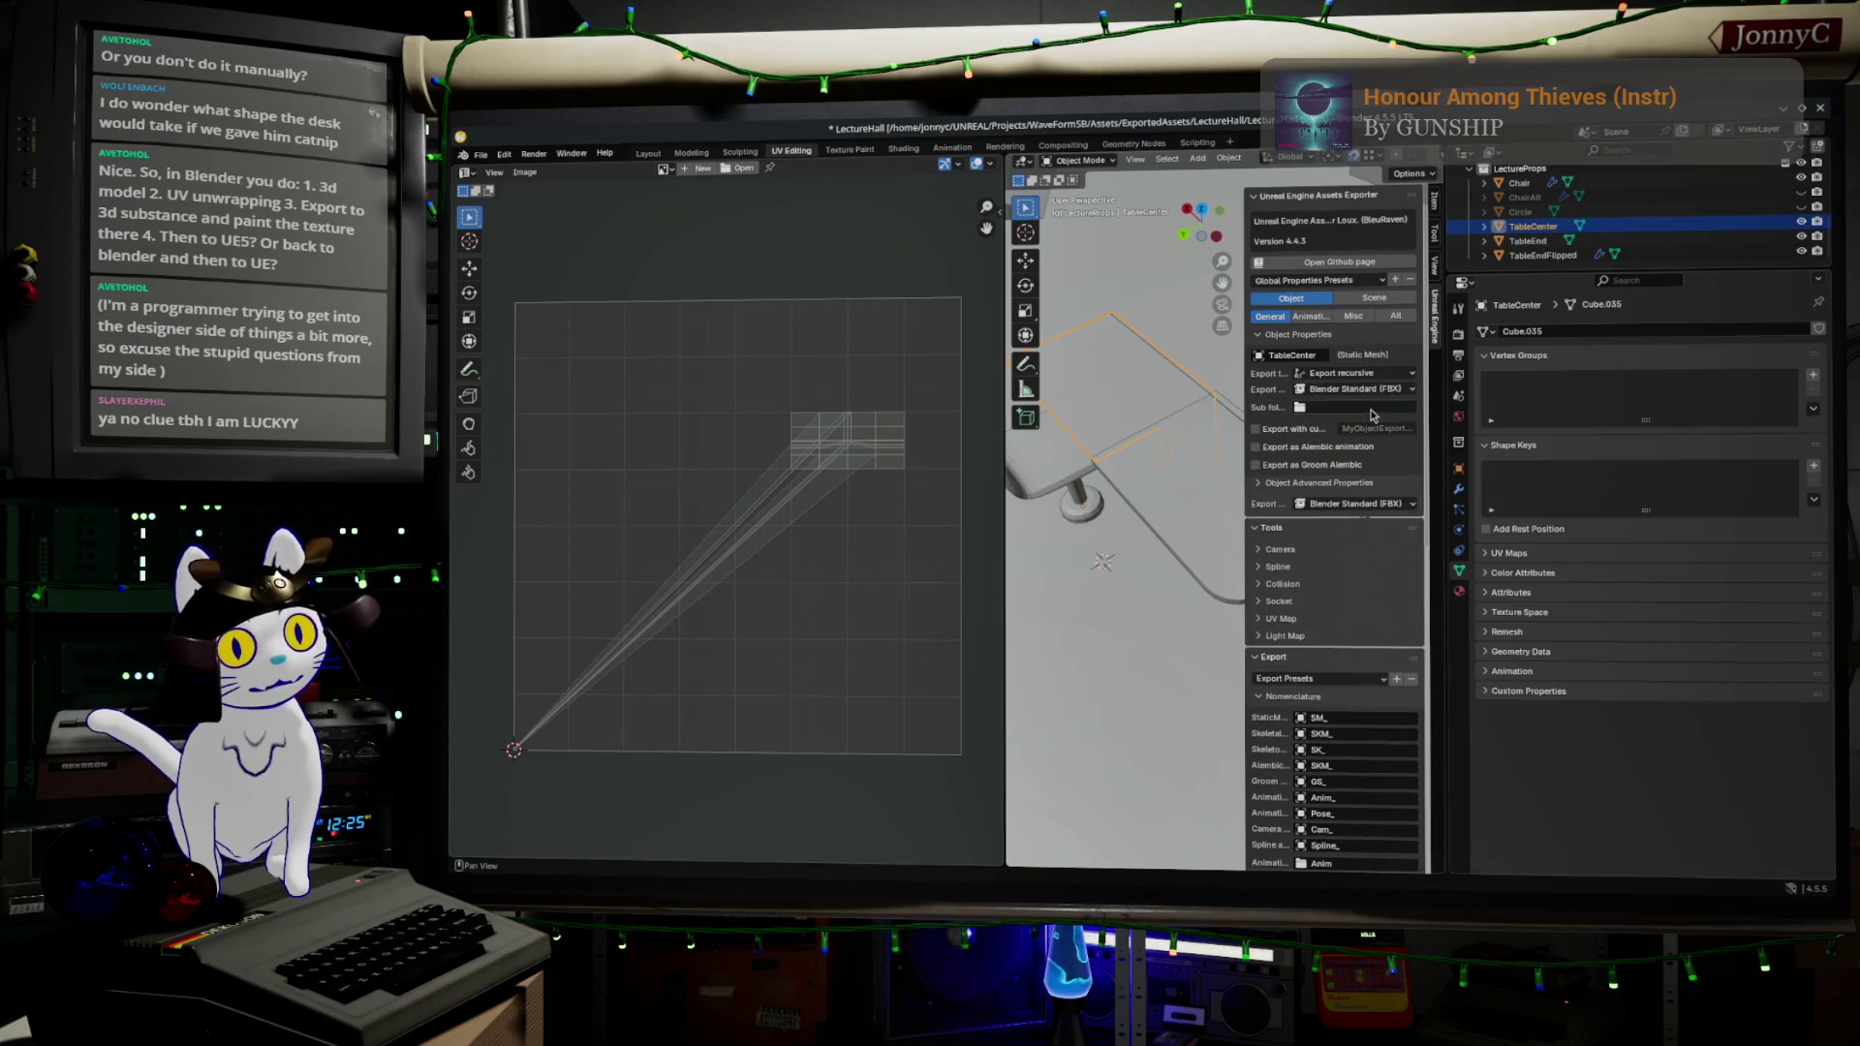
# - Export the 8 assets for Unreal Engine and copy the import script command
pyautogui.click(1395, 317)
pyautogui.scroll(-15, 1256, 549)
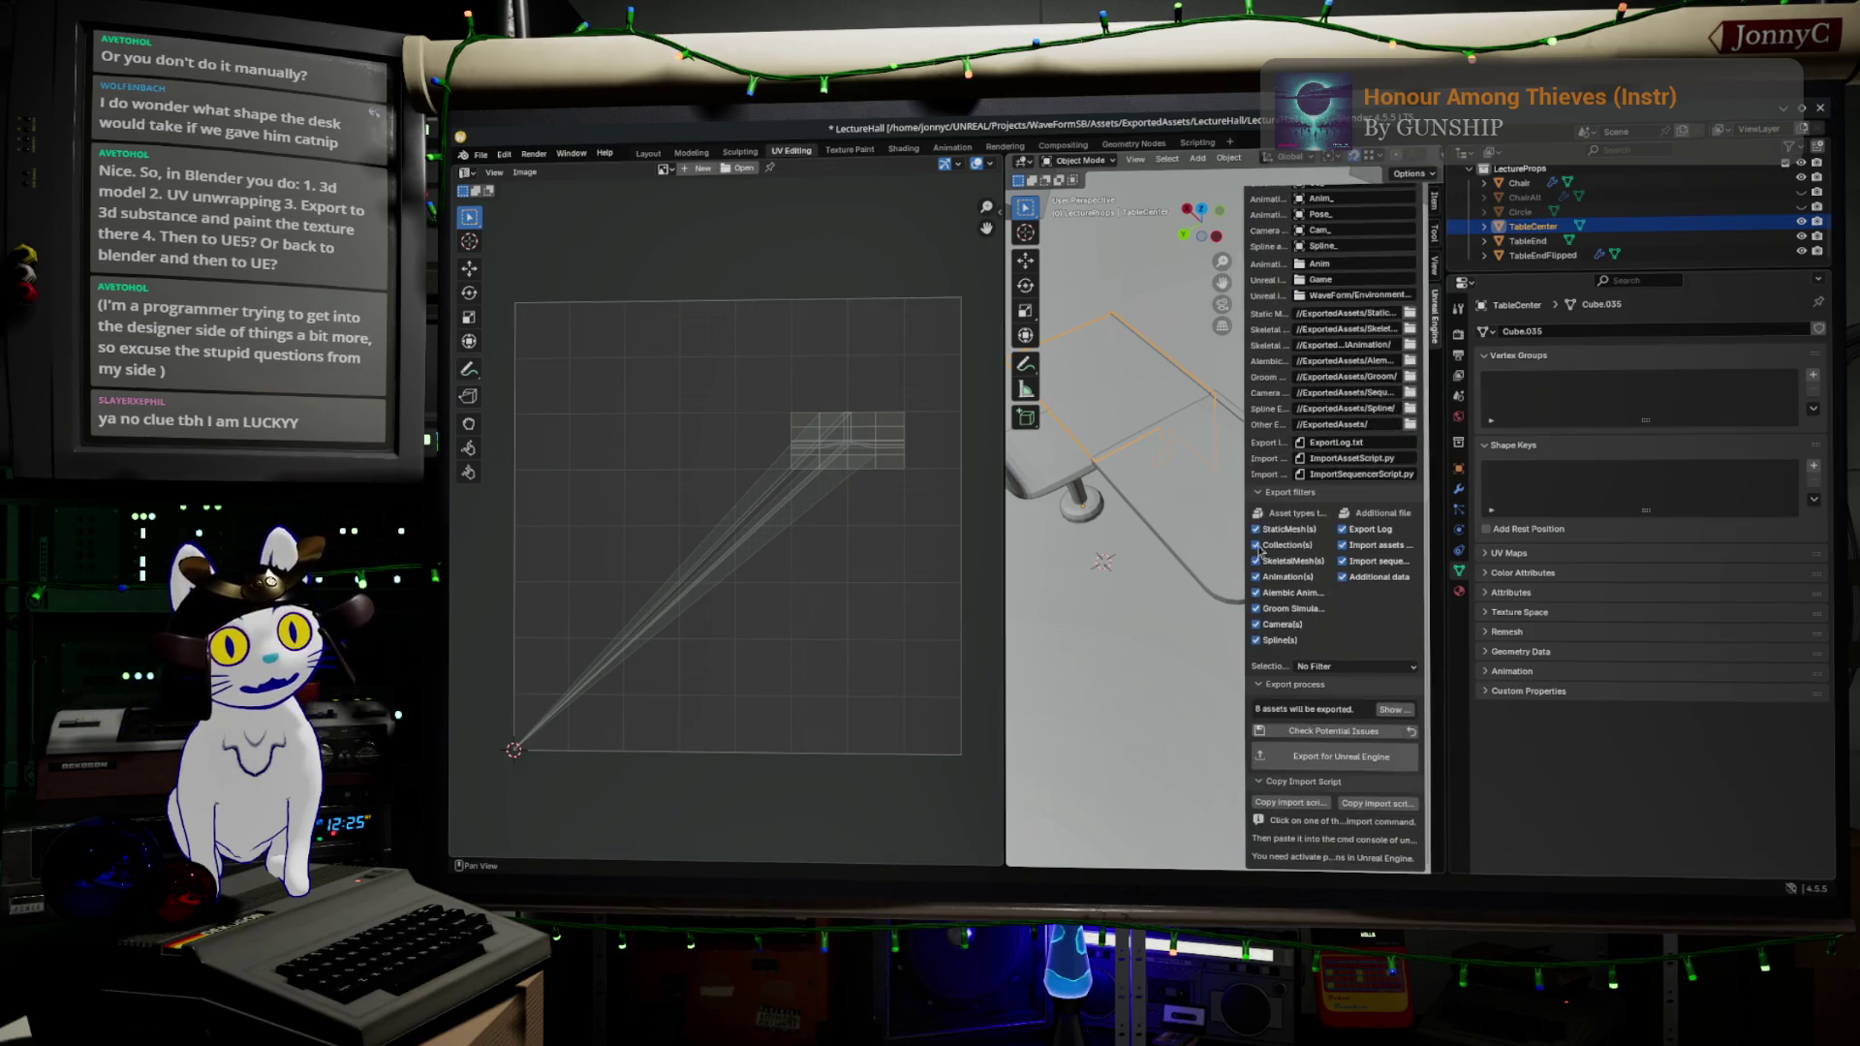
pyautogui.click(1303, 766)
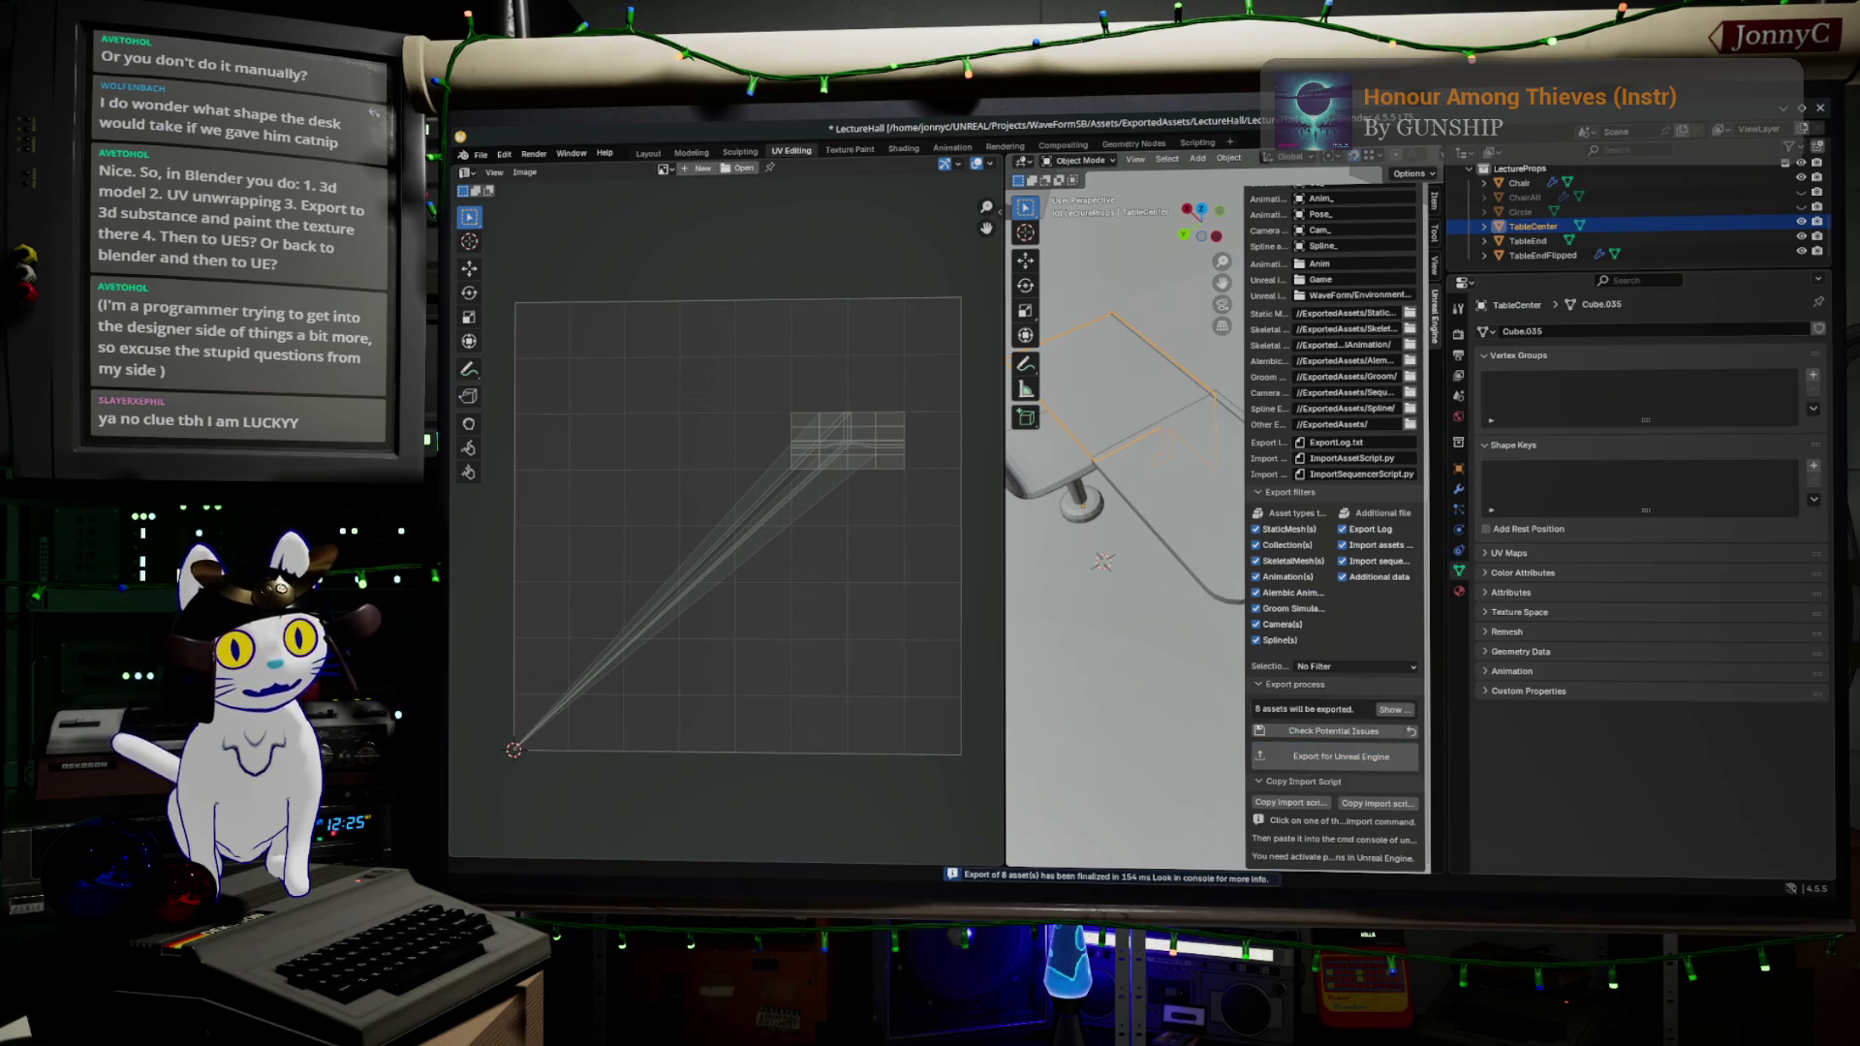
pyautogui.click(1287, 804)
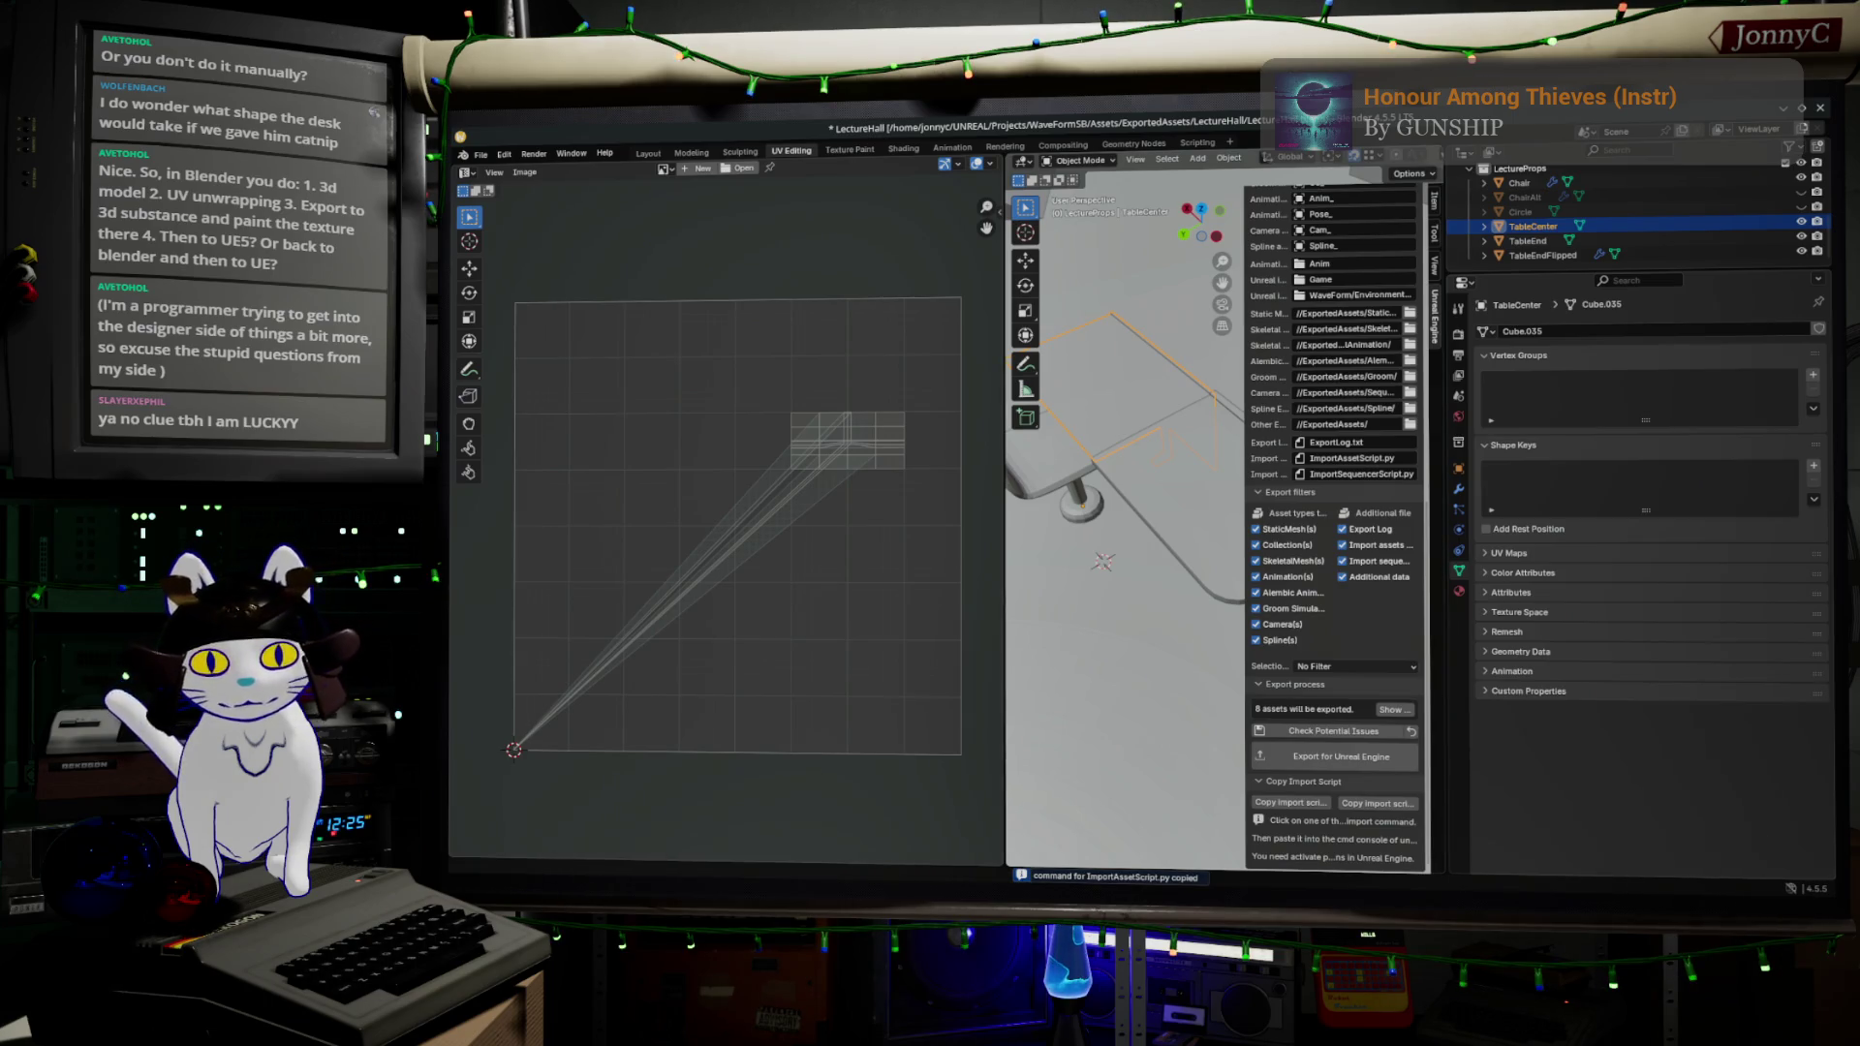
pyautogui.hotkey('alt', 'Tab')
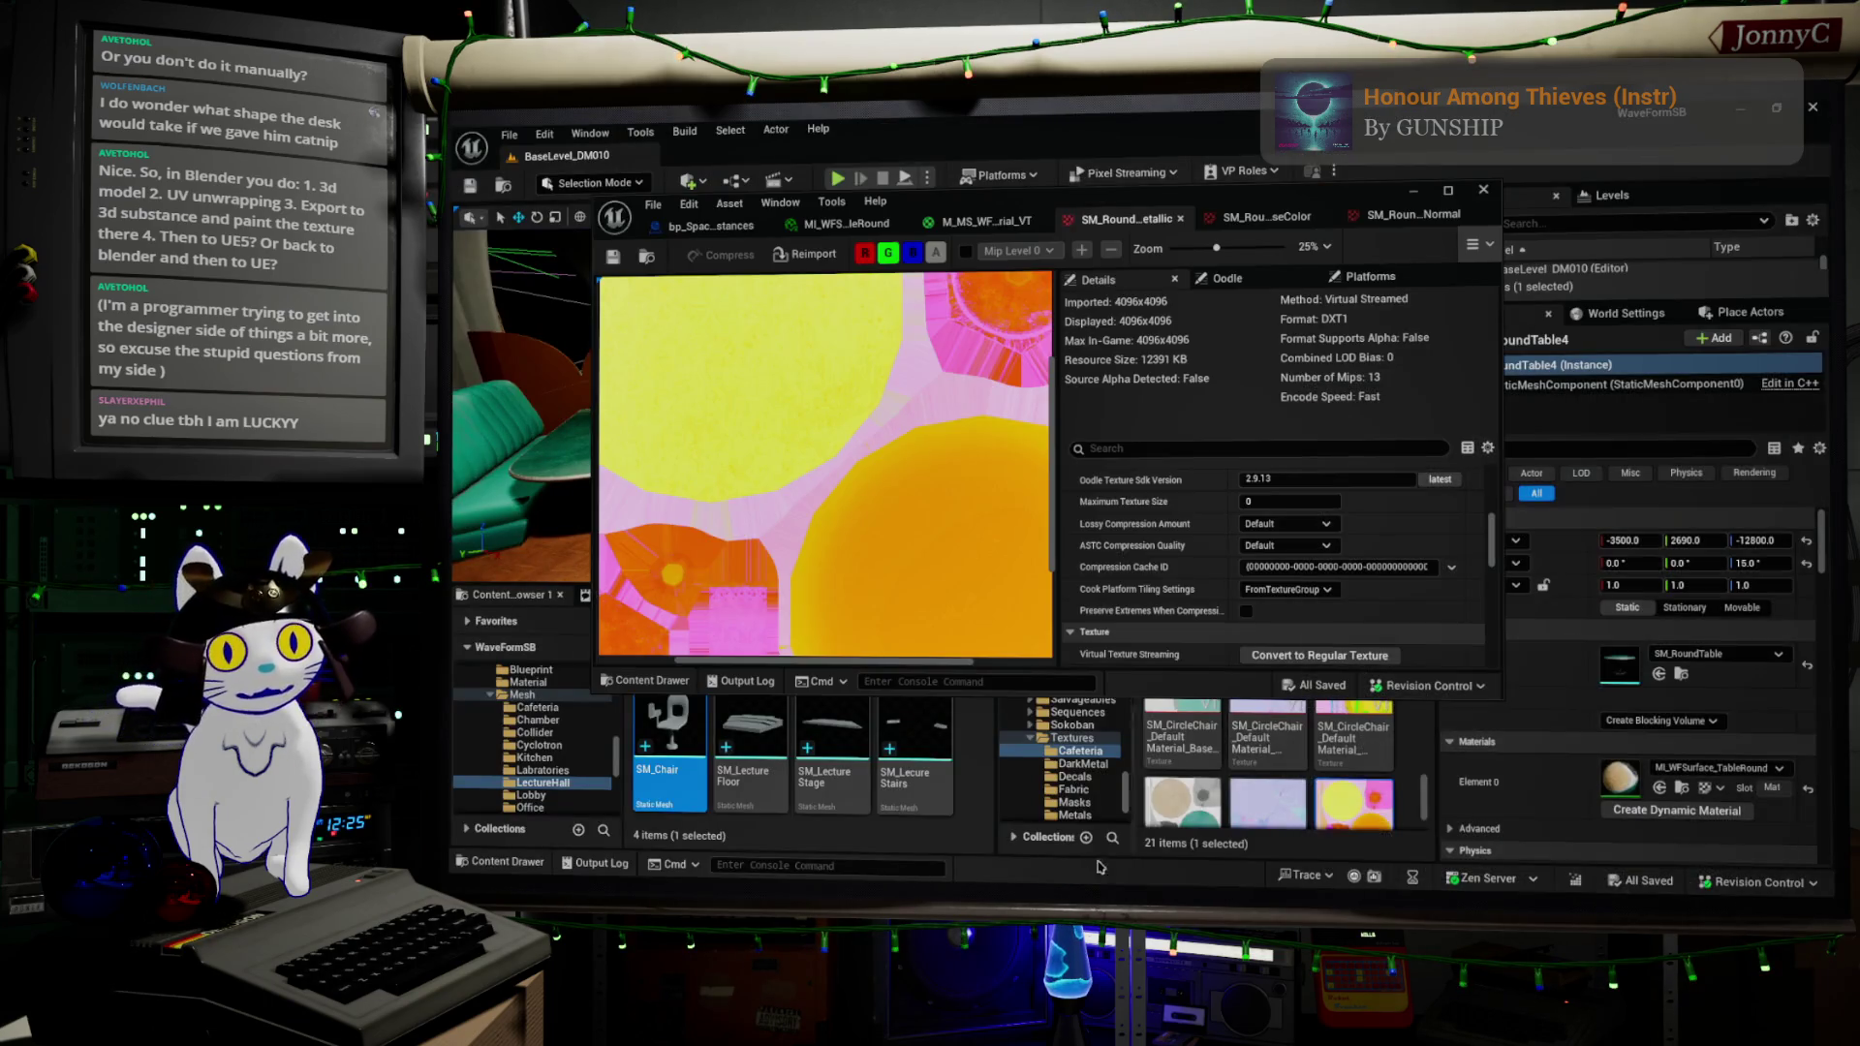
# - Close the texture editor and run the copied ImportAssetScript.py command in the Cmd console
pyautogui.click(1483, 189)
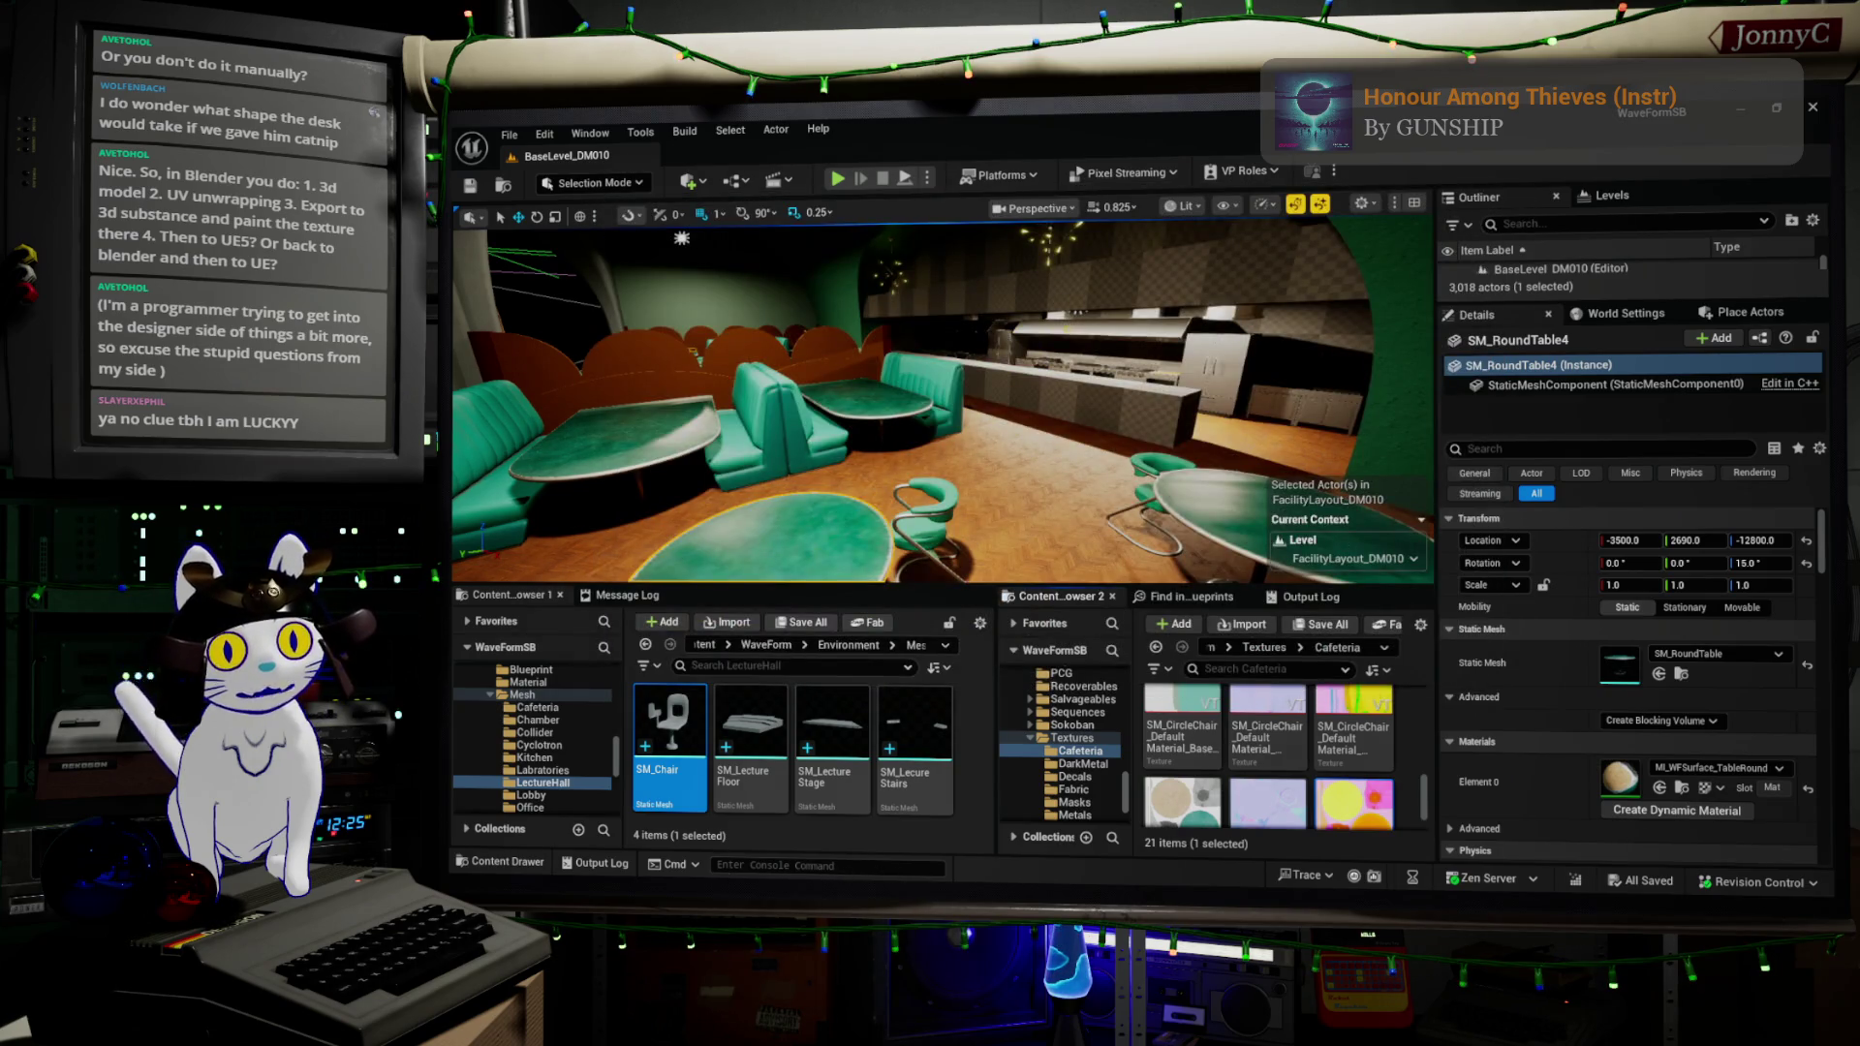
pyautogui.rightClick(836, 867)
pyautogui.hotkey('ctrl', 'v')
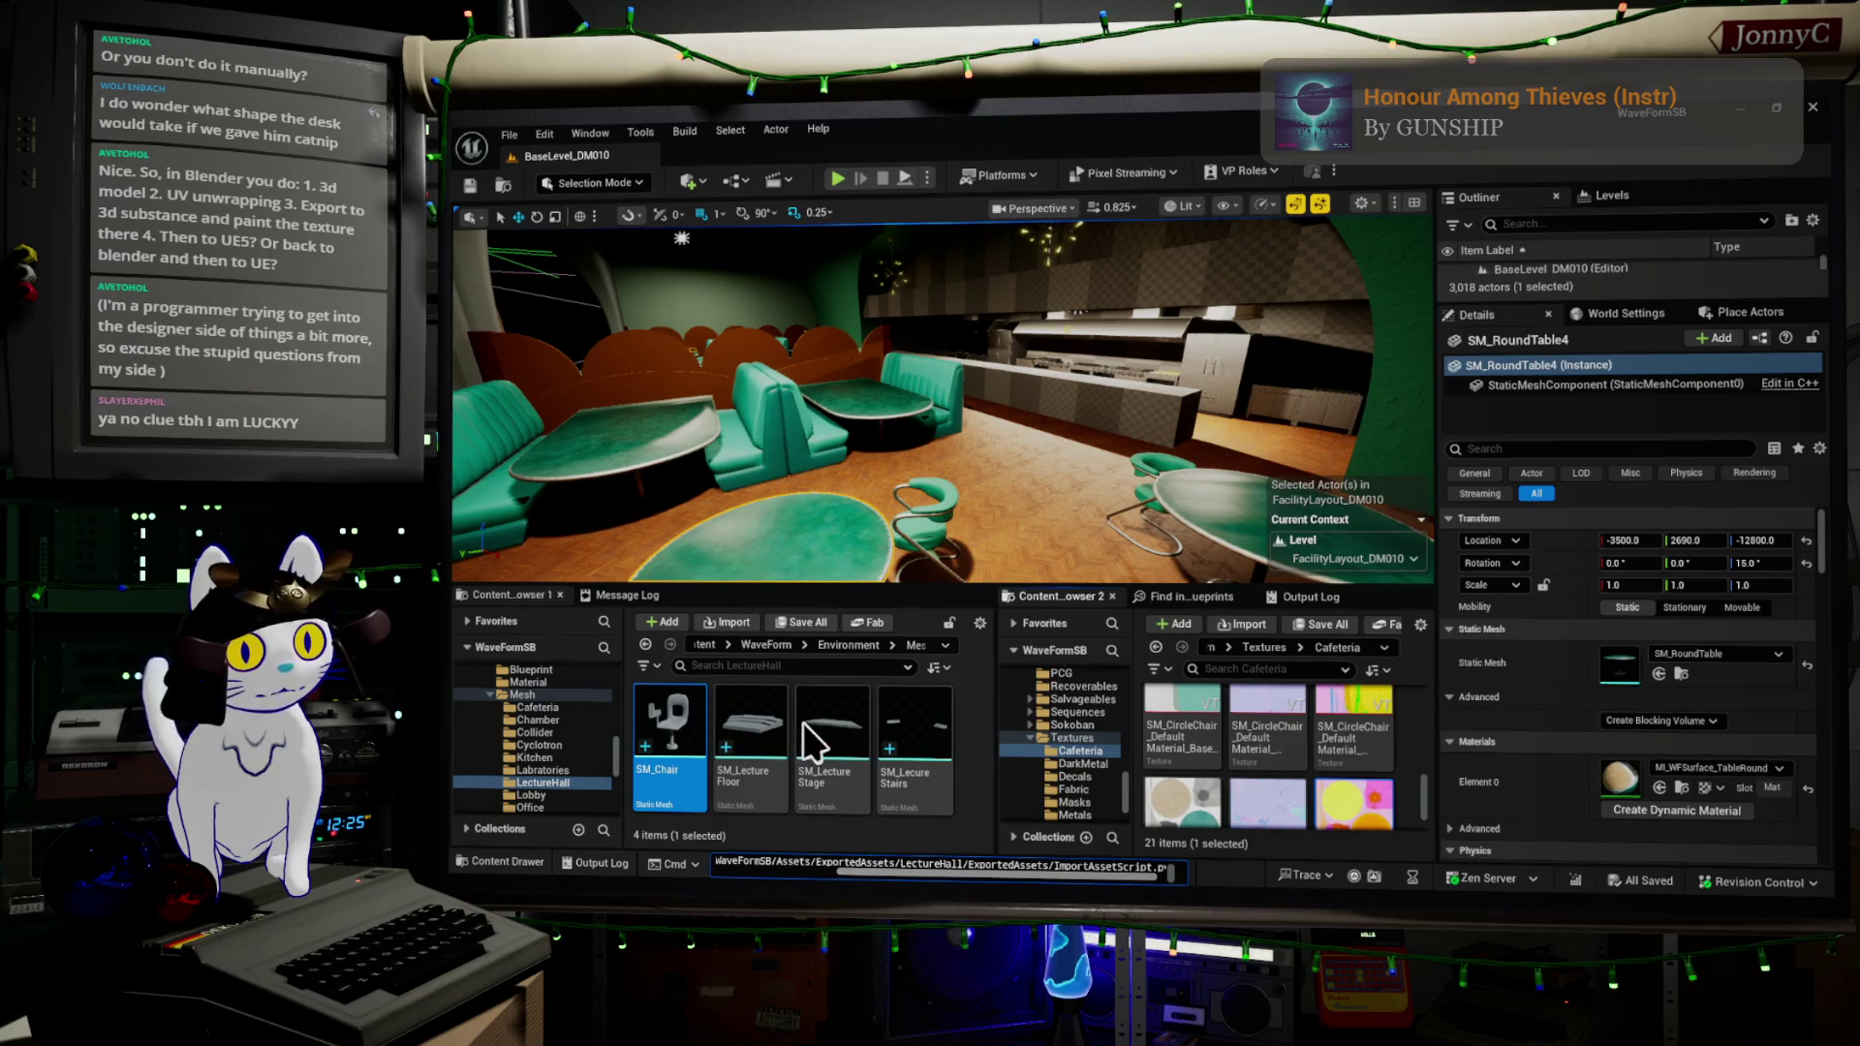
pyautogui.press('Return')
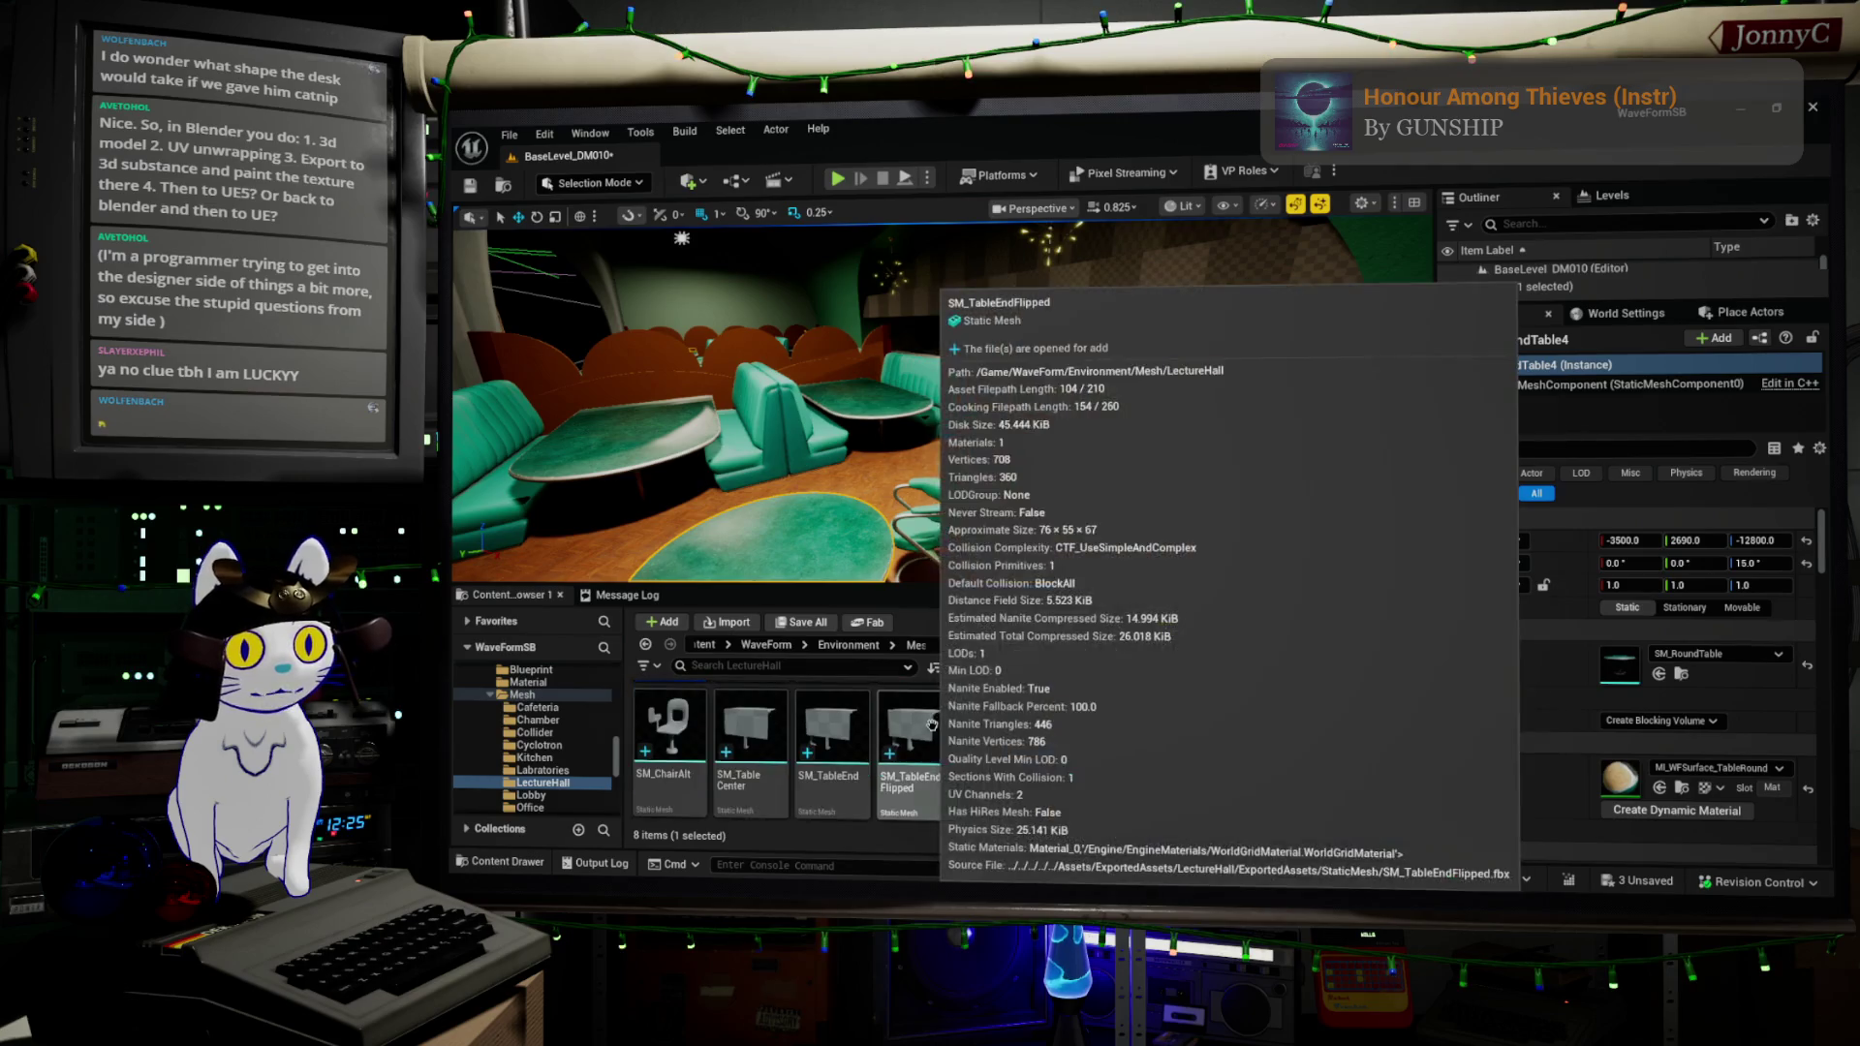
# - Select all eight LectureHall meshes in the Content Browser and disable Nanite on them
pyautogui.click(887, 749)
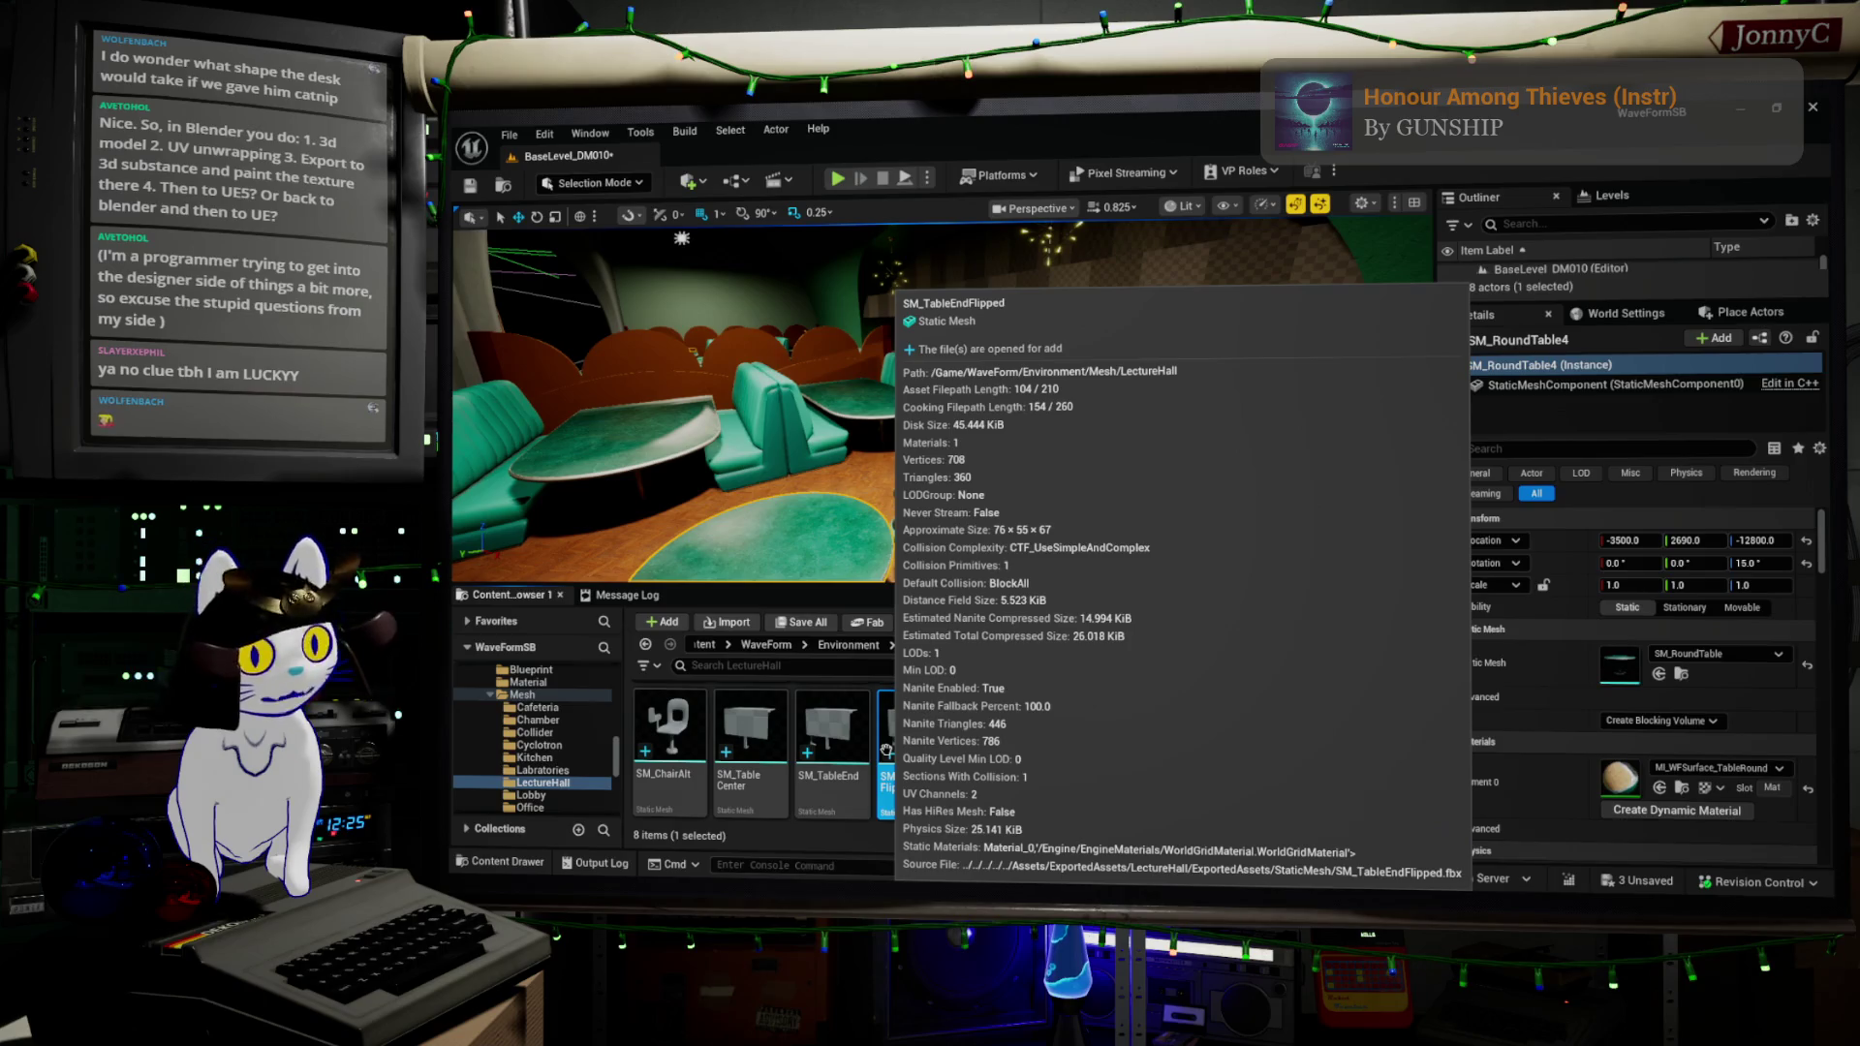
pyautogui.scroll(1, 908, 745)
pyautogui.moveTo(908, 746); pyautogui.dragTo(673, 709)
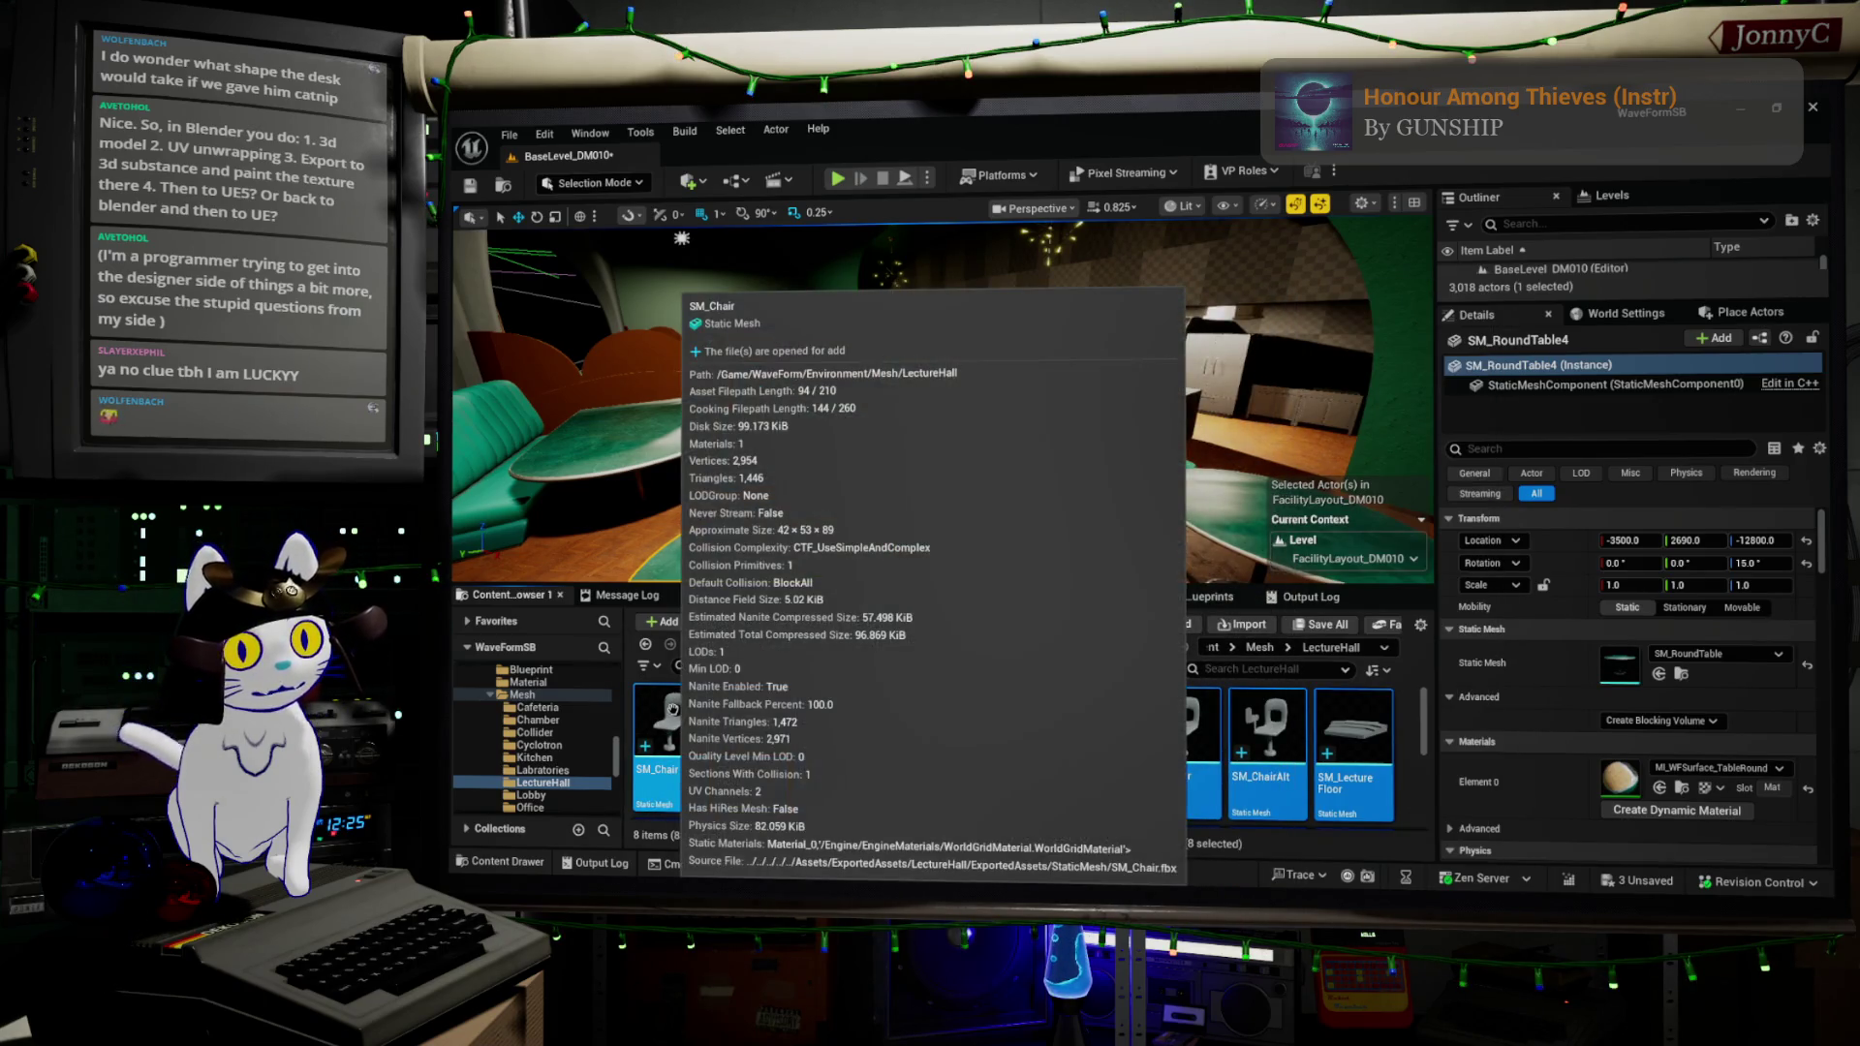
pyautogui.rightClick(672, 710)
pyautogui.moveTo(863, 374)
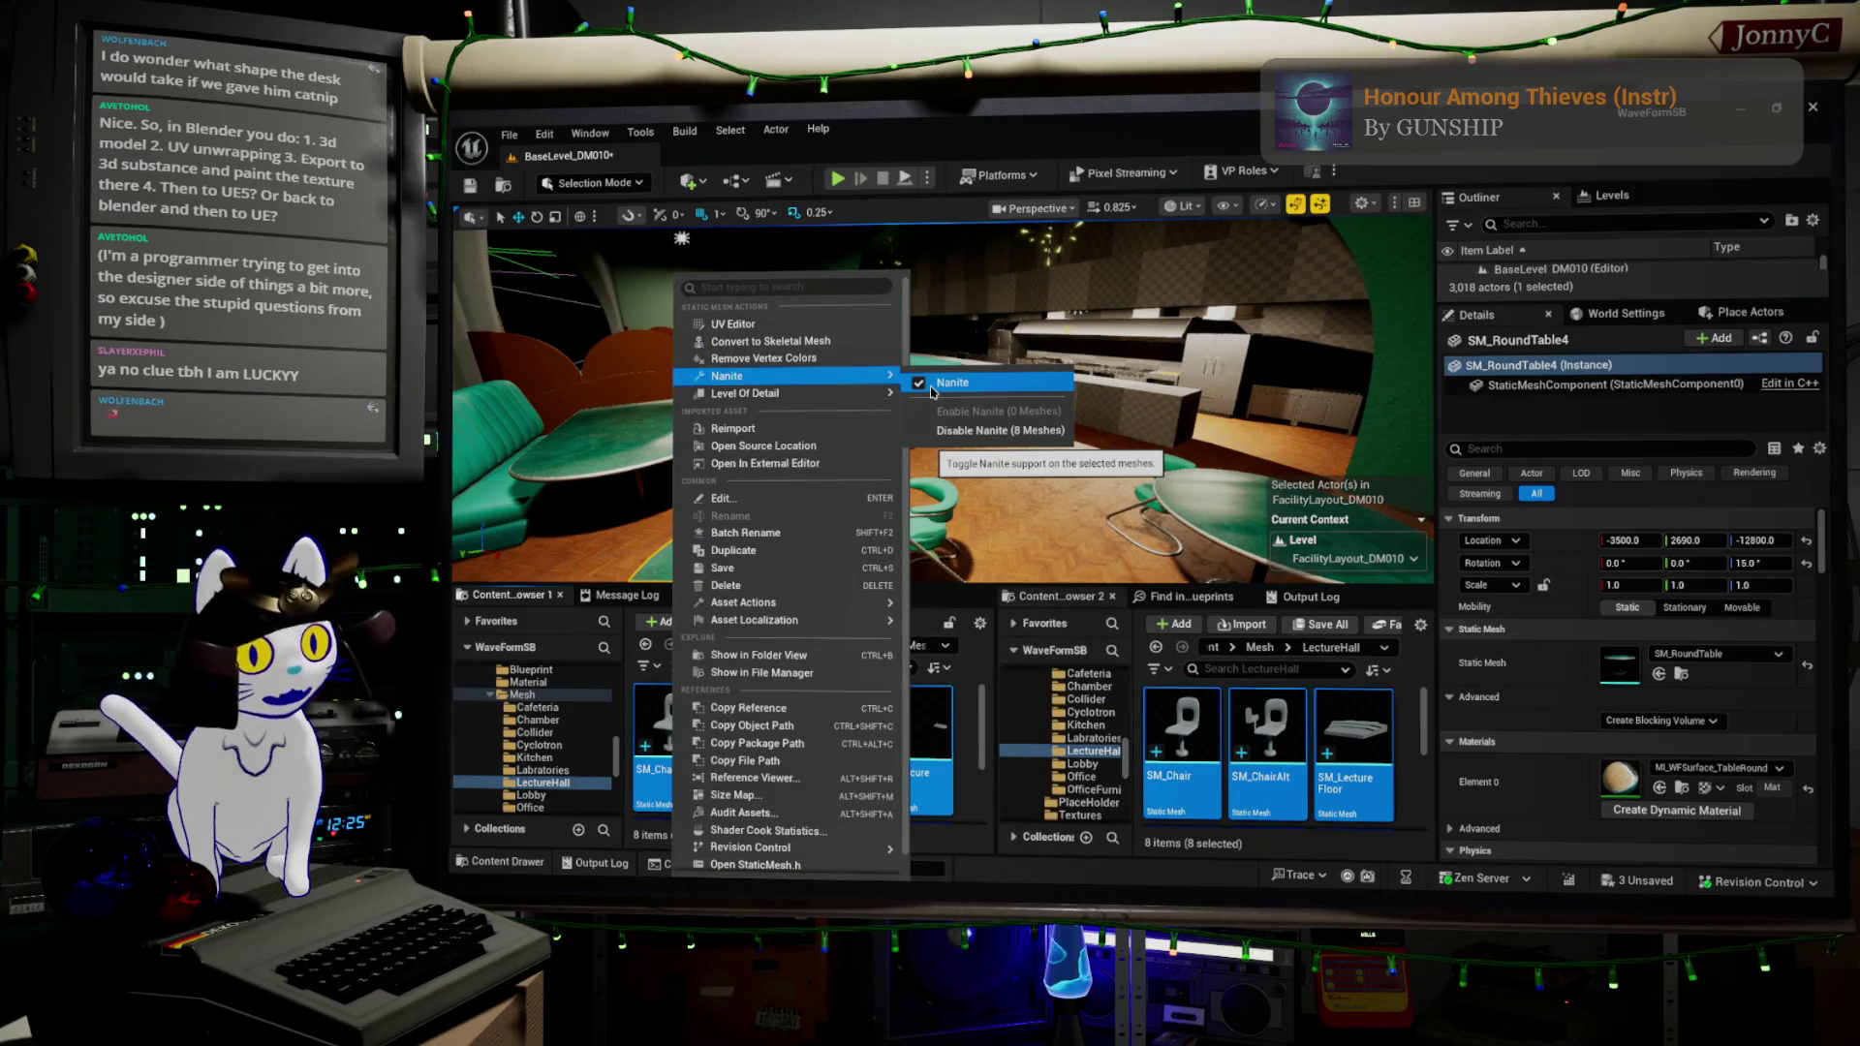
pyautogui.click(995, 431)
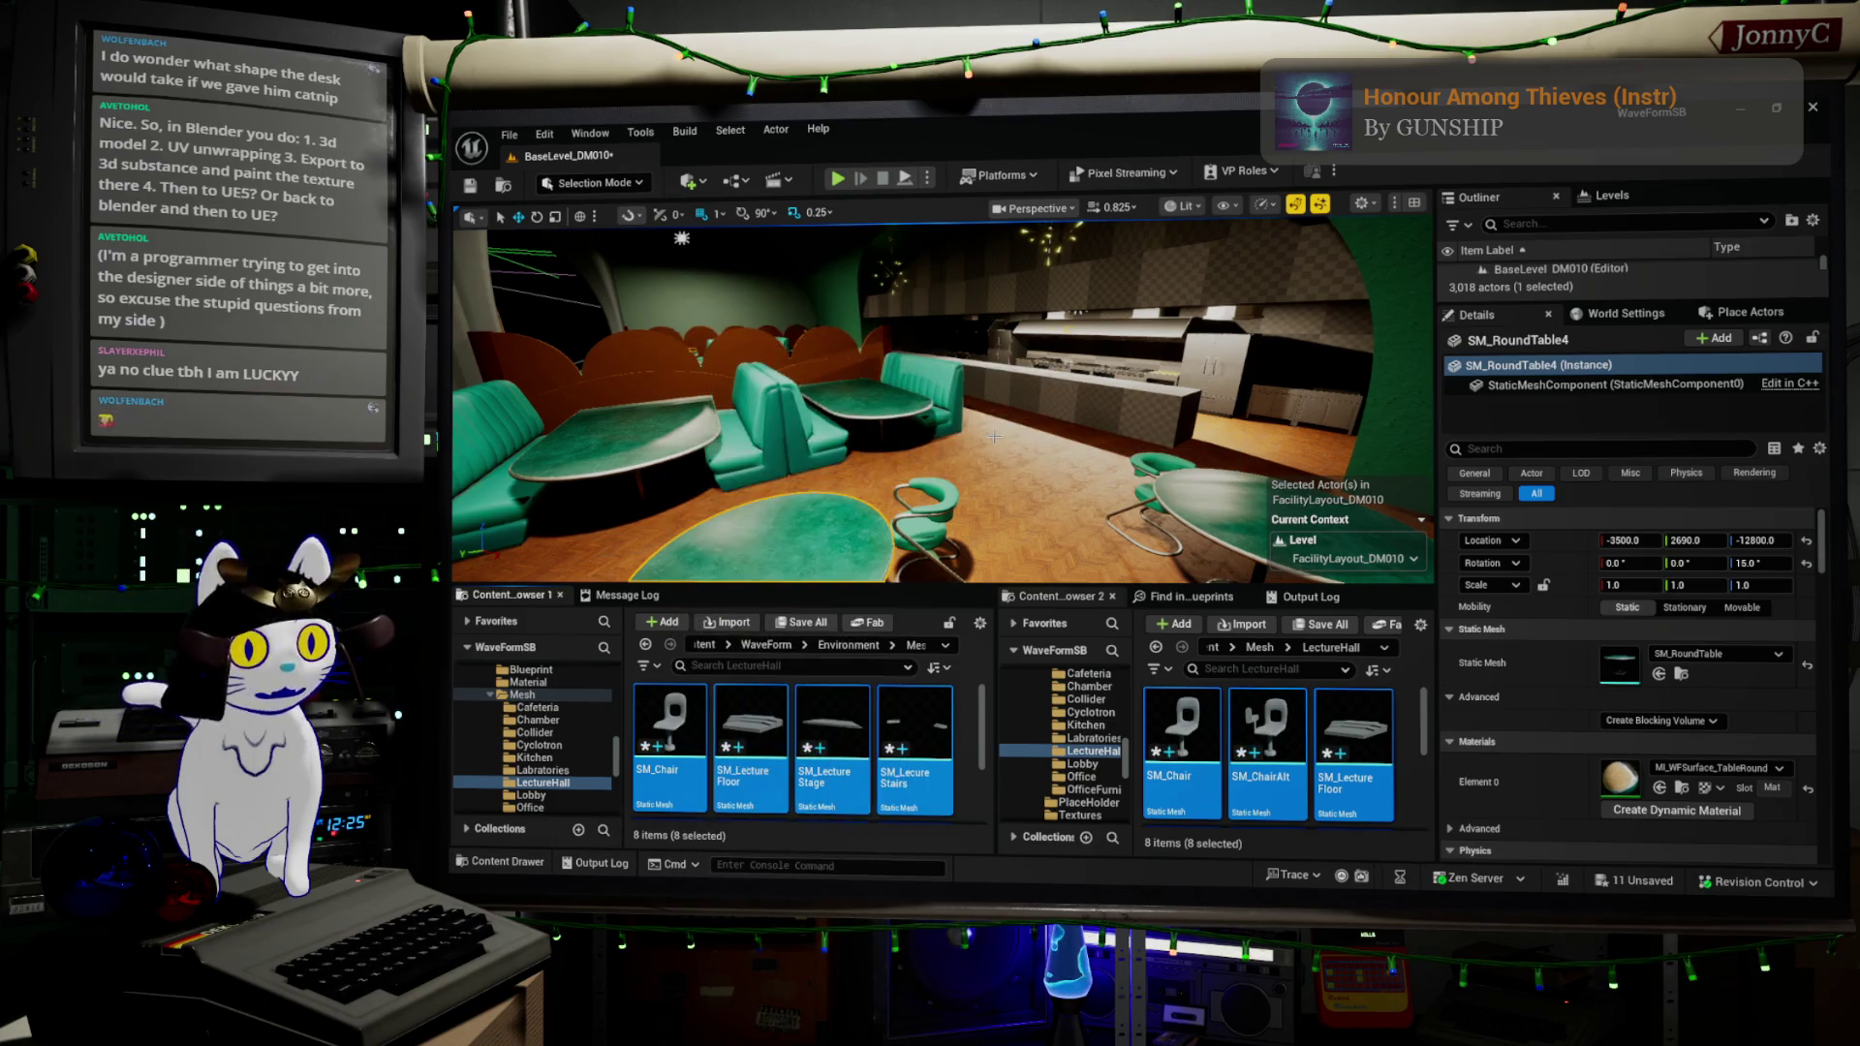
# - Use an Edit menu command, then fly the viewport into the lecture hall with S and W
pyautogui.click(545, 133)
pyautogui.click(578, 282)
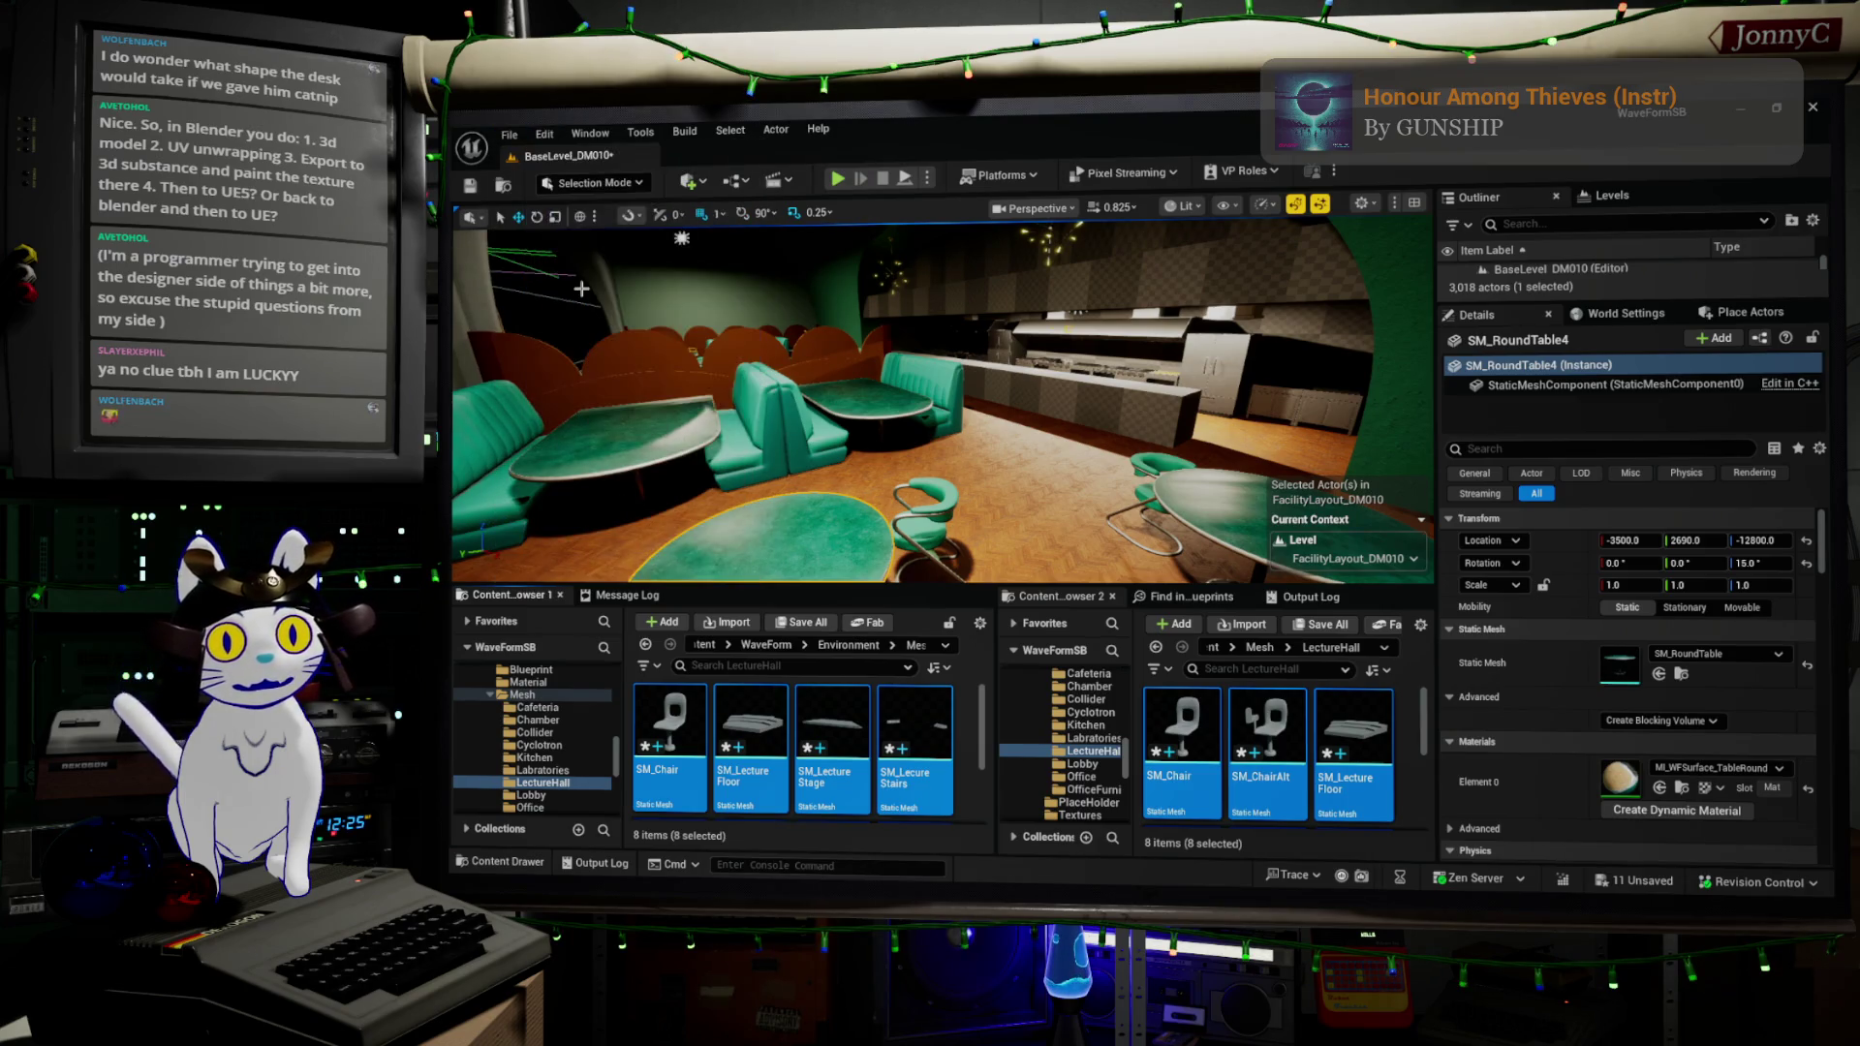
pyautogui.press('s')
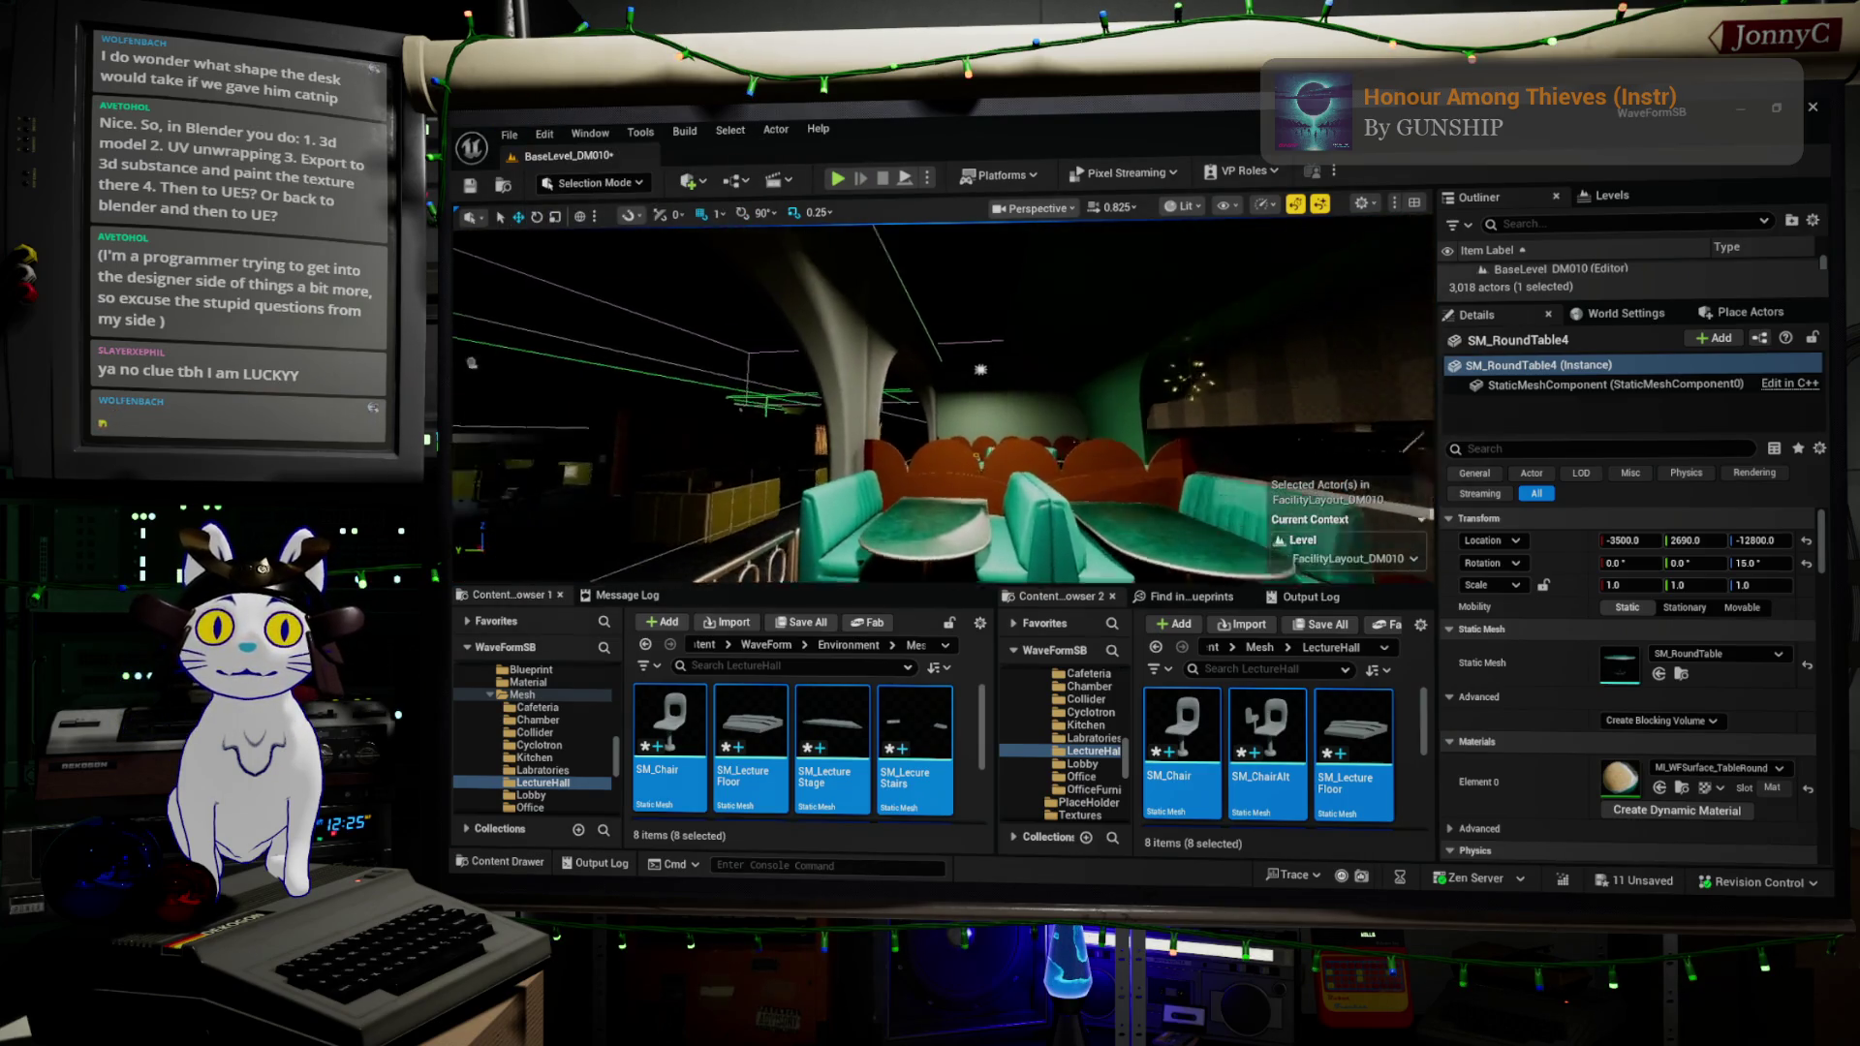
pyautogui.press('w')
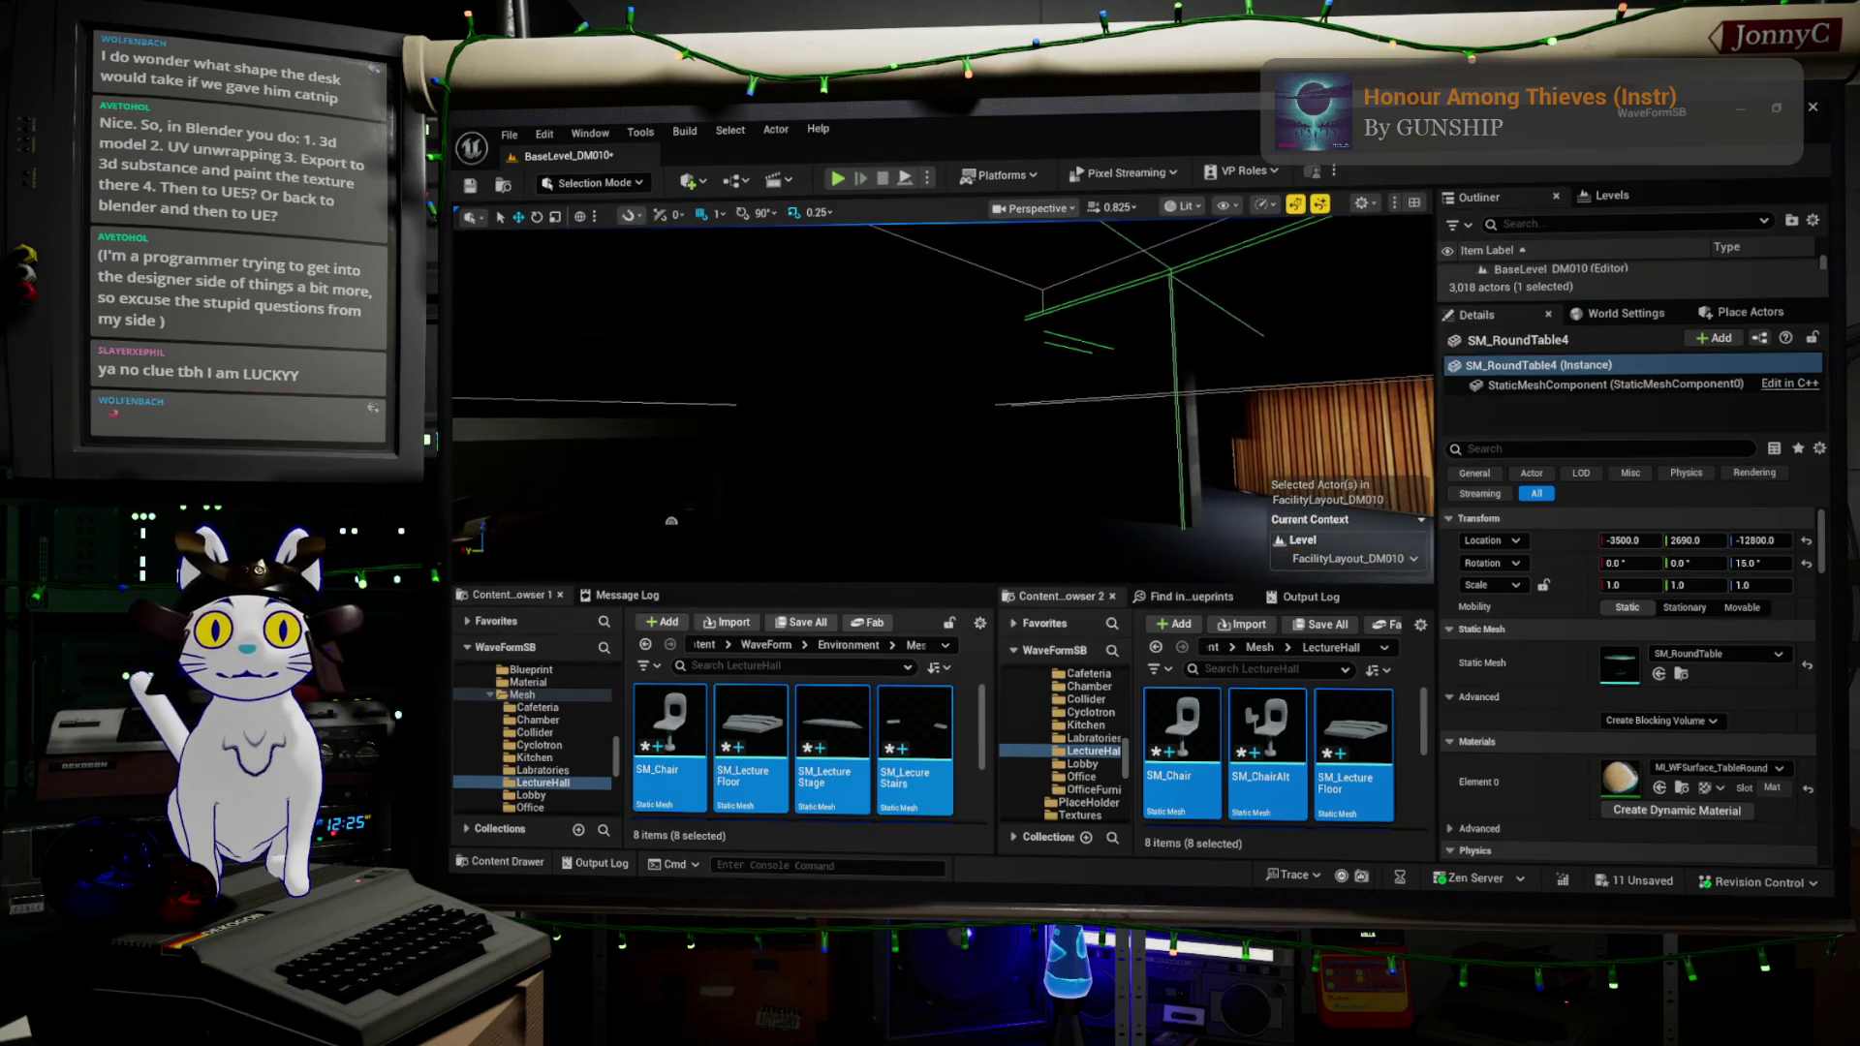
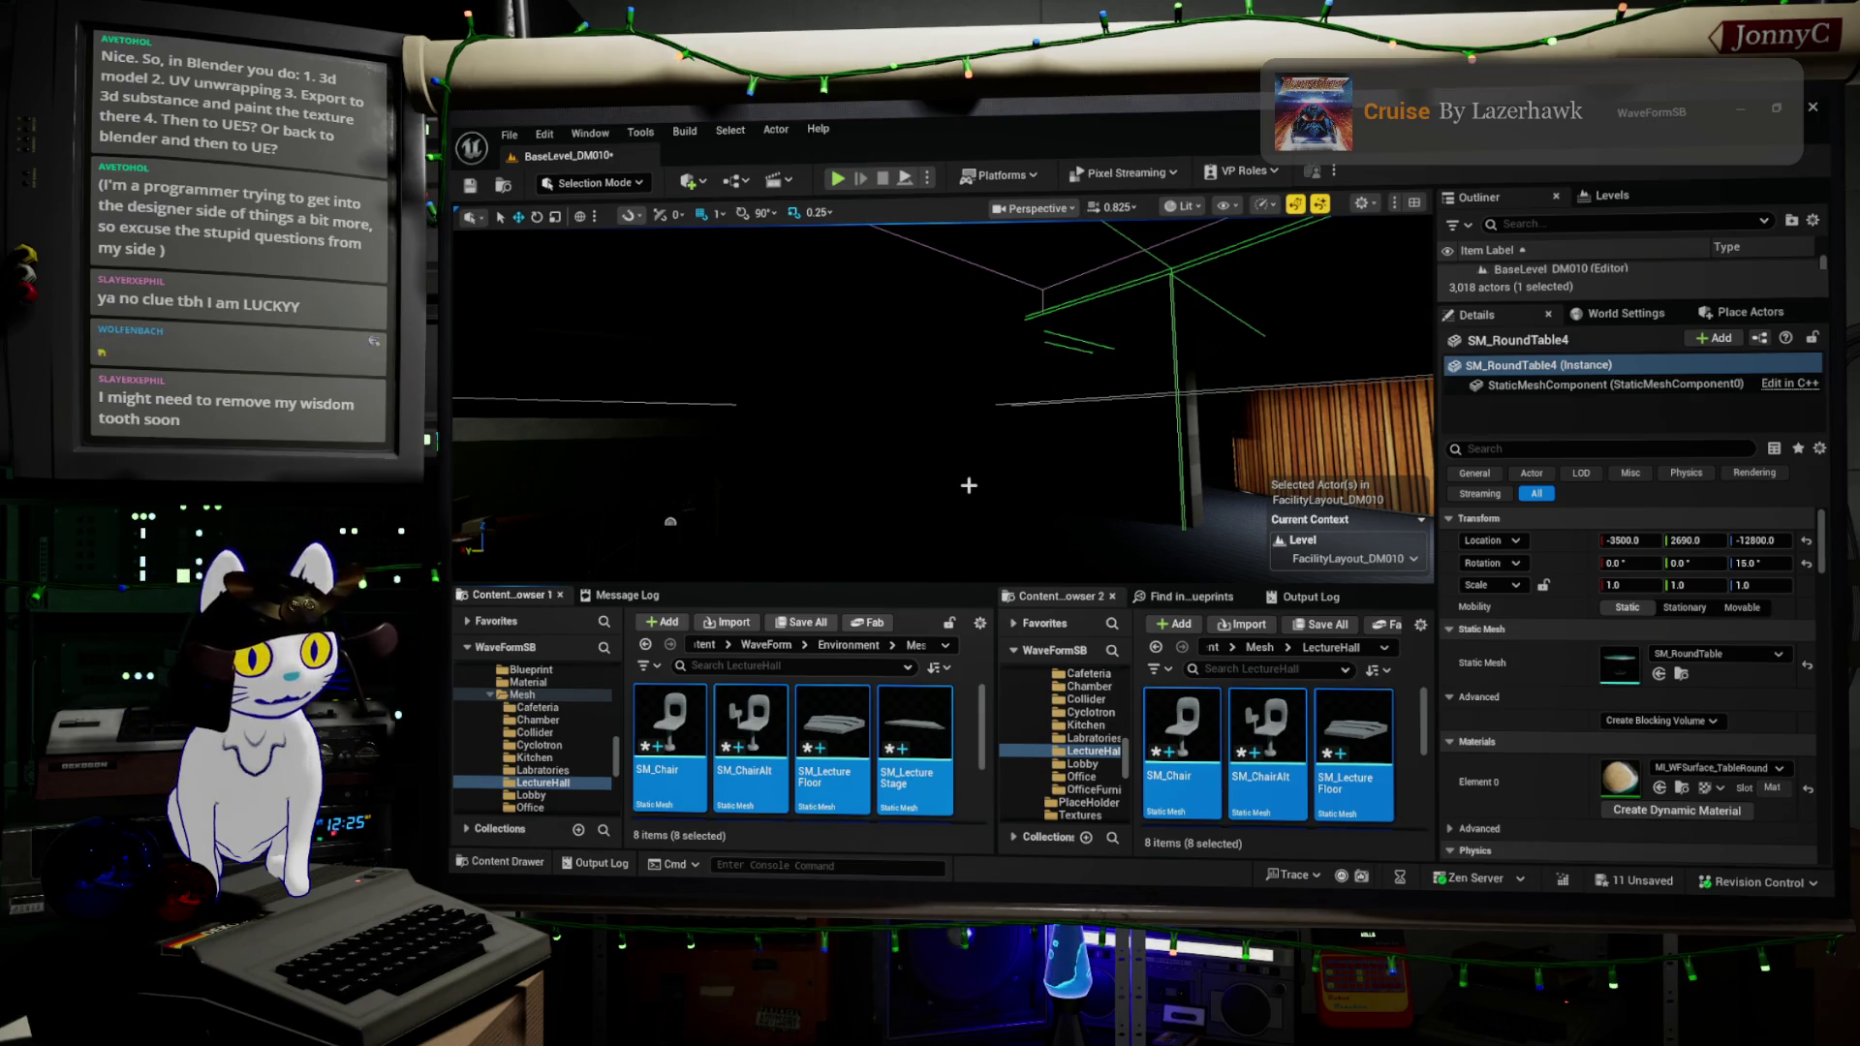
# - Fly around the diner to inspect the booths, kitchen counter and round table
pyautogui.moveTo(1018, 396)
pyautogui.mouseDown()
pyautogui.moveTo(872, 386)
pyautogui.moveTo(945, 374)
pyautogui.mouseUp()
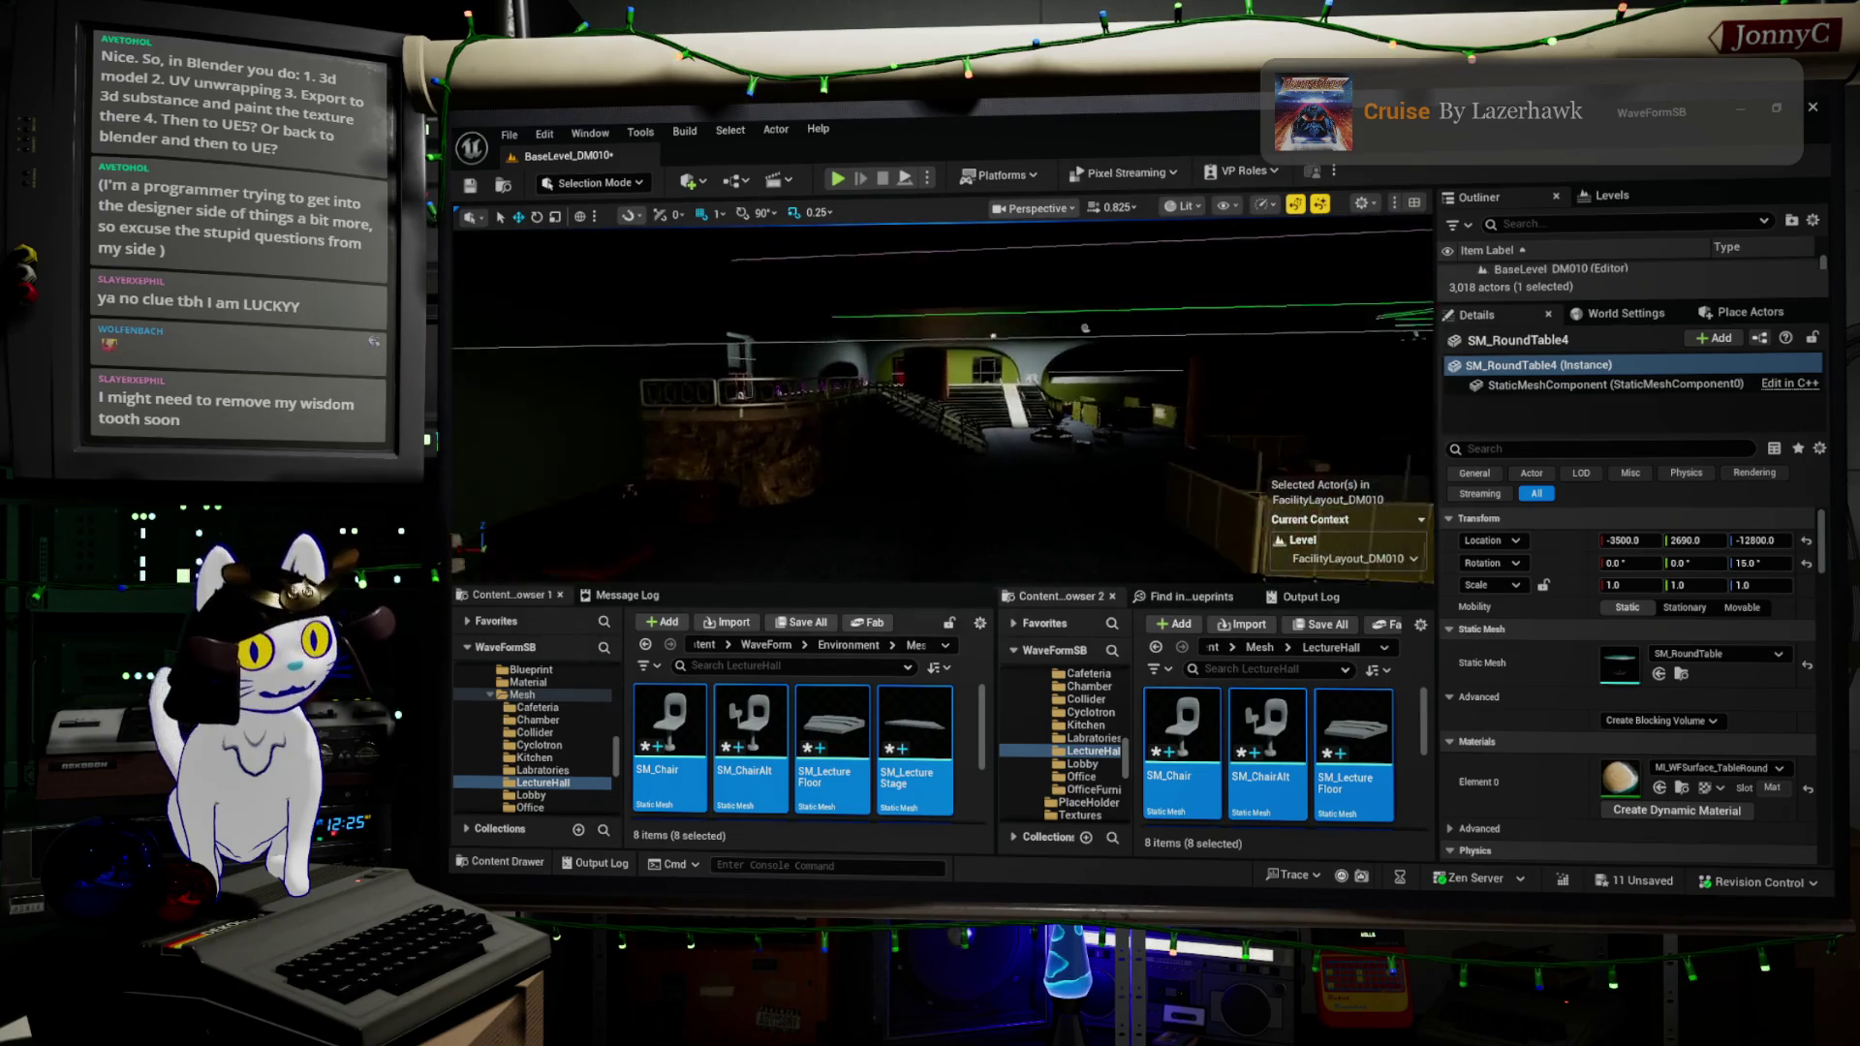
pyautogui.press('f')
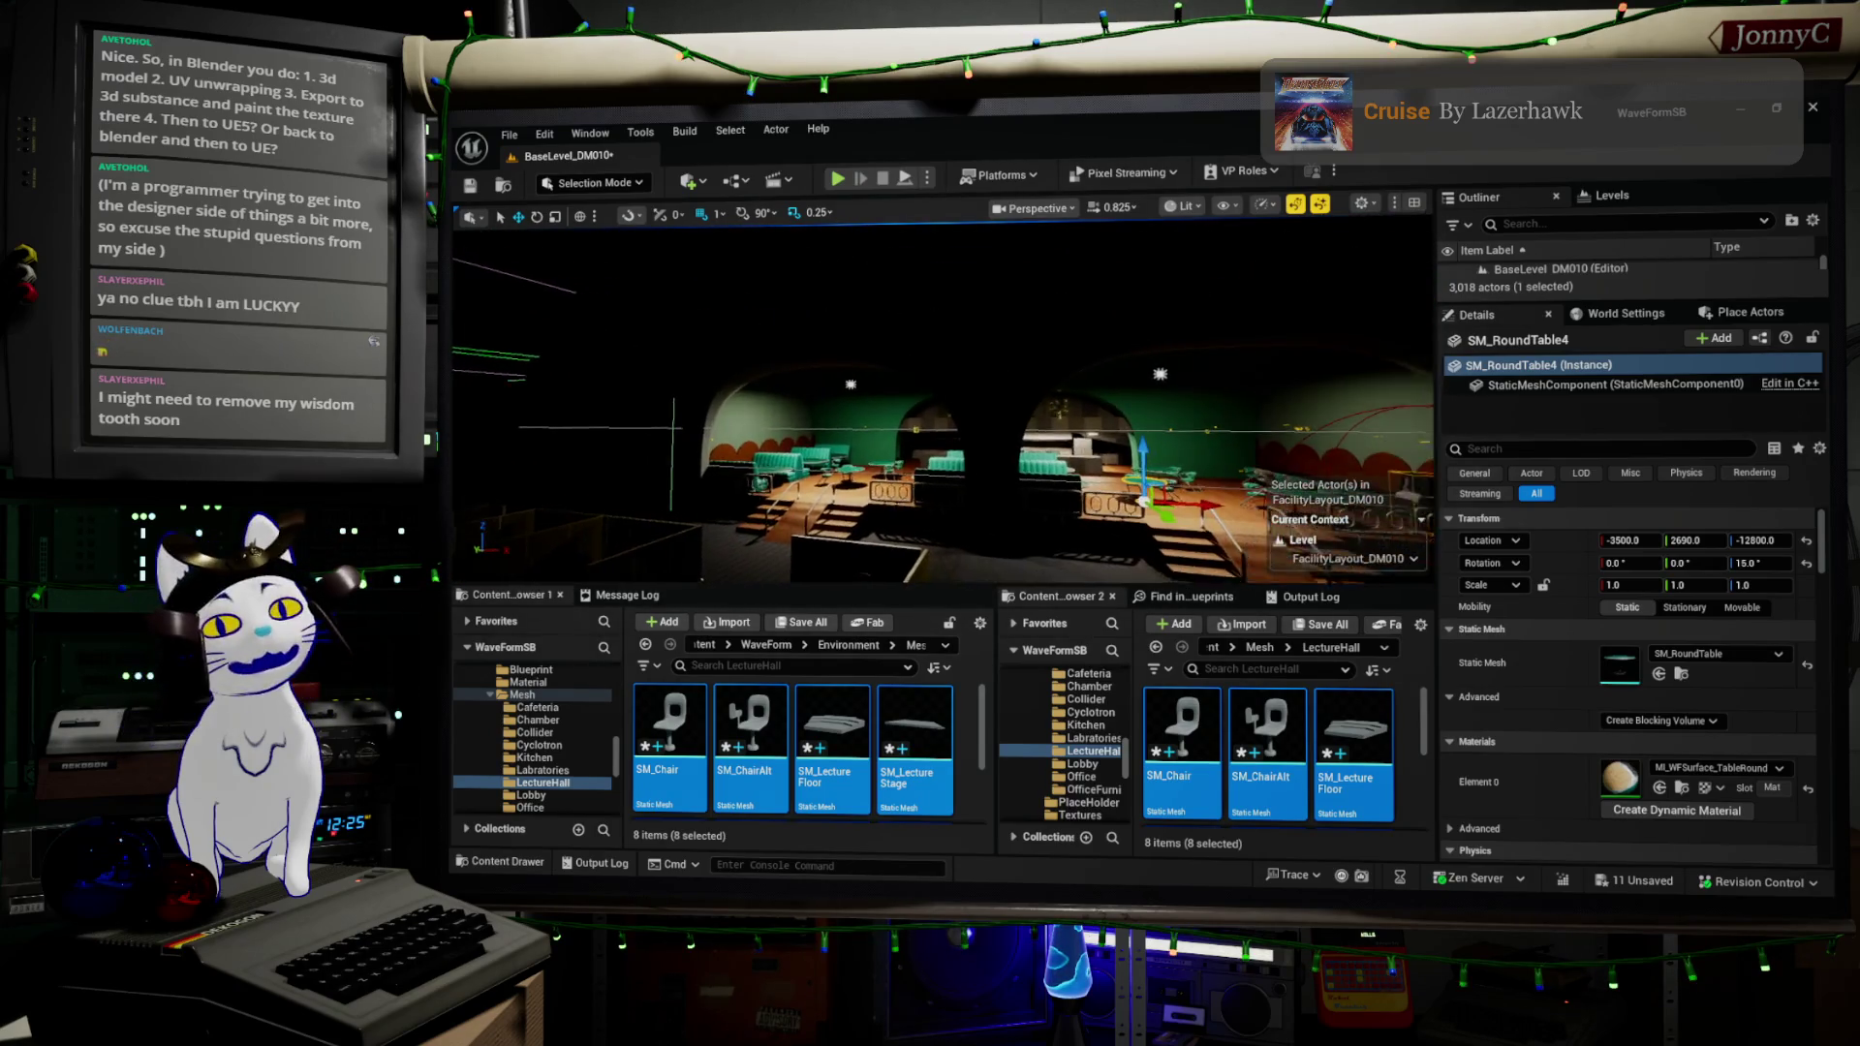
pyautogui.scroll(10, 939, 398)
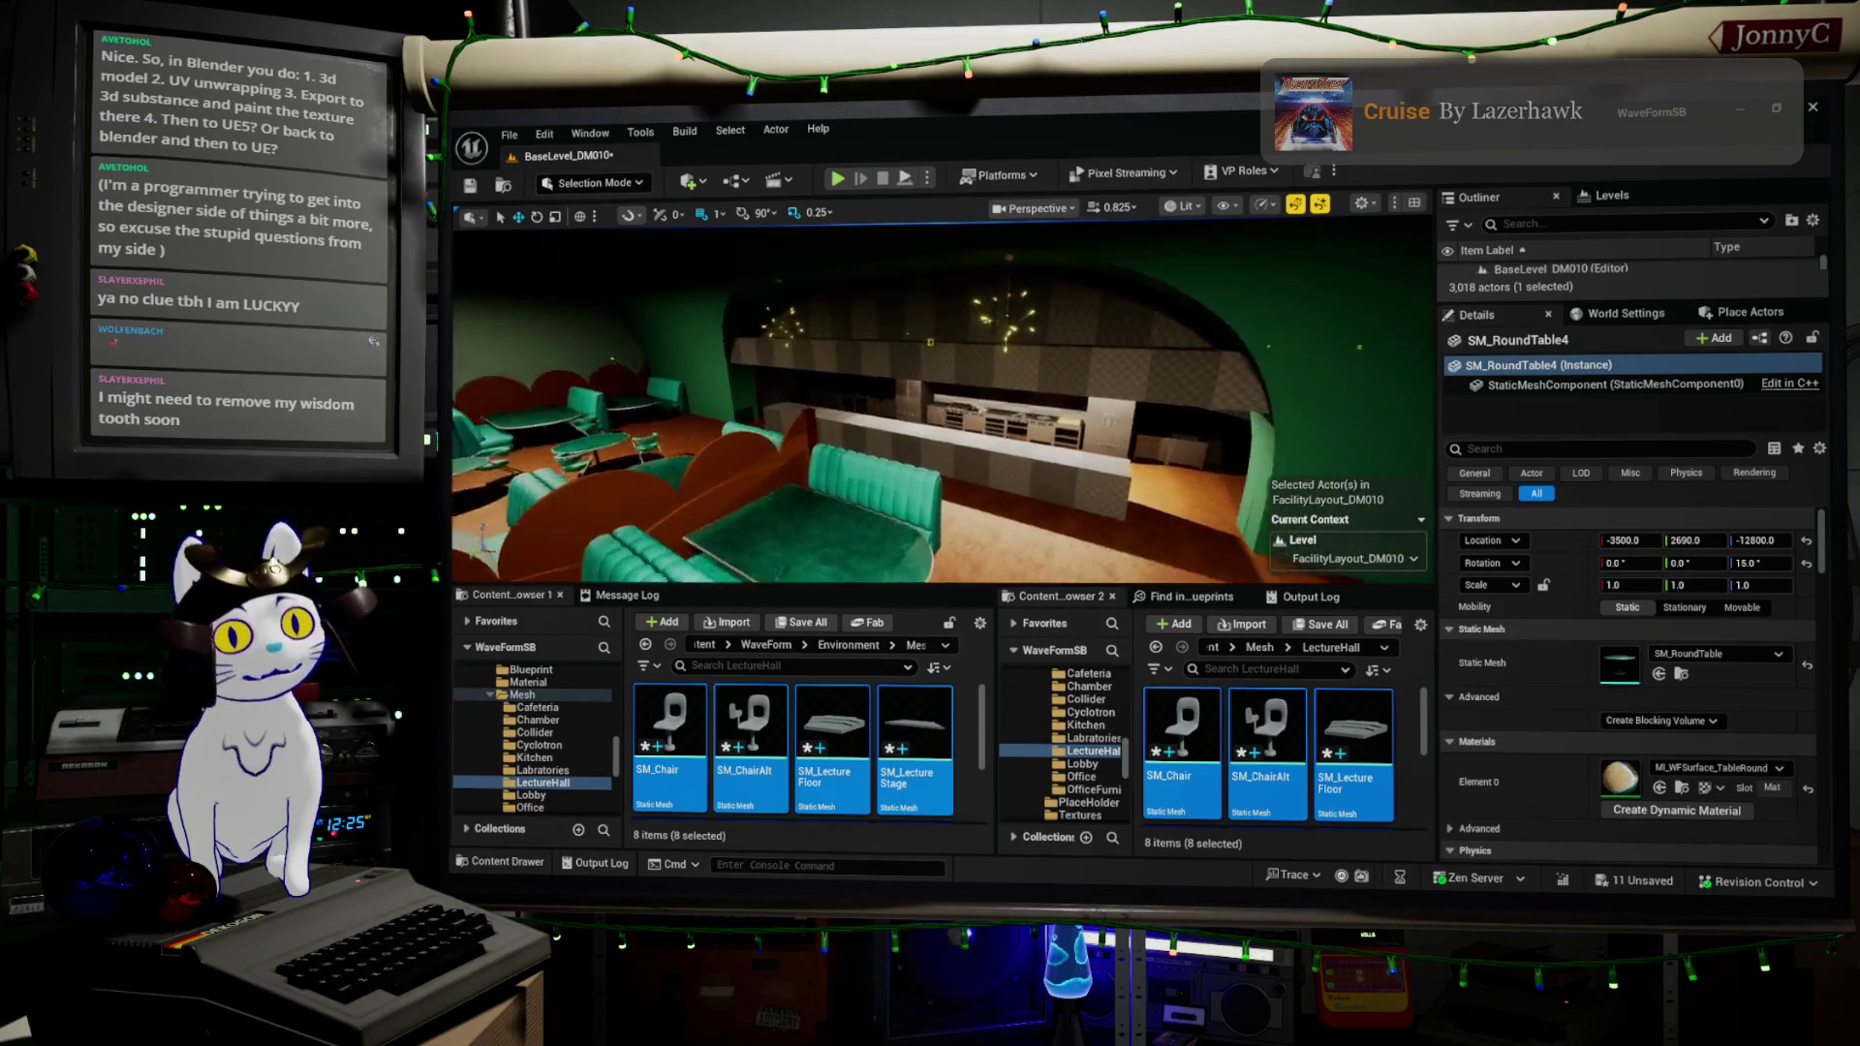
pyautogui.moveTo(940, 397)
pyautogui.mouseDown()
pyautogui.moveTo(804, 398)
pyautogui.moveTo(766, 349)
pyautogui.moveTo(727, 387)
pyautogui.moveTo(669, 402)
pyautogui.moveTo(751, 402)
pyautogui.mouseUp()
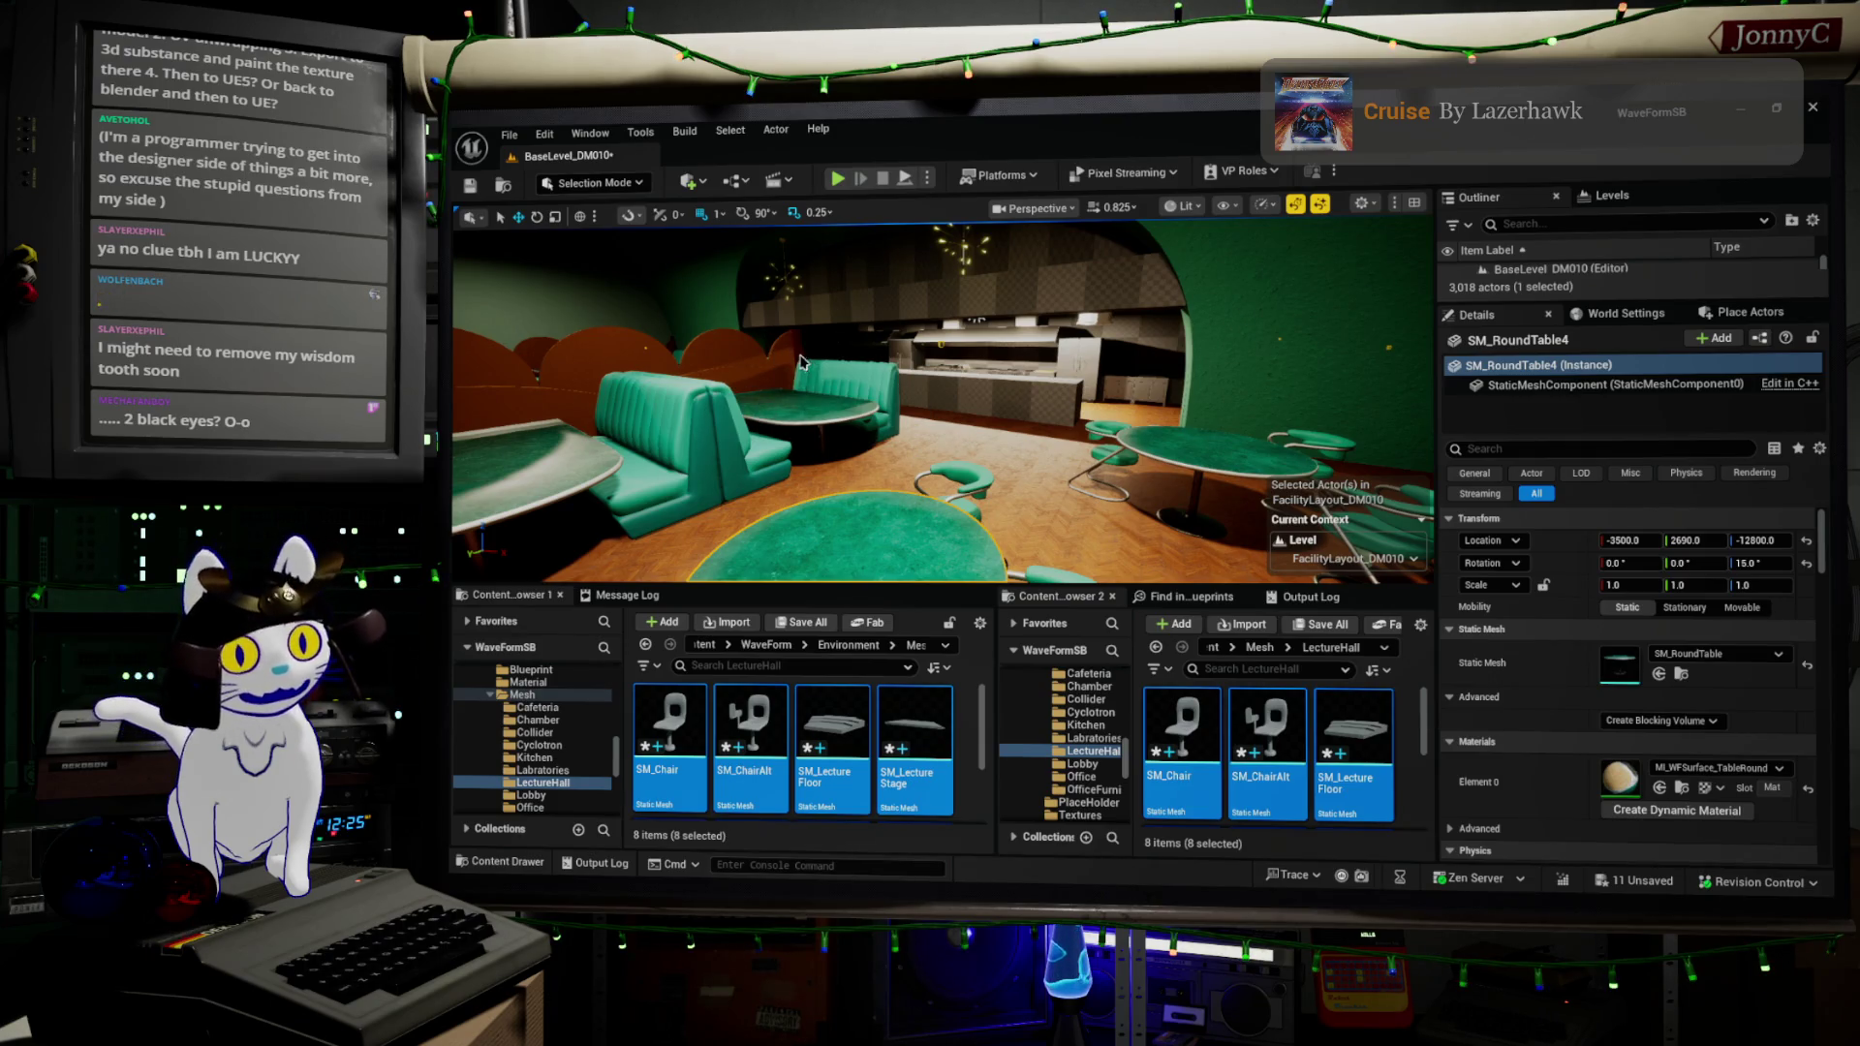
pyautogui.moveTo(901, 406)
pyautogui.mouseDown()
pyautogui.moveTo(756, 413)
pyautogui.moveTo(800, 407)
pyautogui.mouseUp()
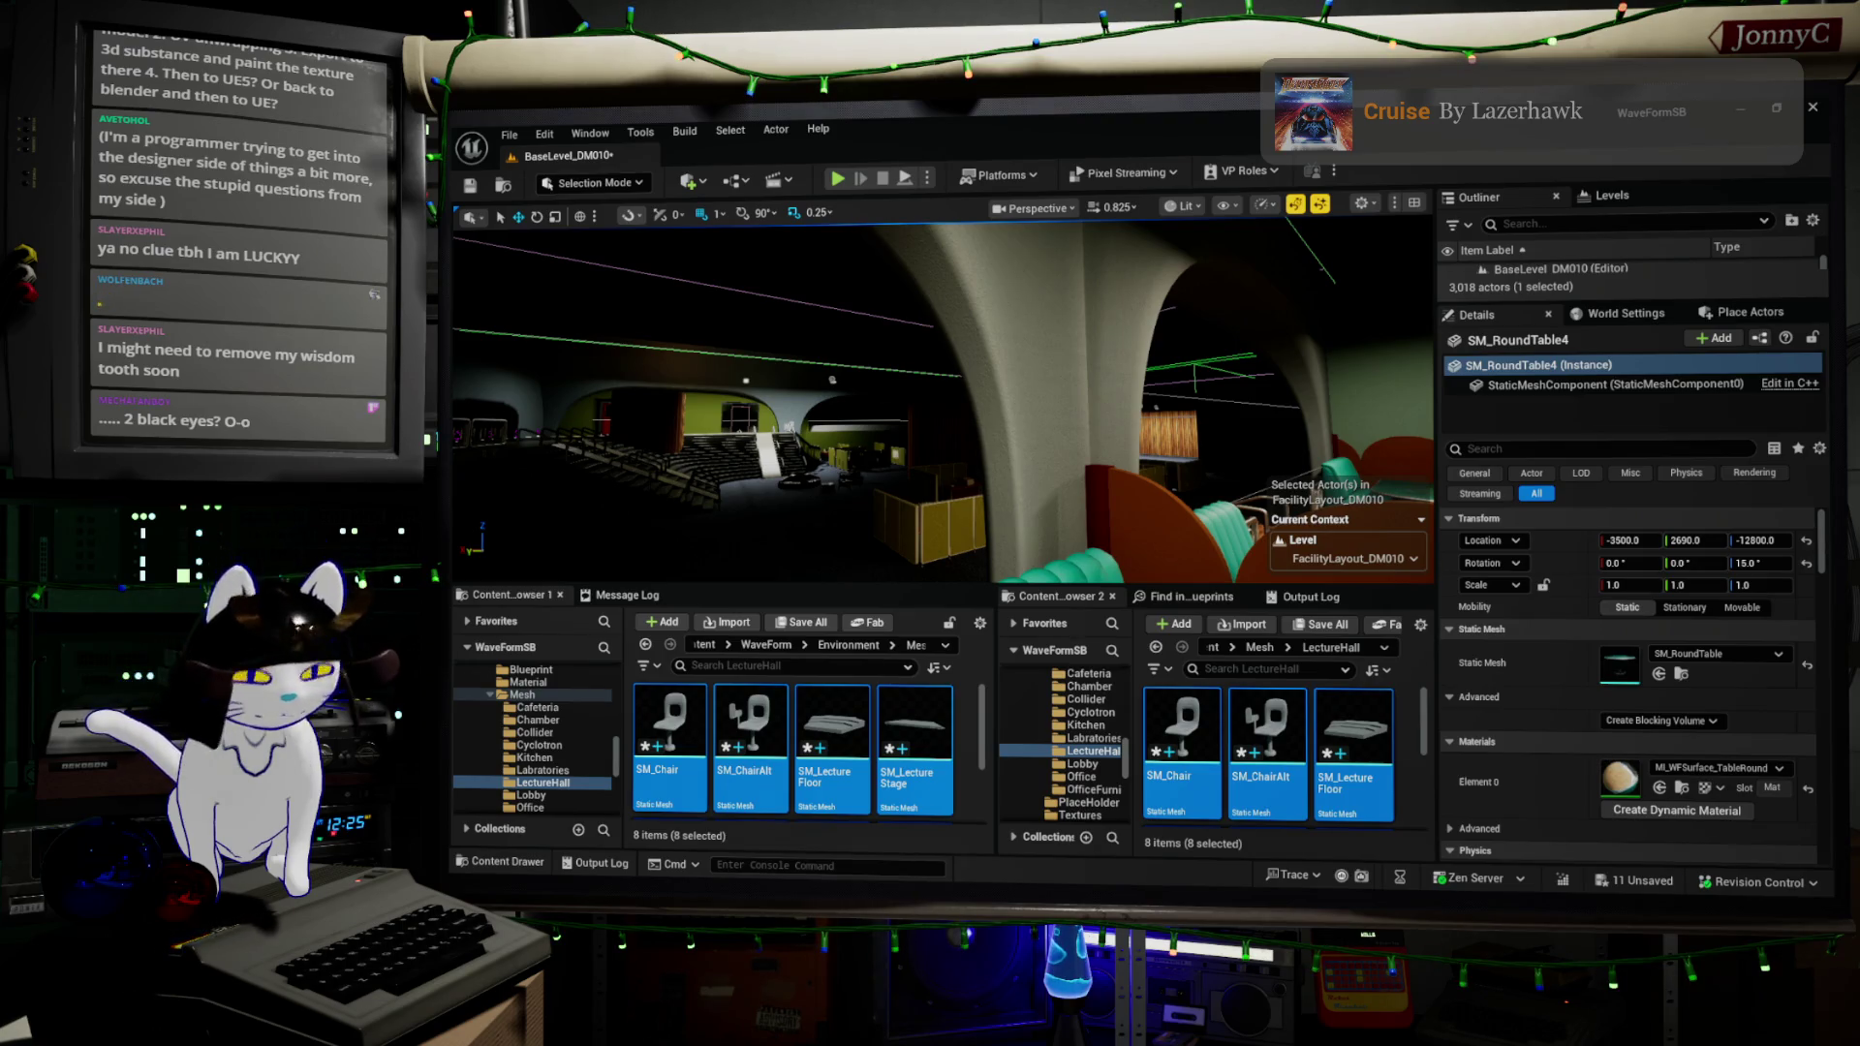
pyautogui.moveTo(801, 407)
pyautogui.mouseDown()
pyautogui.moveTo(823, 409)
pyautogui.moveTo(801, 387)
pyautogui.mouseUp()
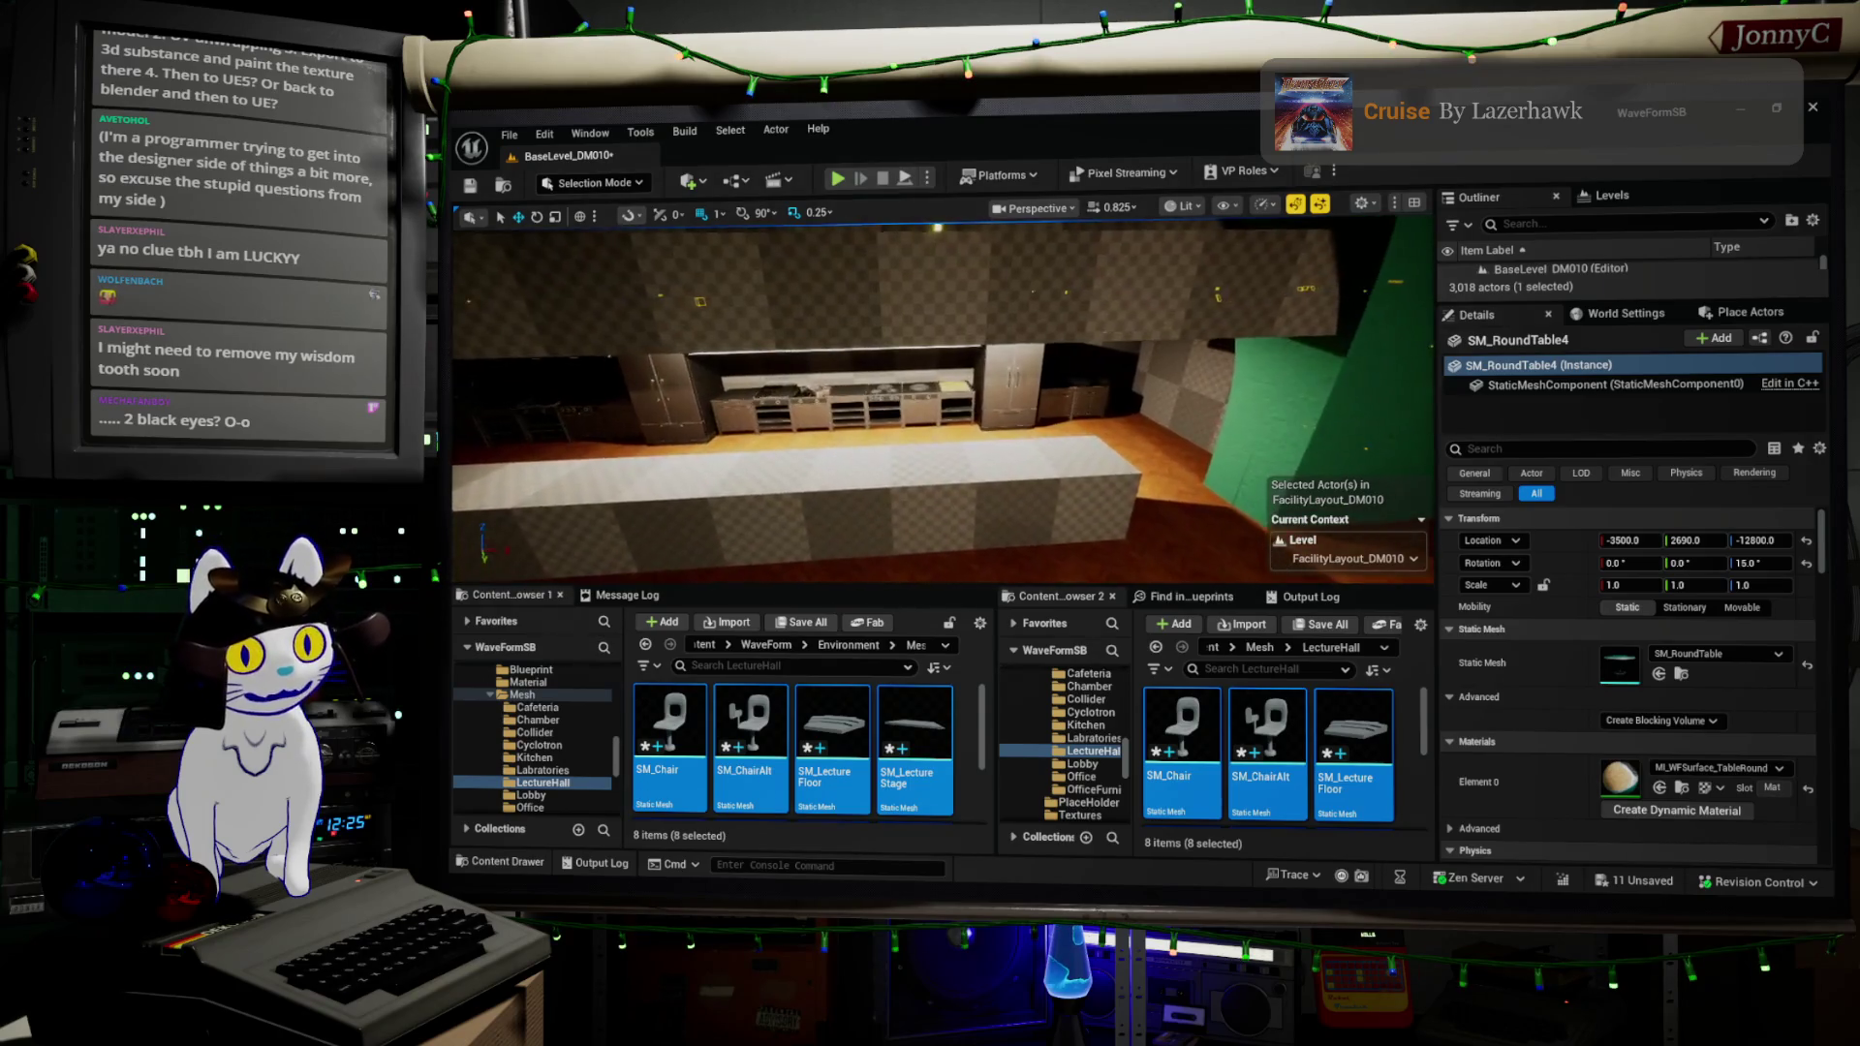
pyautogui.moveTo(801, 388); pyautogui.dragTo(819, 387)
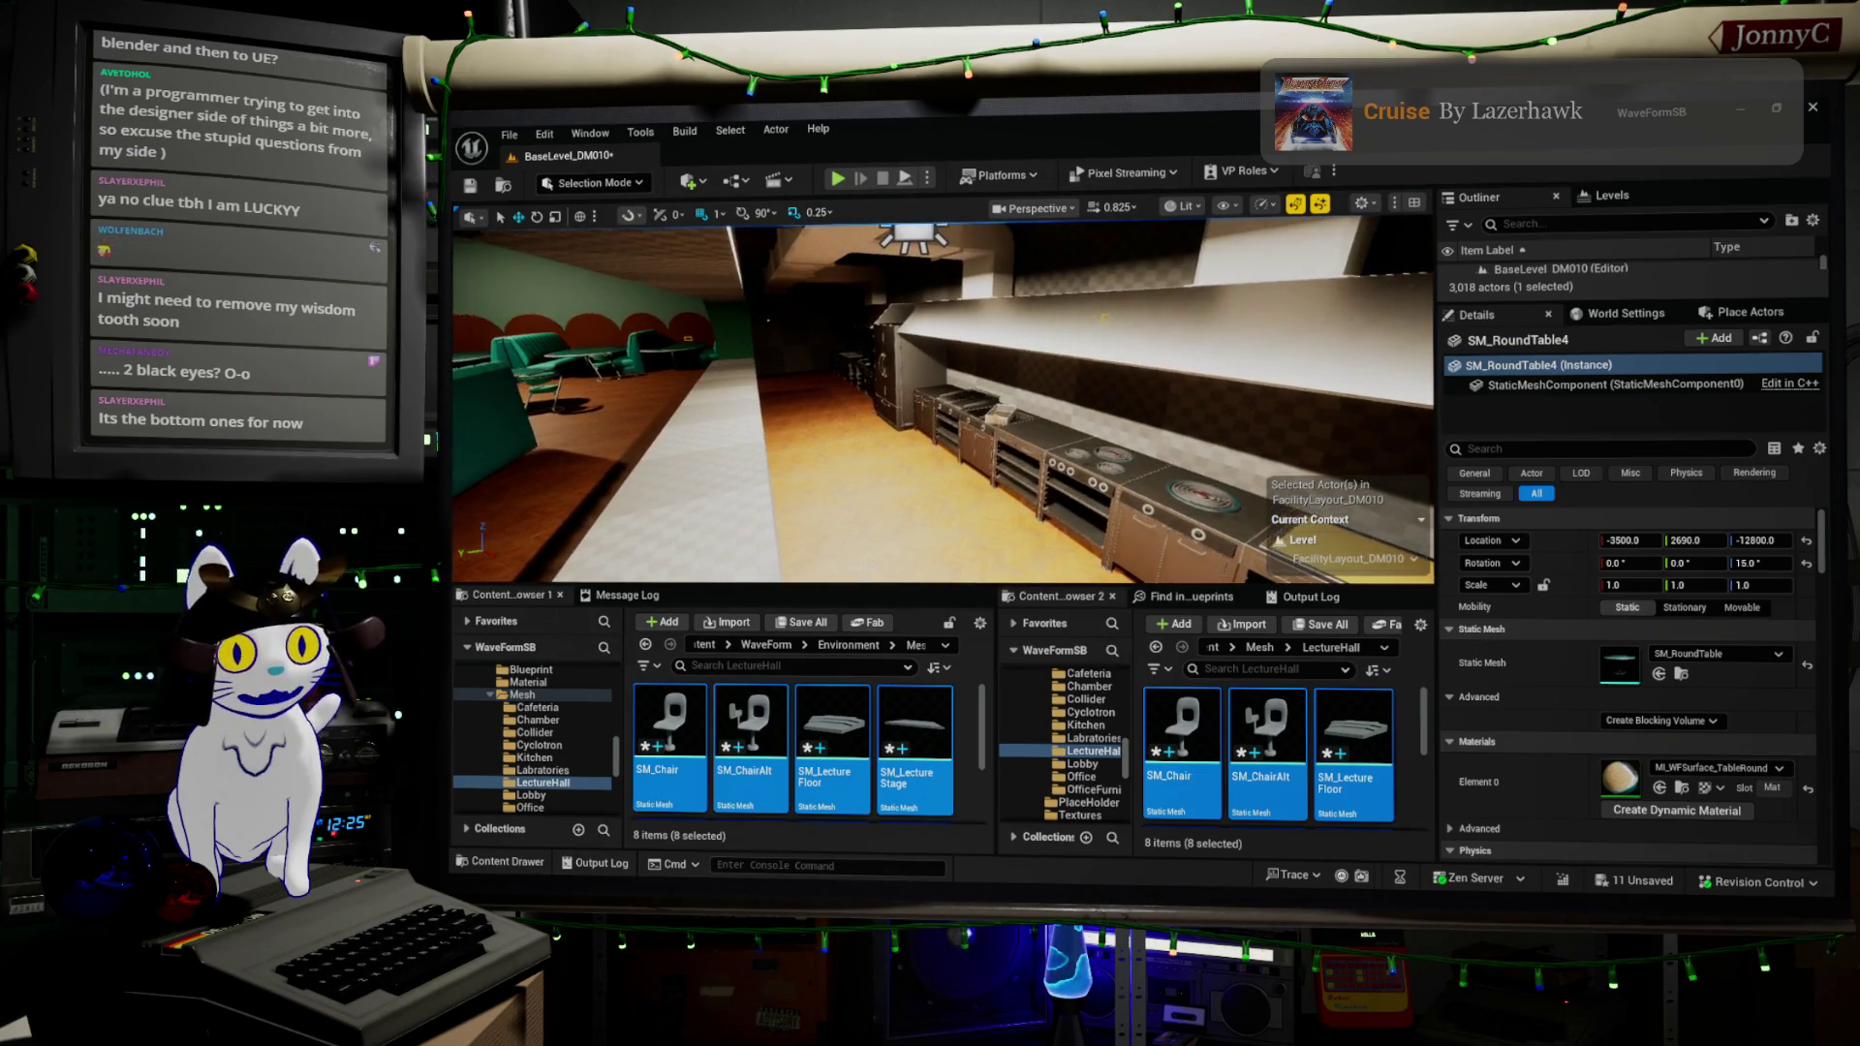
pyautogui.moveTo(818, 387); pyautogui.dragTo(800, 407)
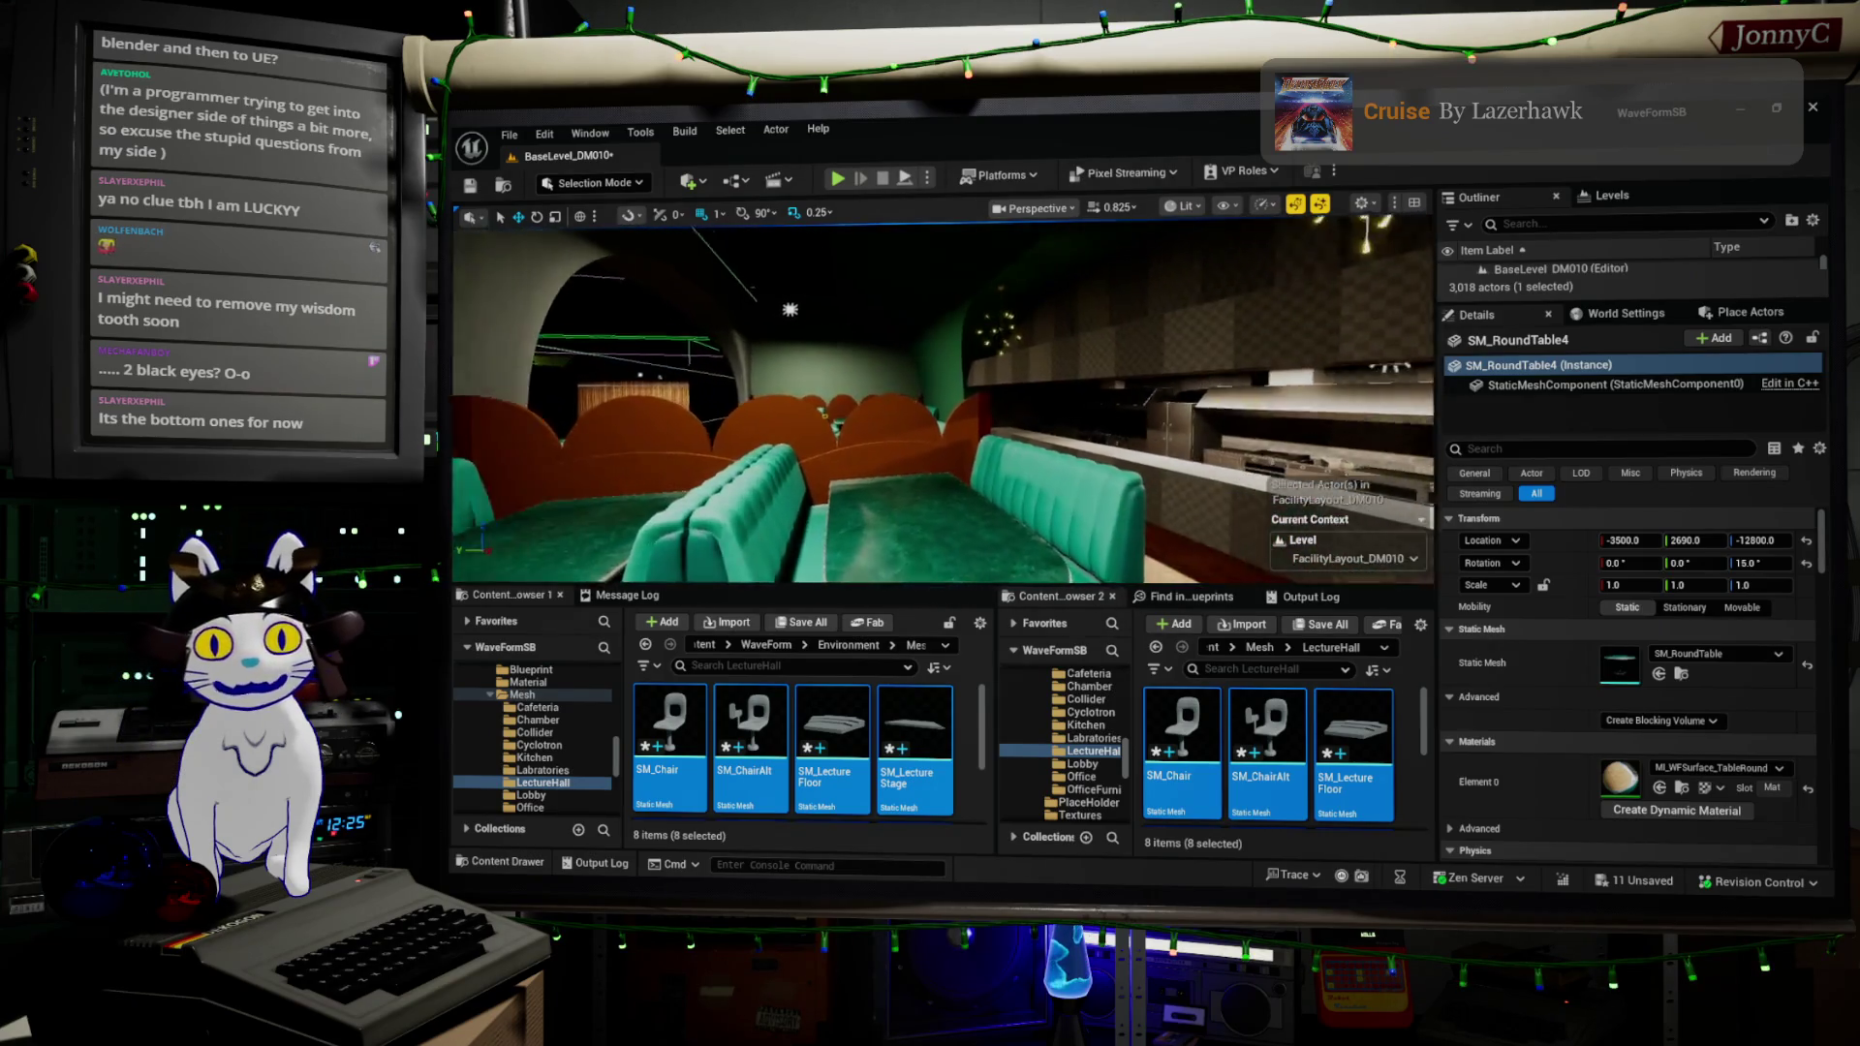
pyautogui.moveTo(818, 407); pyautogui.dragTo(819, 368)
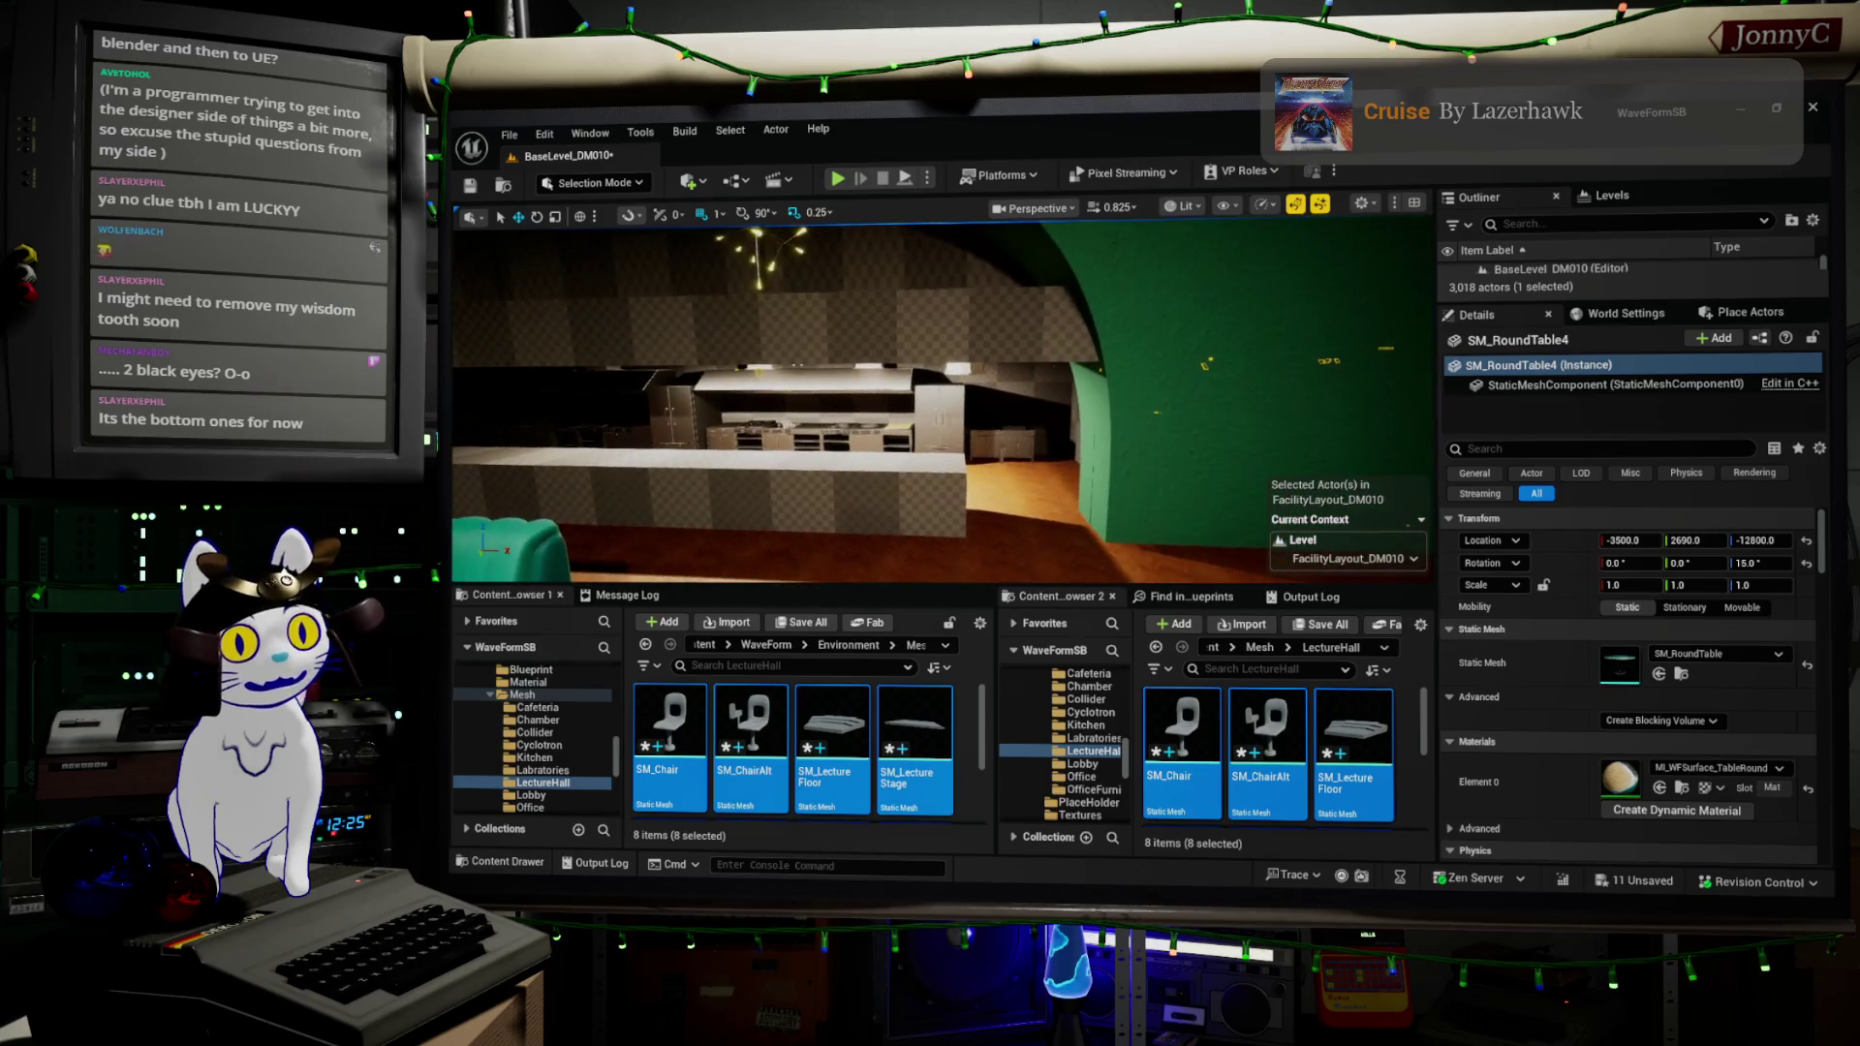
pyautogui.moveTo(819, 407); pyautogui.dragTo(867, 407)
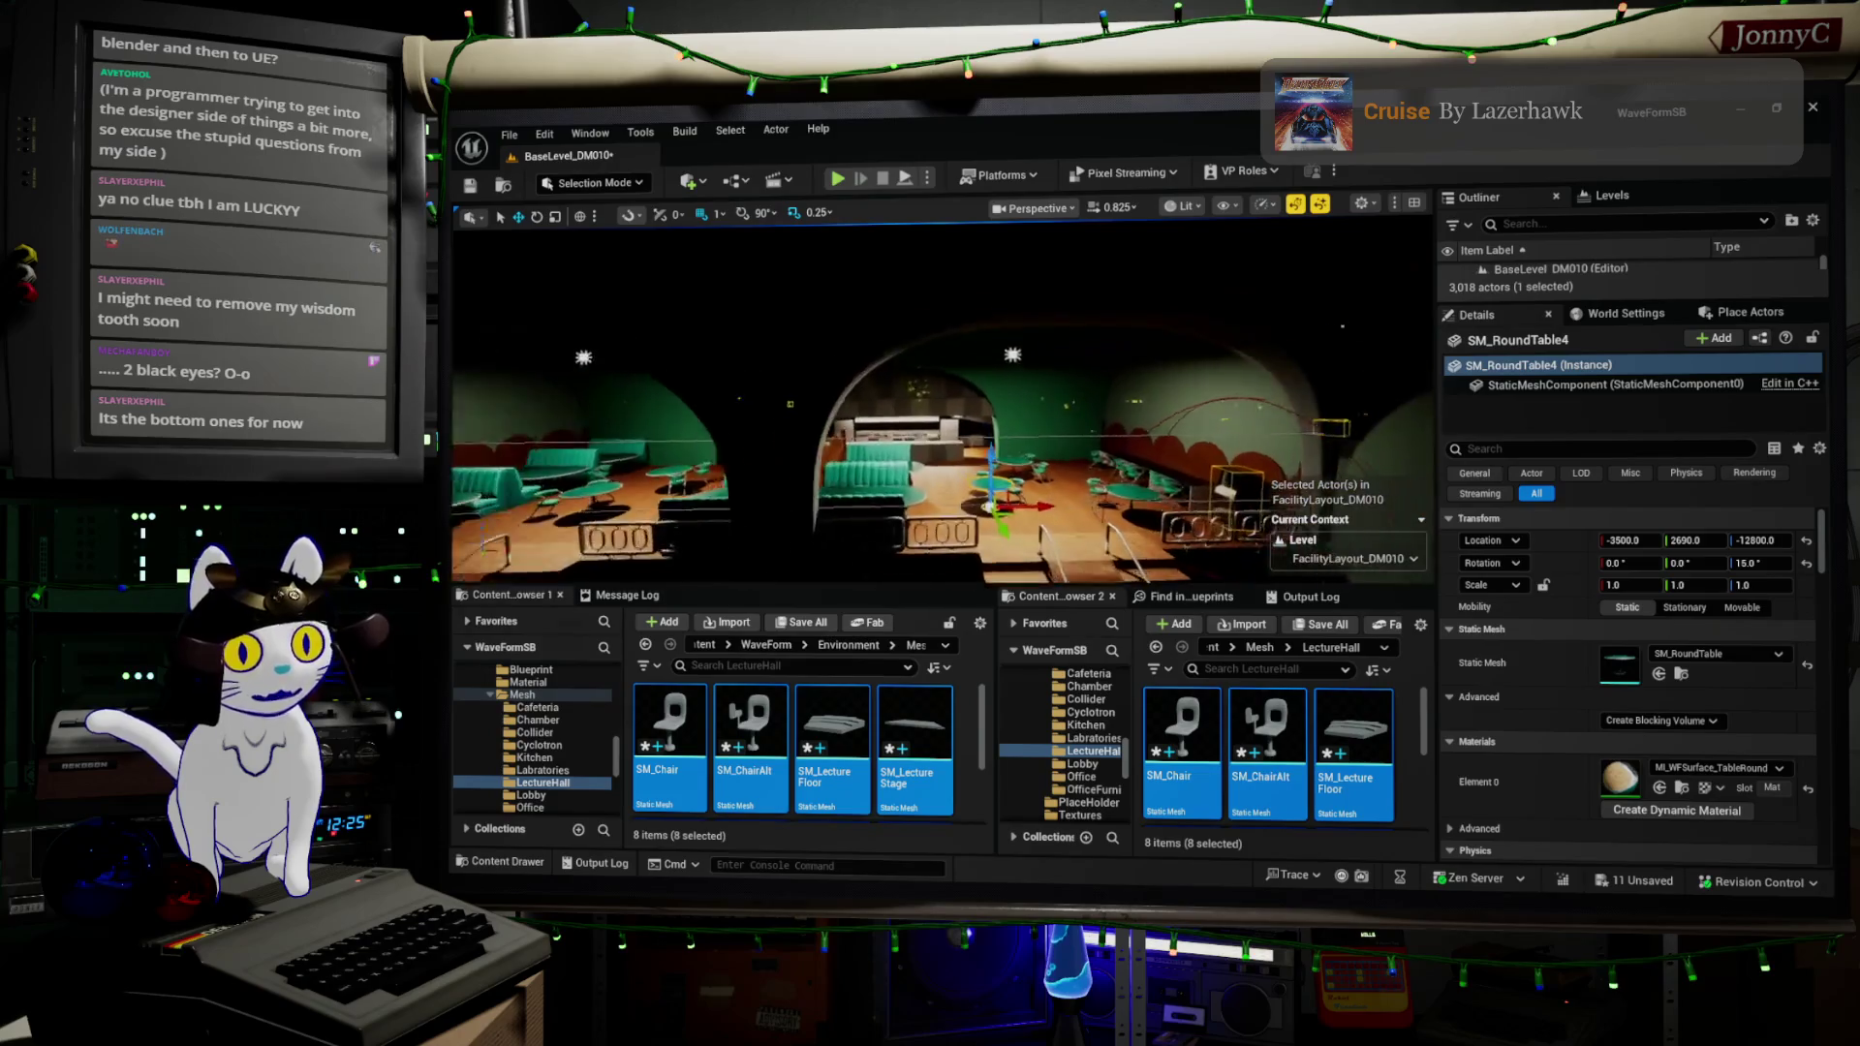
pyautogui.scroll(5, 940, 397)
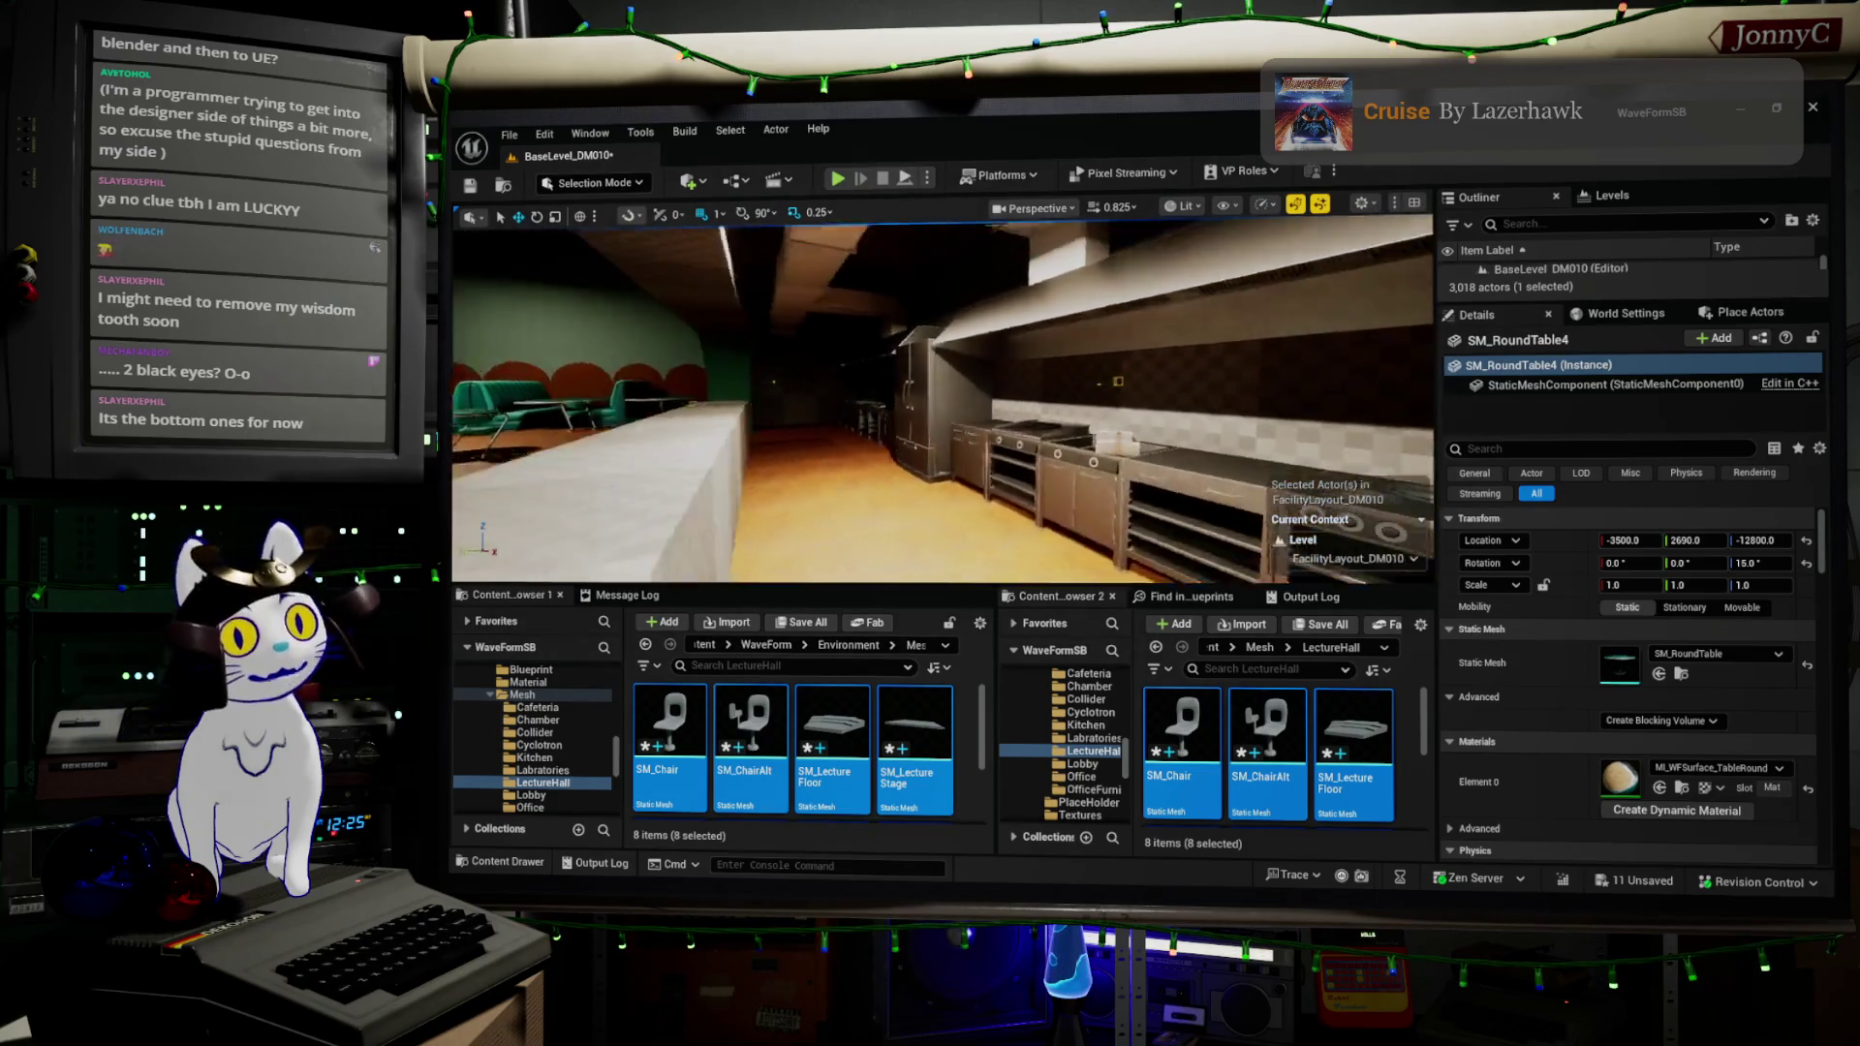
pyautogui.press('f')
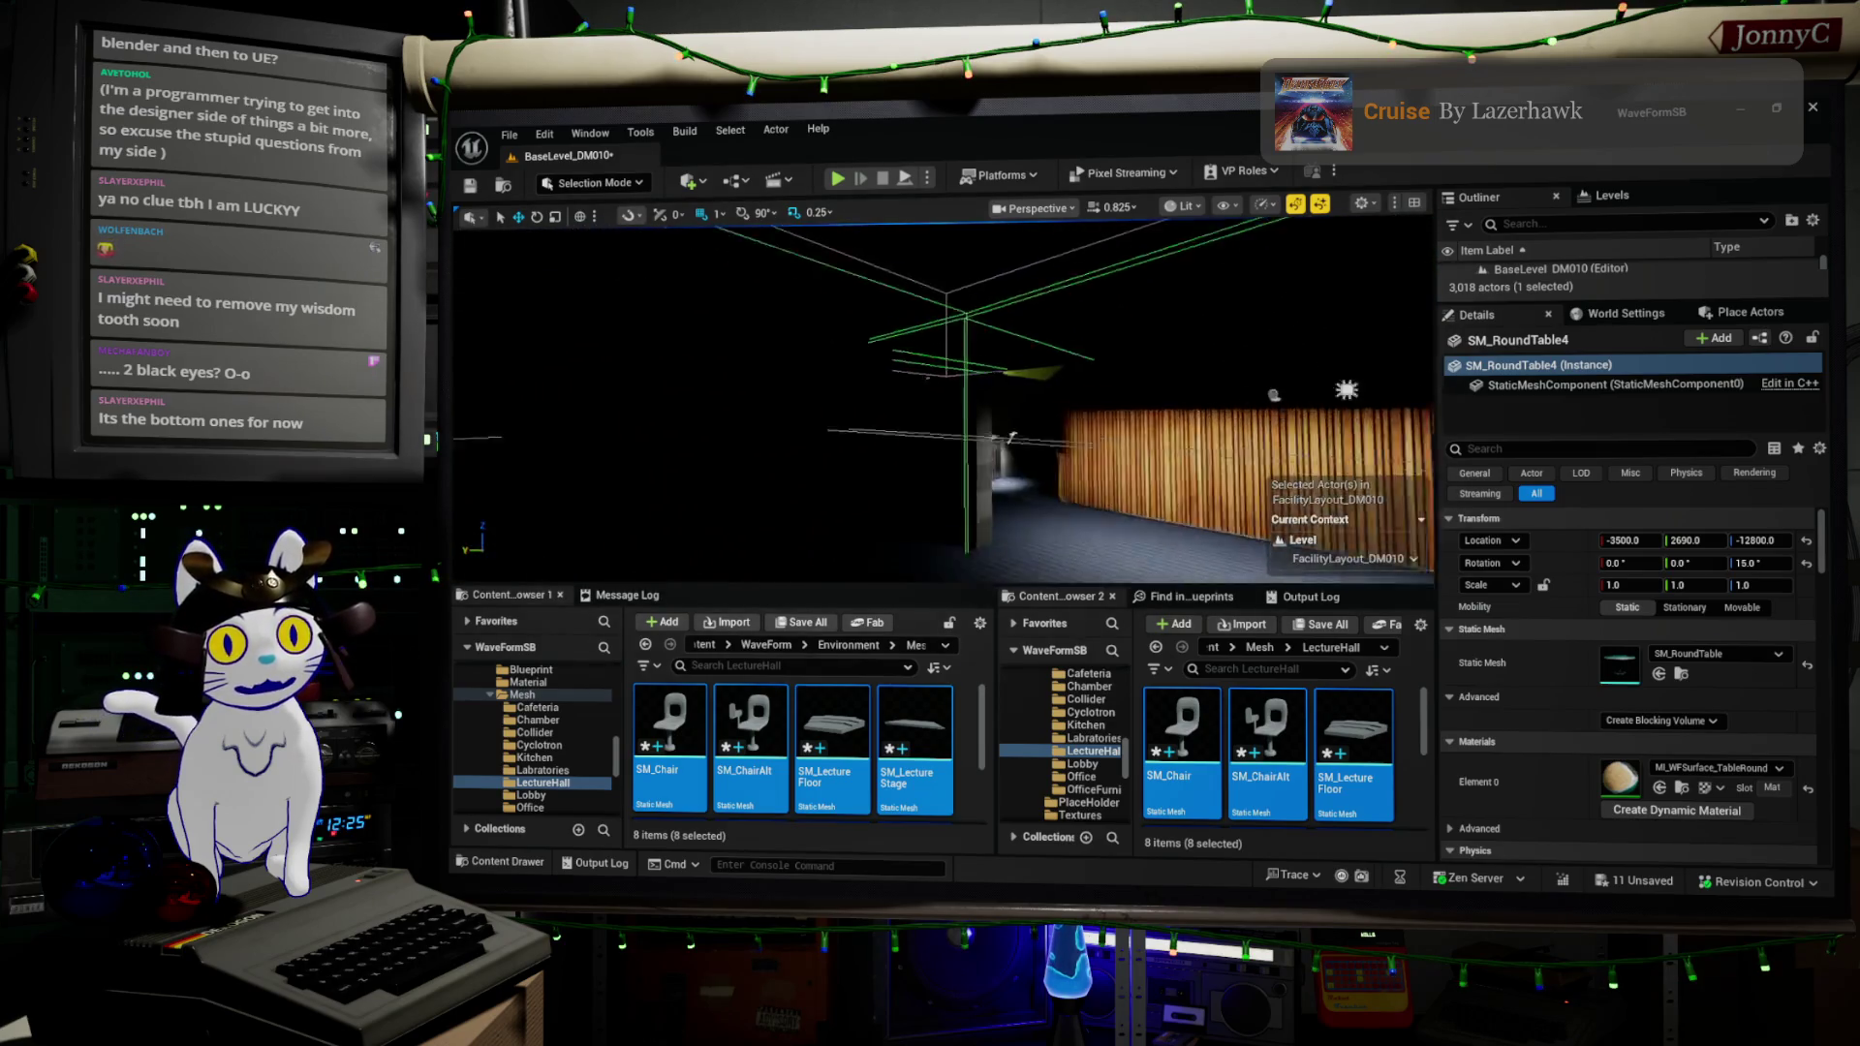
# - Swap the front bp_SpacedInstances chair row's static mesh to SM_ChairAlt
pyautogui.press('w')
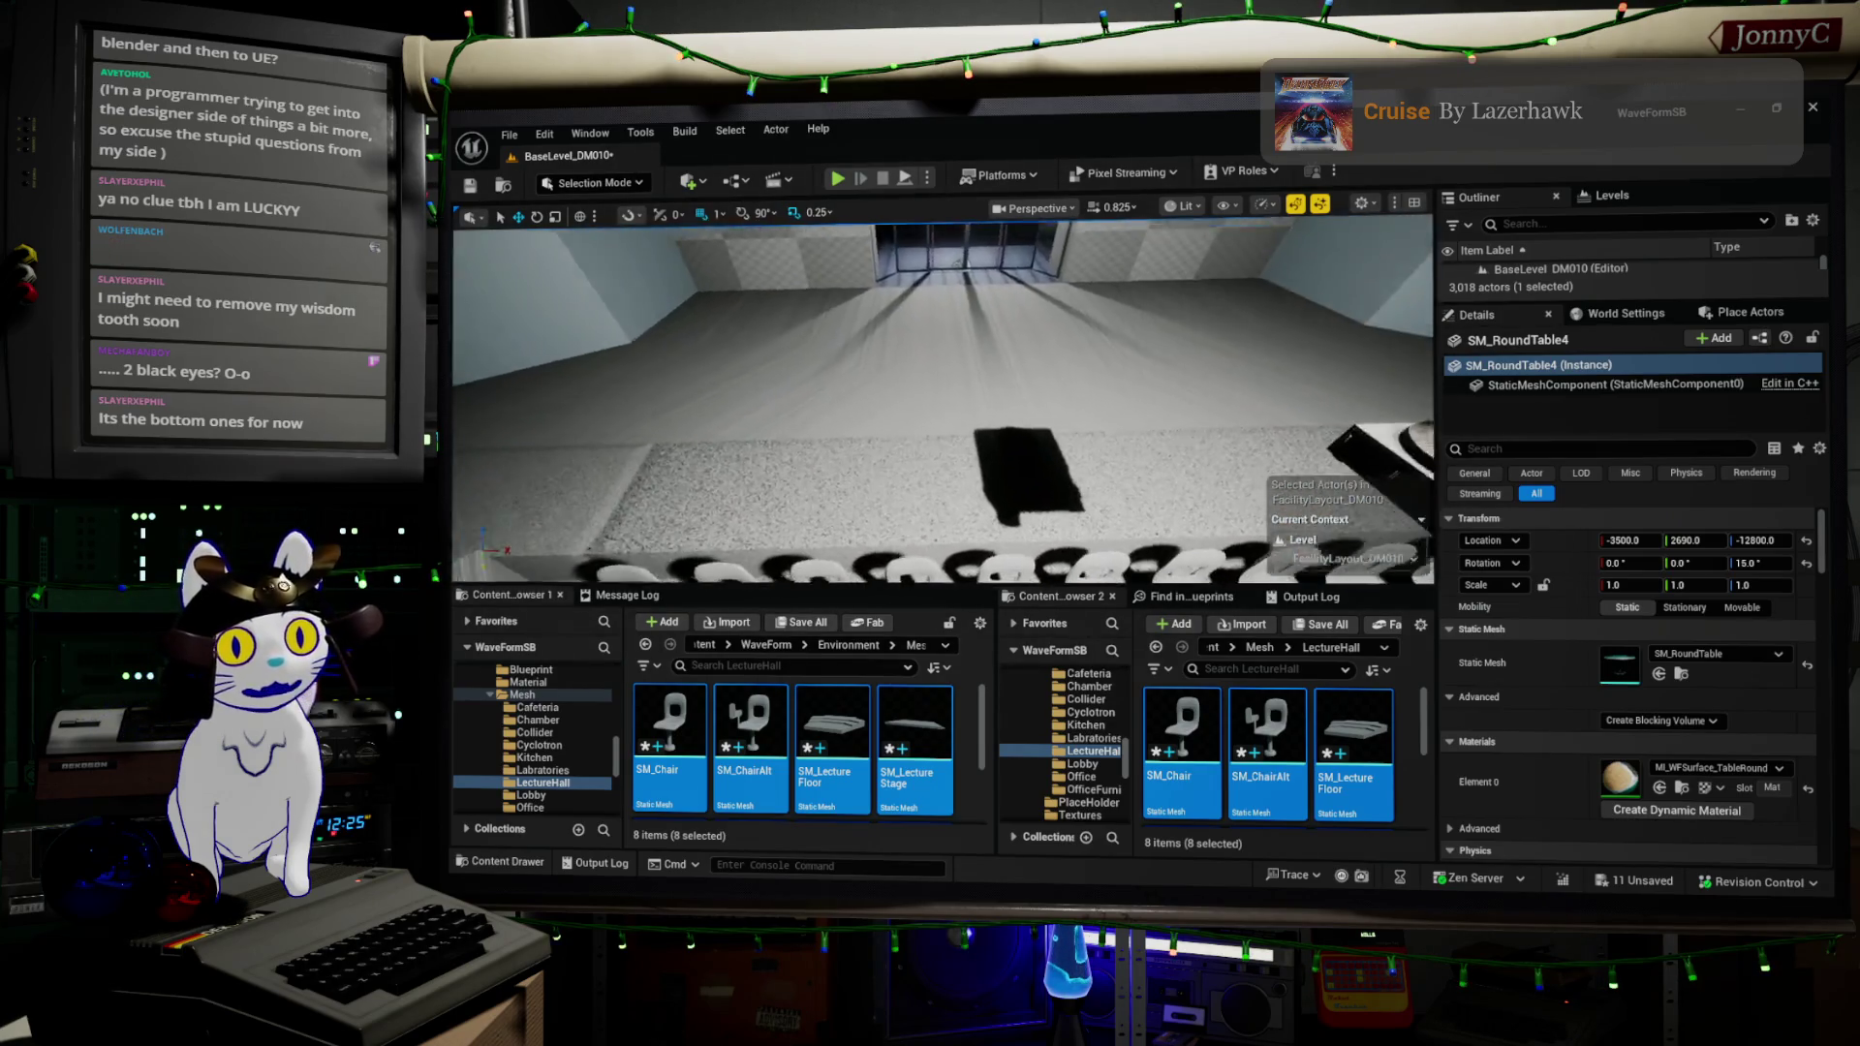
pyautogui.press('w')
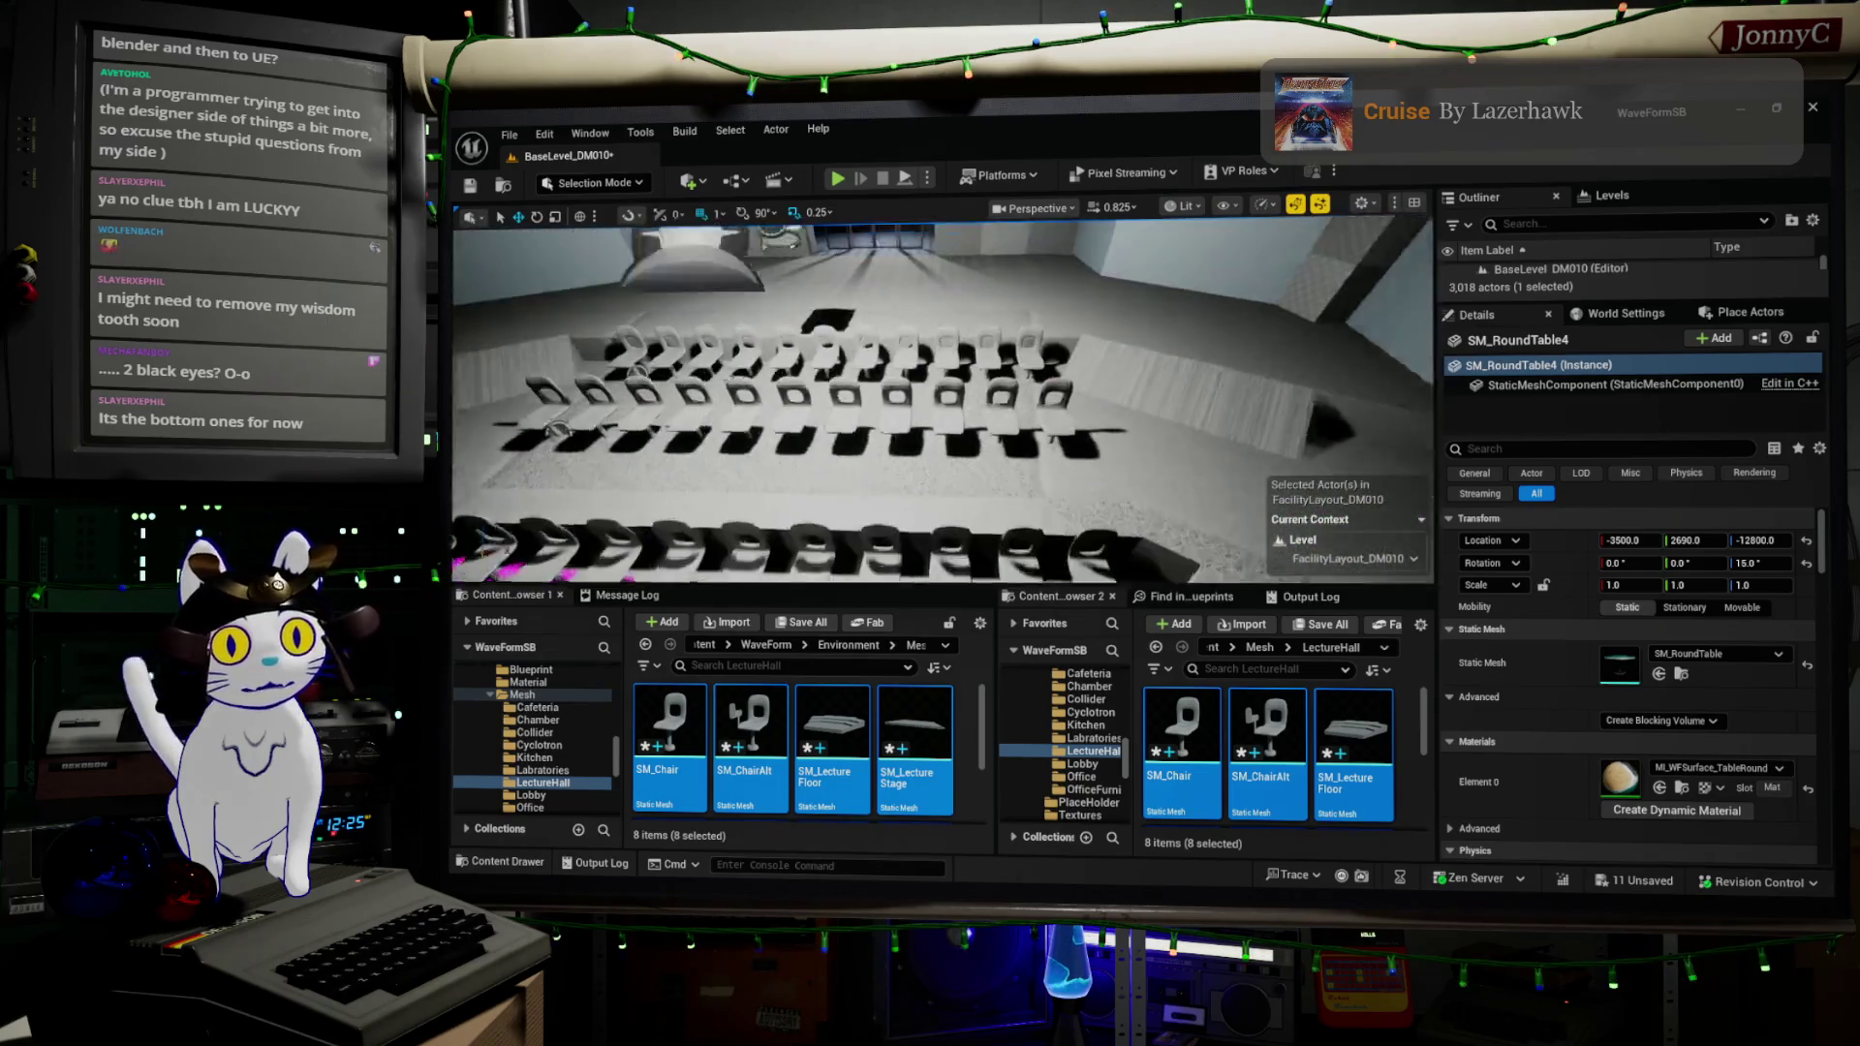
pyautogui.press('w')
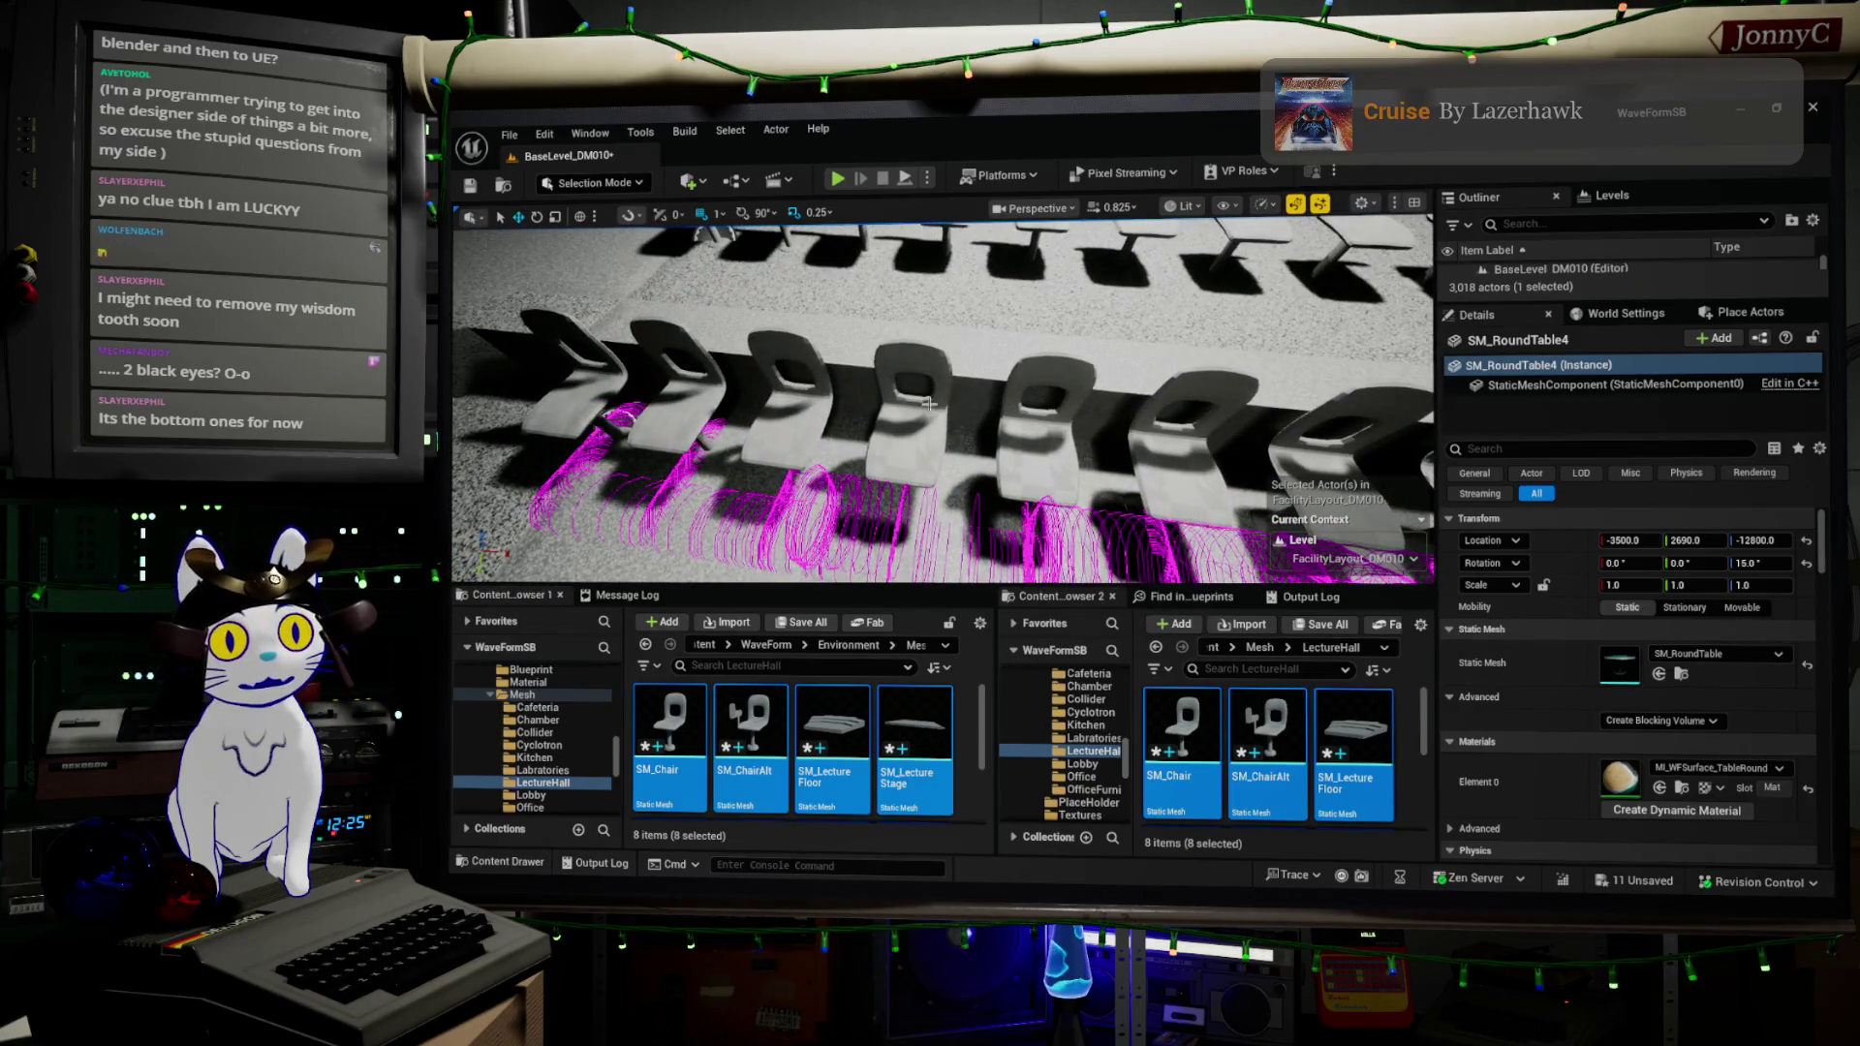
pyautogui.click(1268, 765)
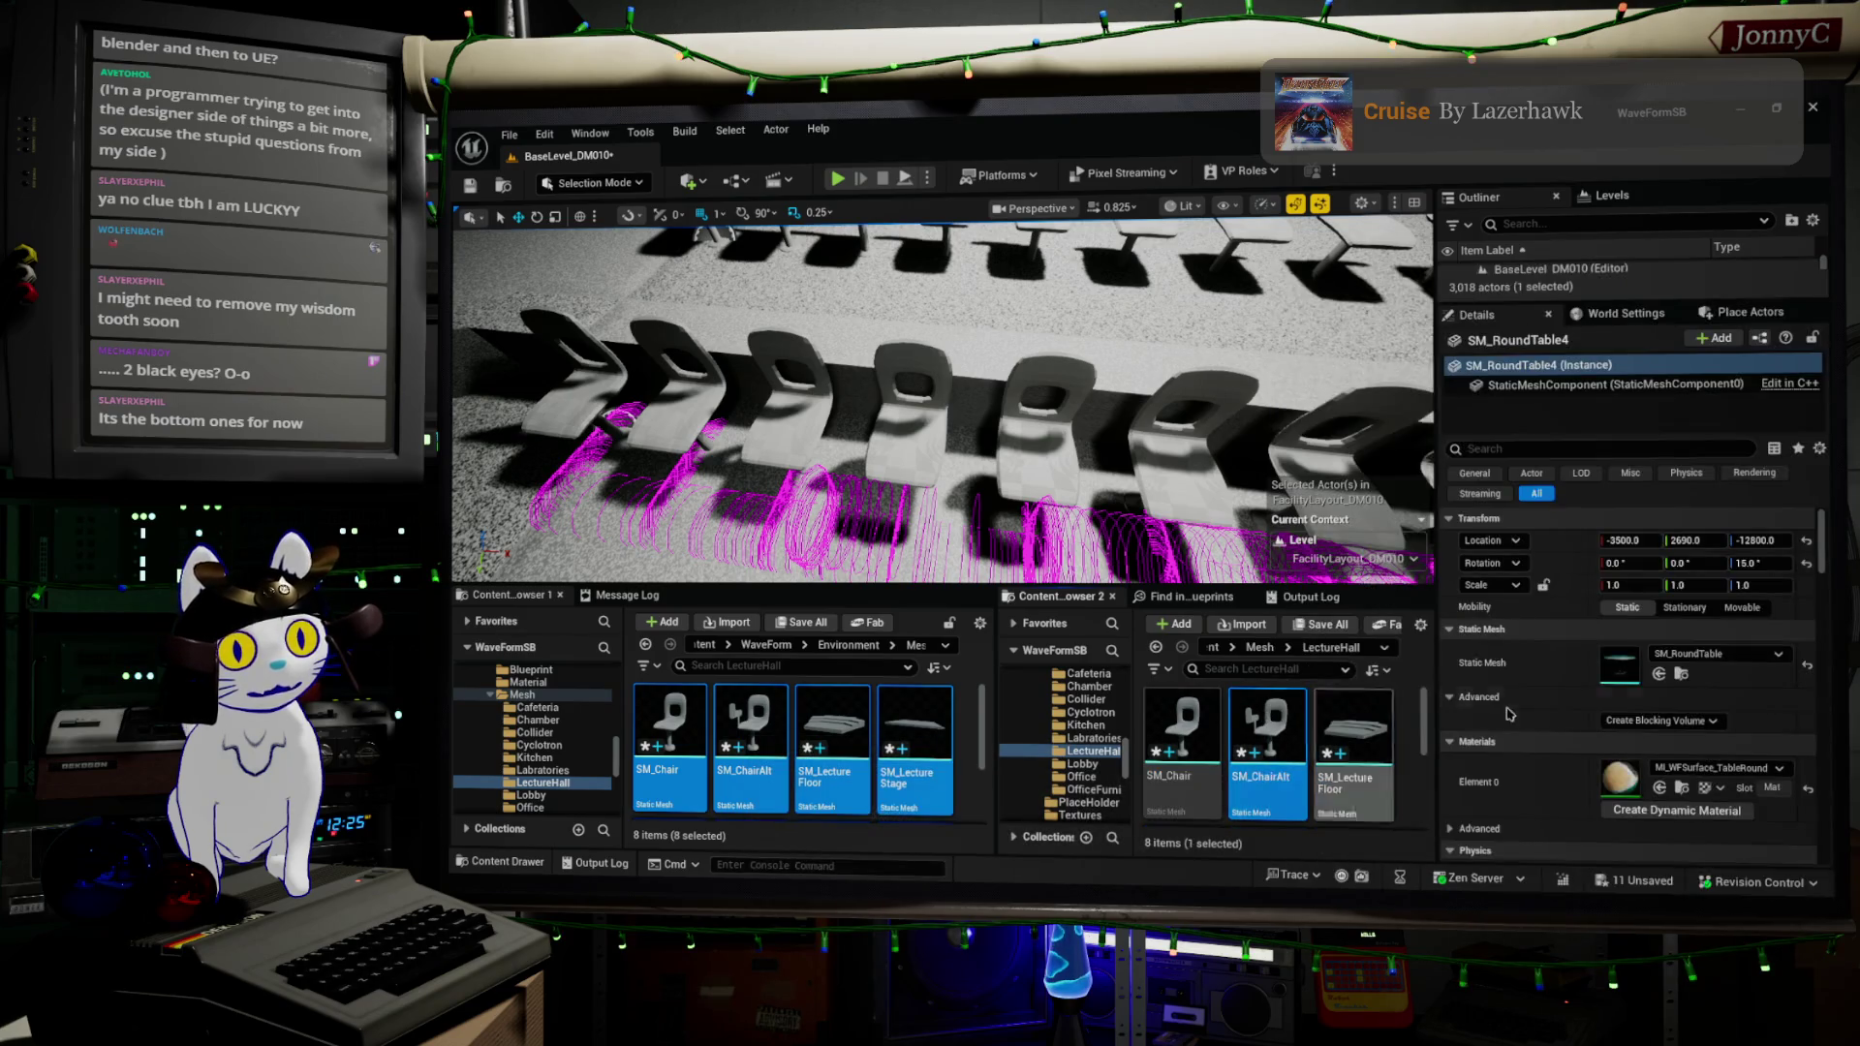
pyautogui.click(879, 403)
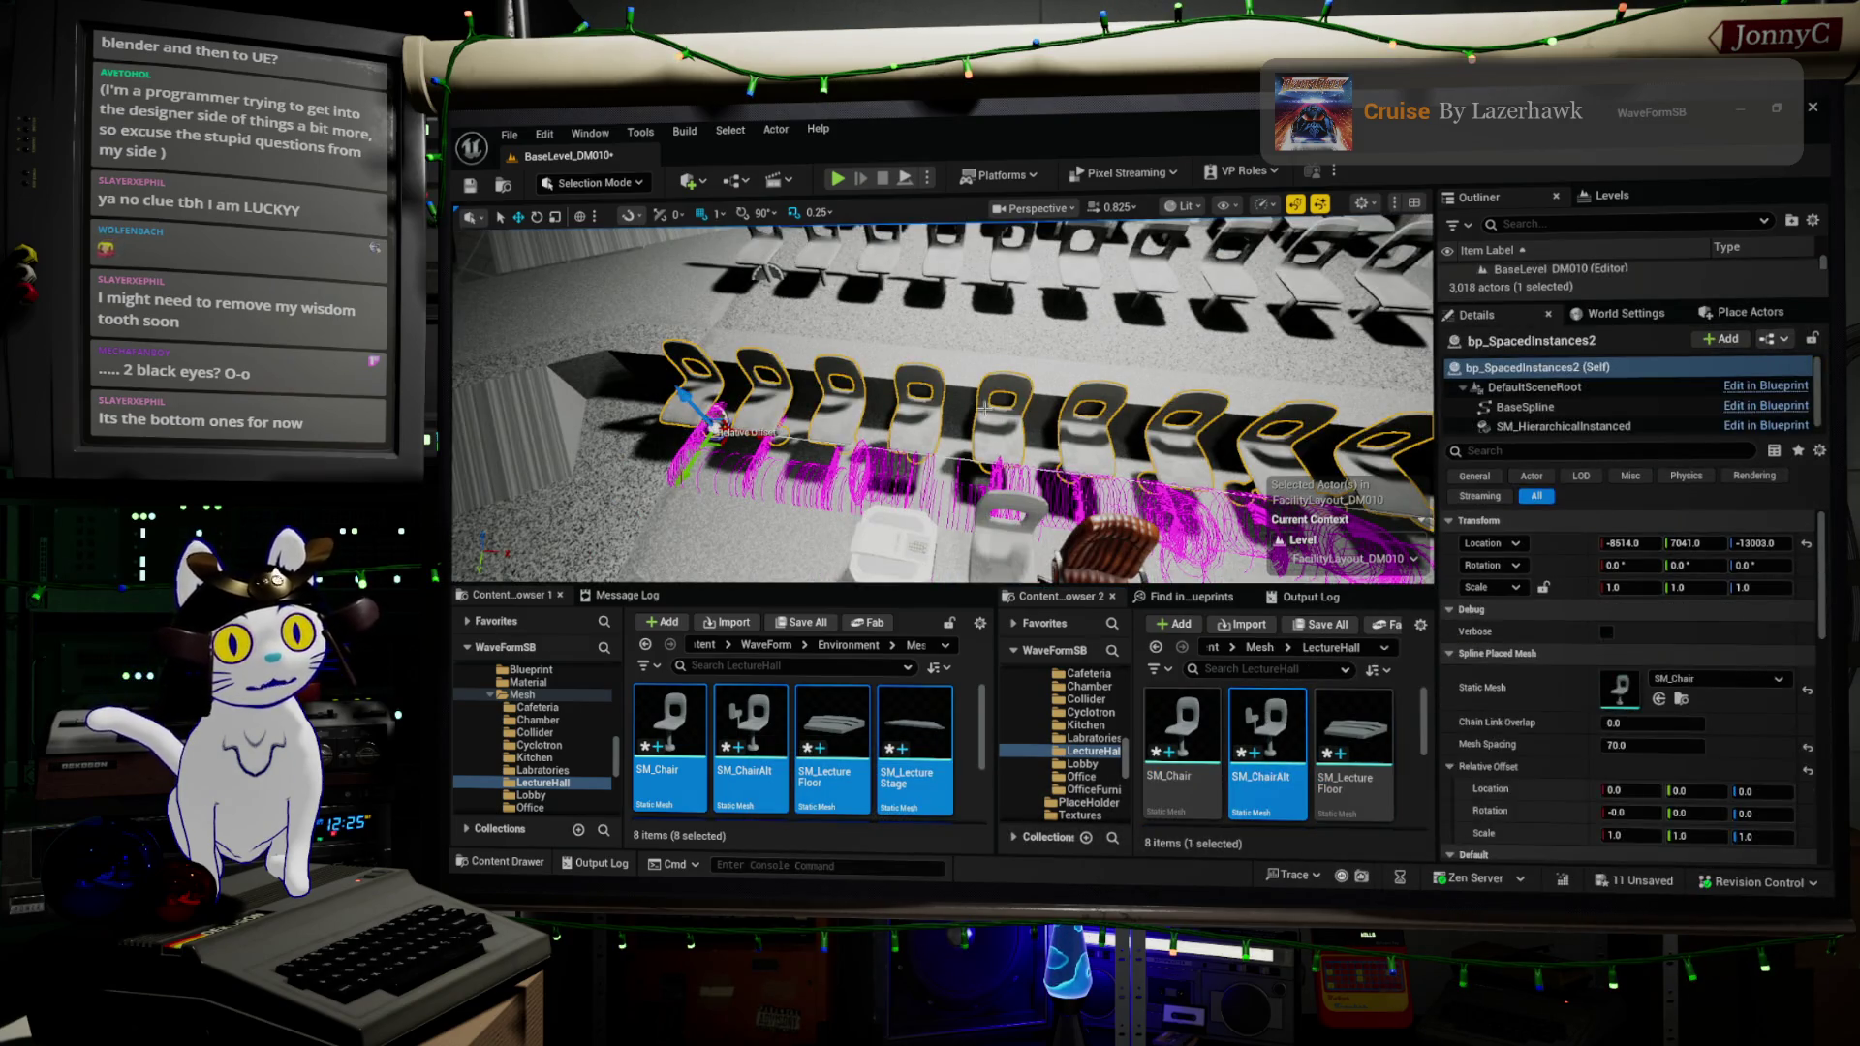
pyautogui.click(1659, 698)
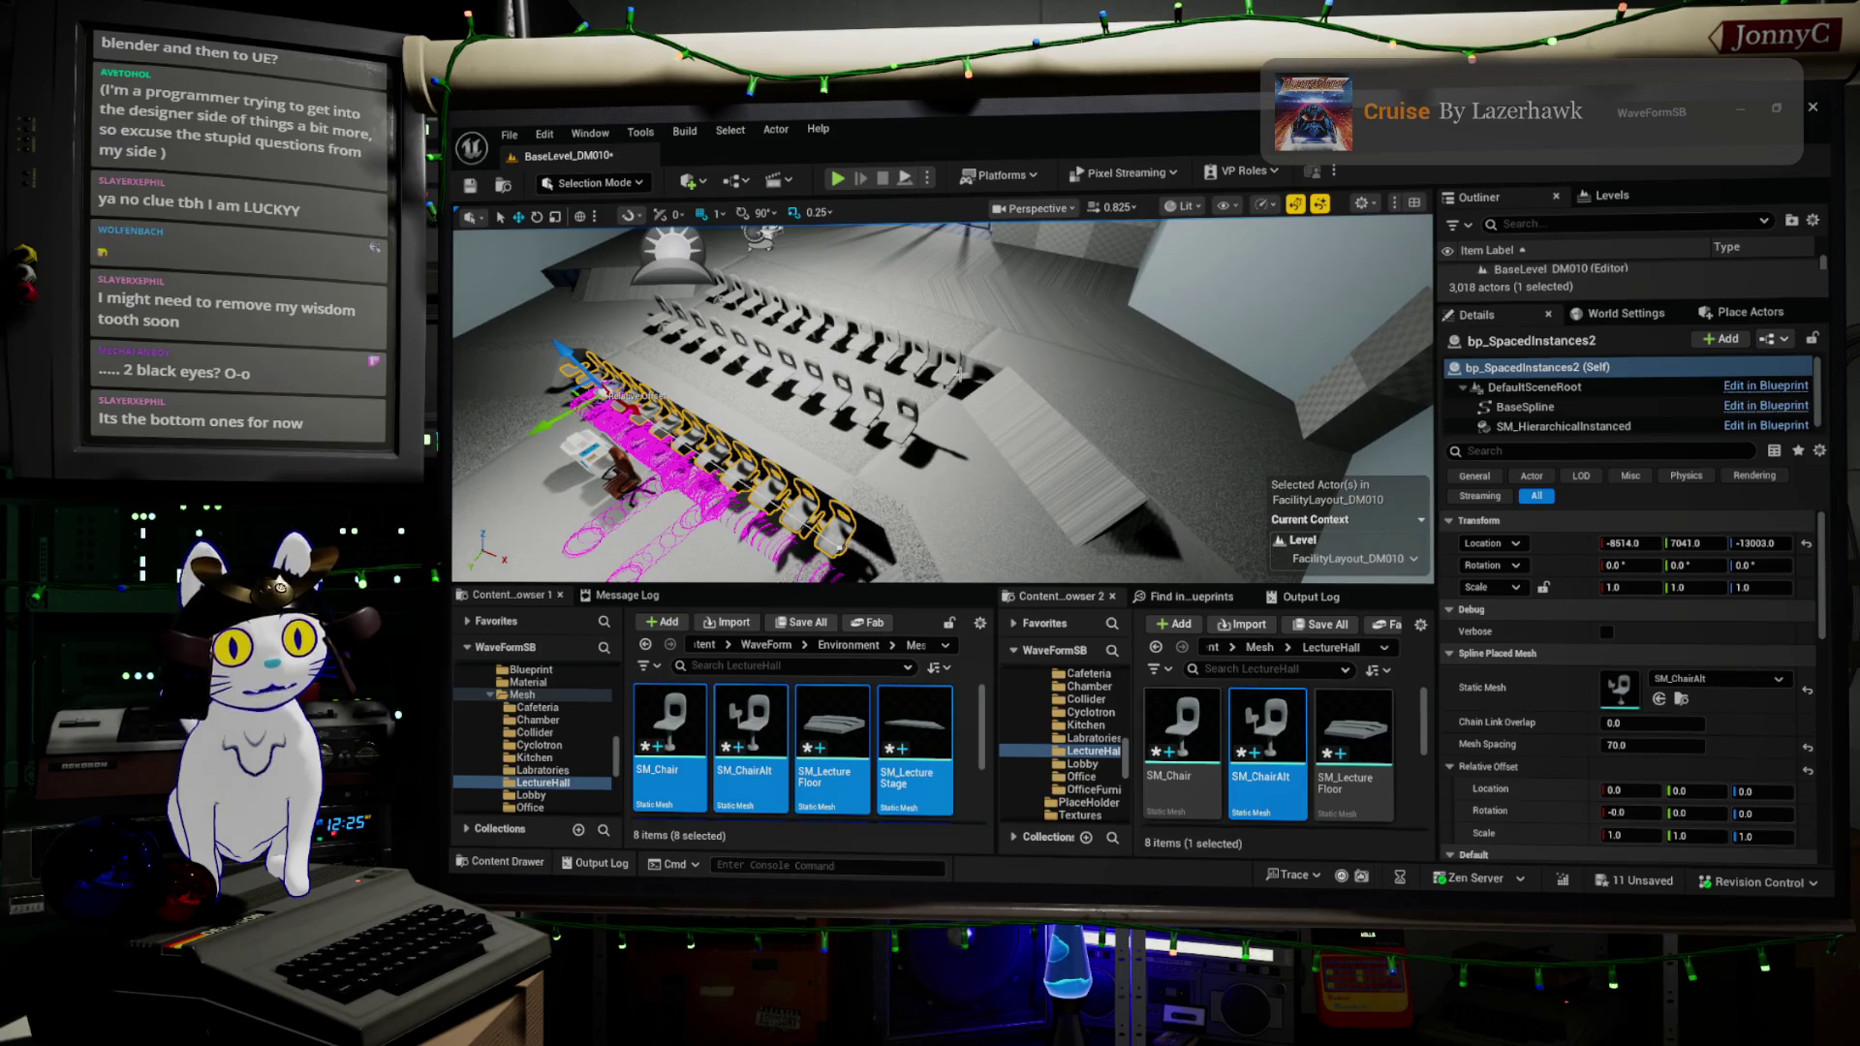
# - Alt-drag the second chair row along Y to create bp_SpacedInstances5 behind the seats
pyautogui.click(928, 376)
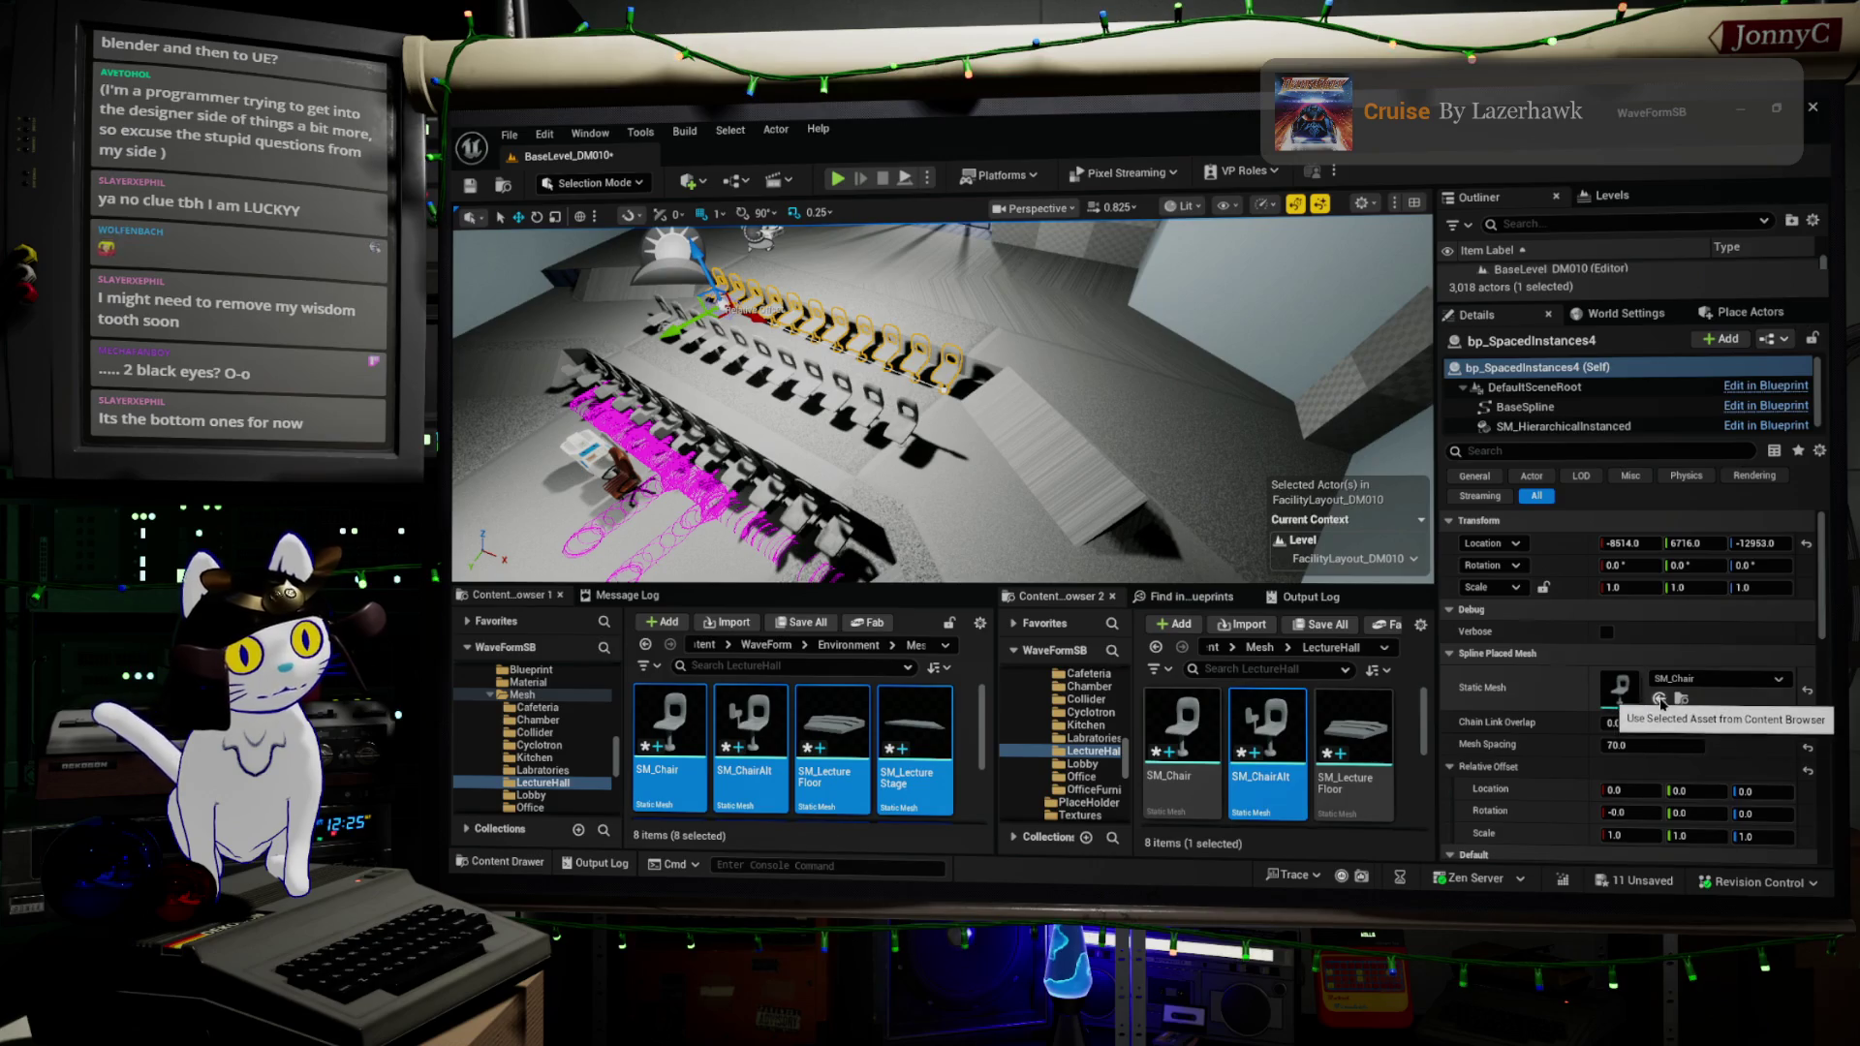
pyautogui.click(872, 441)
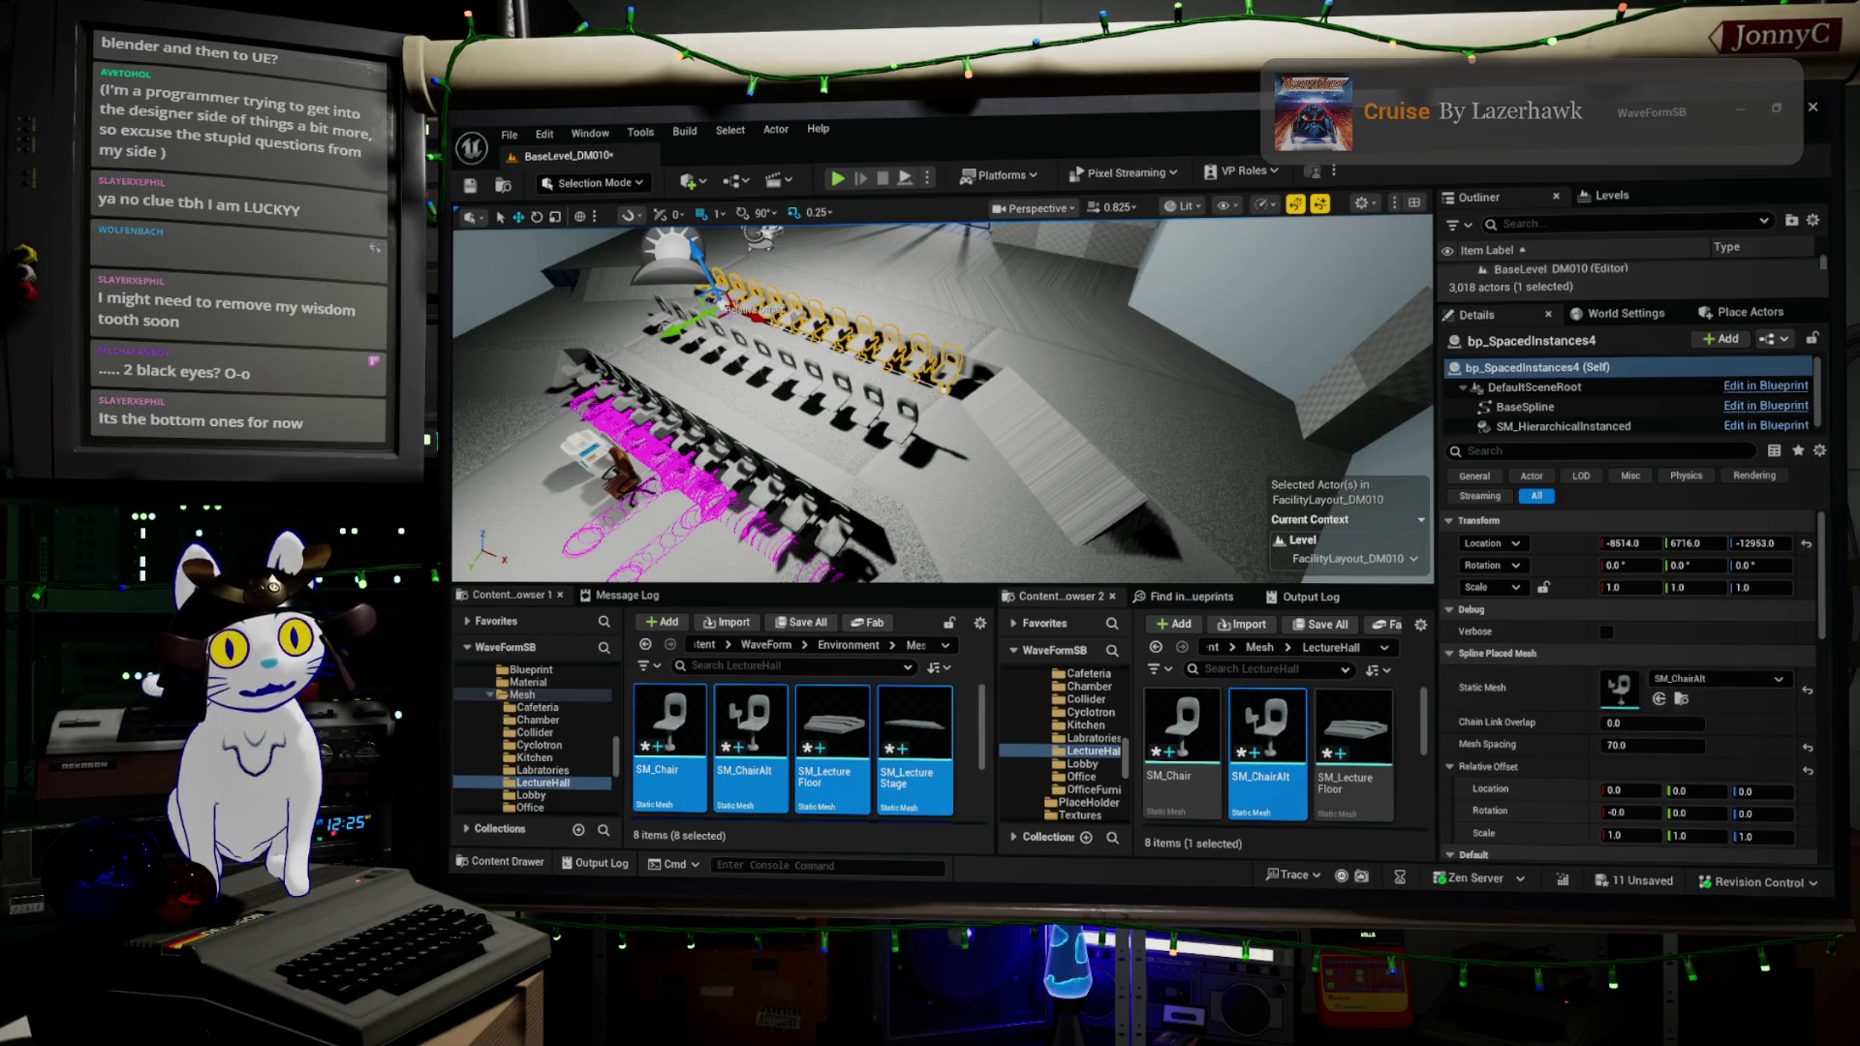
pyautogui.press('f')
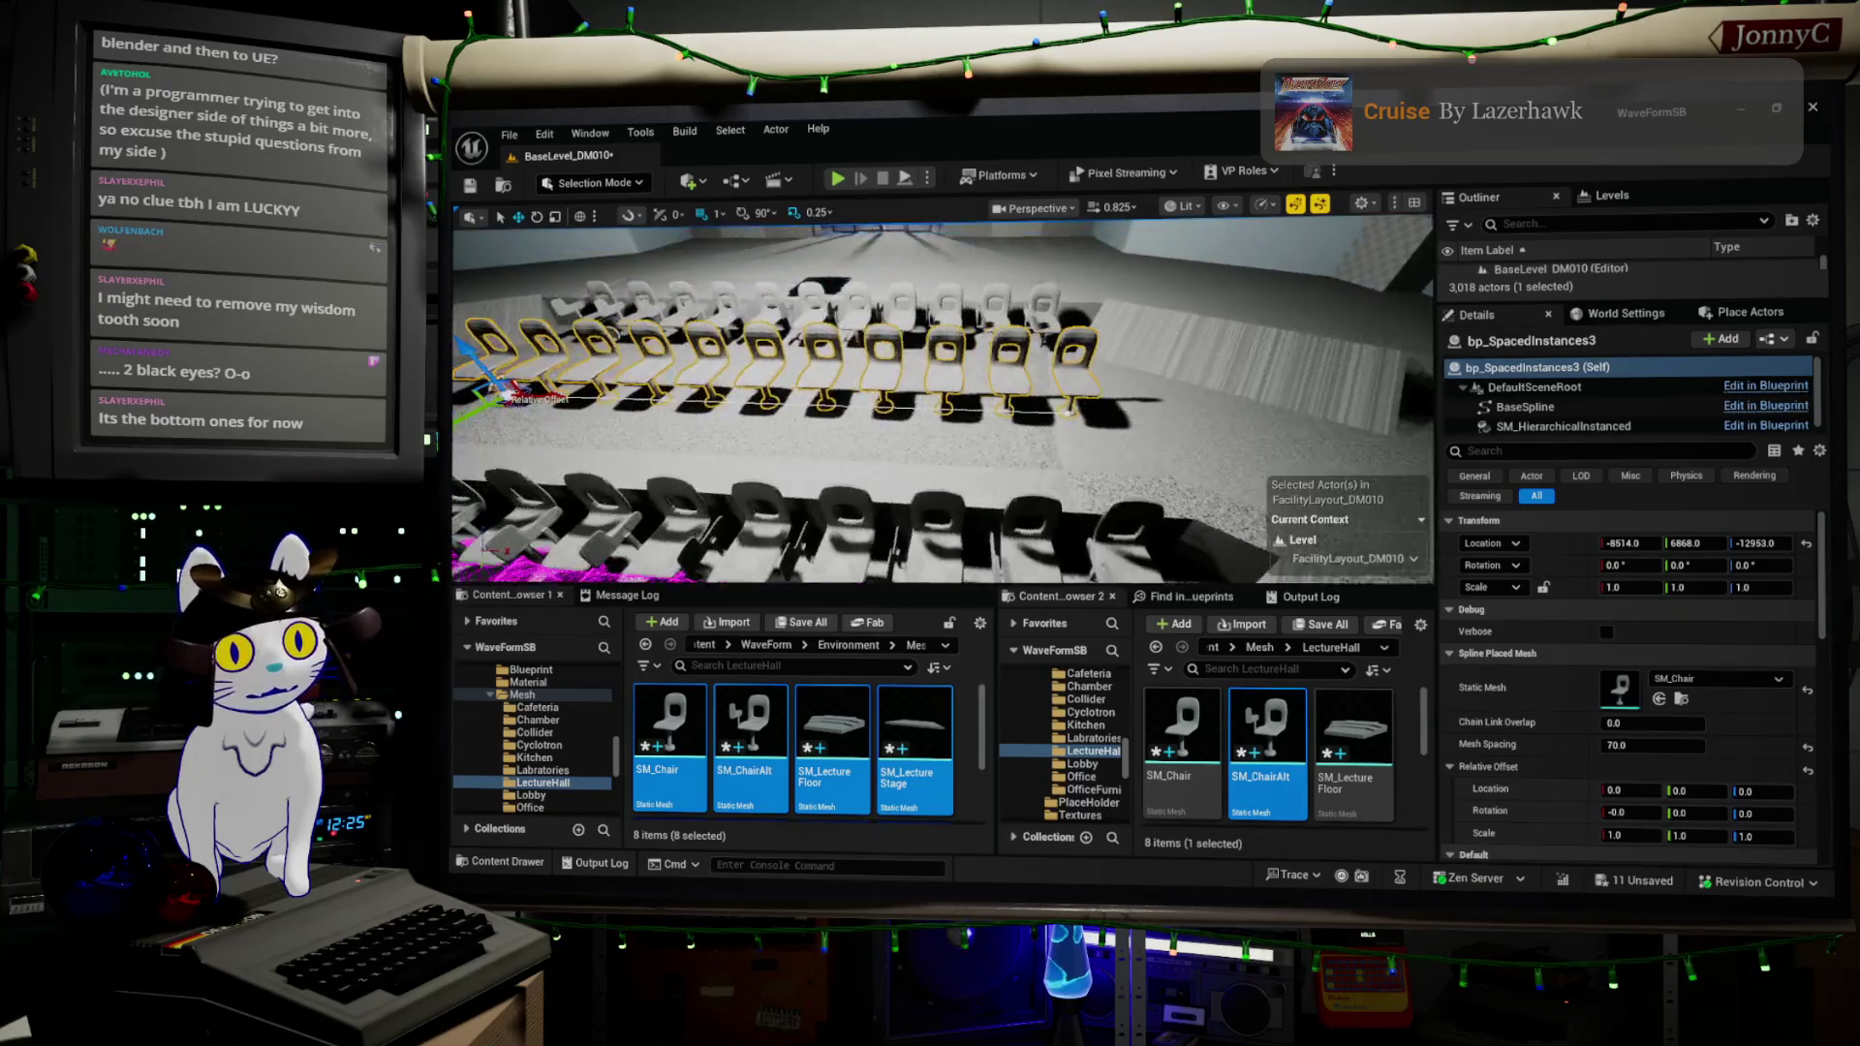
pyautogui.moveTo(939, 406); pyautogui.dragTo(1056, 419)
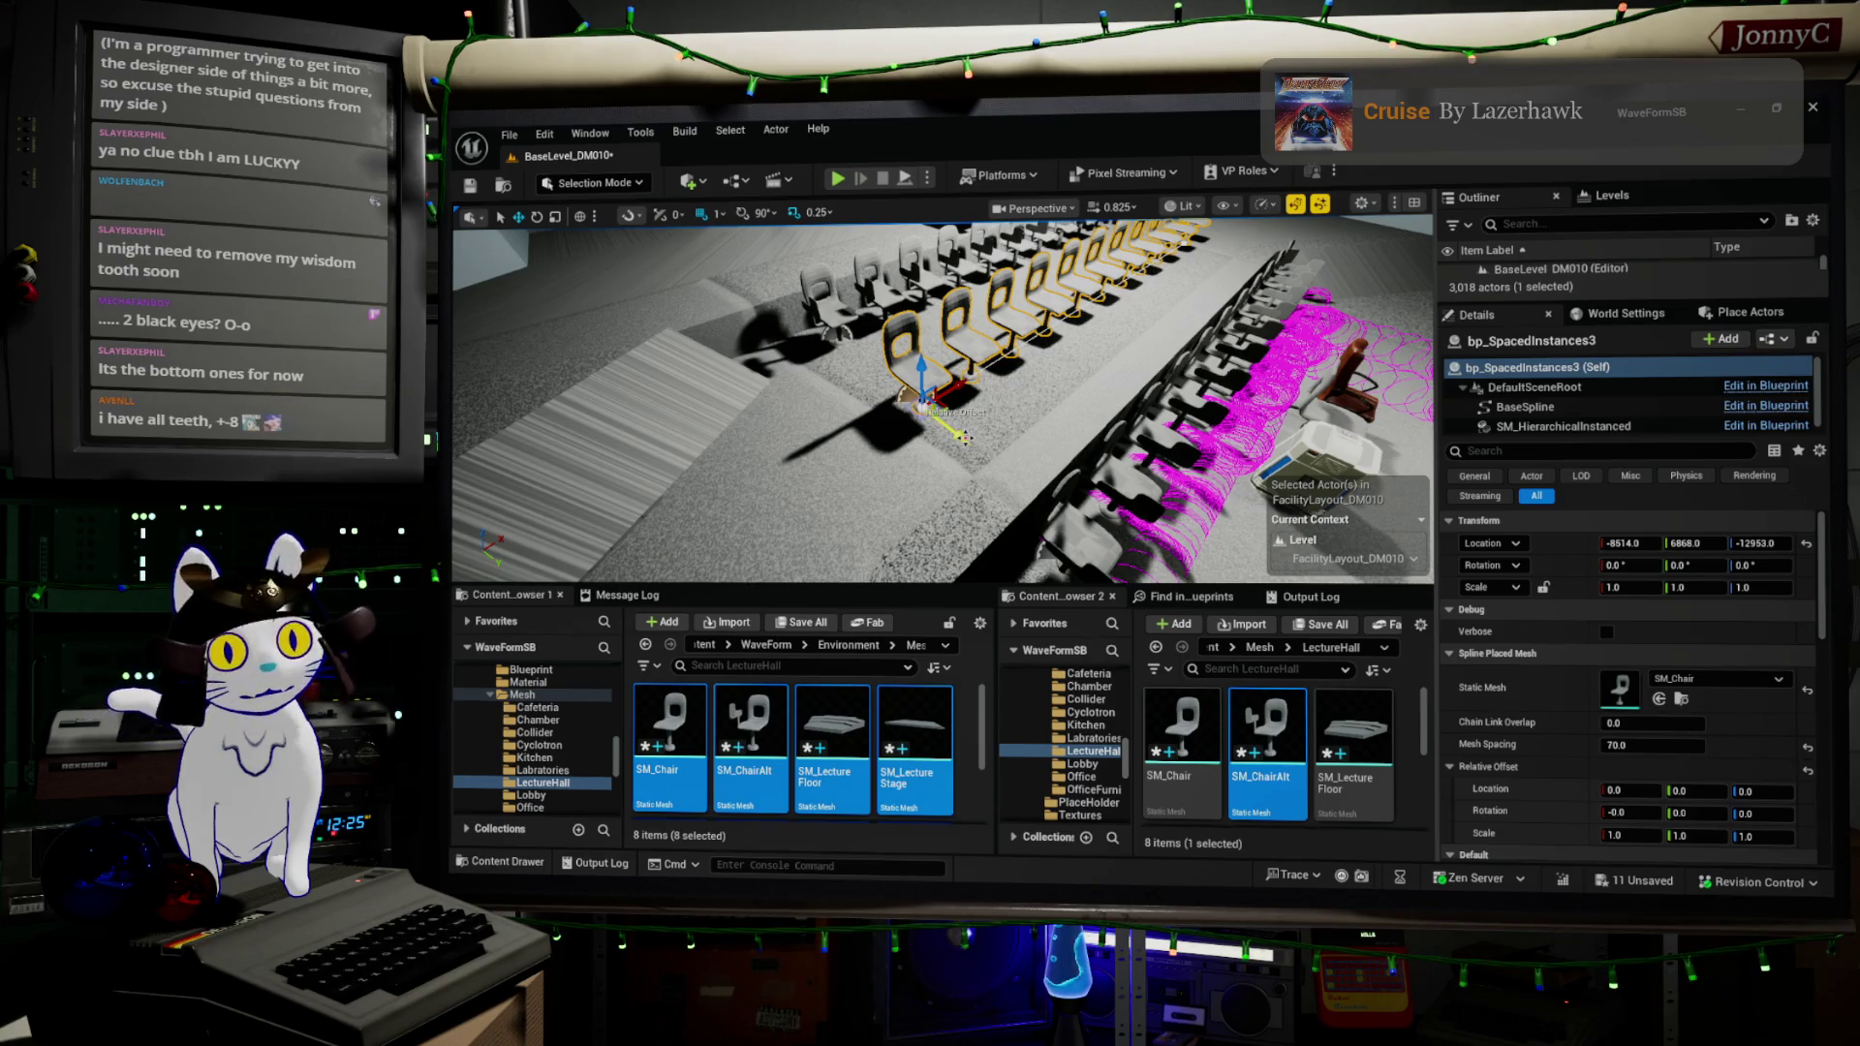
pyautogui.moveTo(965, 438); pyautogui.dragTo(1059, 511)
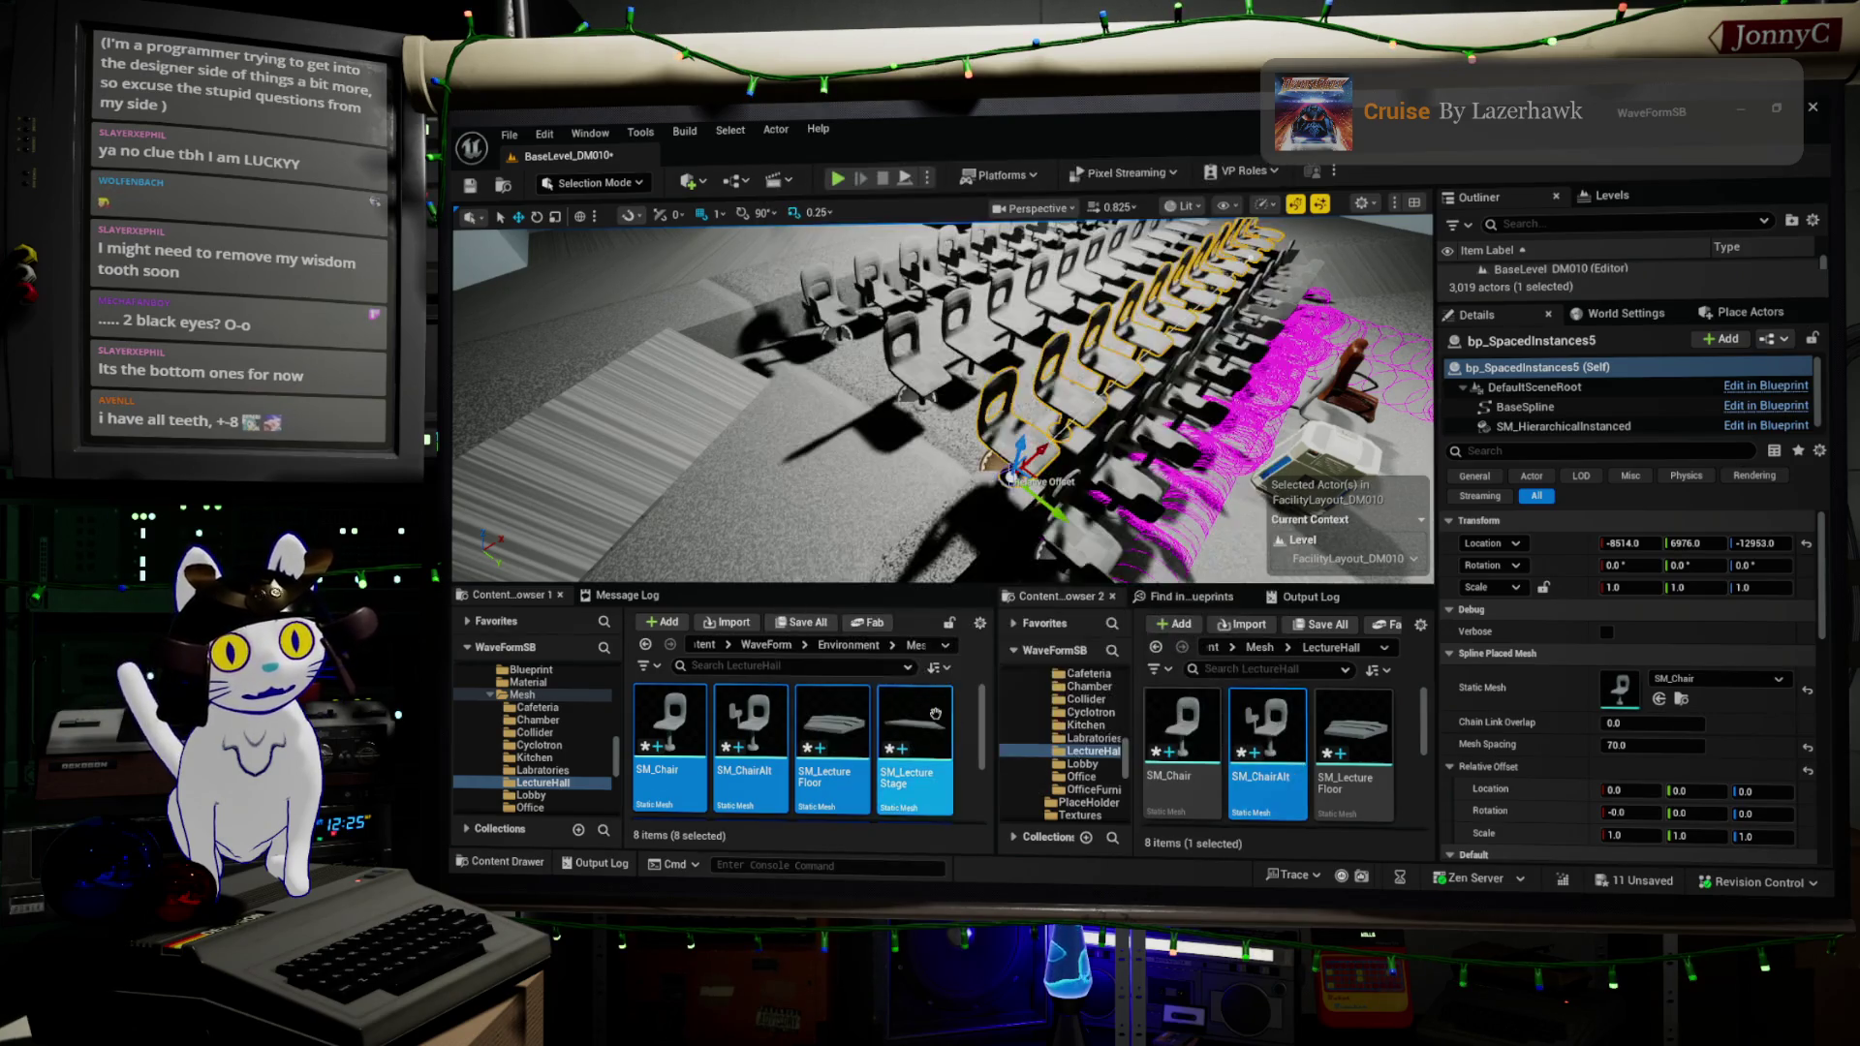
pyautogui.scroll(-2, 894, 719)
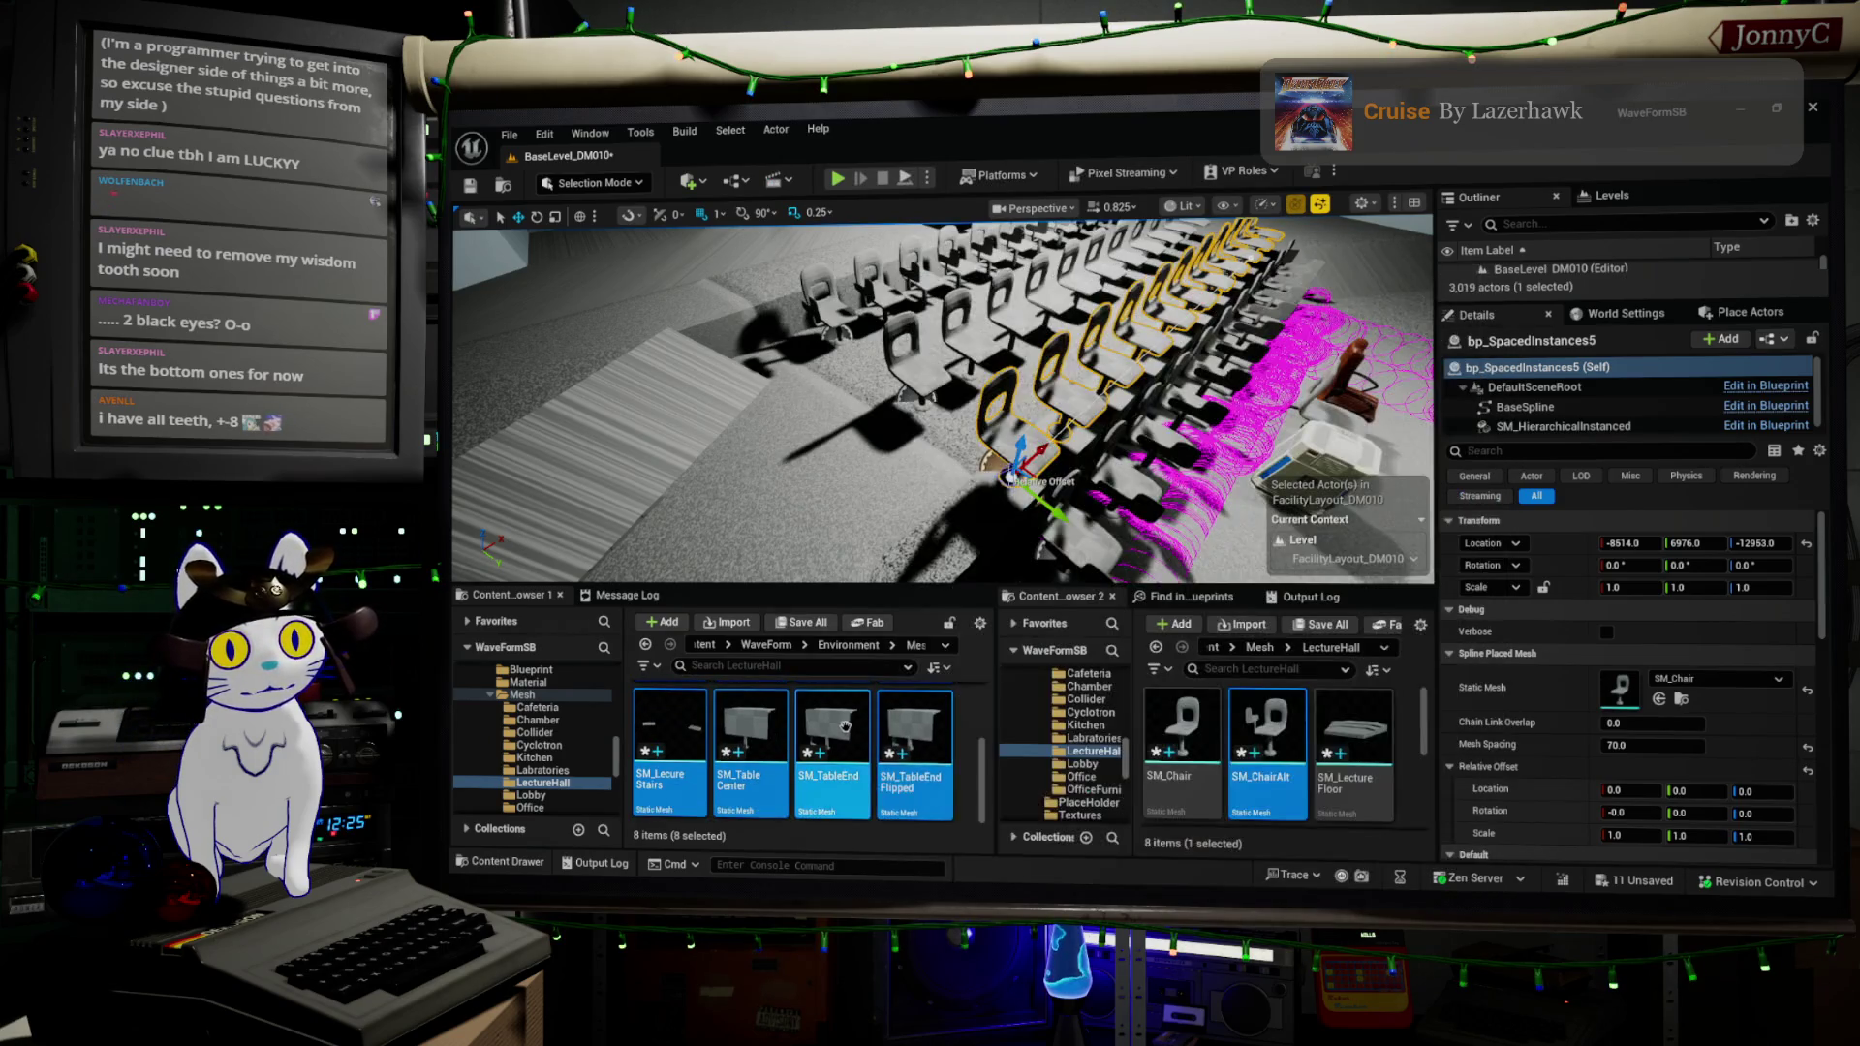
# - Set bp_SpacedInstances5 to SM_TableCenter and nudge the table strip to Y 6924 beside the chairs
pyautogui.click(780, 729)
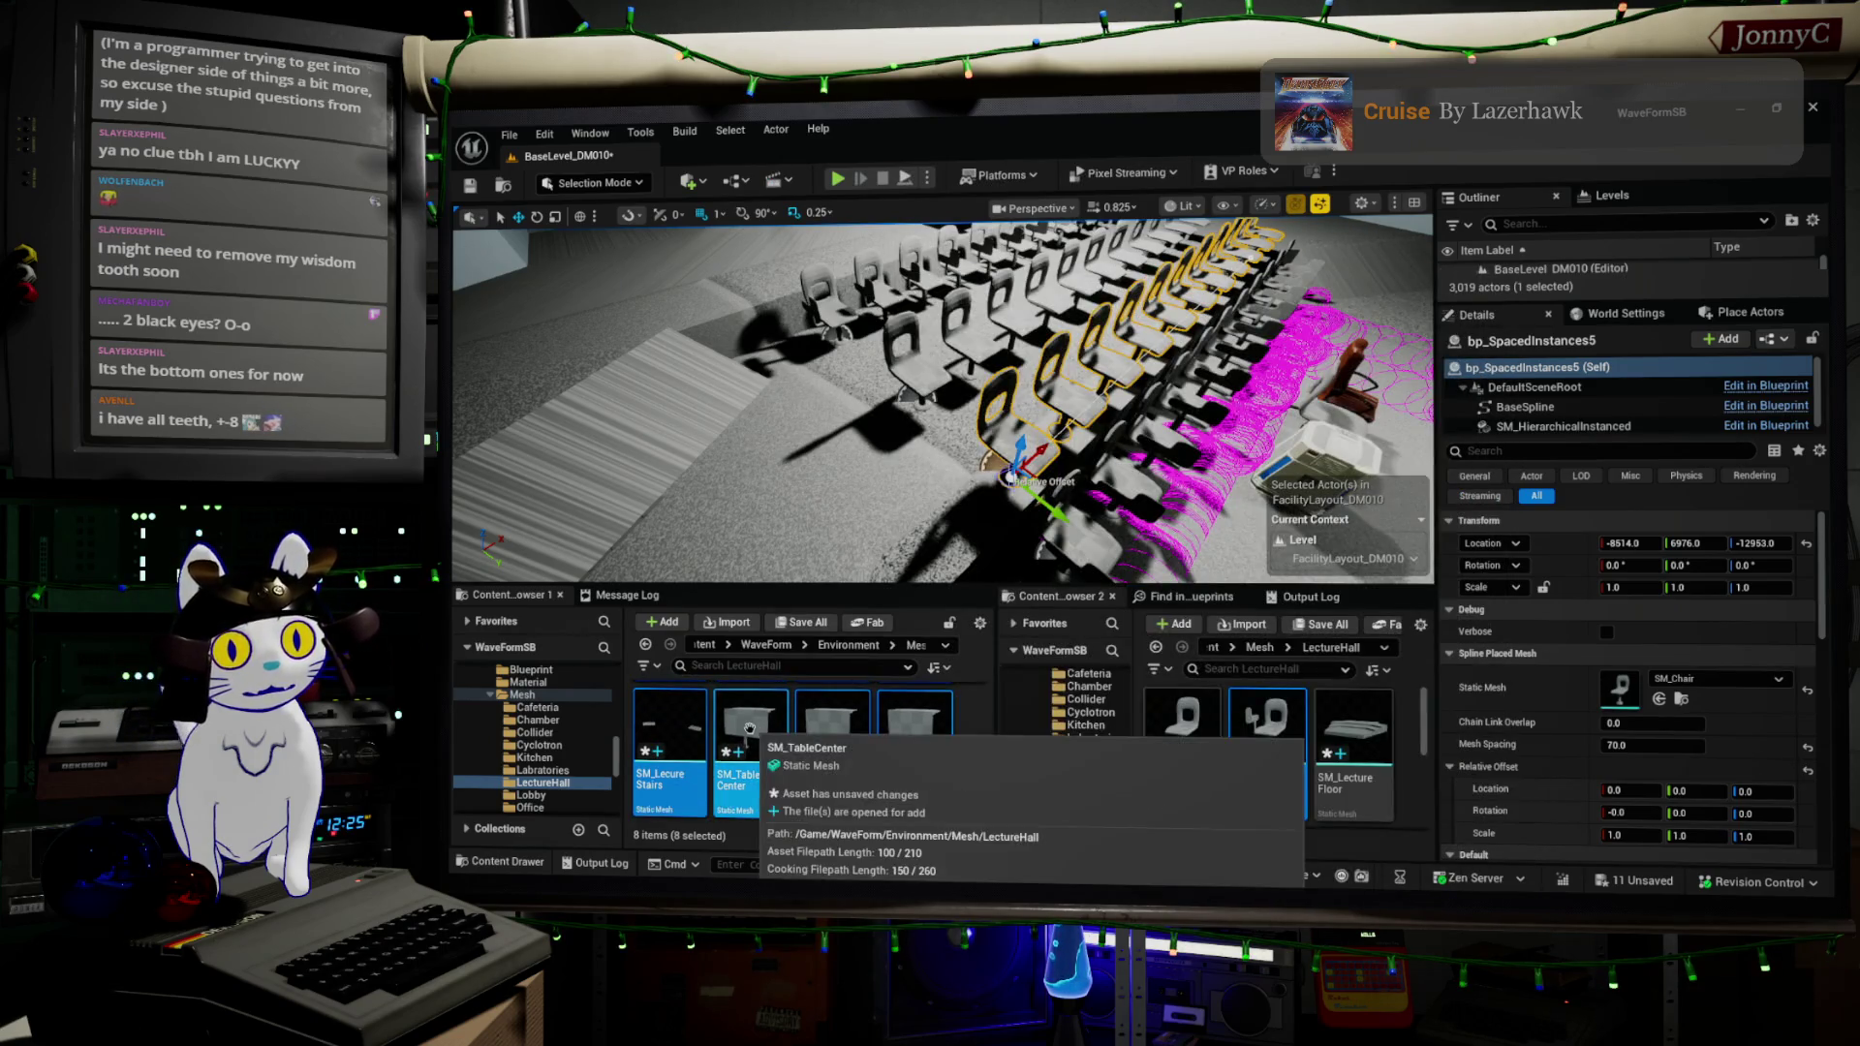
pyautogui.click(1660, 698)
pyautogui.press('f')
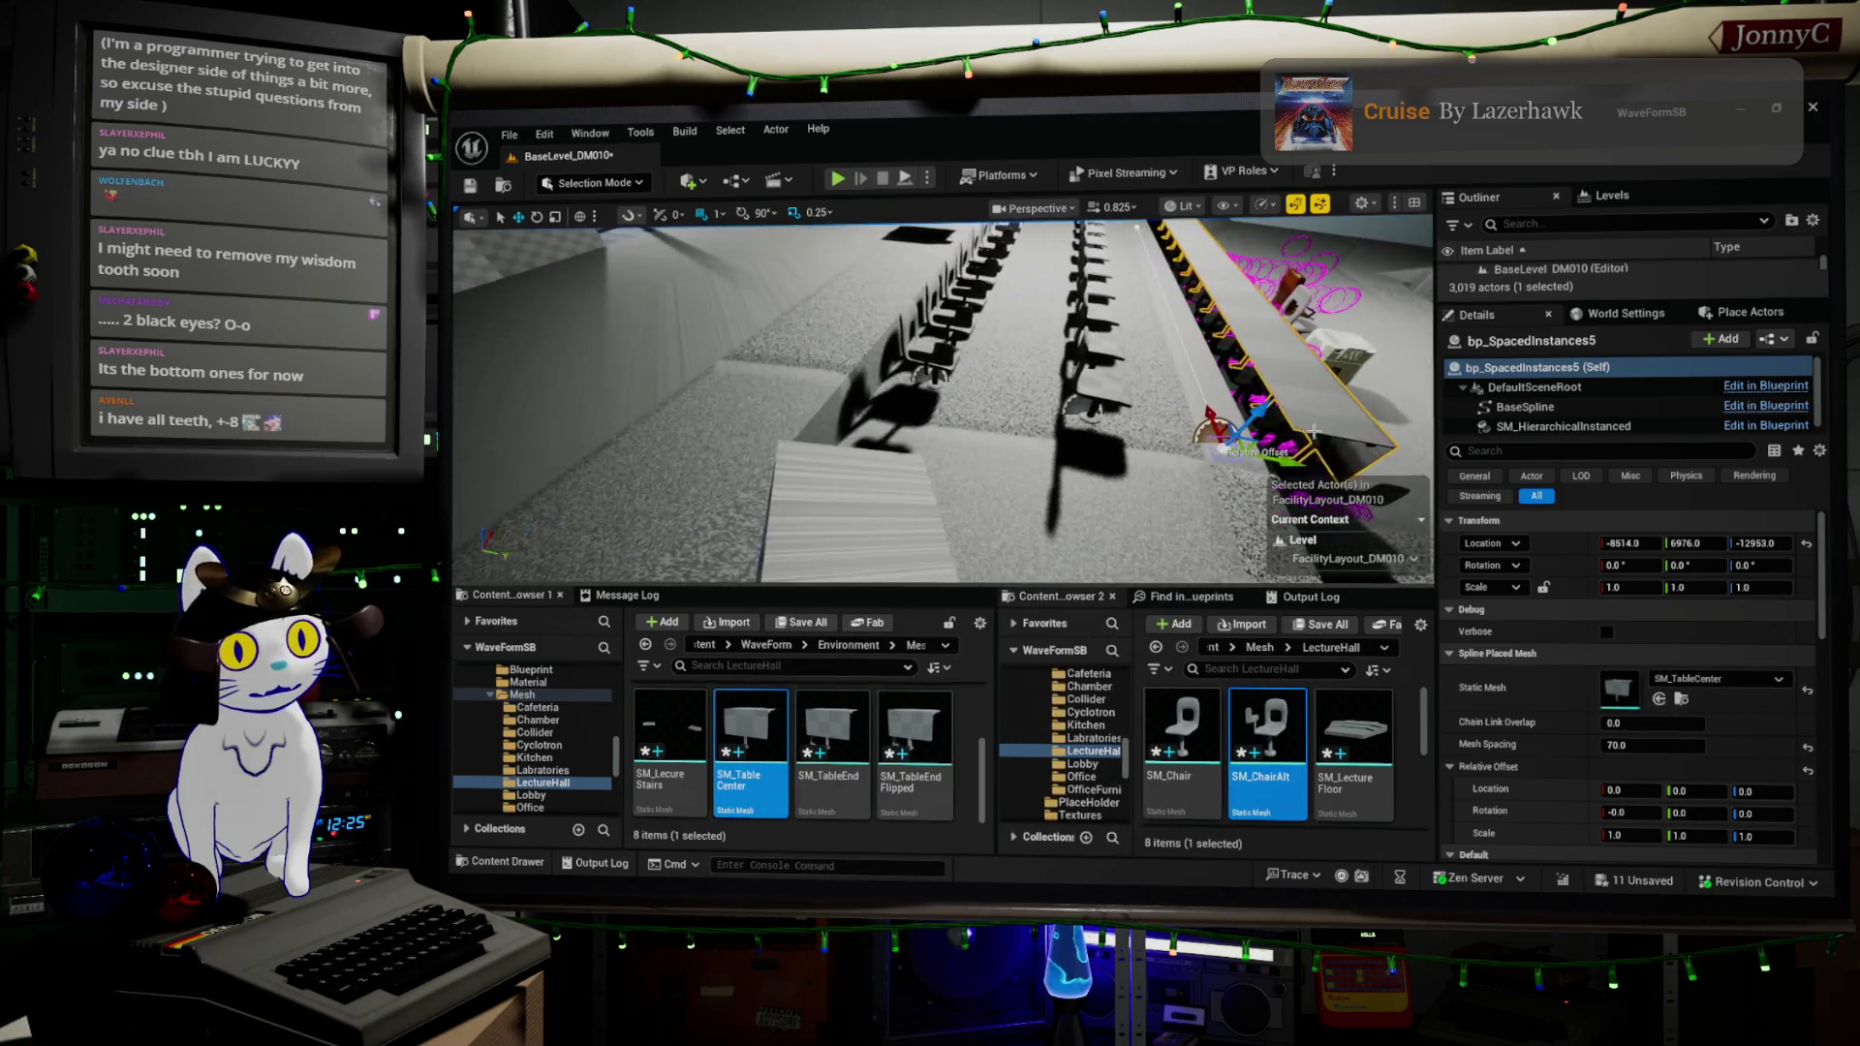
pyautogui.moveTo(1280, 466)
pyautogui.mouseDown()
pyautogui.moveTo(1143, 421)
pyautogui.moveTo(1011, 485)
pyautogui.moveTo(869, 448)
pyautogui.mouseUp()
pyautogui.press('f')
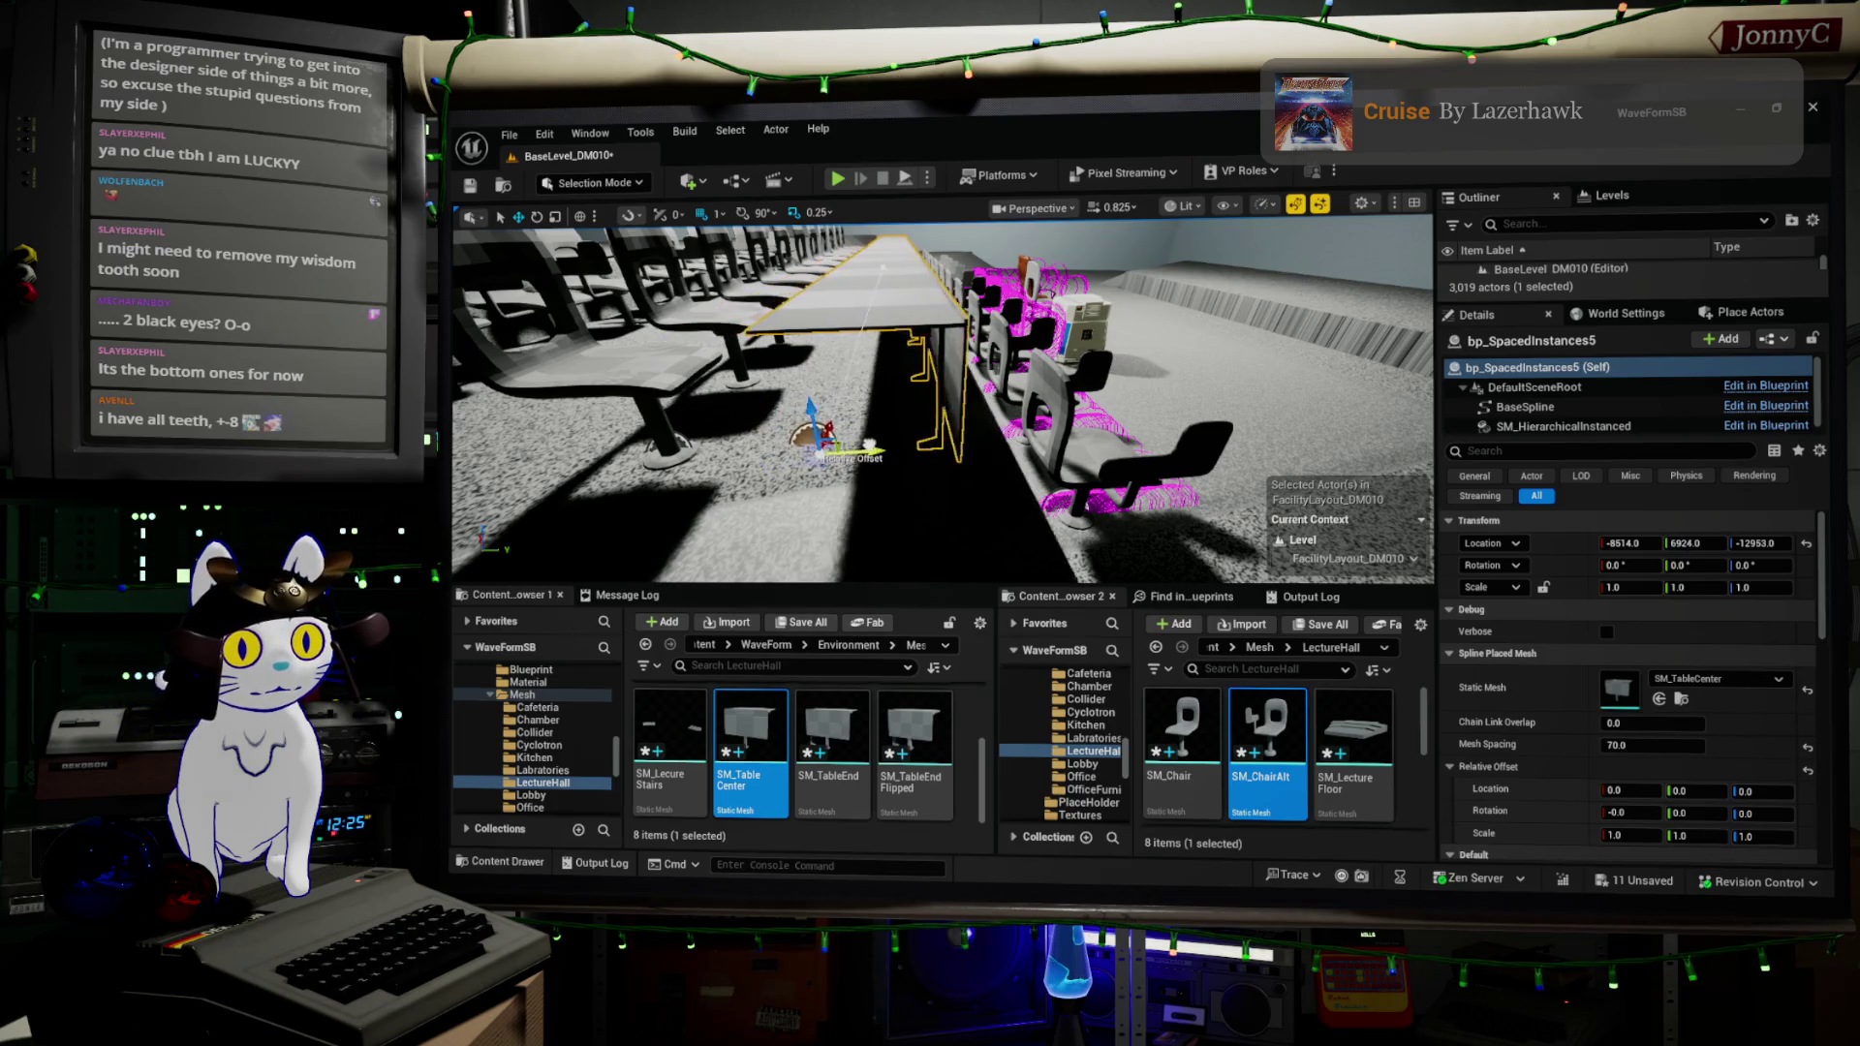
pyautogui.click(694, 470)
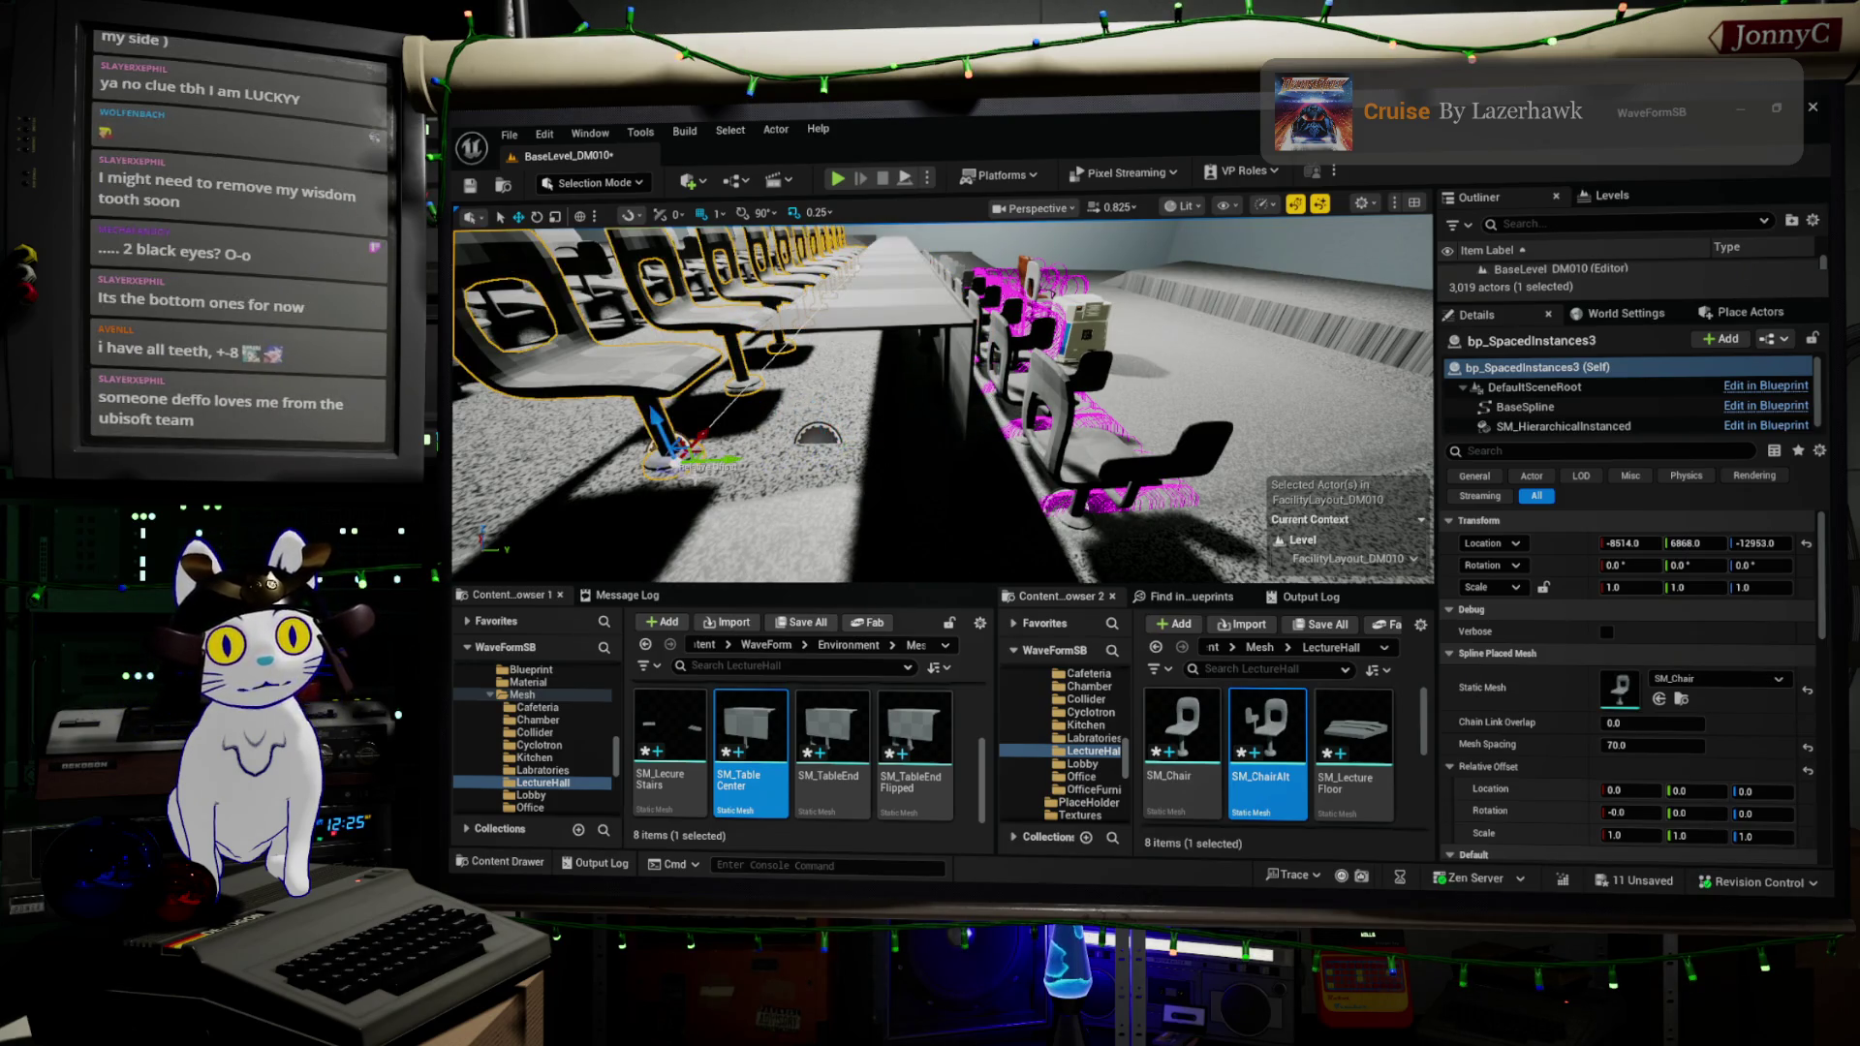
# - Move the bp_SpacedInstances3 chair row along Y from 6868 to 6905
pyautogui.click(697, 477)
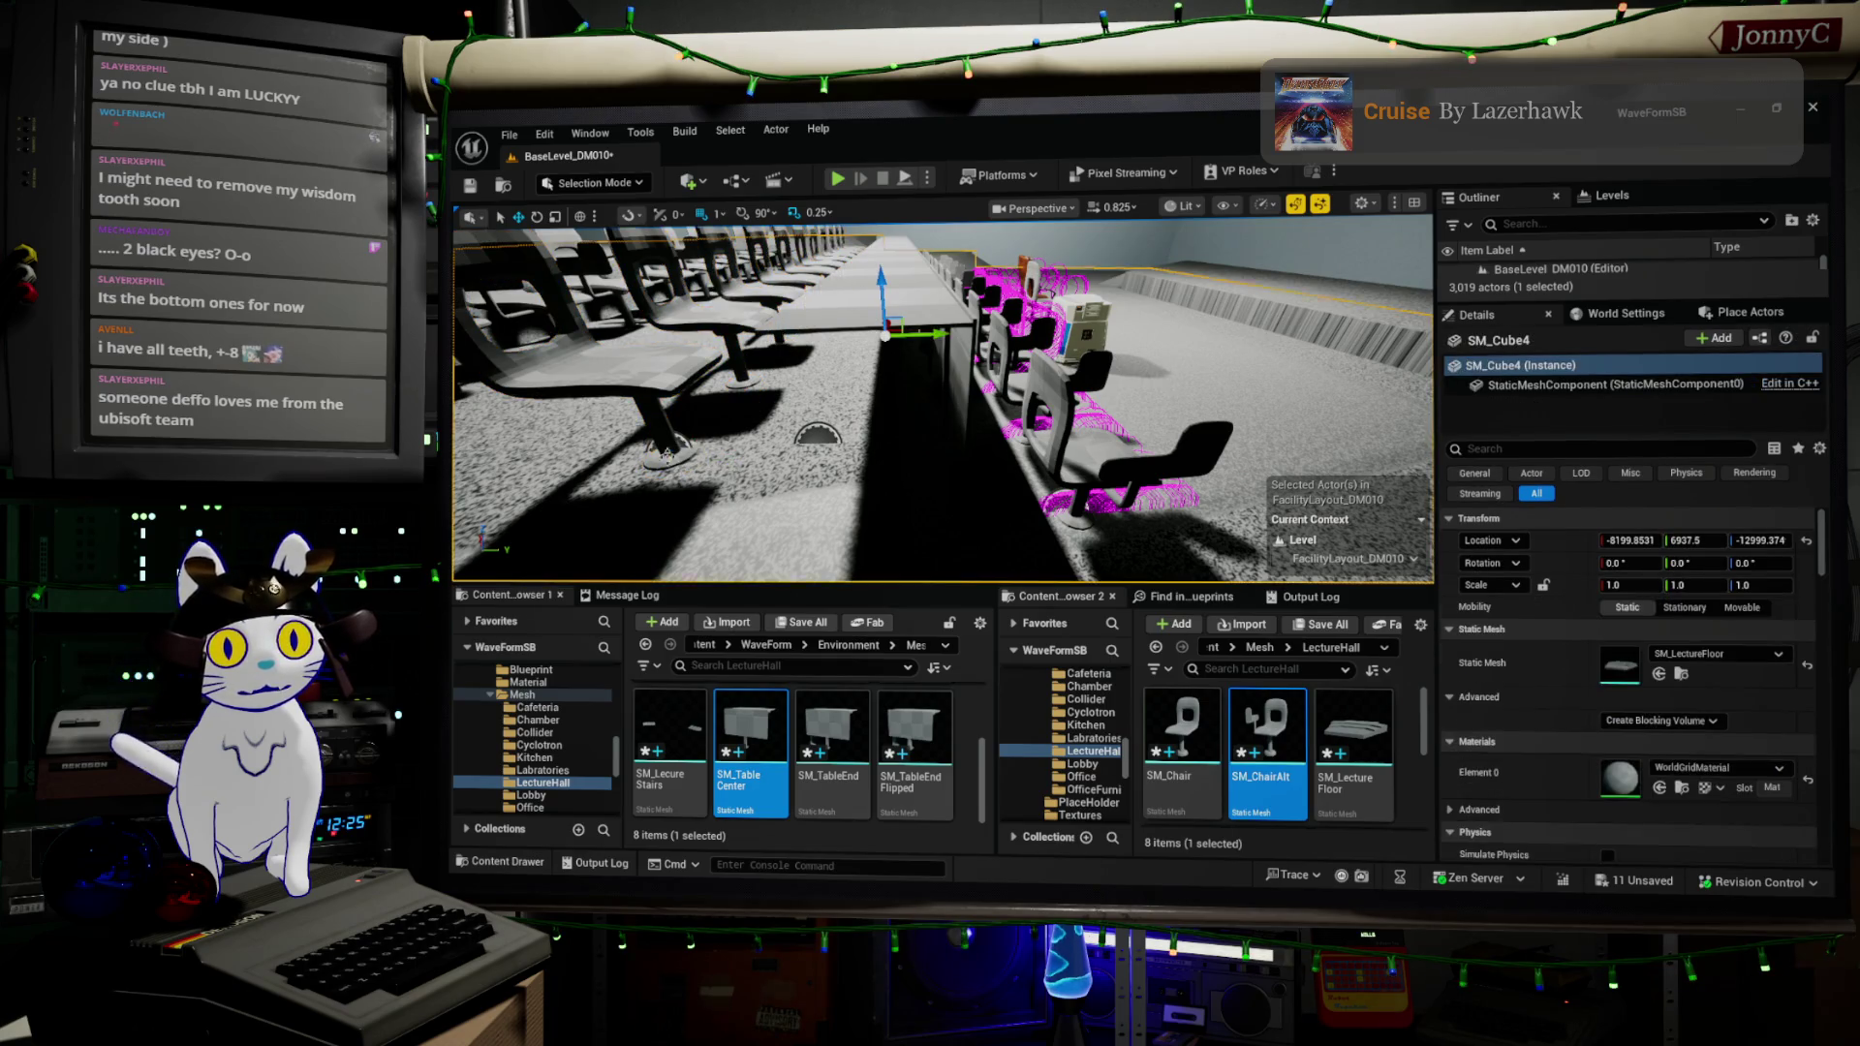
pyautogui.click(681, 436)
pyautogui.click(682, 435)
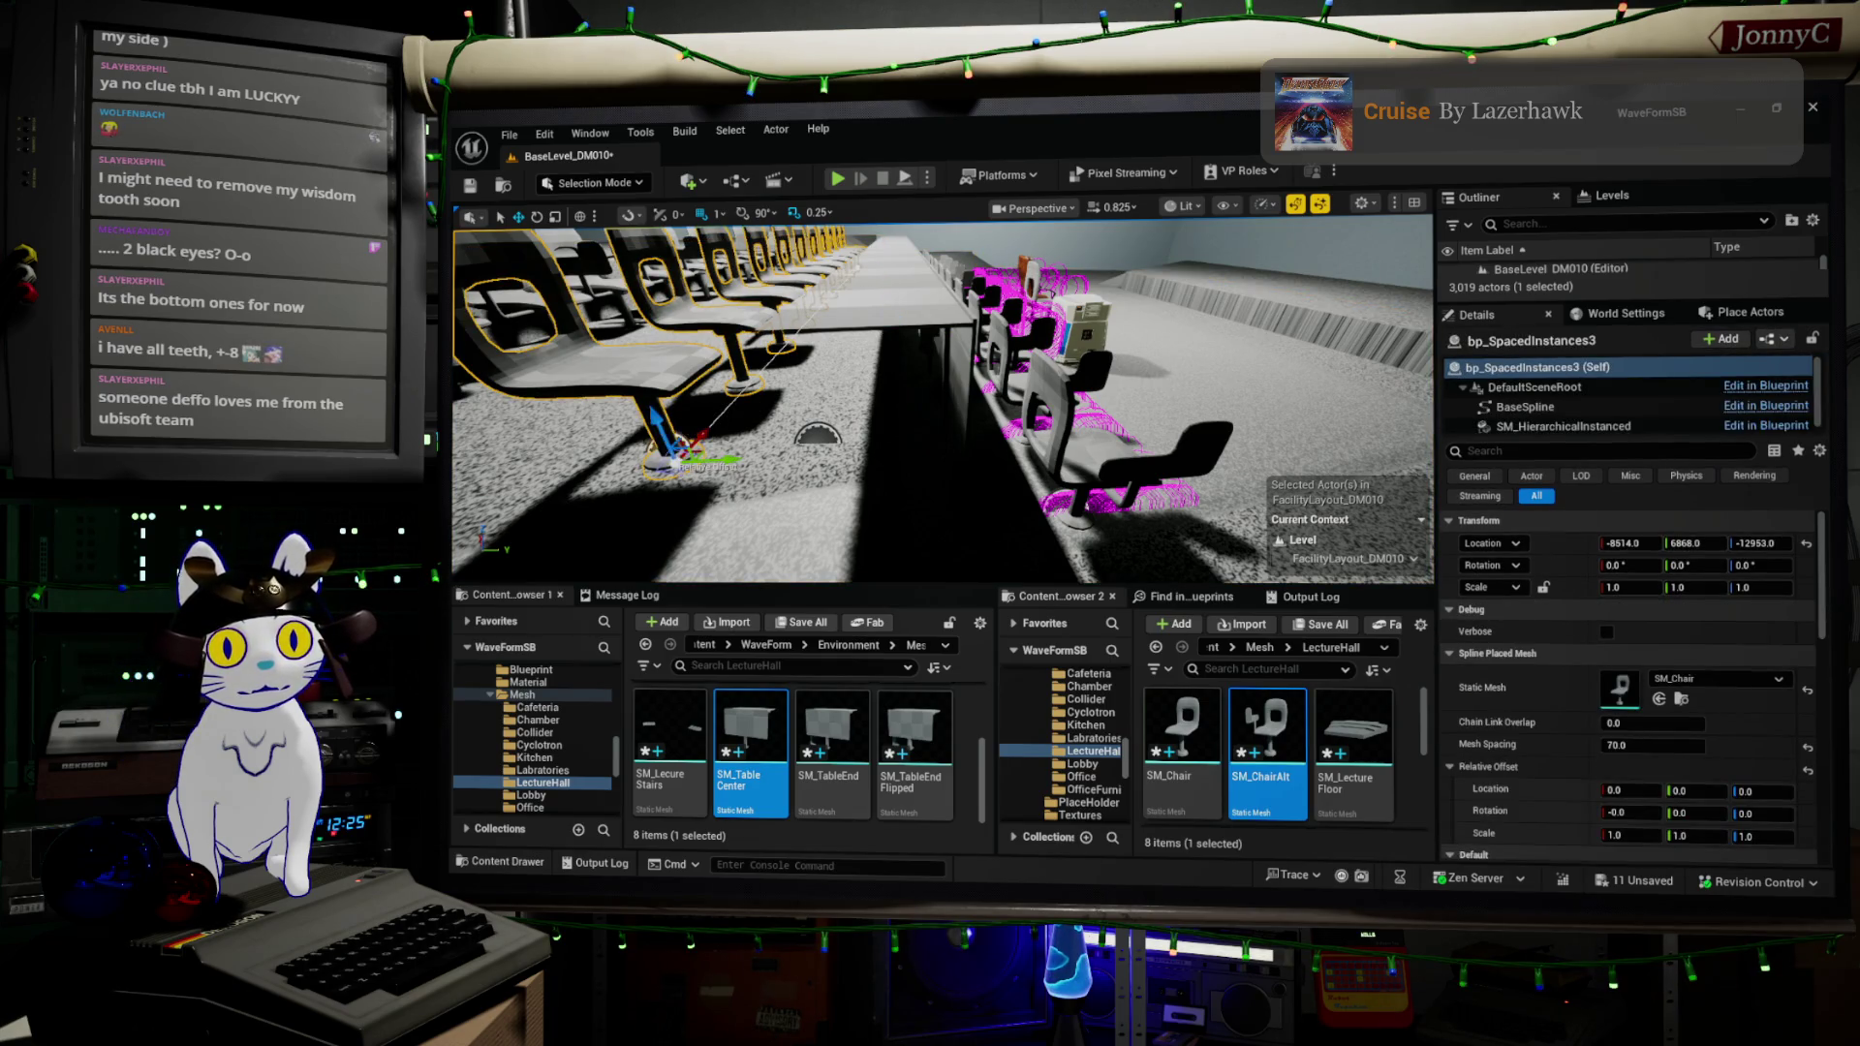
pyautogui.click(681, 436)
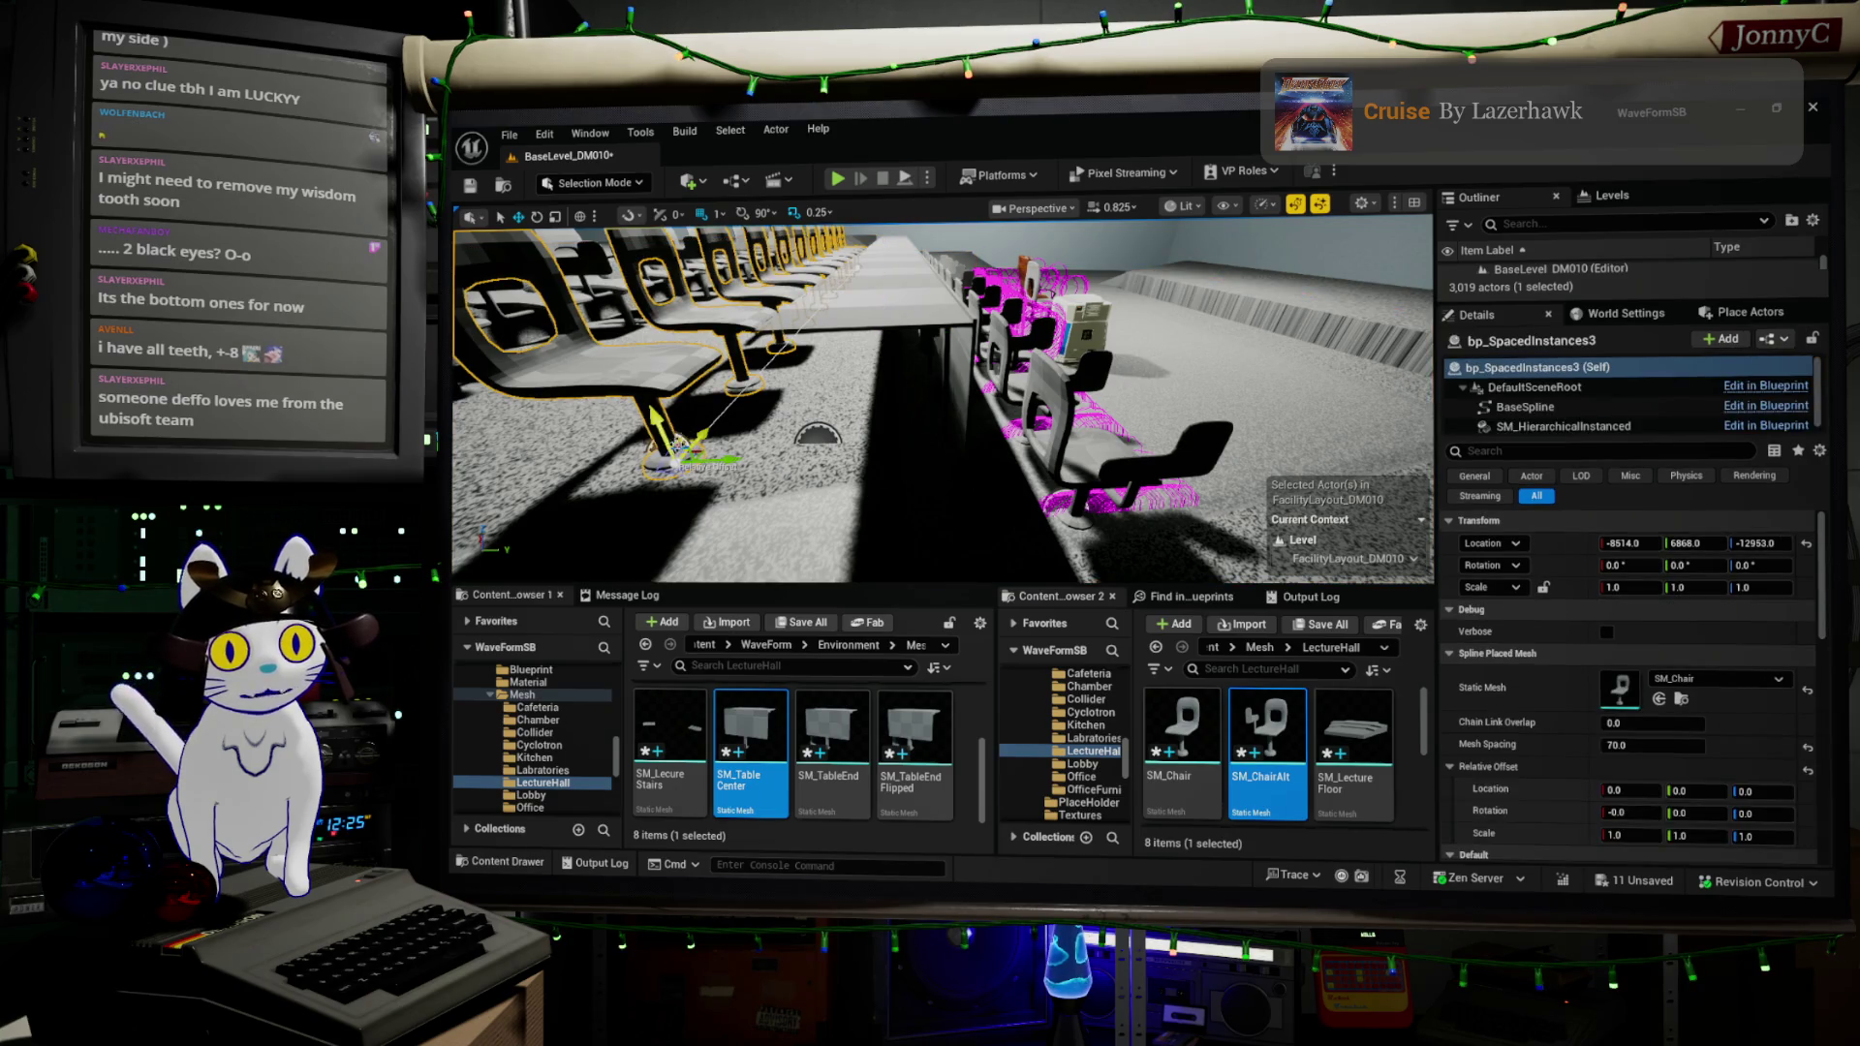
pyautogui.moveTo(690, 450); pyautogui.dragTo(775, 445)
pyautogui.scroll(-10, 942, 399)
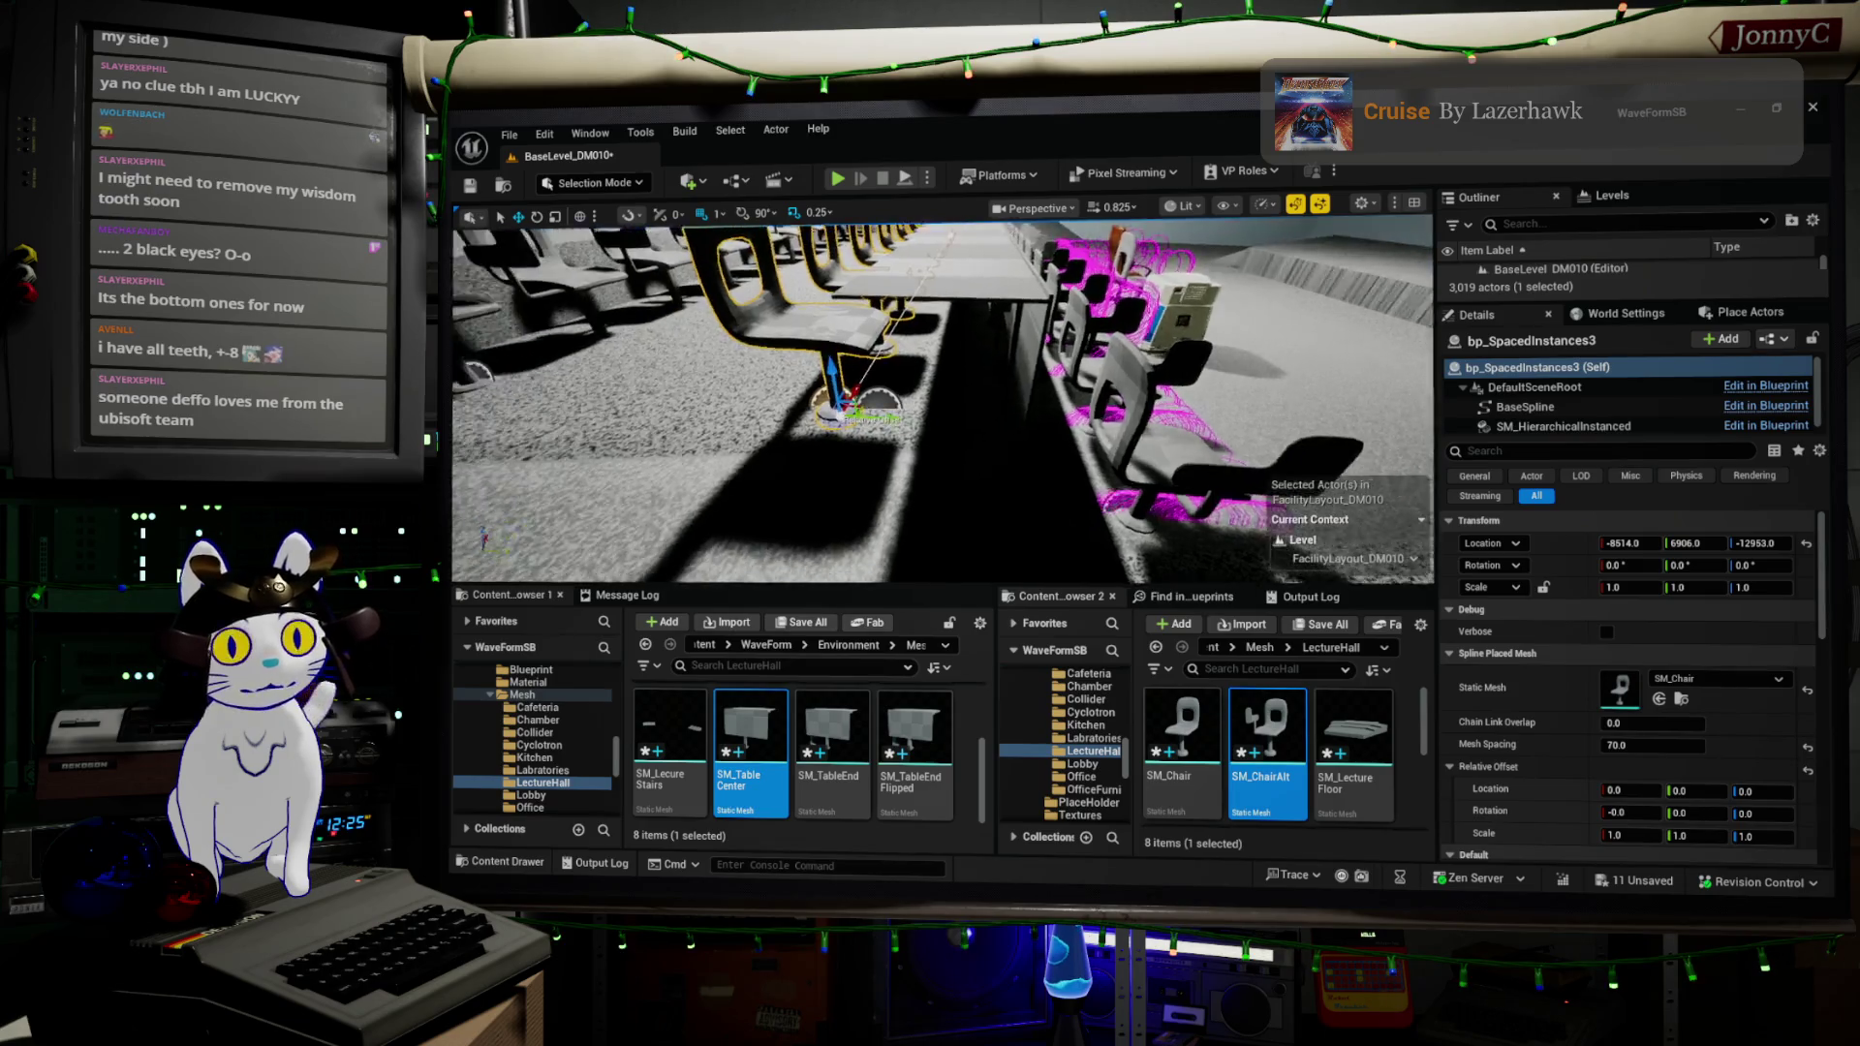
pyautogui.scroll(-1, 942, 399)
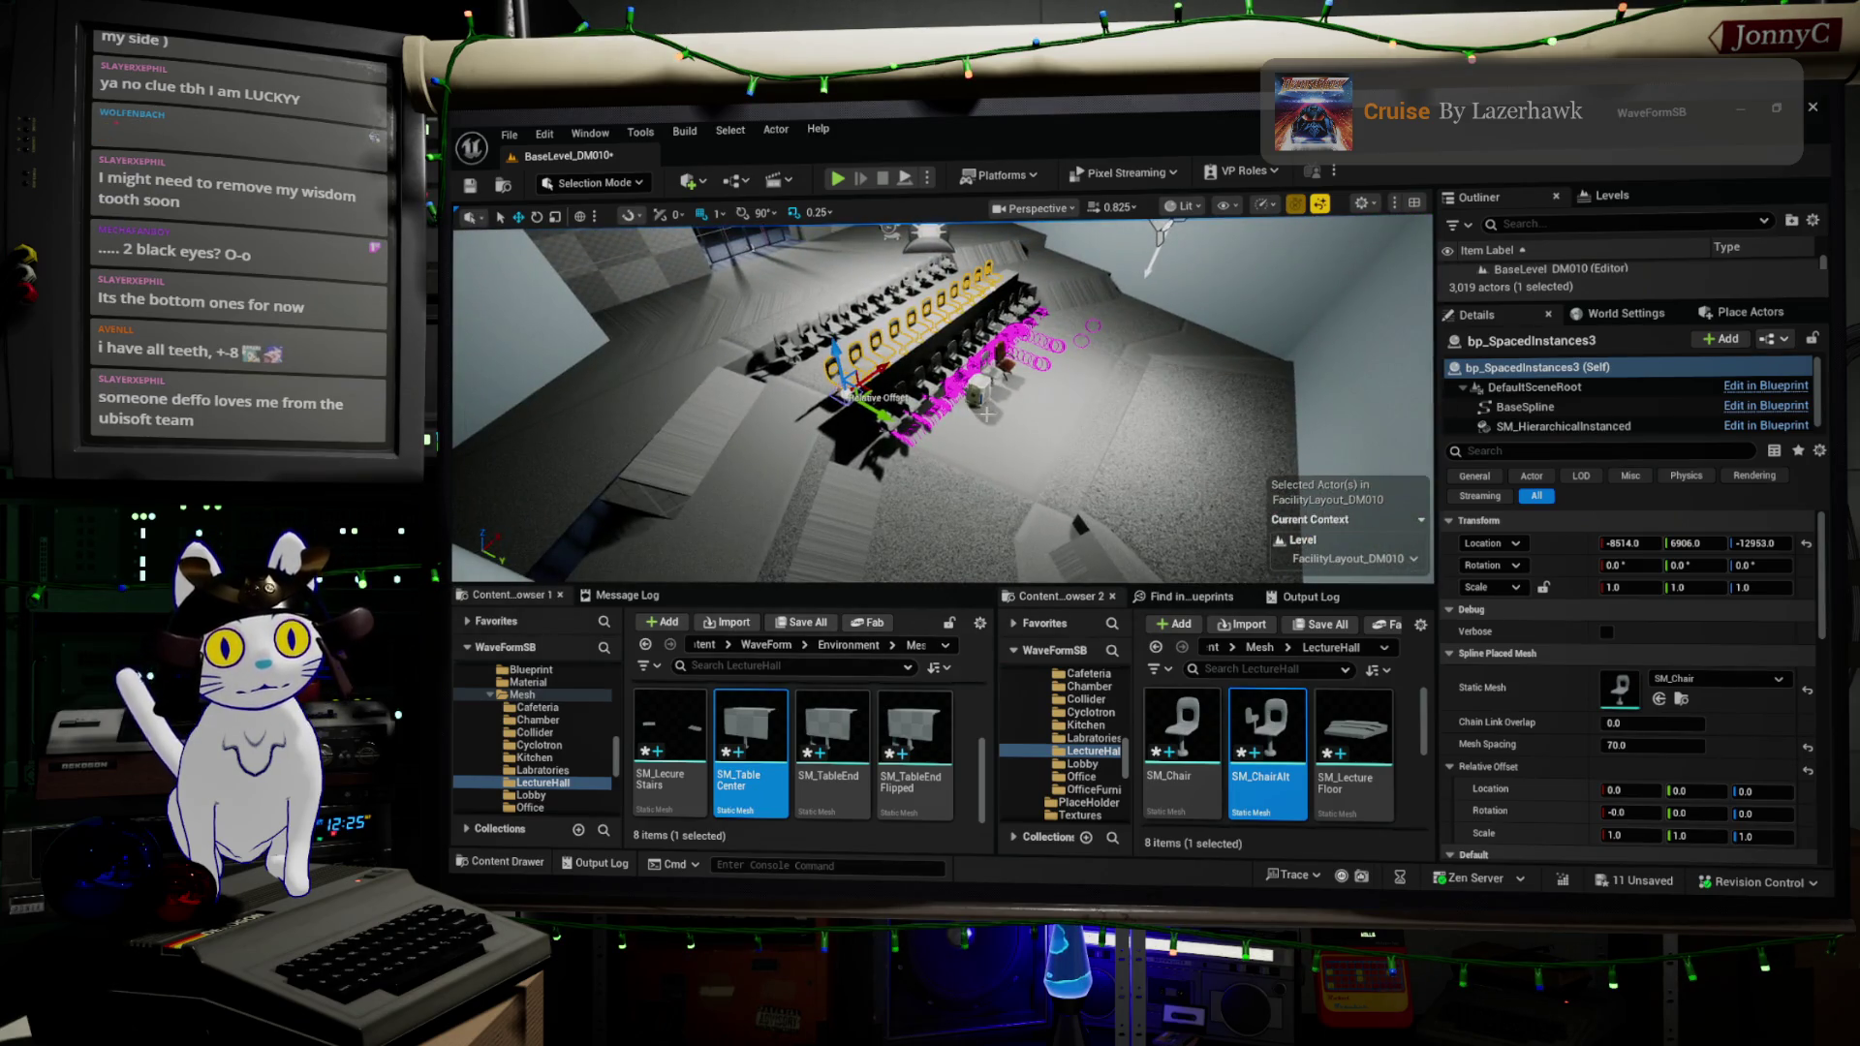
pyautogui.scroll(10, 983, 413)
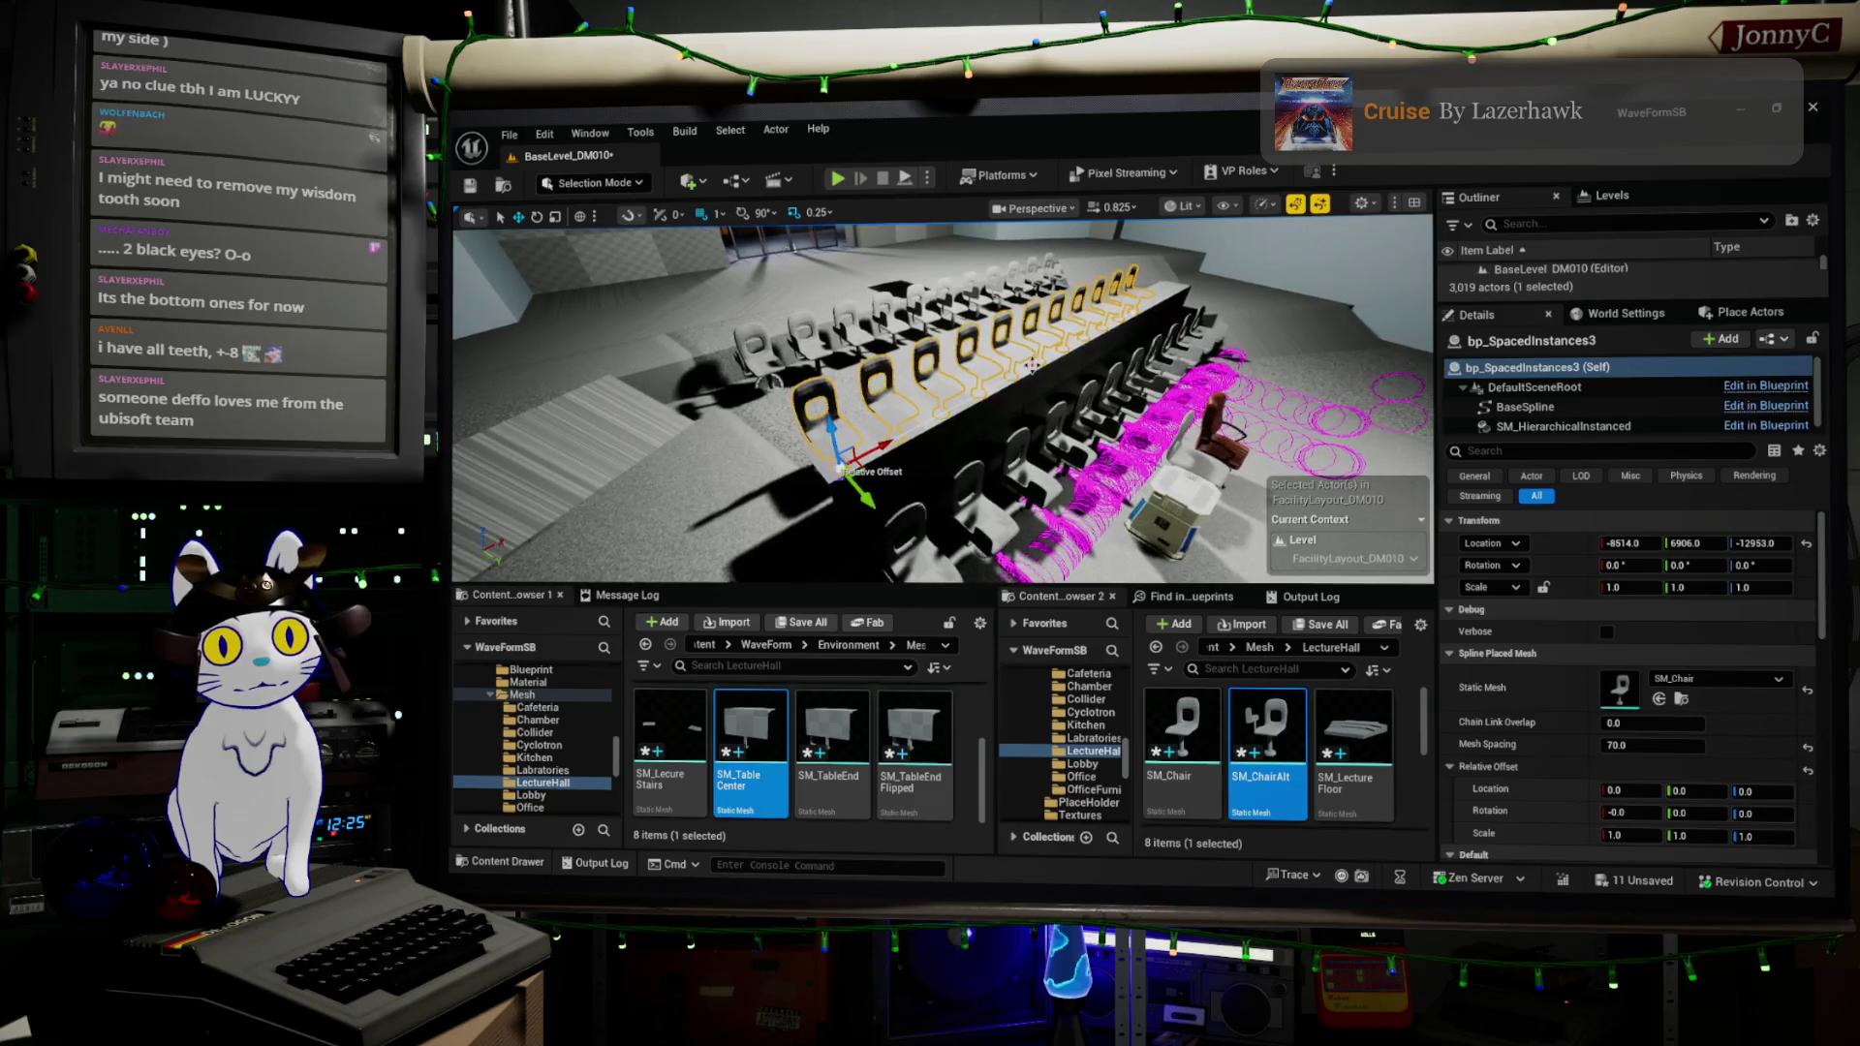
# - Reselect the spaced chair row from a low front view and open its Blueprint dropdown in Details
pyautogui.moveTo(1002, 411)
pyautogui.mouseDown()
pyautogui.moveTo(833, 400)
pyautogui.moveTo(1169, 367)
pyautogui.mouseUp()
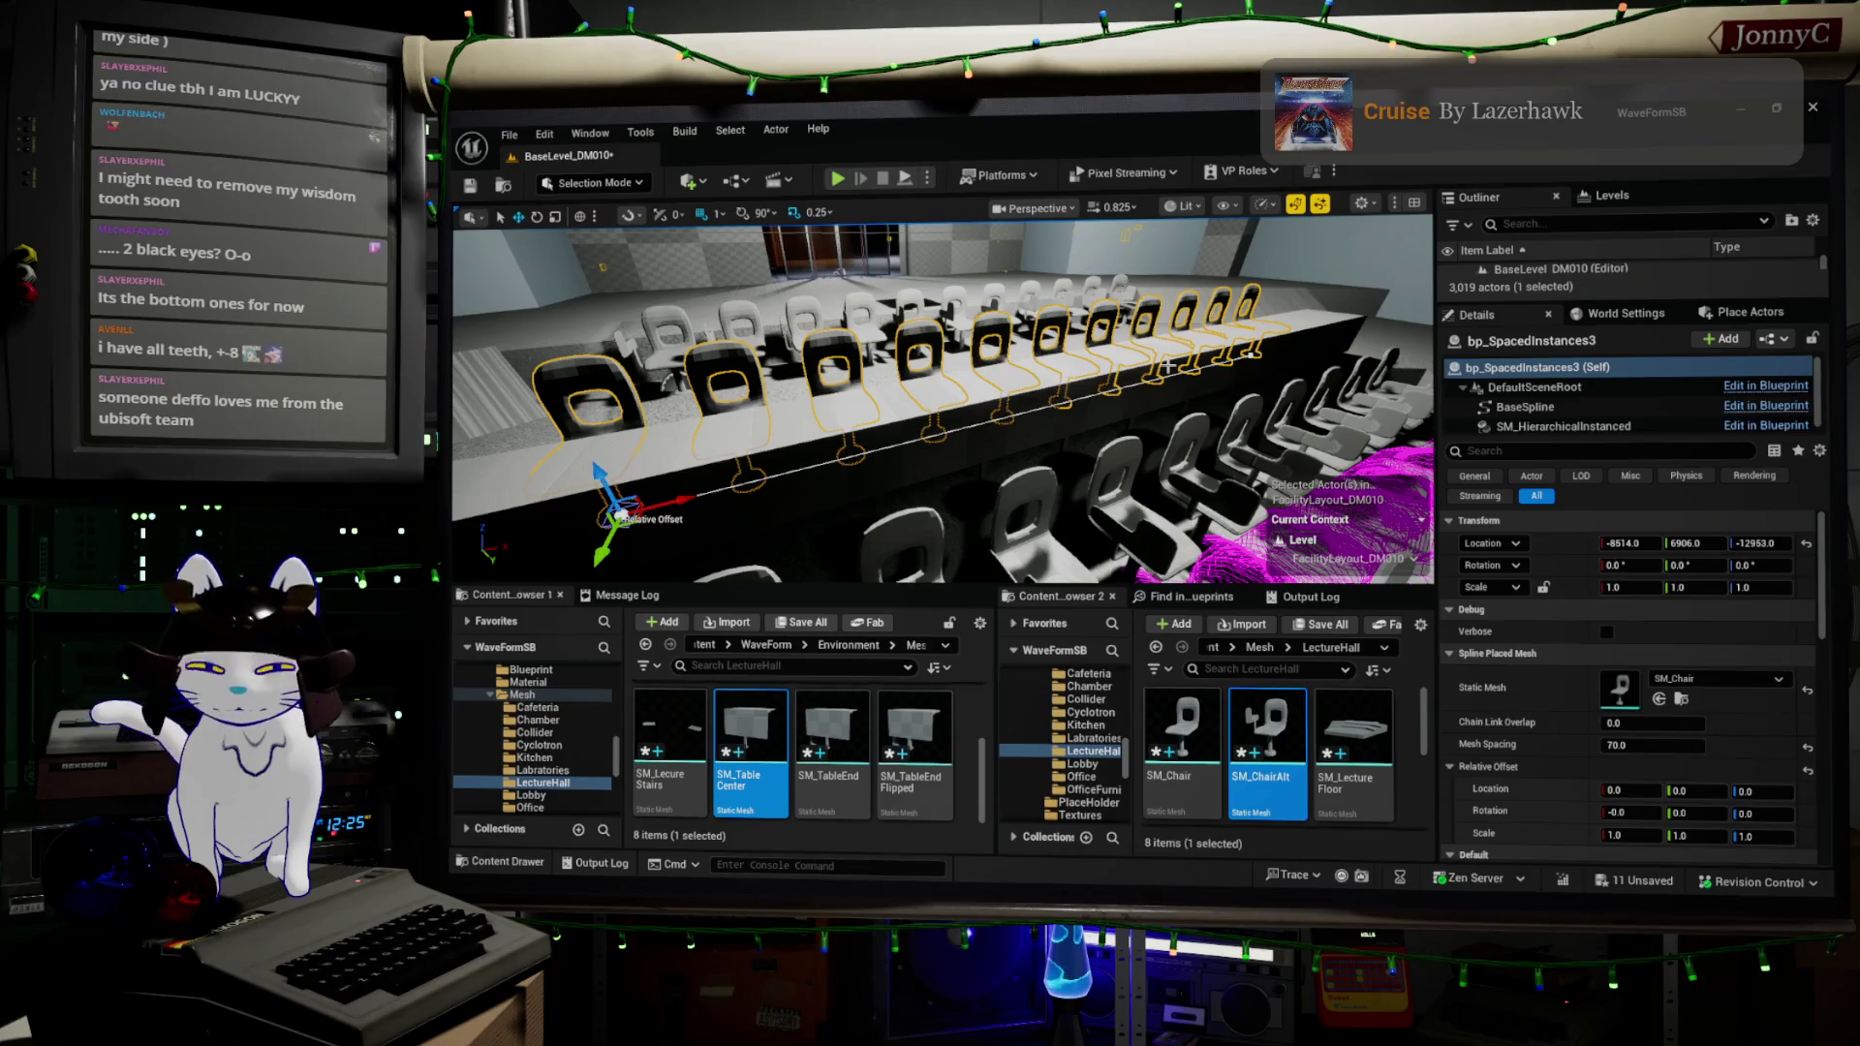
pyautogui.scroll(-10, 1169, 366)
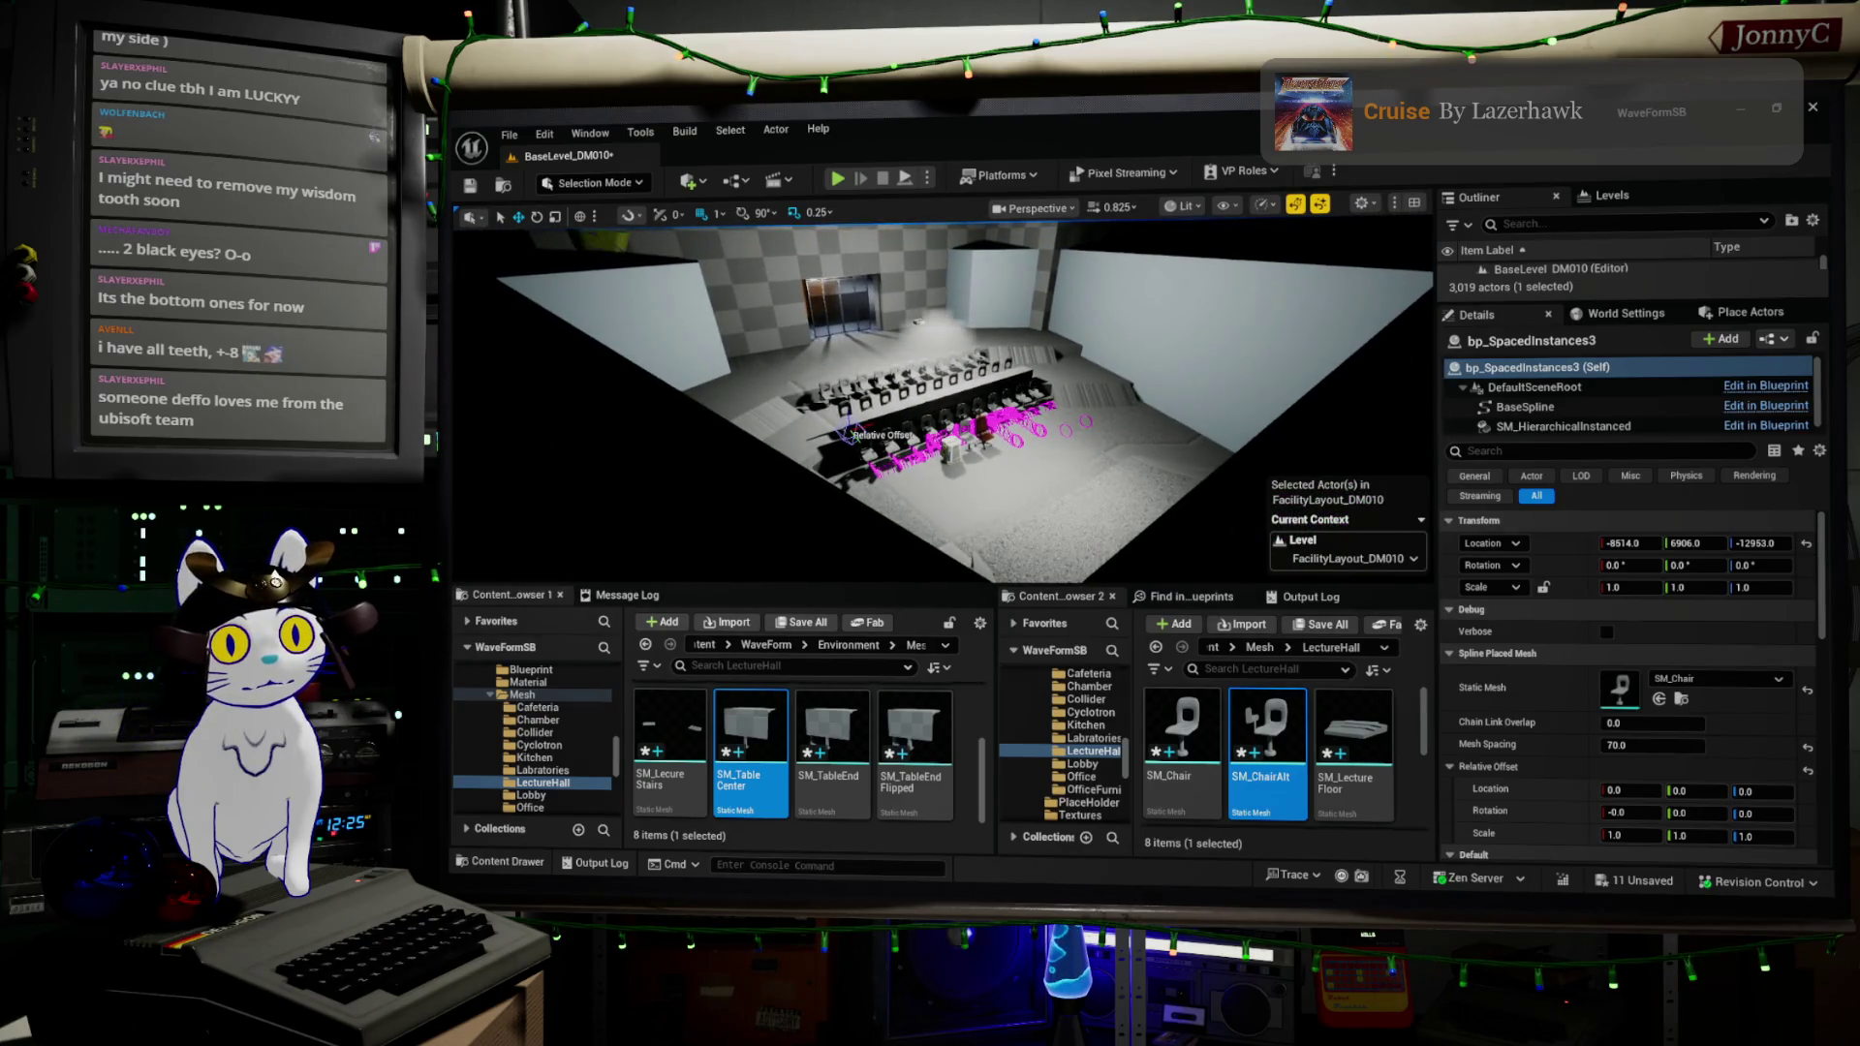
pyautogui.click(1177, 463)
pyautogui.scroll(10, 1177, 463)
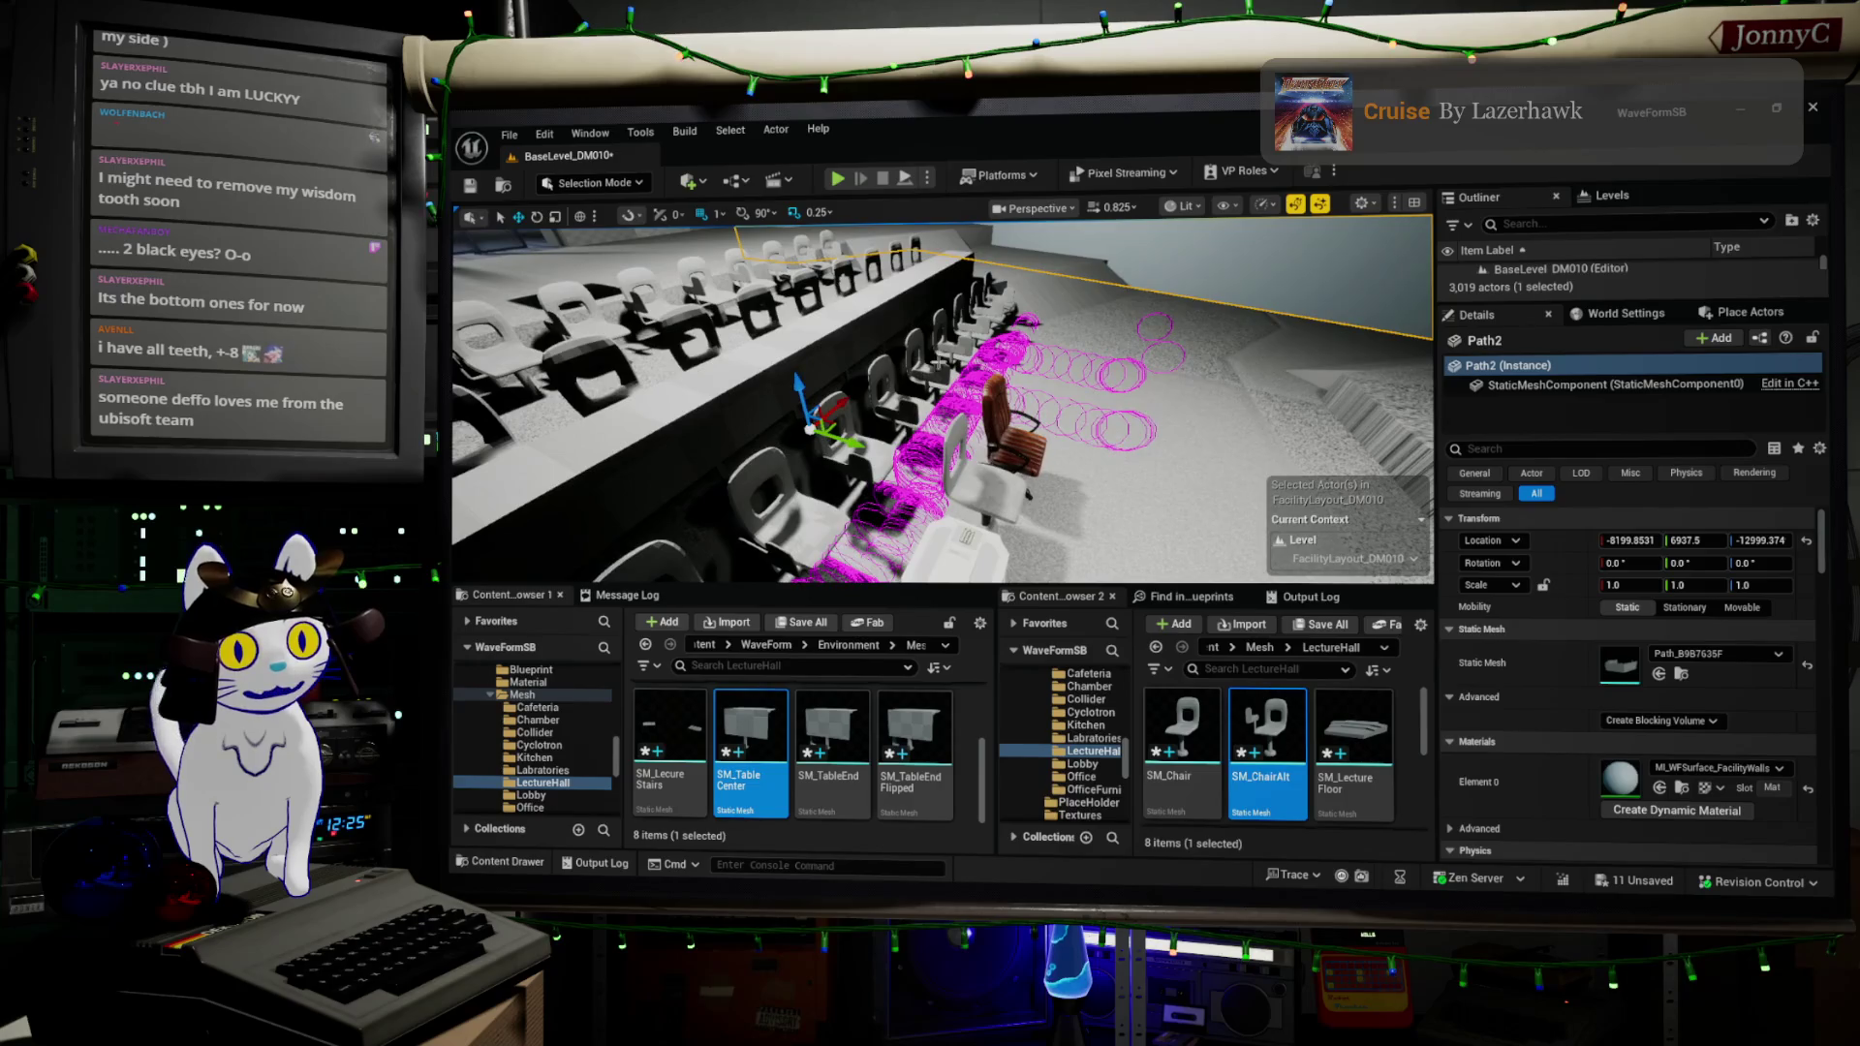
pyautogui.moveTo(936, 373); pyautogui.dragTo(872, 378)
pyautogui.moveTo(1037, 498)
pyautogui.mouseDown()
pyautogui.moveTo(1037, 465)
pyautogui.moveTo(1037, 498)
pyautogui.mouseUp()
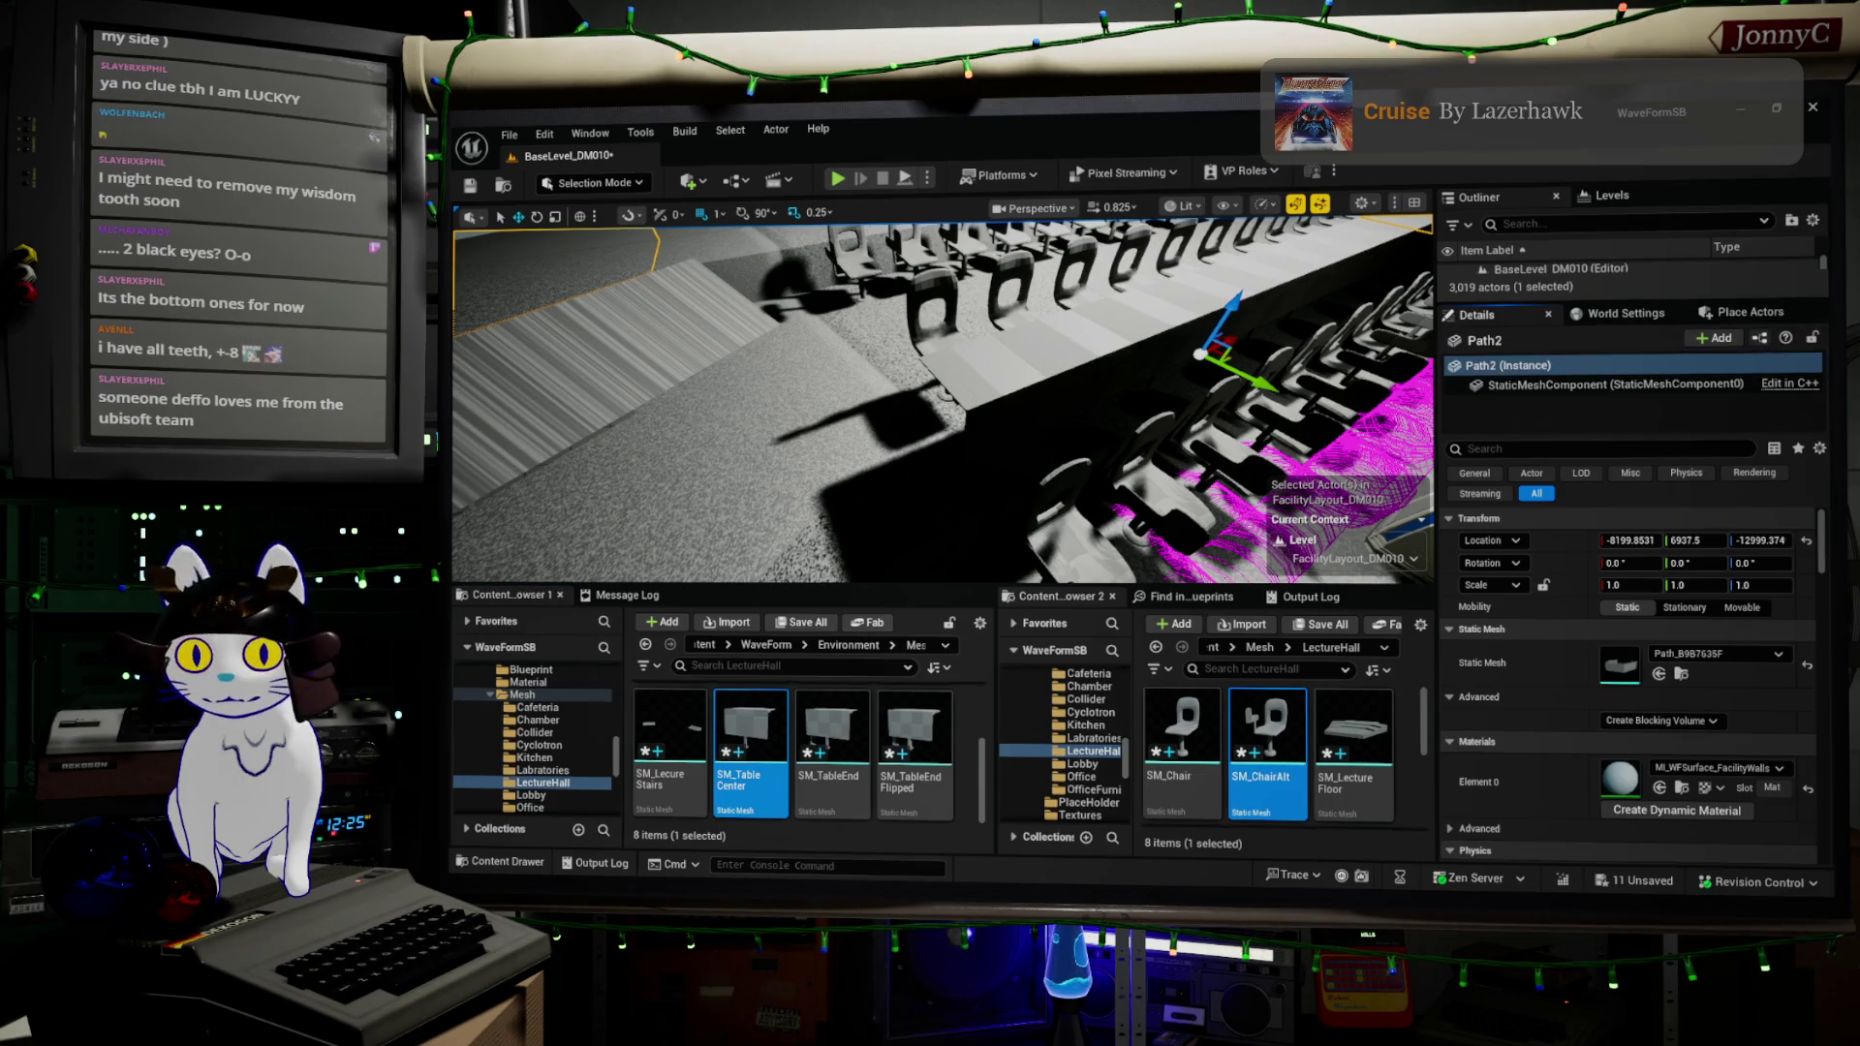
pyautogui.click(937, 279)
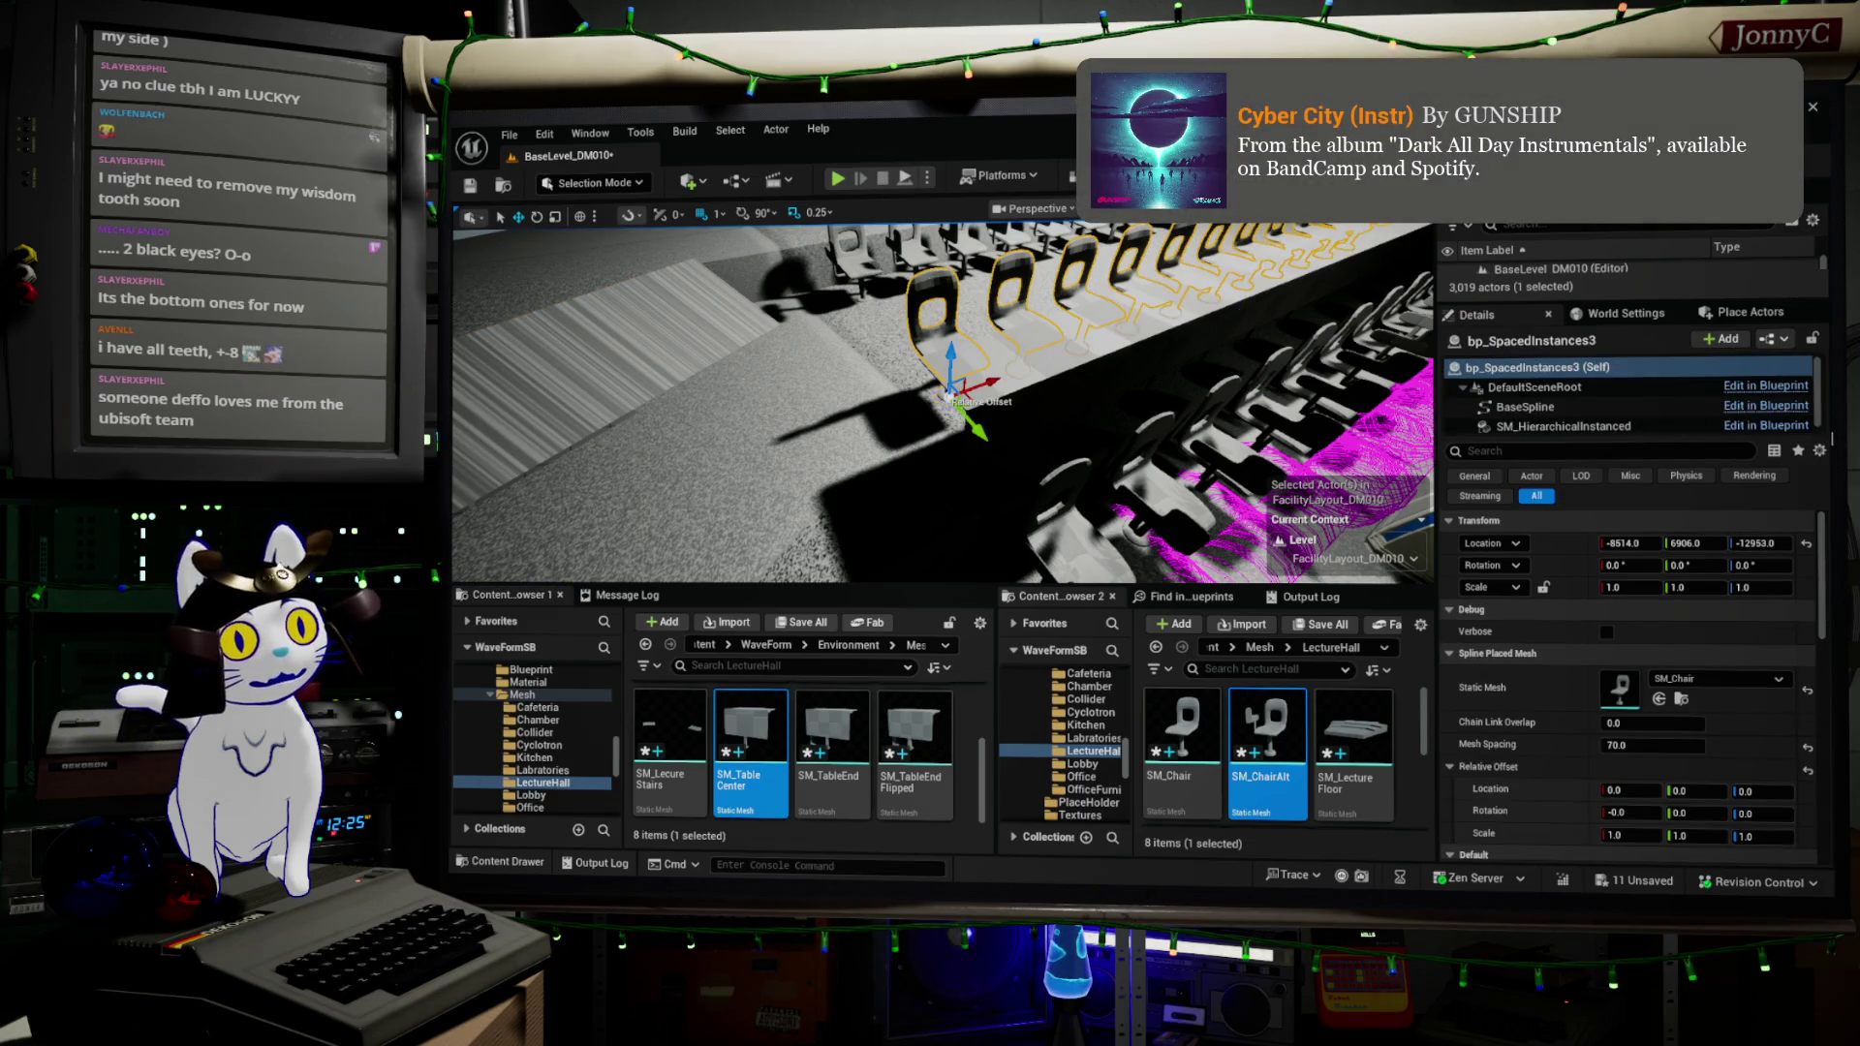
pyautogui.click(1777, 339)
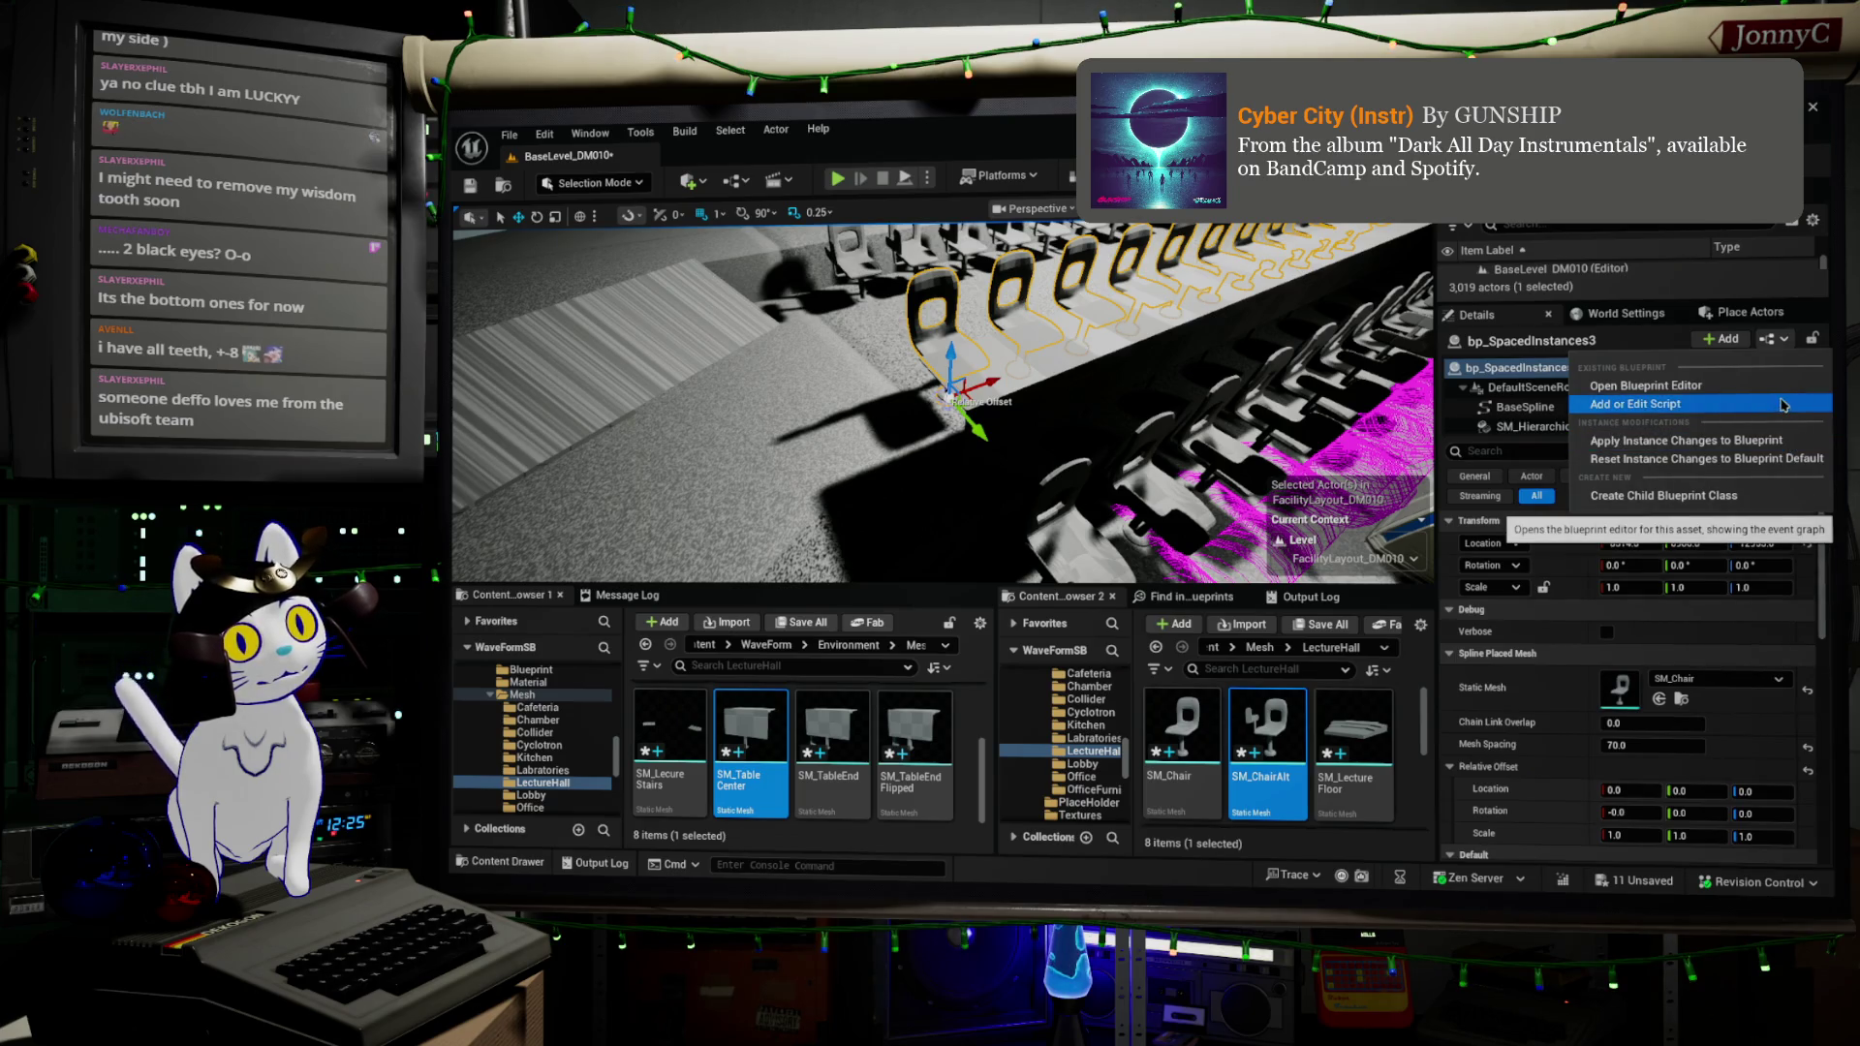
# - Open bp_SpacedInstances in the Blueprint Editor, inspect the InitializeSpline Draw Debug Circle pins, then minimize it
pyautogui.click(1737, 390)
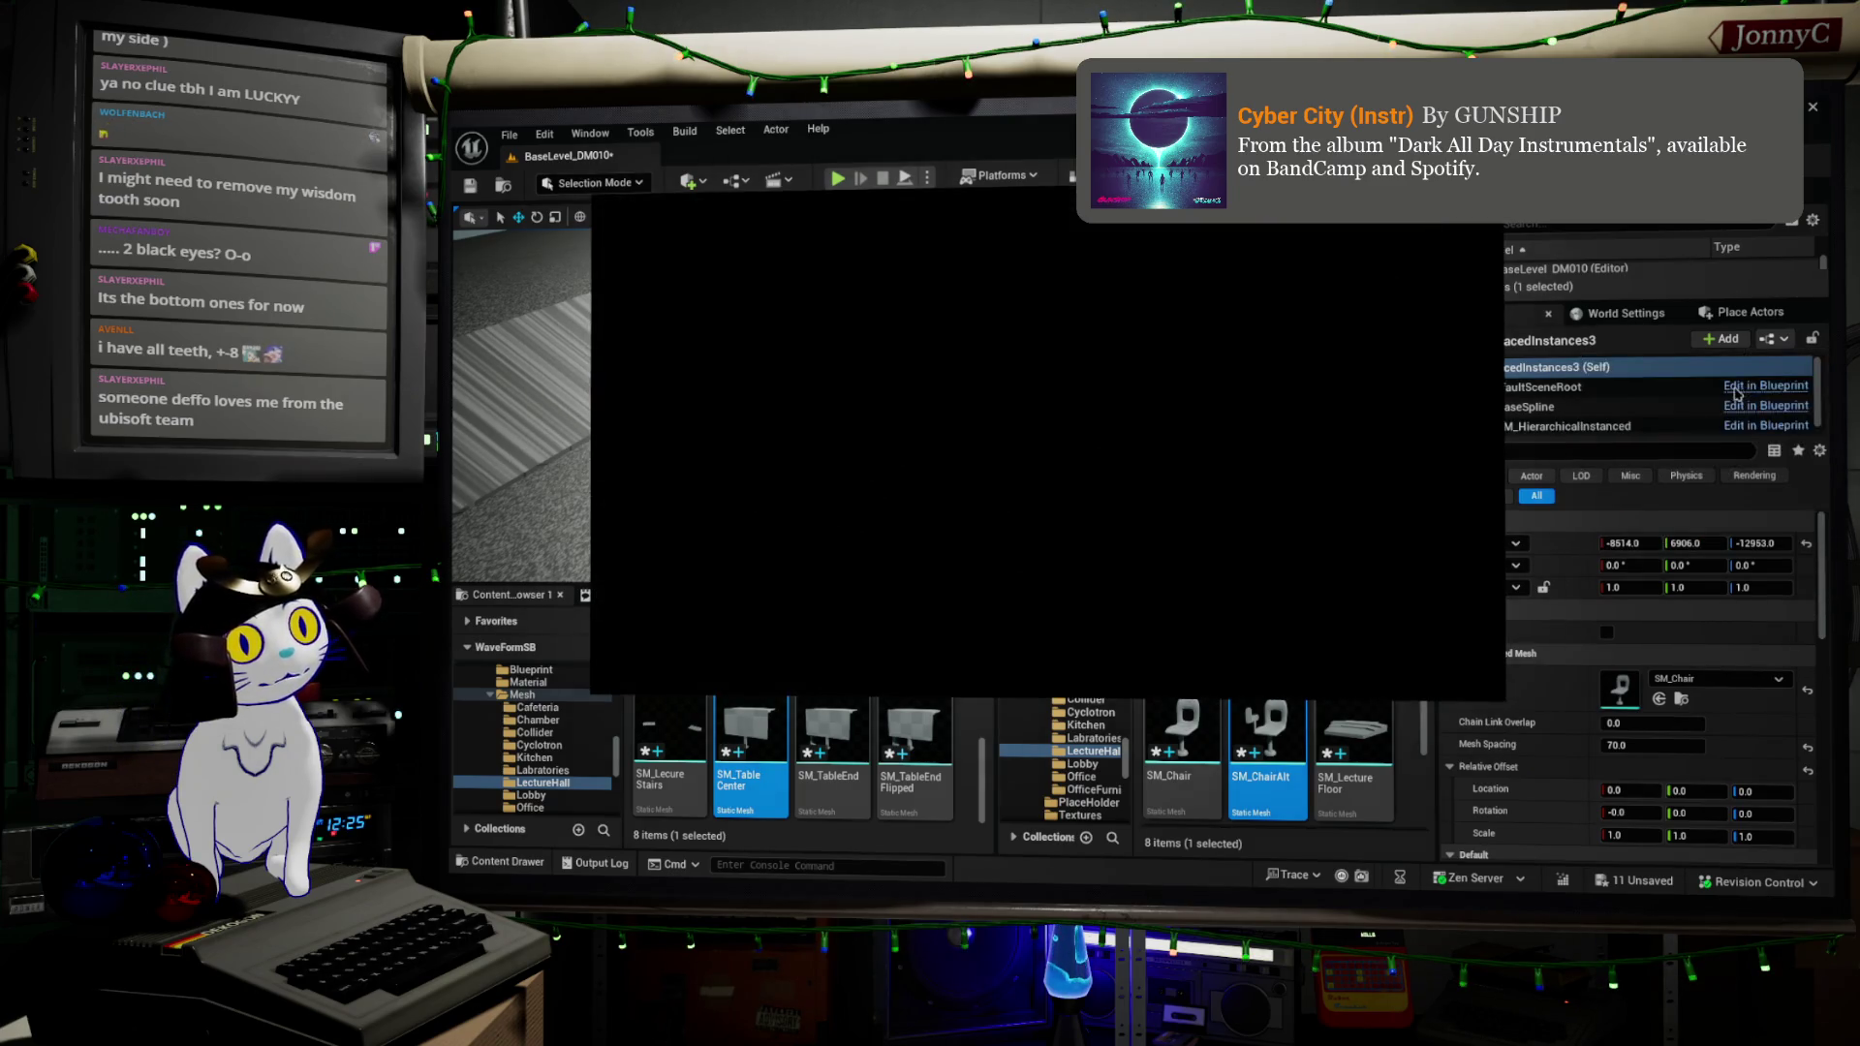
pyautogui.scroll(3, 1105, 412)
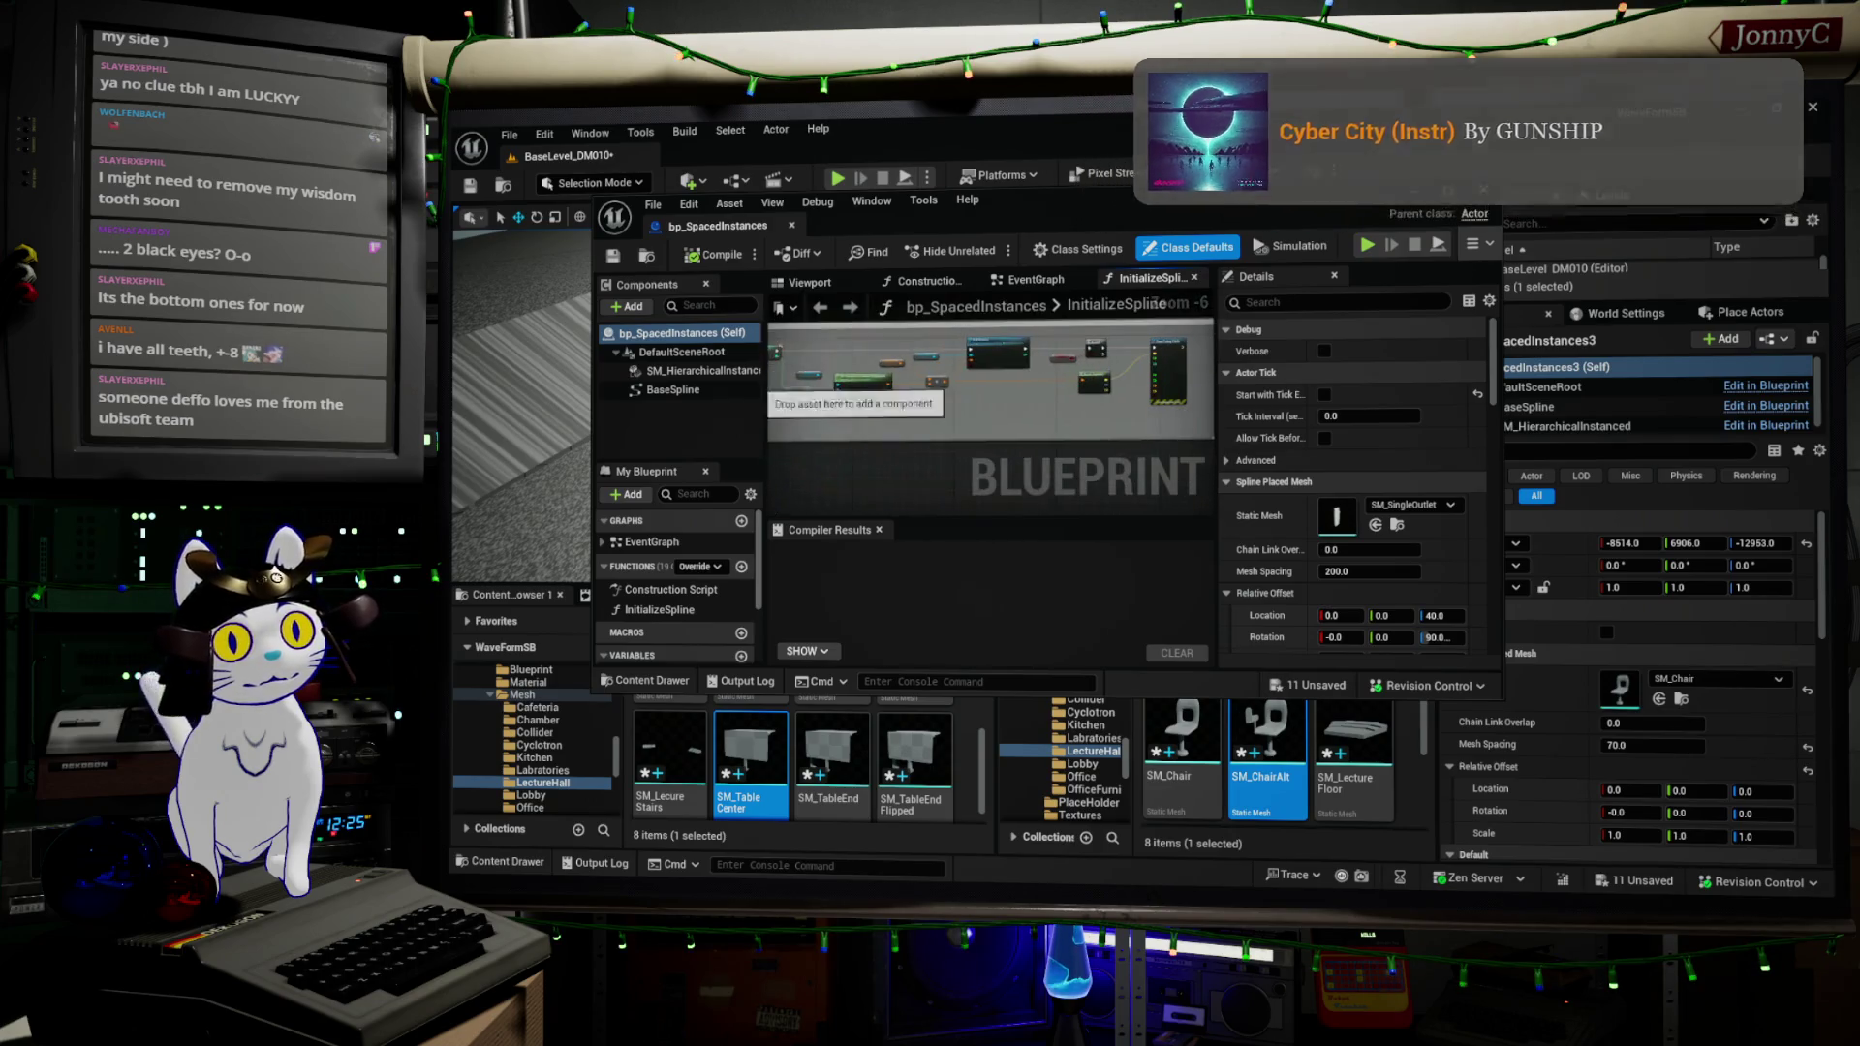
pyautogui.scroll(2, 1054, 388)
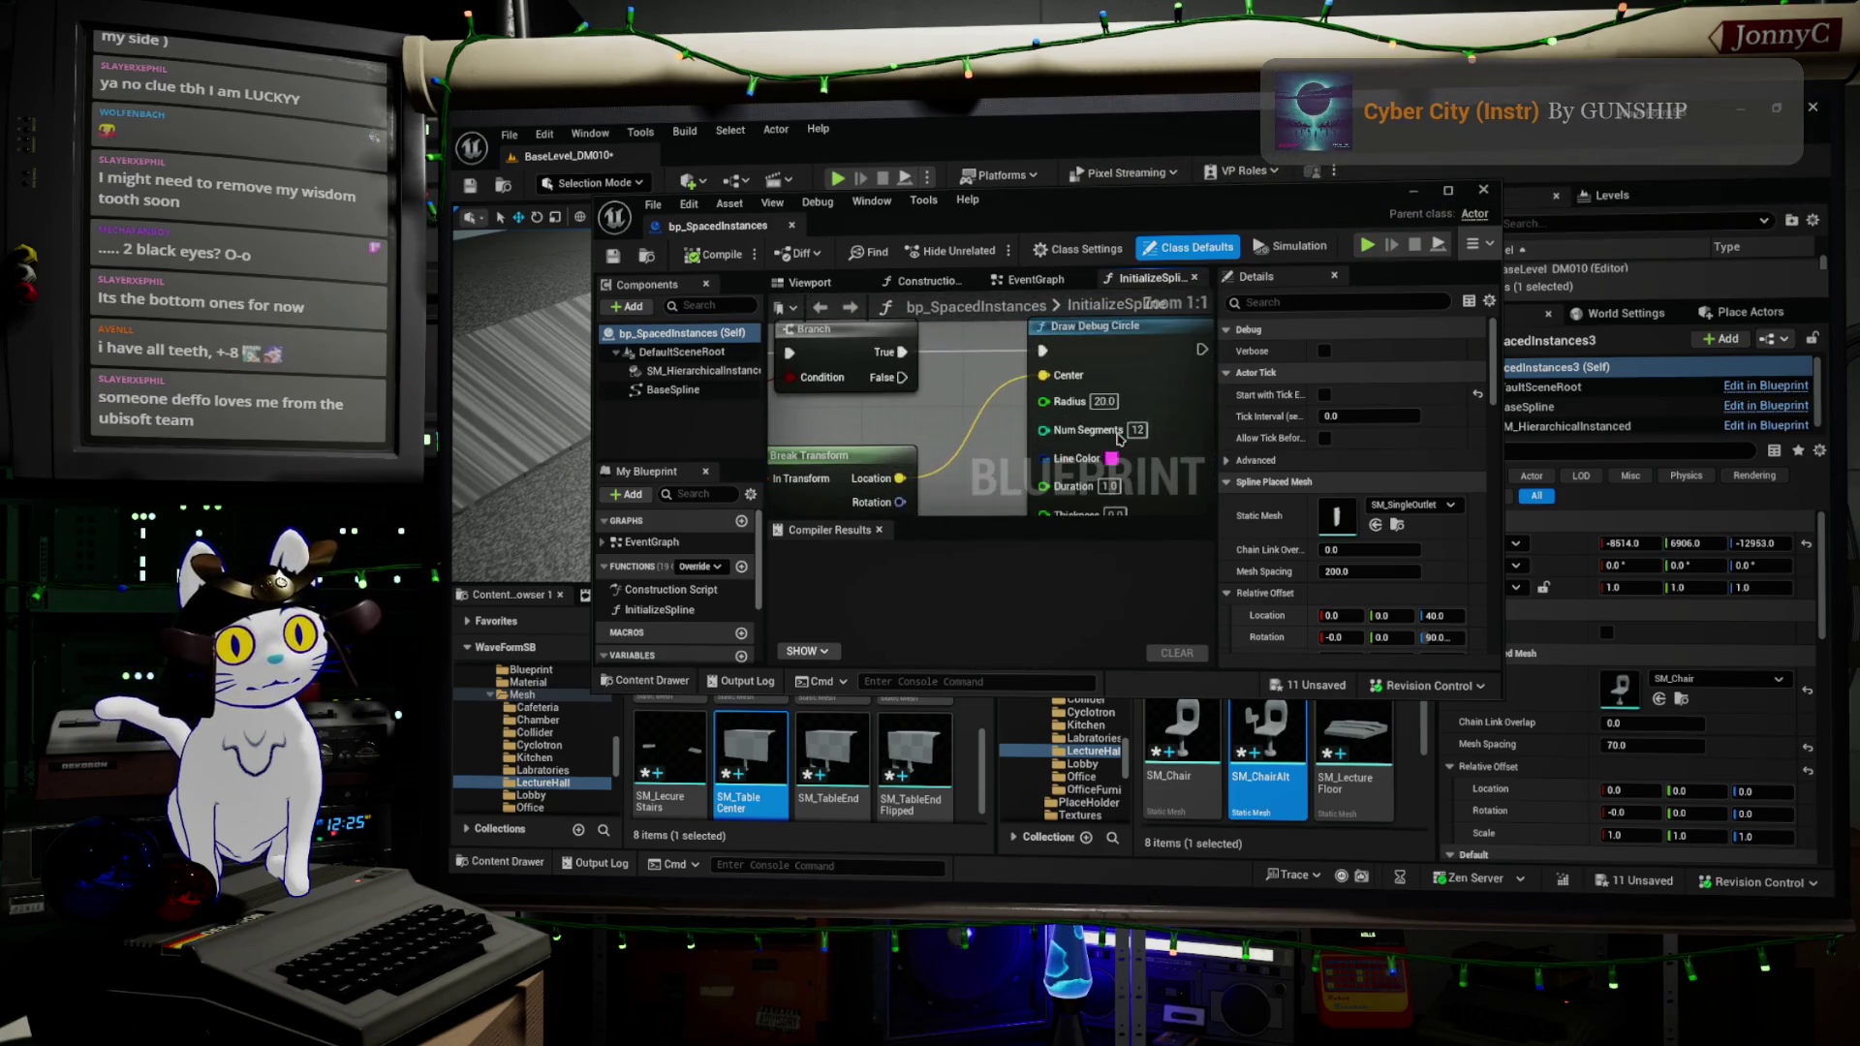
pyautogui.moveTo(1120, 412)
pyautogui.mouseDown()
pyautogui.moveTo(1129, 301)
pyautogui.moveTo(1155, 437)
pyautogui.moveTo(1167, 387)
pyautogui.mouseUp()
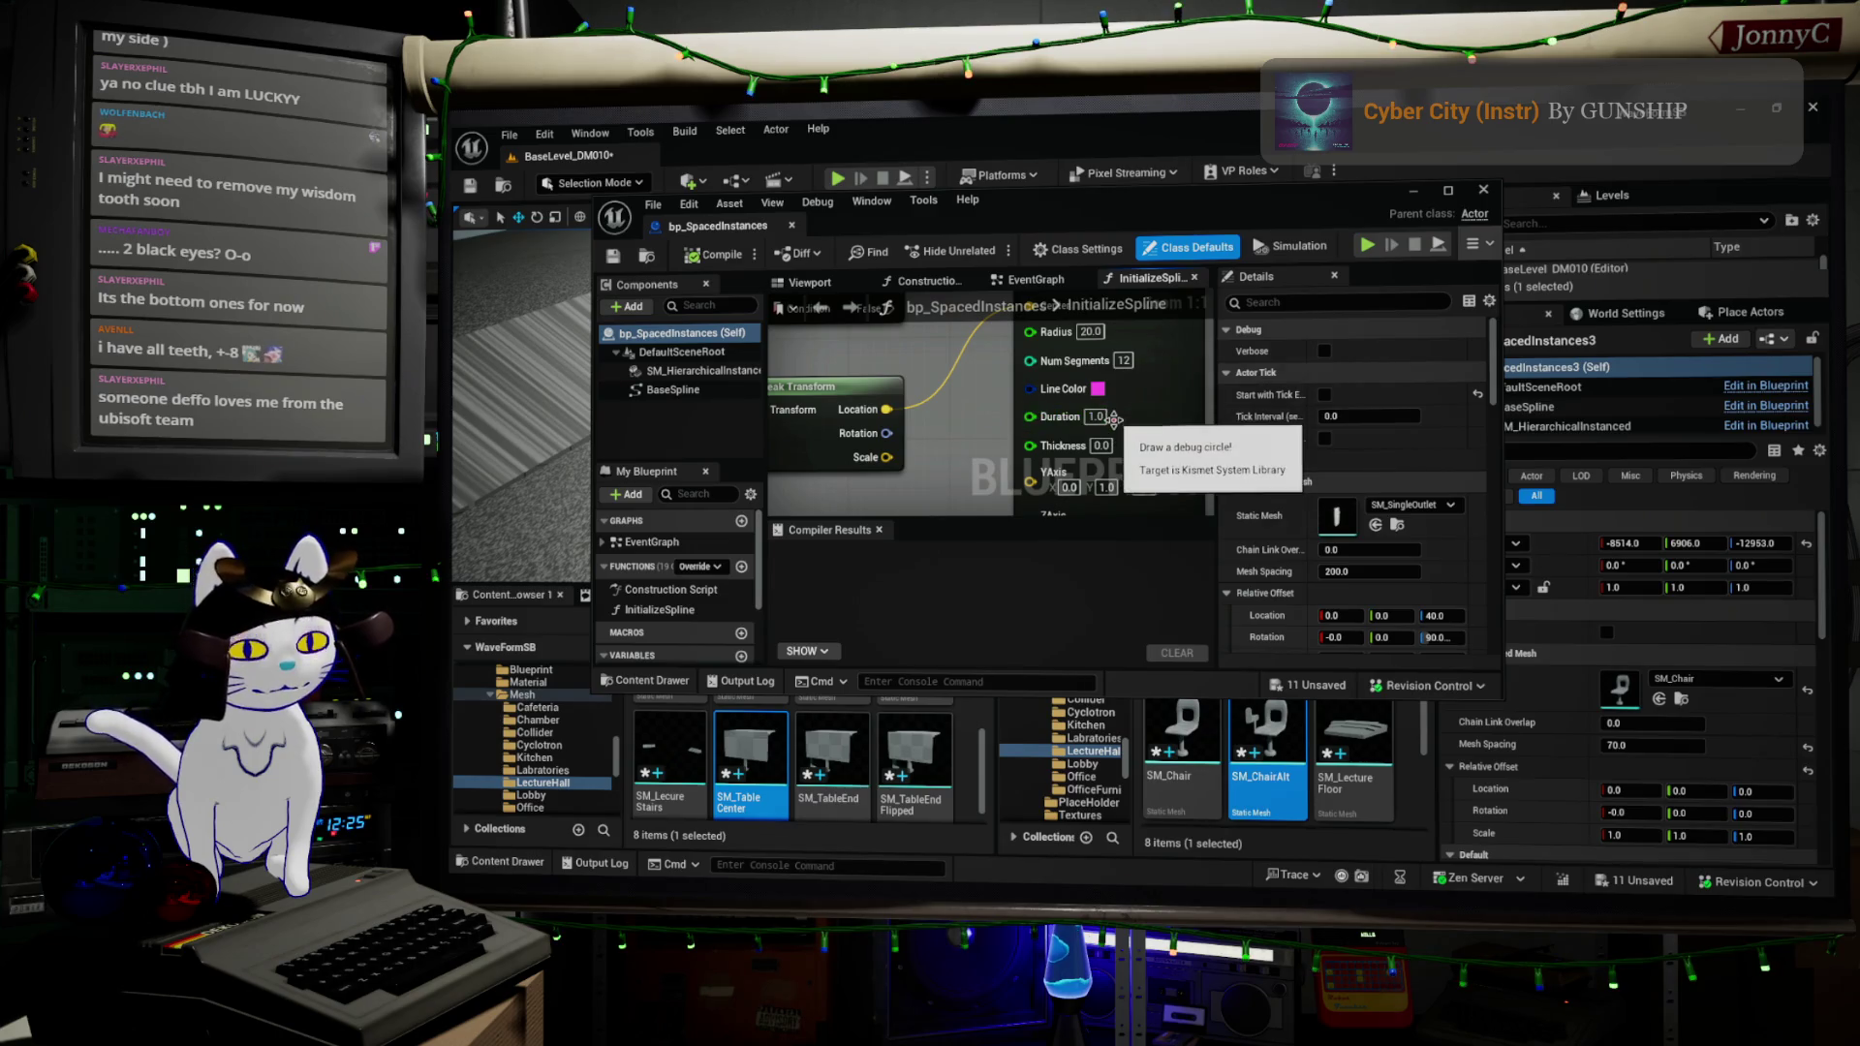
pyautogui.click(1413, 192)
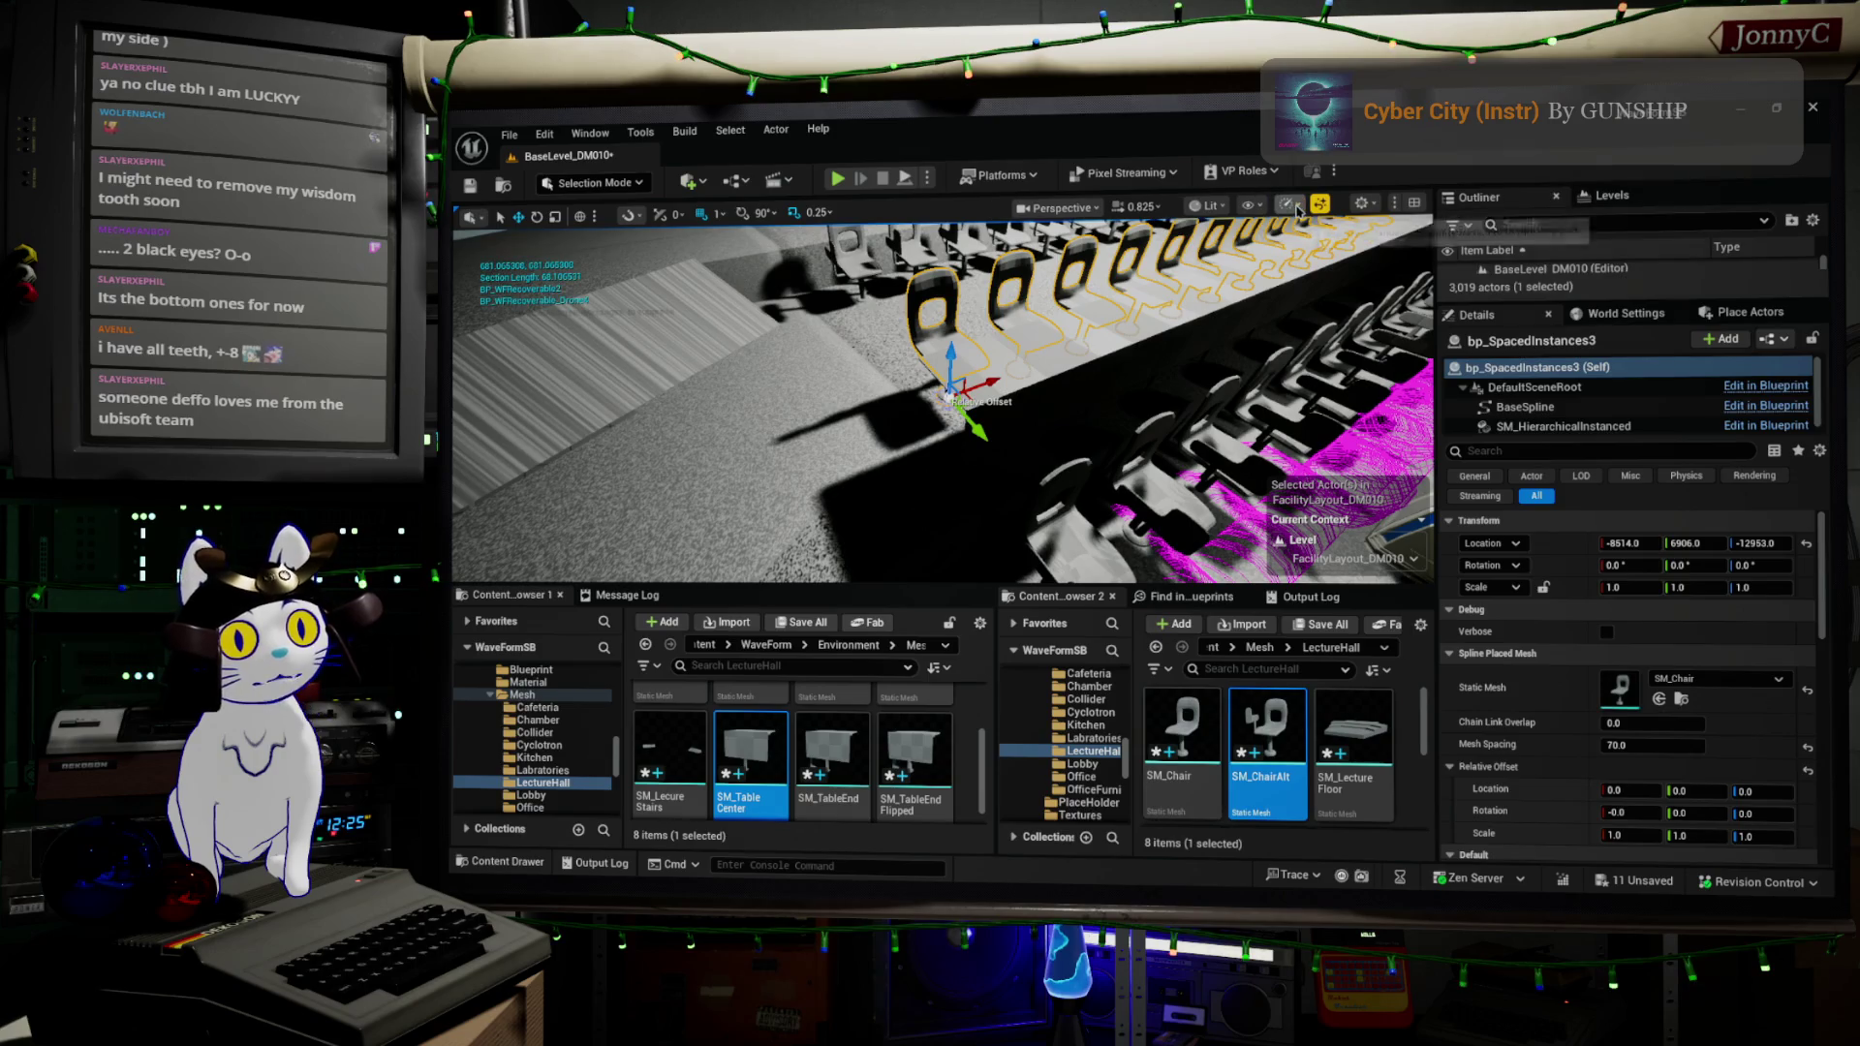
# - Disable Realtime Viewport, frame the chair row, and switch to F11 immersive view
pyautogui.moveTo(1211, 406); pyautogui.dragTo(1143, 441)
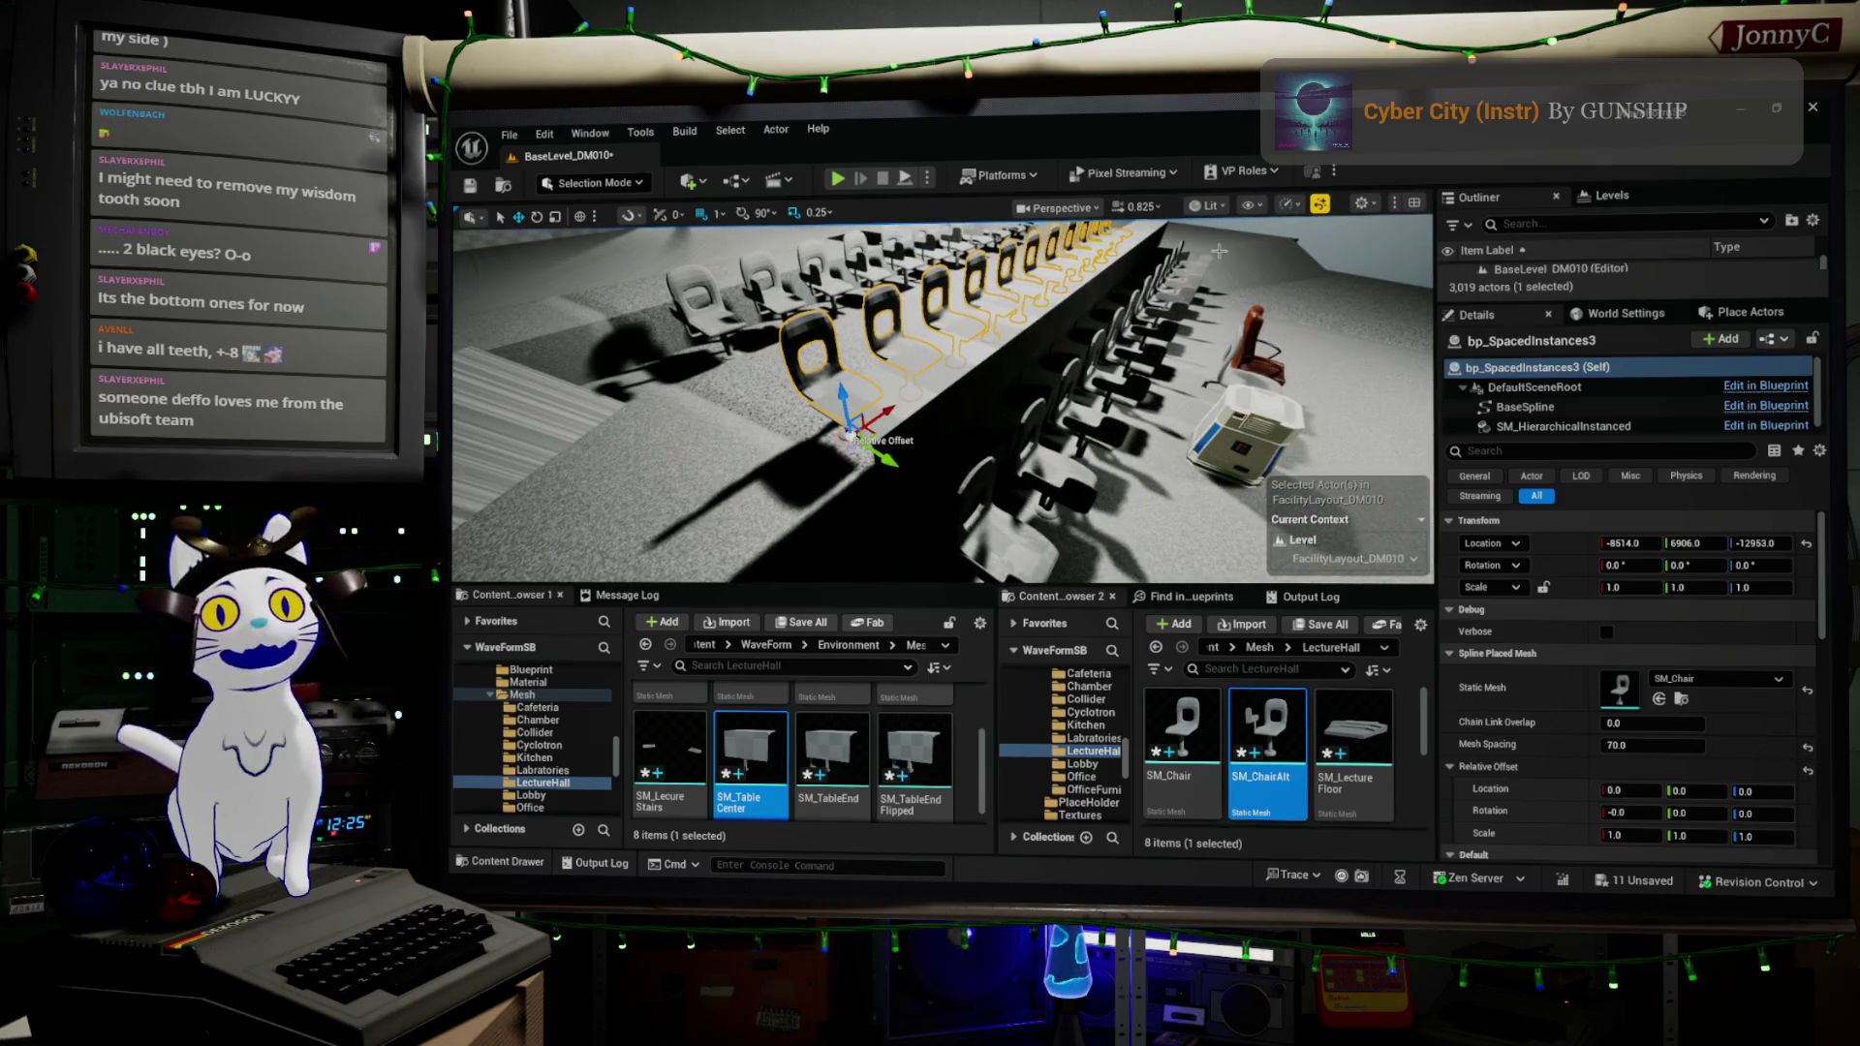
pyautogui.click(1289, 213)
pyautogui.moveTo(1350, 278)
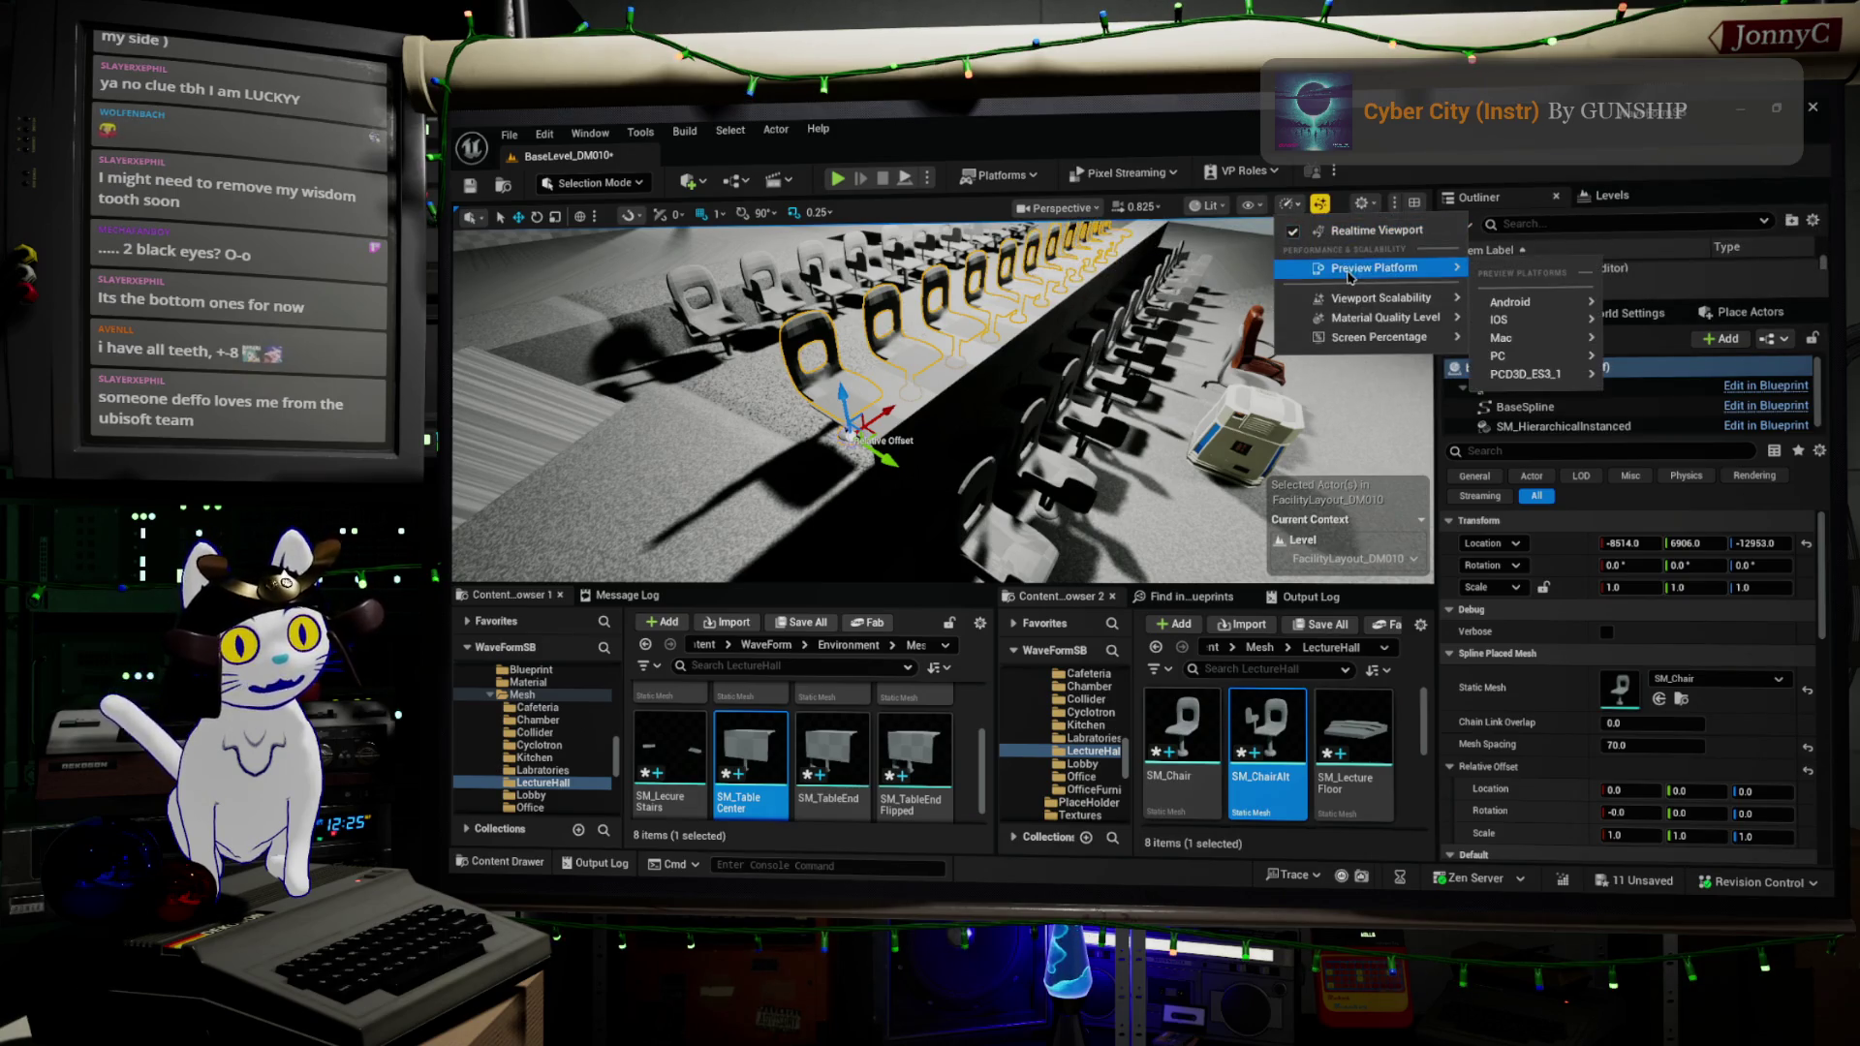
pyautogui.click(1370, 230)
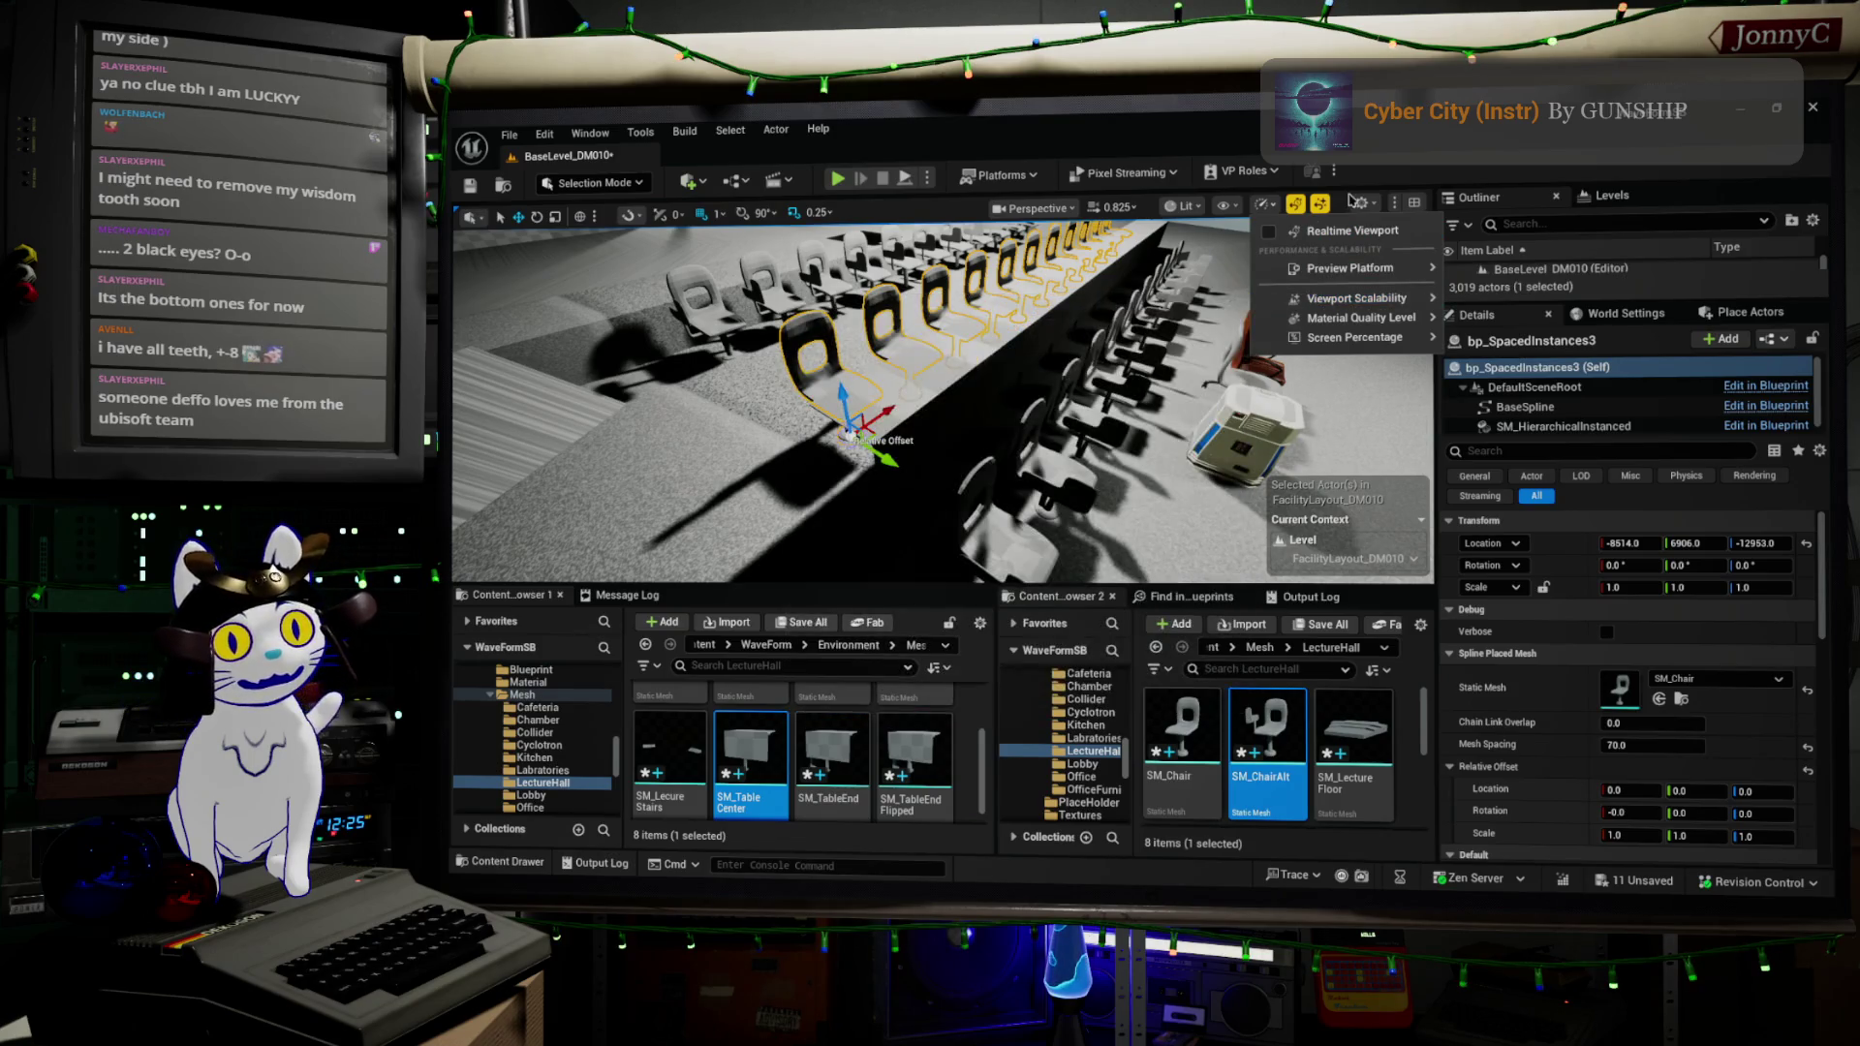
pyautogui.click(1249, 138)
pyautogui.press('f')
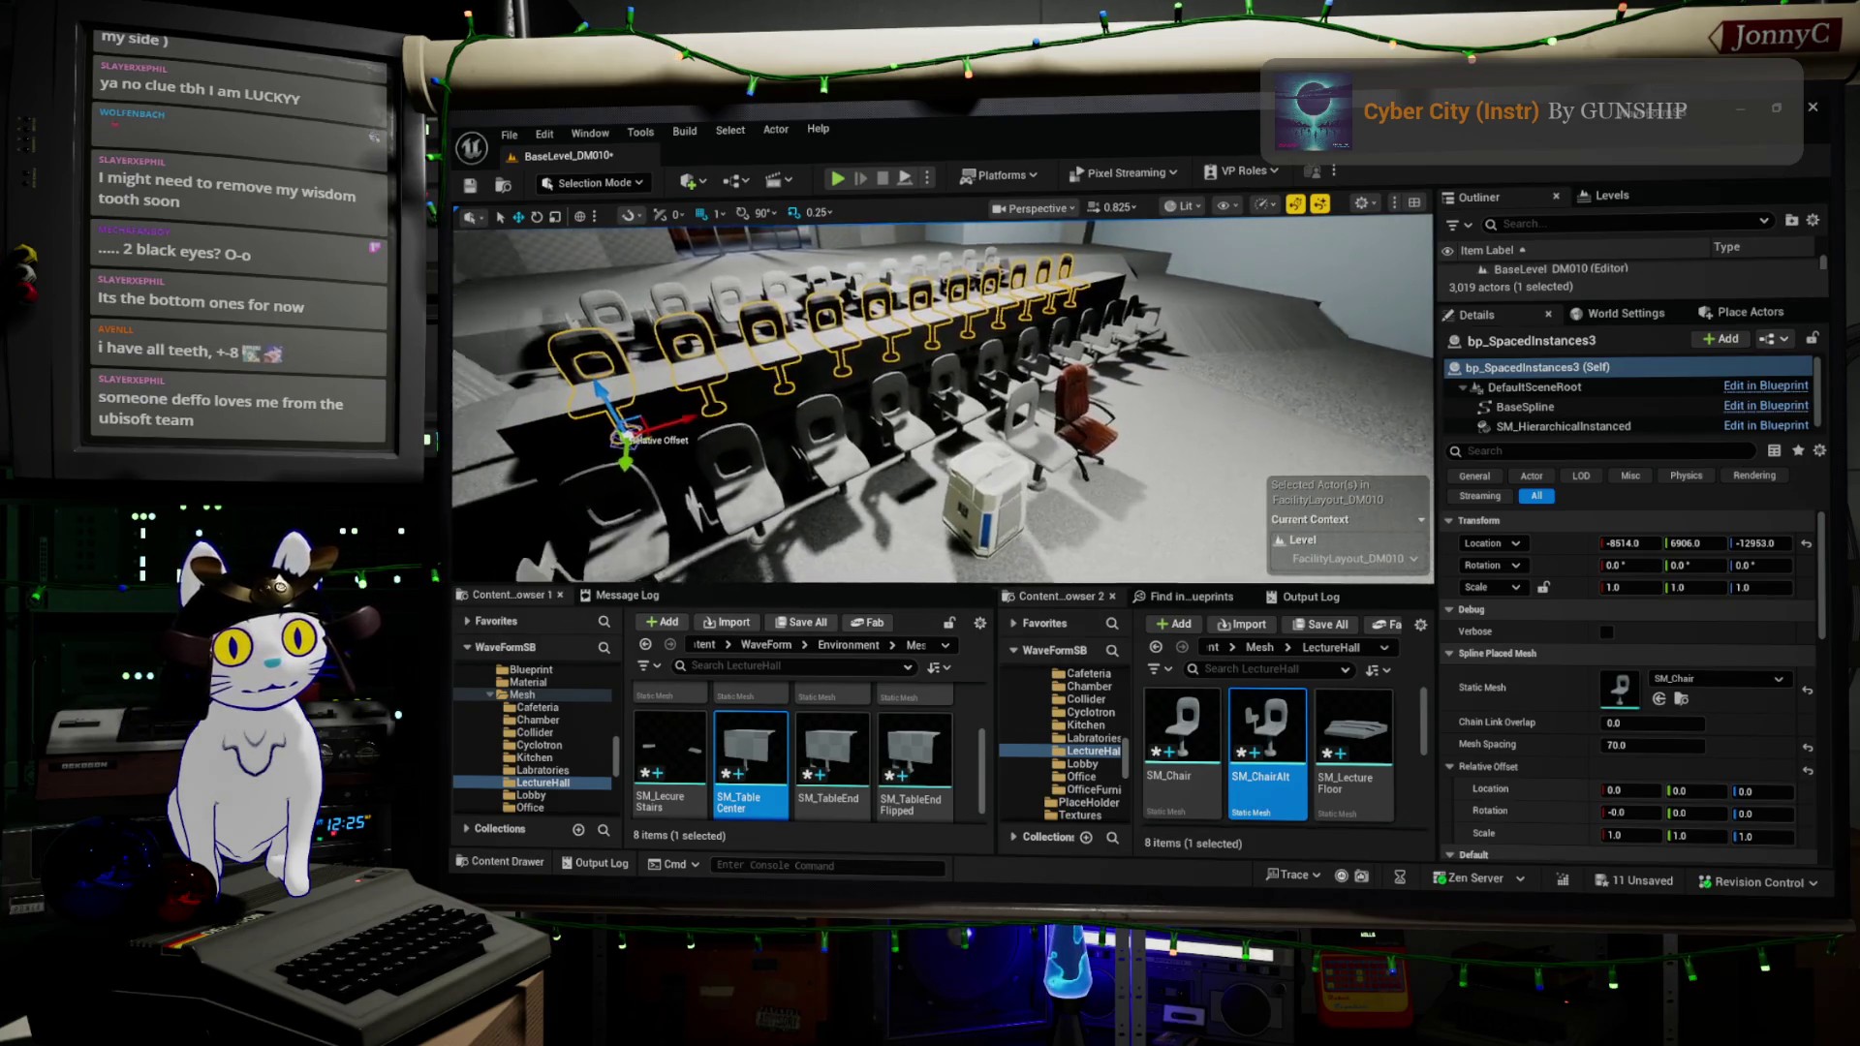
pyautogui.press('F11')
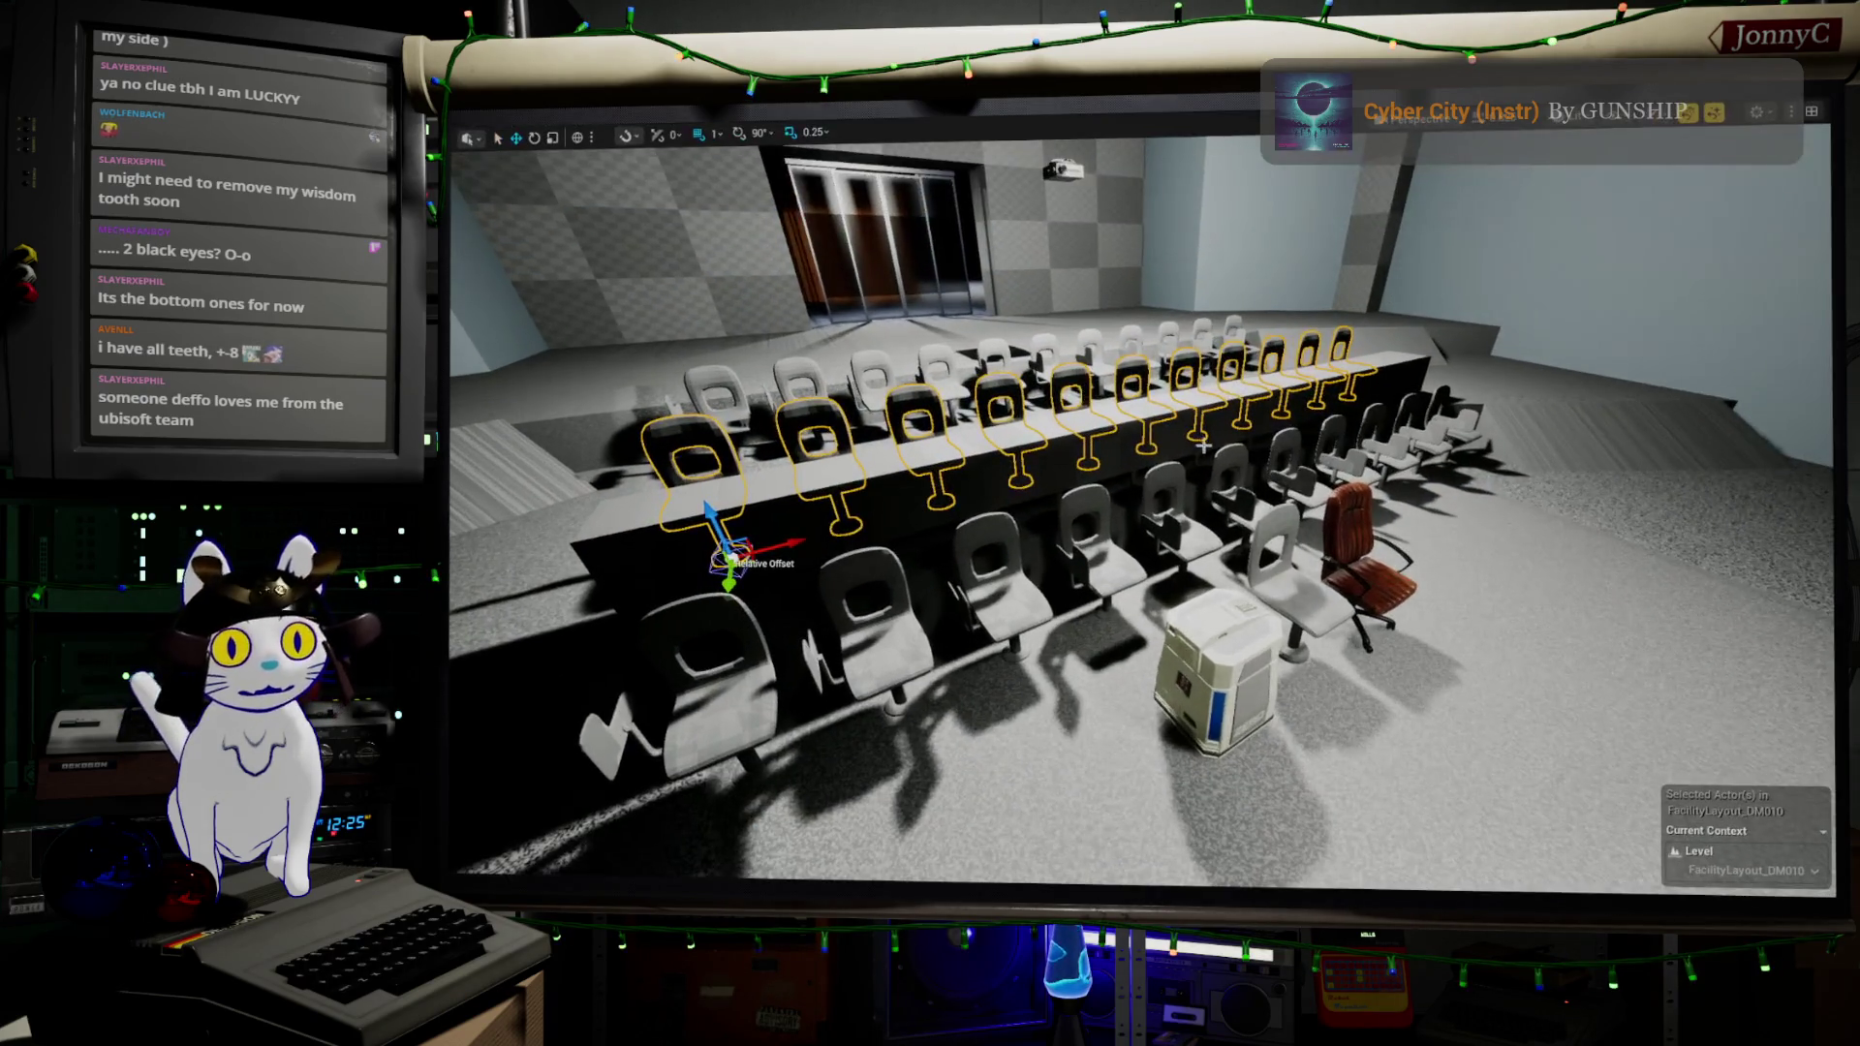
# - Orbit around the chair row, select the long table, and exit immersive mode with F11
pyautogui.moveTo(876, 412)
pyautogui.mouseDown()
pyautogui.moveTo(1070, 412)
pyautogui.moveTo(1321, 527)
pyautogui.moveTo(1609, 524)
pyautogui.moveTo(1560, 527)
pyautogui.moveTo(1239, 707)
pyautogui.moveTo(1163, 707)
pyautogui.moveTo(1104, 669)
pyautogui.moveTo(1061, 683)
pyautogui.moveTo(1022, 659)
pyautogui.moveTo(721, 645)
pyautogui.mouseUp()
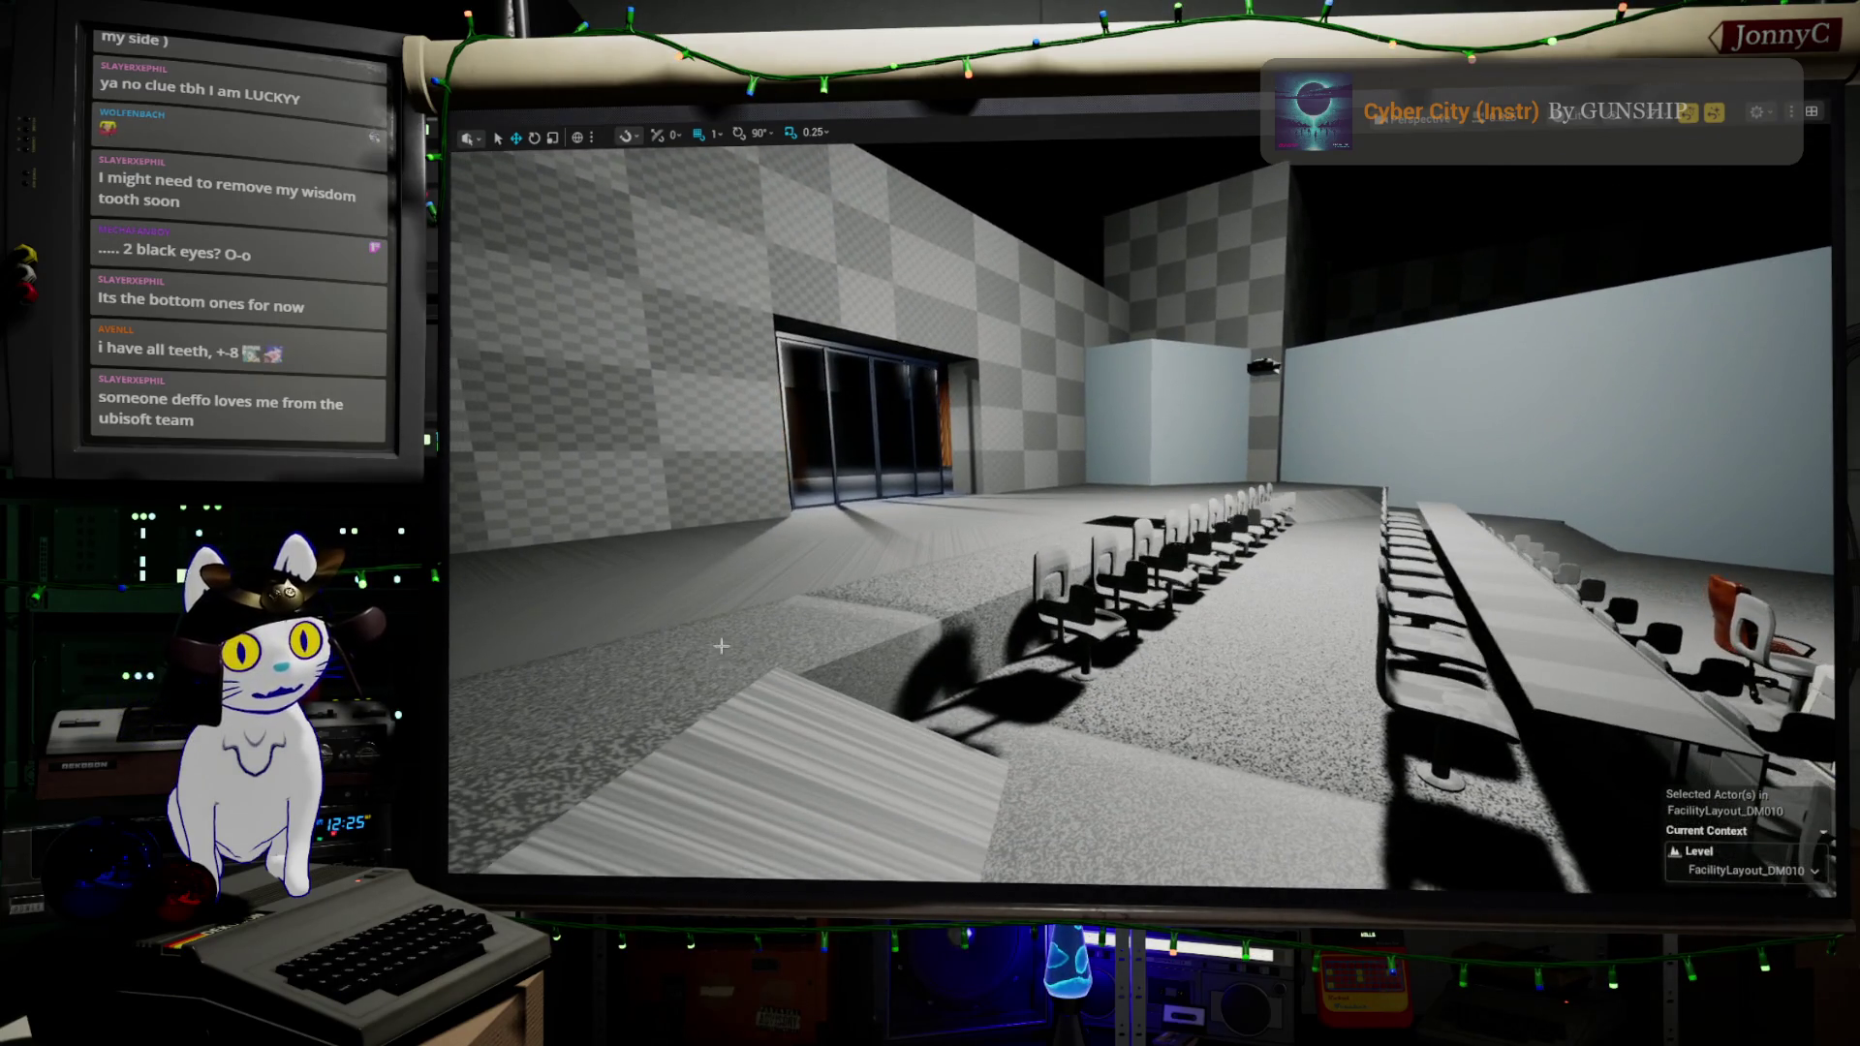
pyautogui.click(1562, 705)
pyautogui.moveTo(1560, 752); pyautogui.dragTo(1523, 749)
pyautogui.press('F11')
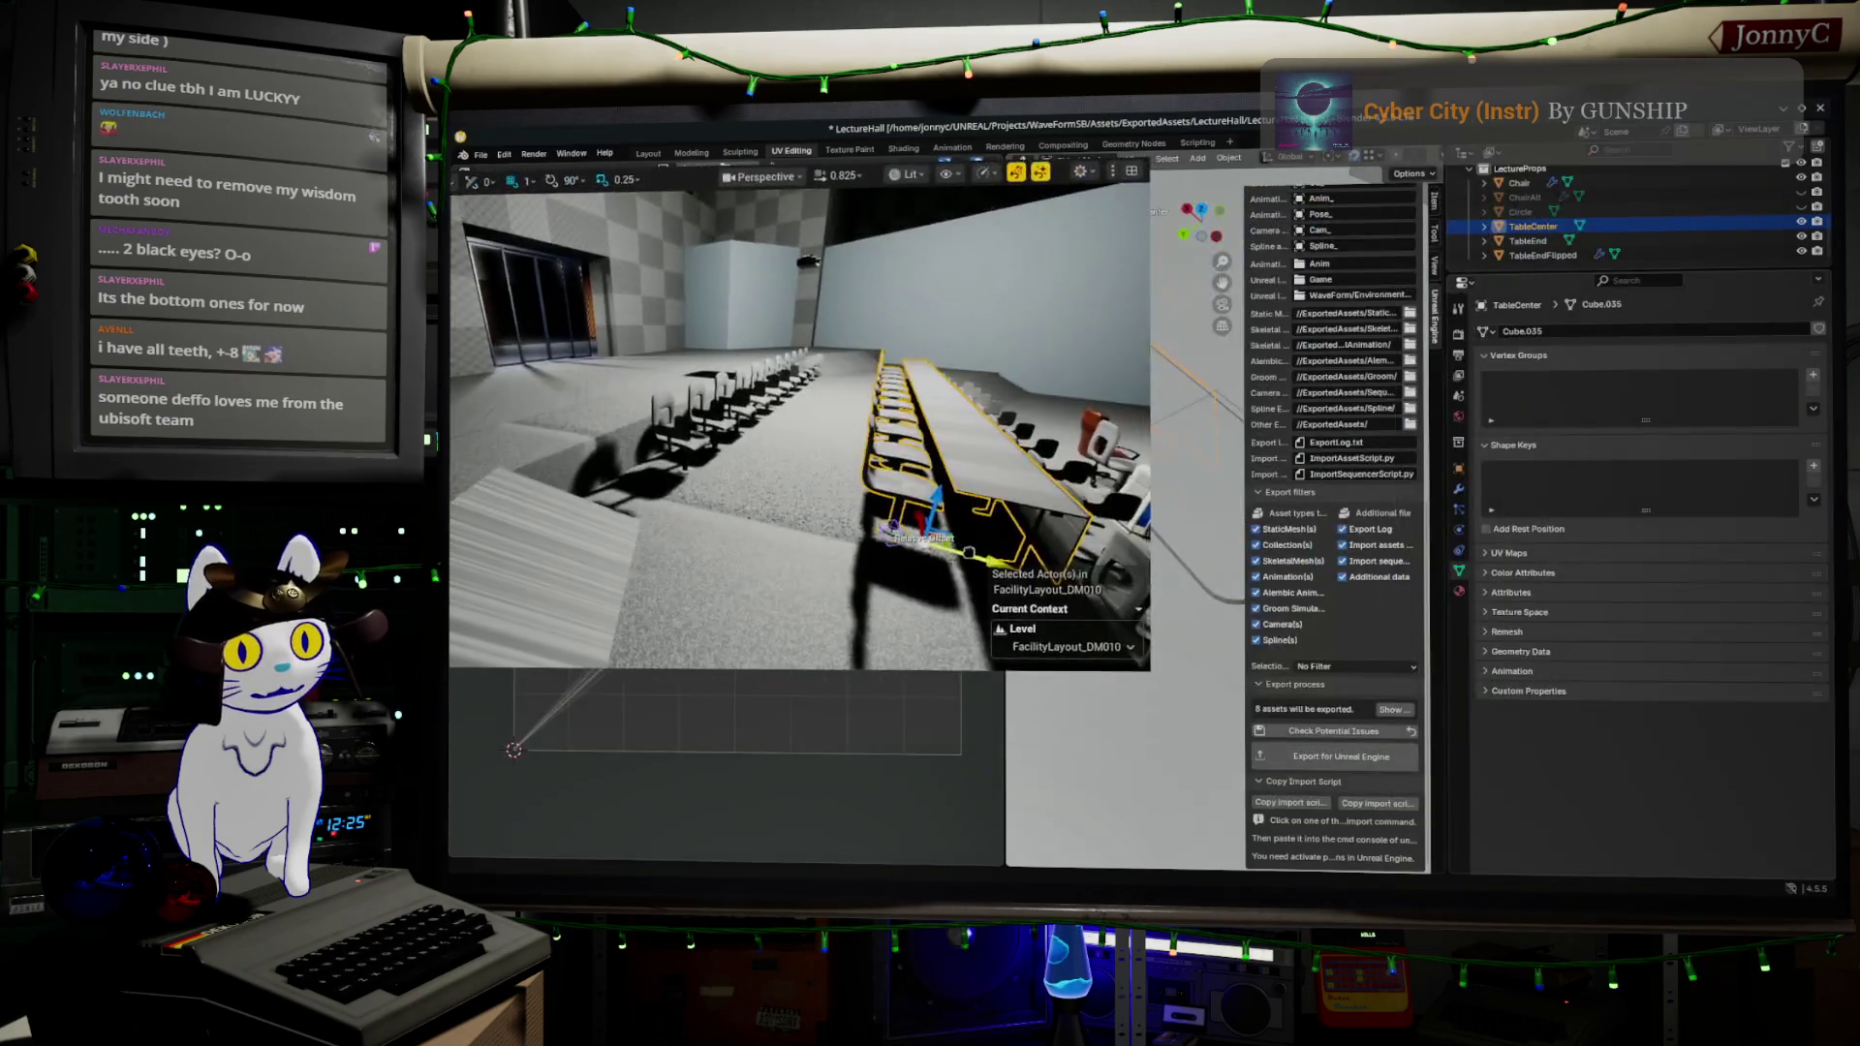
# - Move the floating viewport window and select the chair row beside the table
pyautogui.moveTo(1379, 699)
pyautogui.mouseDown()
pyautogui.moveTo(1308, 690)
pyautogui.moveTo(1329, 686)
pyautogui.mouseUp()
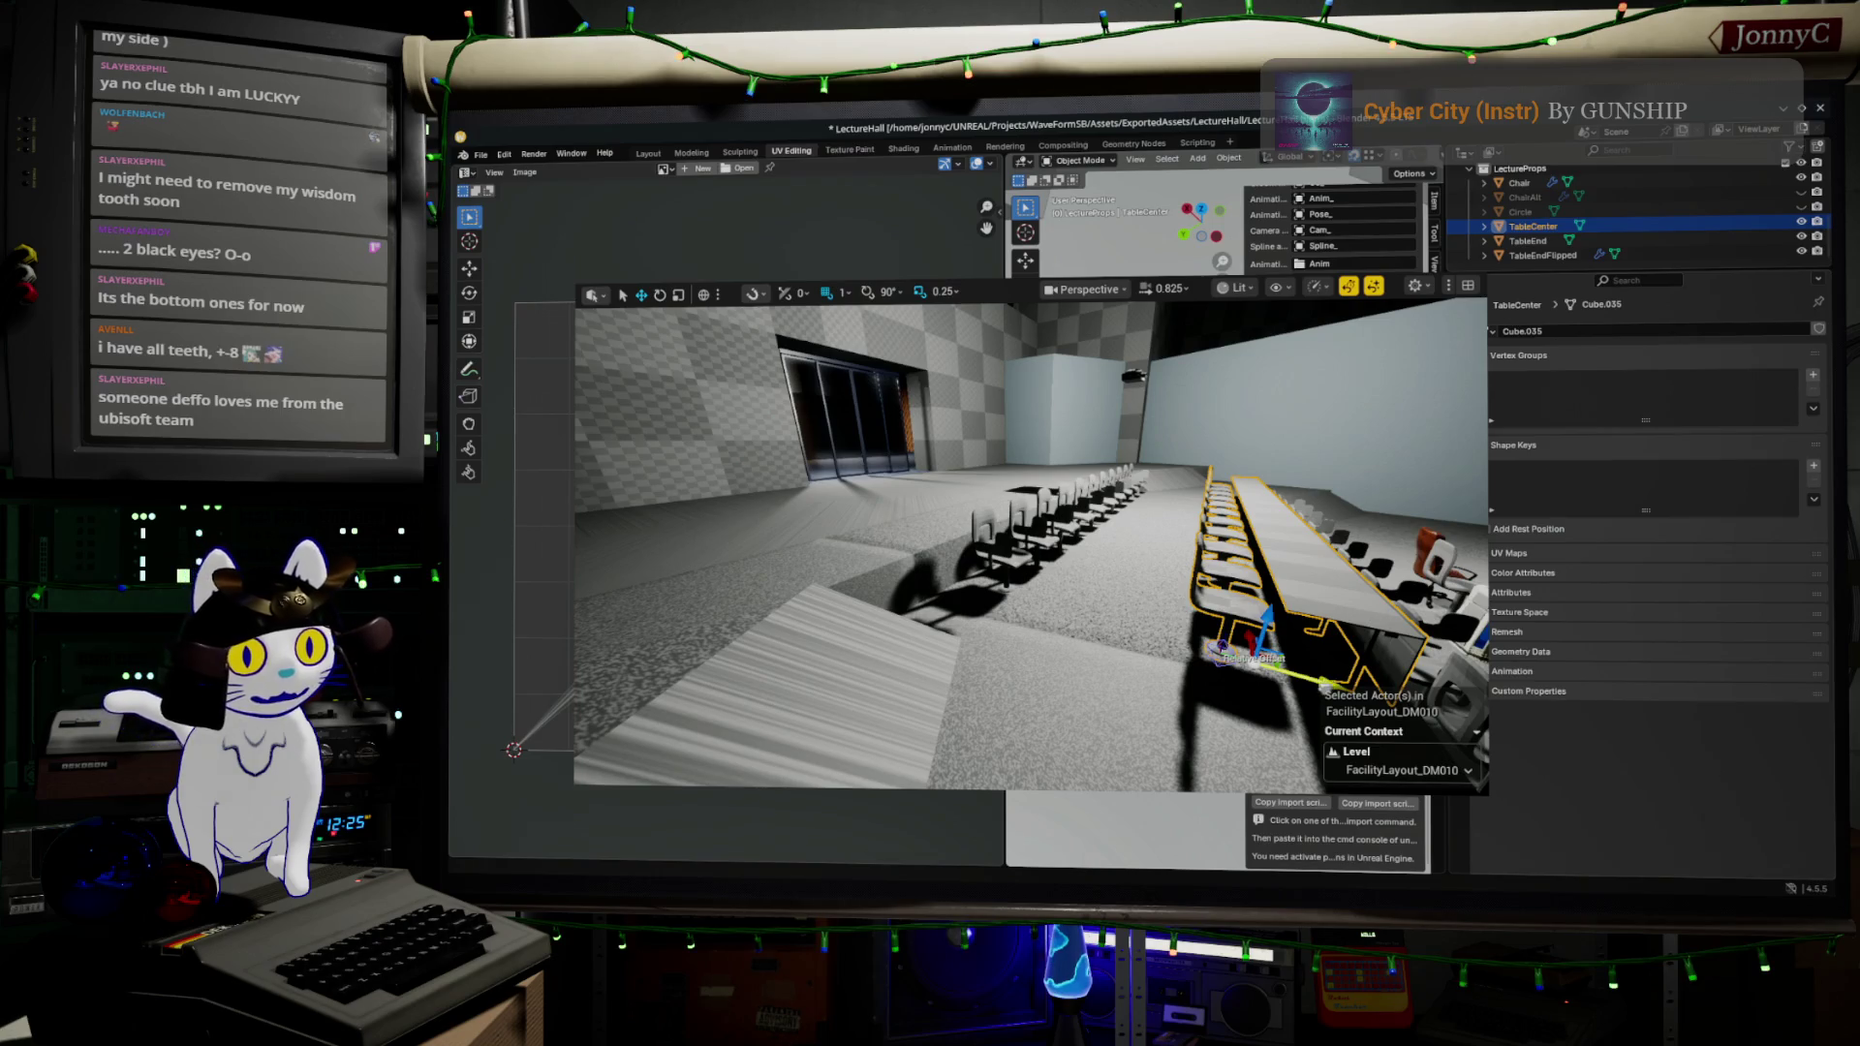
pyautogui.click(935, 514)
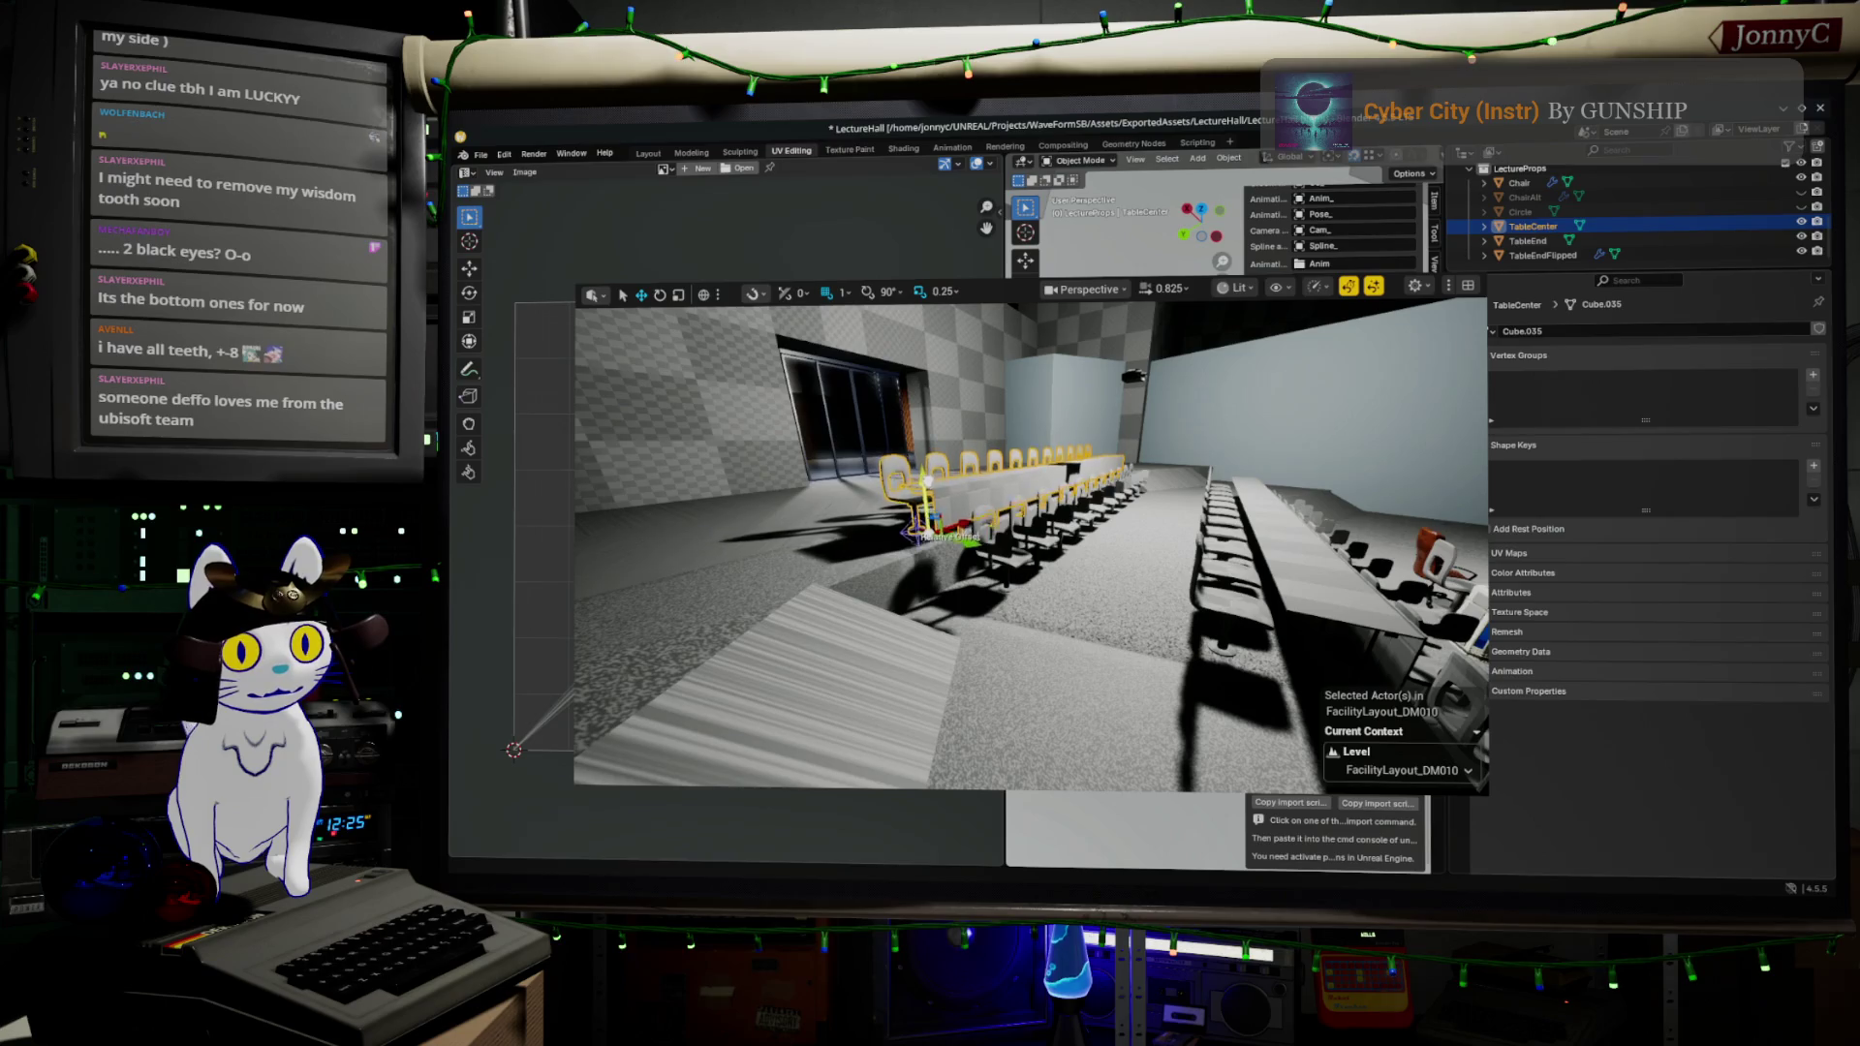
pyautogui.press('f')
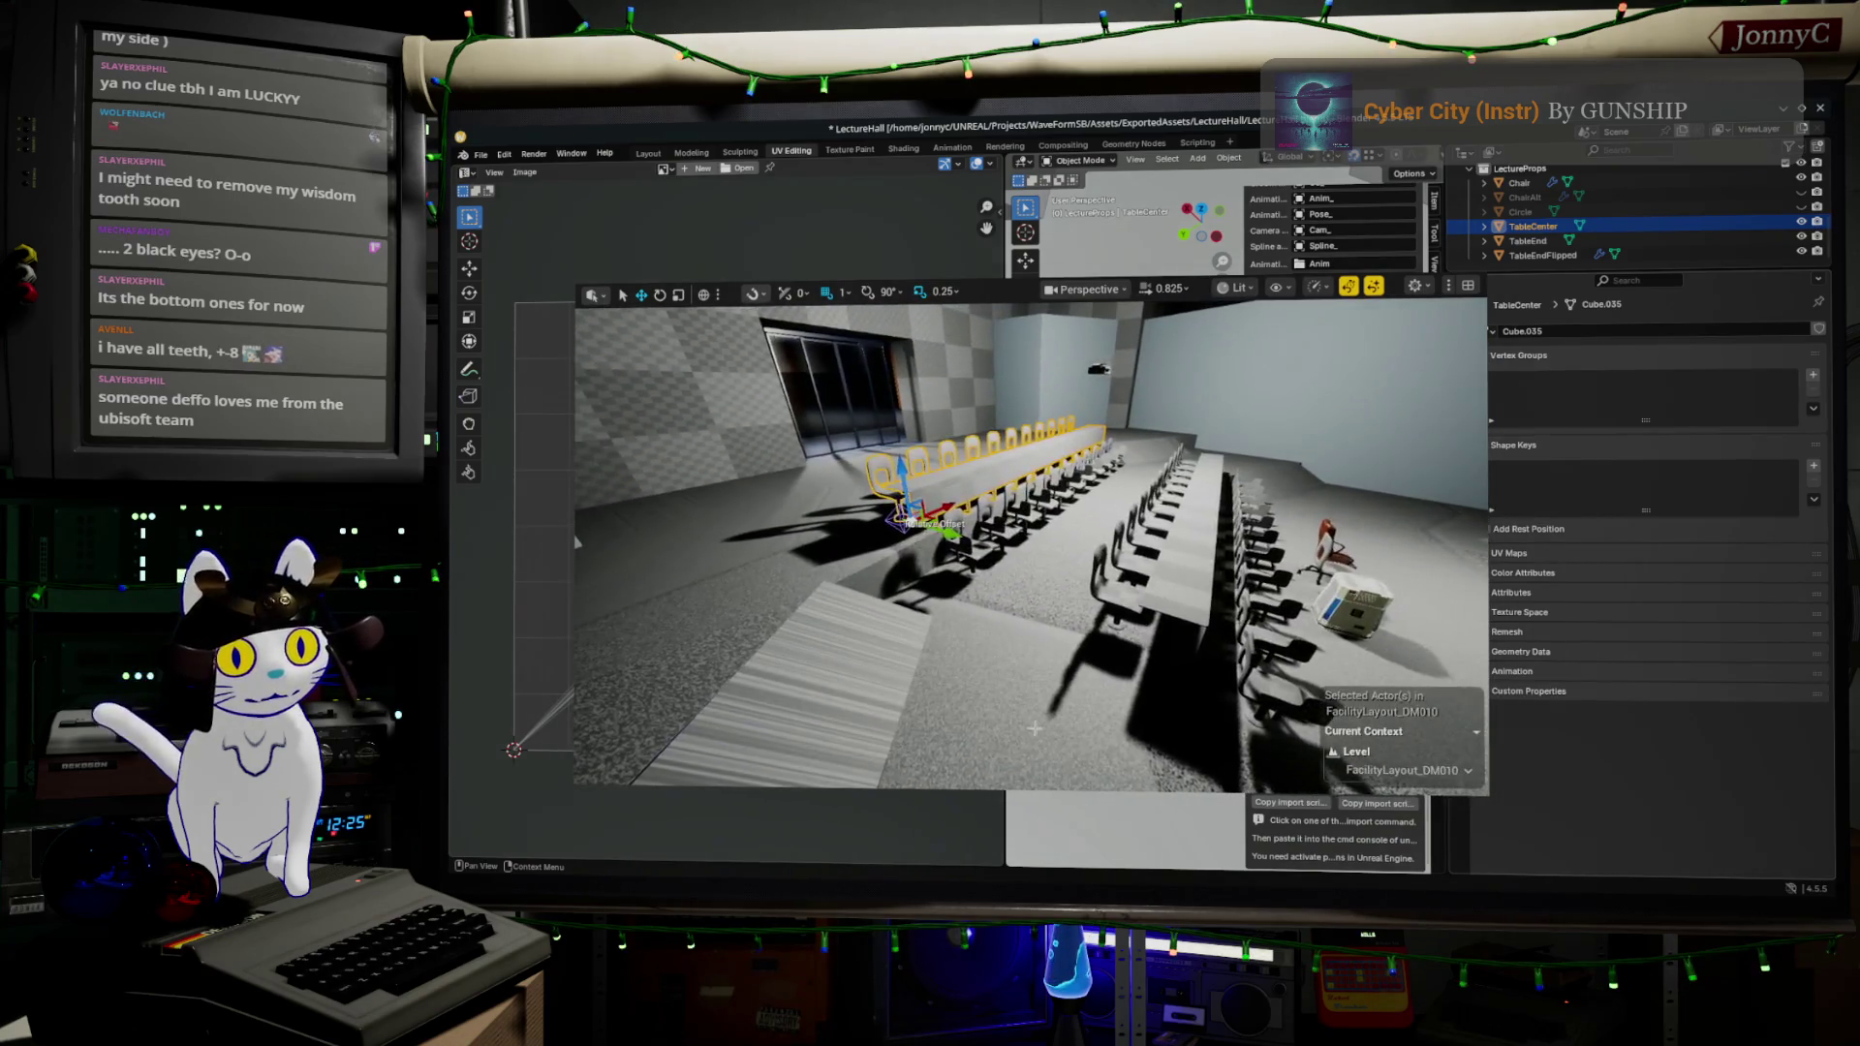
pyautogui.click(959, 690)
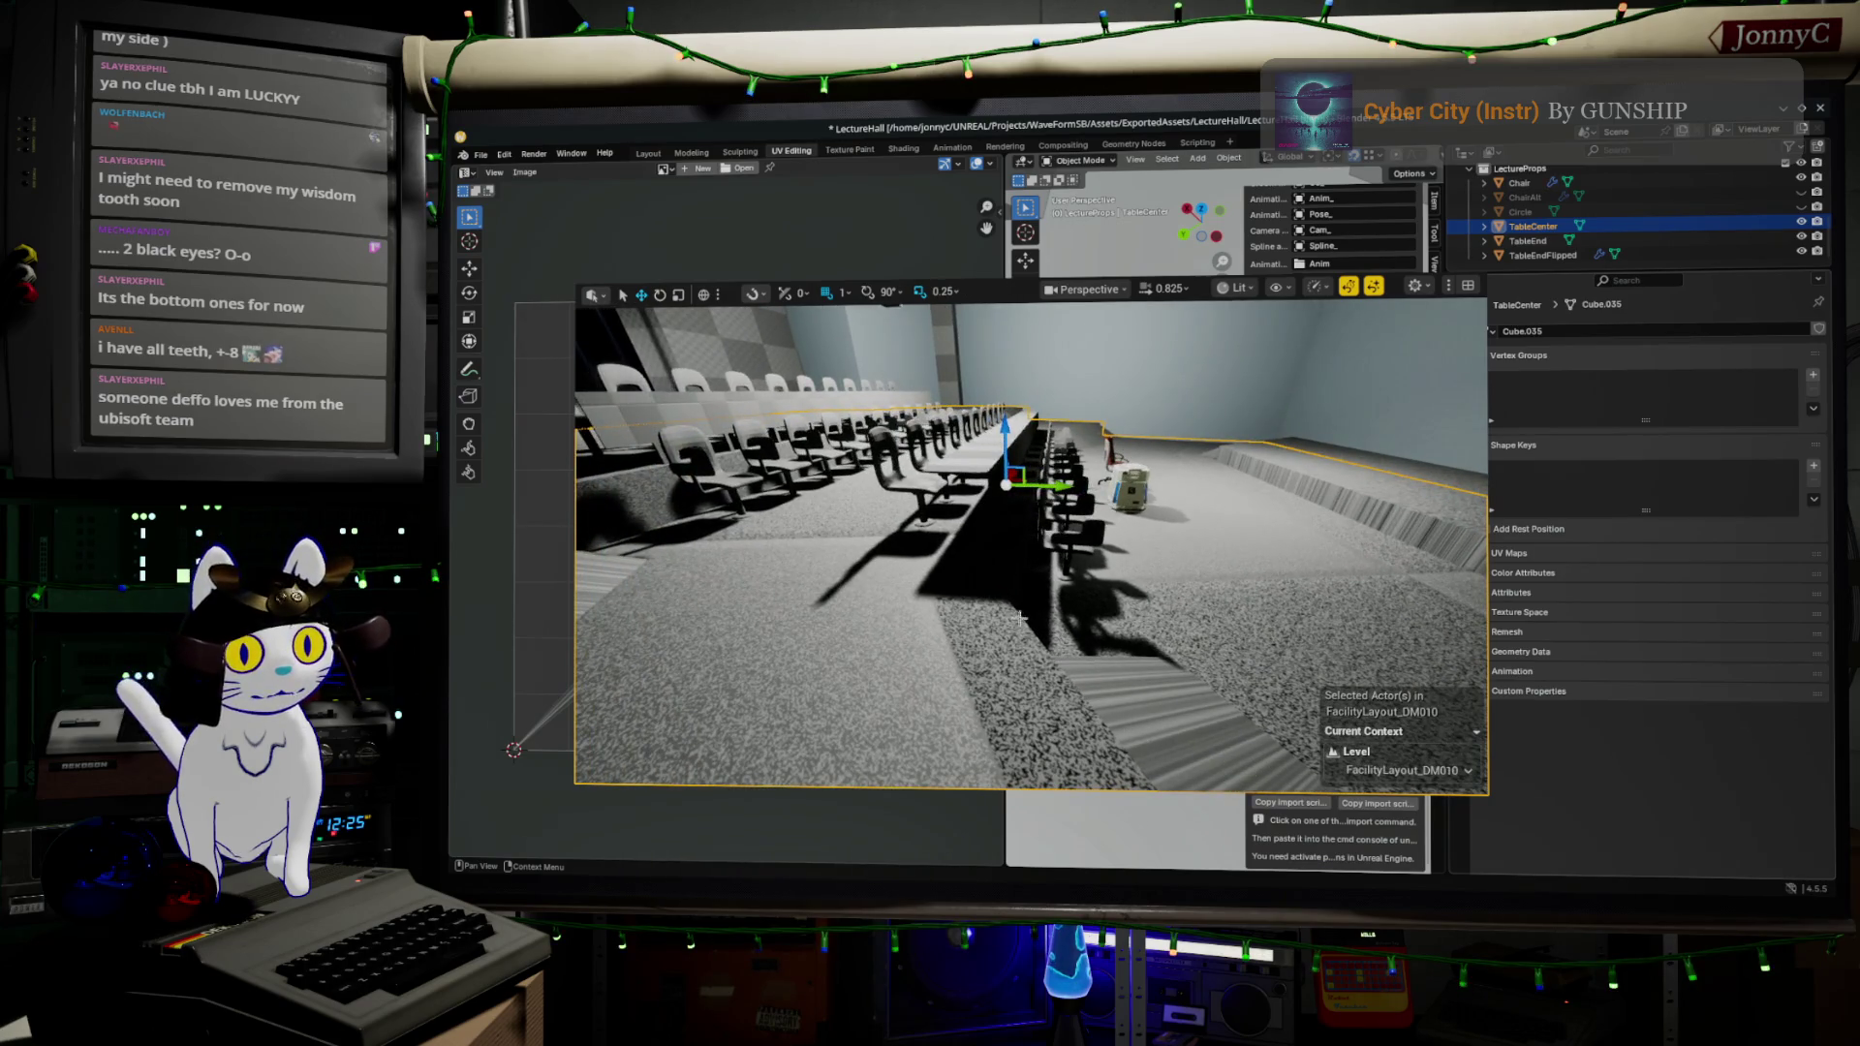
pyautogui.click(915, 470)
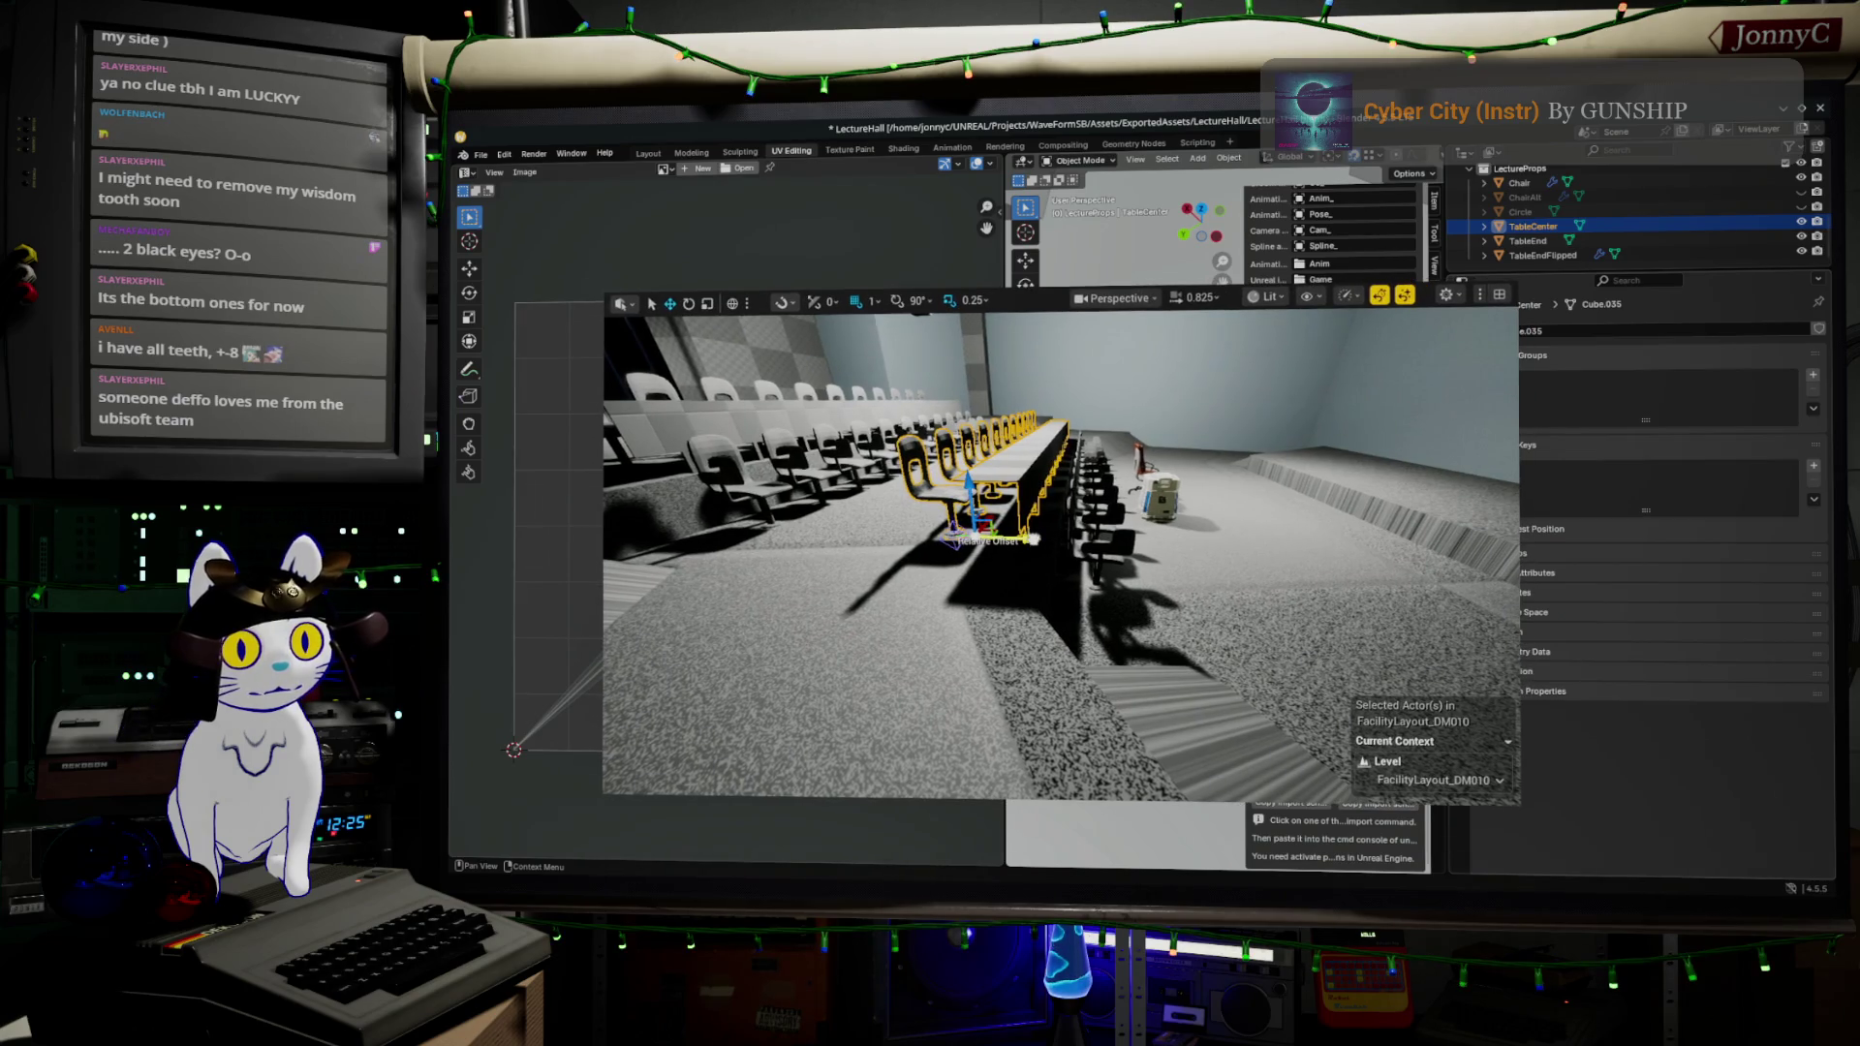
# - Slide the table-and-chairs row right and back to settle it on its tier
pyautogui.moveTo(1033, 539); pyautogui.dragTo(1101, 542)
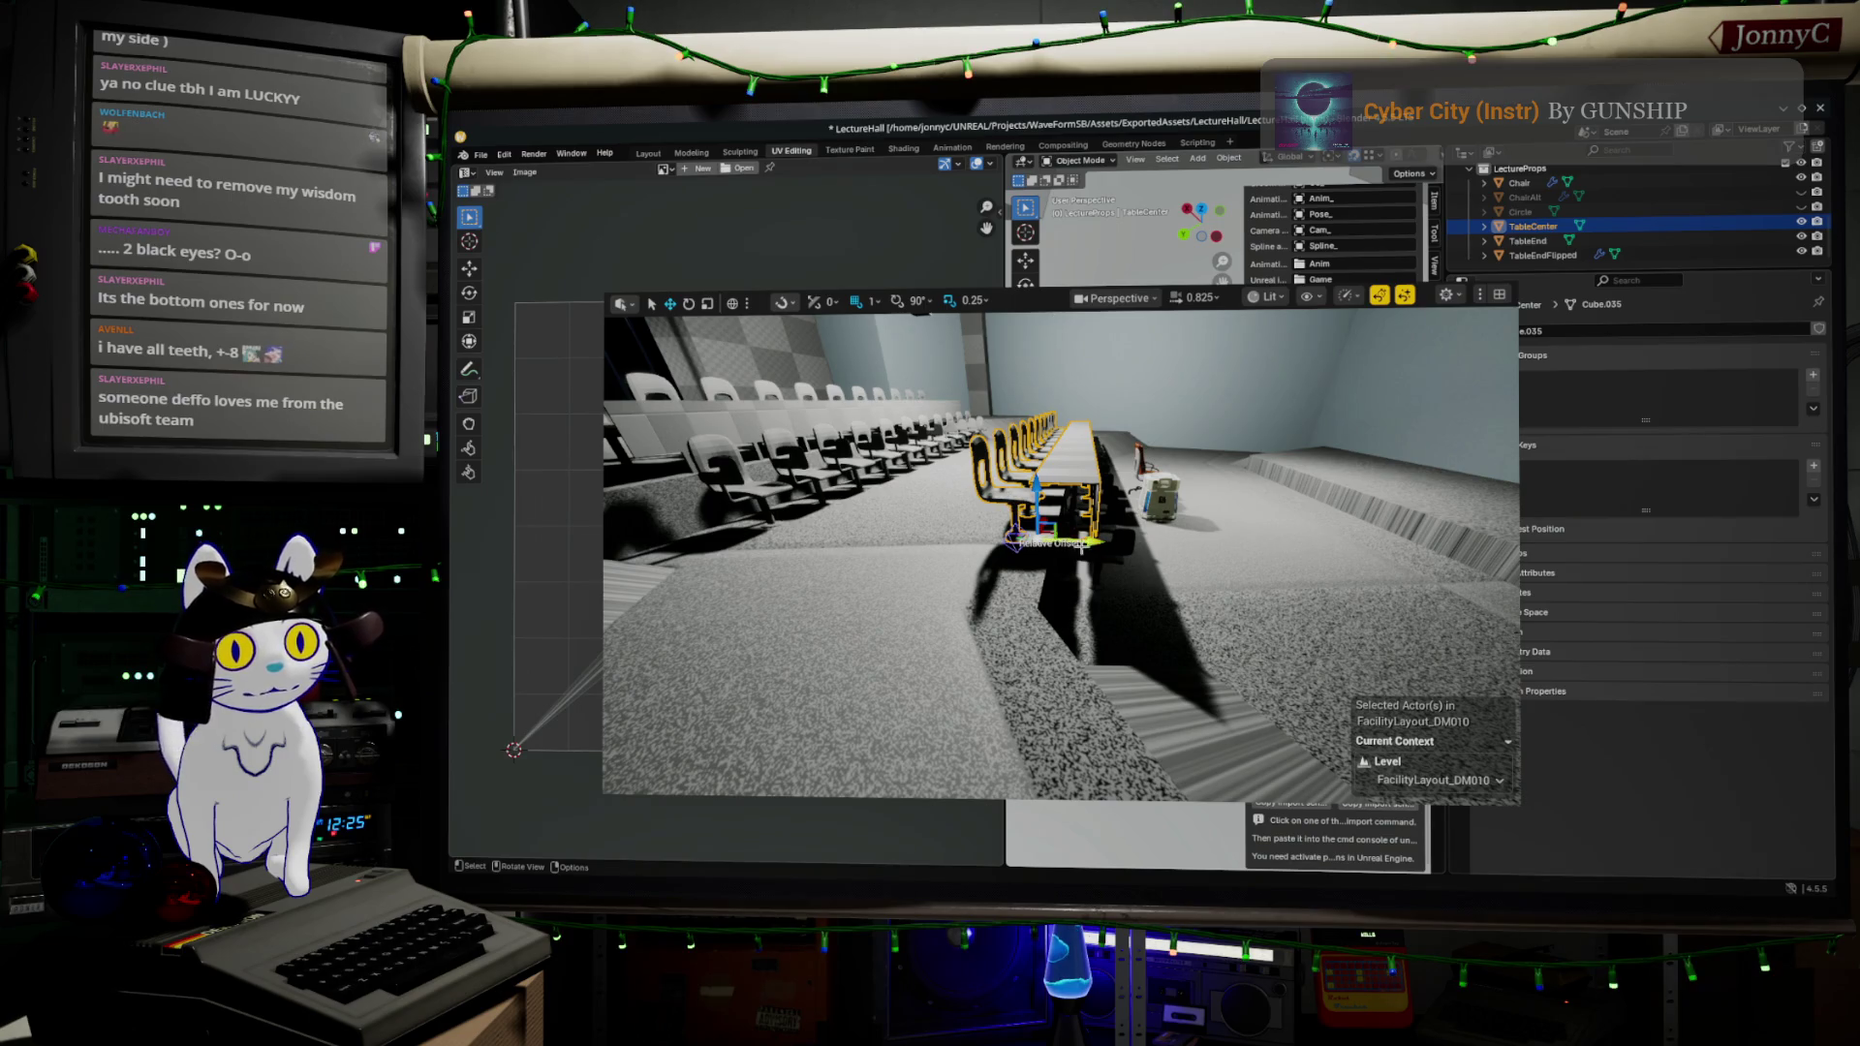
pyautogui.moveTo(1101, 540); pyautogui.dragTo(1056, 530)
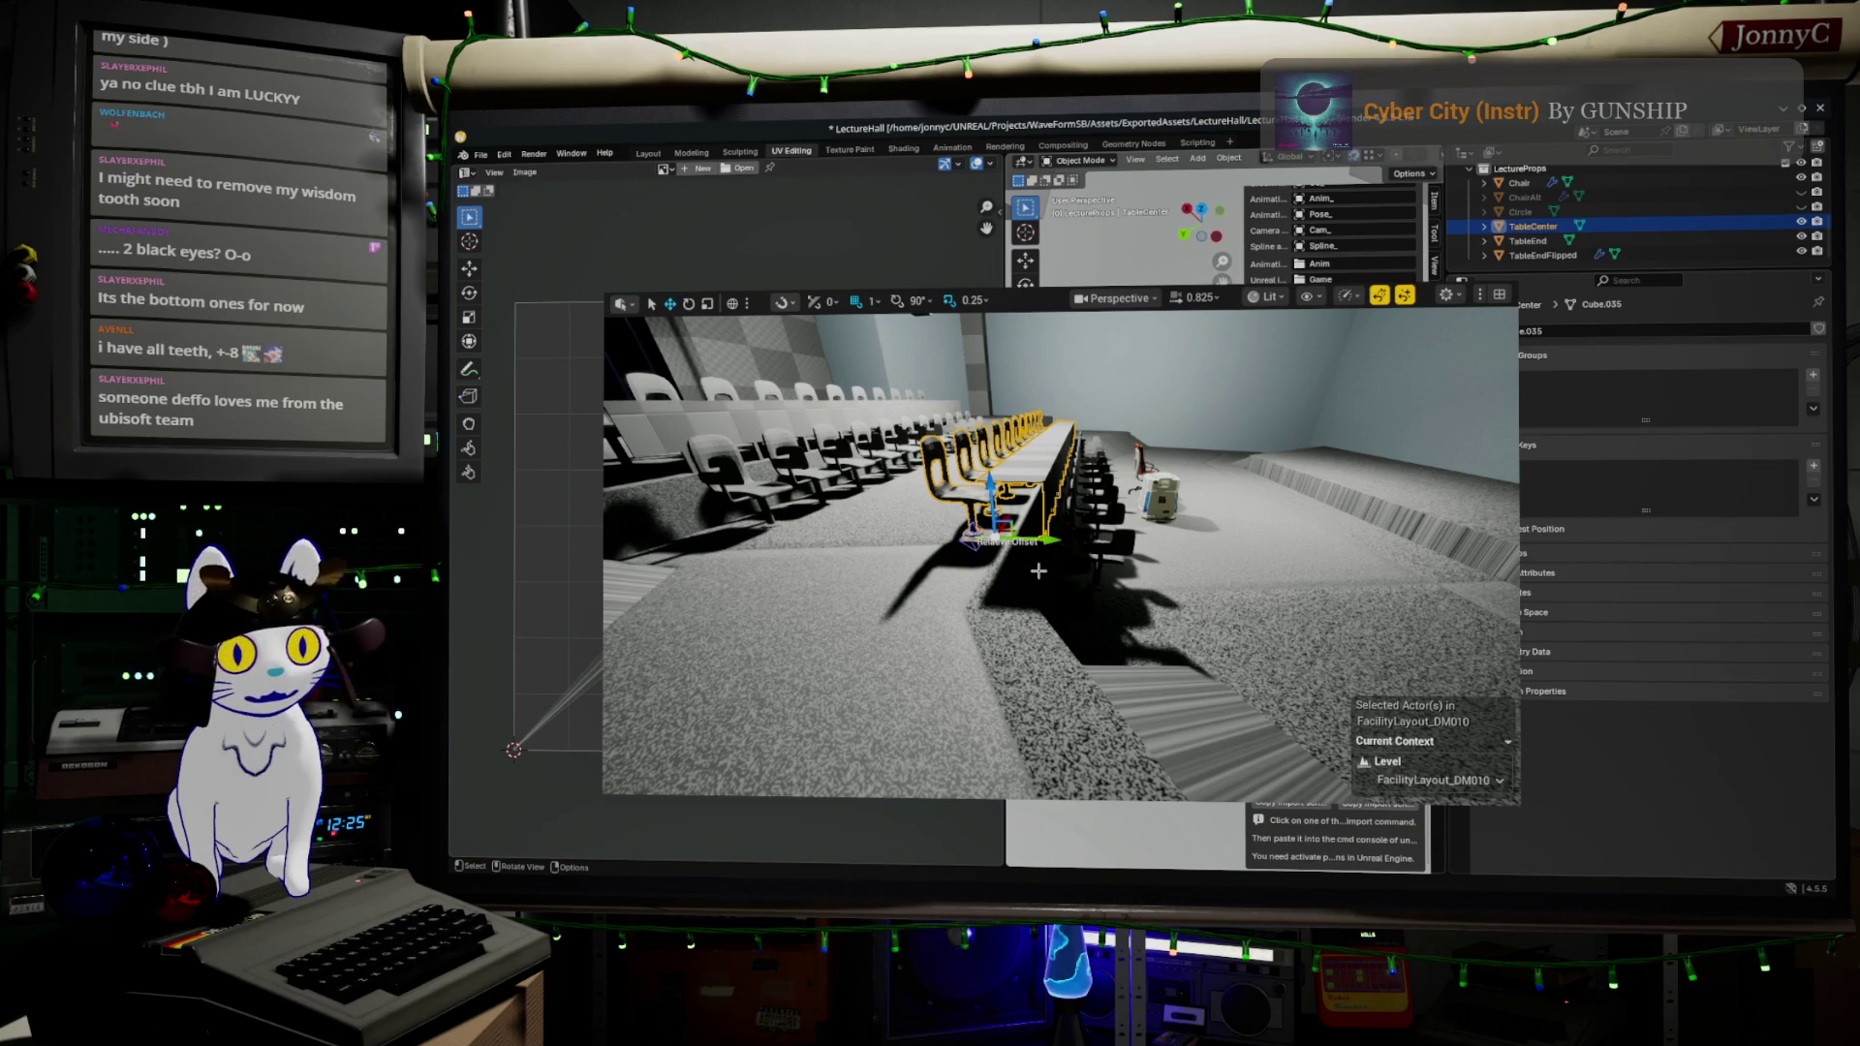
pyautogui.scroll(2, 1061, 557)
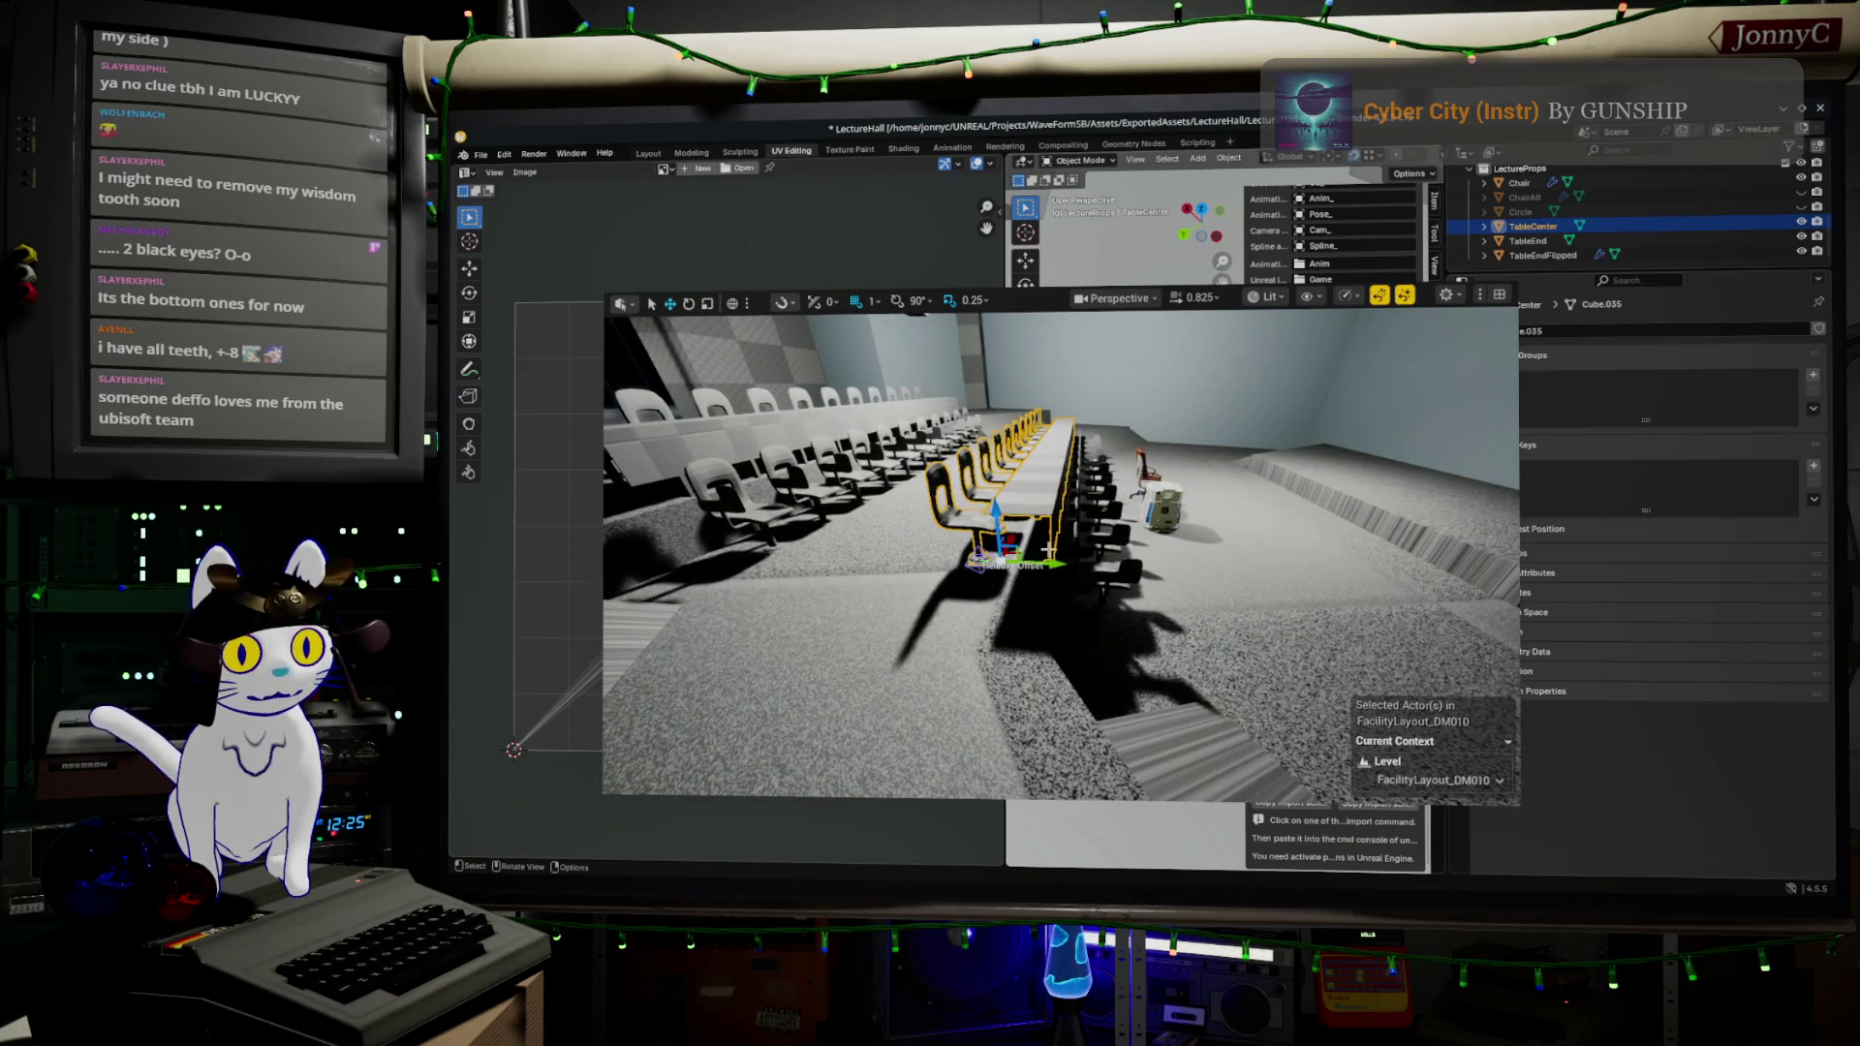
pyautogui.moveTo(1057, 562)
pyautogui.mouseDown()
pyautogui.moveTo(1307, 577)
pyautogui.moveTo(1322, 557)
pyautogui.moveTo(1257, 529)
pyautogui.moveTo(1252, 573)
pyautogui.moveTo(1162, 601)
pyautogui.moveTo(1153, 639)
pyautogui.mouseUp()
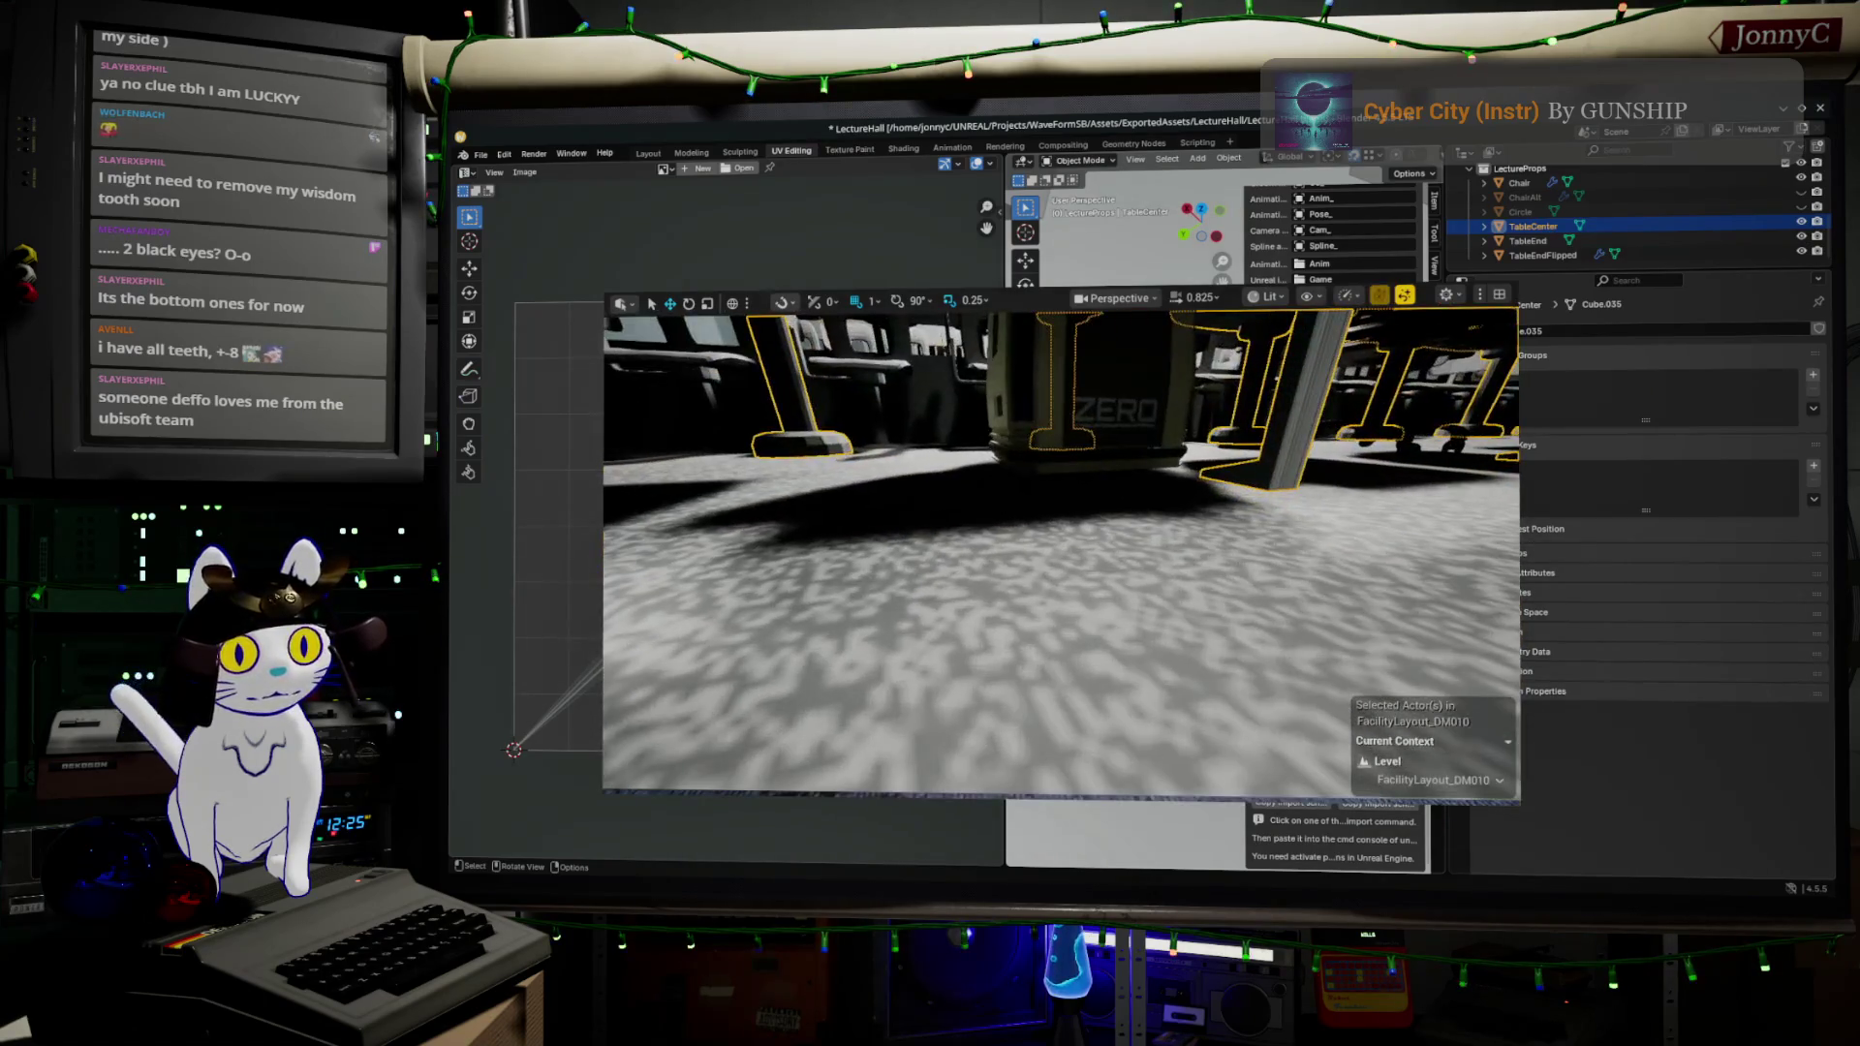
pyautogui.moveTo(1025, 557); pyautogui.dragTo(1025, 514)
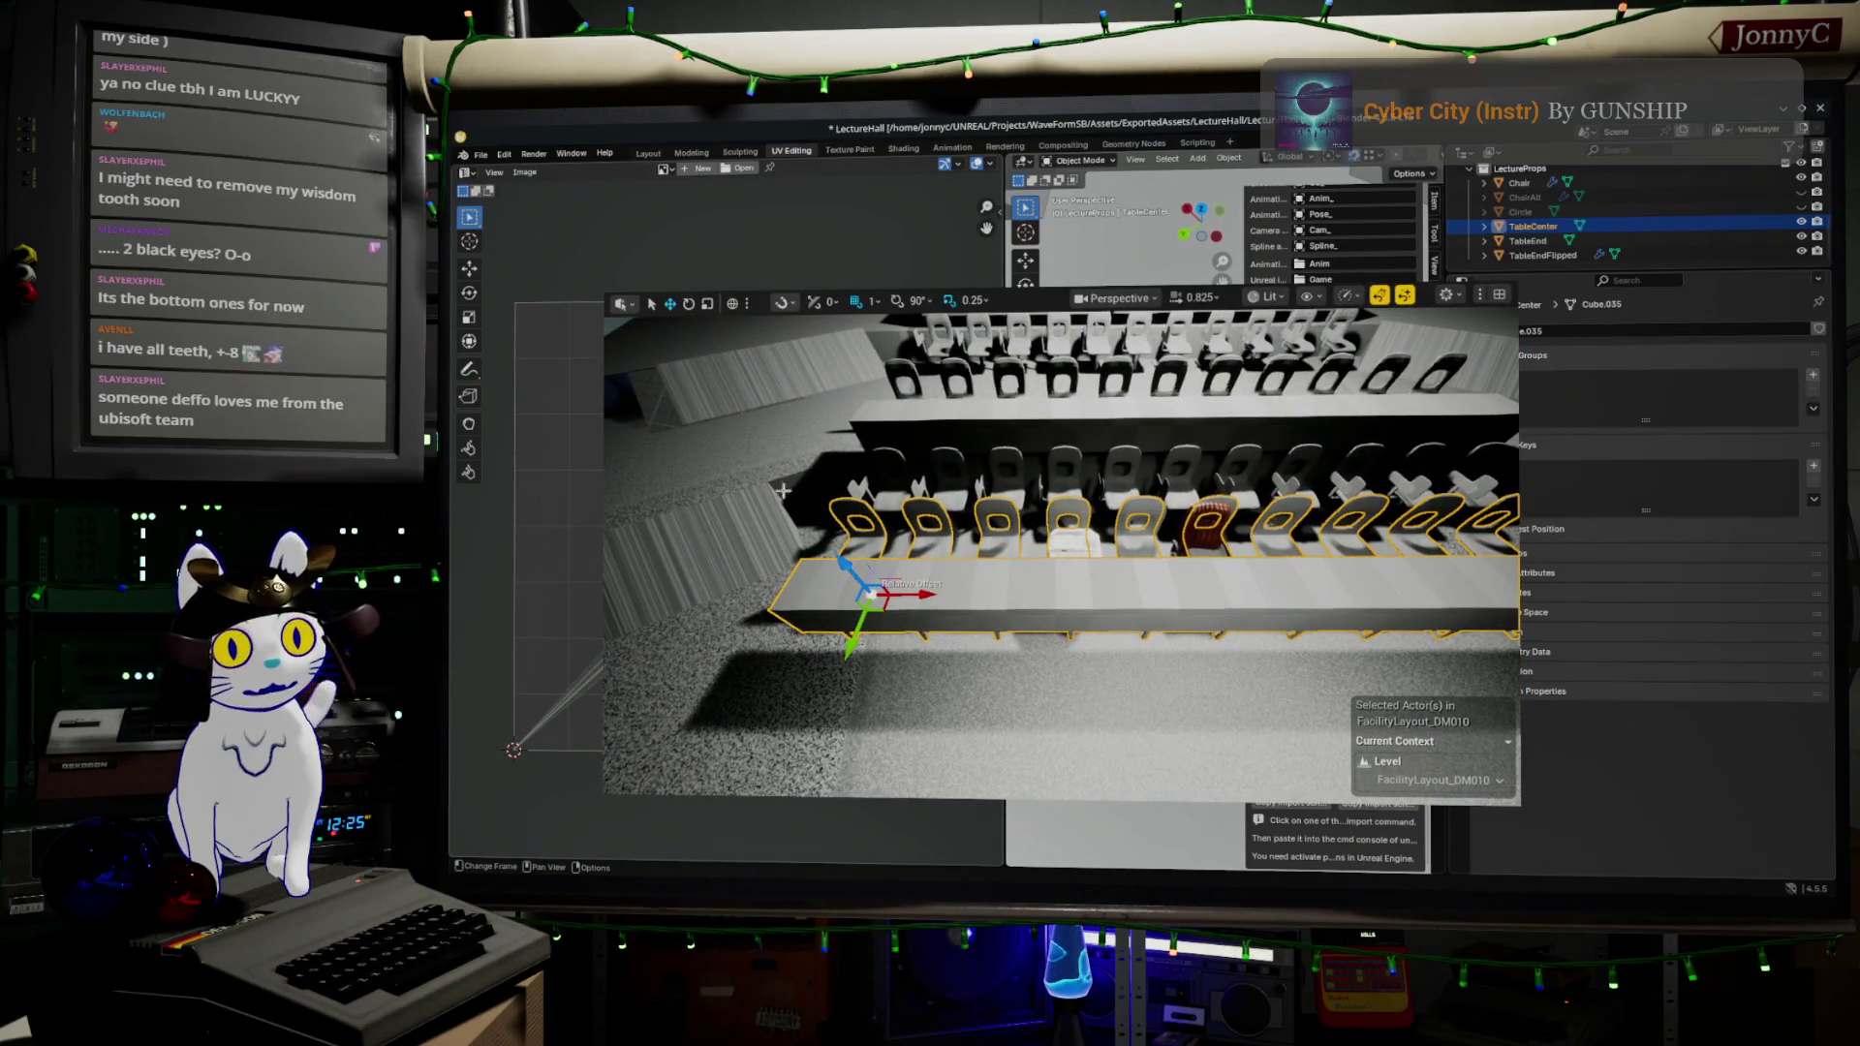
# - Shift both chair rows together along X, then leave immersive mode and maximize the editor
pyautogui.hotkey('ctrl', 'z')
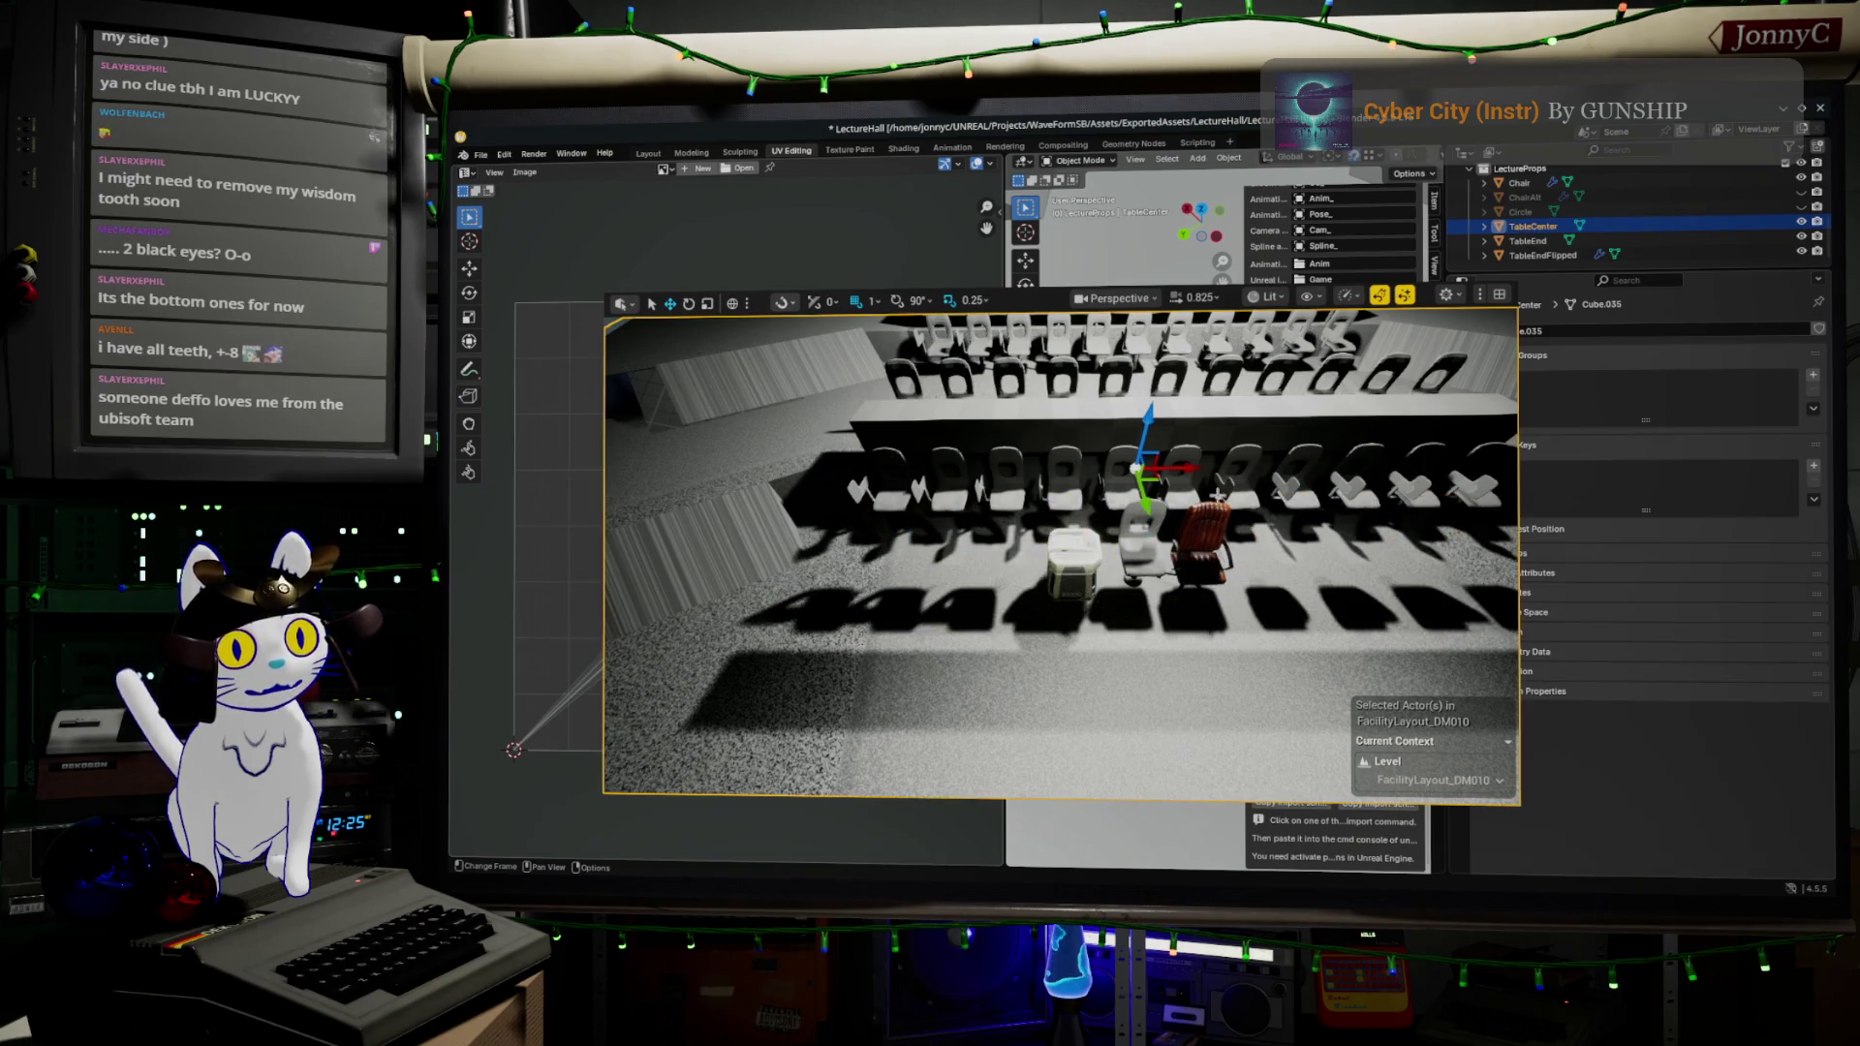
pyautogui.hotkey('ctrl', 'y')
pyautogui.hotkey('ctrl', 'y')
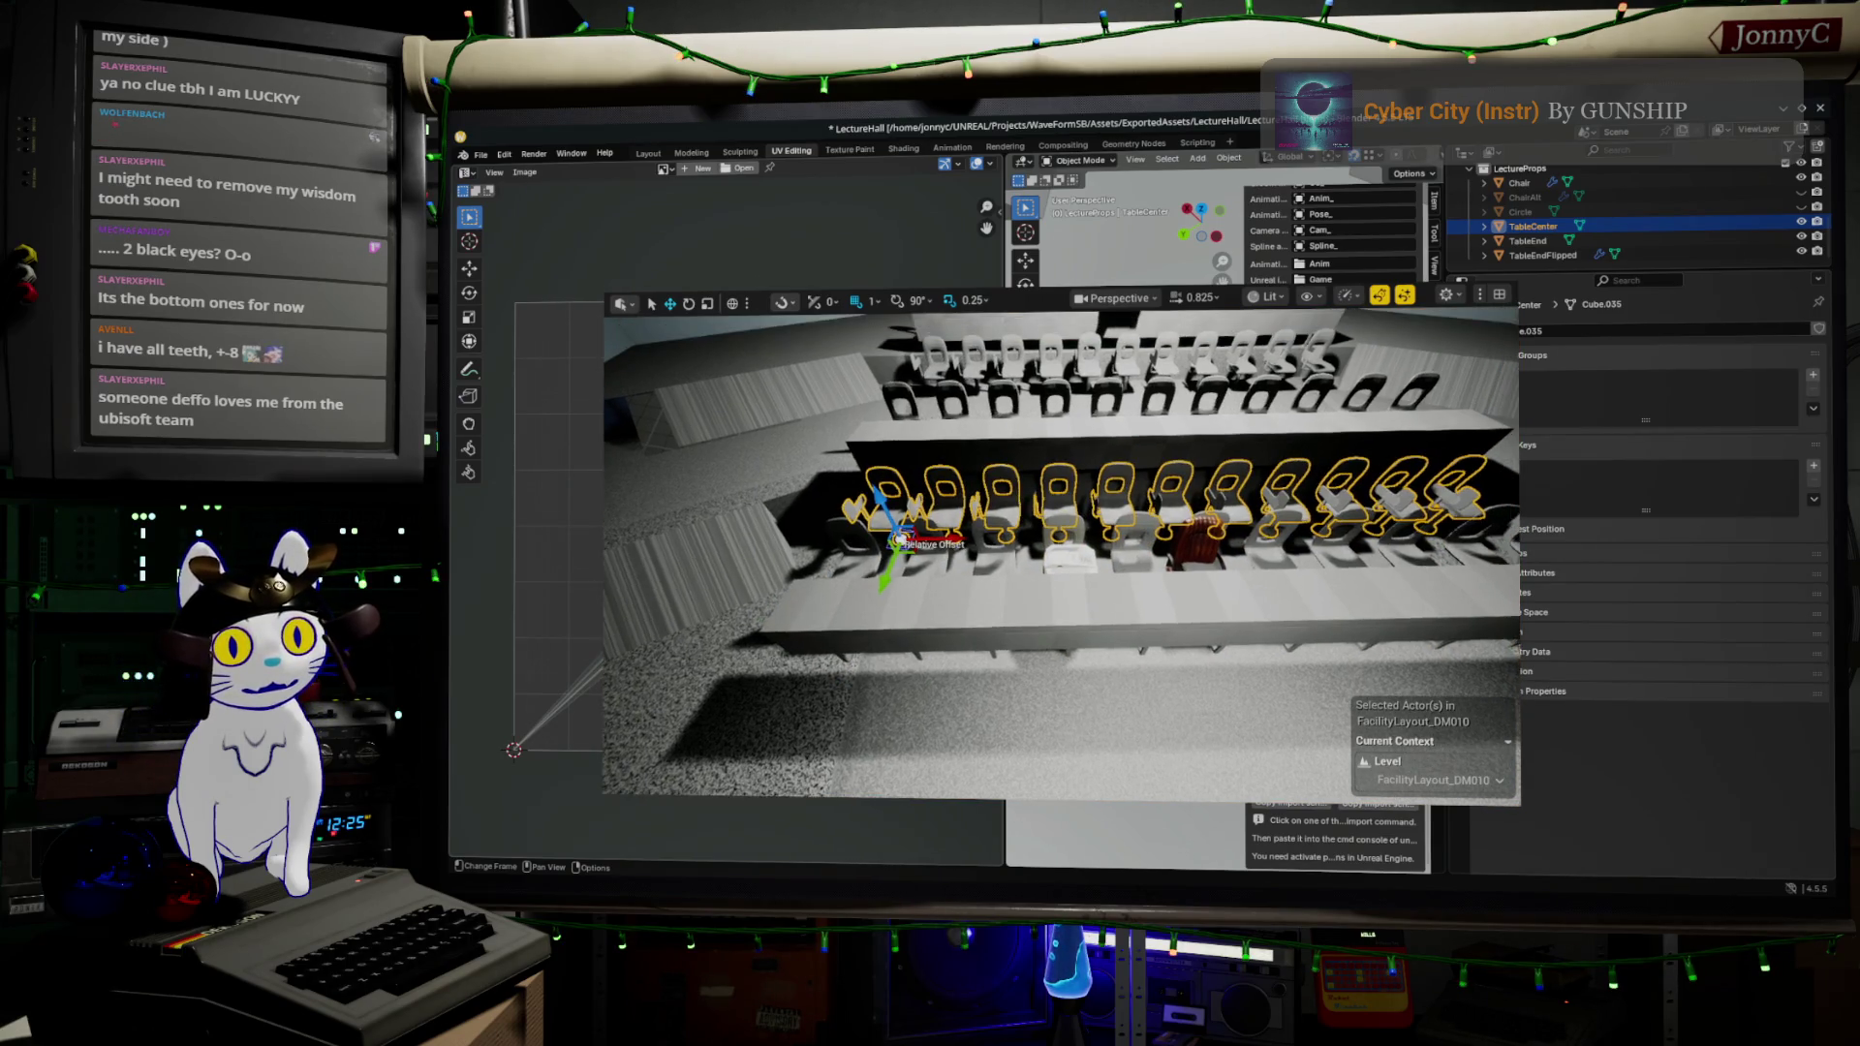
pyautogui.keyDown('ctrl'); pyautogui.click(938, 347); pyautogui.keyUp('ctrl')
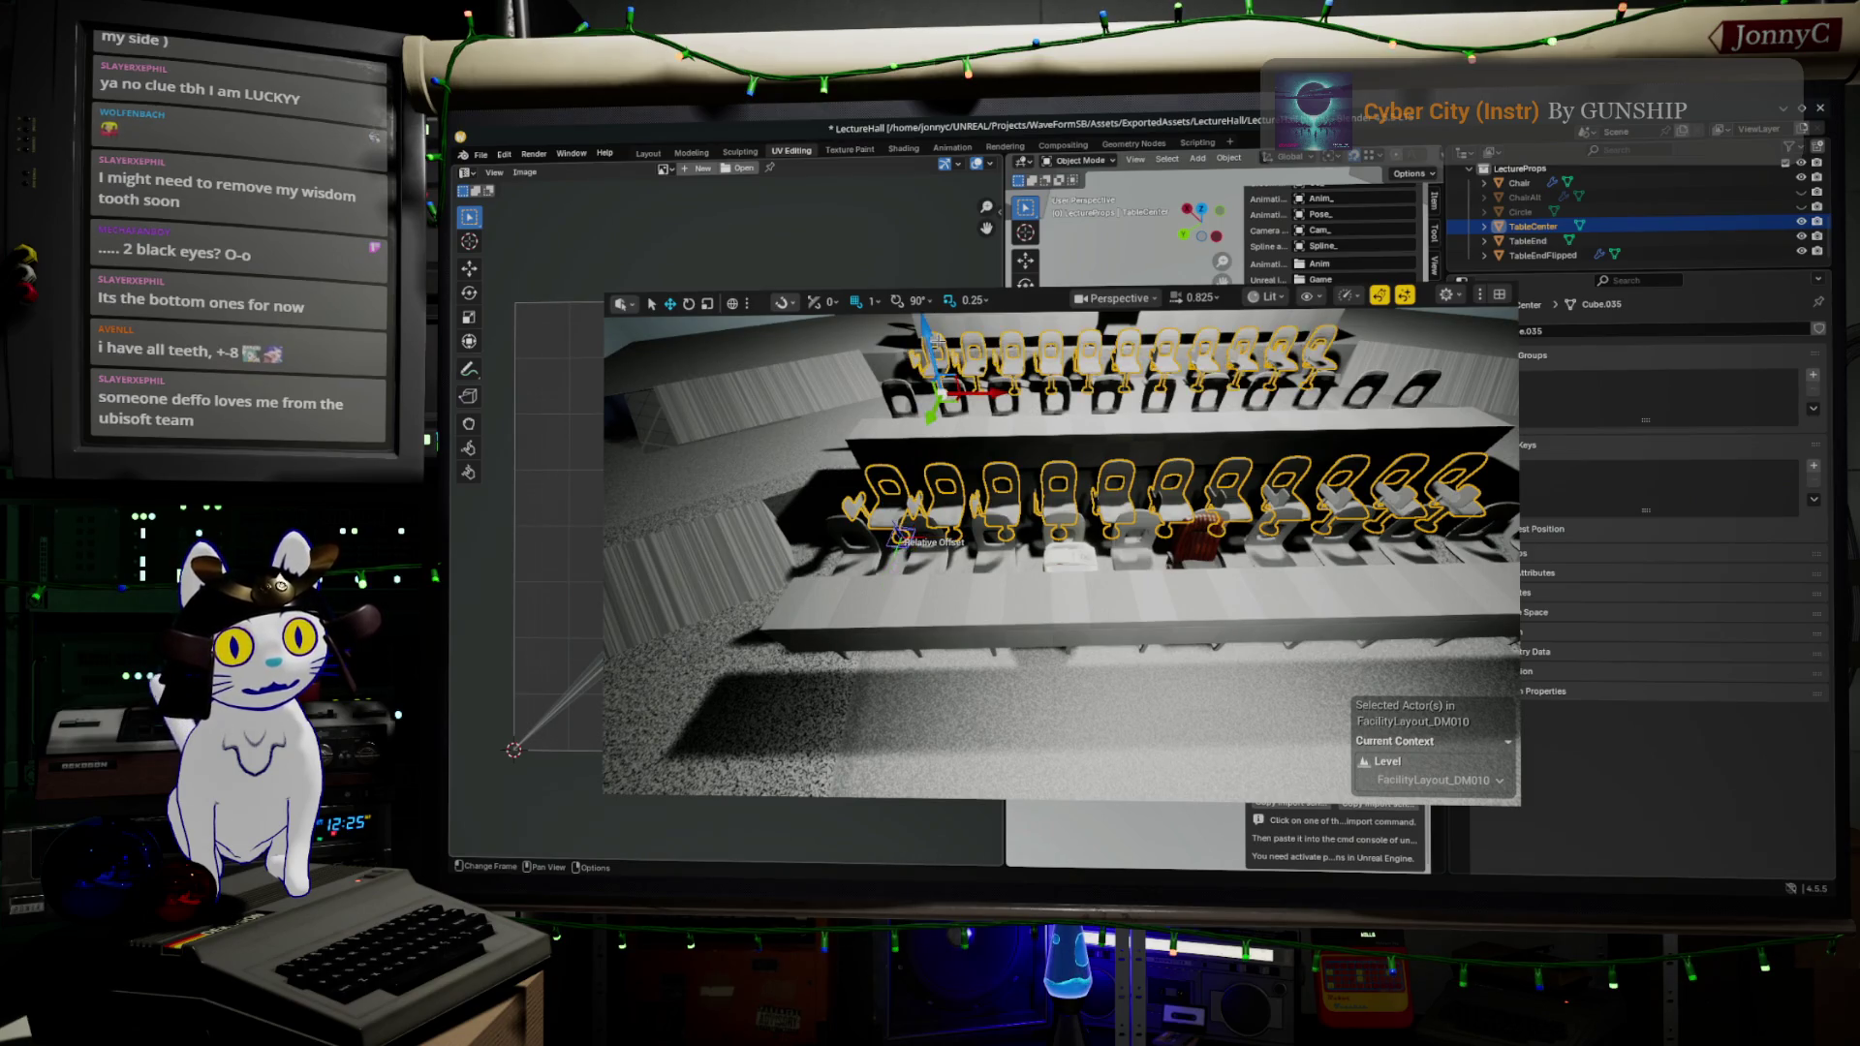
pyautogui.moveTo(996, 388); pyautogui.dragTo(1014, 392)
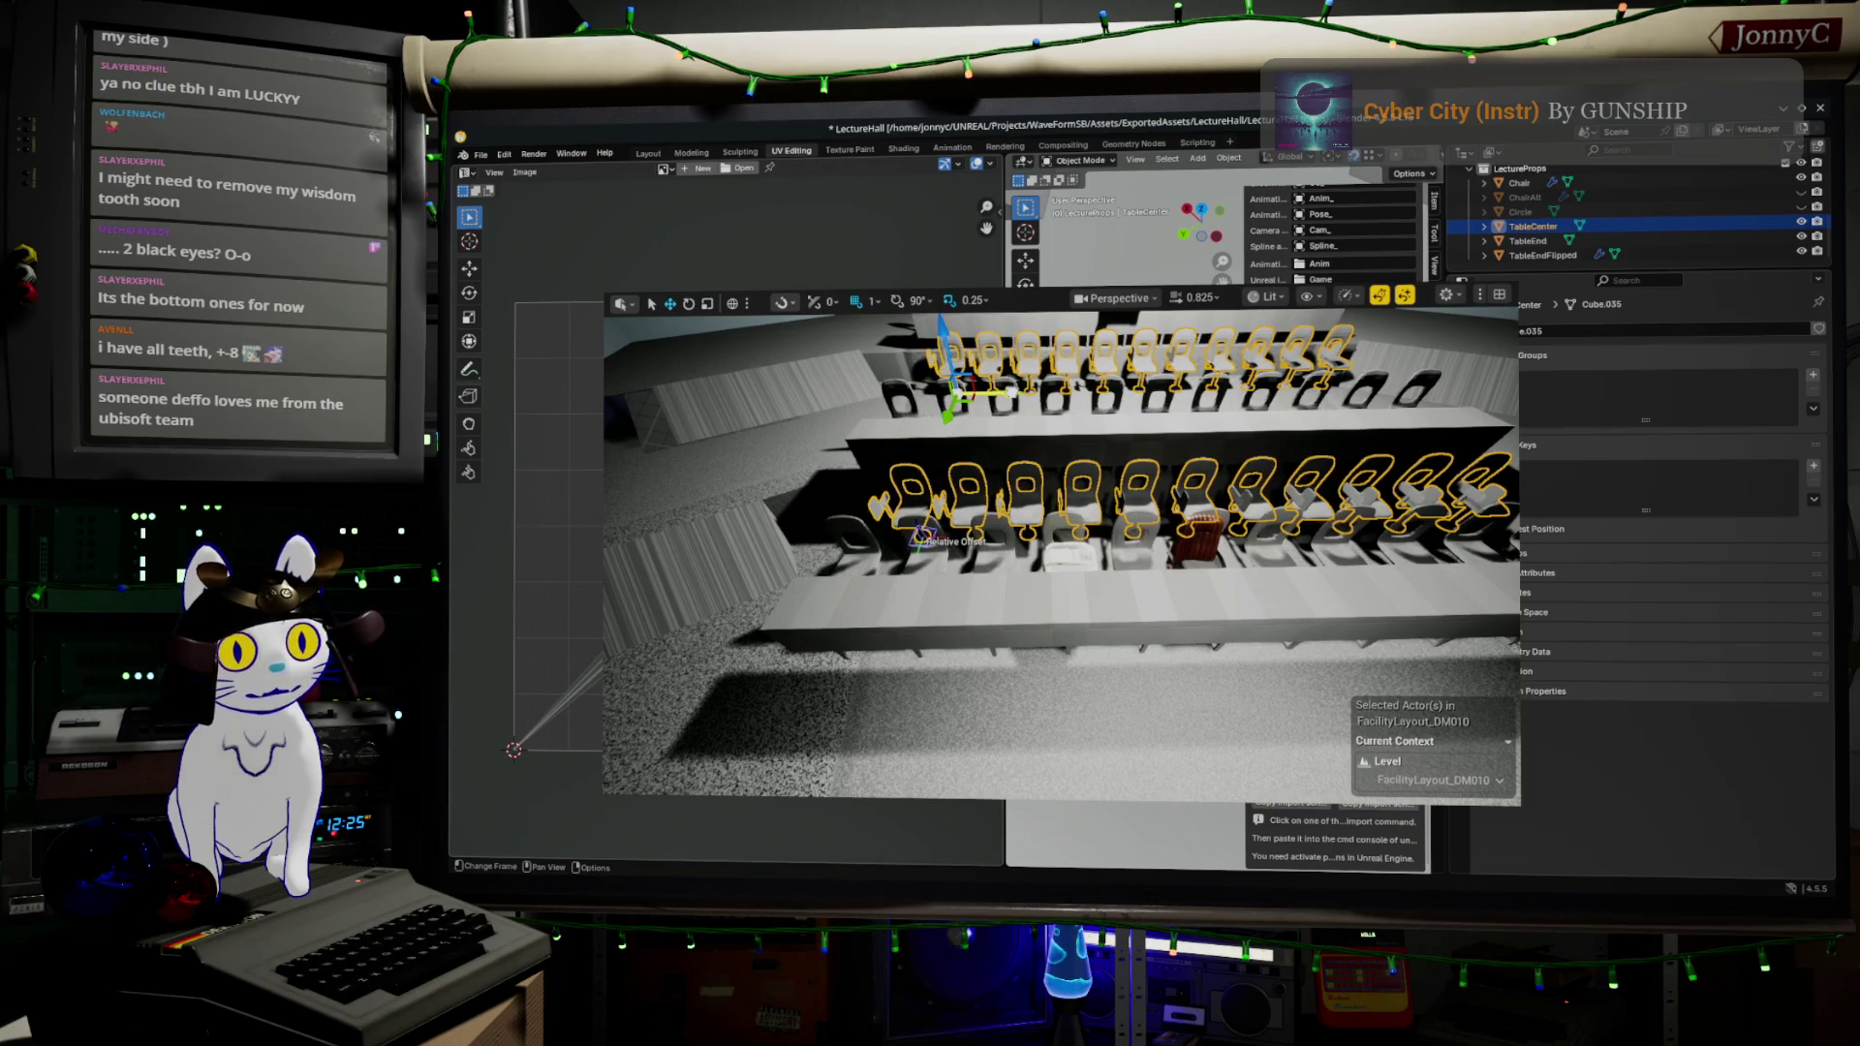
pyautogui.moveTo(1163, 504)
pyautogui.mouseDown()
pyautogui.moveTo(1235, 501)
pyautogui.moveTo(1081, 297)
pyautogui.mouseUp()
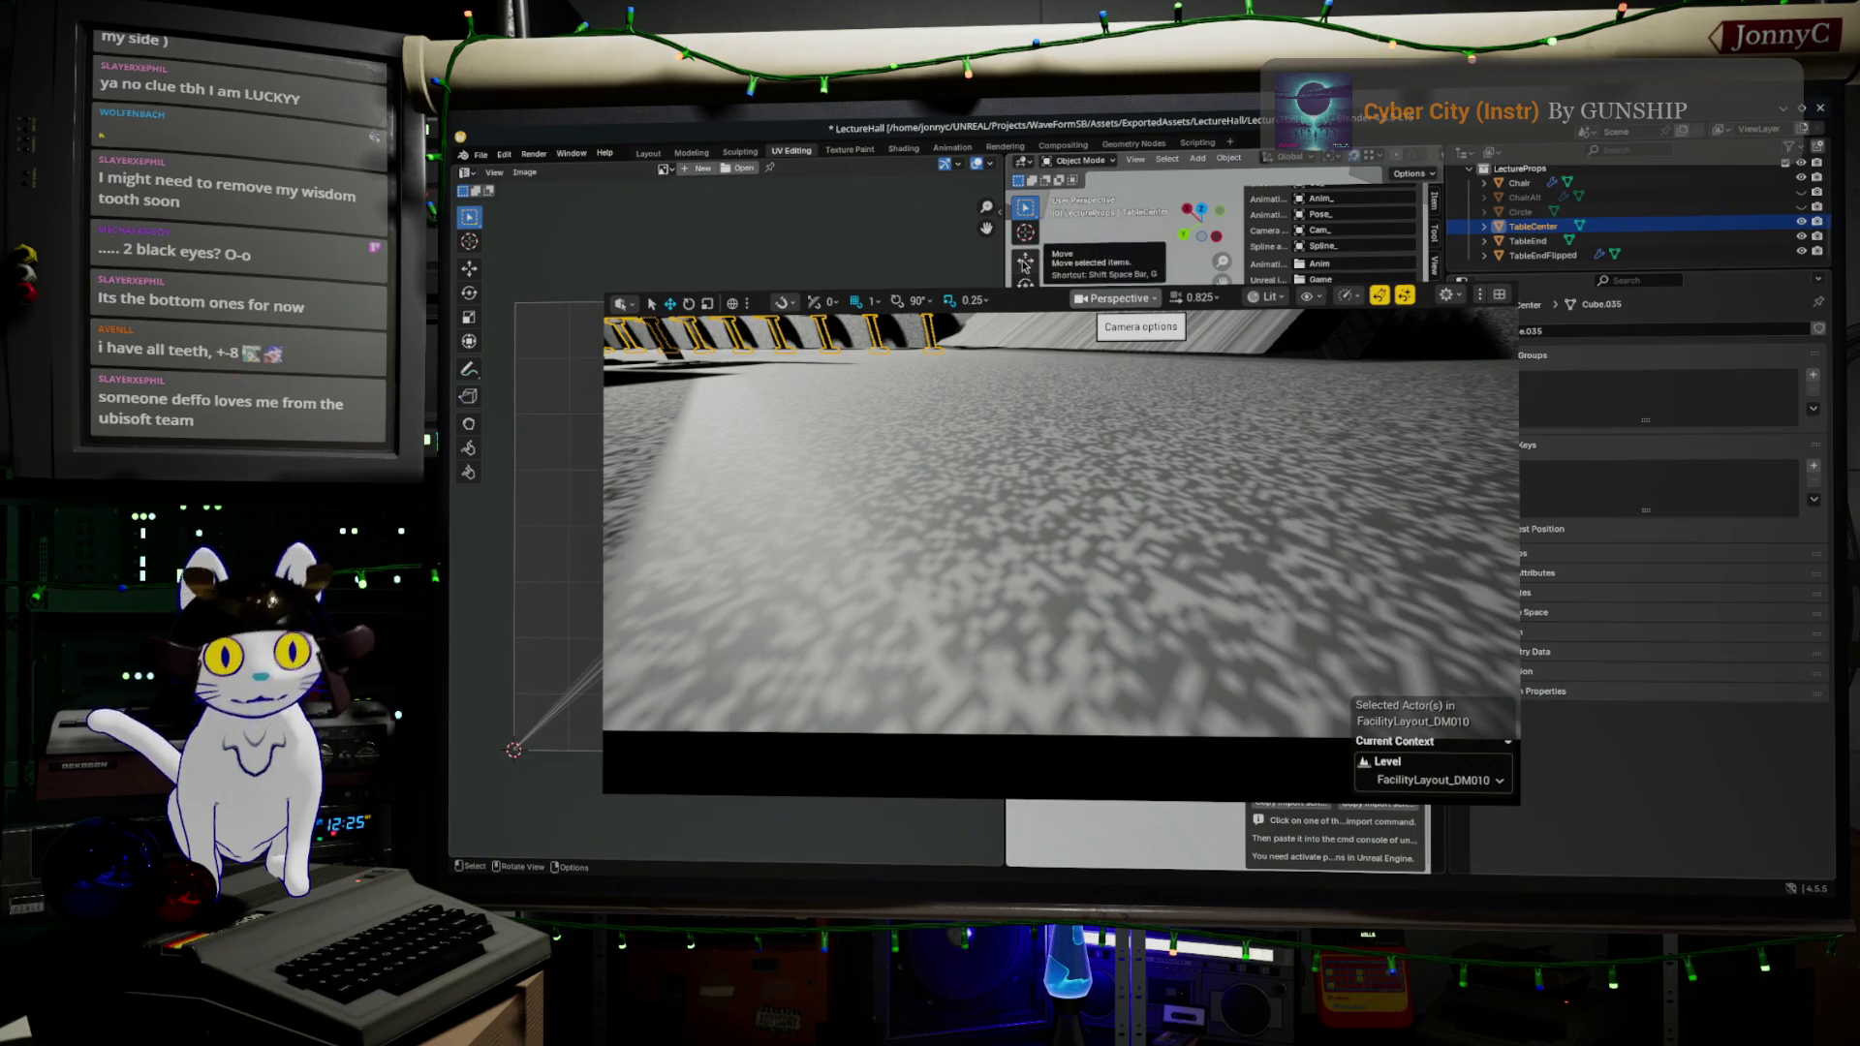
pyautogui.press('F11')
pyautogui.doubleClick(1085, 304)
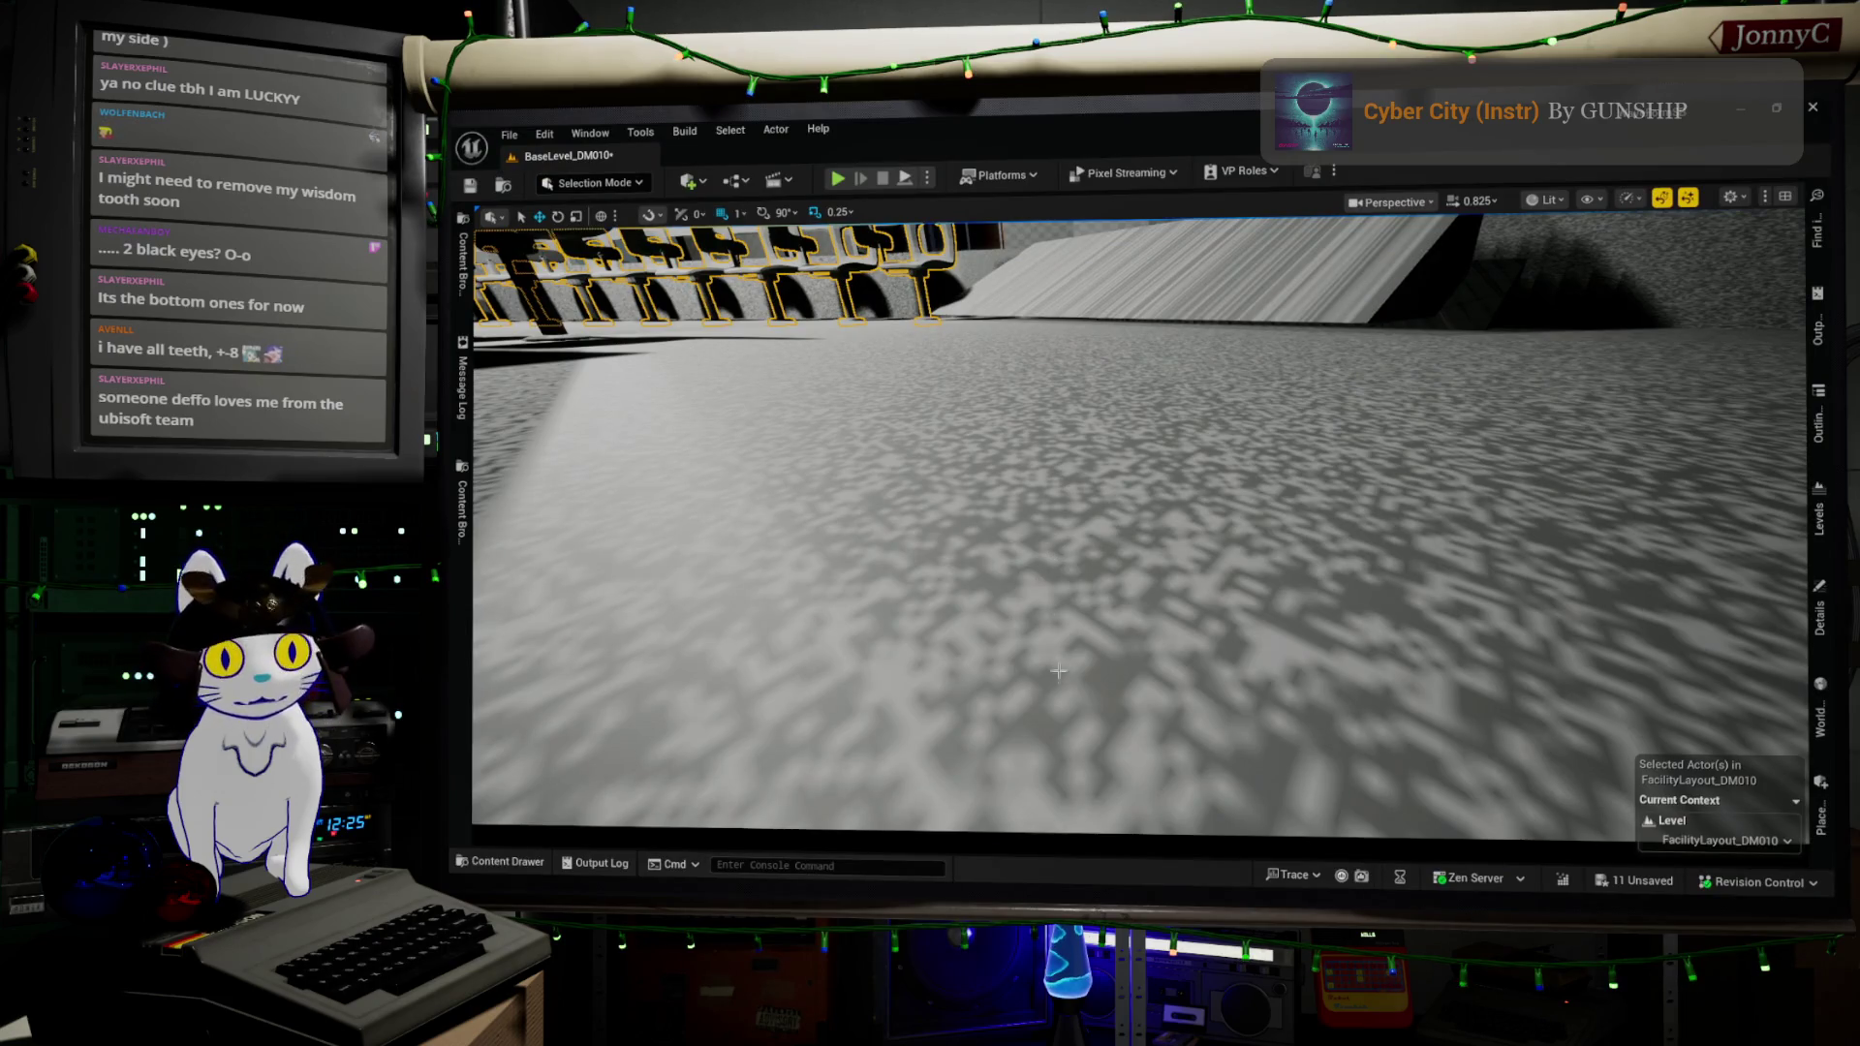
# - Restore the editor panels with F11, frame the chair rows, and select the rightmost chair and row
pyautogui.press('F11')
pyautogui.press('f')
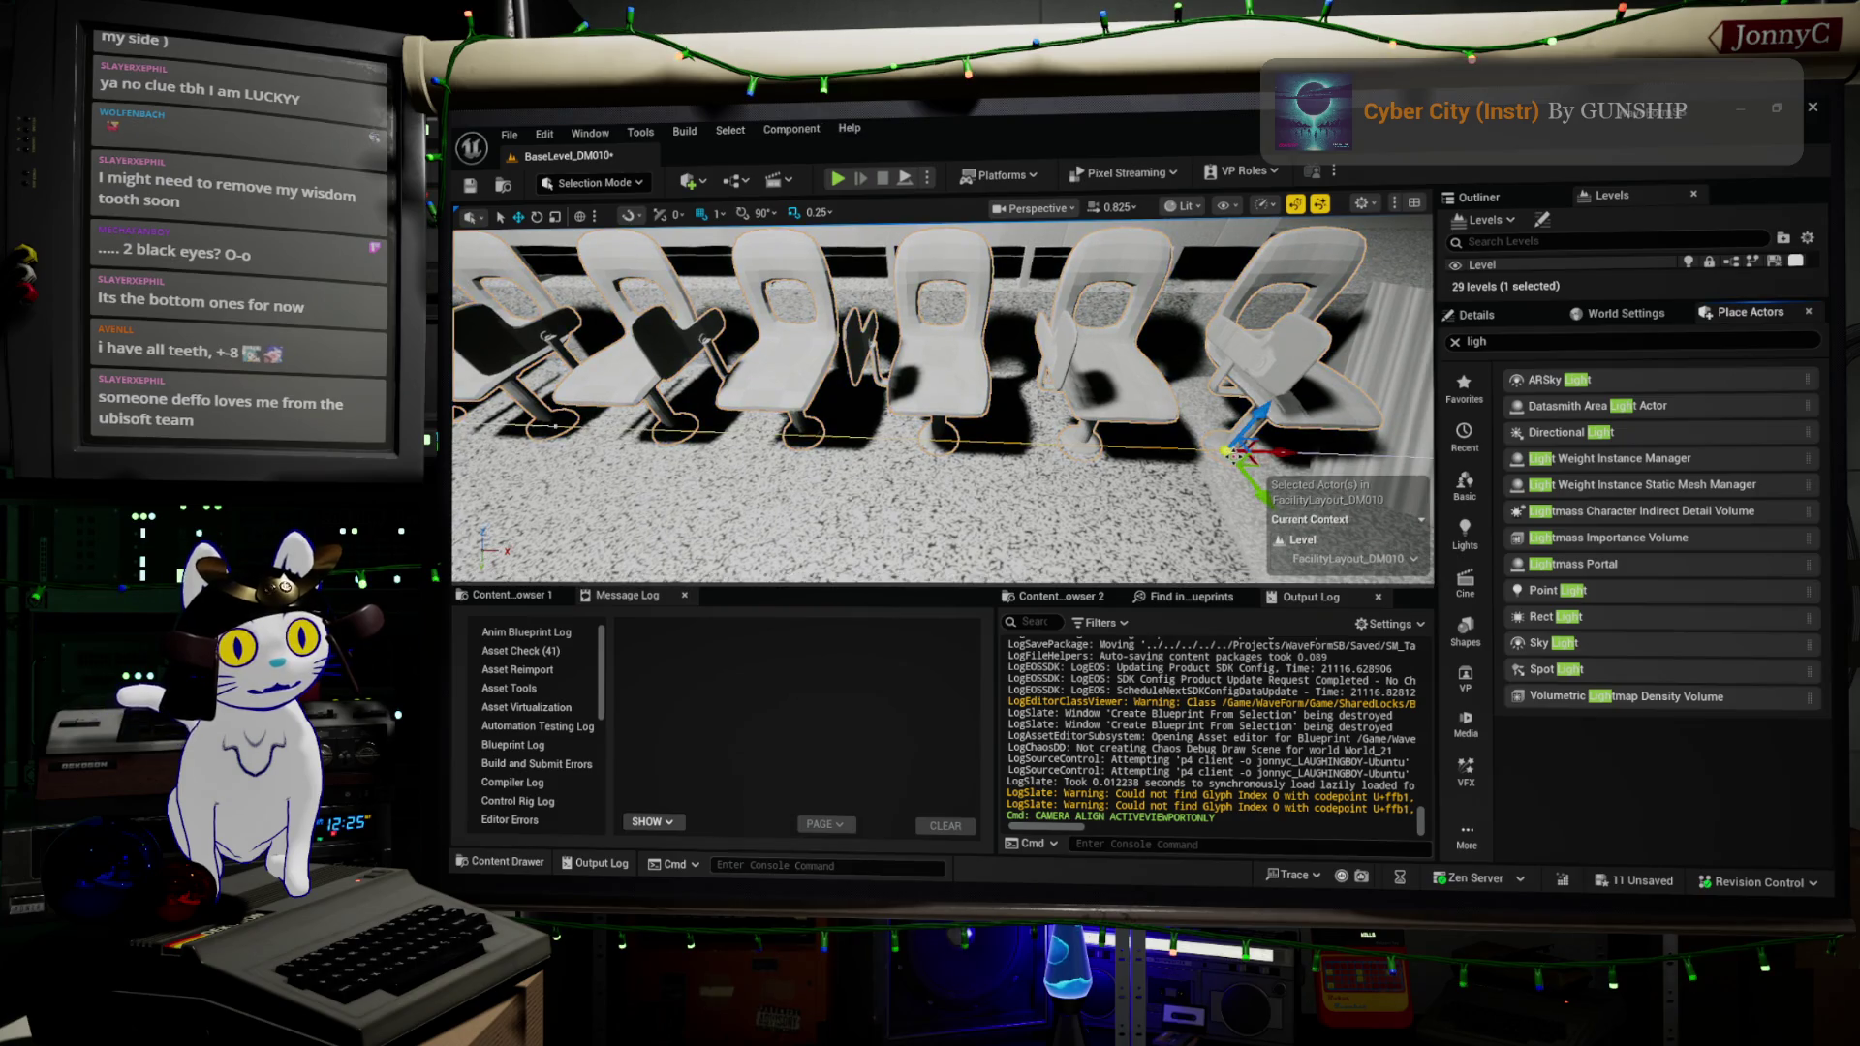
pyautogui.click(1240, 387)
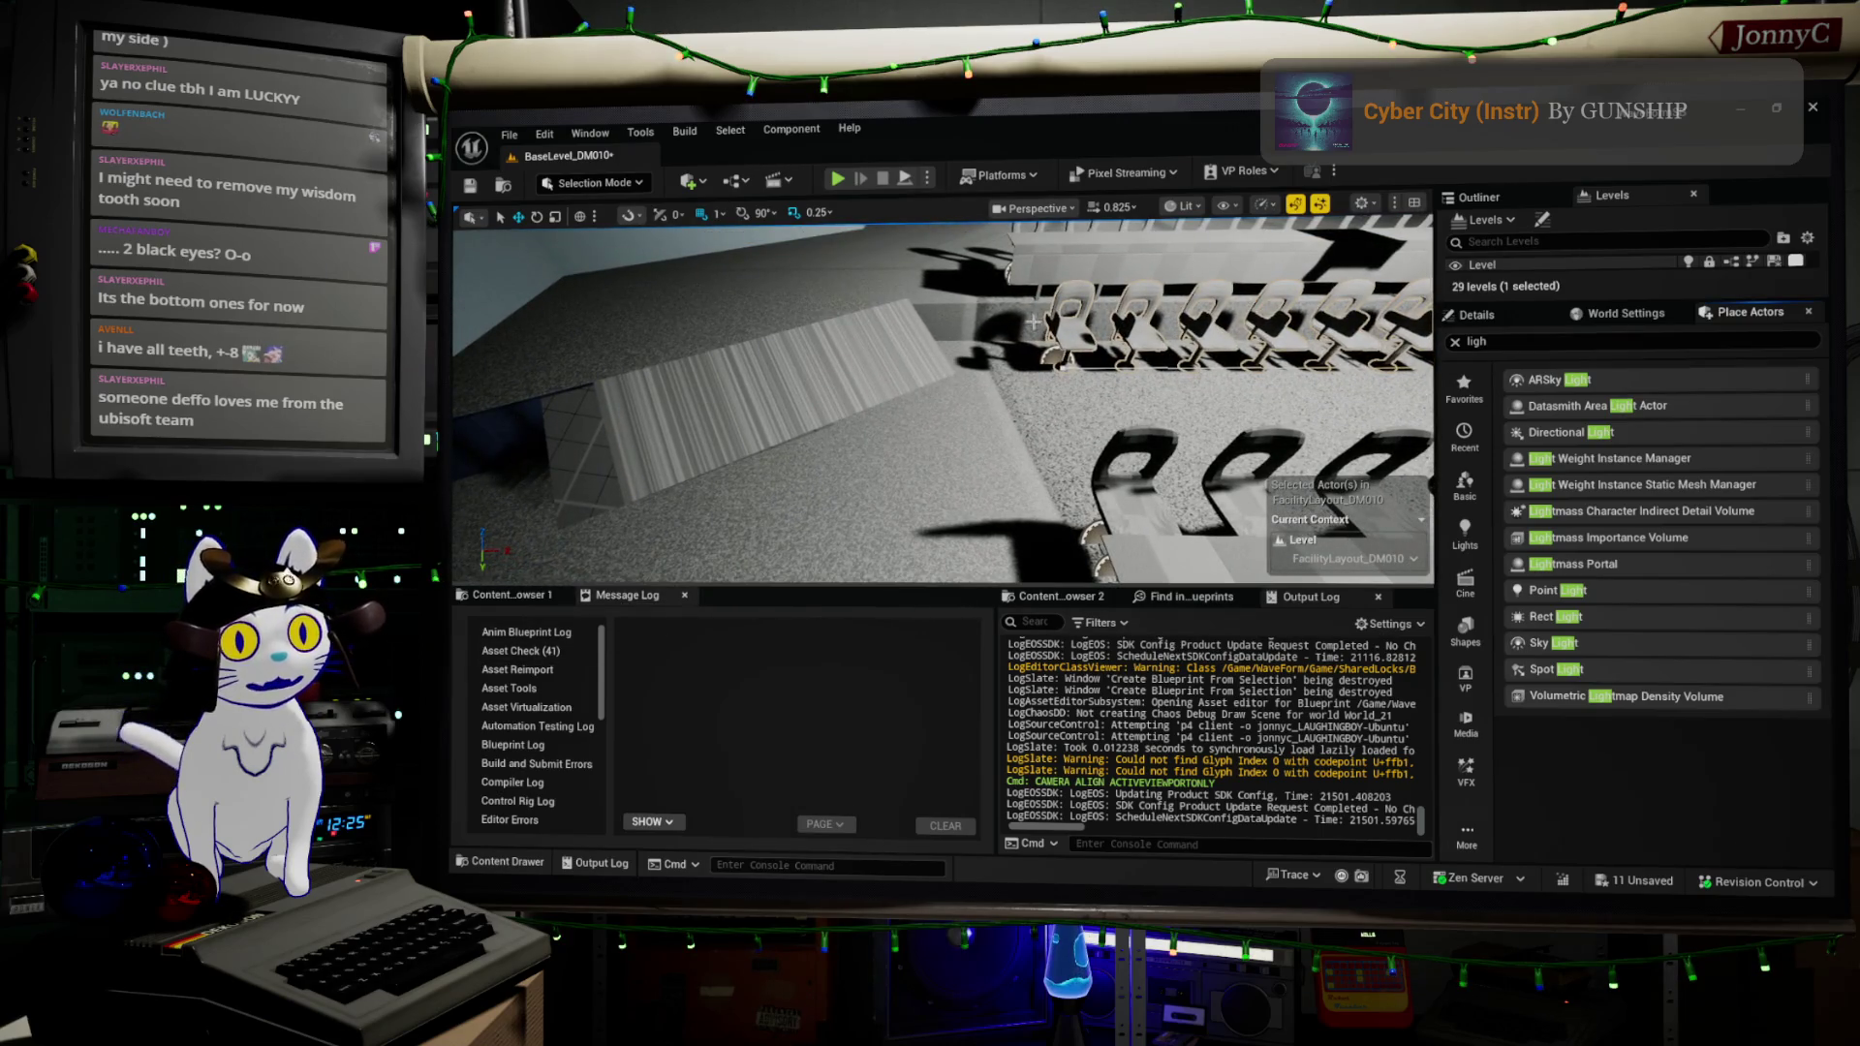
pyautogui.click(1058, 361)
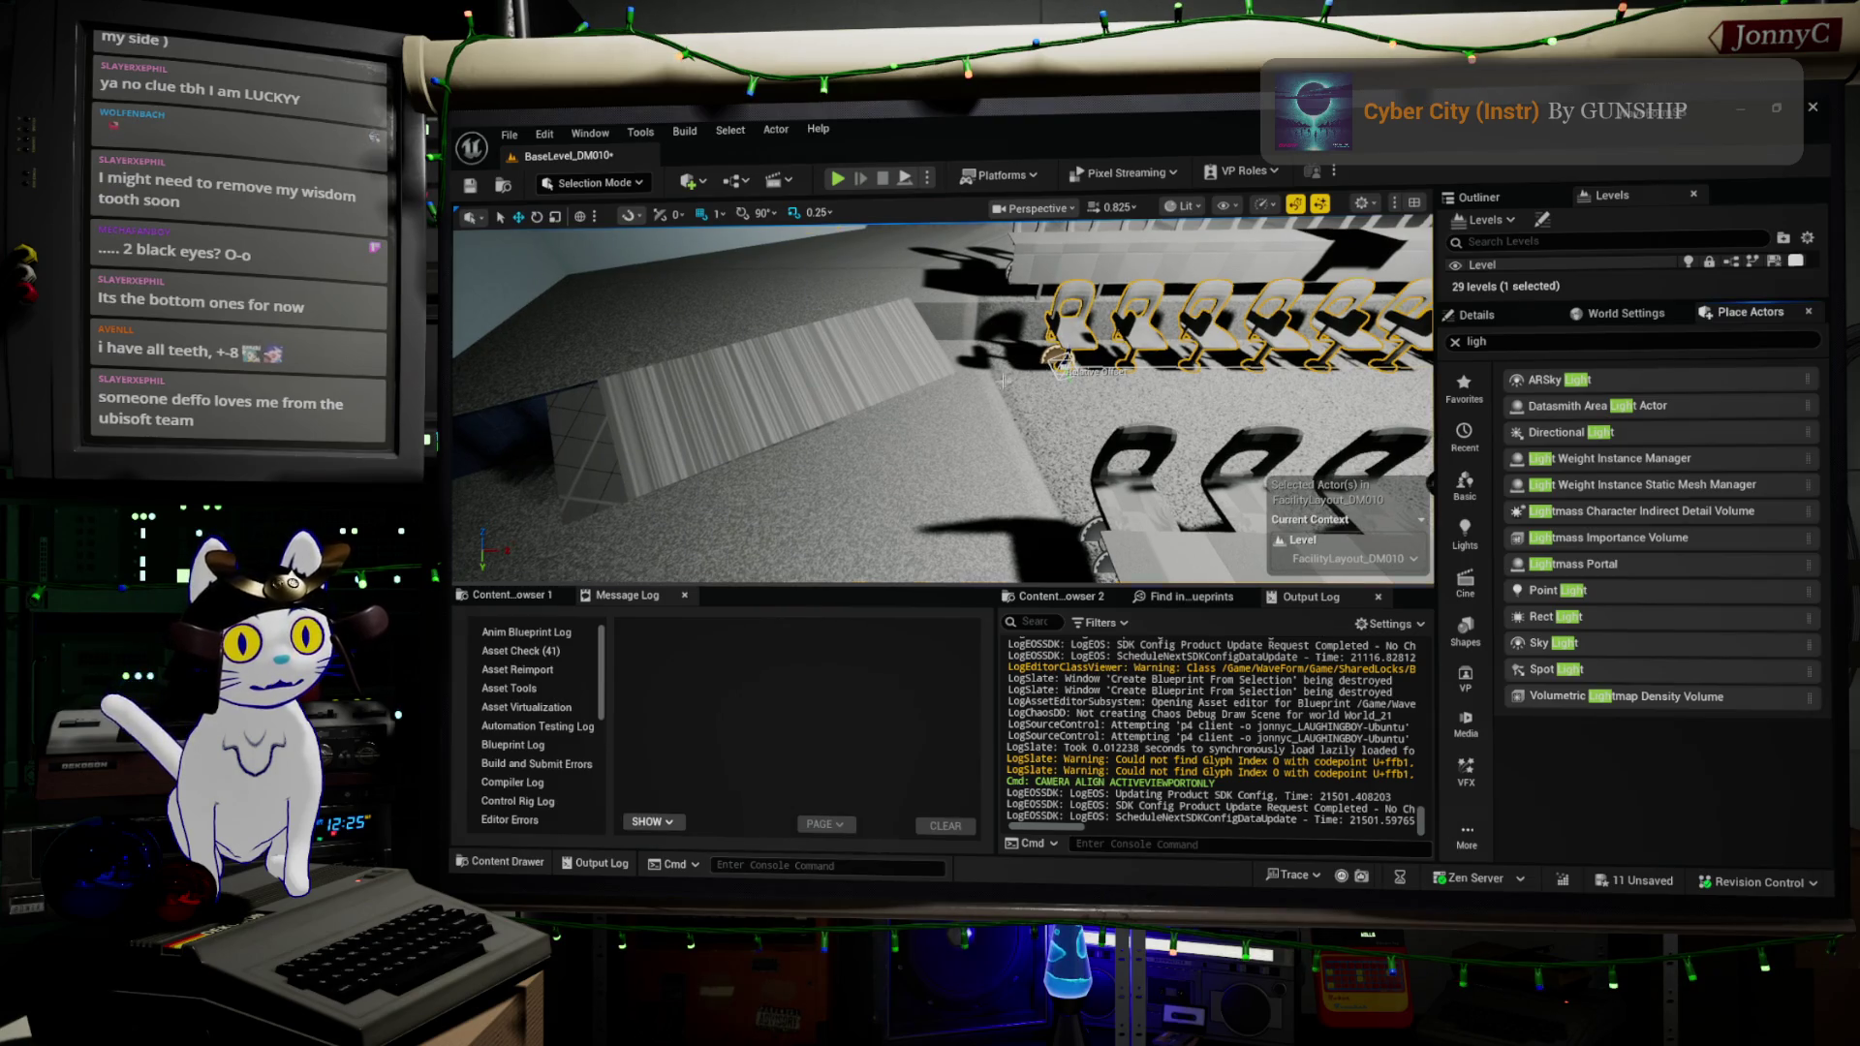
# - Drag the first chair row's end component along X to add more chairs
pyautogui.click(1091, 360)
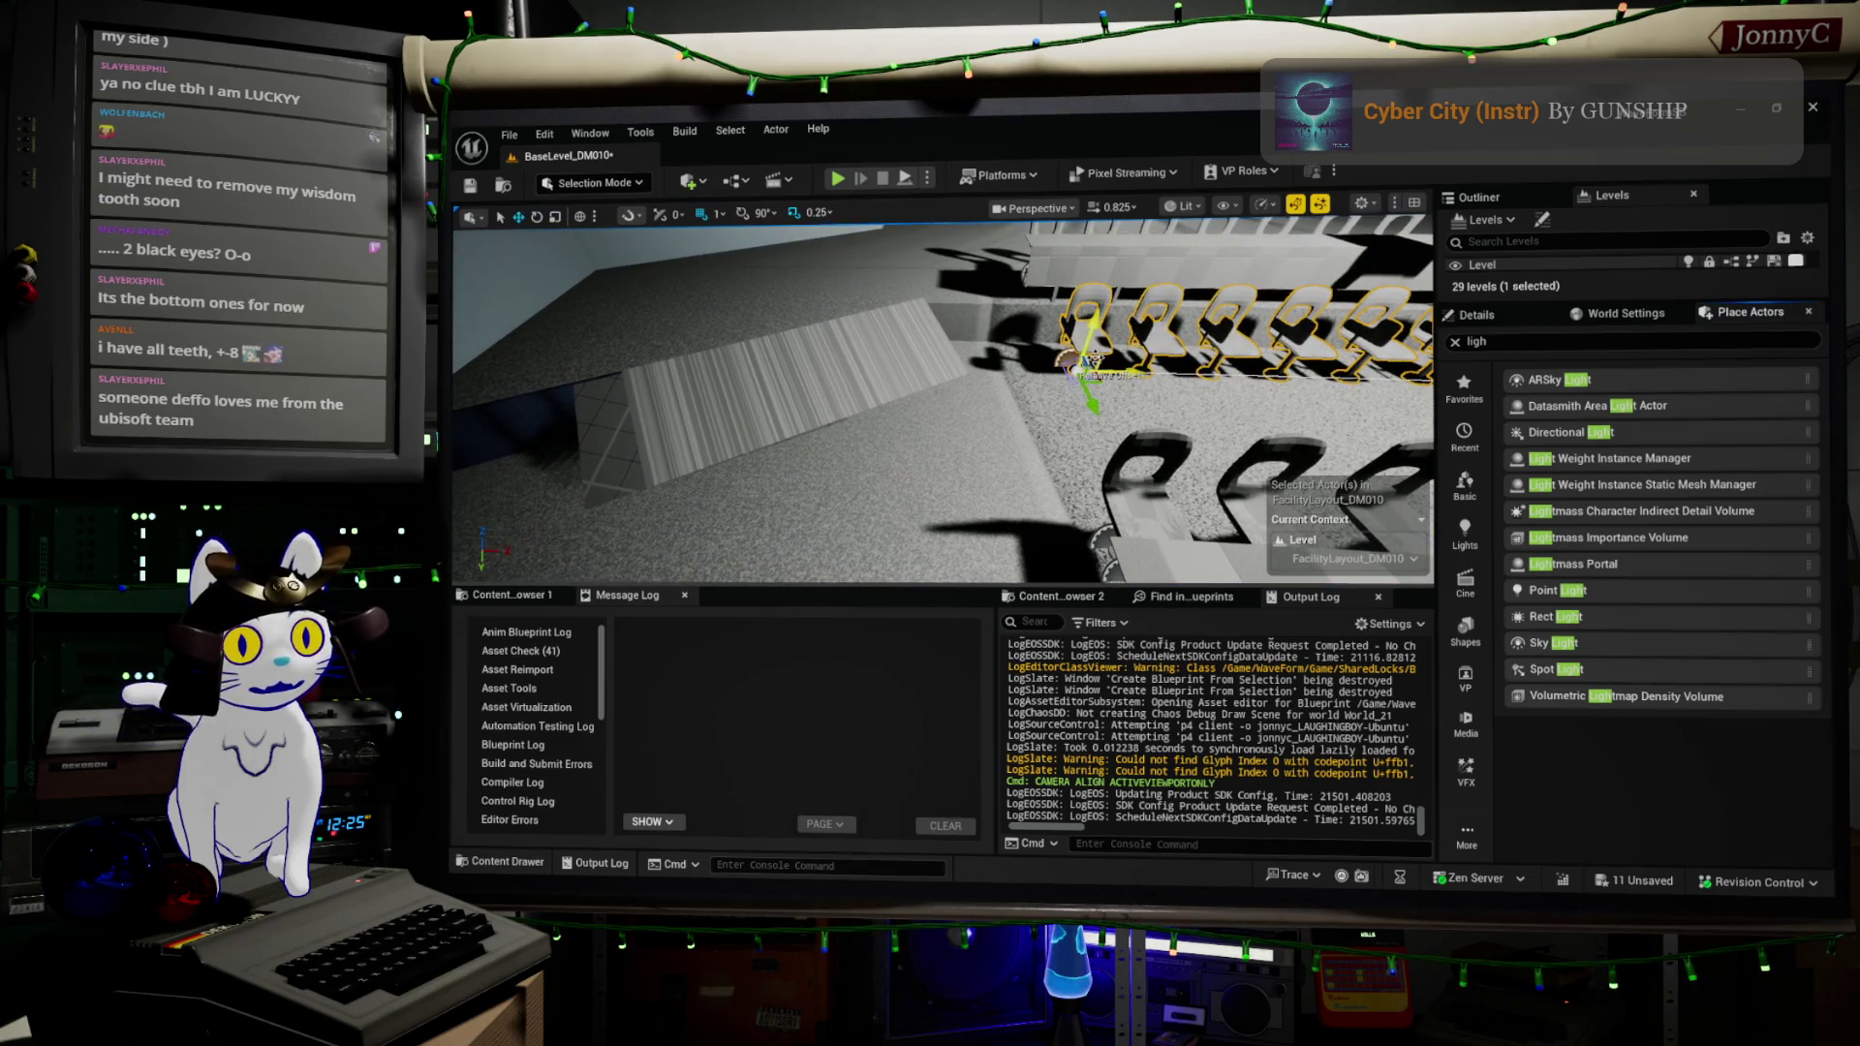
pyautogui.moveTo(968, 388); pyautogui.dragTo(890, 392)
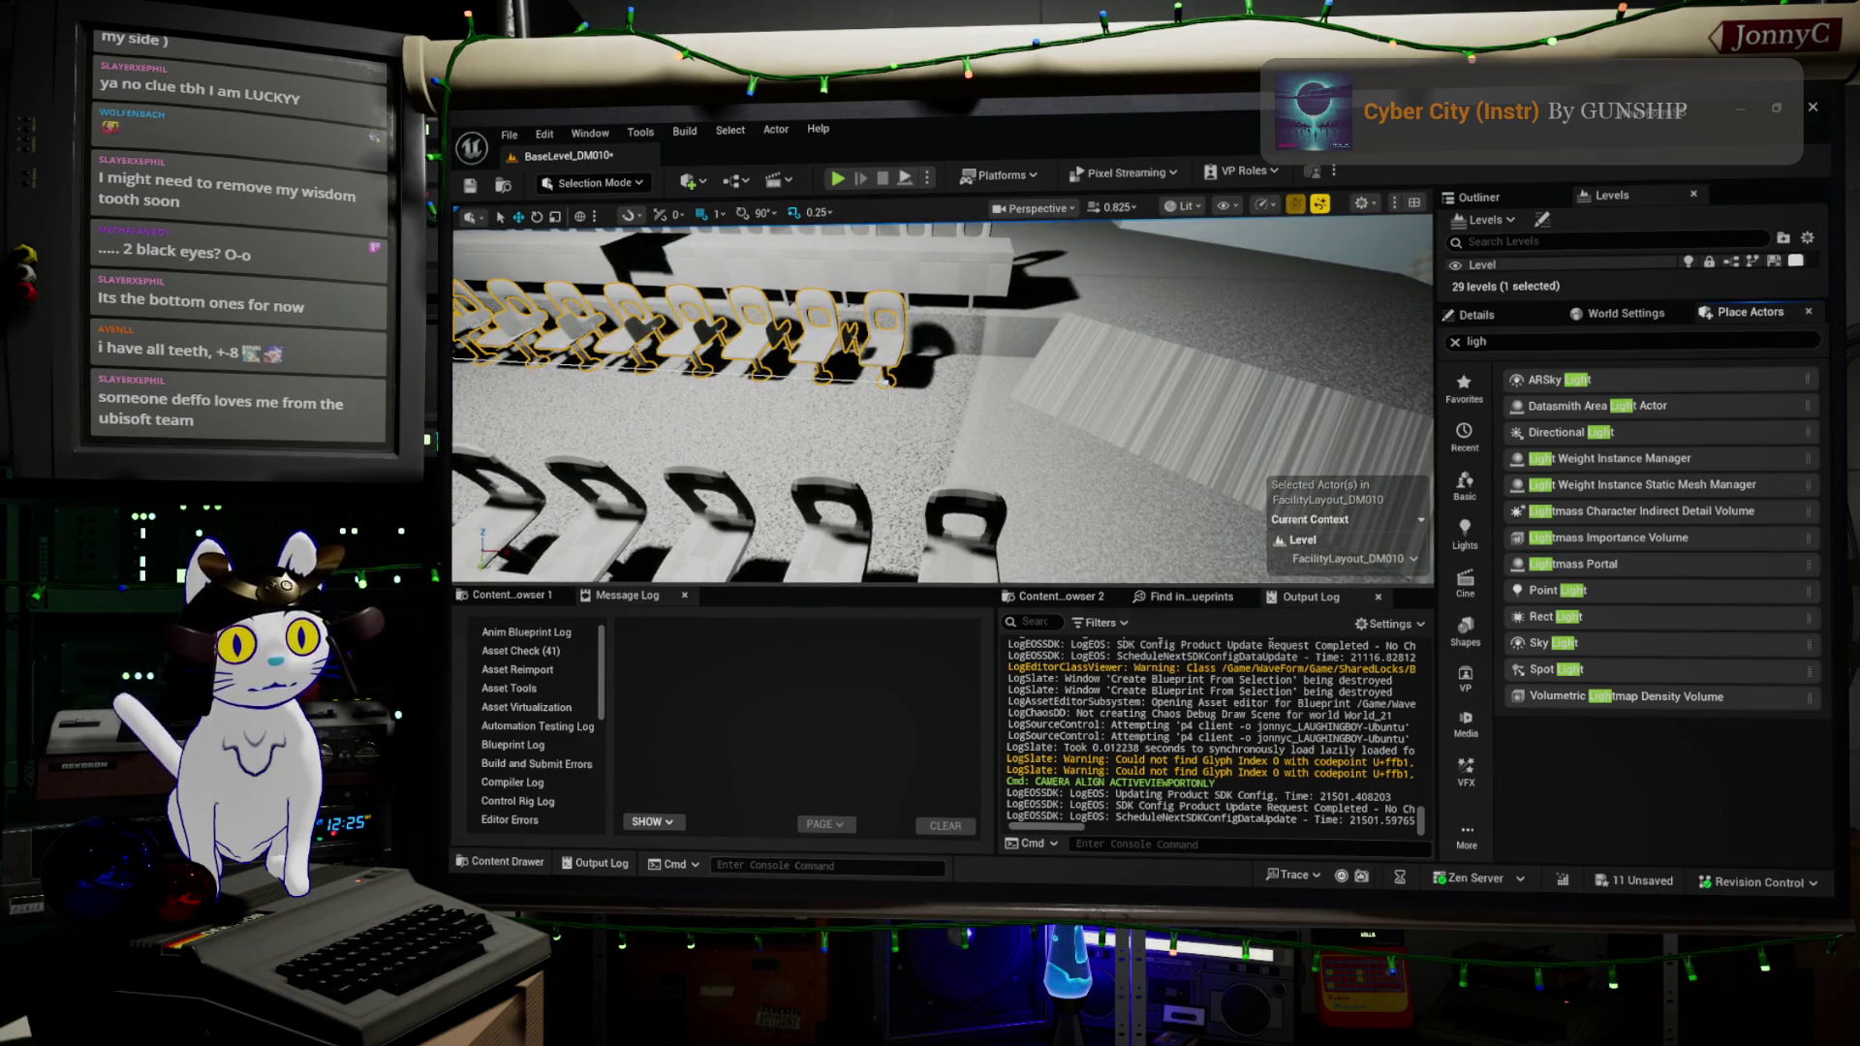
pyautogui.click(884, 381)
pyautogui.moveTo(896, 383)
pyautogui.mouseDown()
pyautogui.moveTo(1036, 381)
pyautogui.moveTo(791, 346)
pyautogui.moveTo(635, 366)
pyautogui.moveTo(724, 429)
pyautogui.mouseUp()
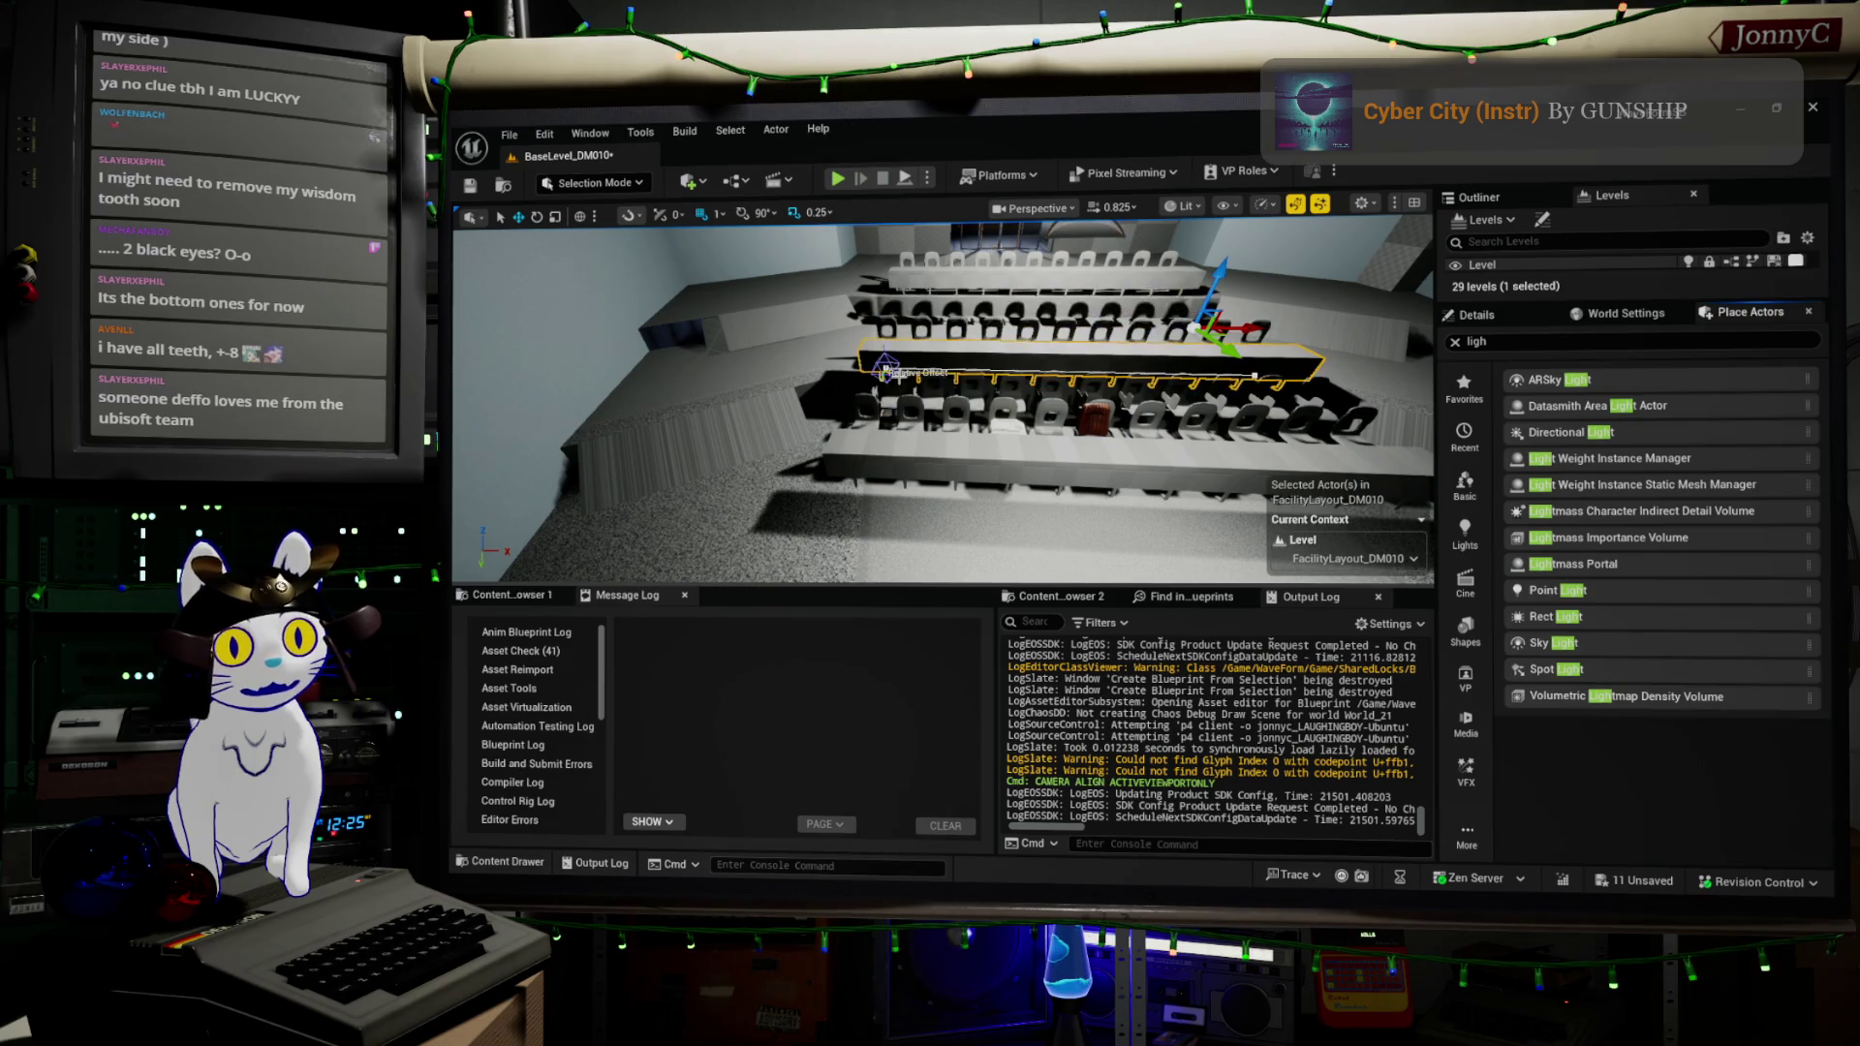
pyautogui.moveTo(915, 368); pyautogui.dragTo(872, 426)
# - Select the other chair row's last chair and drag it out to extend that row
pyautogui.click(1151, 341)
pyautogui.moveTo(1175, 334); pyautogui.dragTo(854, 542)
pyautogui.click(1025, 438)
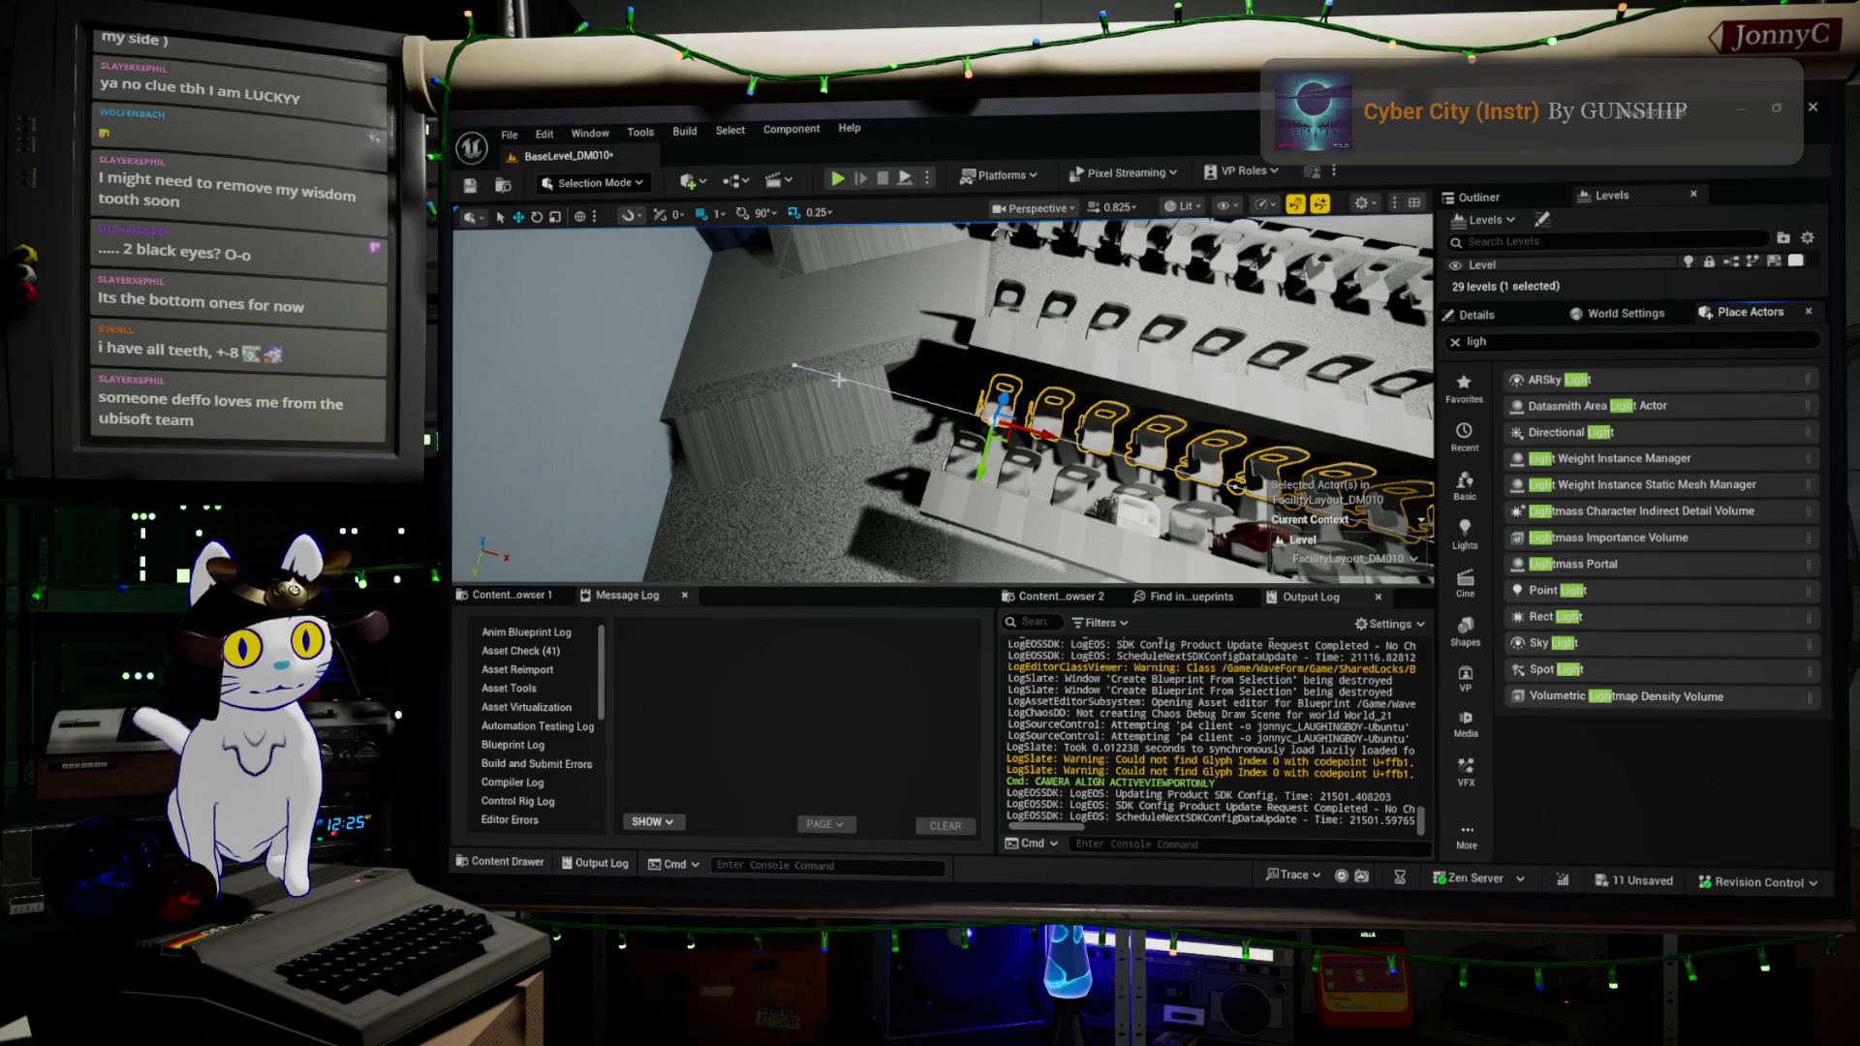
pyautogui.click(759, 447)
pyautogui.click(996, 403)
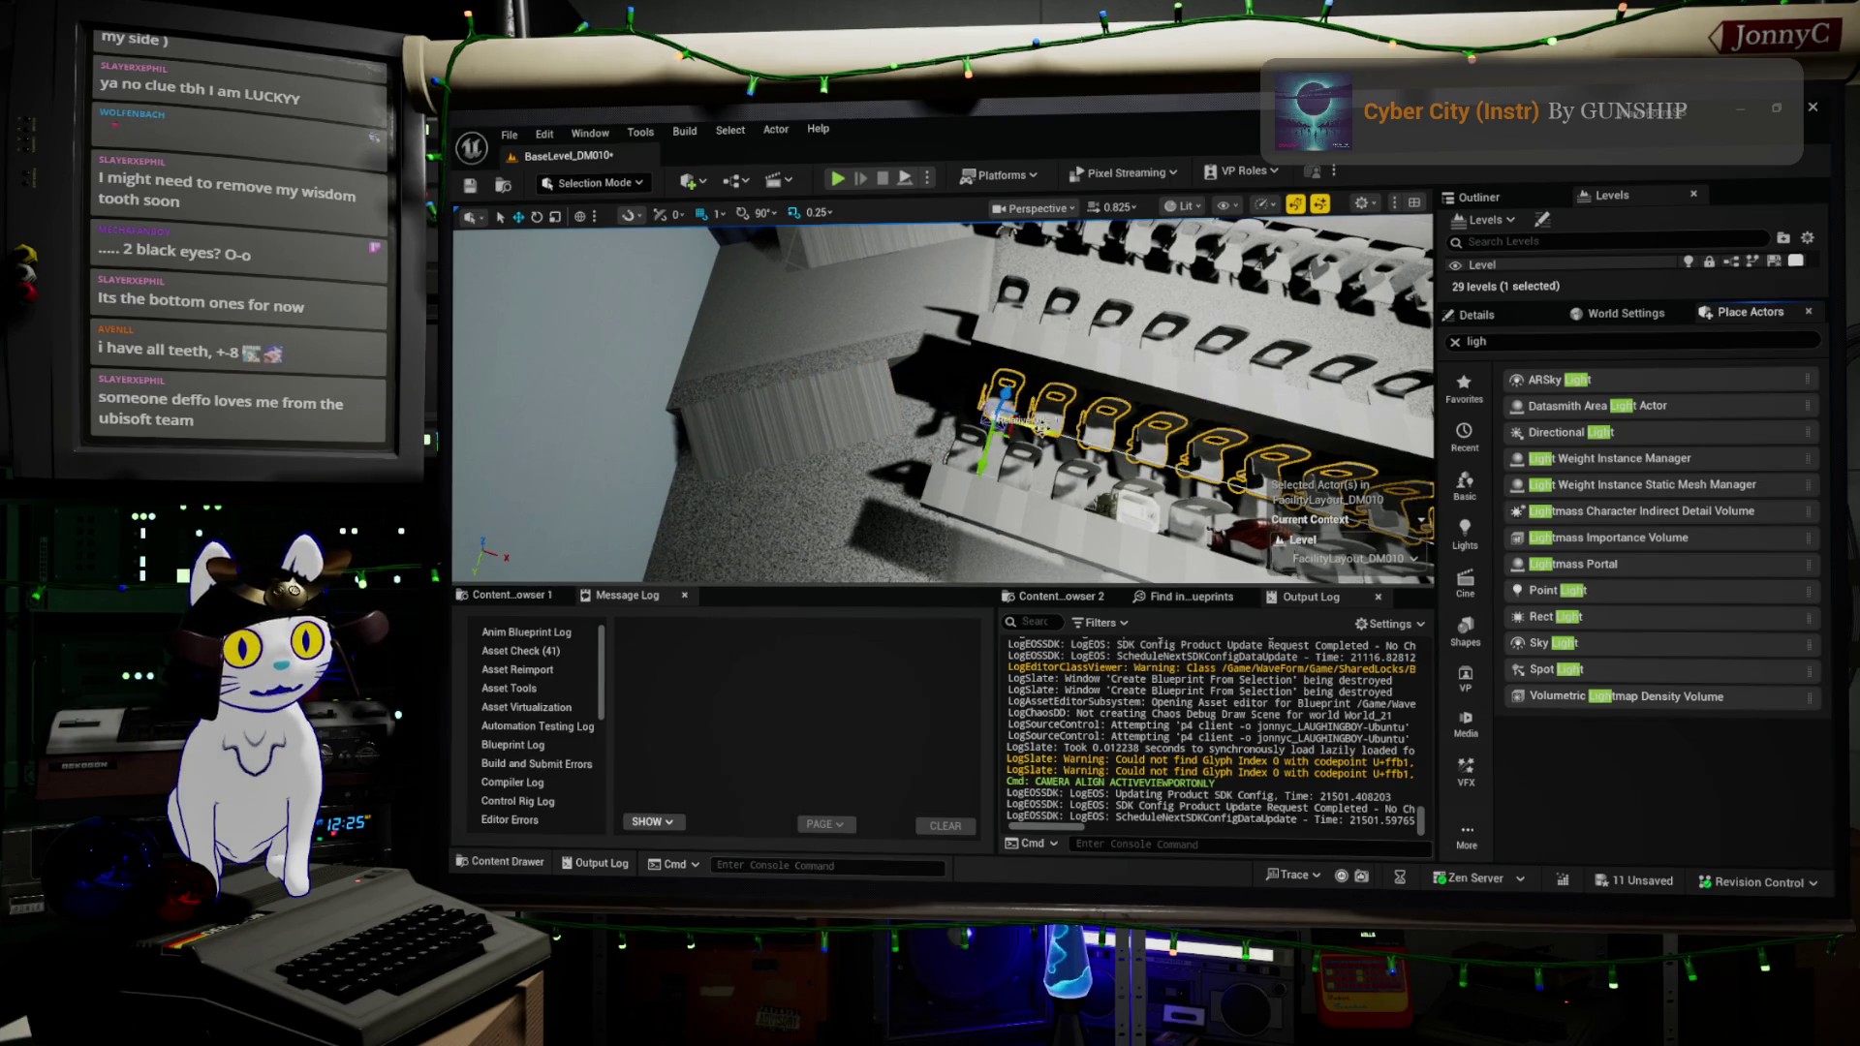
pyautogui.click(967, 399)
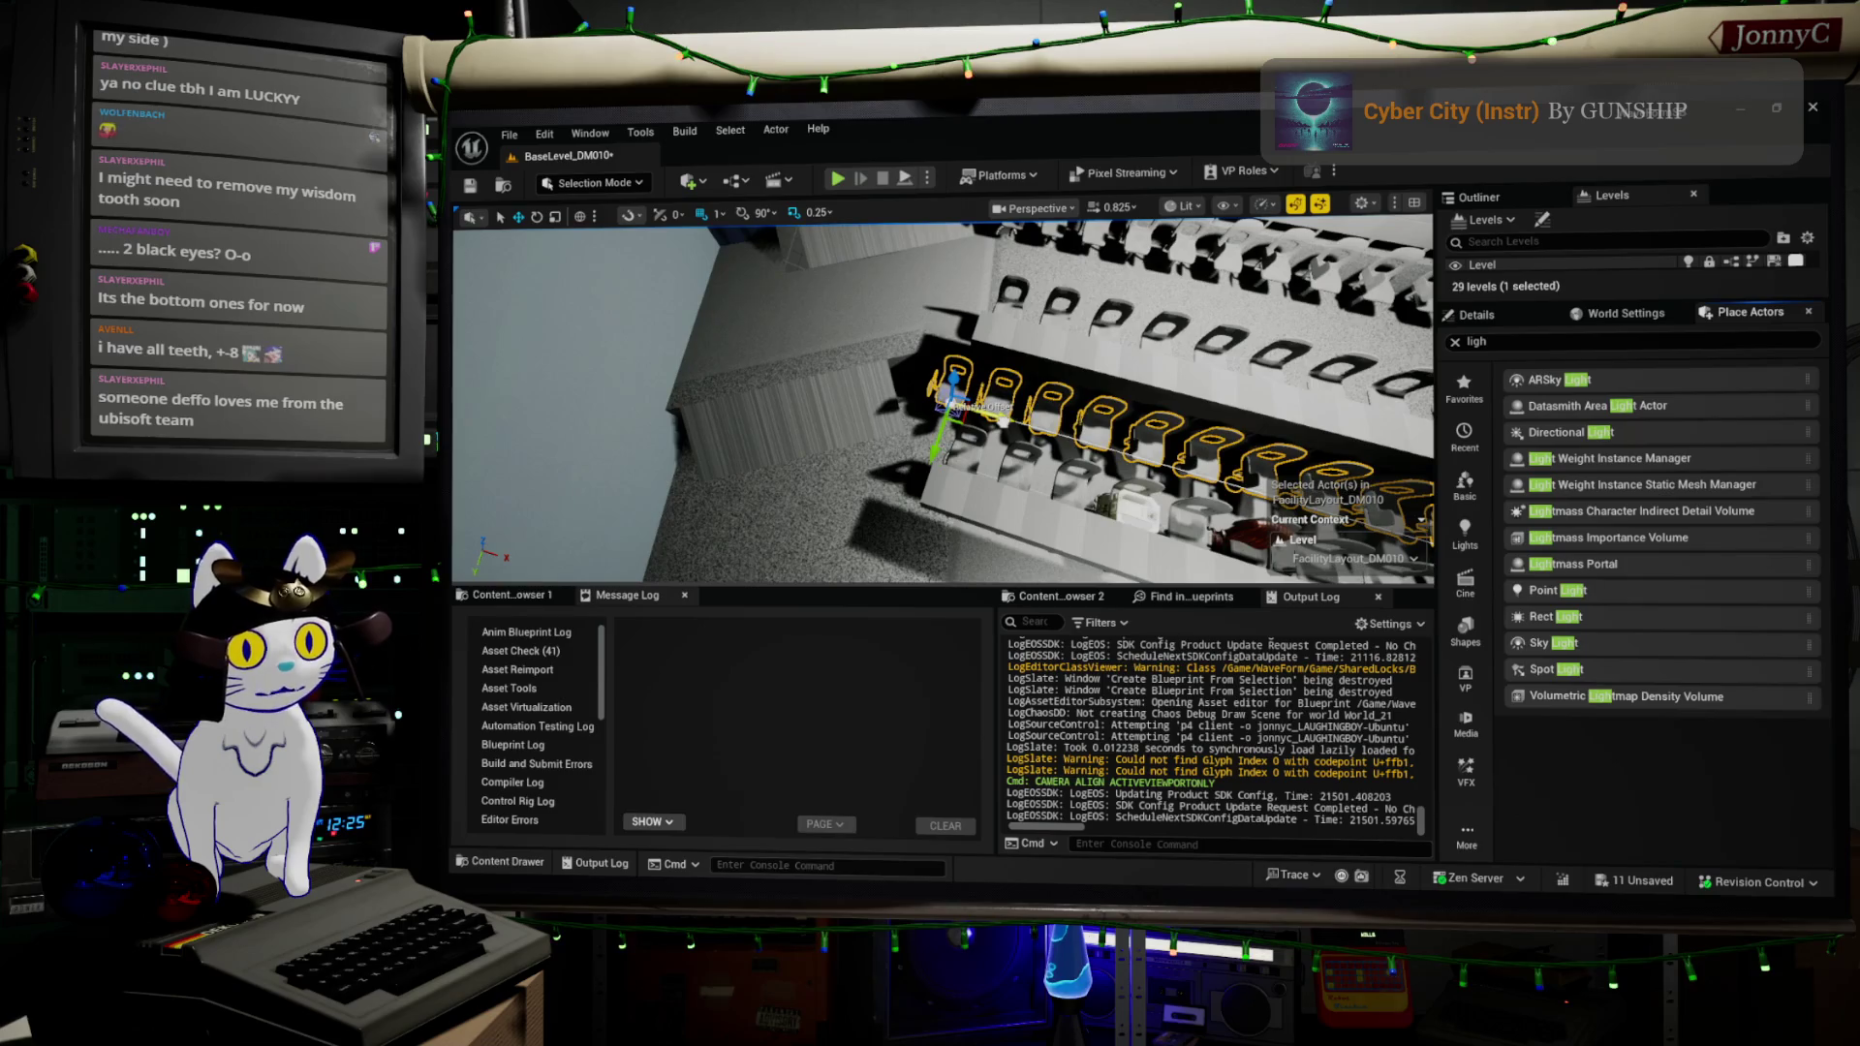
pyautogui.press('f')
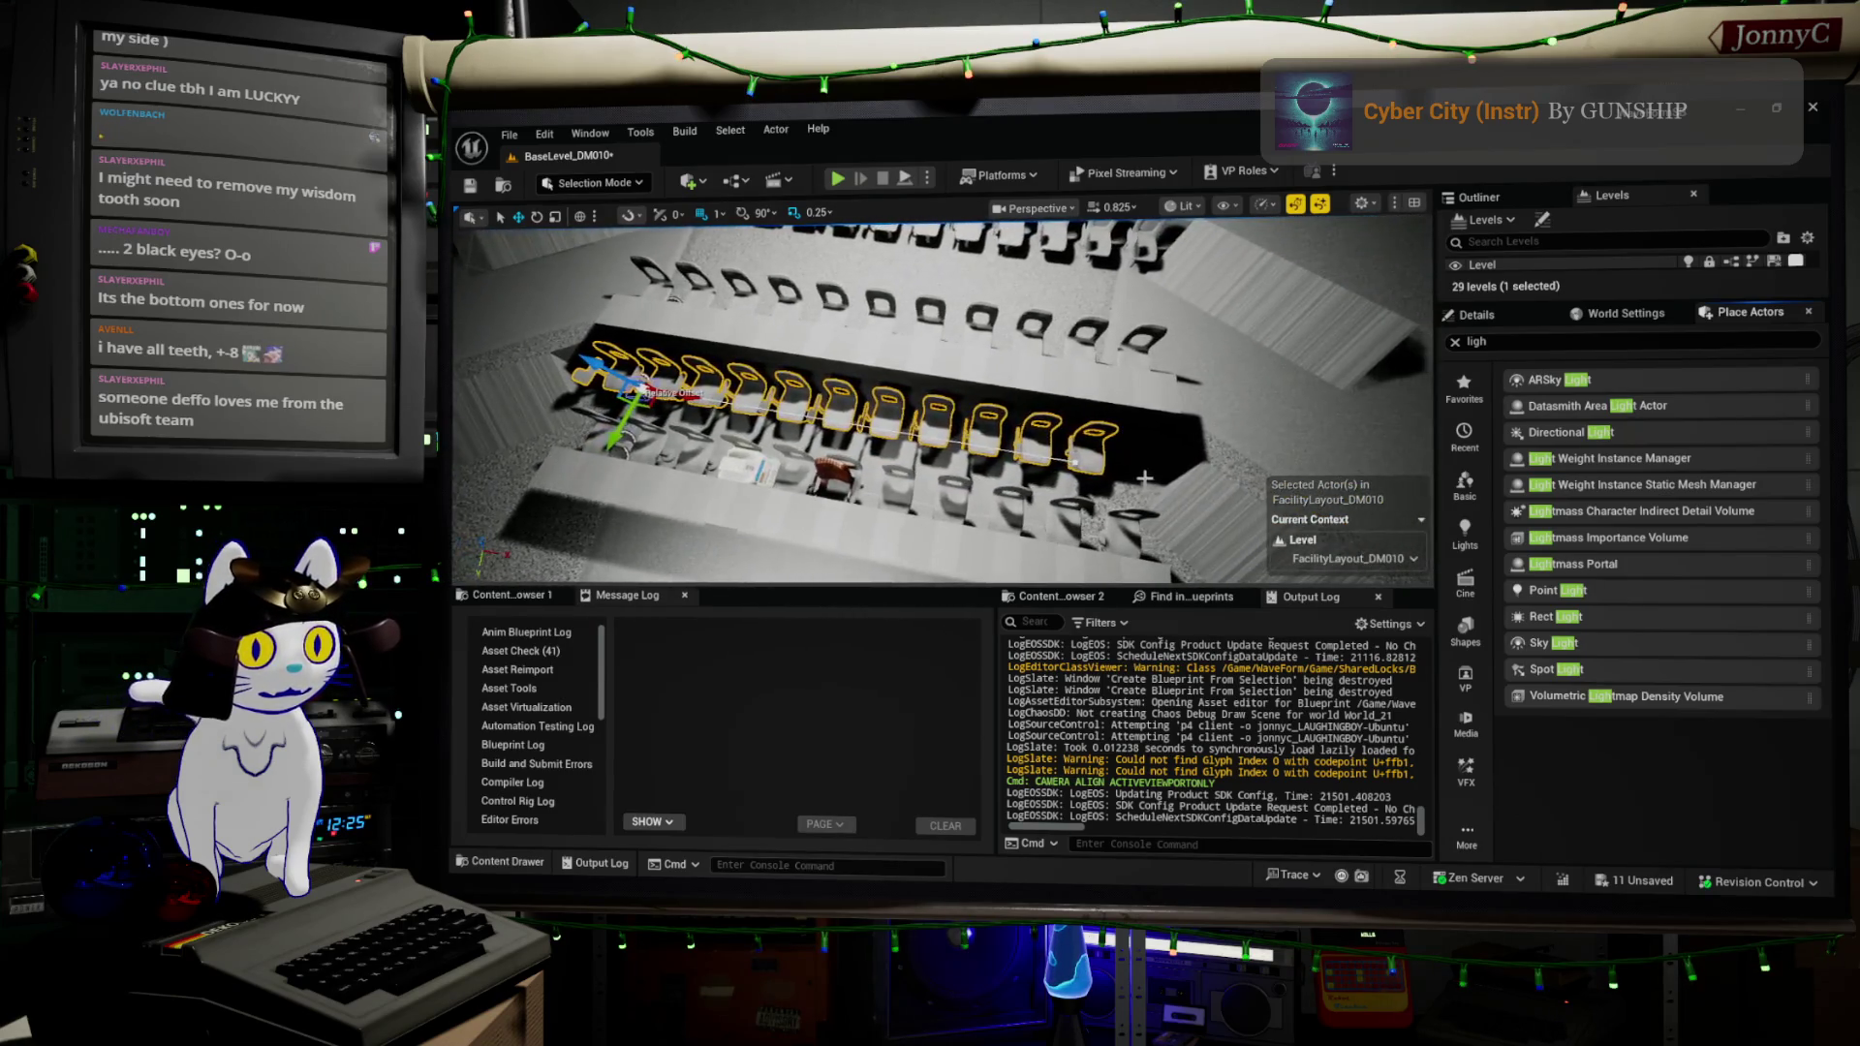
pyautogui.click(1074, 460)
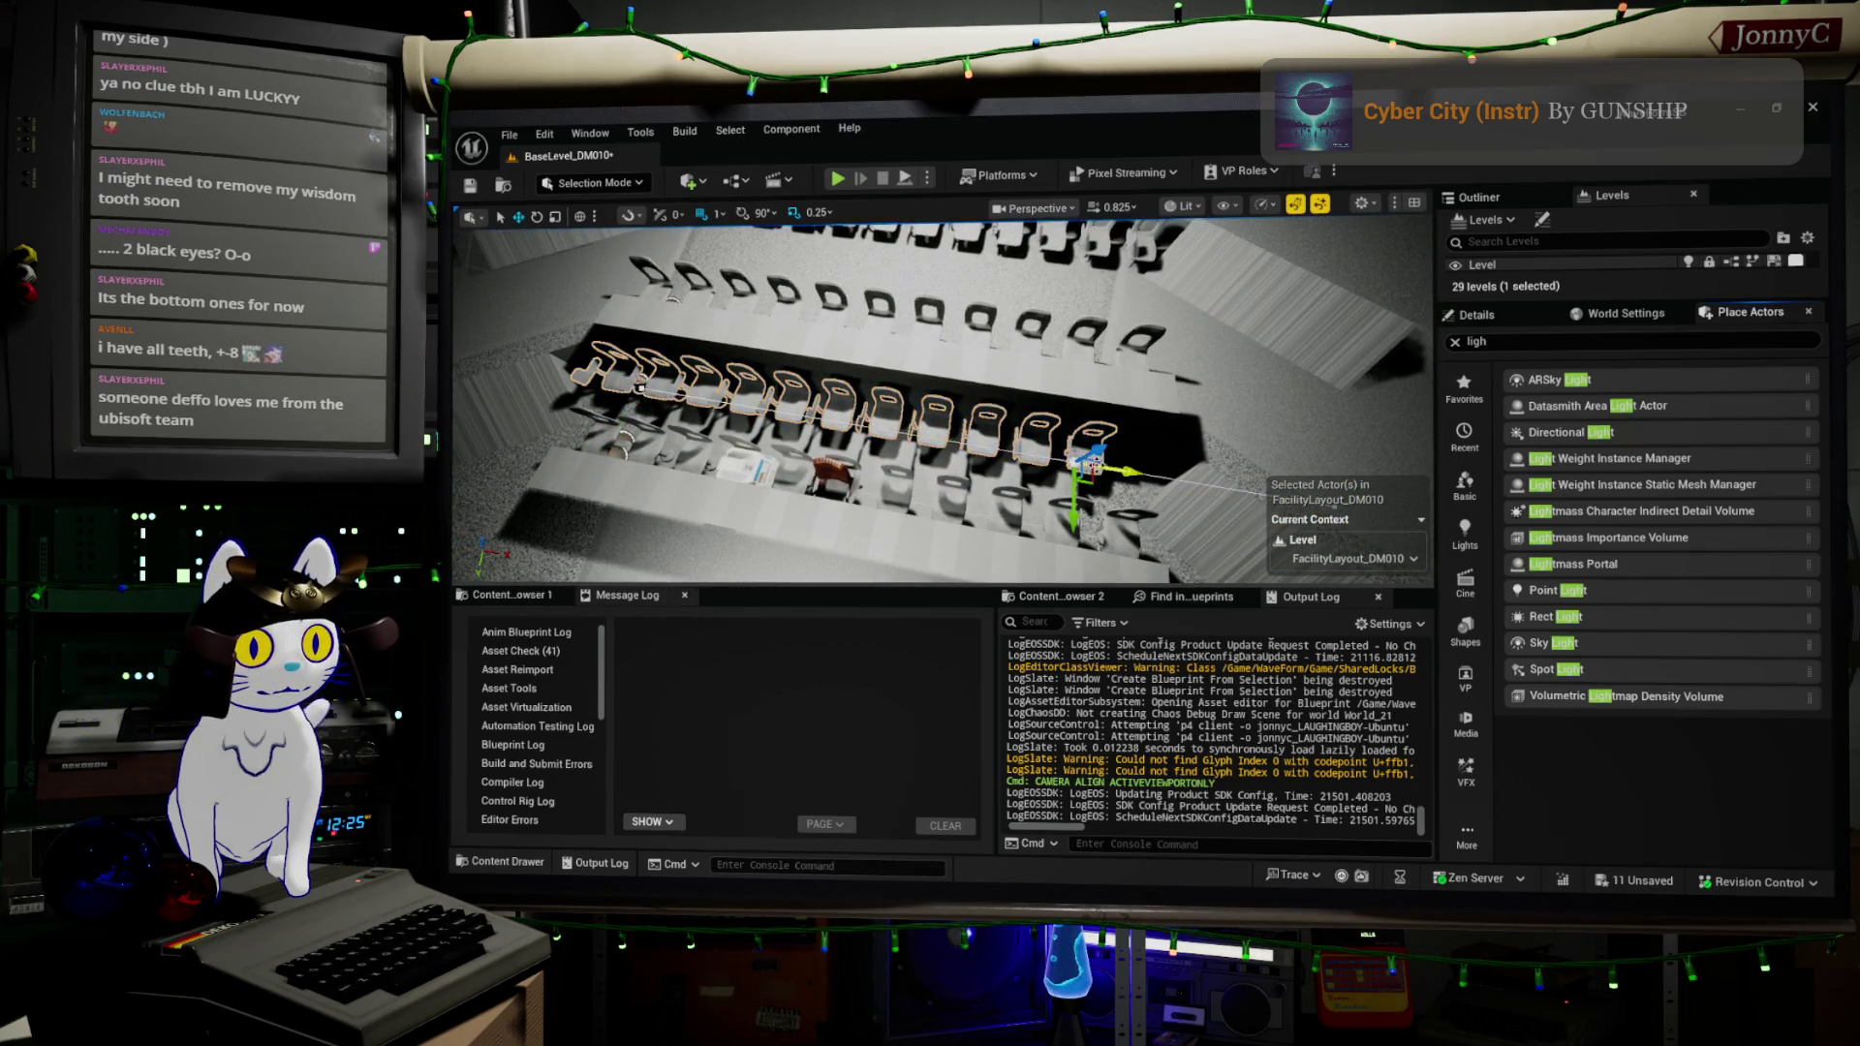
pyautogui.moveTo(1124, 472); pyautogui.dragTo(1190, 481)
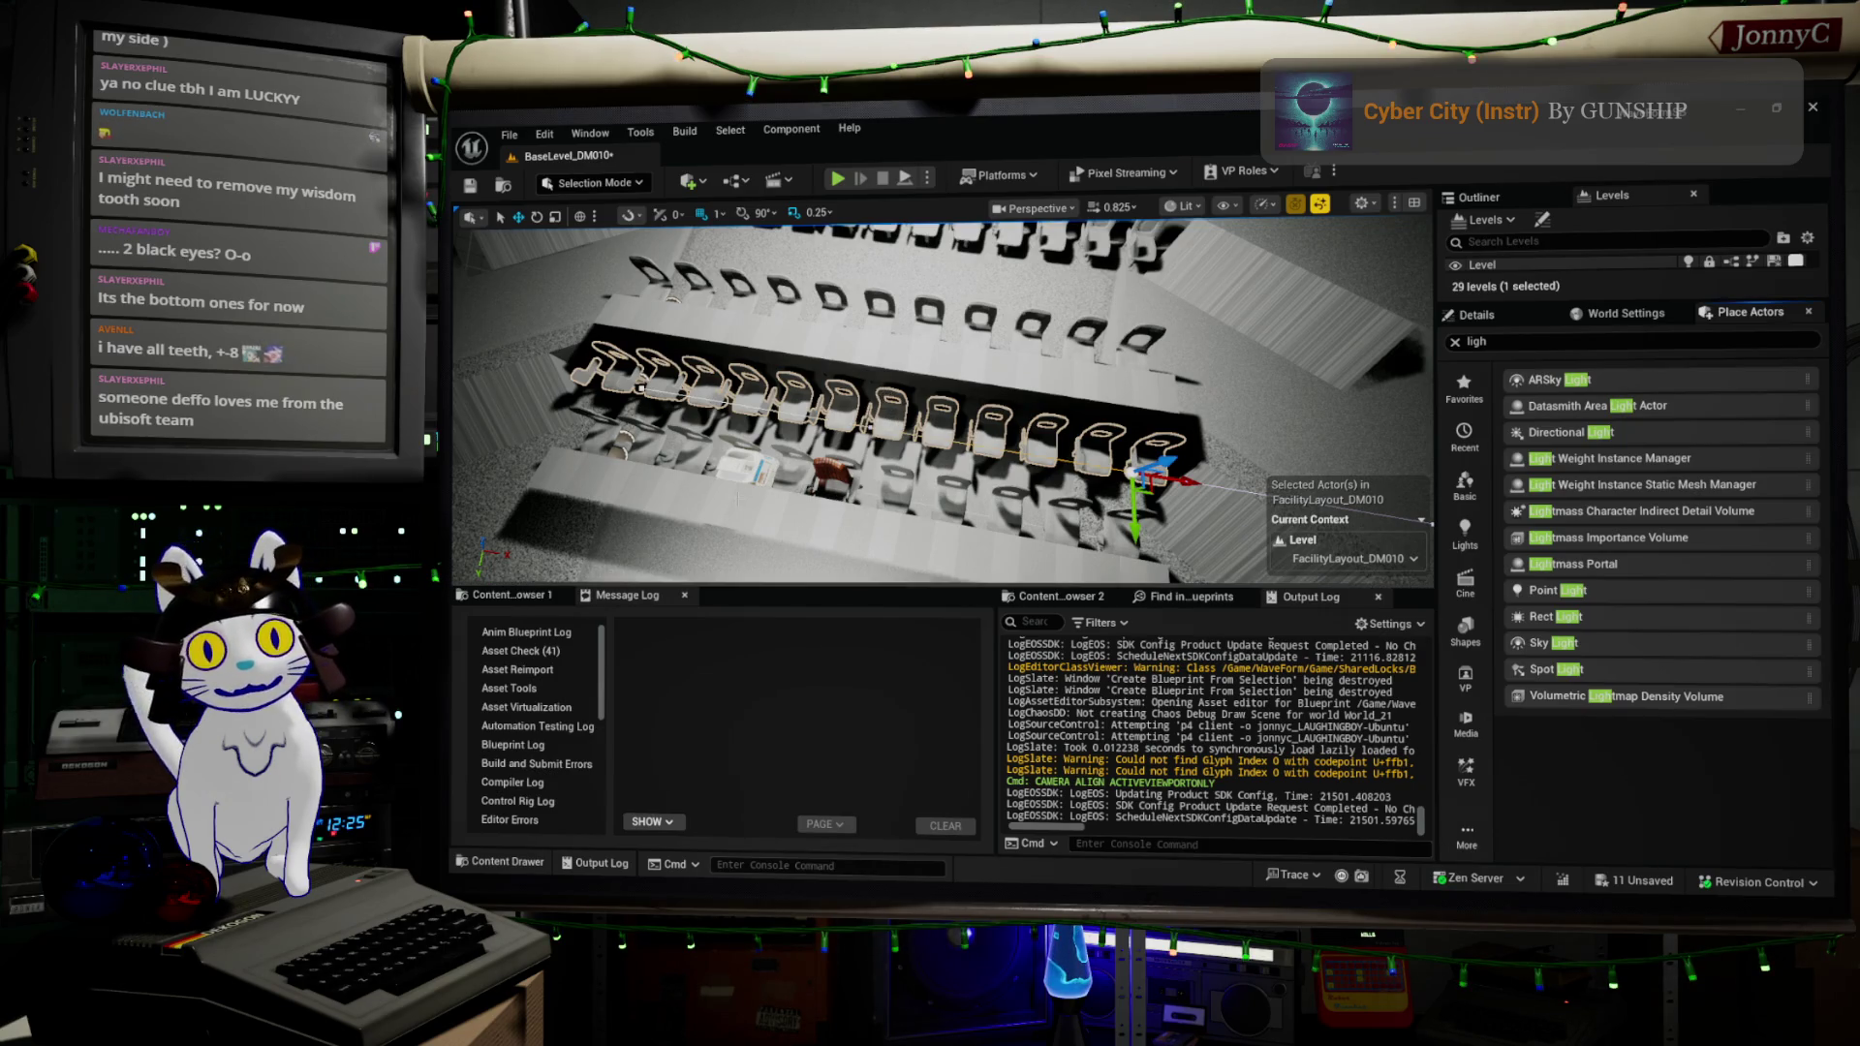
pyautogui.moveTo(640, 387)
pyautogui.mouseDown()
pyautogui.moveTo(775, 417)
pyautogui.moveTo(814, 485)
pyautogui.moveTo(935, 525)
pyautogui.mouseUp()
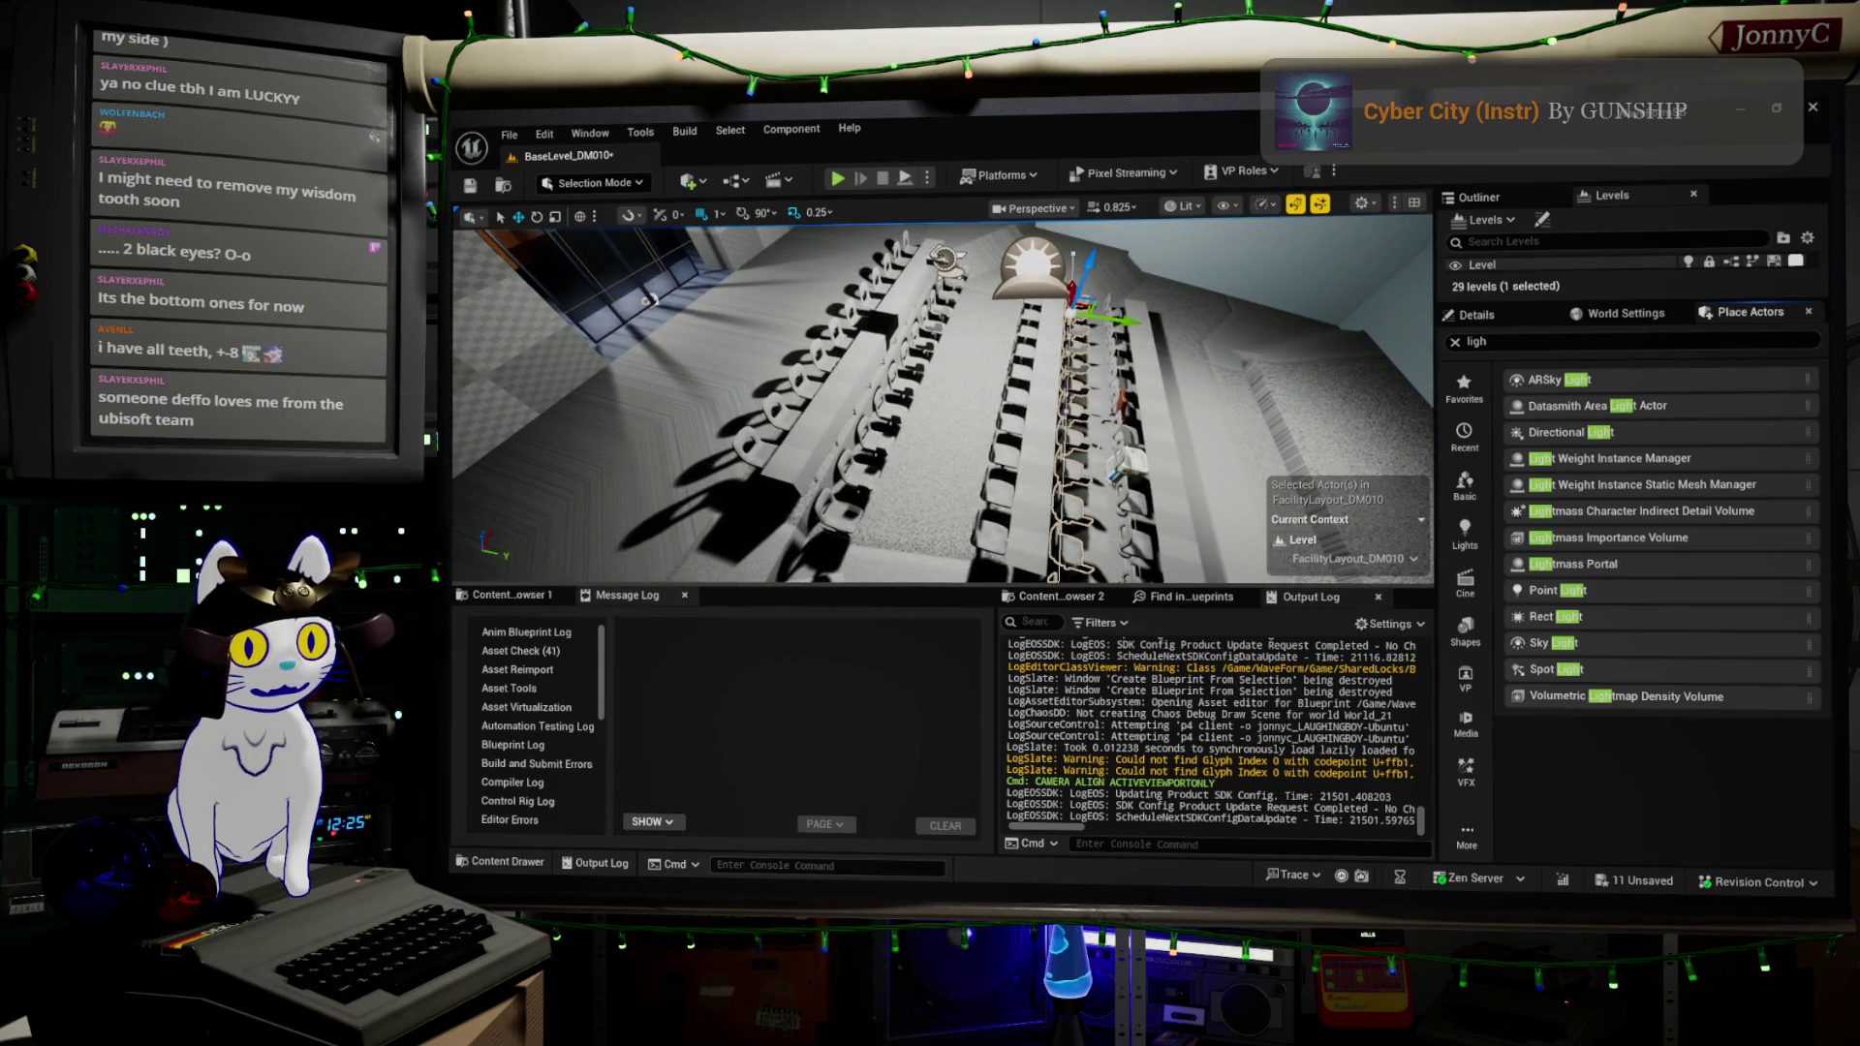
# - Fly over the chair rows from low, overhead and close-up angles, then bring Blender forward
pyautogui.moveTo(545, 302); pyautogui.dragTo(815, 349)
pyautogui.moveTo(655, 338); pyautogui.dragTo(655, 339)
pyautogui.moveTo(1015, 242); pyautogui.dragTo(1016, 242)
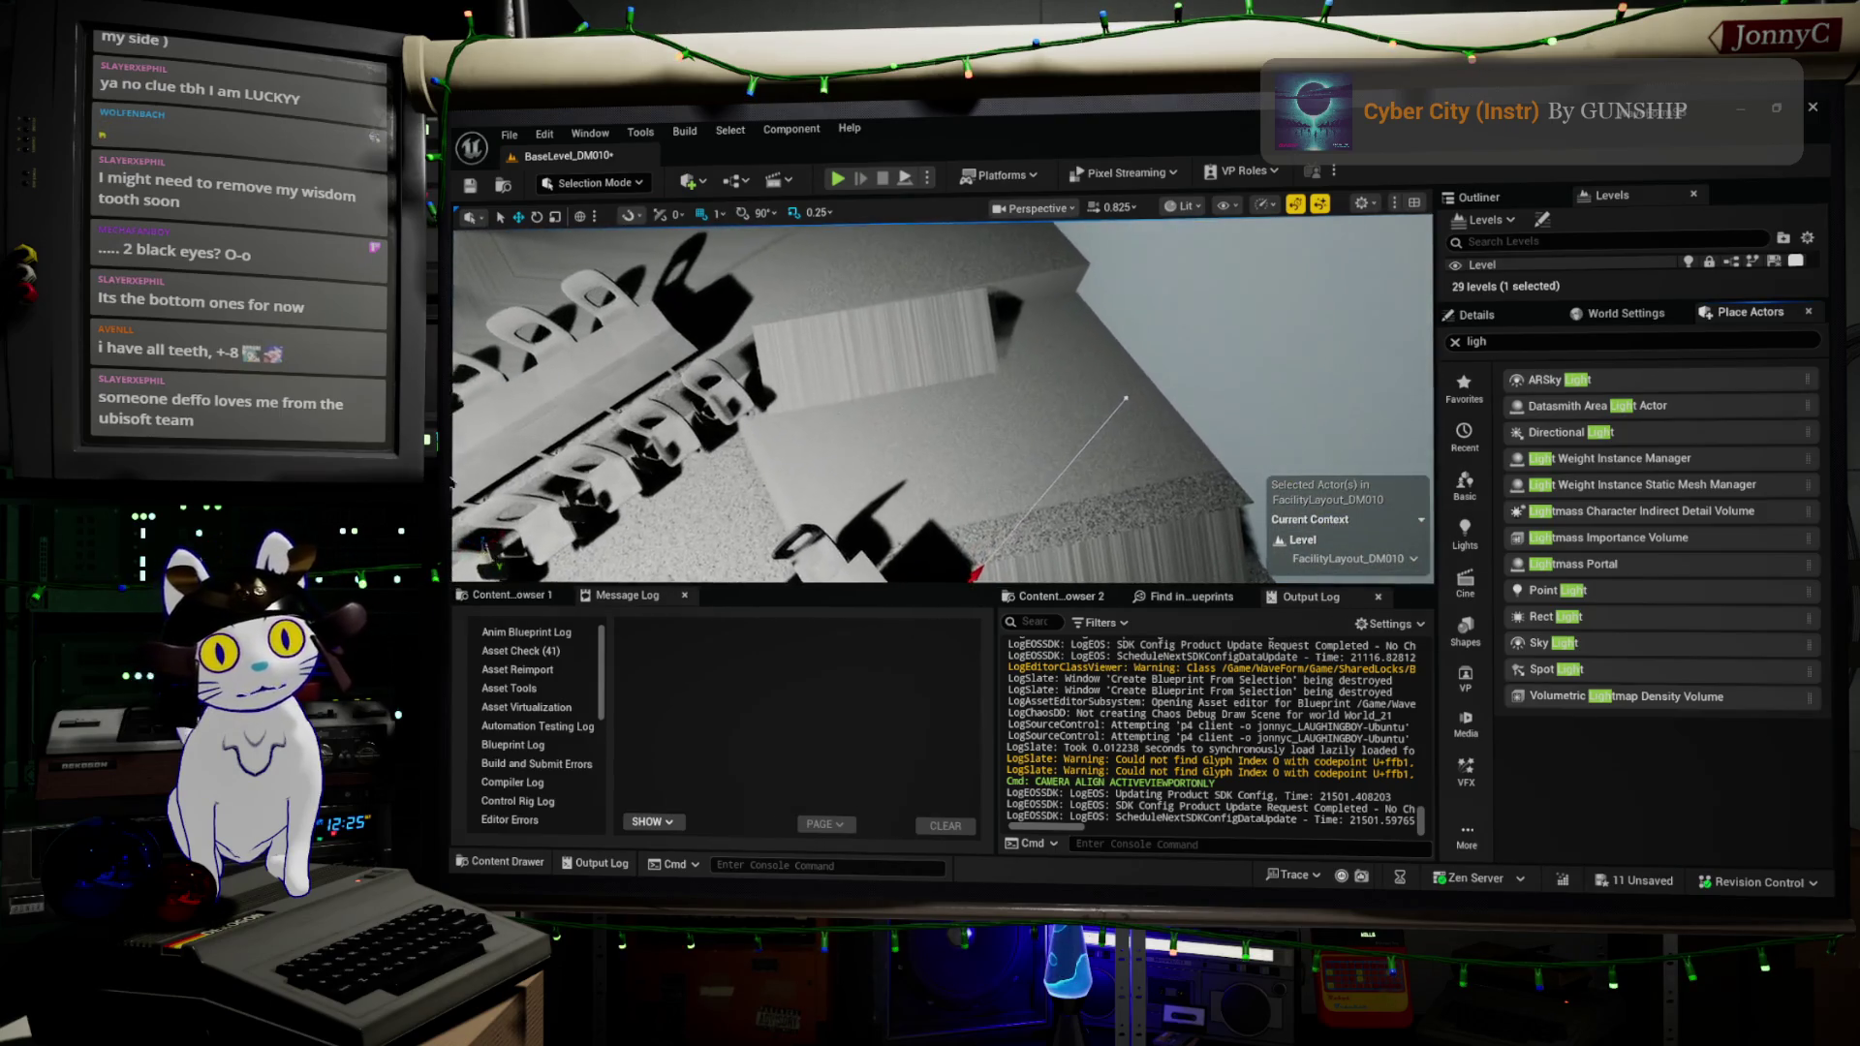
pyautogui.moveTo(962, 544); pyautogui.dragTo(961, 544)
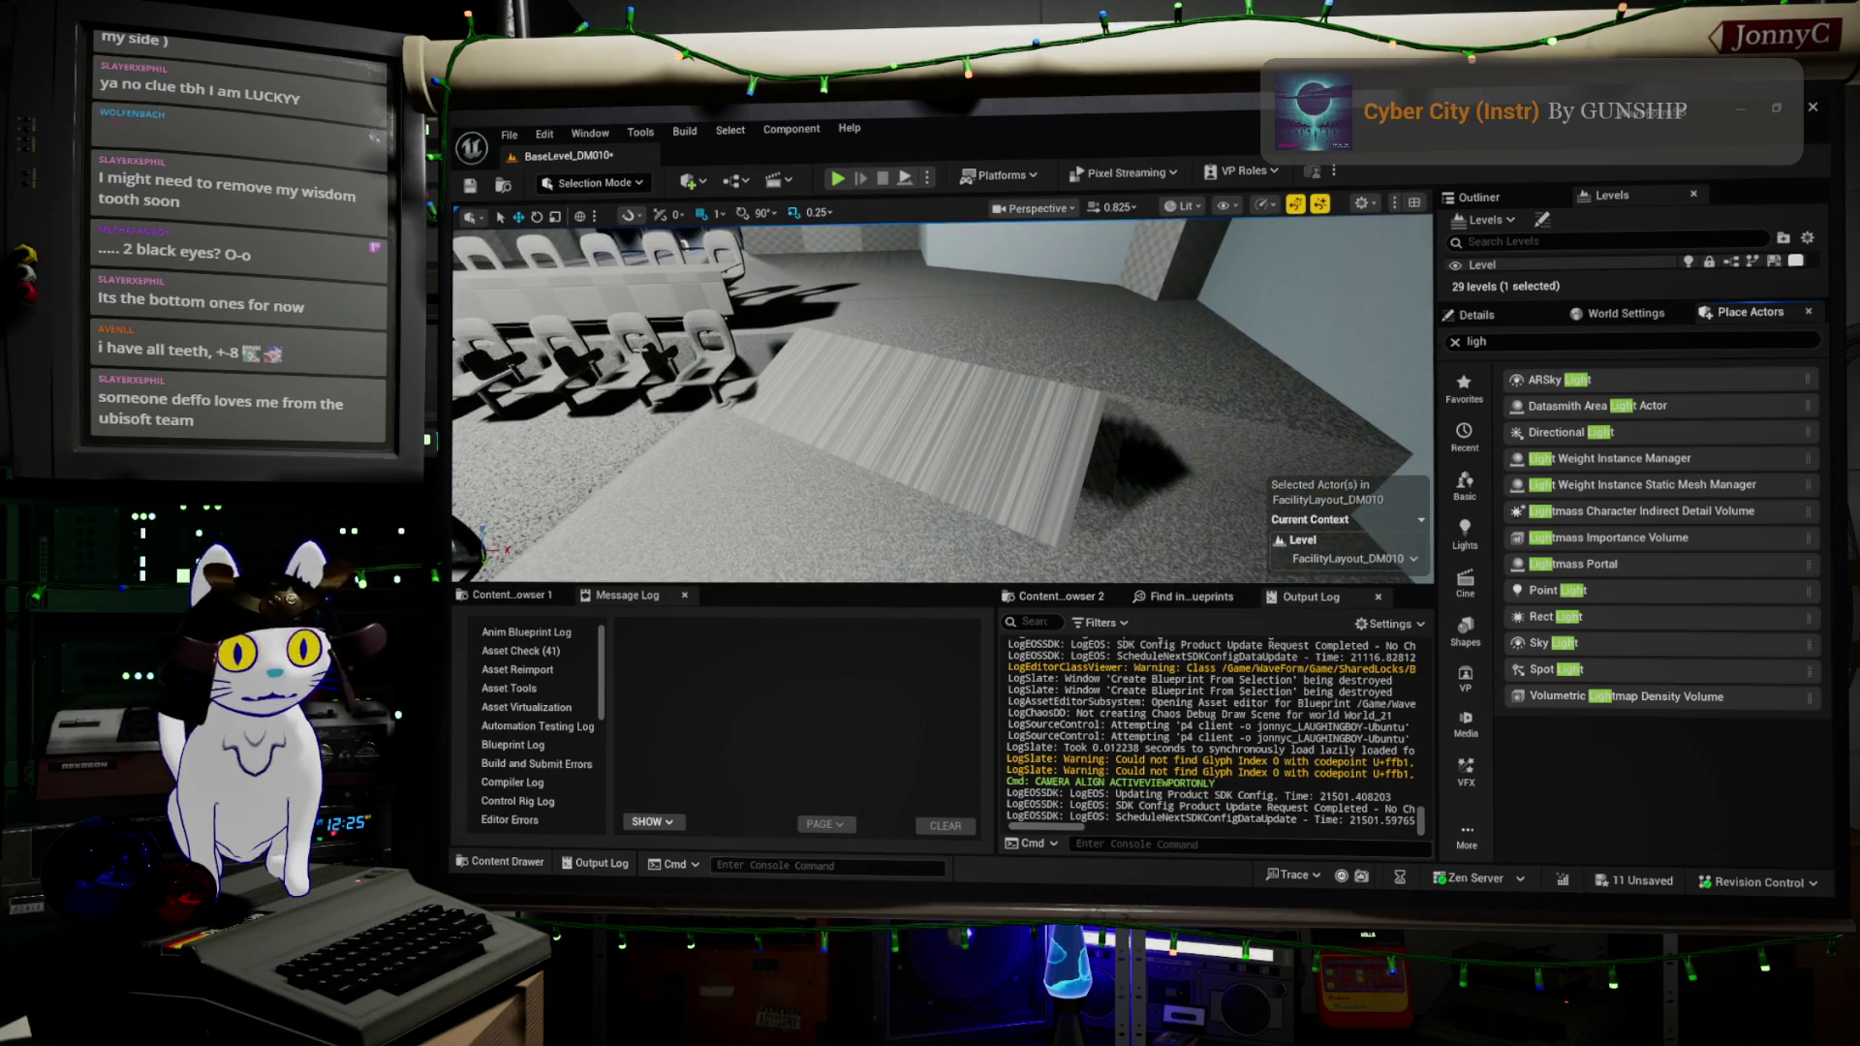
pyautogui.moveTo(942, 399); pyautogui.dragTo(941, 399)
pyautogui.moveTo(1092, 345); pyautogui.dragTo(1093, 345)
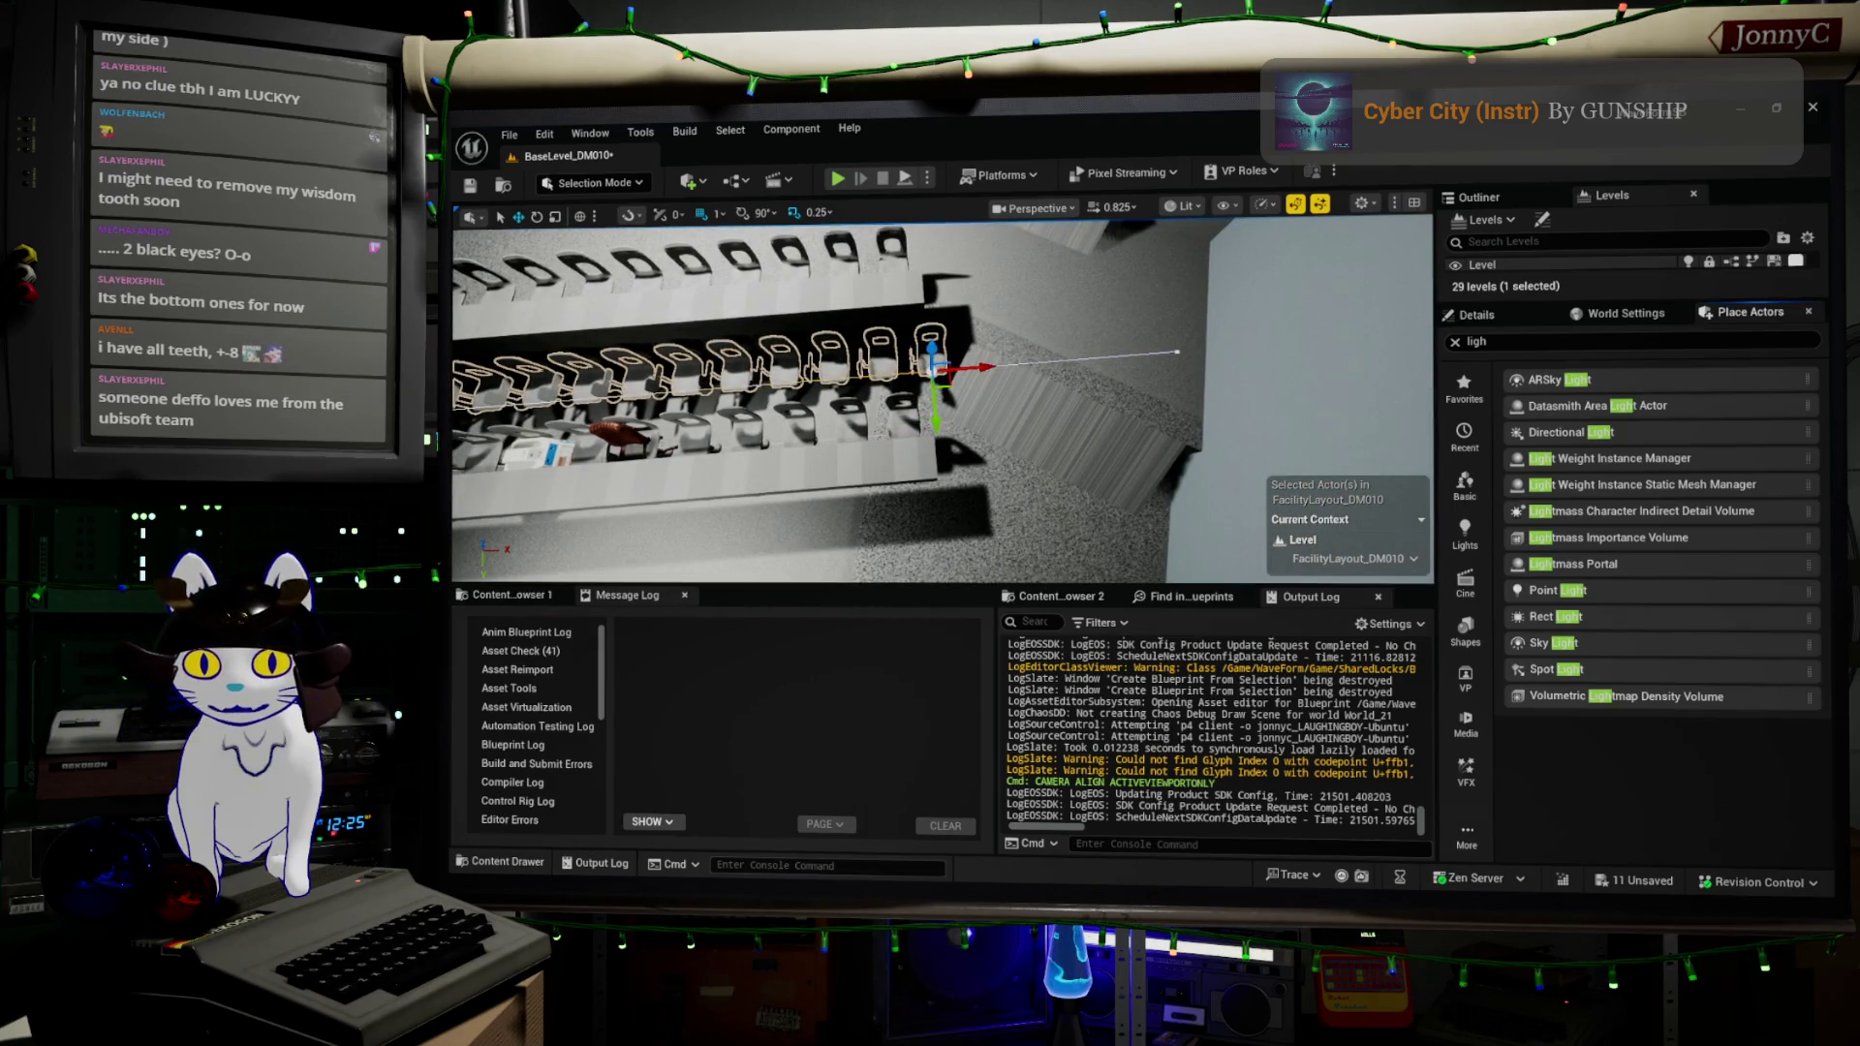
pyautogui.hotkey('alt', 'Tab')
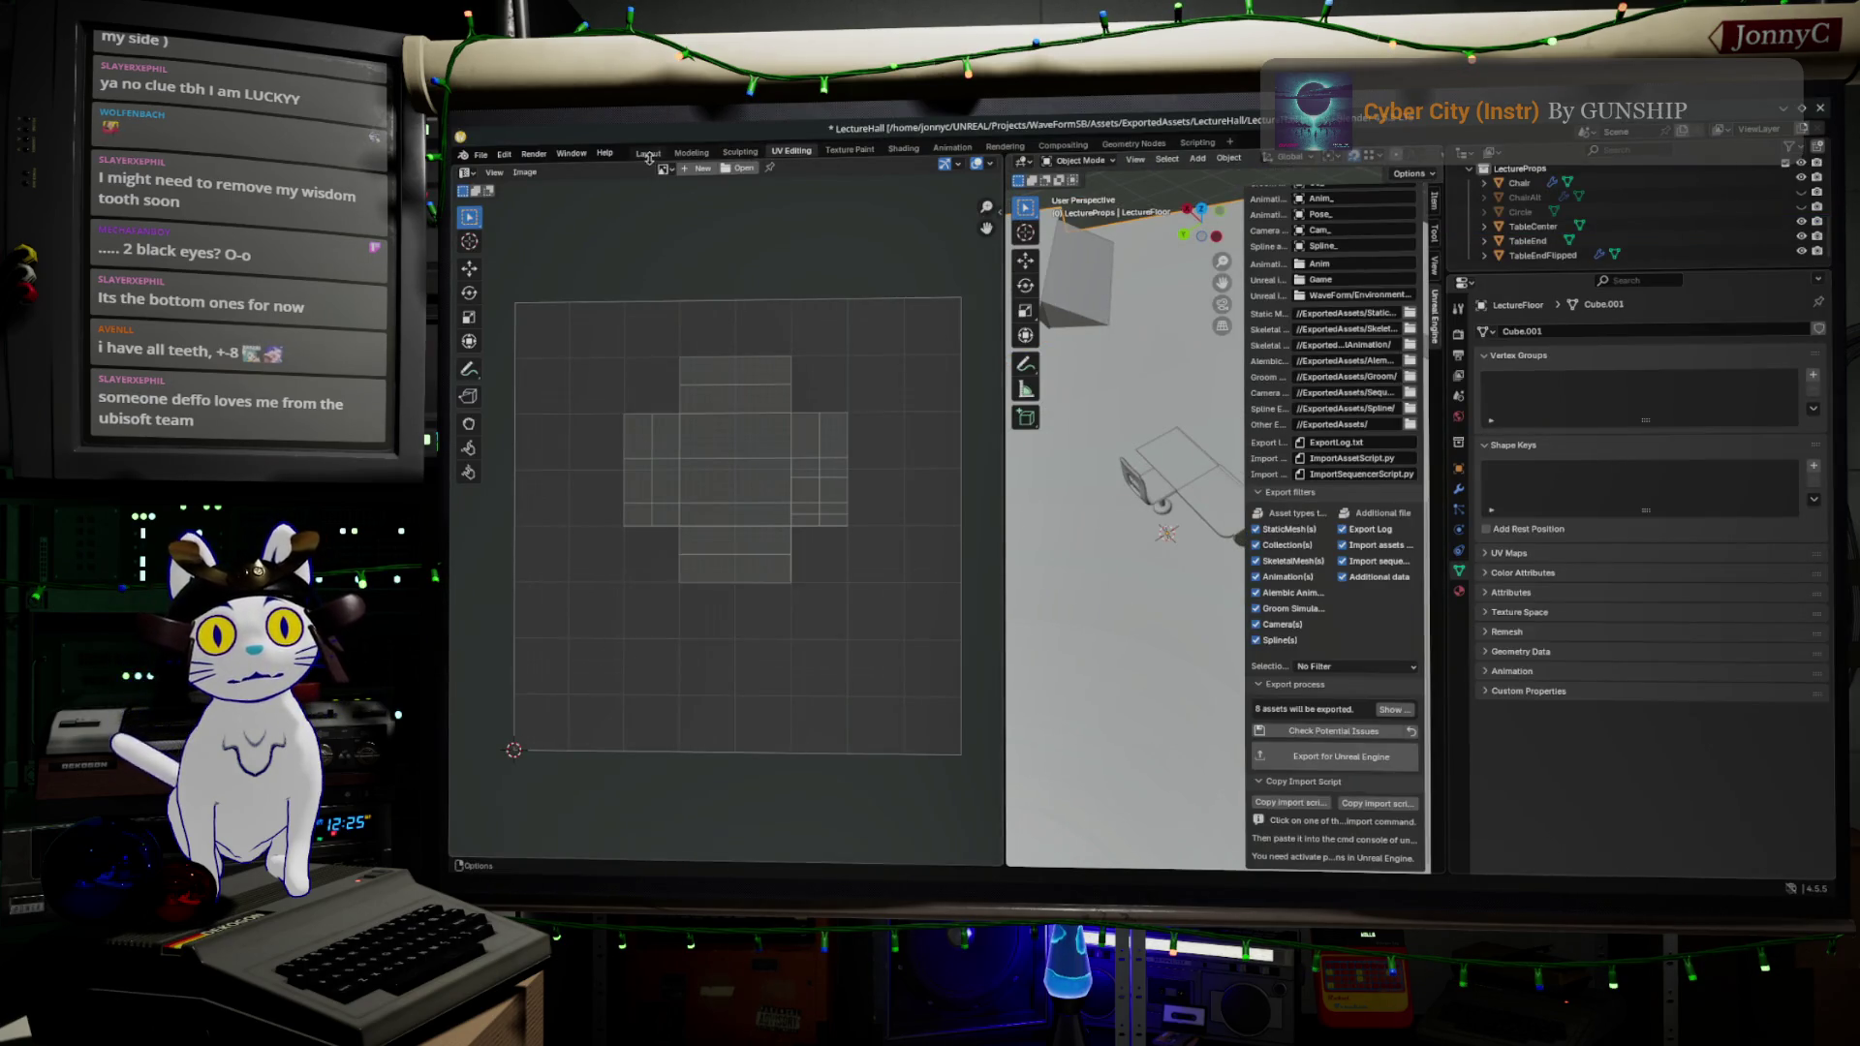
# - Orbit the LectureFloor model in the Modeling workspace in Object Mode, then return to Unreal
pyautogui.click(692, 152)
pyautogui.scroll(-3, 1163, 583)
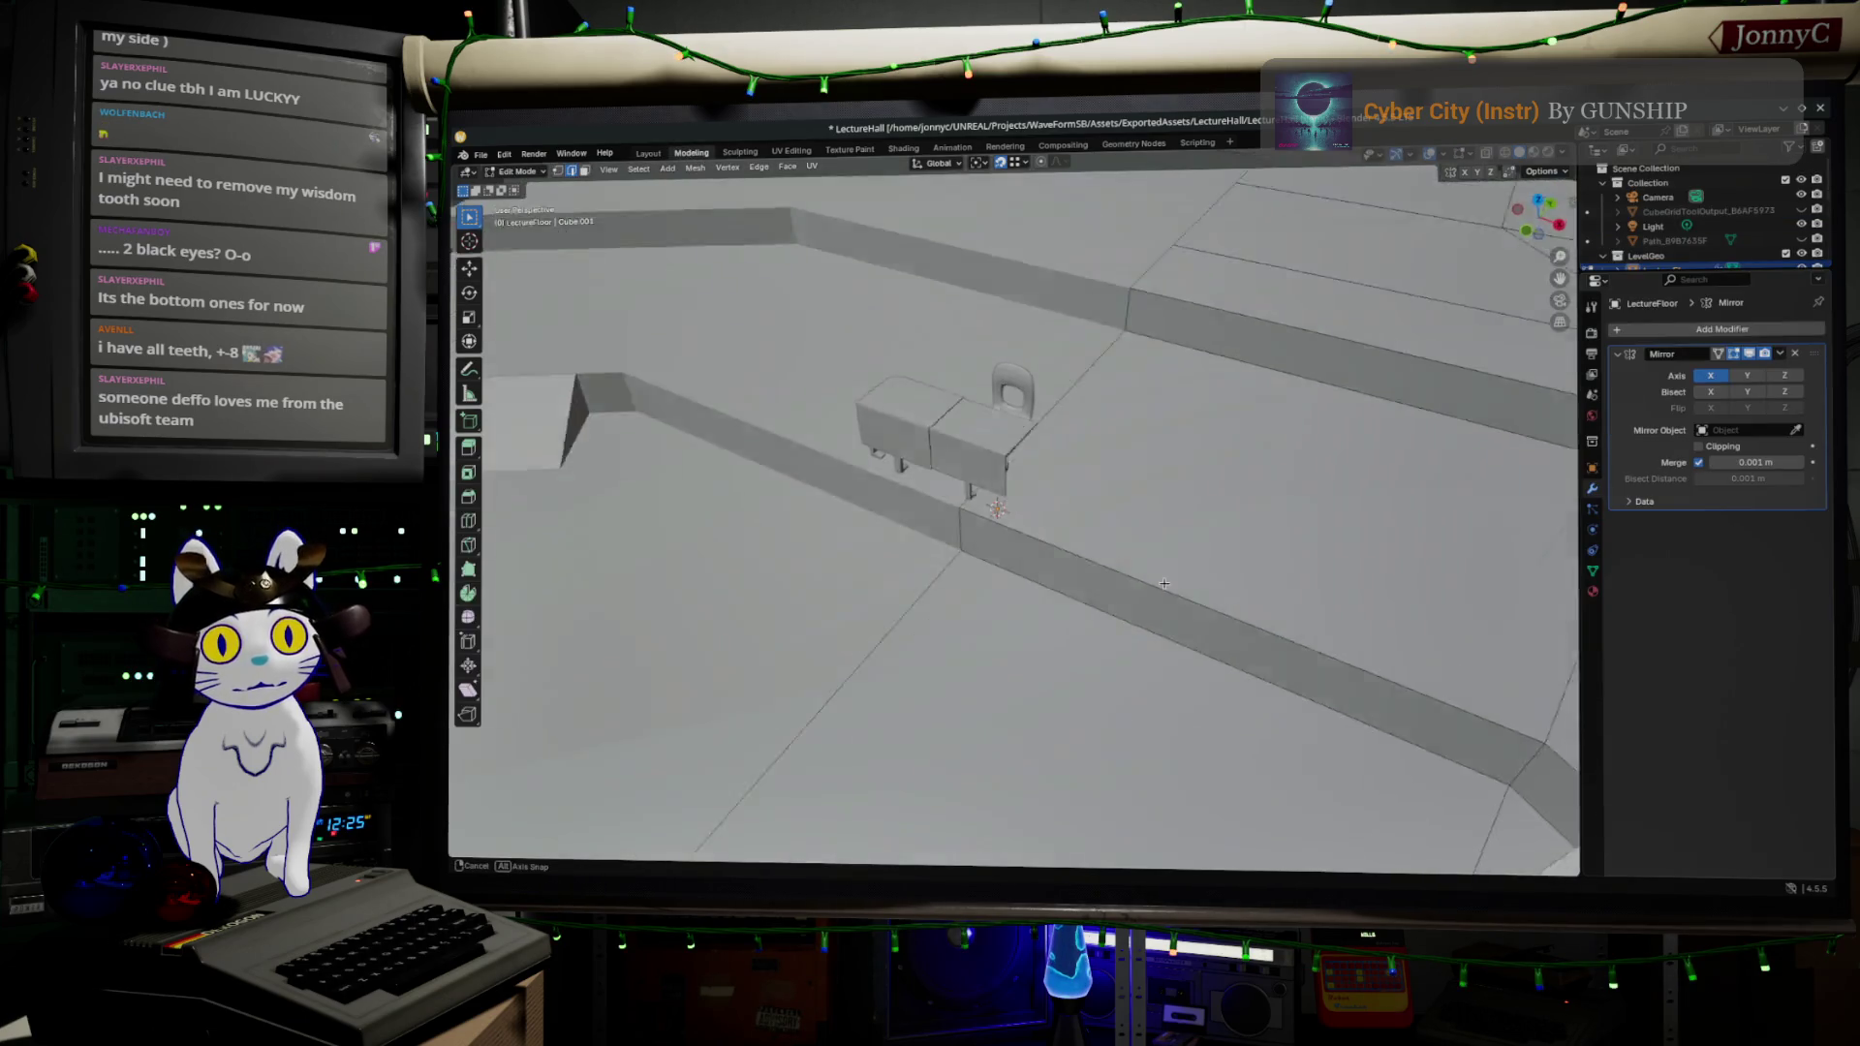
pyautogui.moveTo(1164, 584); pyautogui.dragTo(1217, 612)
pyautogui.press('Tab')
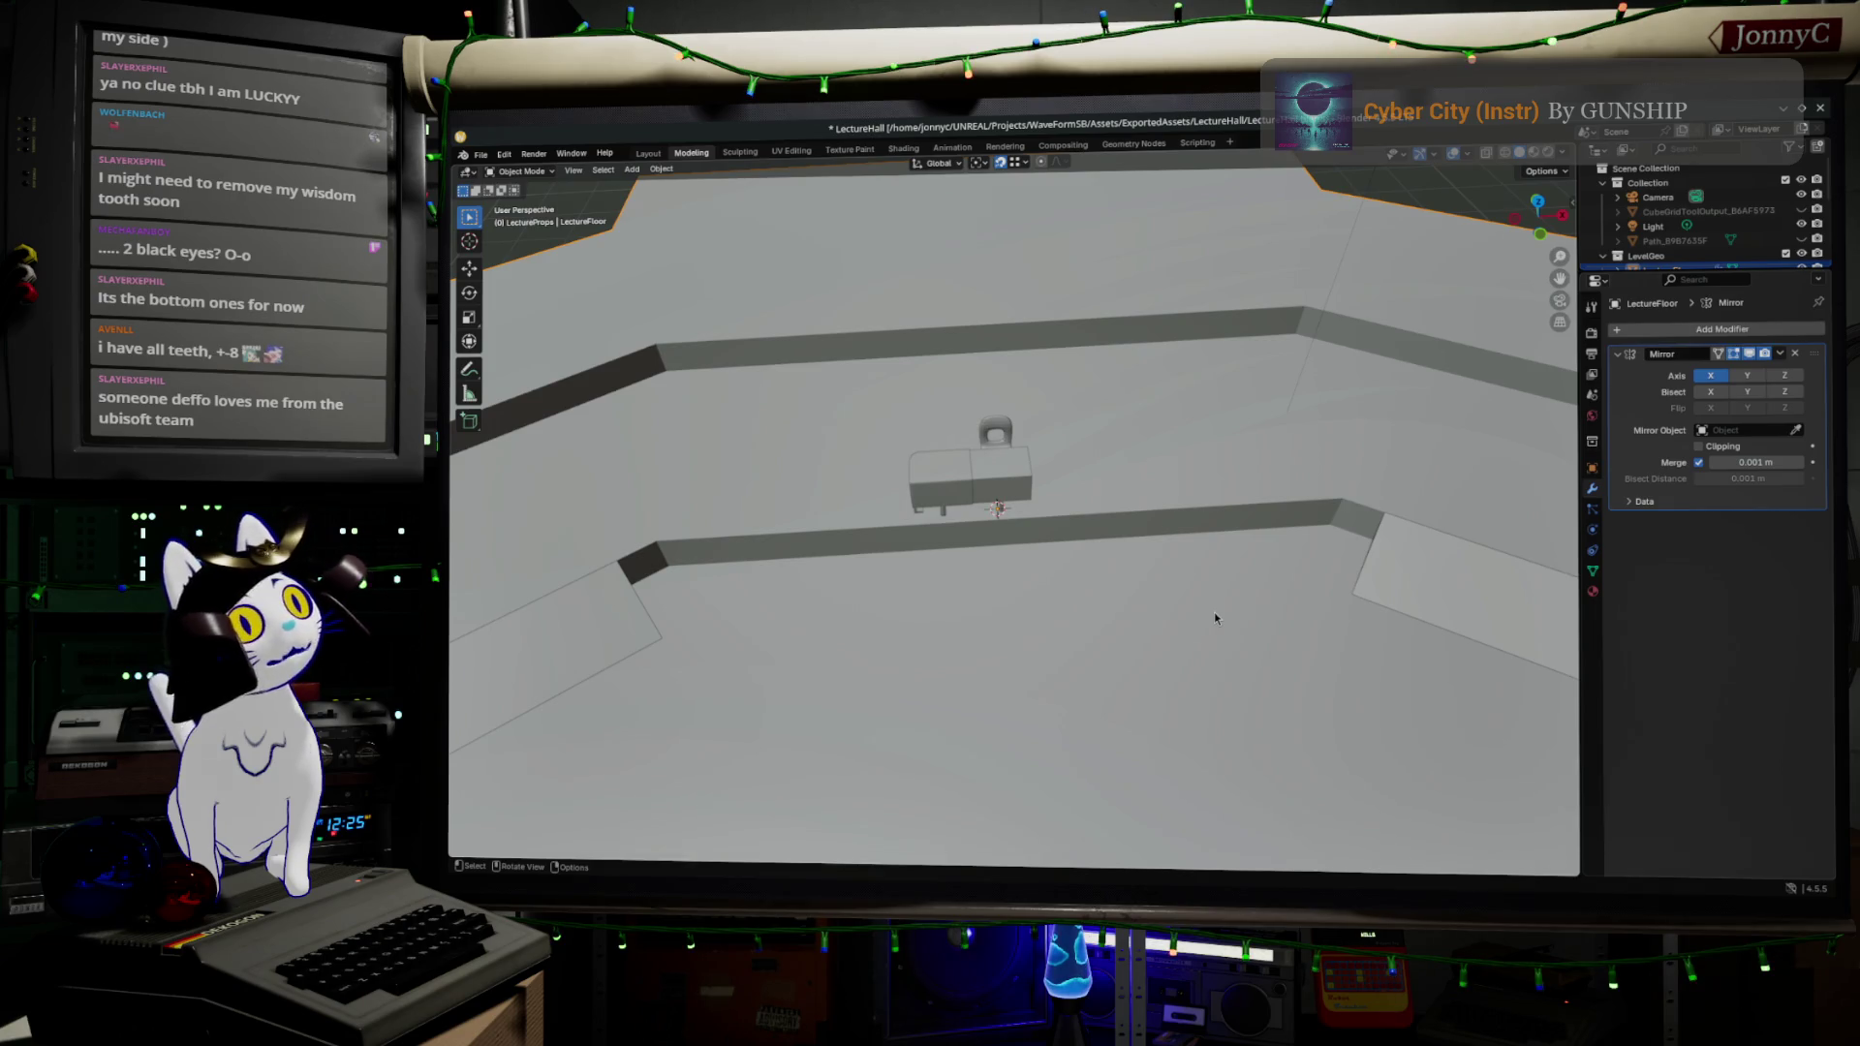
pyautogui.hotkey('alt', 'Tab')
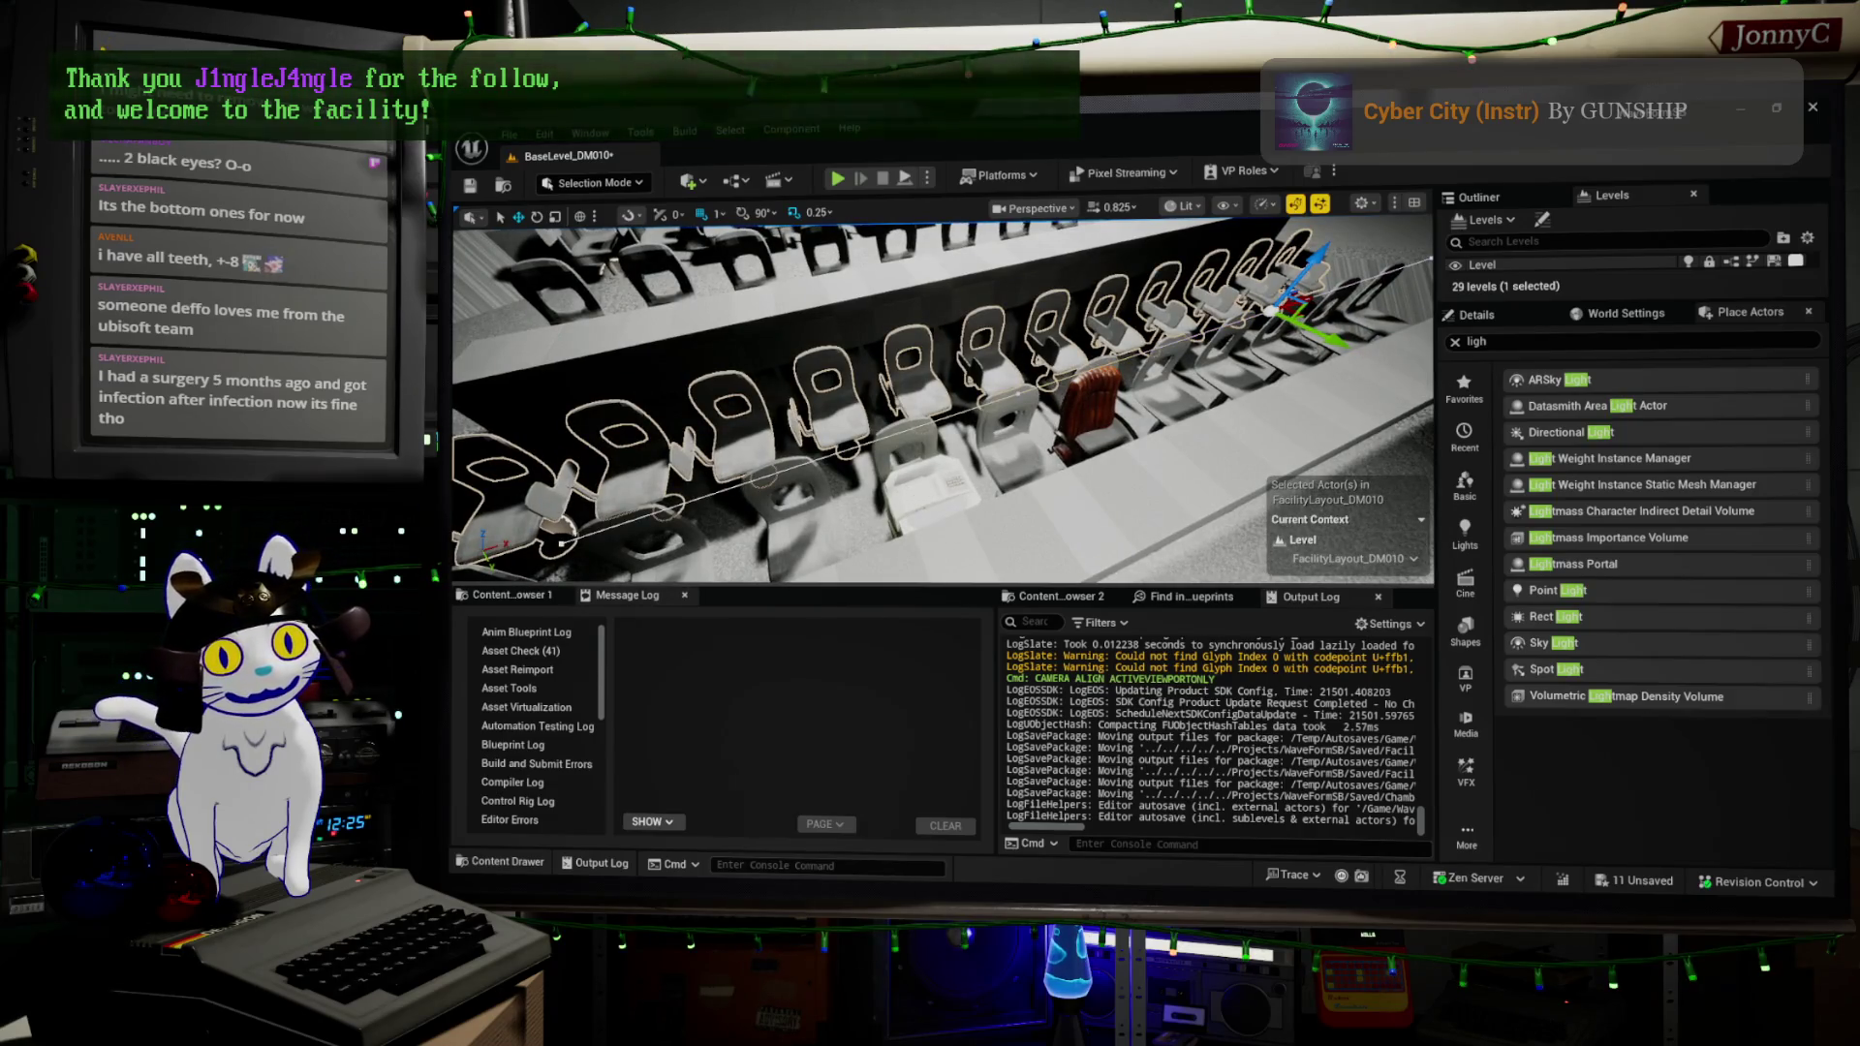
# - Select and frame the red chair, slide it along its row on the Y axis, then switch to Blender
pyautogui.click(1084, 407)
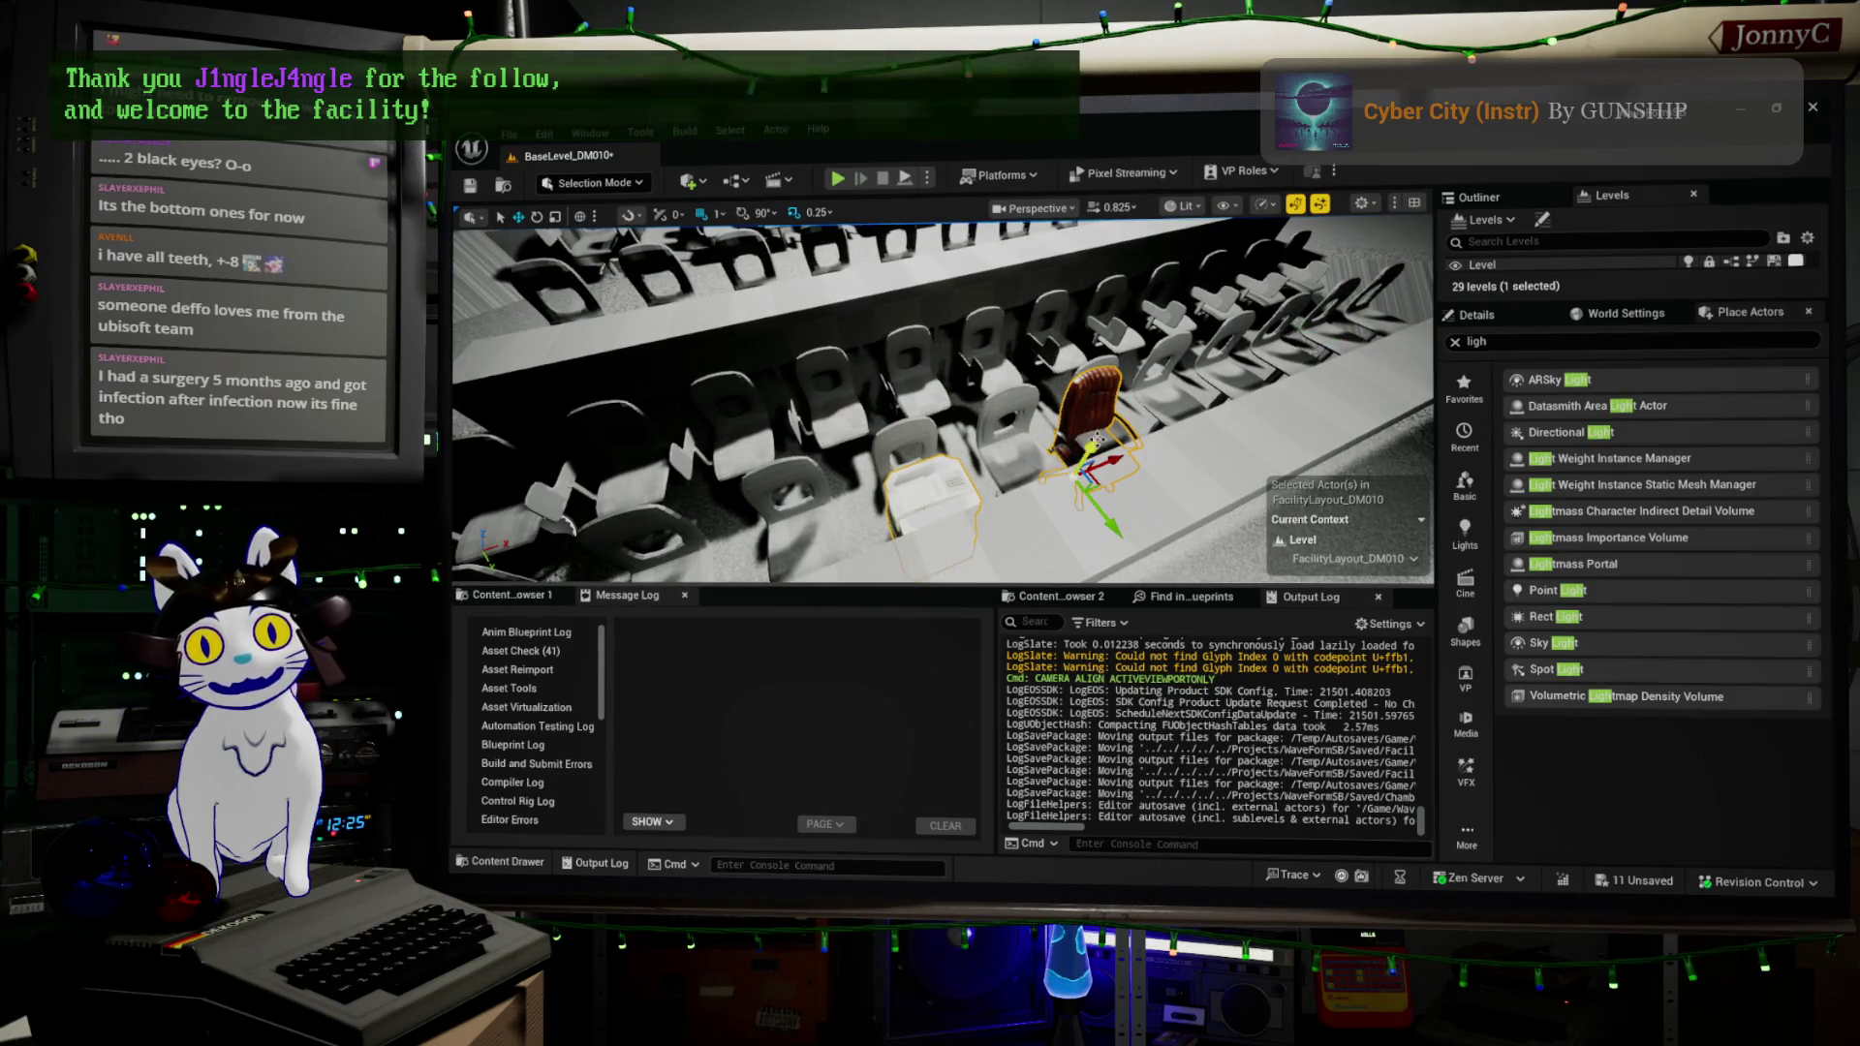
pyautogui.press('f')
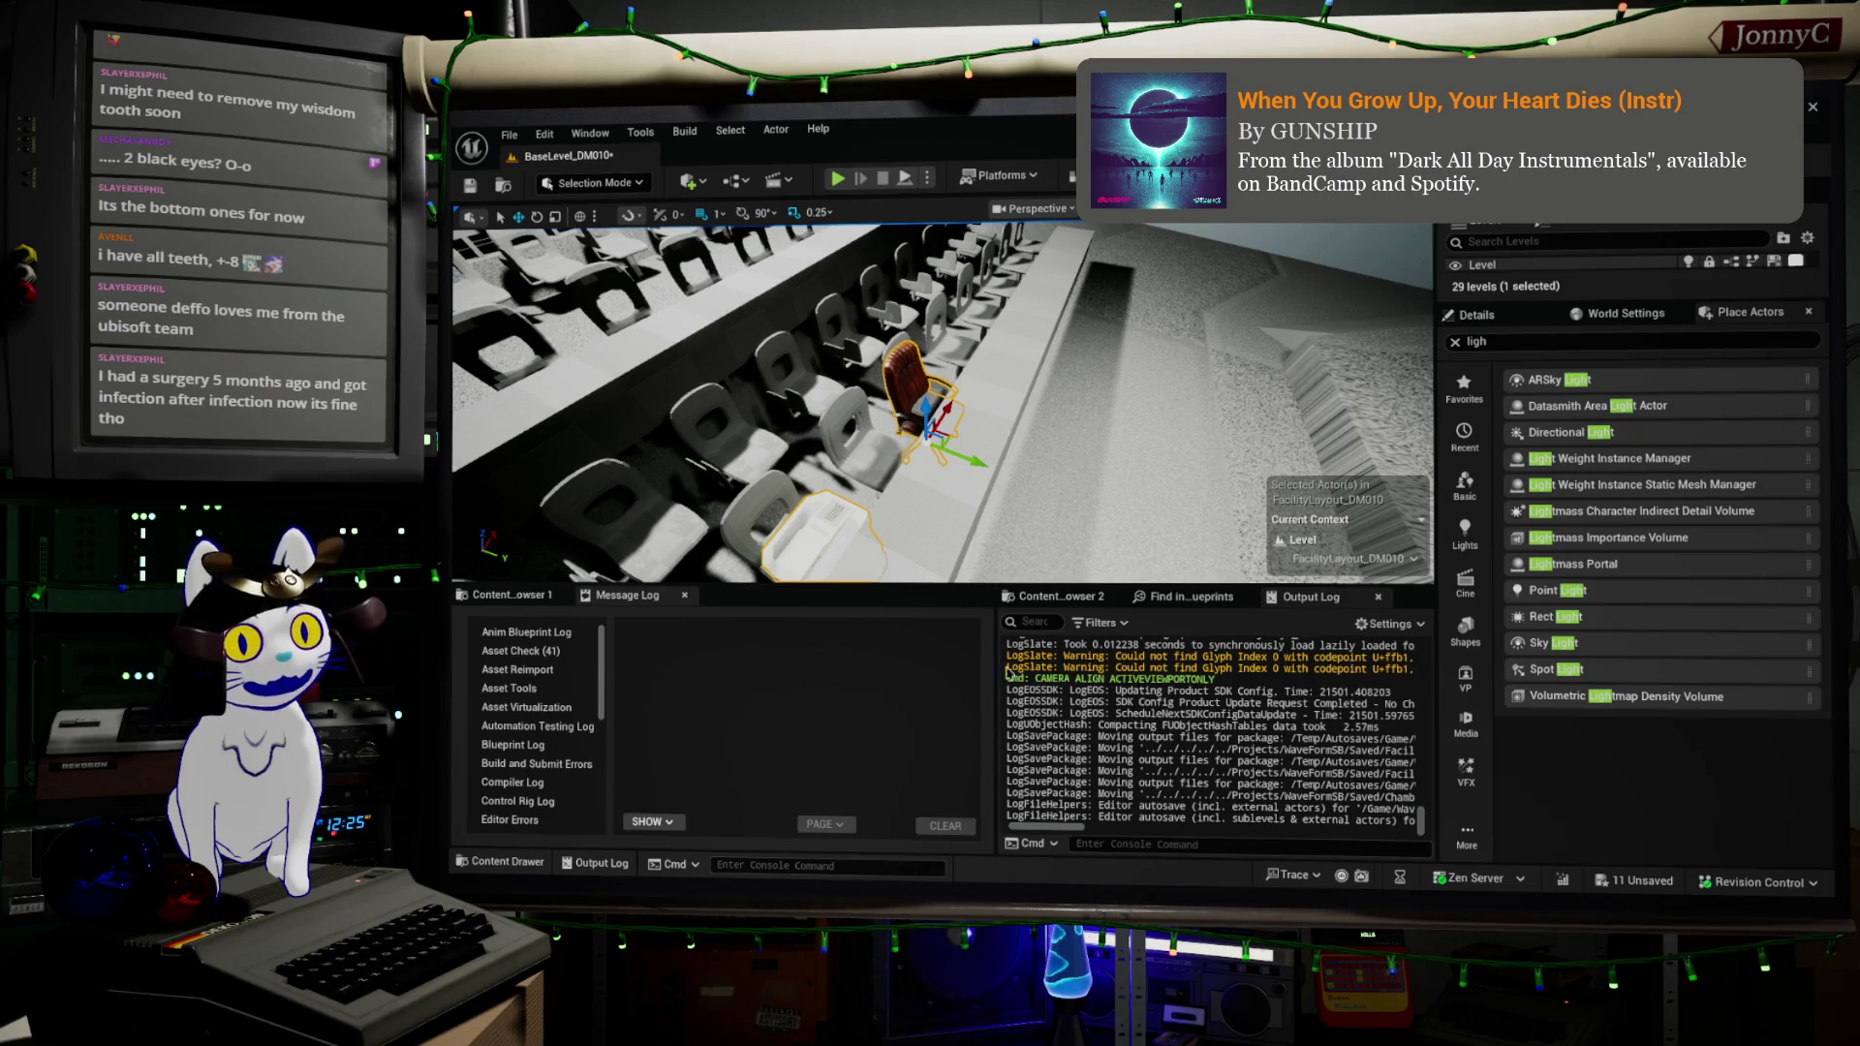
pyautogui.moveTo(969, 463)
pyautogui.mouseDown()
pyautogui.moveTo(1153, 490)
pyautogui.moveTo(1216, 547)
pyautogui.mouseUp()
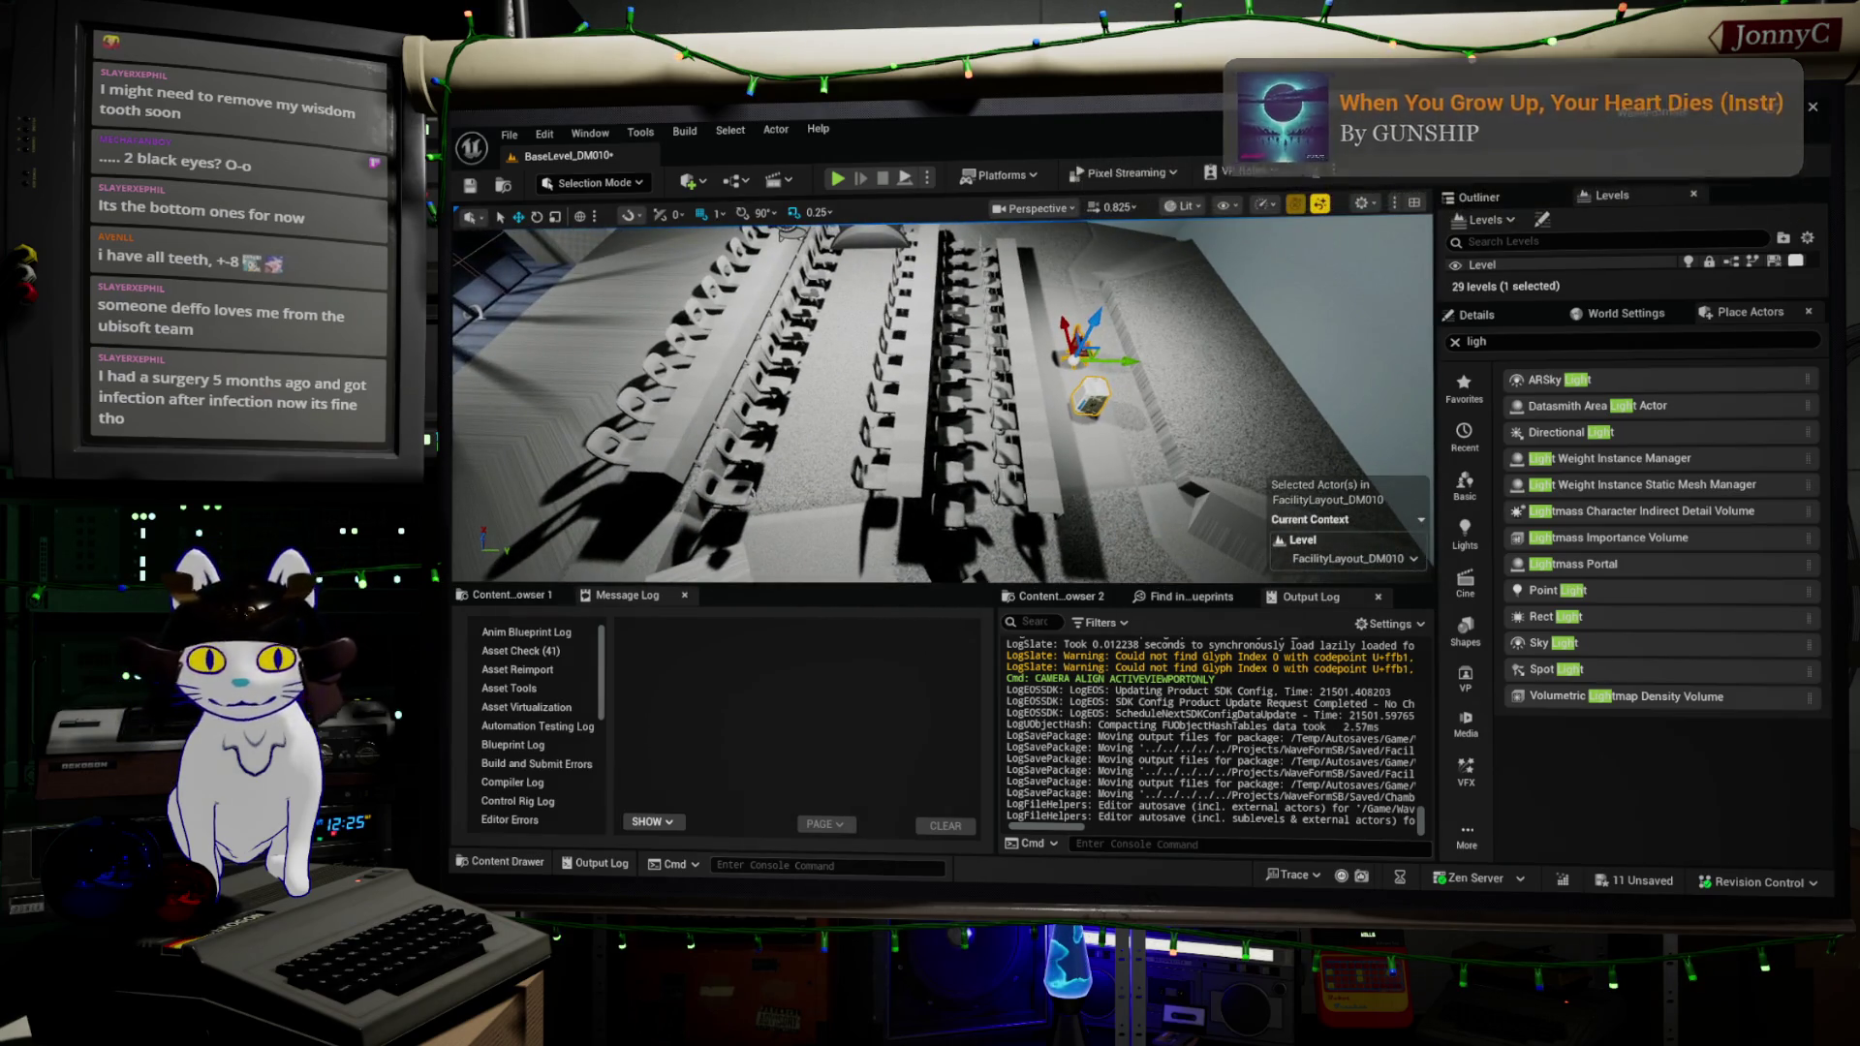
pyautogui.hotkey('alt', 'Tab')
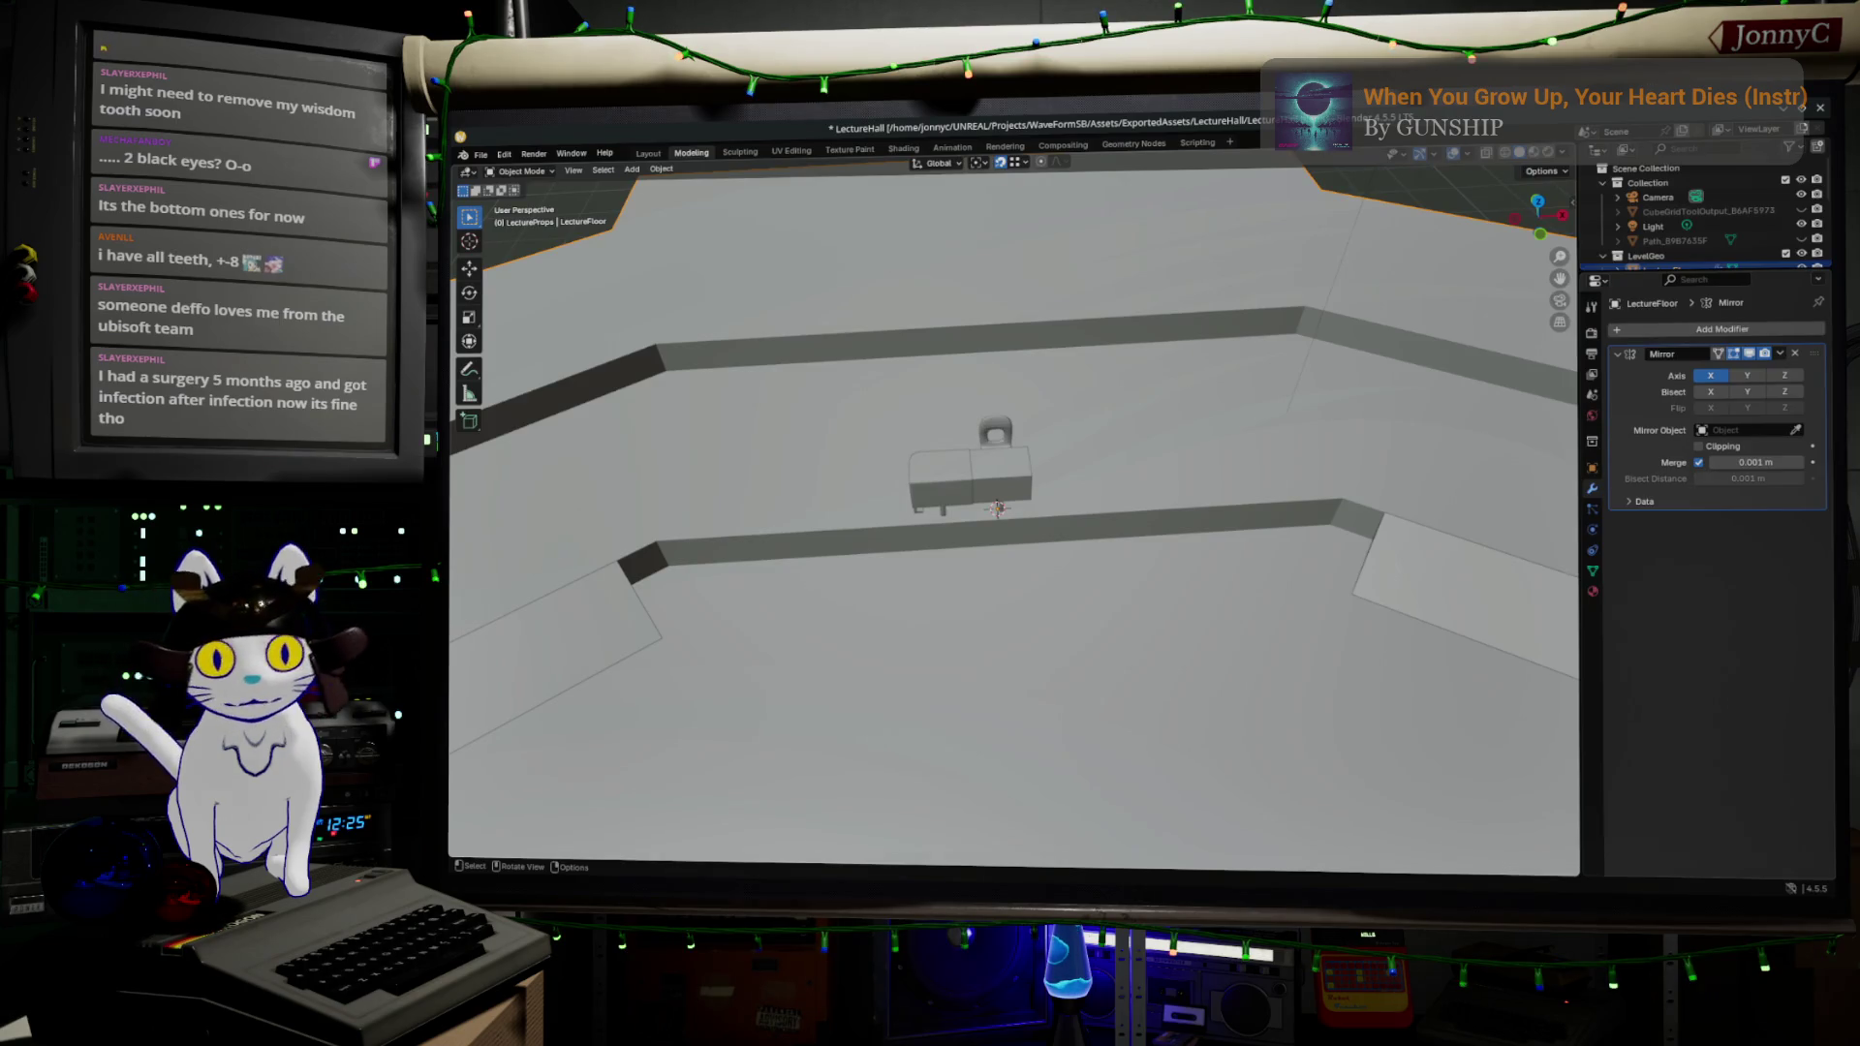
# - Apply Shade Smooth to the LectureFloor object and enter Edit Mode on its mesh
pyautogui.rightClick(1239, 616)
pyautogui.click(1211, 588)
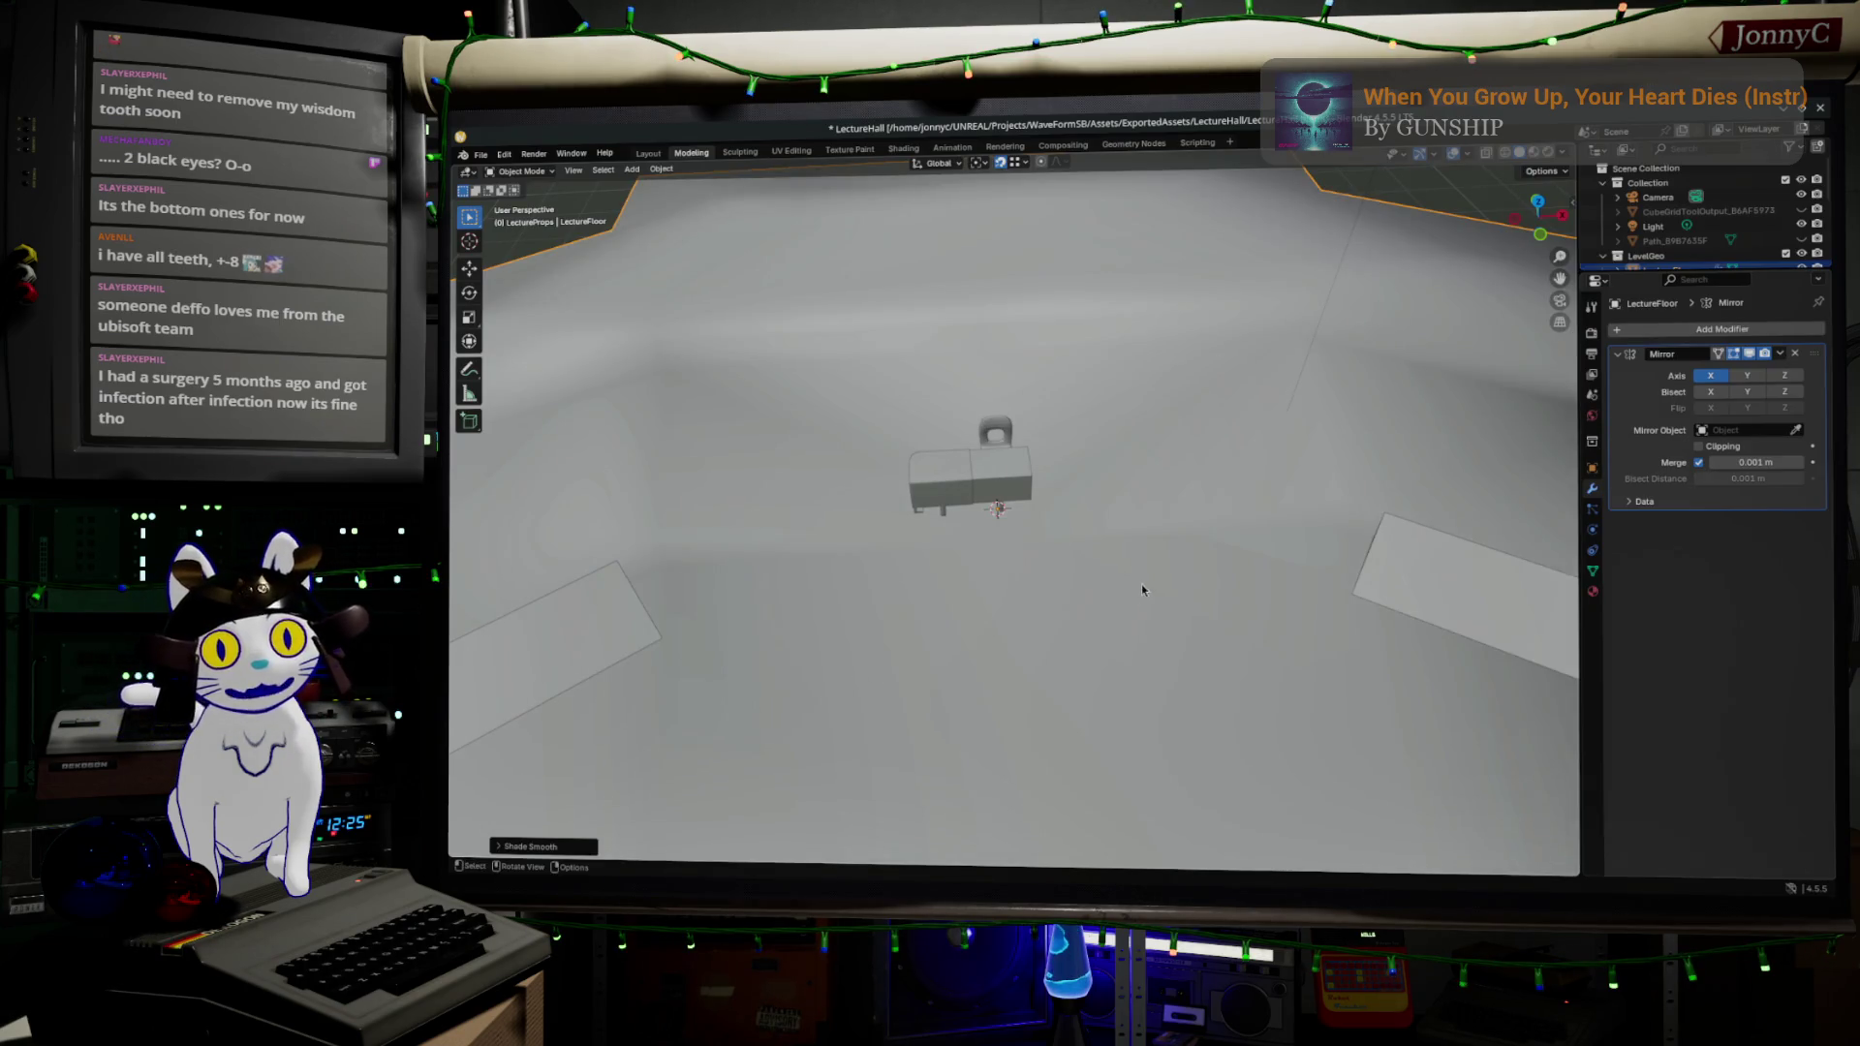
pyautogui.moveTo(1178, 591)
pyautogui.mouseDown()
pyautogui.moveTo(1078, 669)
pyautogui.moveTo(1055, 626)
pyautogui.moveTo(1092, 581)
pyautogui.mouseUp()
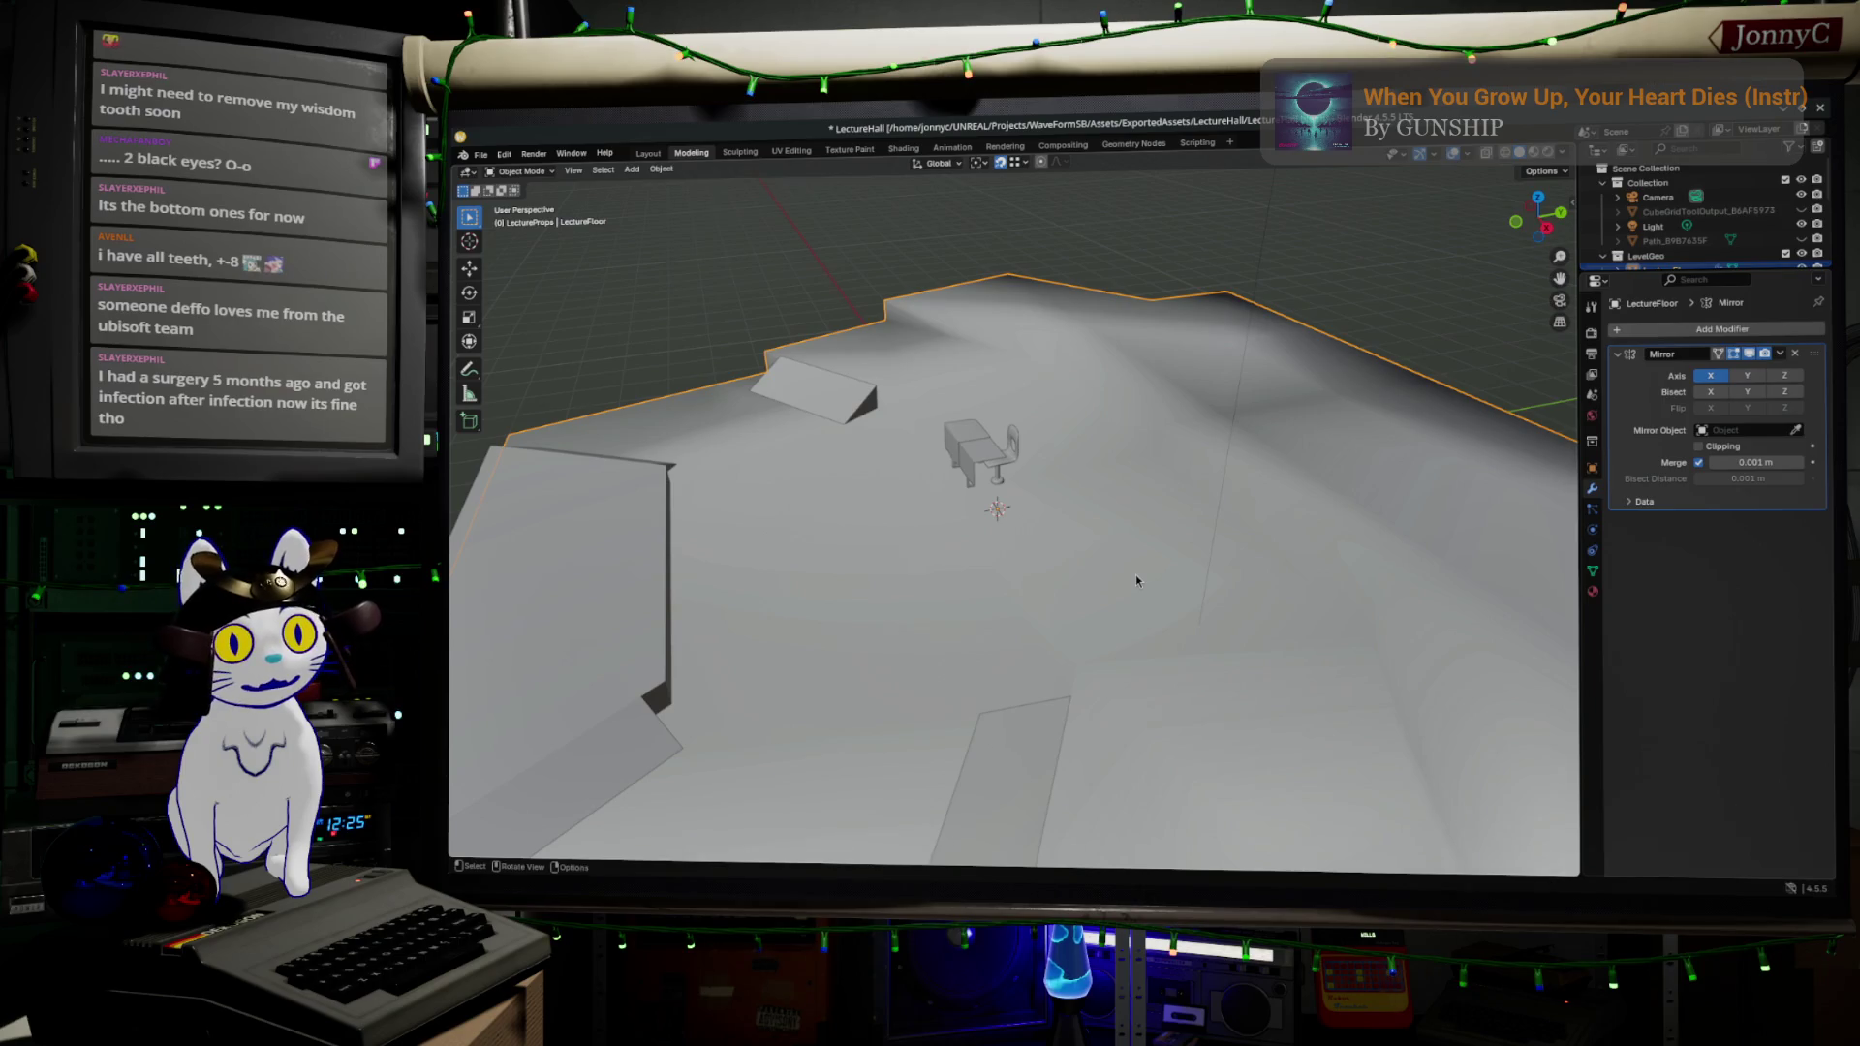
pyautogui.click(663, 169)
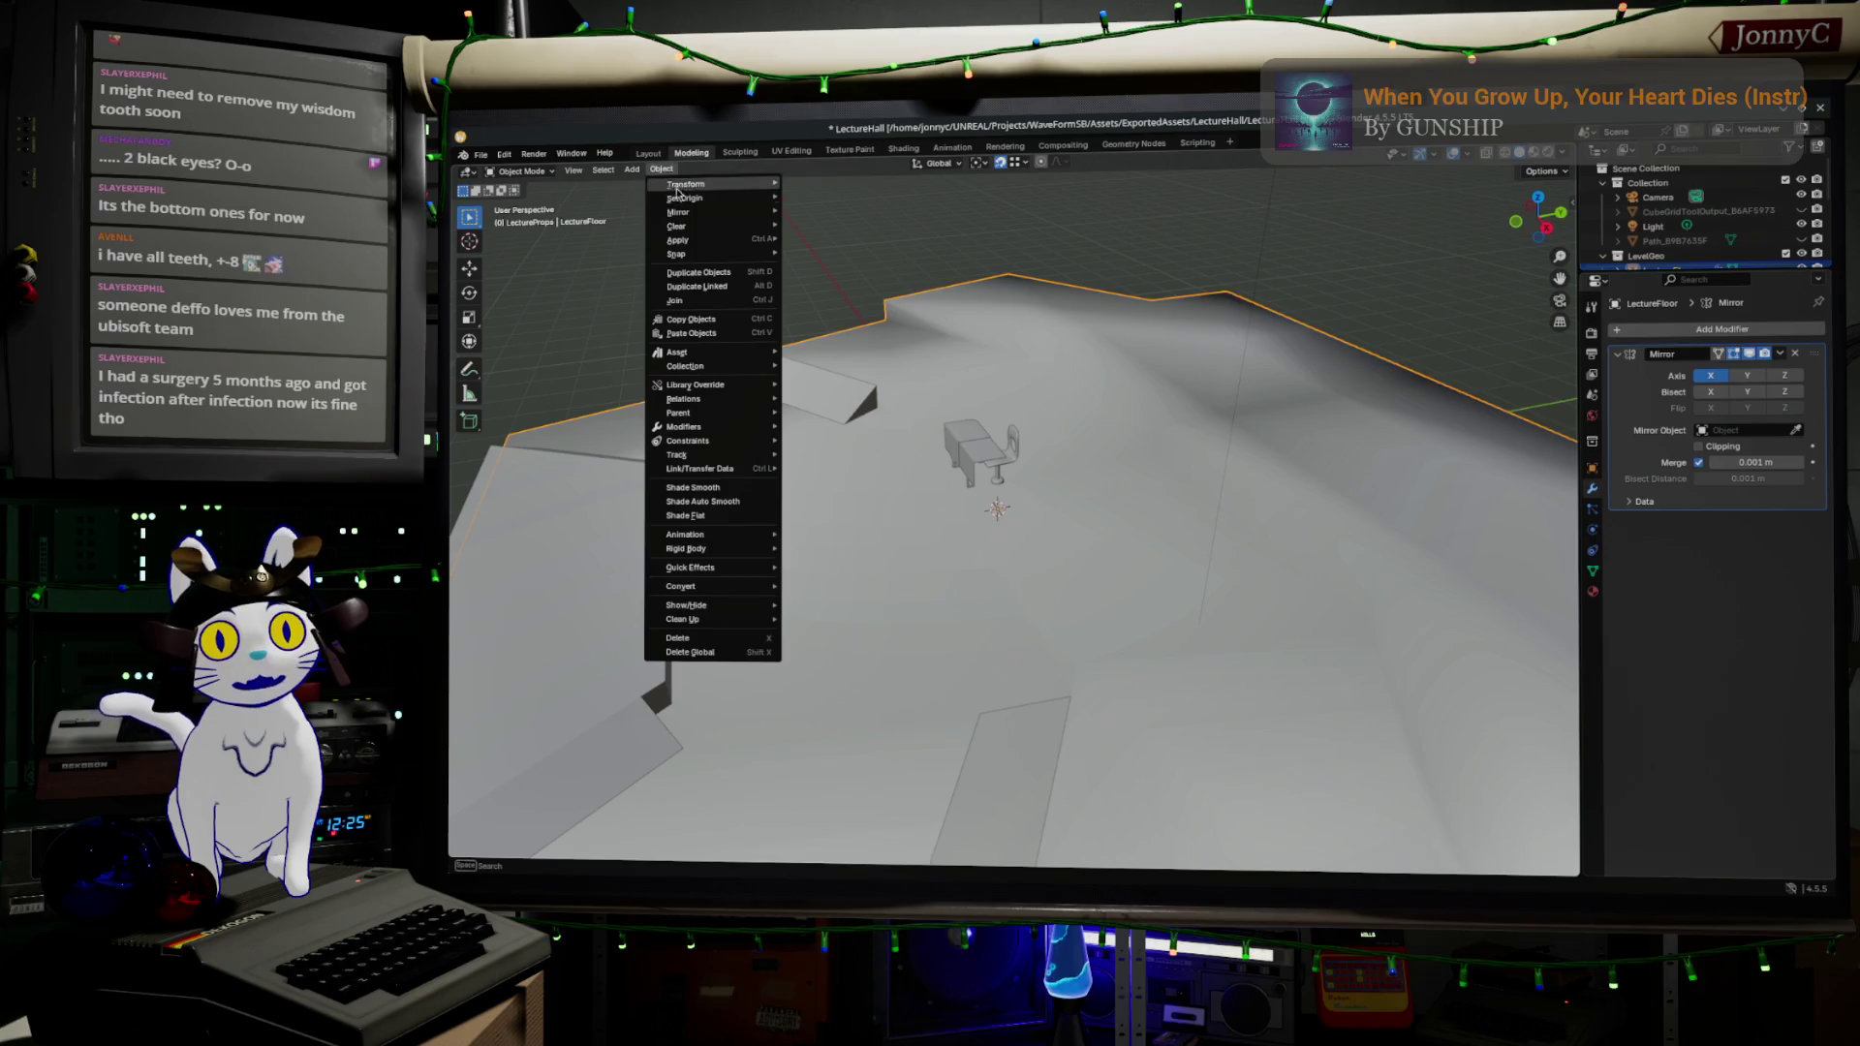
pyautogui.press('Tab')
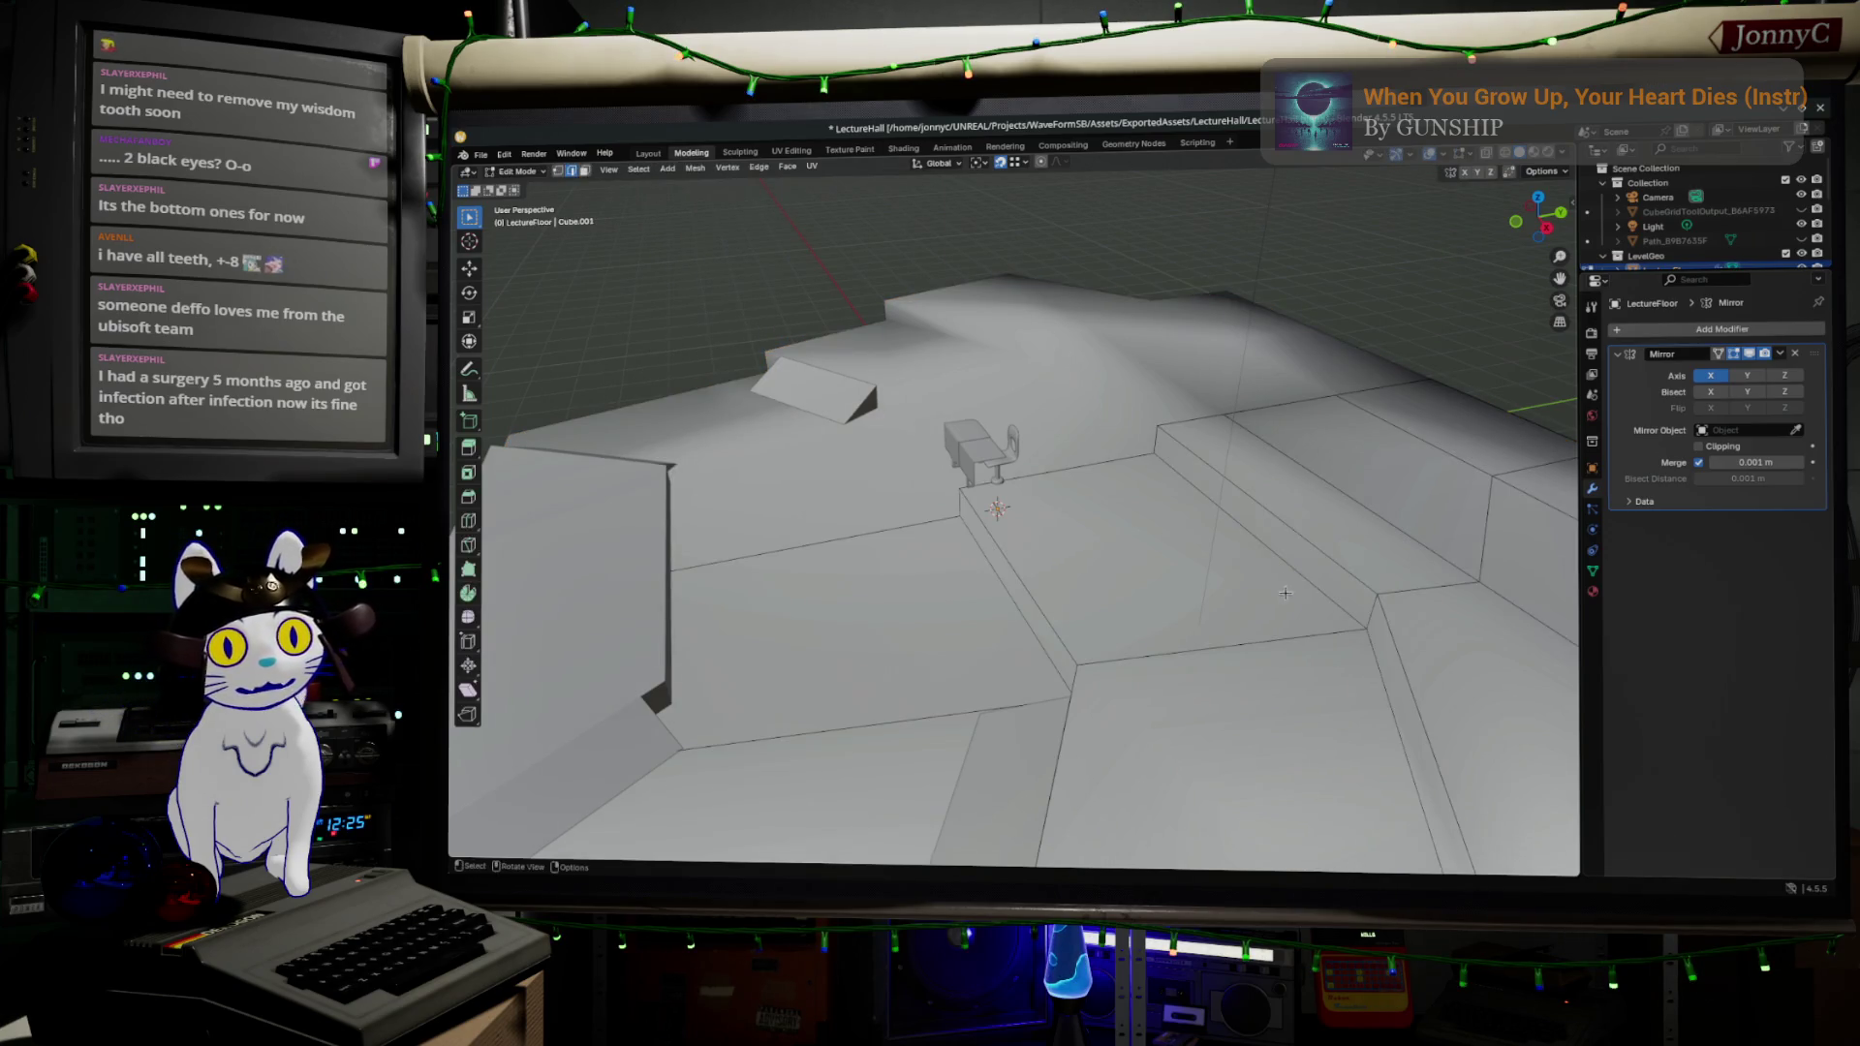
# - Select all LectureFloor faces, apply Face > Shade Flat, then re-enter Edit Mode
pyautogui.press('a')
pyautogui.moveTo(1306, 608); pyautogui.dragTo(1154, 525)
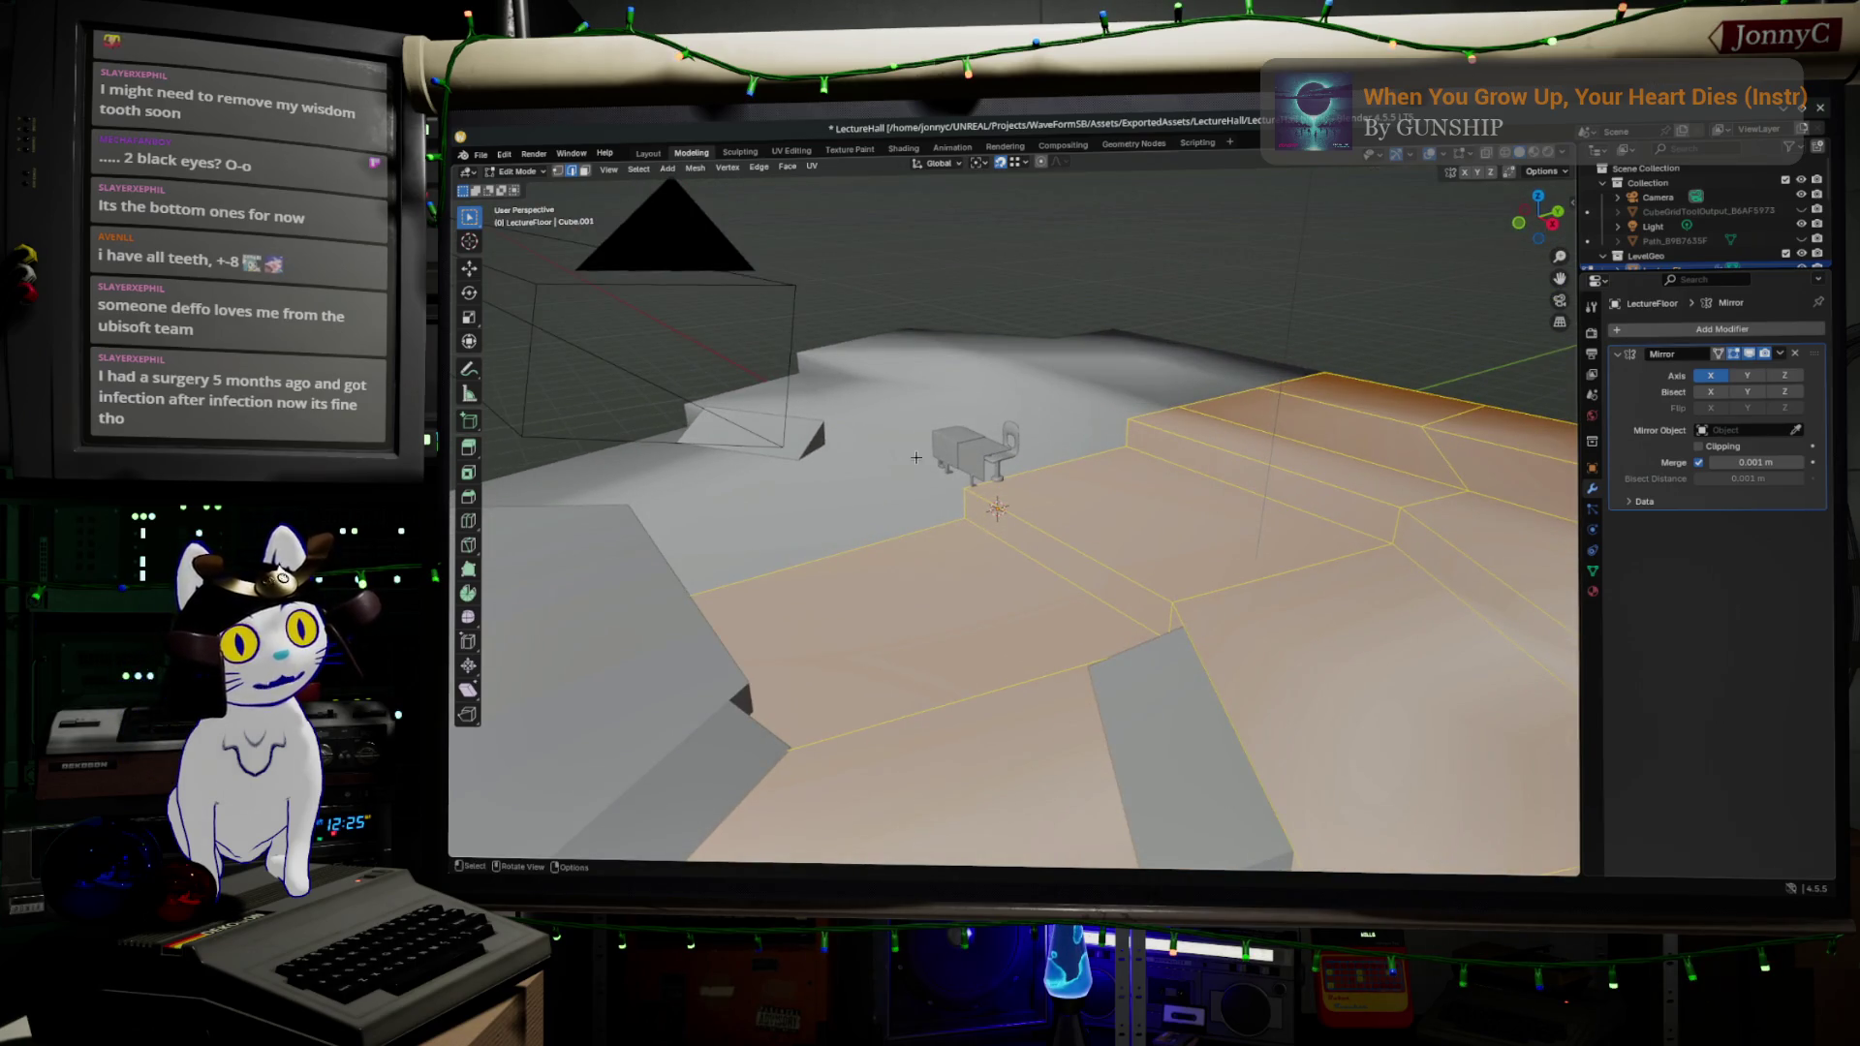
pyautogui.click(787, 165)
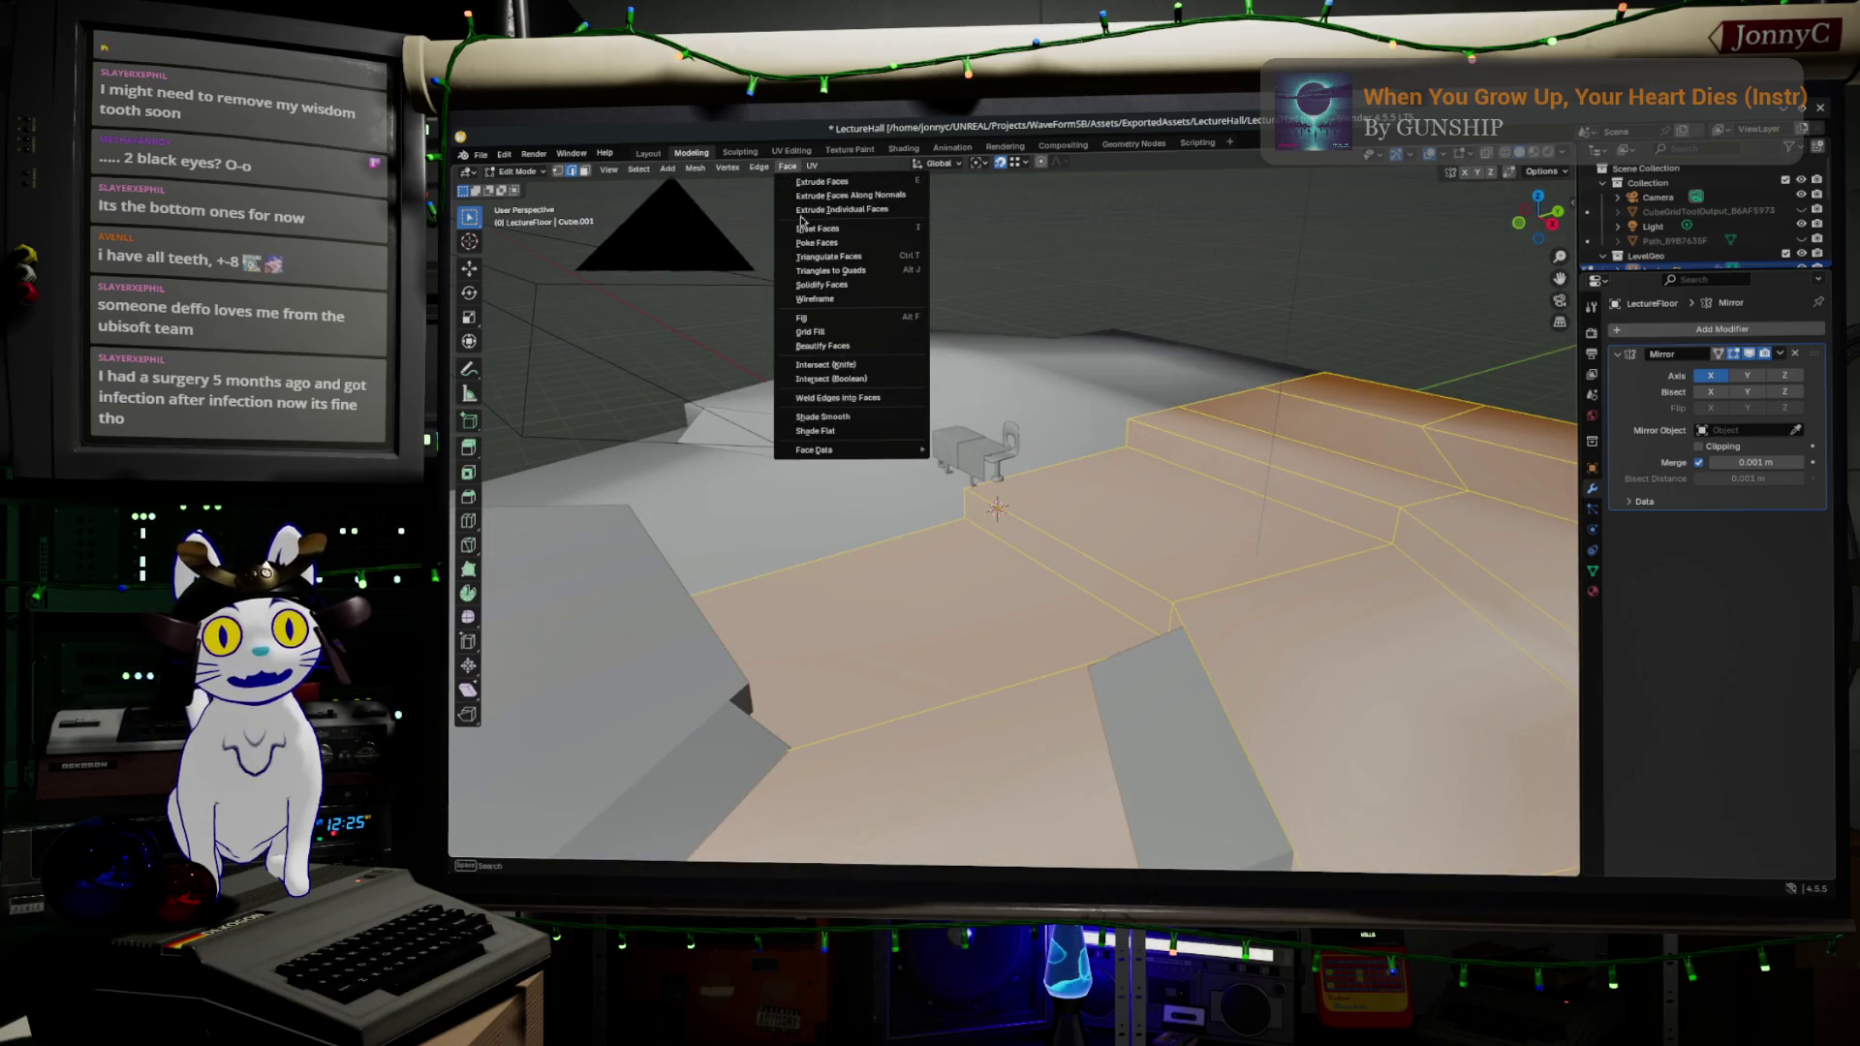
pyautogui.click(867, 425)
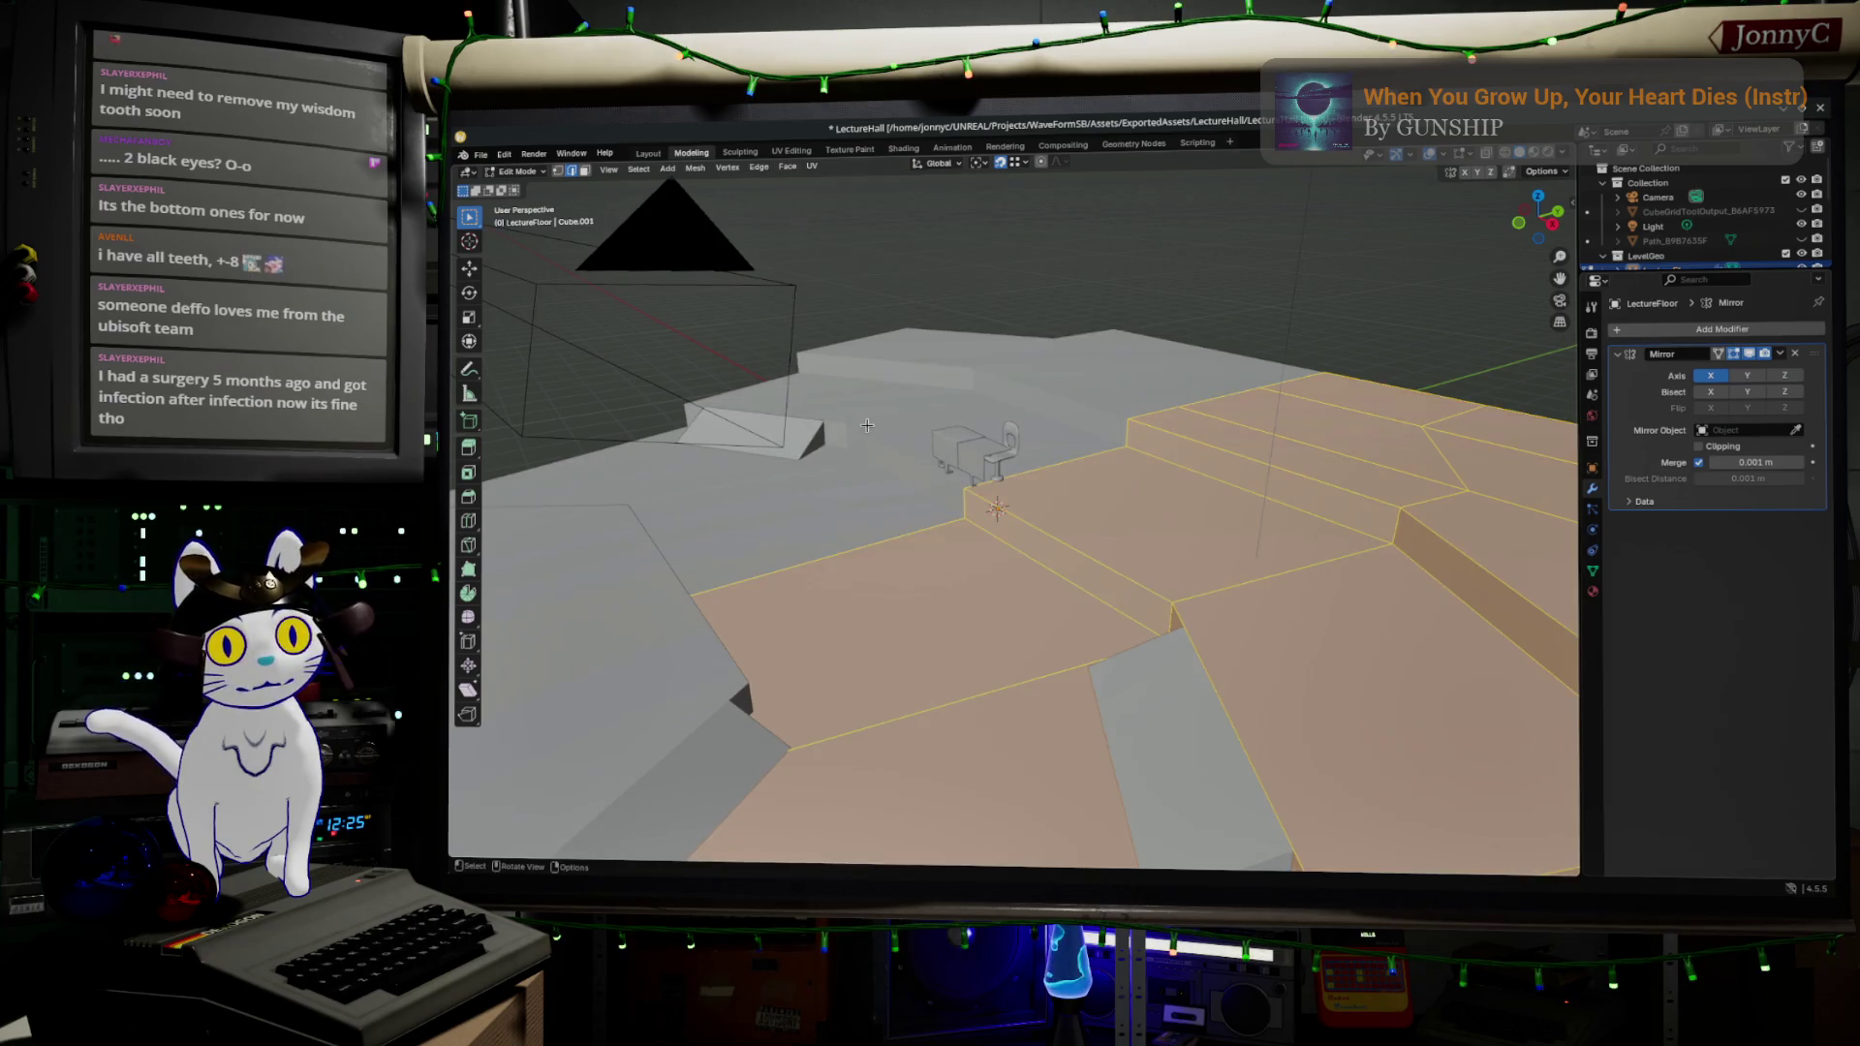
pyautogui.press('Tab')
pyautogui.moveTo(982, 578); pyautogui.dragTo(1222, 693)
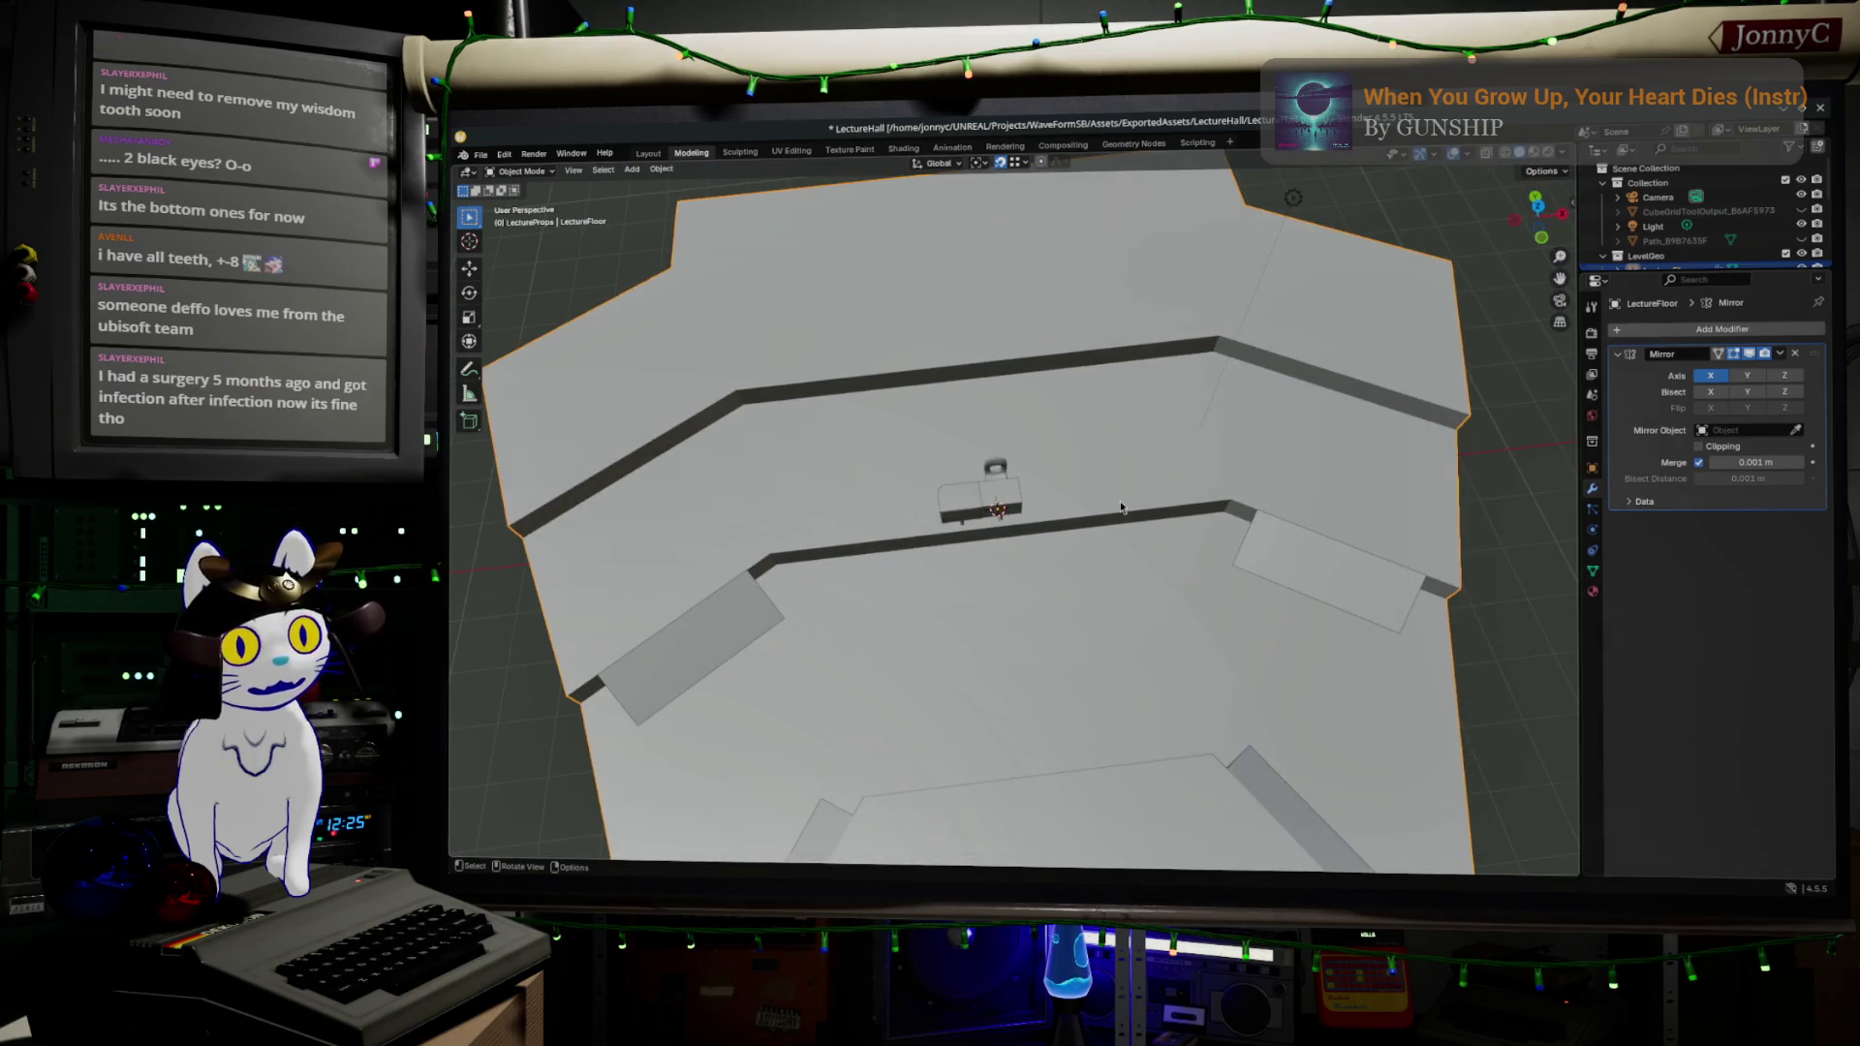
pyautogui.press('Tab')
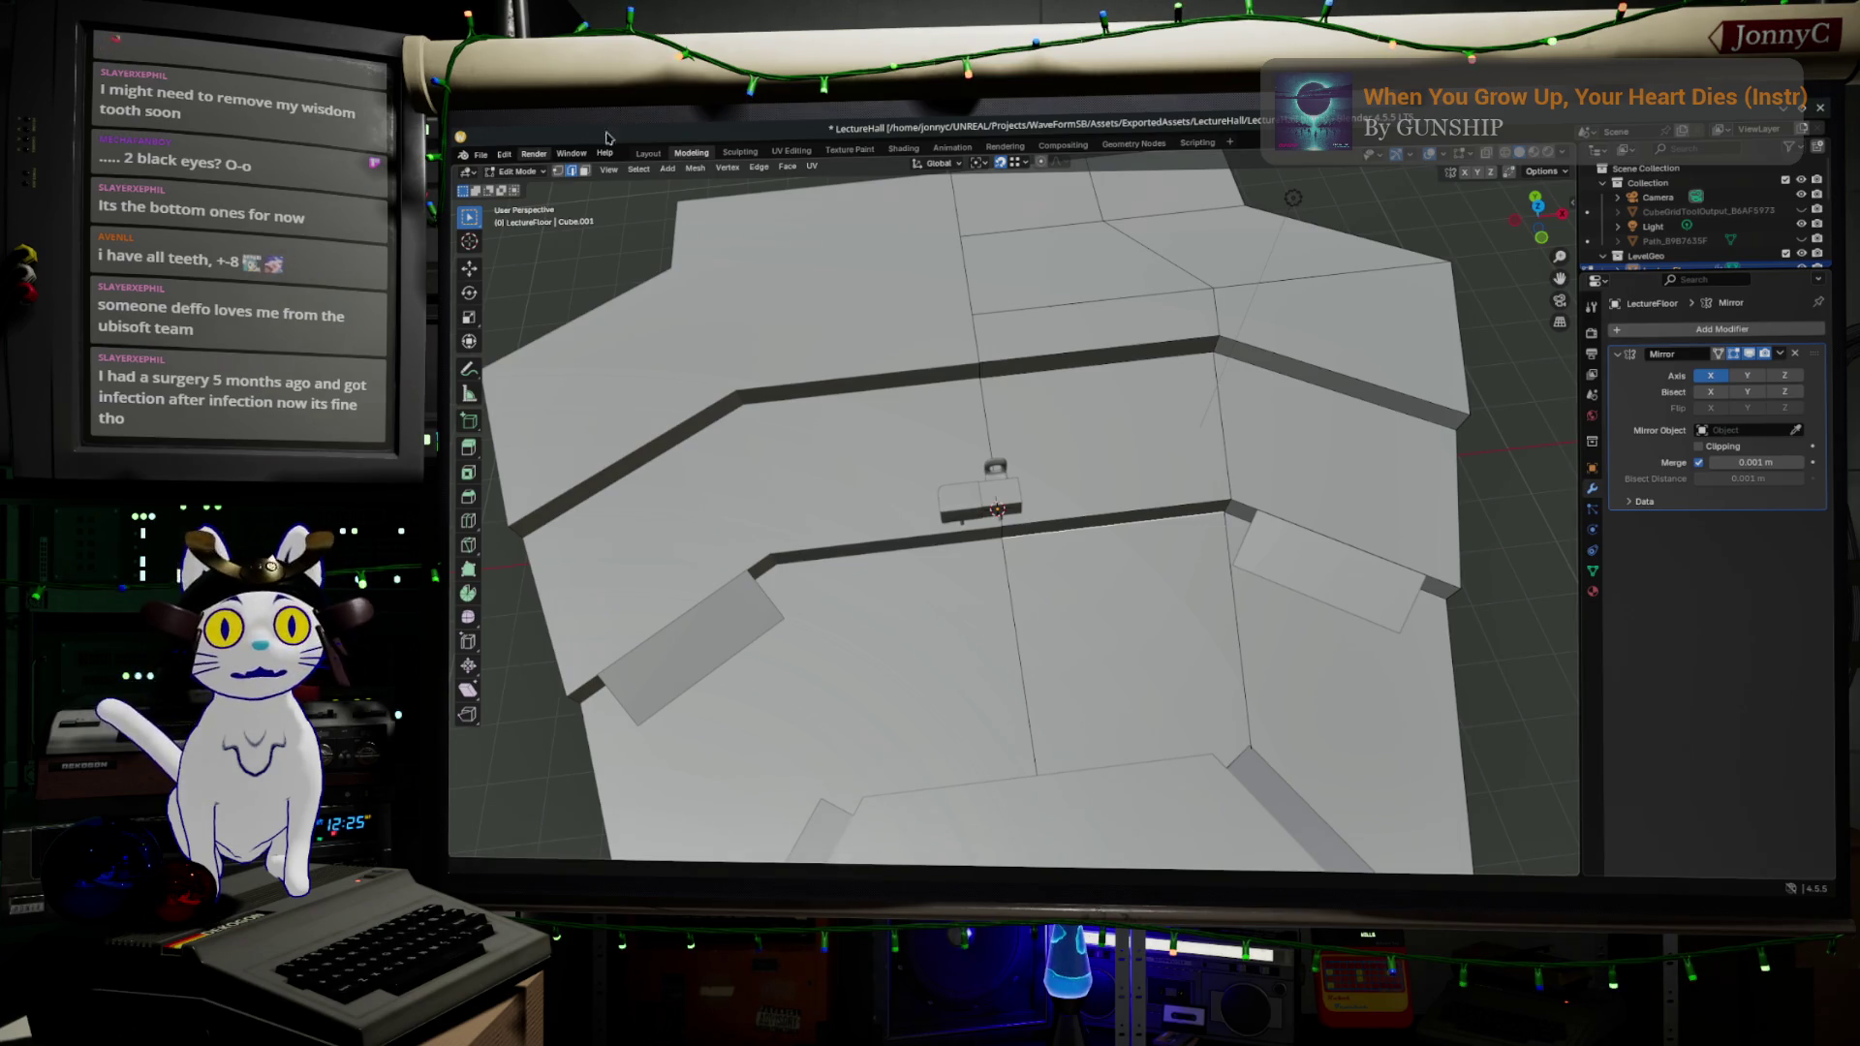
# - Select the narrow step strip, corner faces and step edge beside the aisle
pyautogui.click(1185, 511)
pyautogui.keyDown('shift'); pyautogui.click(1232, 517); pyautogui.keyUp('shift')
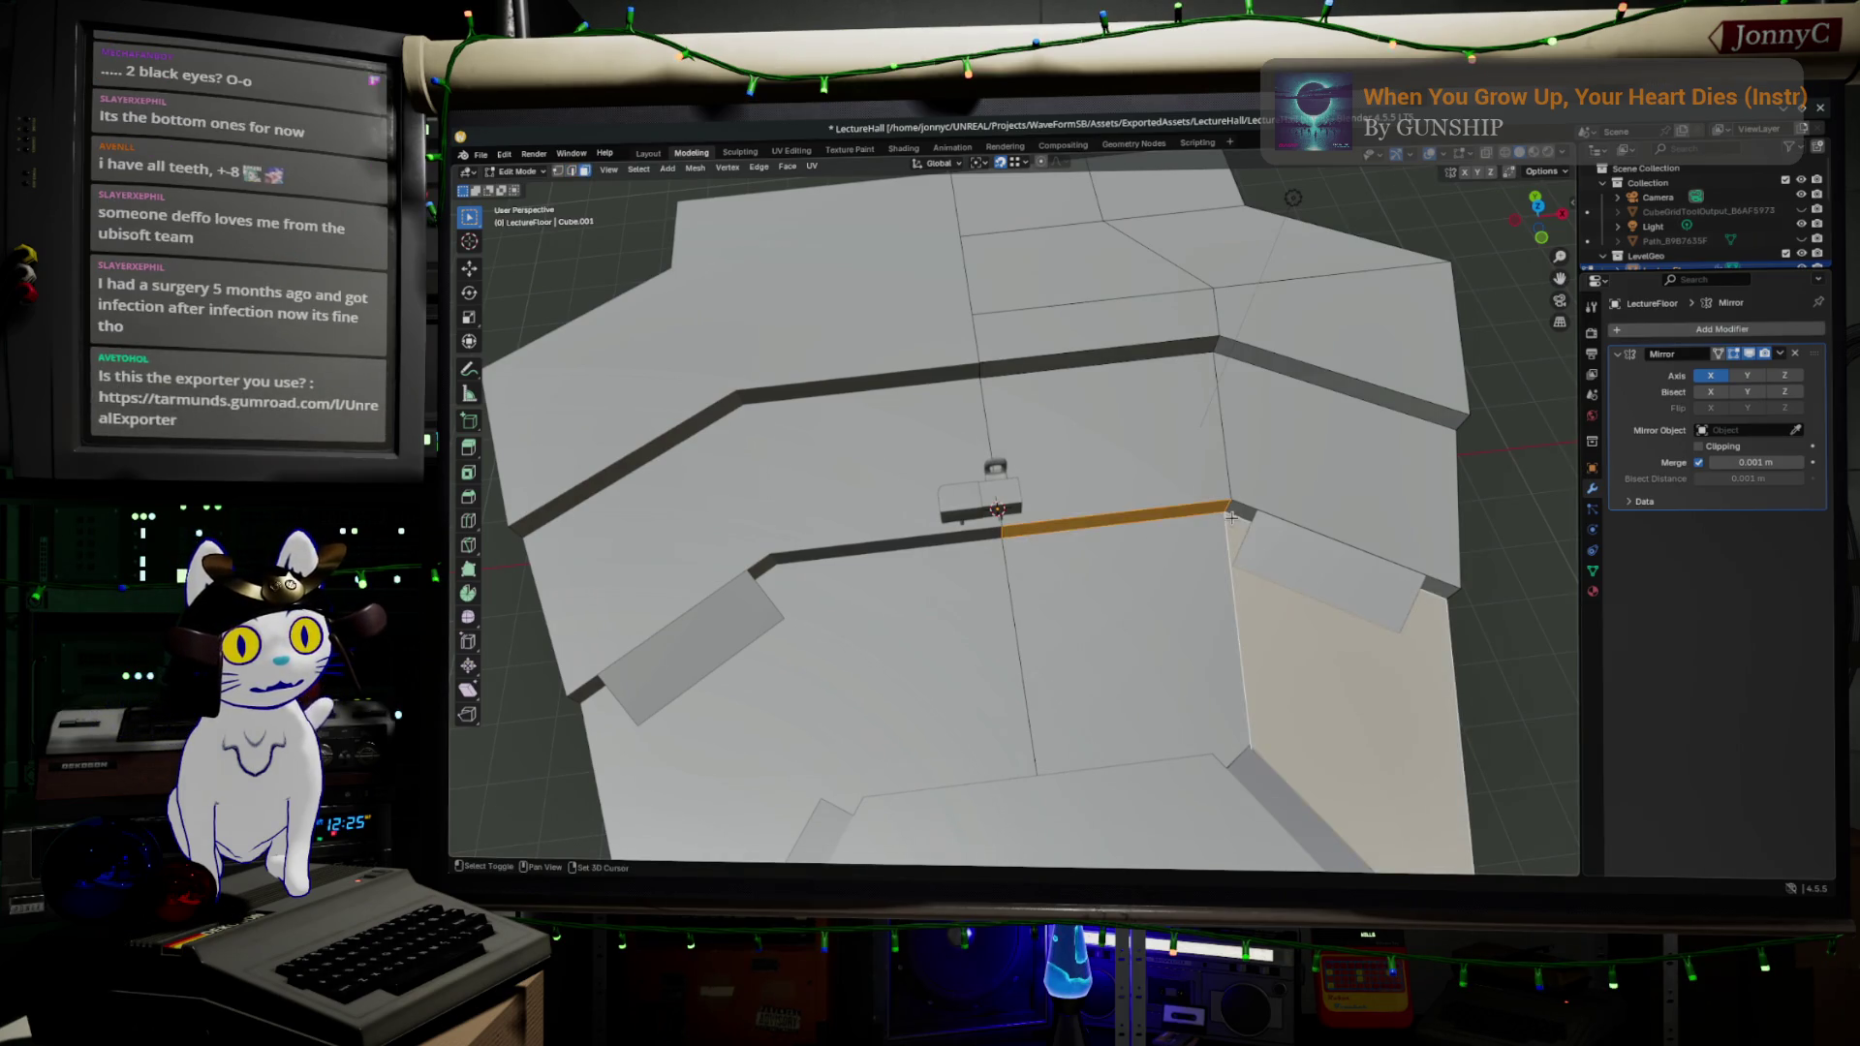
pyautogui.click(1236, 511)
pyautogui.keyDown('shift'); pyautogui.click(1196, 513); pyautogui.keyUp('shift')
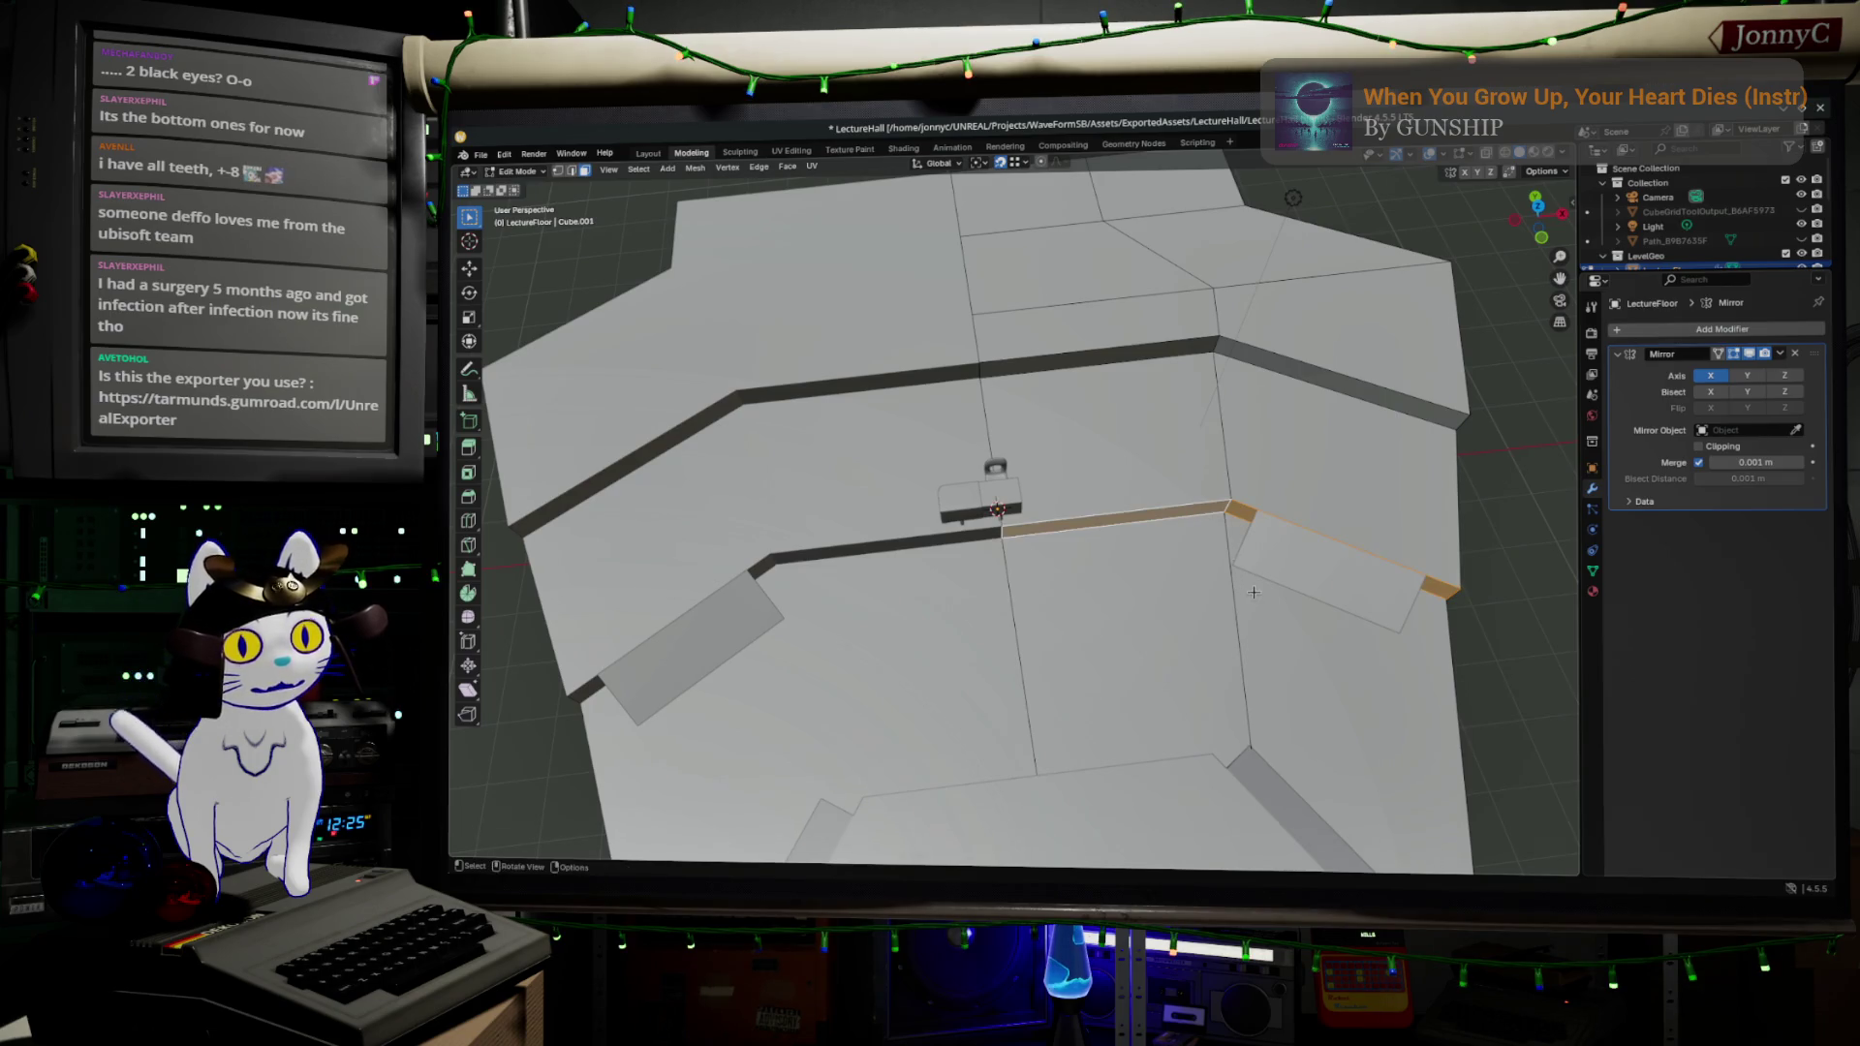
pyautogui.moveTo(1195, 513); pyautogui.dragTo(1338, 734)
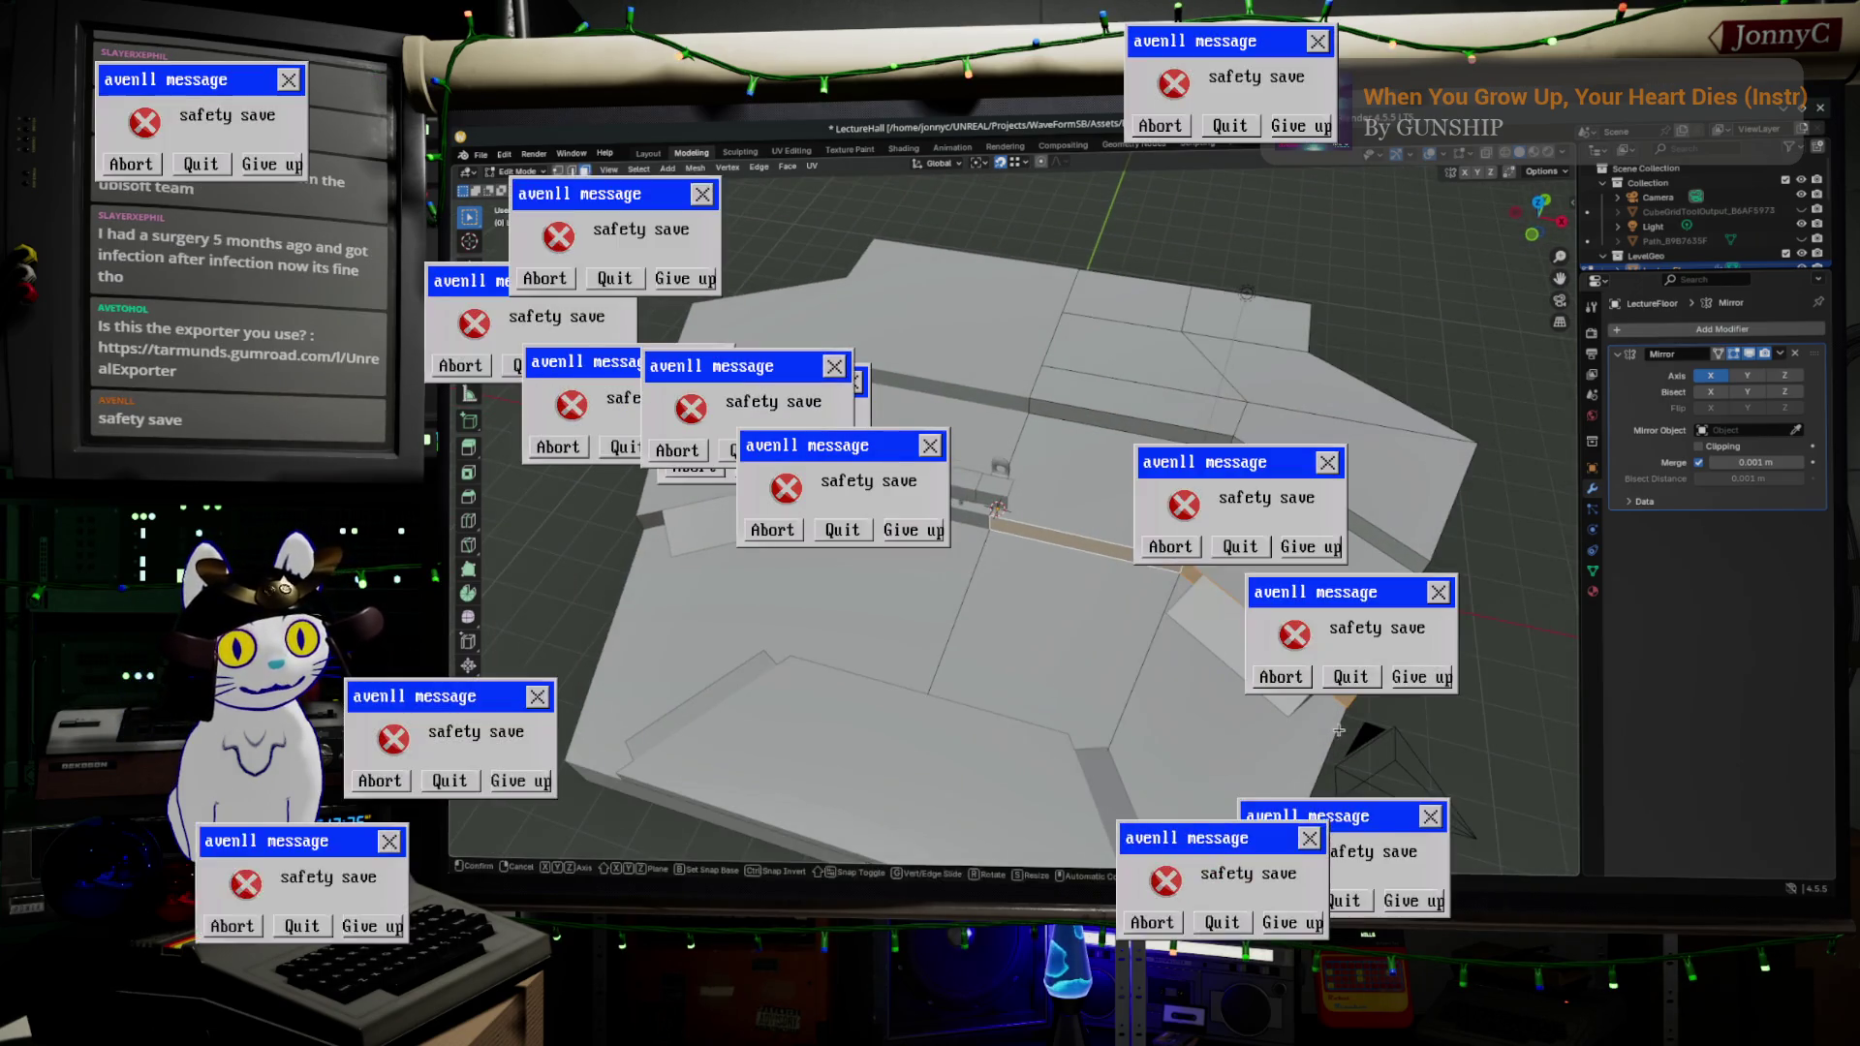
# - Try moving the strip, cancel it, save LectureHall.blend, then switch to Unreal
pyautogui.press('g')
pyautogui.press('Escape')
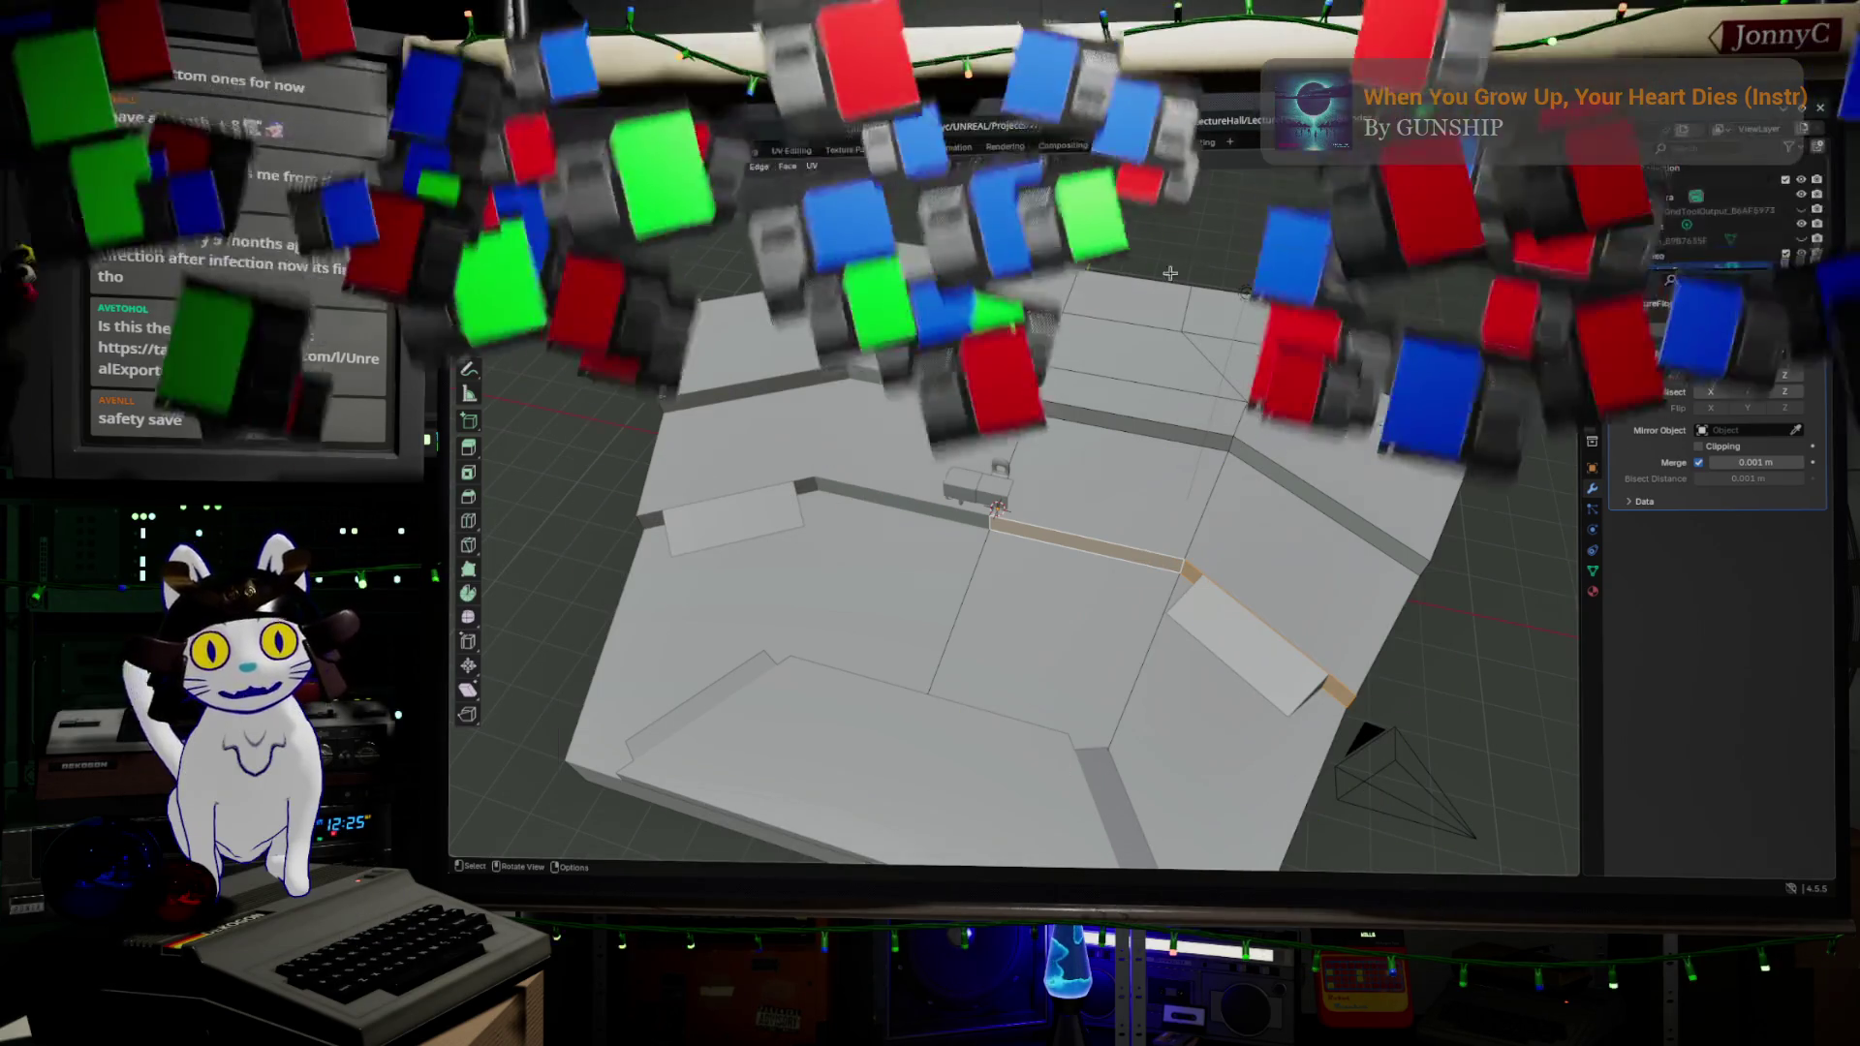
pyautogui.hotkey('ctrl', 's')
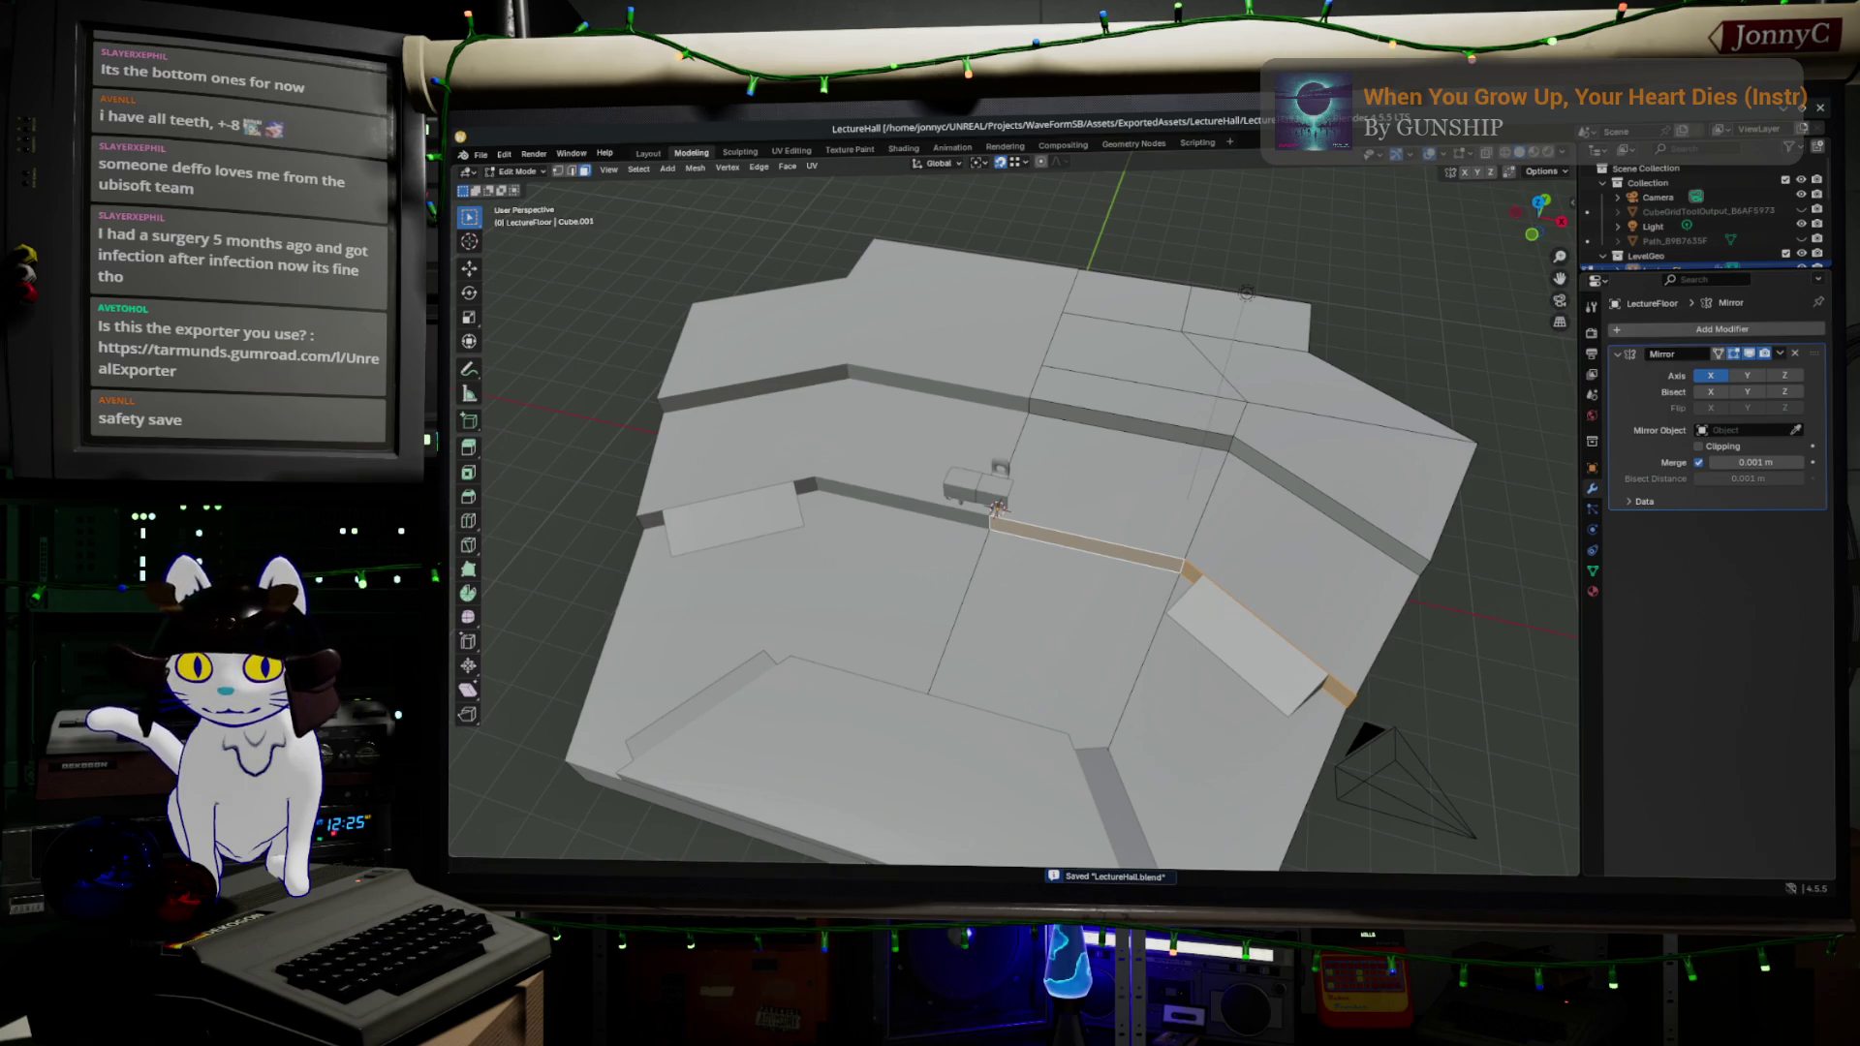
pyautogui.hotkey('alt', 'Tab')
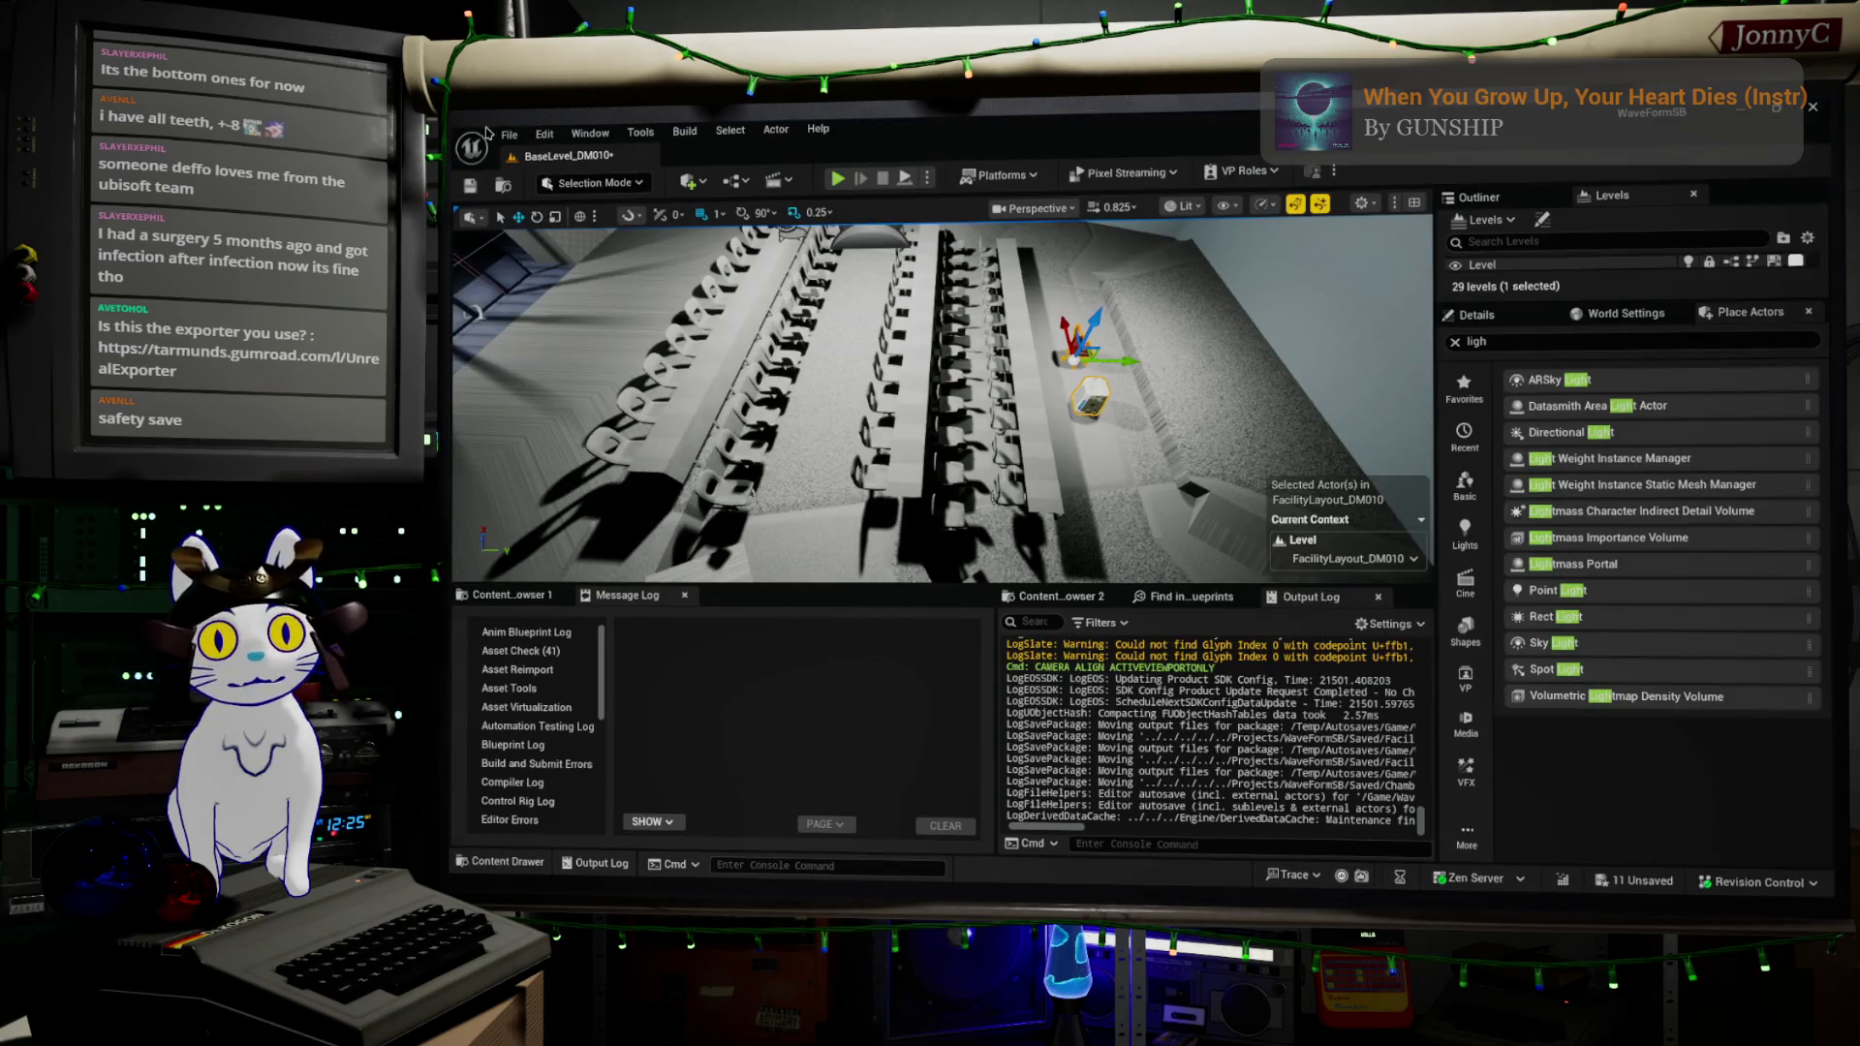
# - Save all unsaved level assets with File > Save All, then return to Blender
pyautogui.click(509, 134)
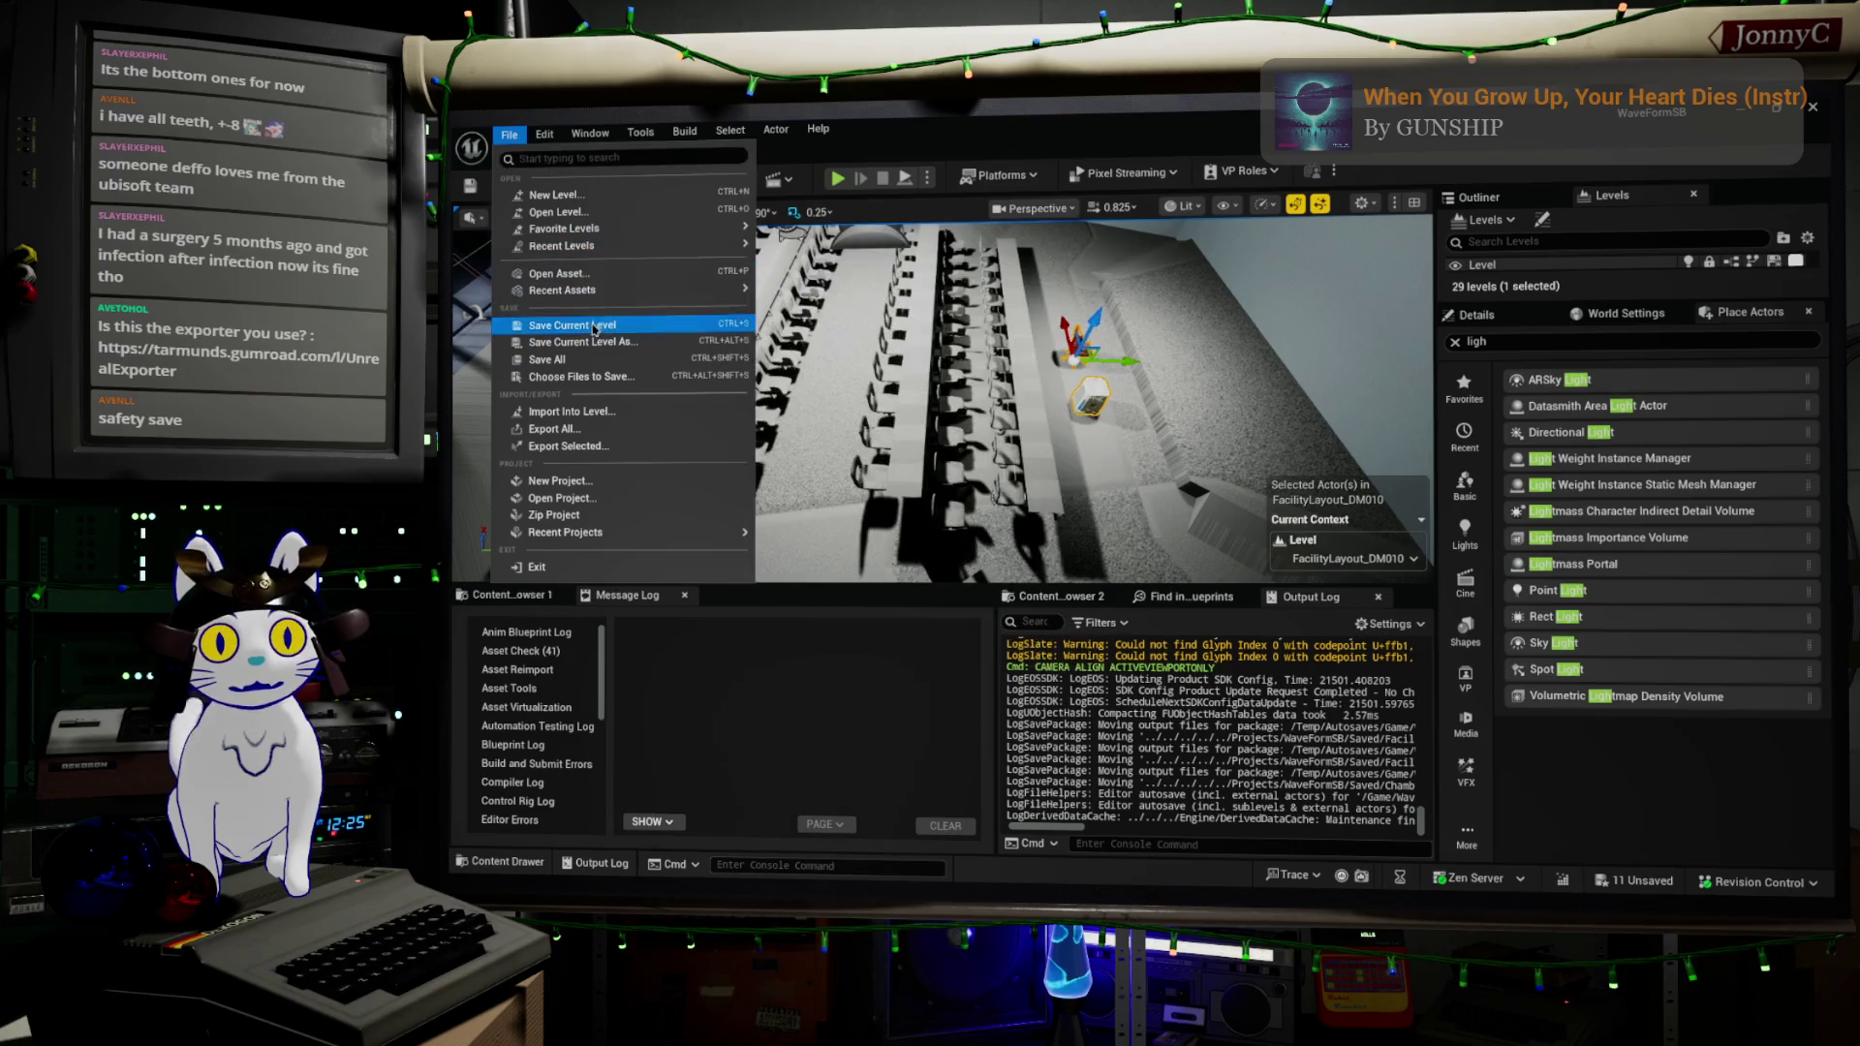
pyautogui.click(599, 360)
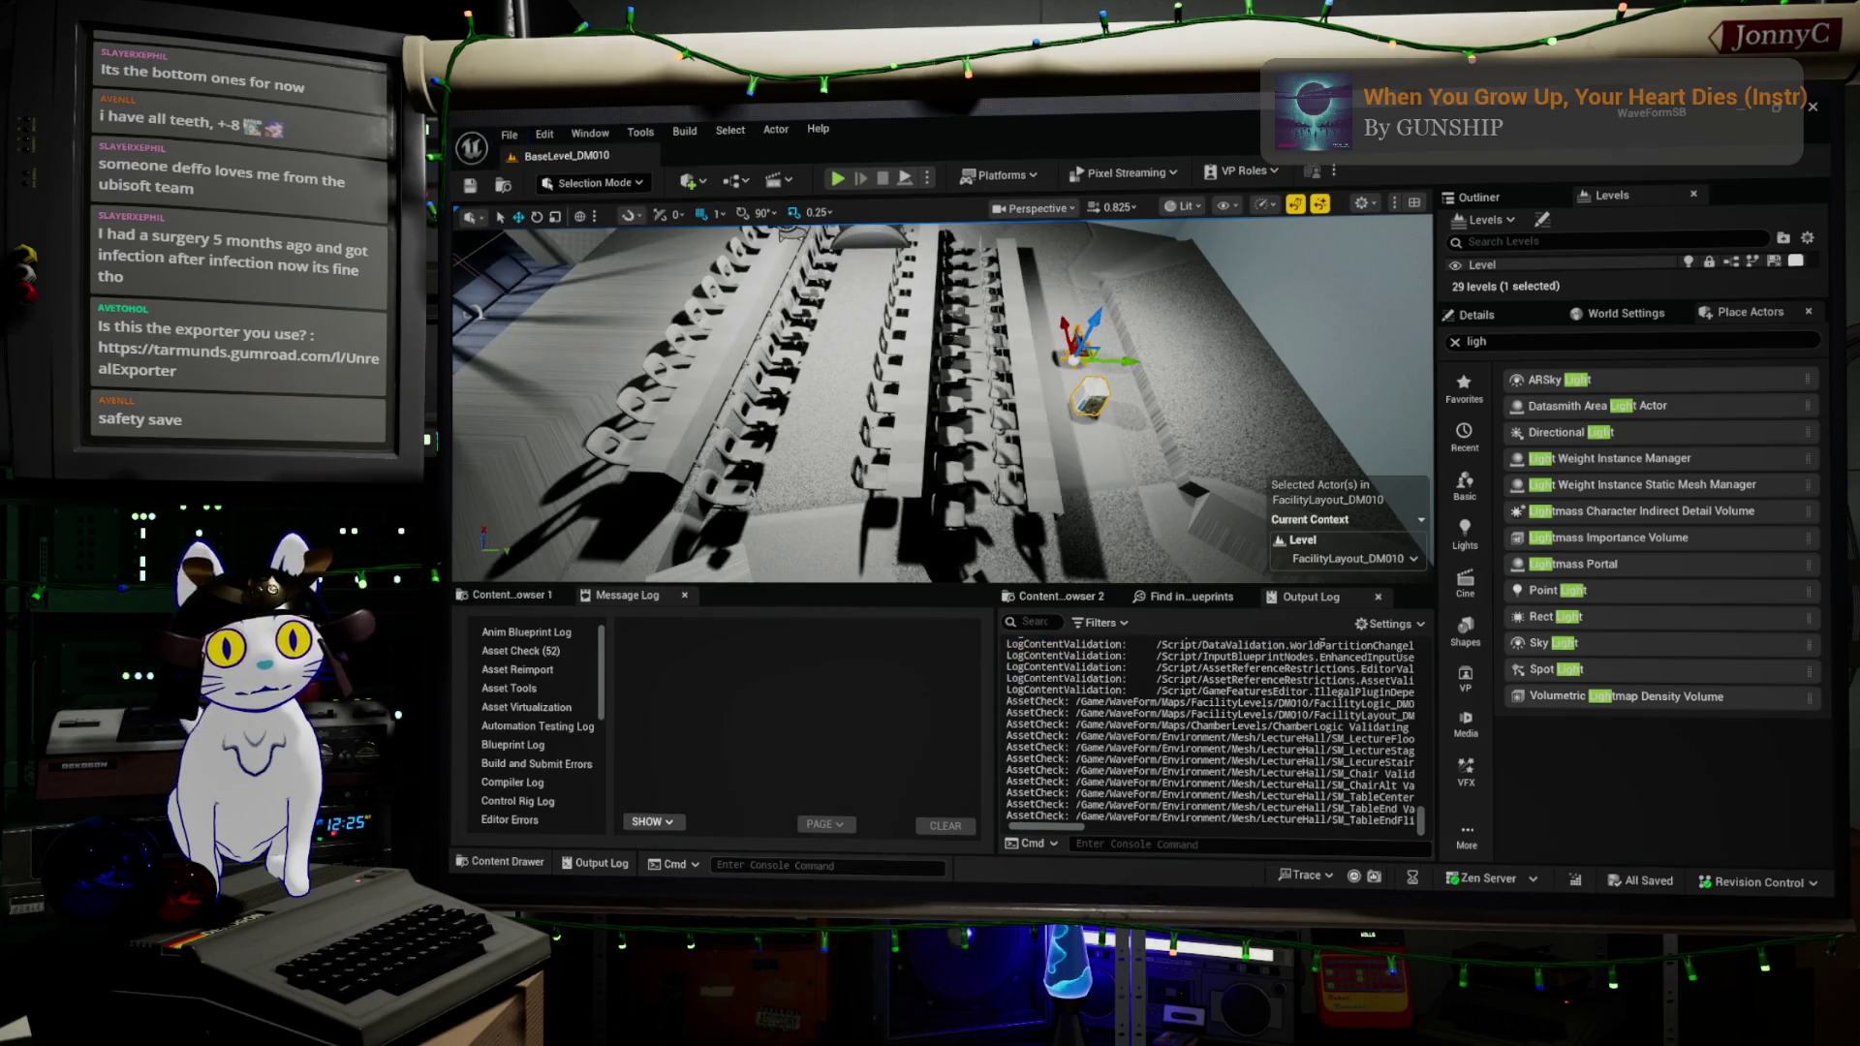
pyautogui.hotkey('alt', 'Tab')
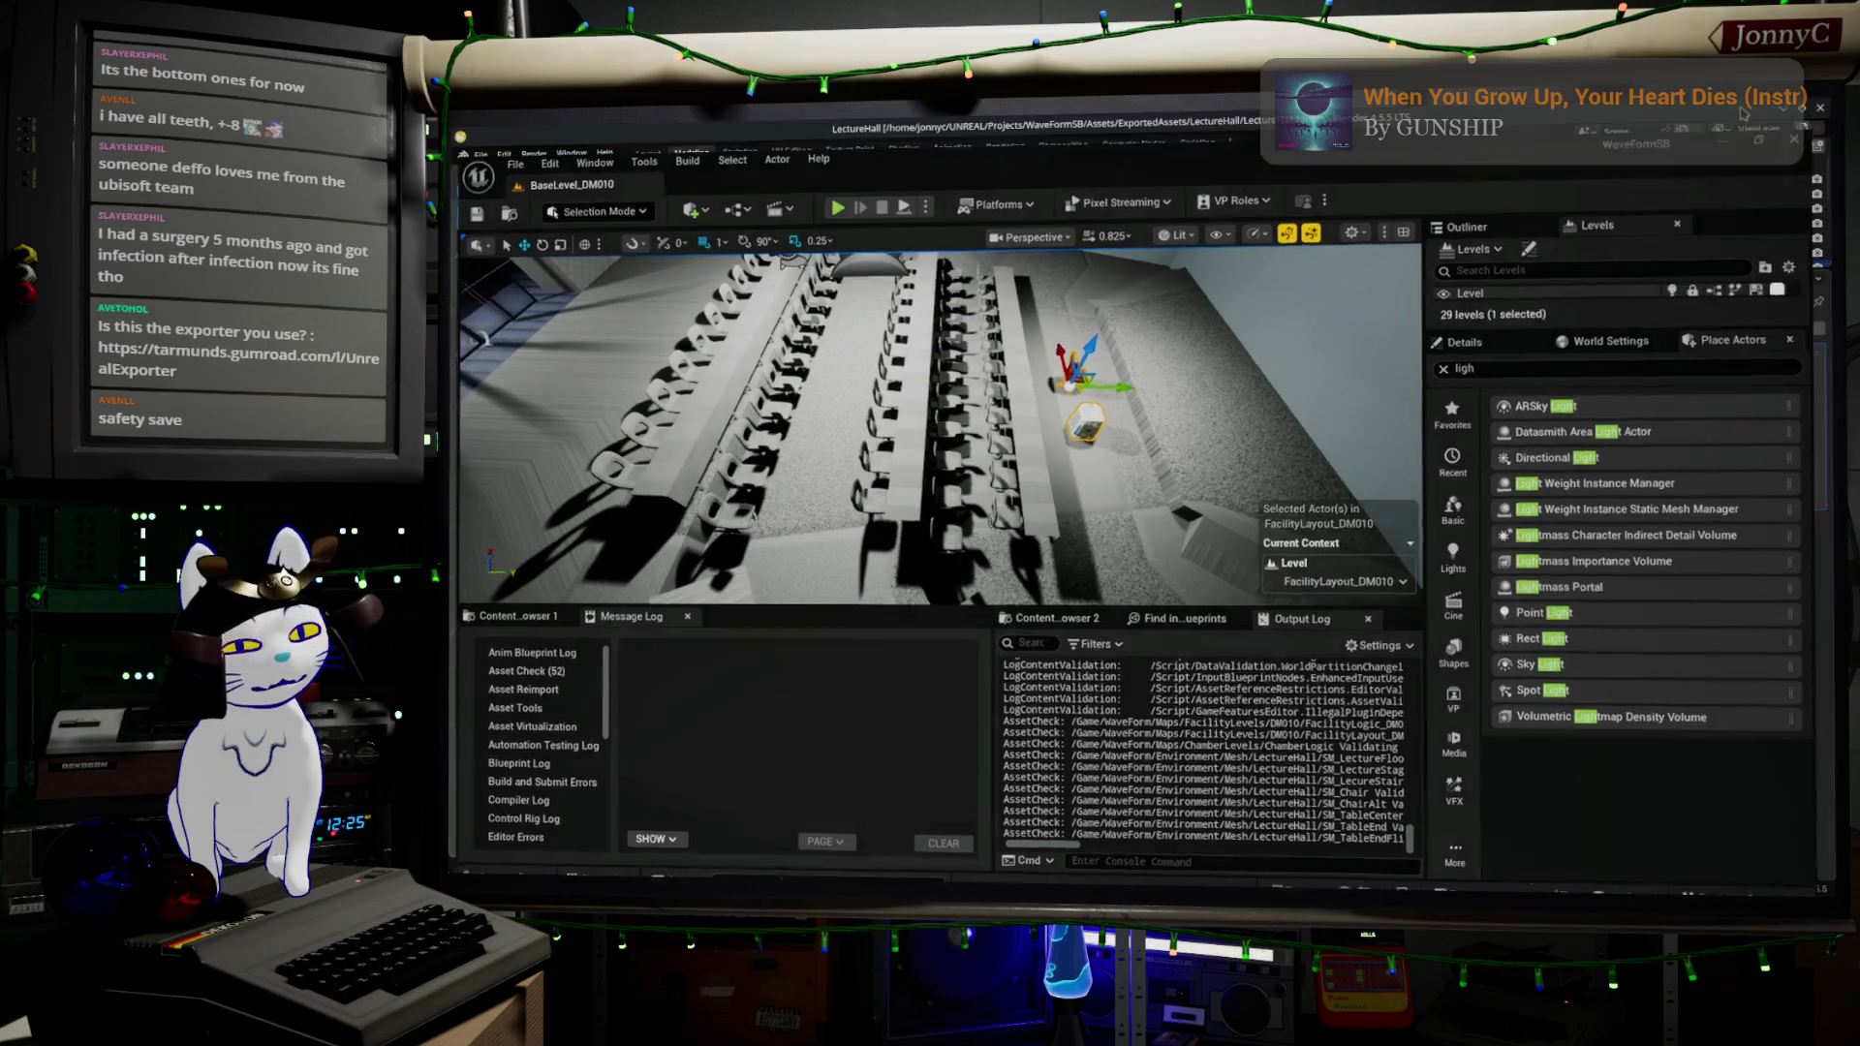
pyautogui.scroll(3, 1121, 623)
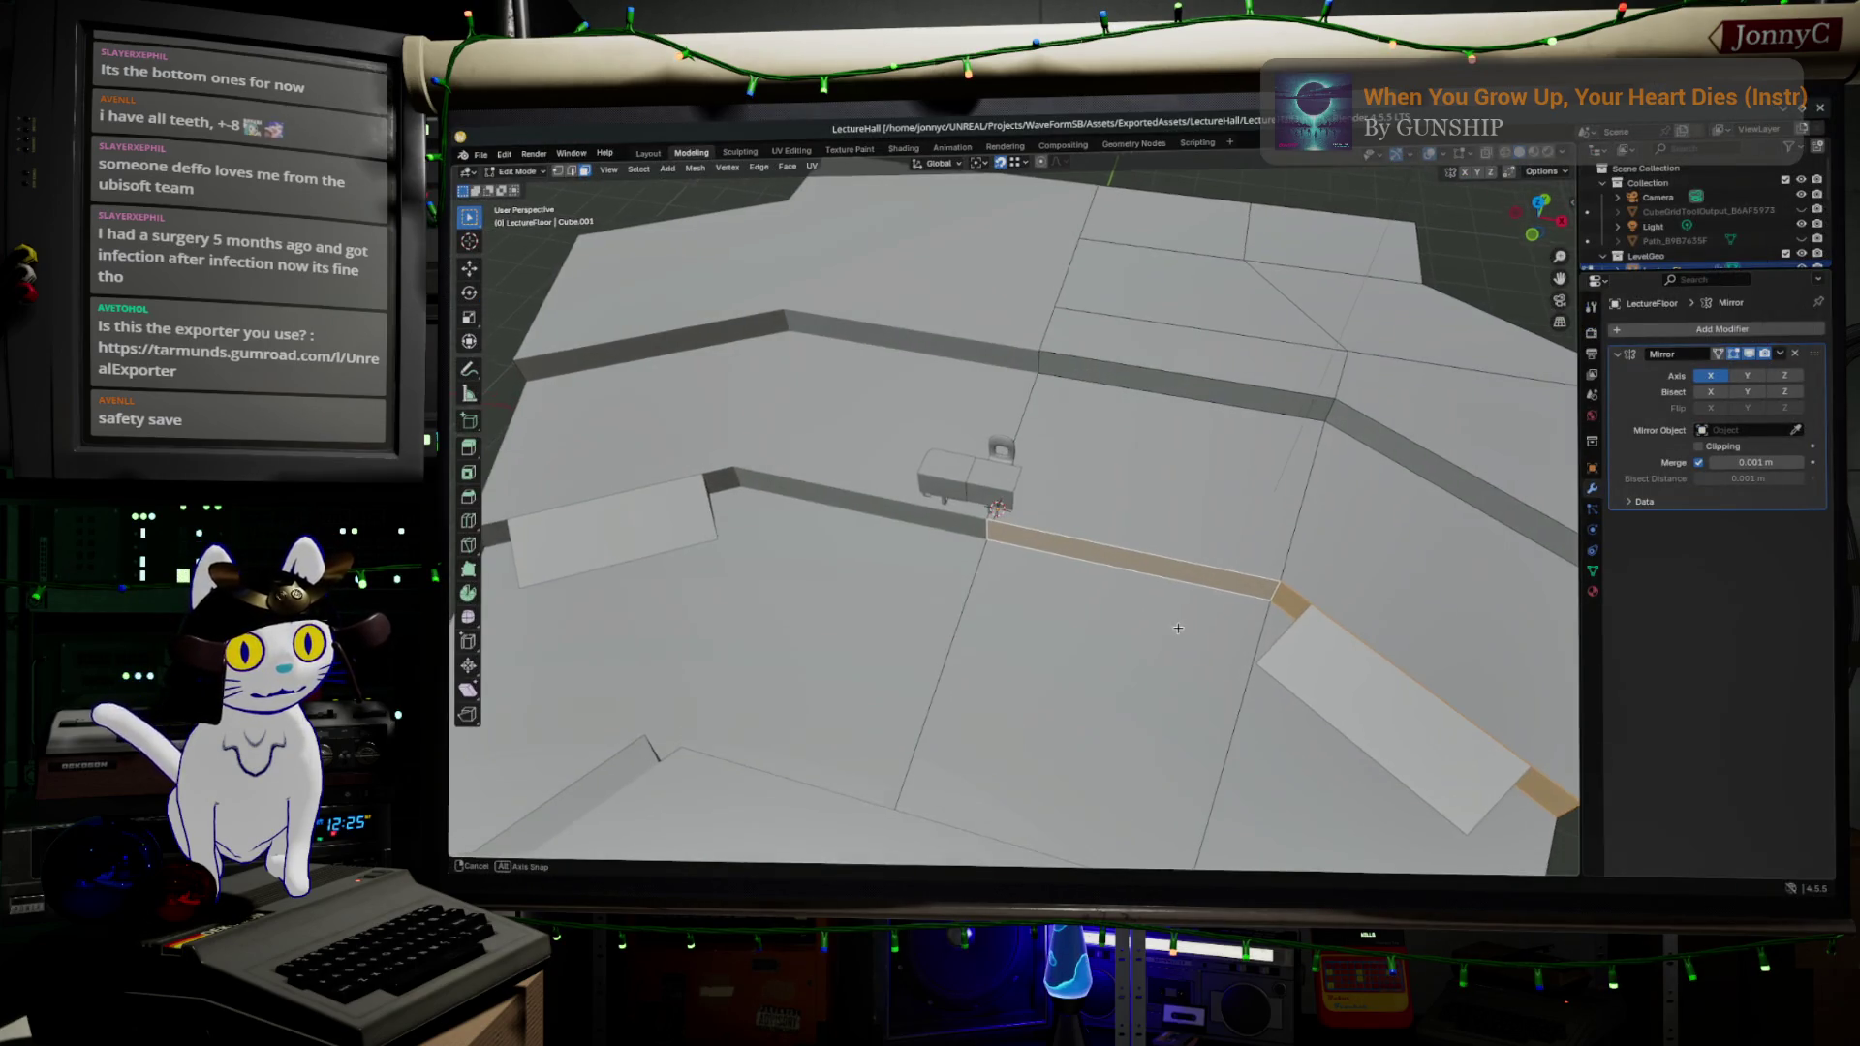
# - Slide the selected vertices along their edges to a new position on the floor
pyautogui.press('g')
pyautogui.press('g')
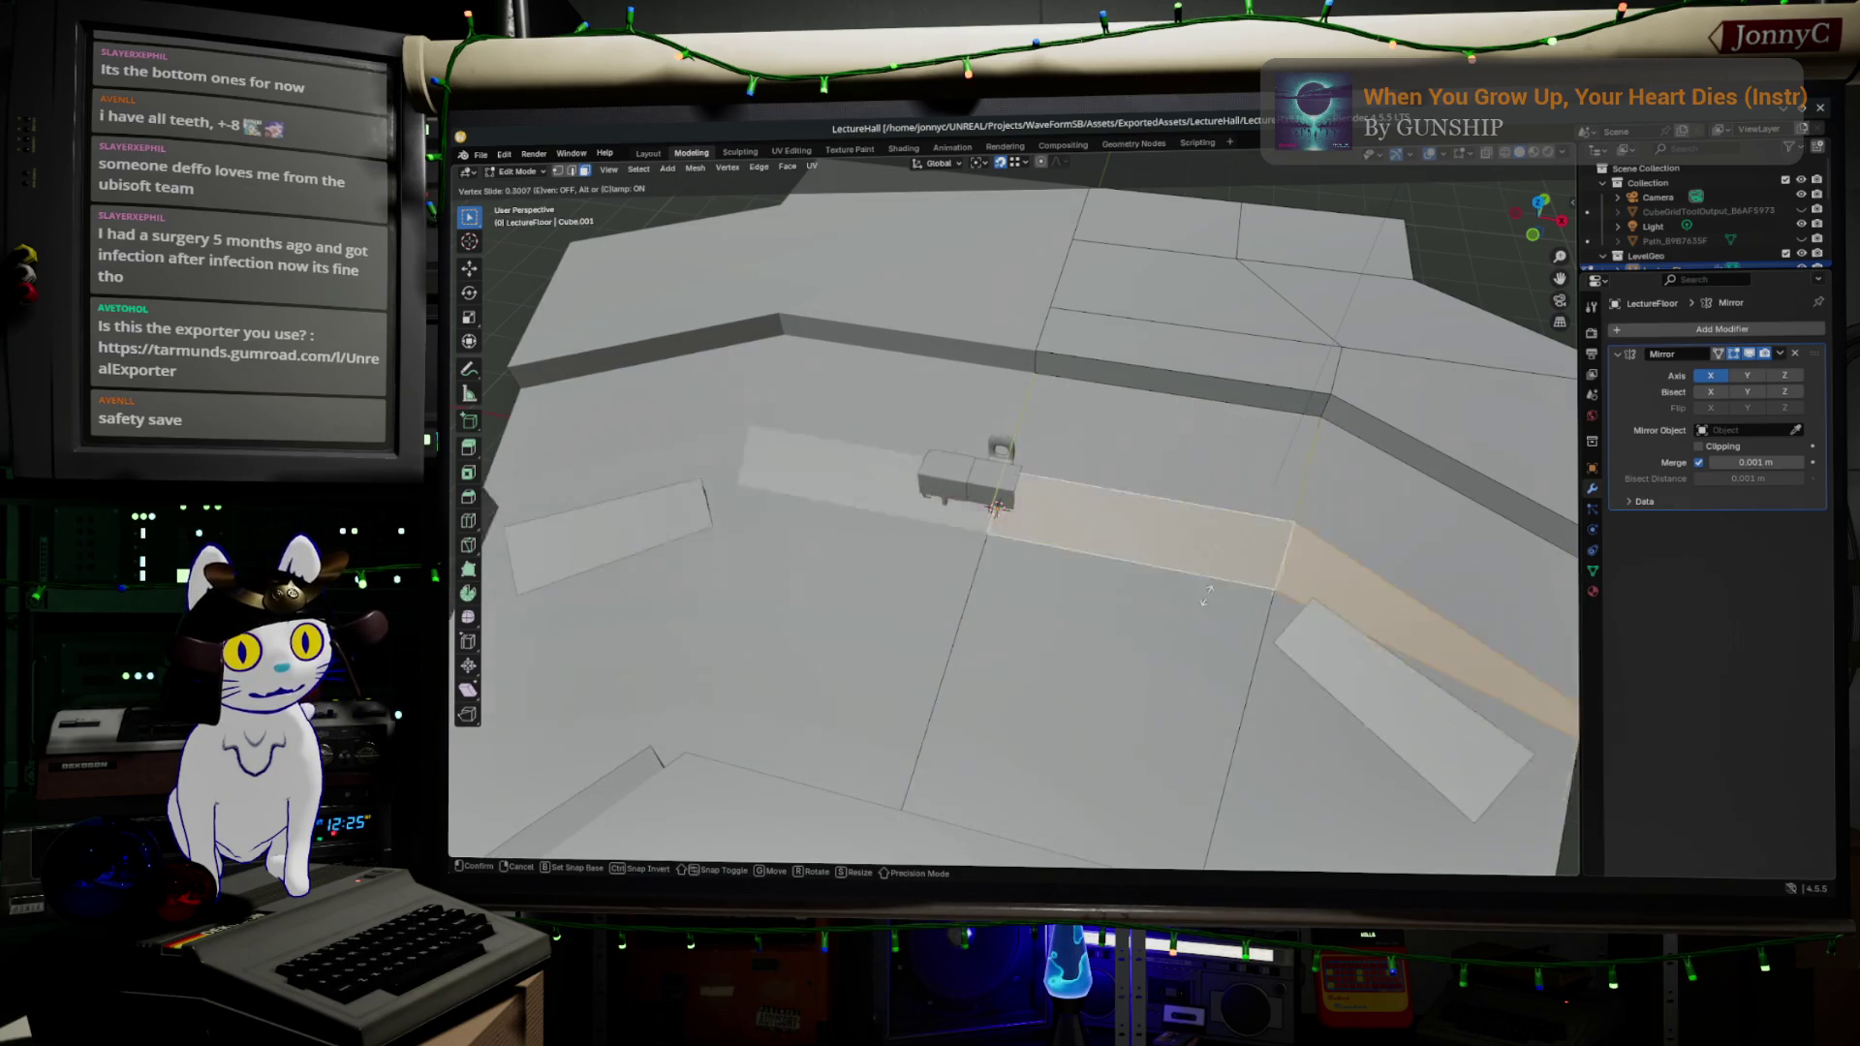
pyautogui.click(1177, 632)
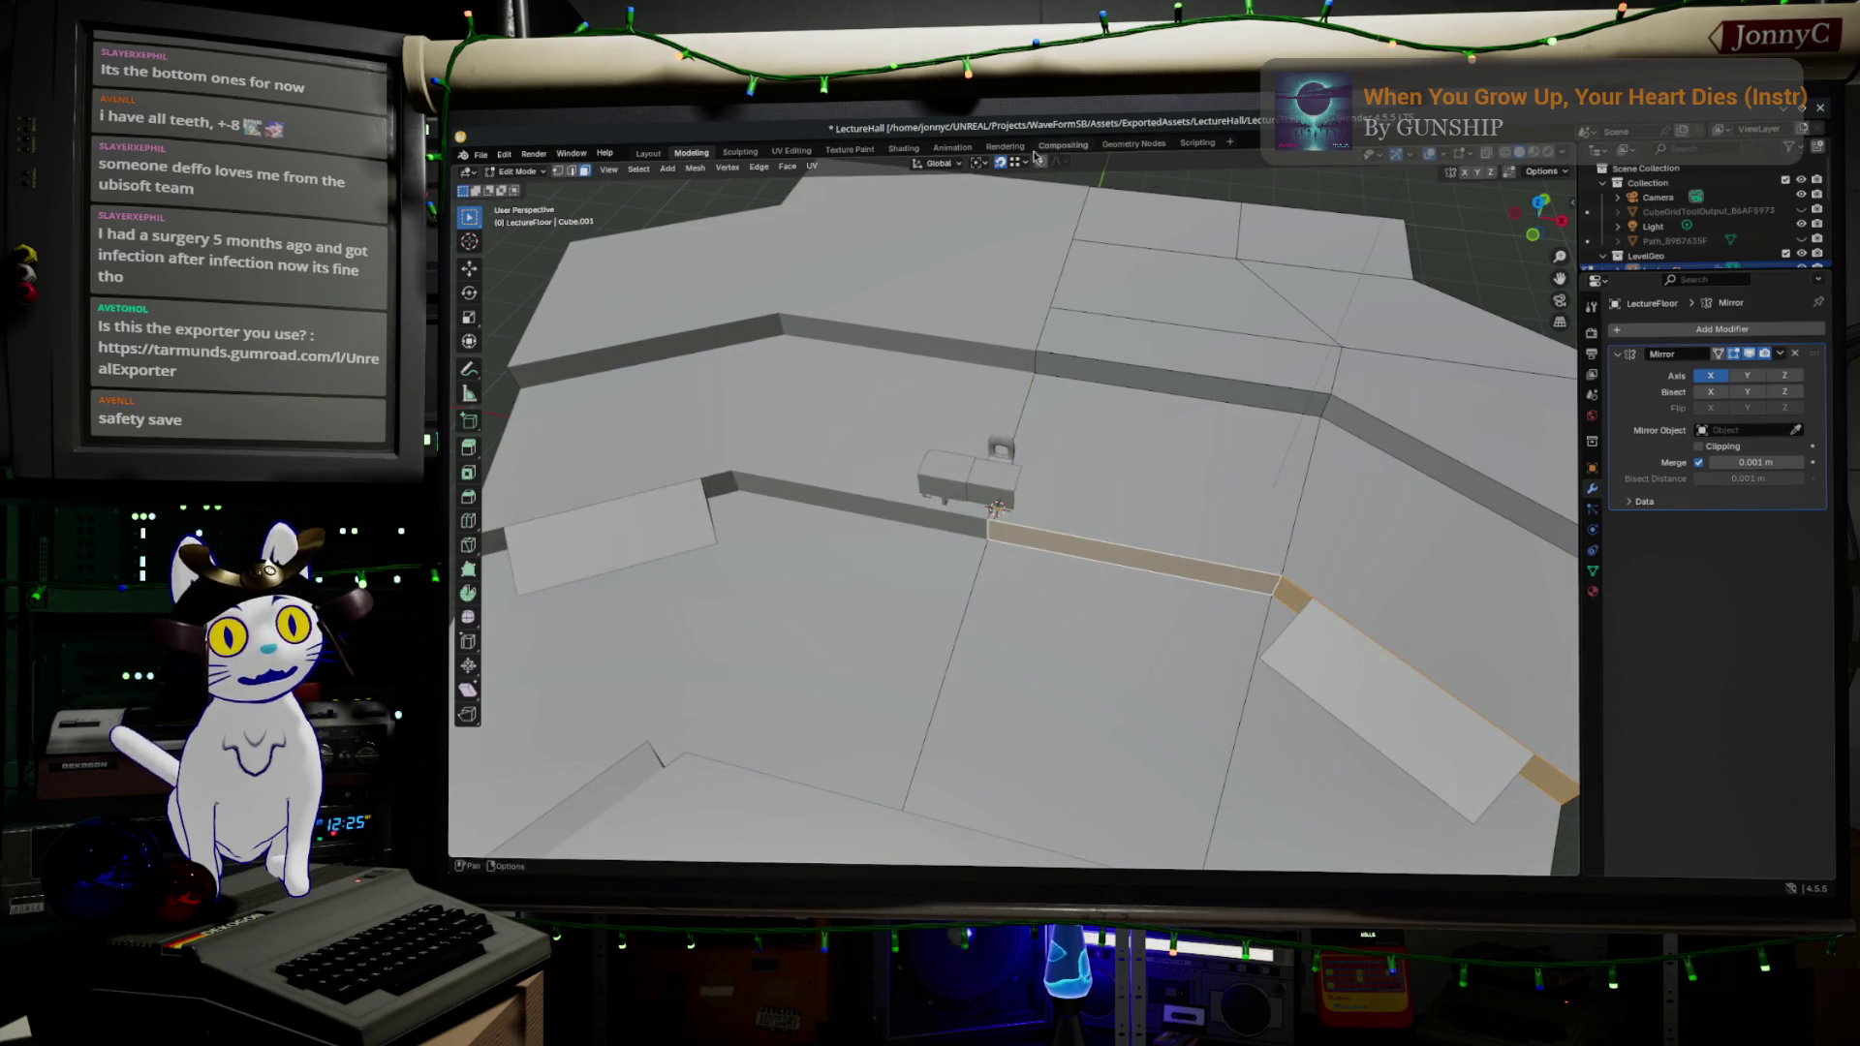
pyautogui.moveTo(1295, 471); pyautogui.dragTo(1196, 620)
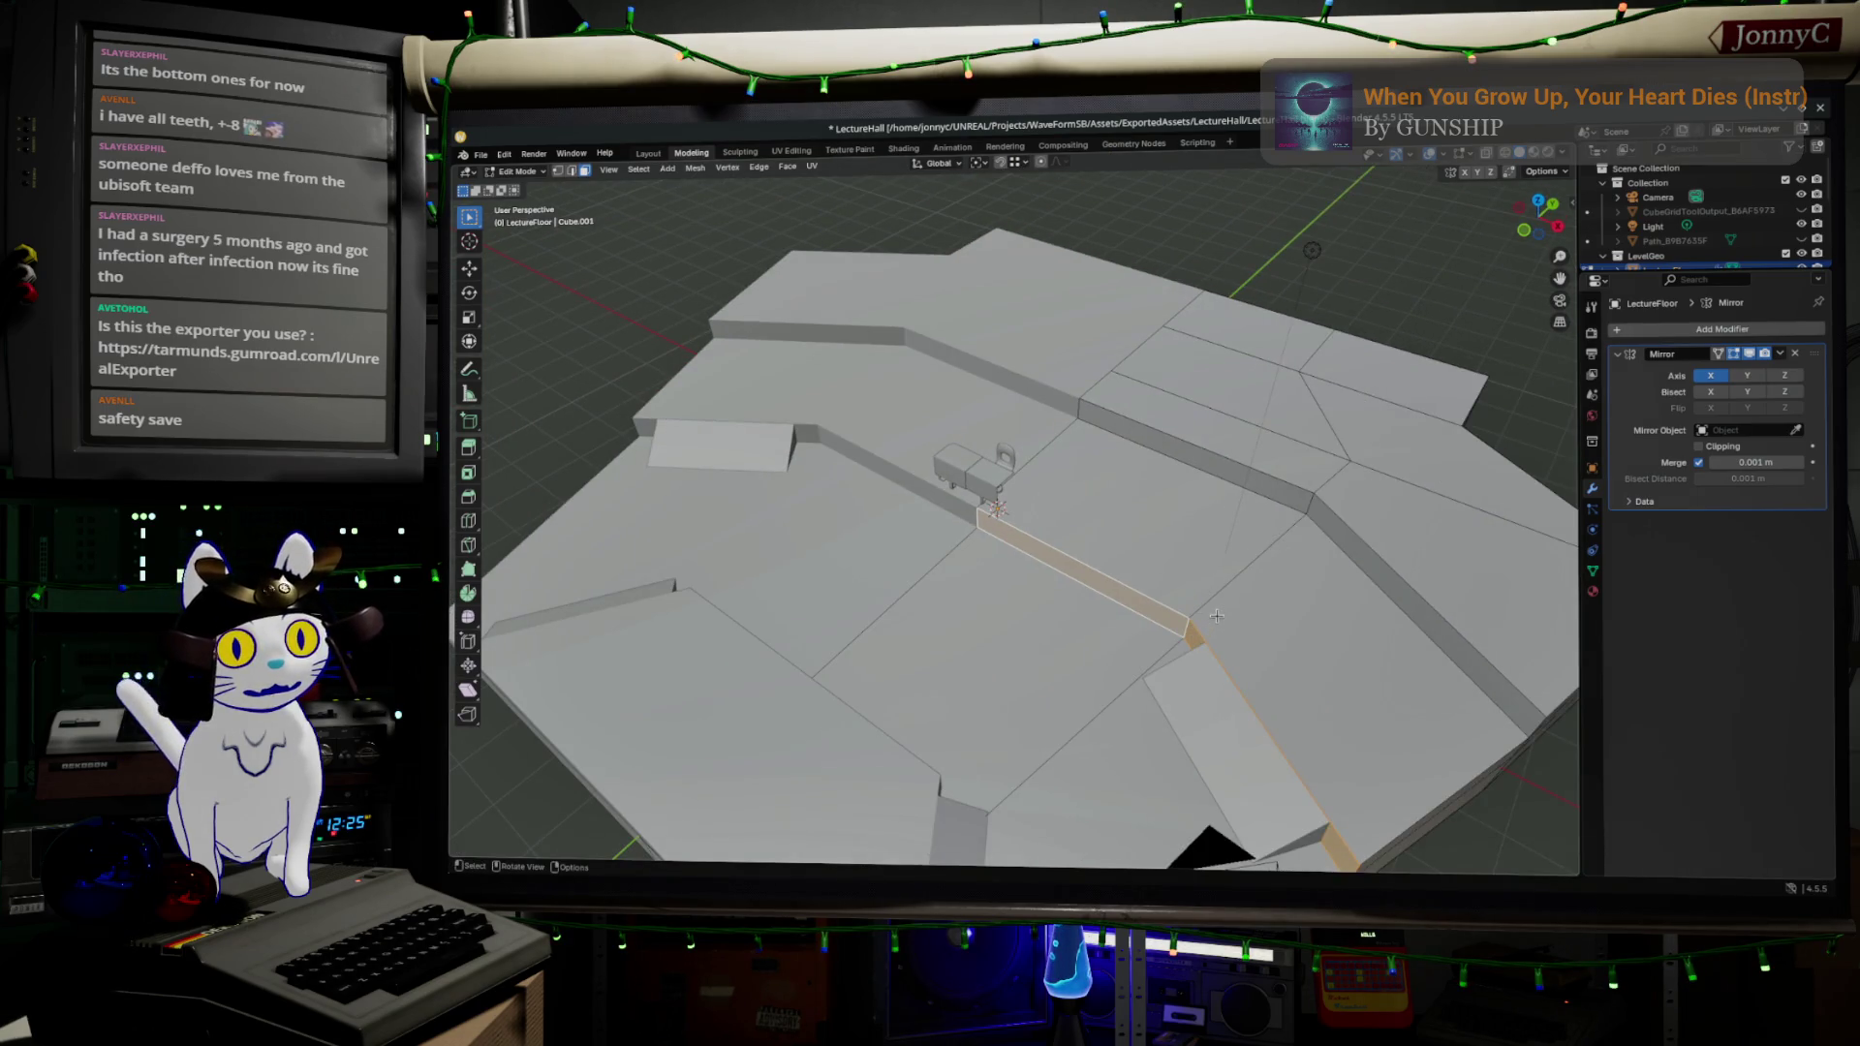
# - Select the aisle step's edge path and edge-slide it along the floor
pyautogui.click(1218, 606)
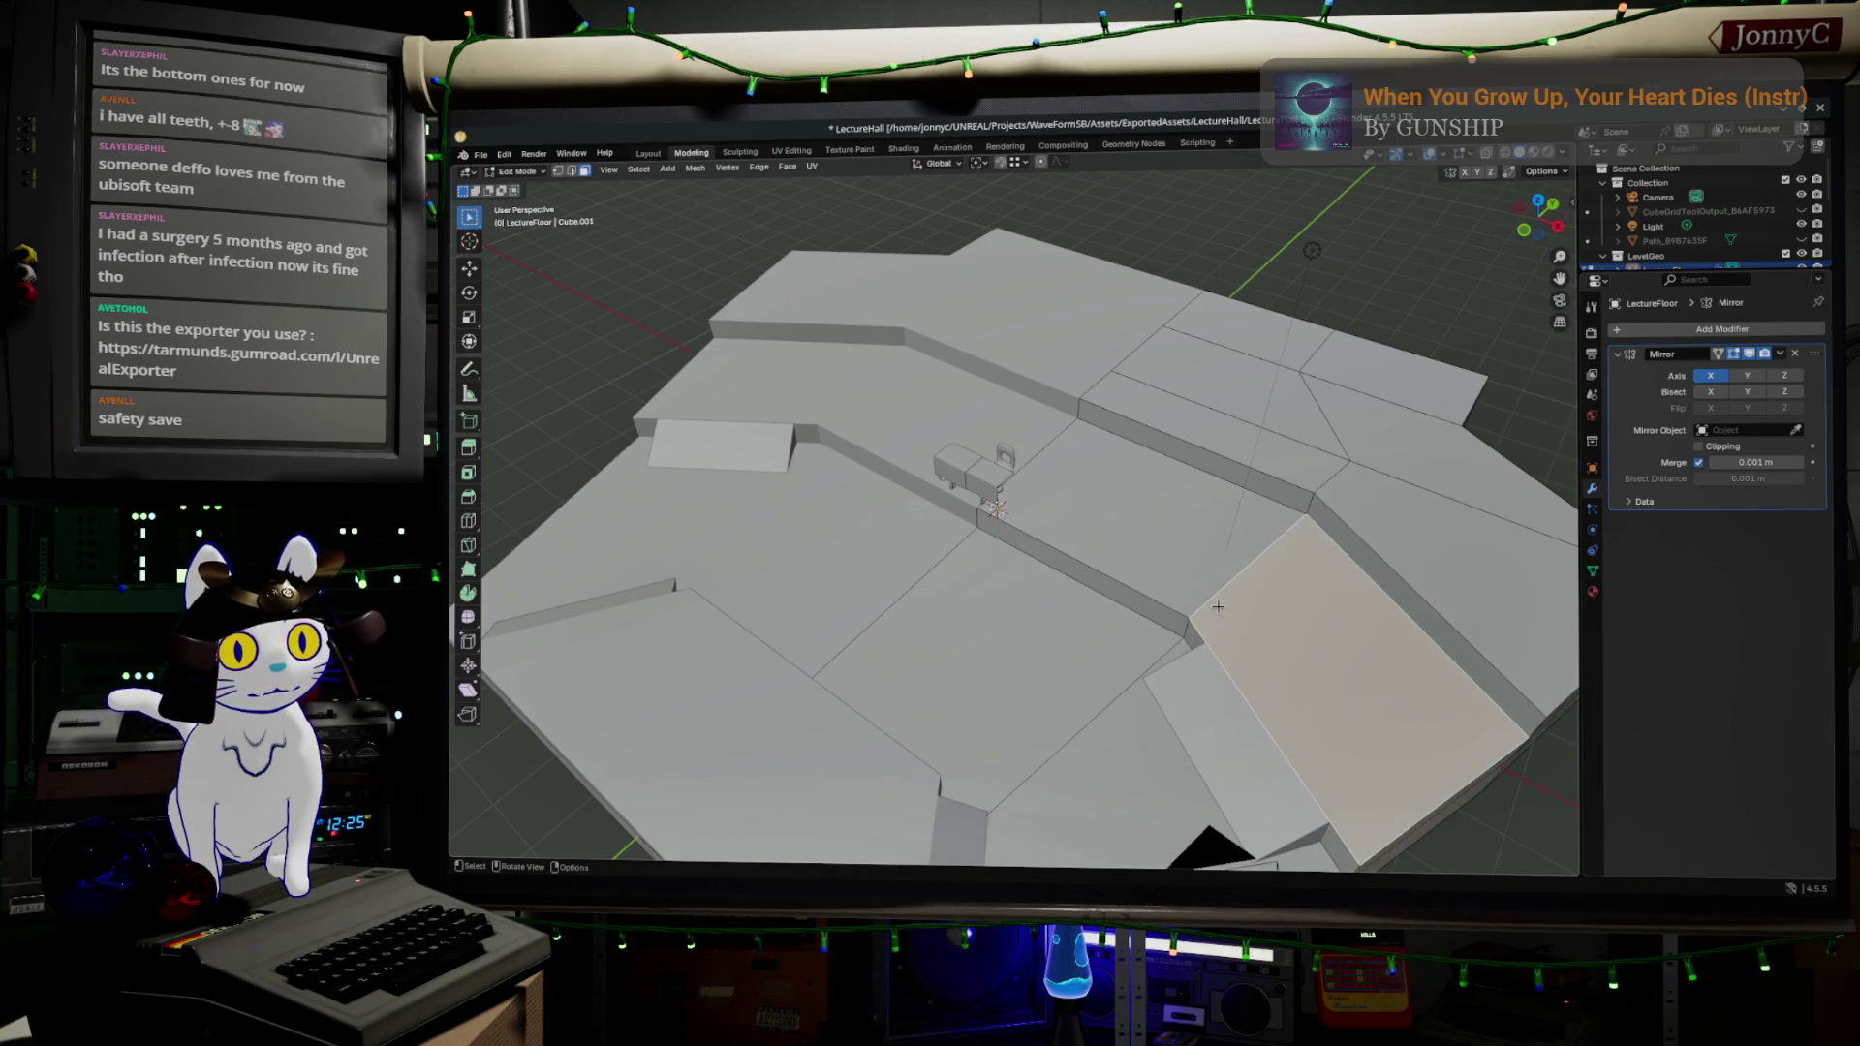
pyautogui.moveTo(1187, 618); pyautogui.dragTo(912, 264)
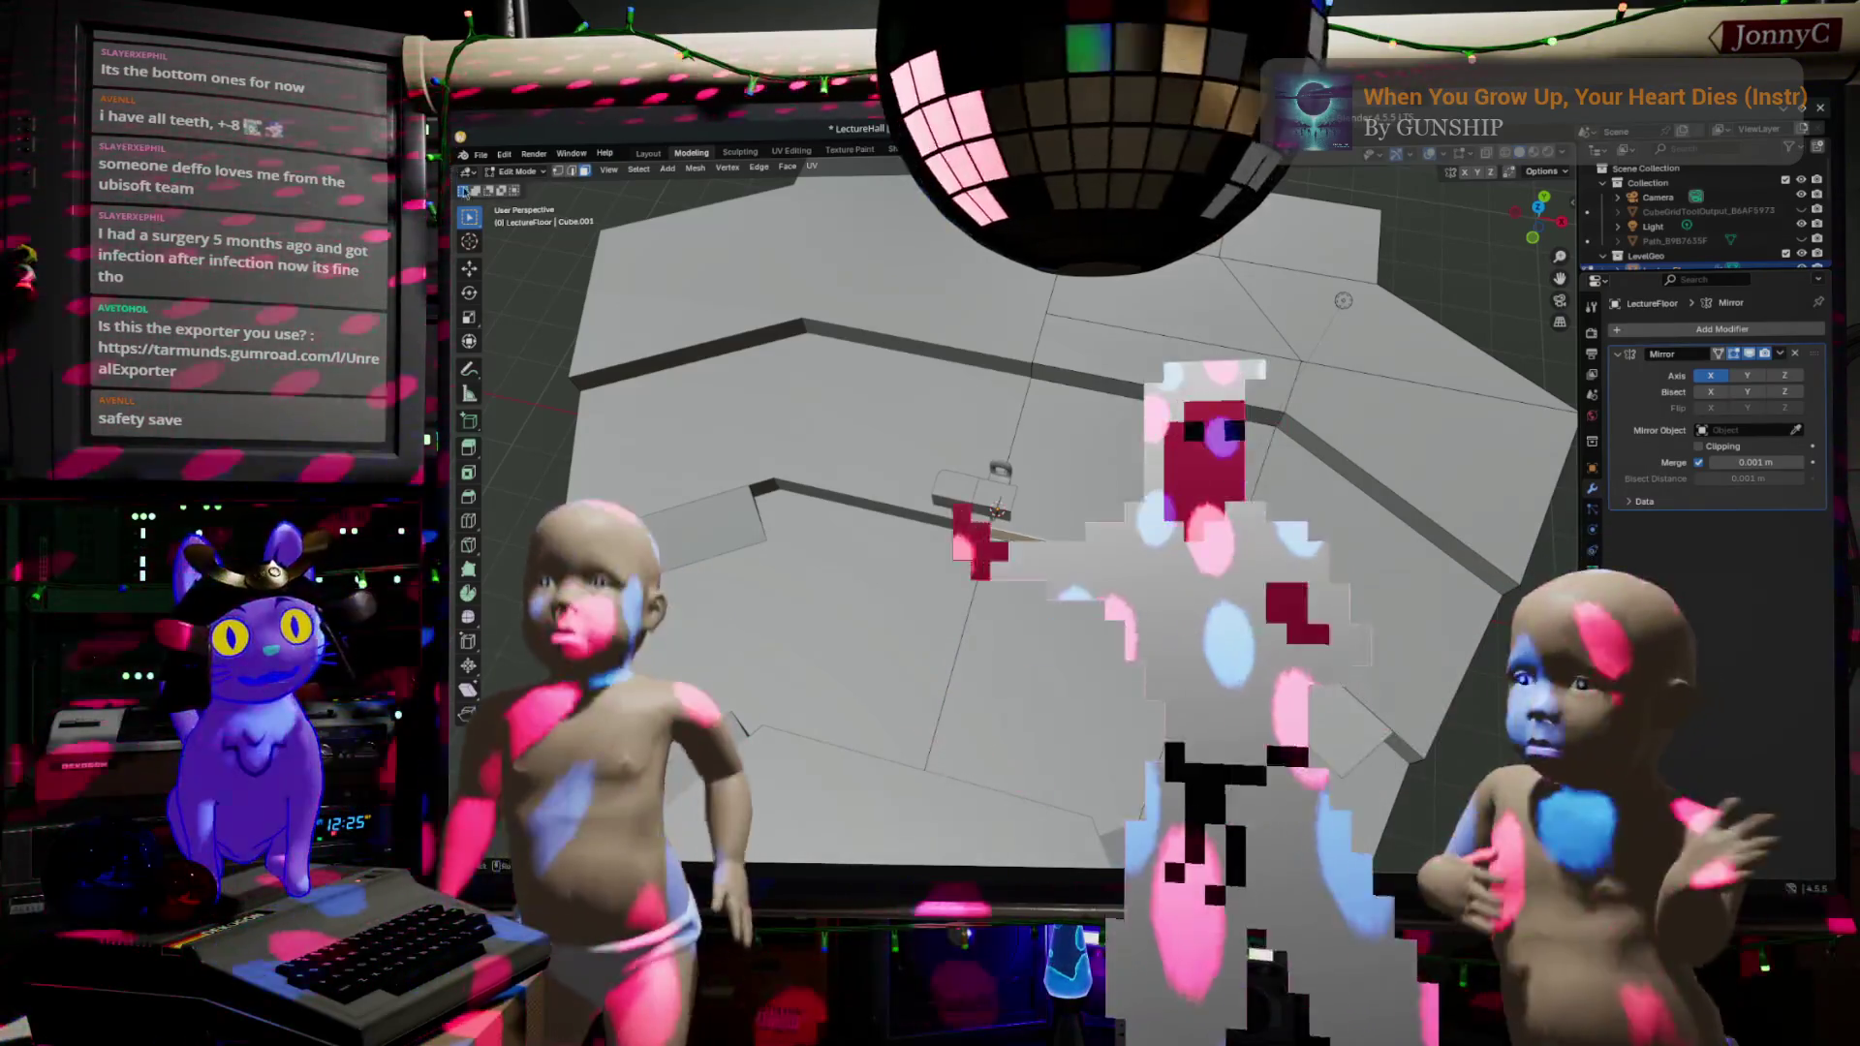
pyautogui.click(993, 504)
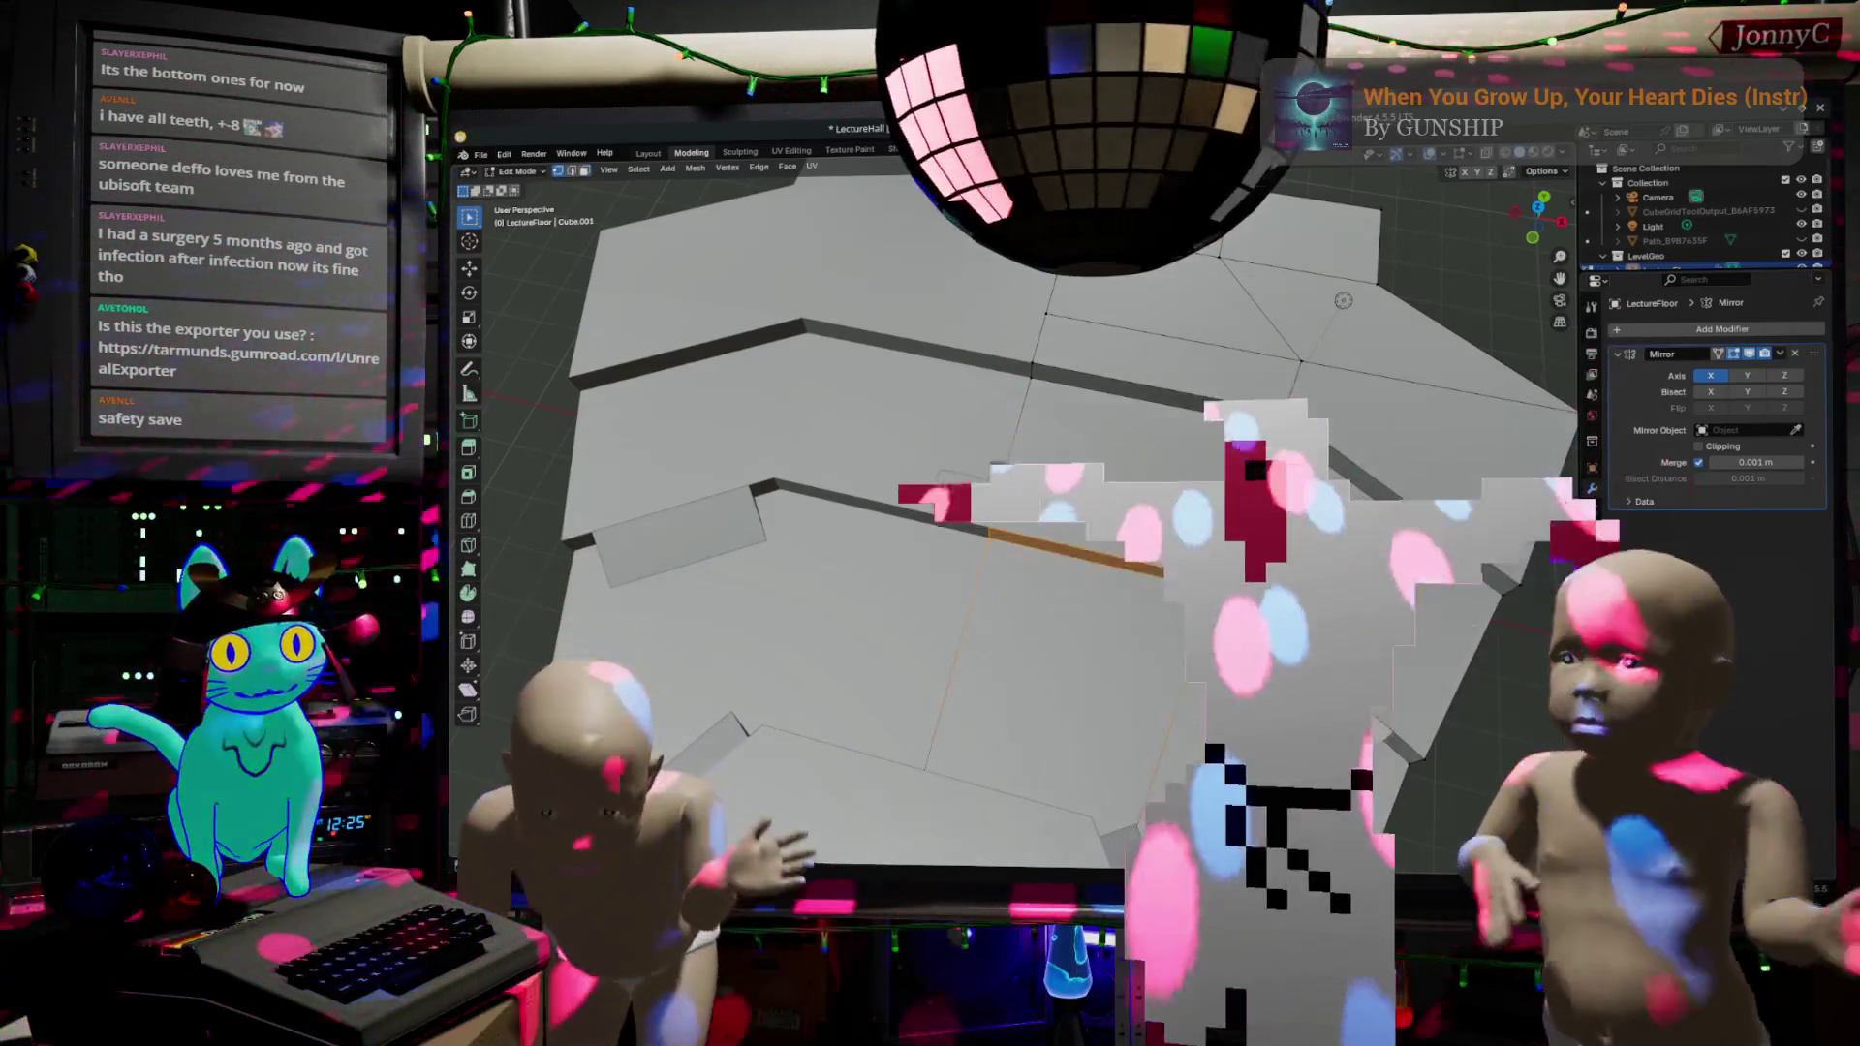
pyautogui.keyDown('ctrl'); pyautogui.click(996, 511); pyautogui.keyUp('ctrl')
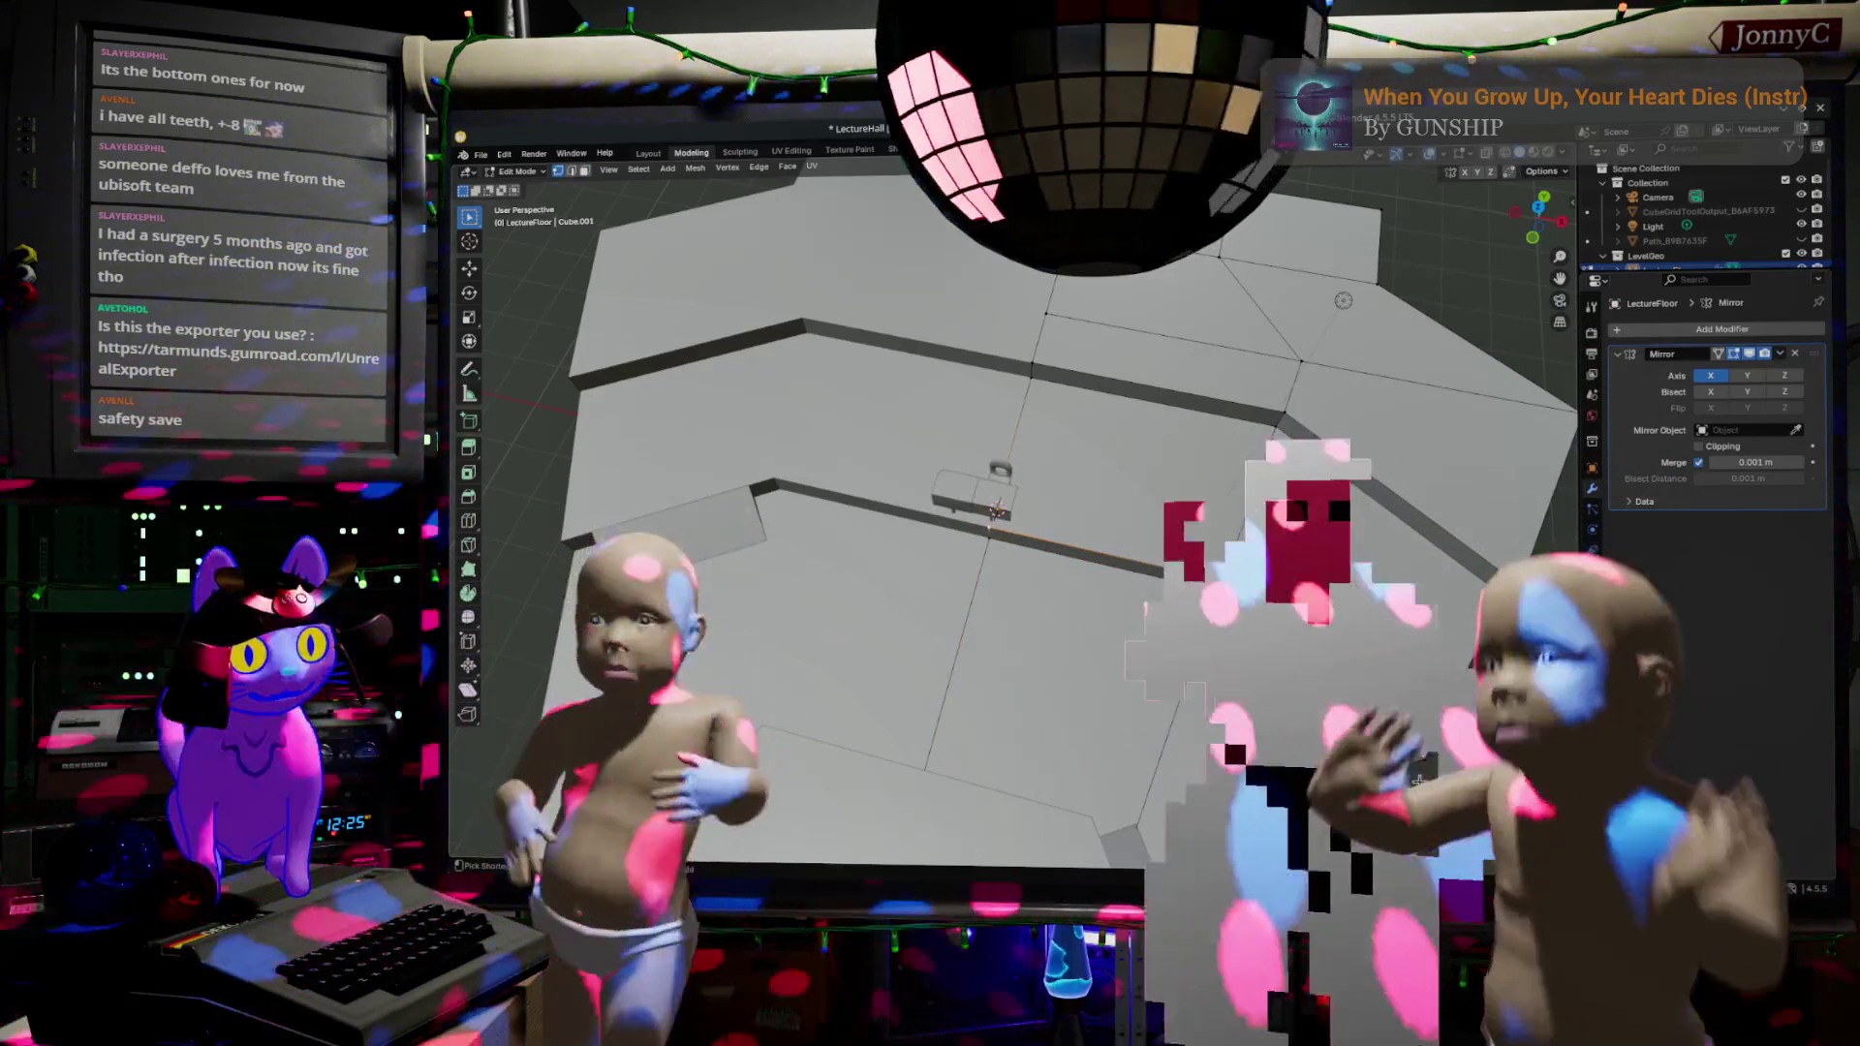
pyautogui.press('g')
pyautogui.press('g')
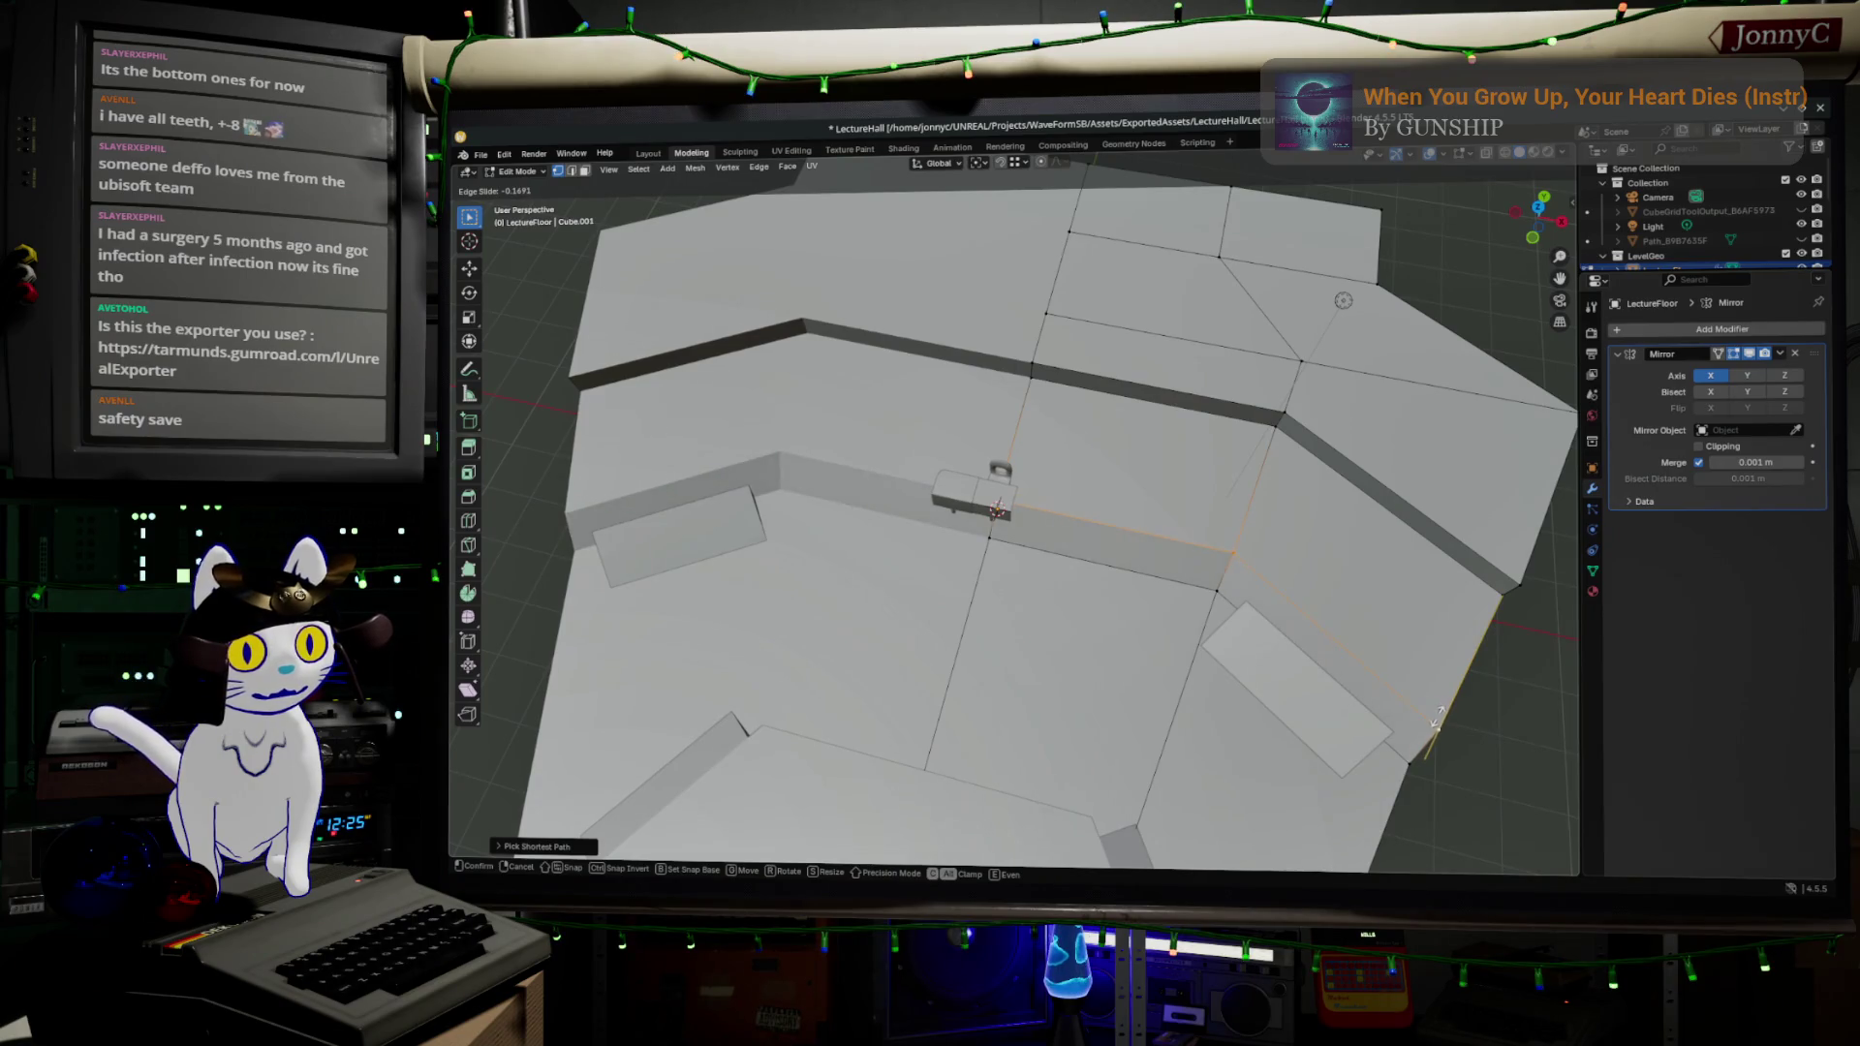
pyautogui.click(1439, 719)
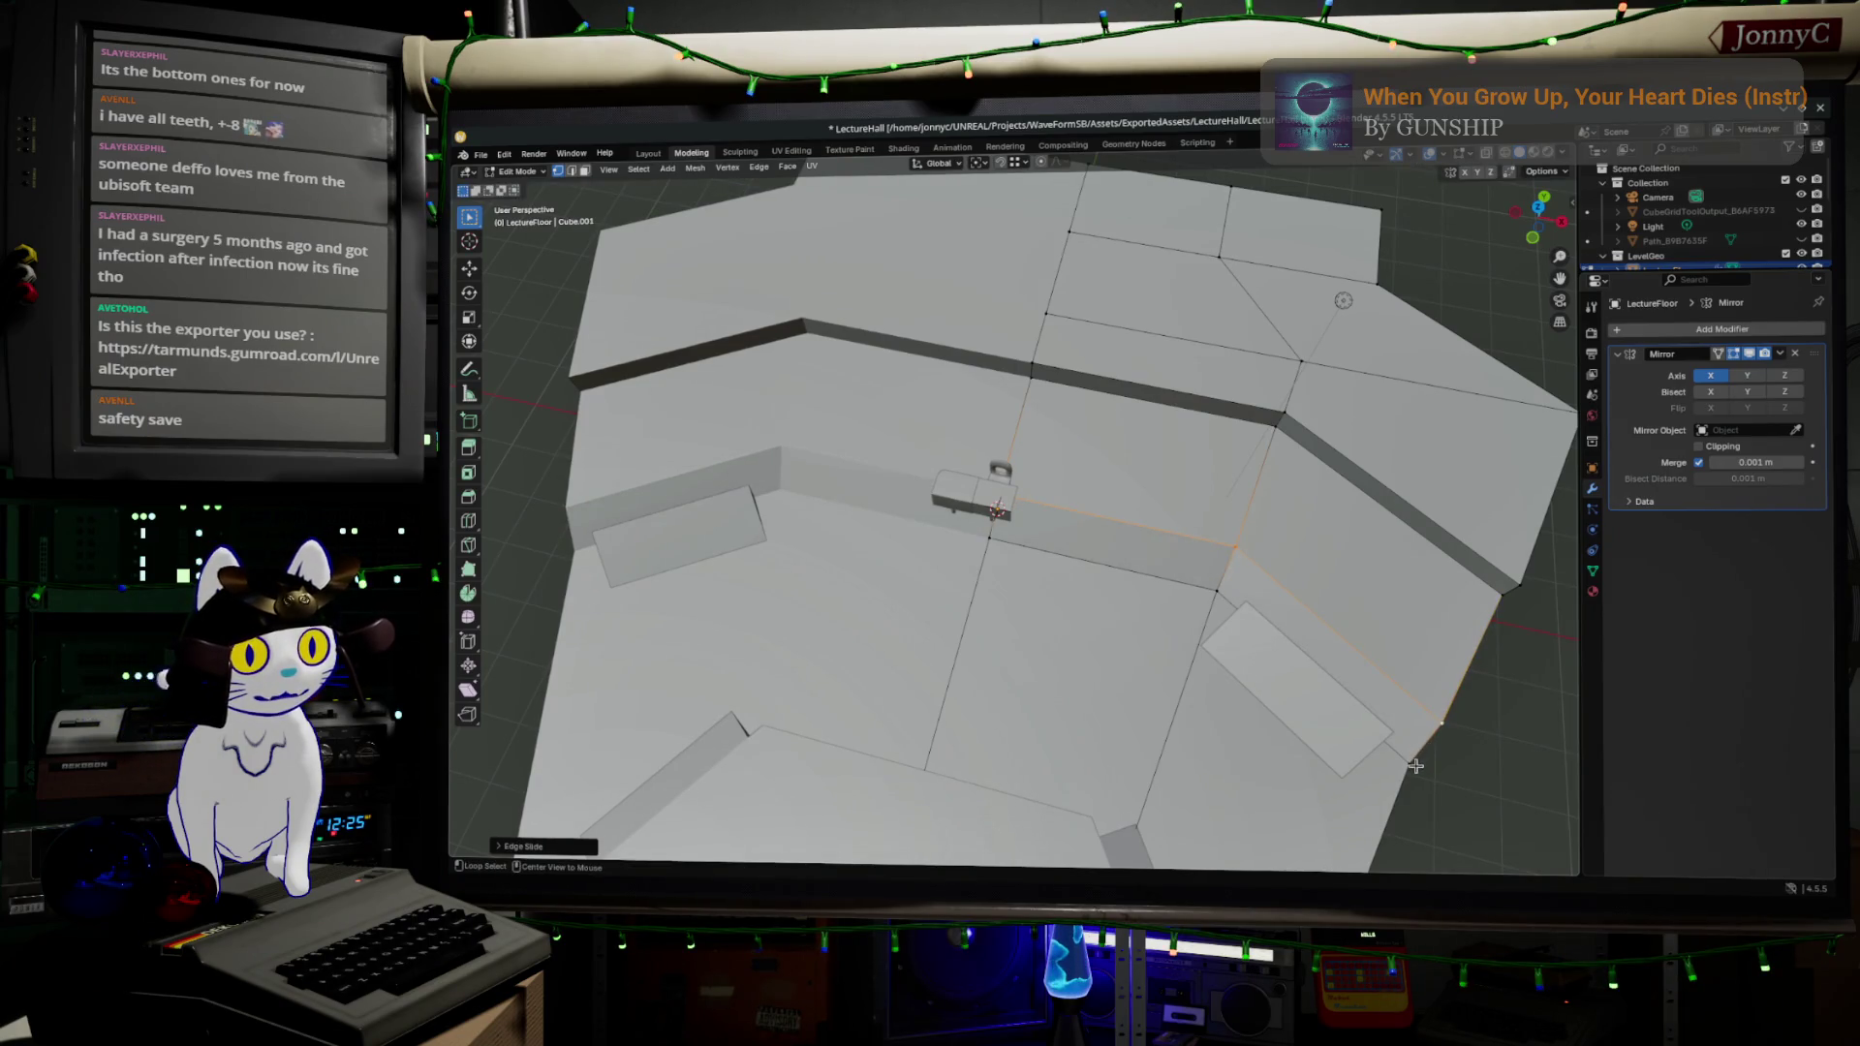
# - Select a different edge loop and switch to Top view of the floor
pyautogui.keyDown('alt'); pyautogui.click(1416, 766); pyautogui.keyUp('alt')
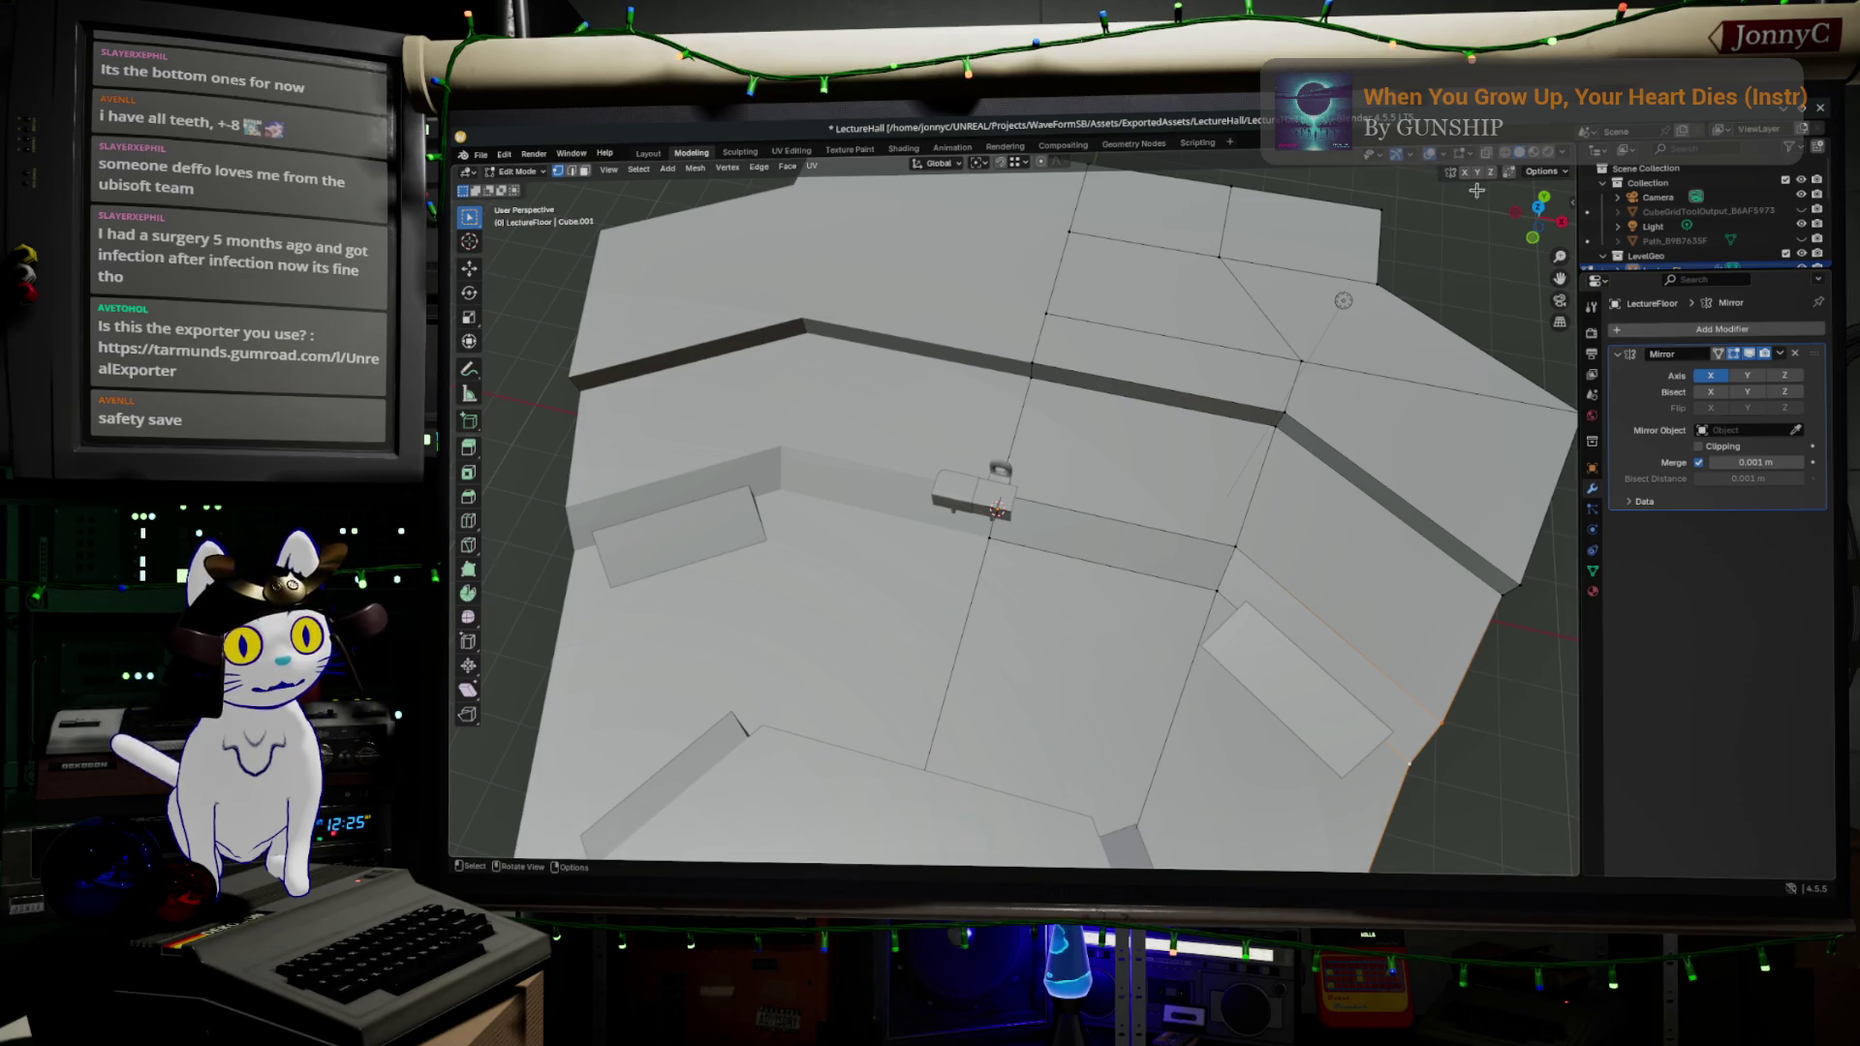
pyautogui.click(1541, 209)
pyautogui.scroll(5, 1163, 392)
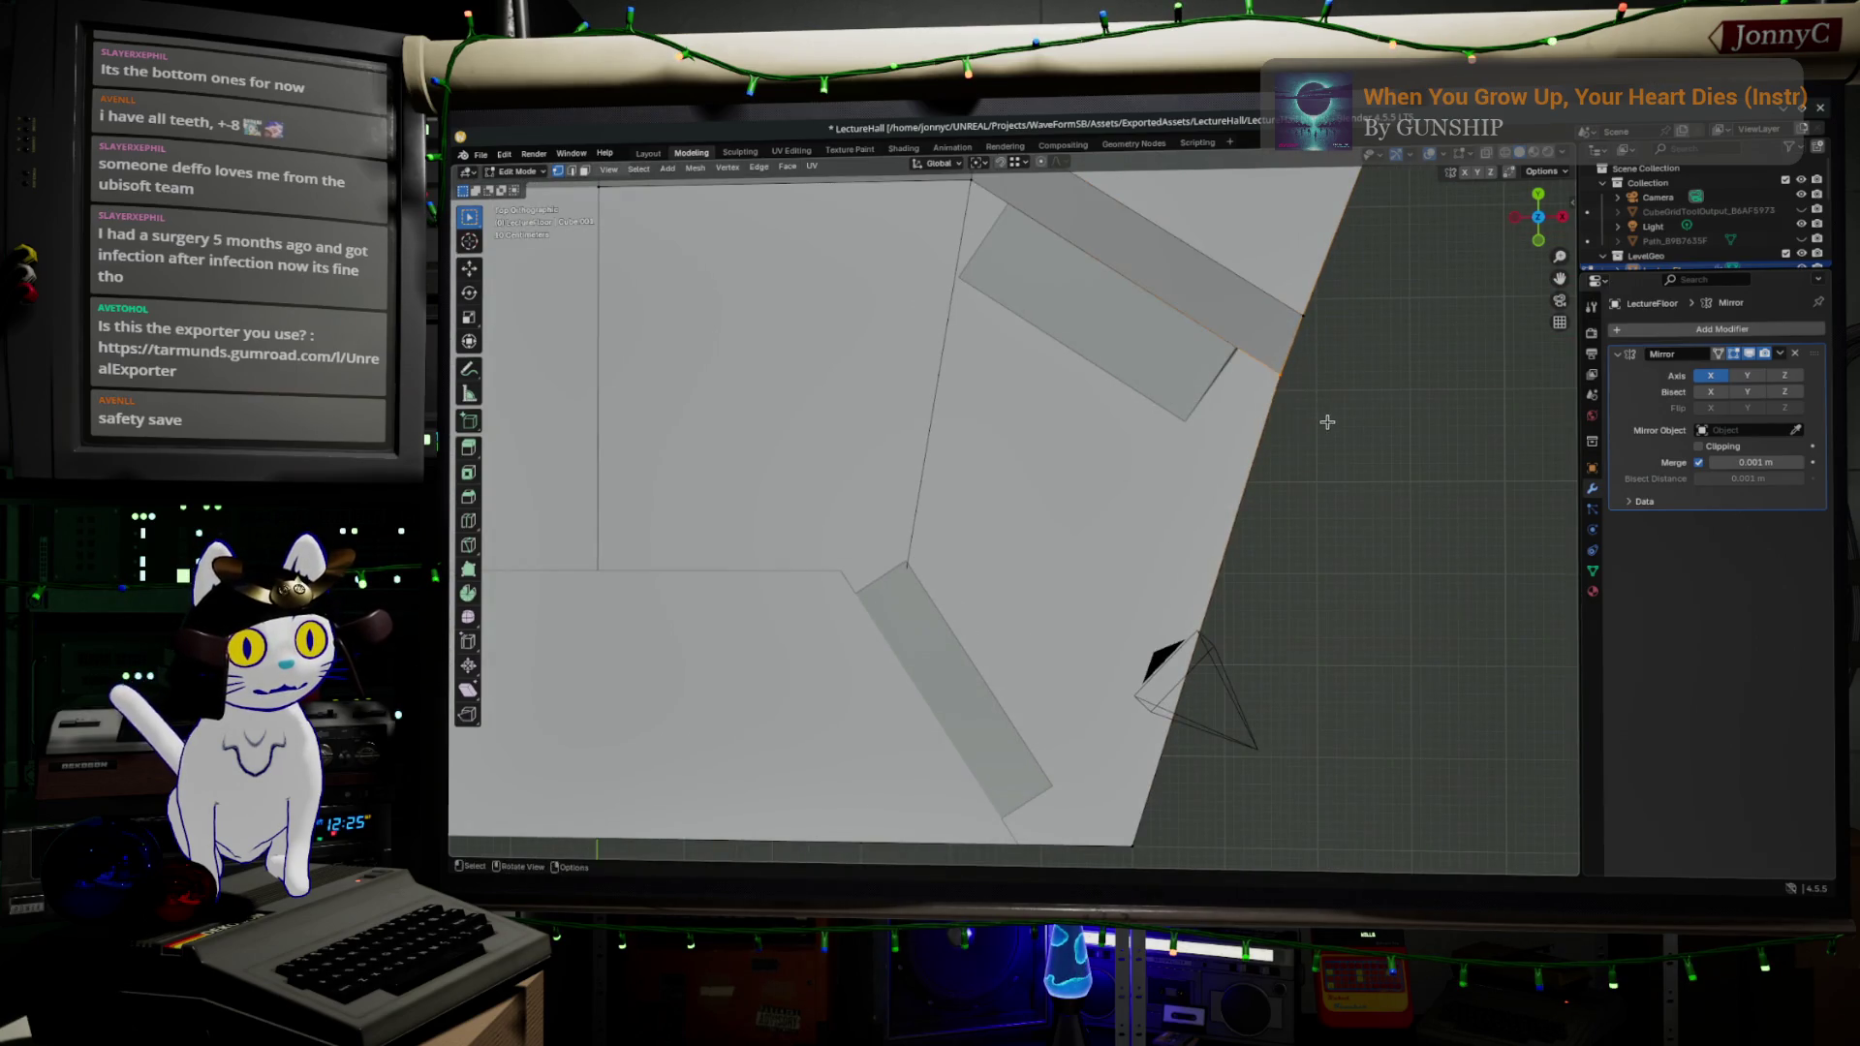
# - With X-ray on, move the outer corner vertex flat (Shift+Z) onto the floor edge
pyautogui.moveTo(1328, 415); pyautogui.dragTo(1257, 589)
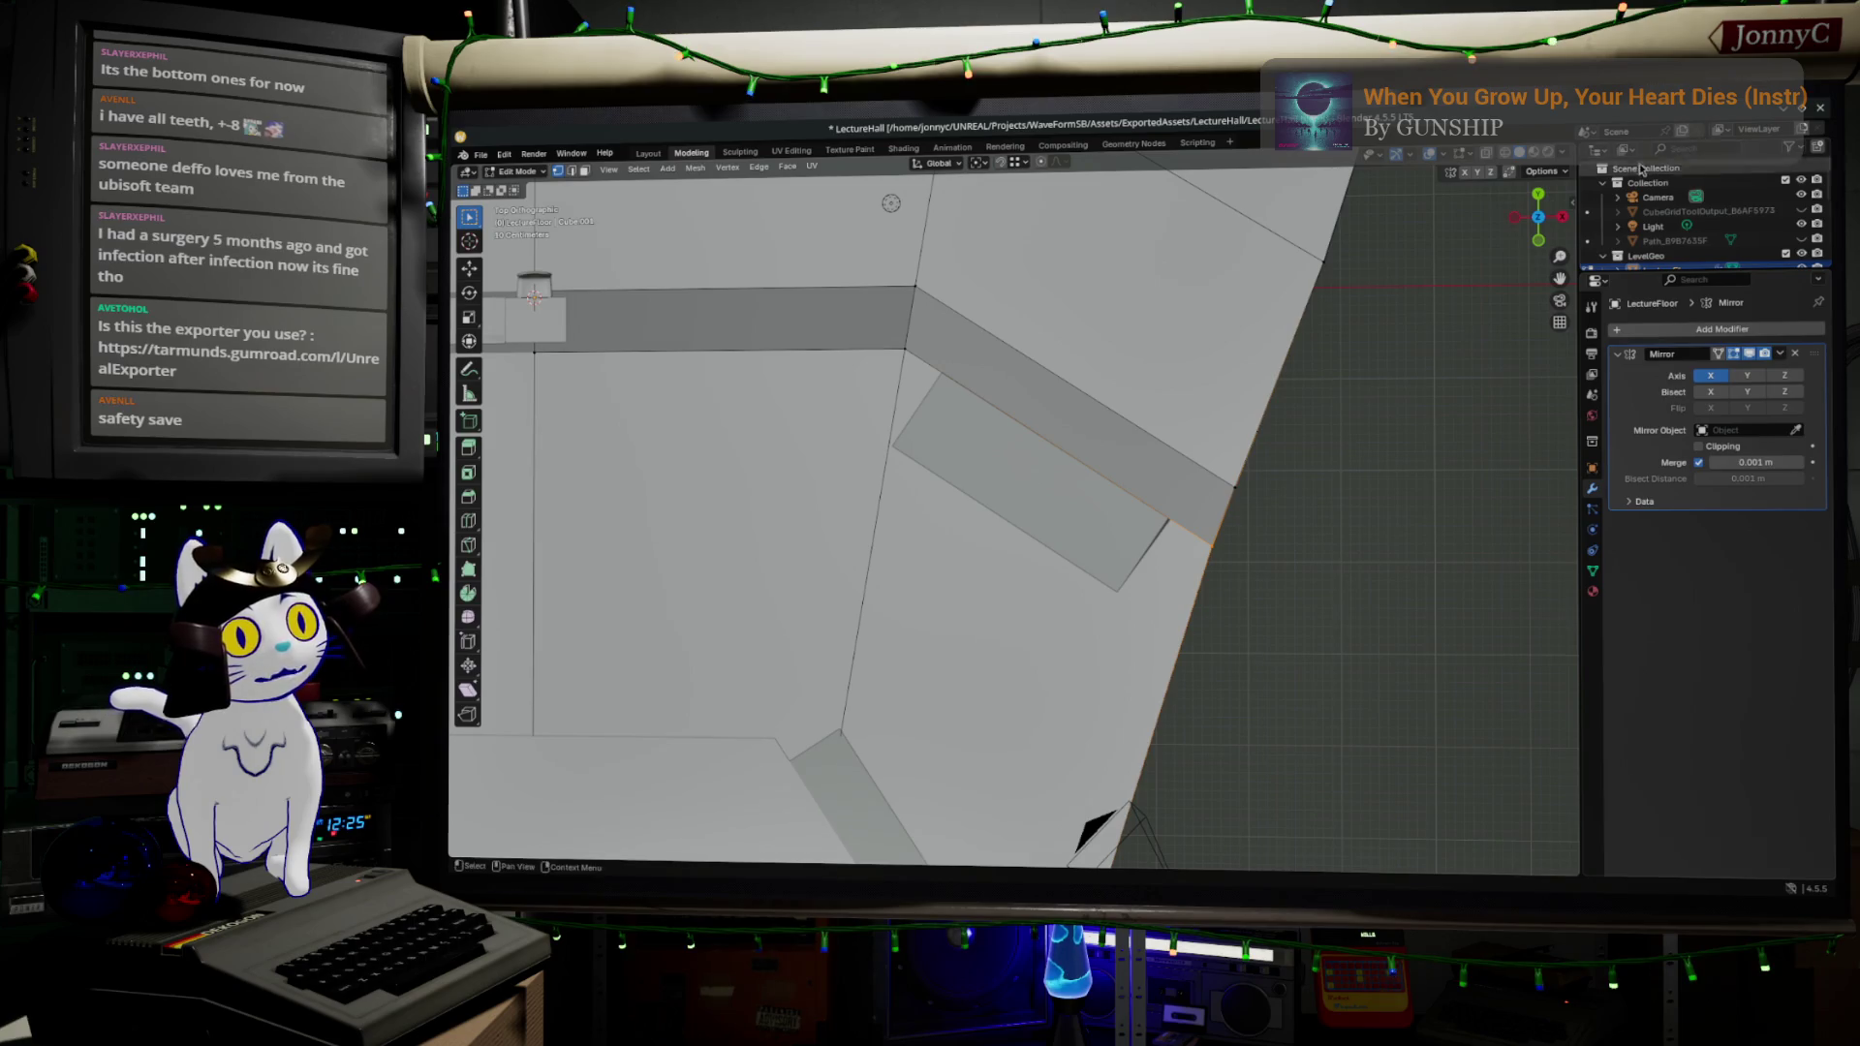
pyautogui.click(1508, 172)
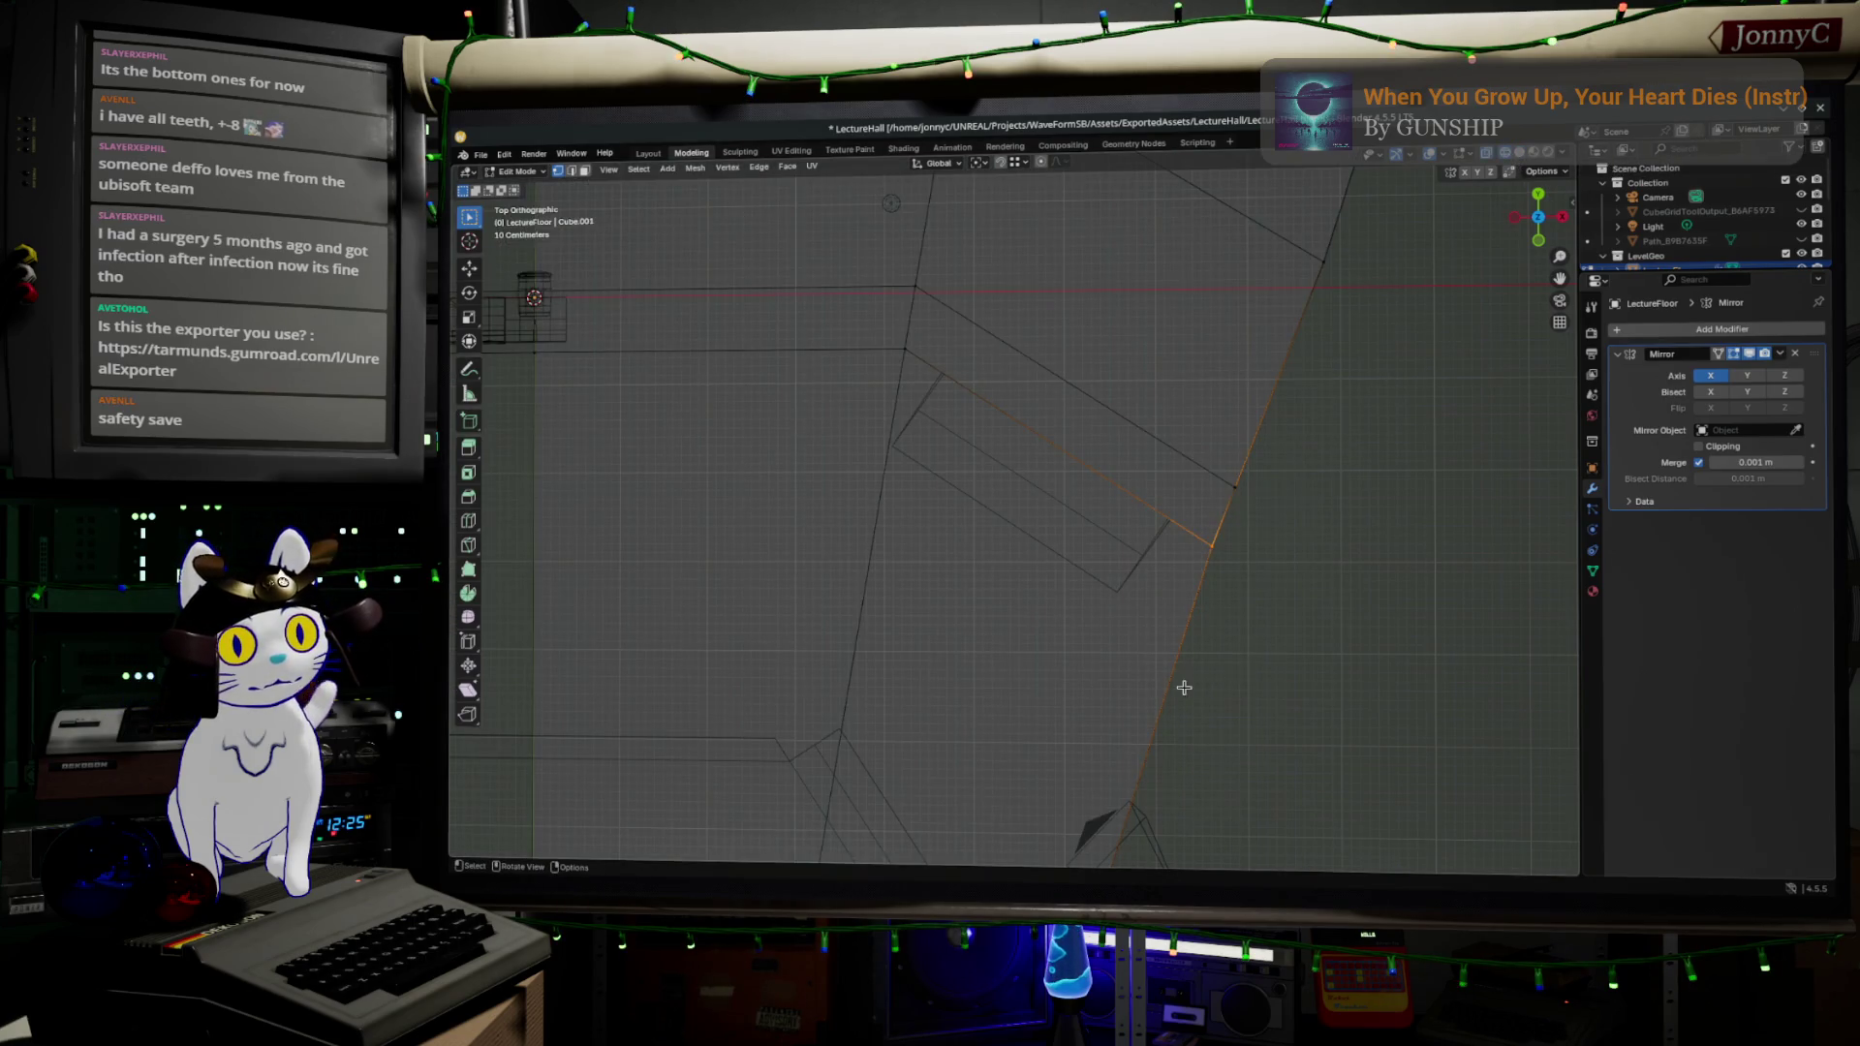
pyautogui.keyDown('shift'); pyautogui.click(1211, 545); pyautogui.keyUp('shift')
pyautogui.moveTo(1300, 558); pyautogui.dragTo(1279, 611)
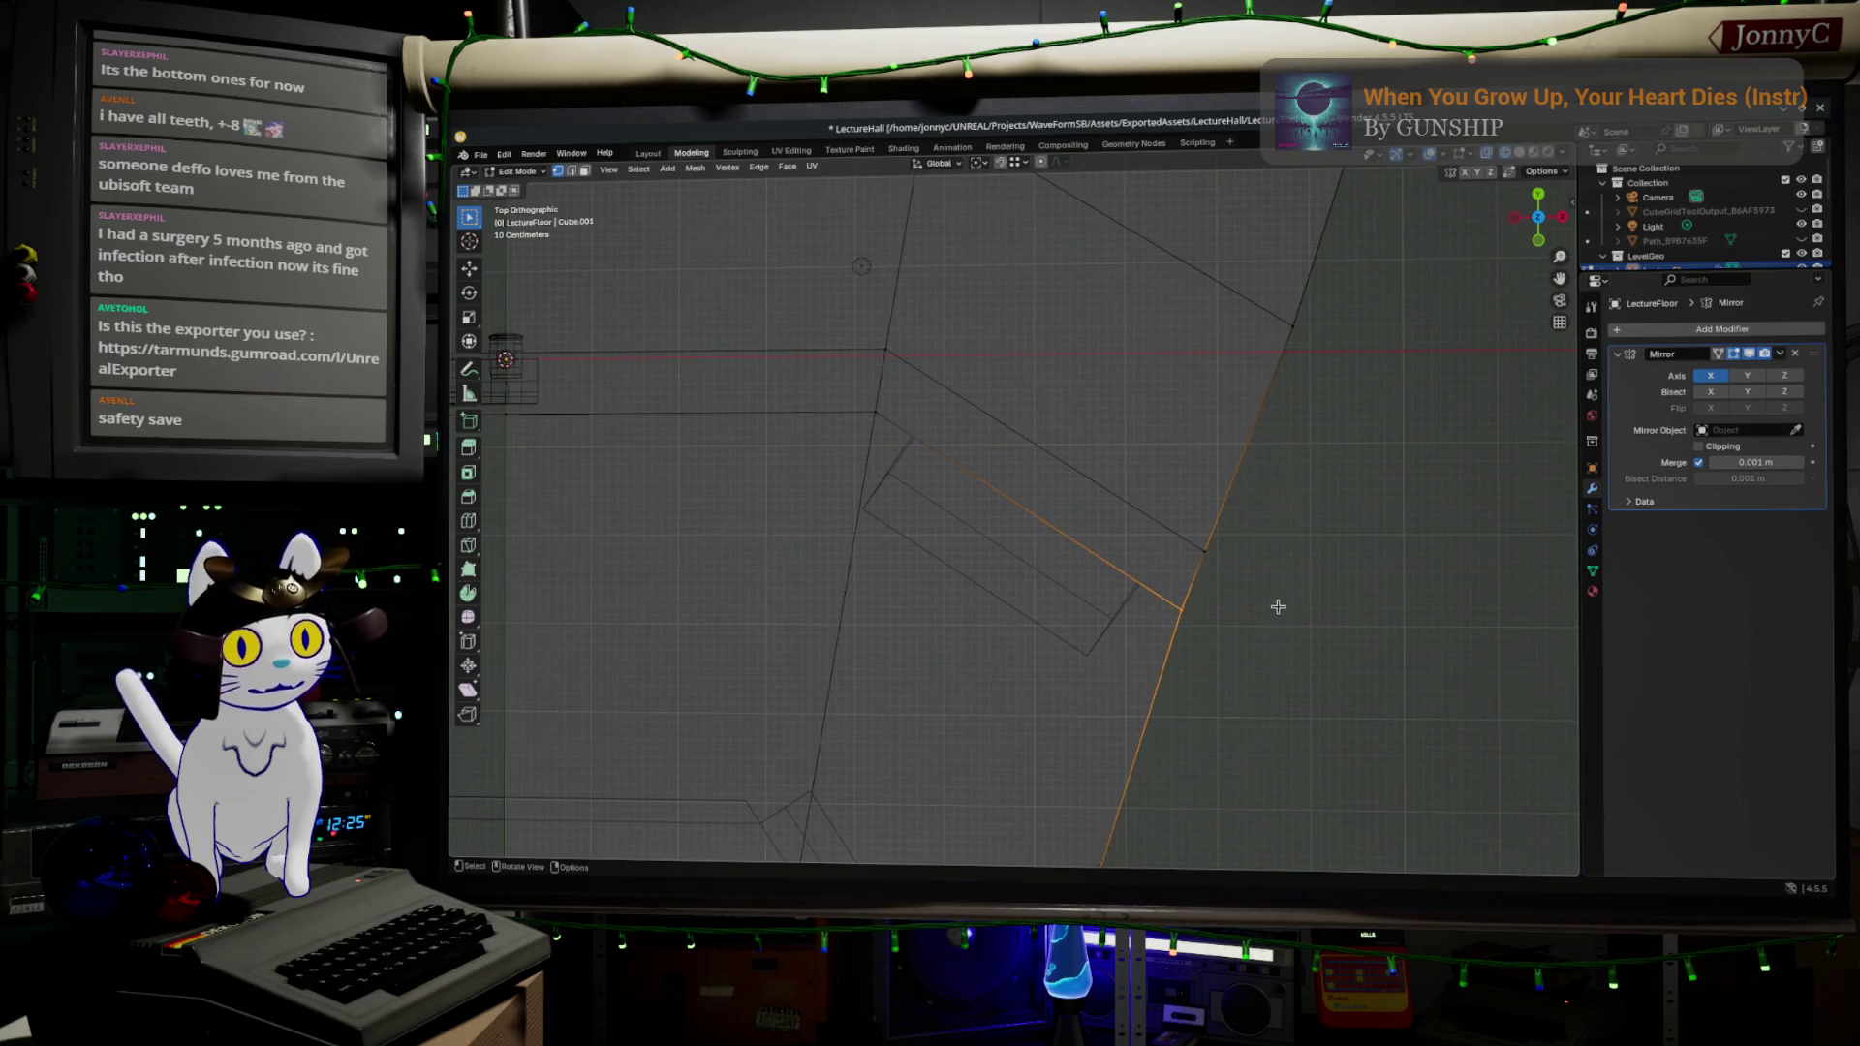
pyautogui.press('g')
pyautogui.hotkey('shift', 'z')
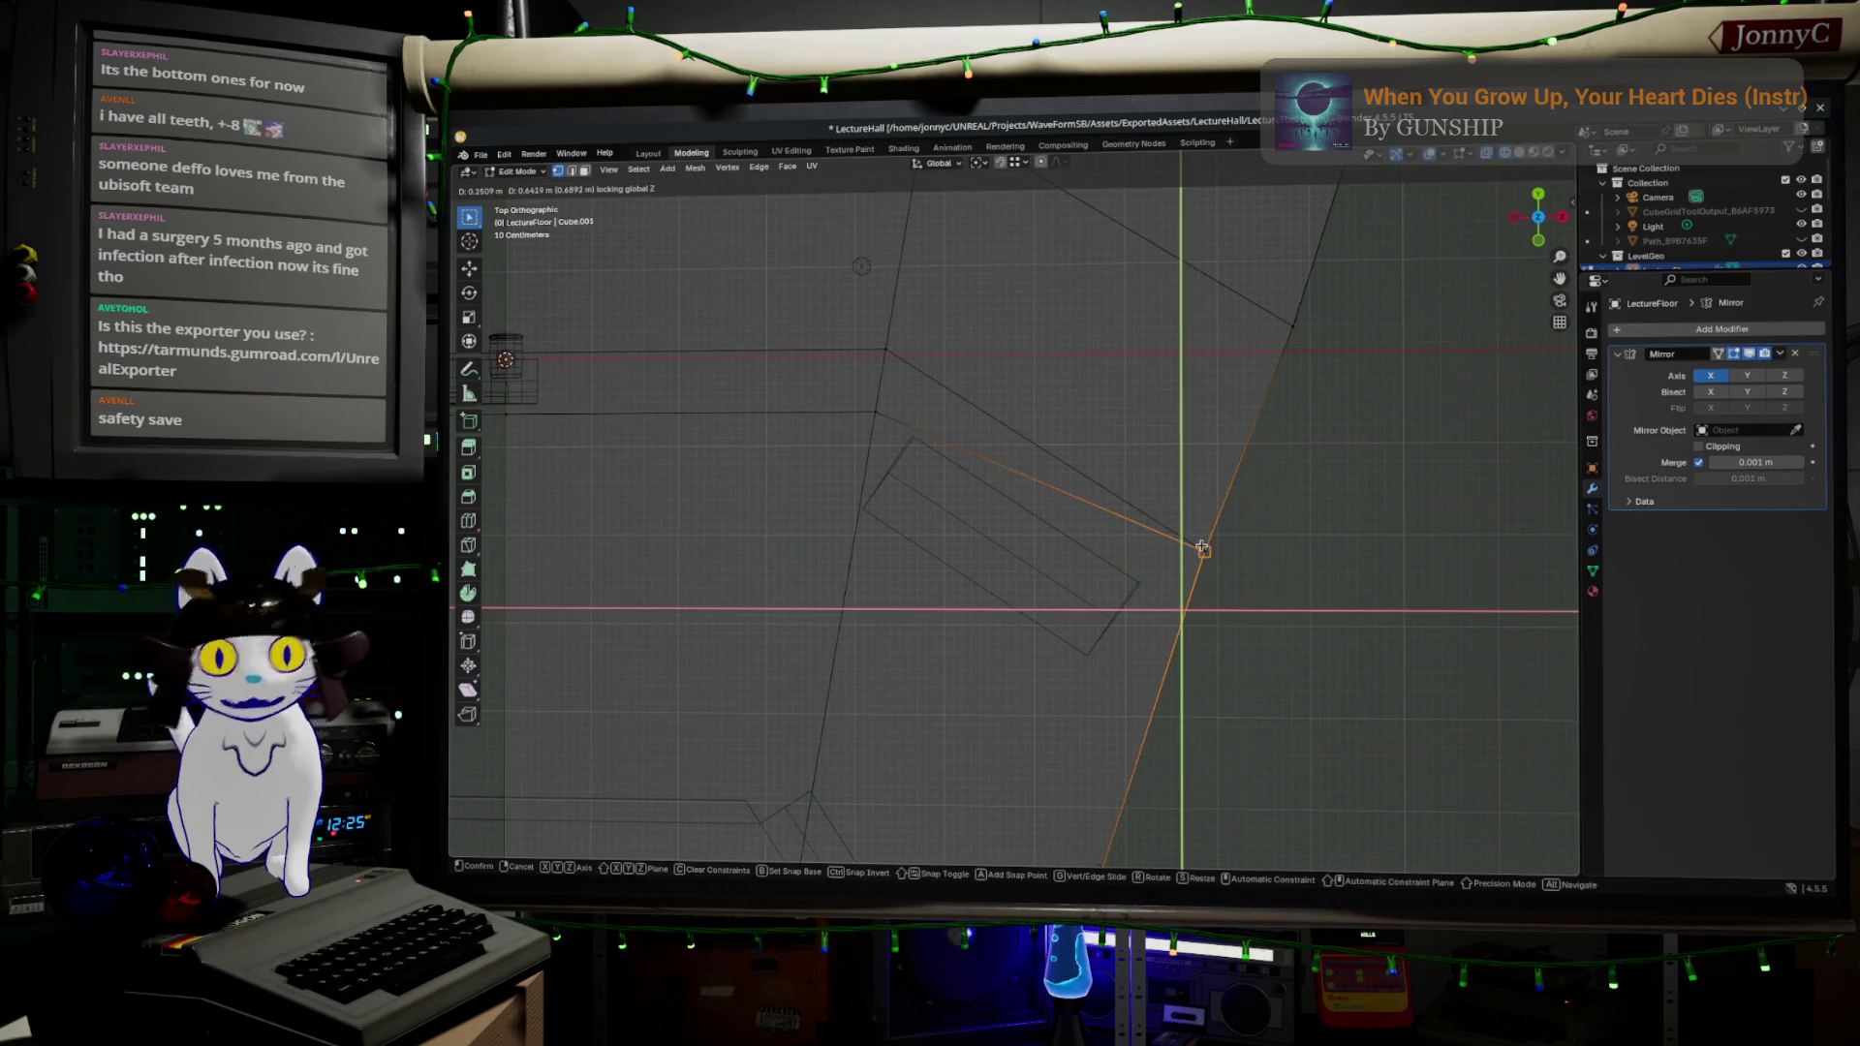
pyautogui.click(1204, 551)
# - Move the inner corner vertex along the Y axis to line it up
pyautogui.click(879, 415)
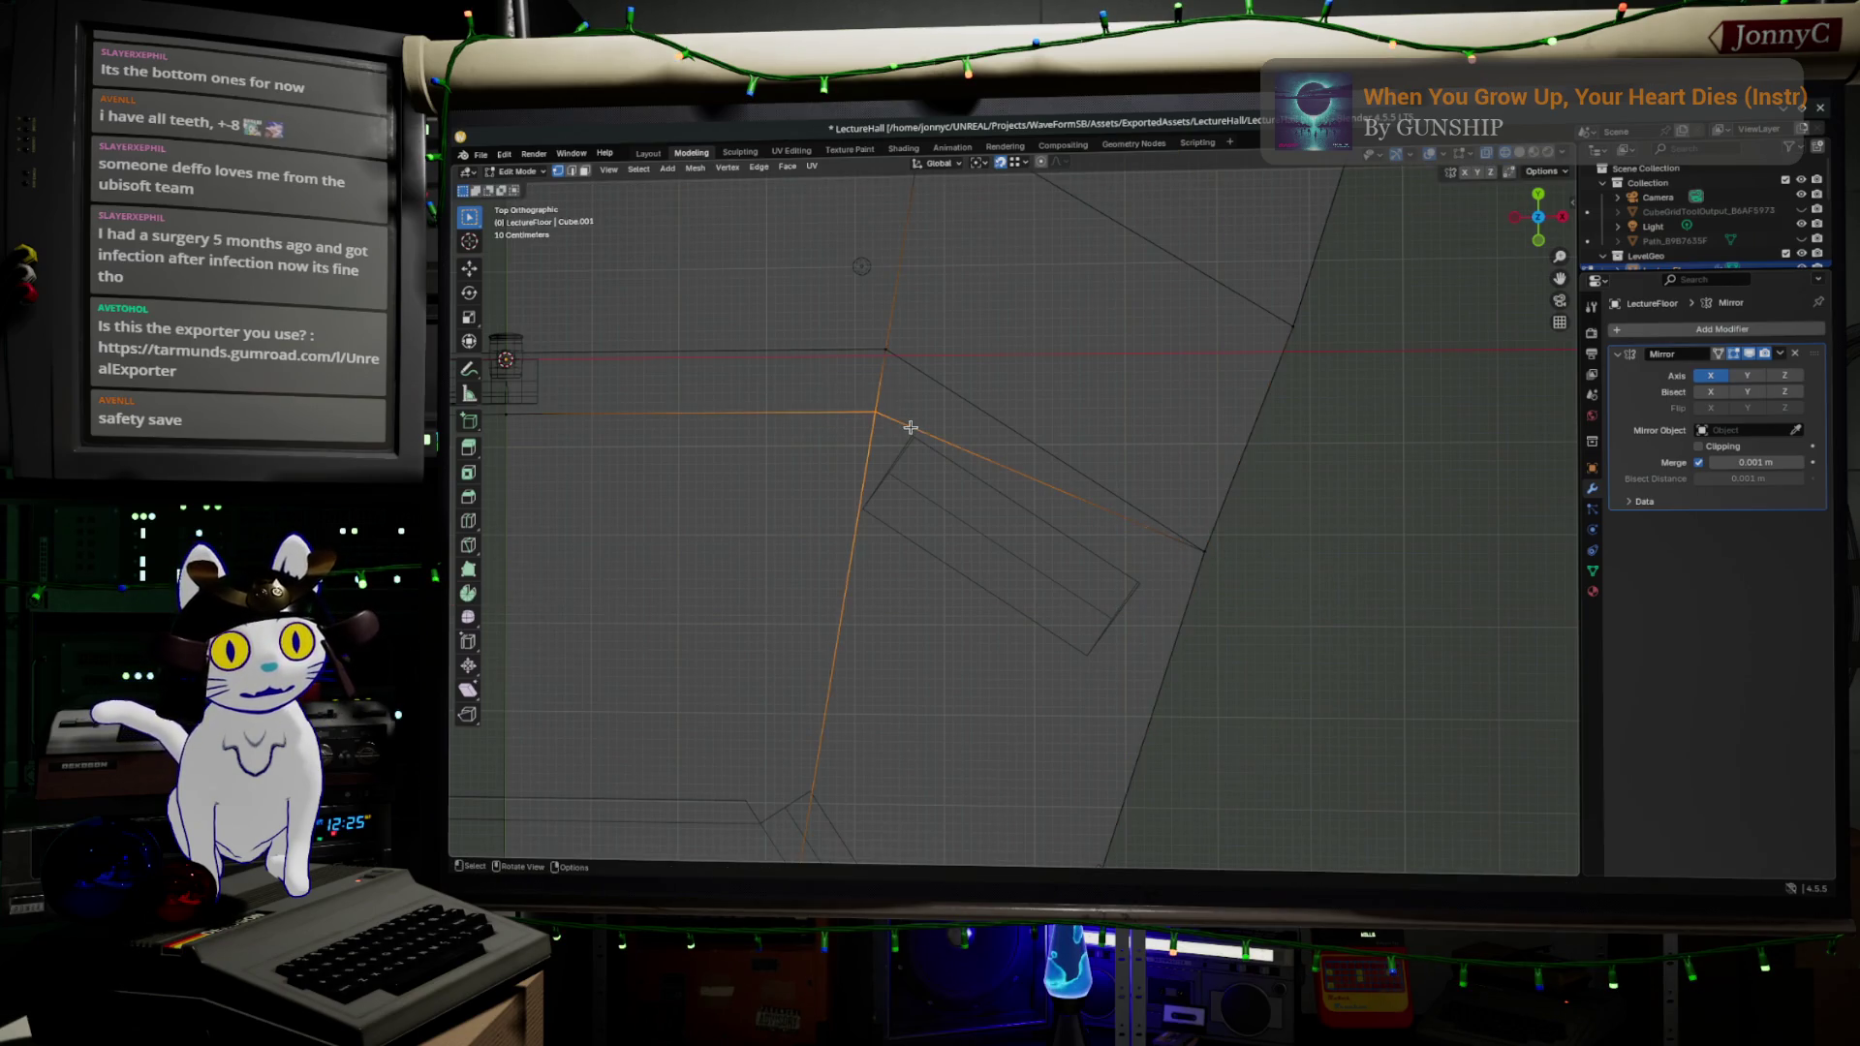
pyautogui.press('g')
pyautogui.press('y')
pyautogui.click(885, 350)
# - Move the vertex below the centre props flat to the centre origin
pyautogui.moveTo(1071, 613); pyautogui.dragTo(821, 513)
pyautogui.press('g')
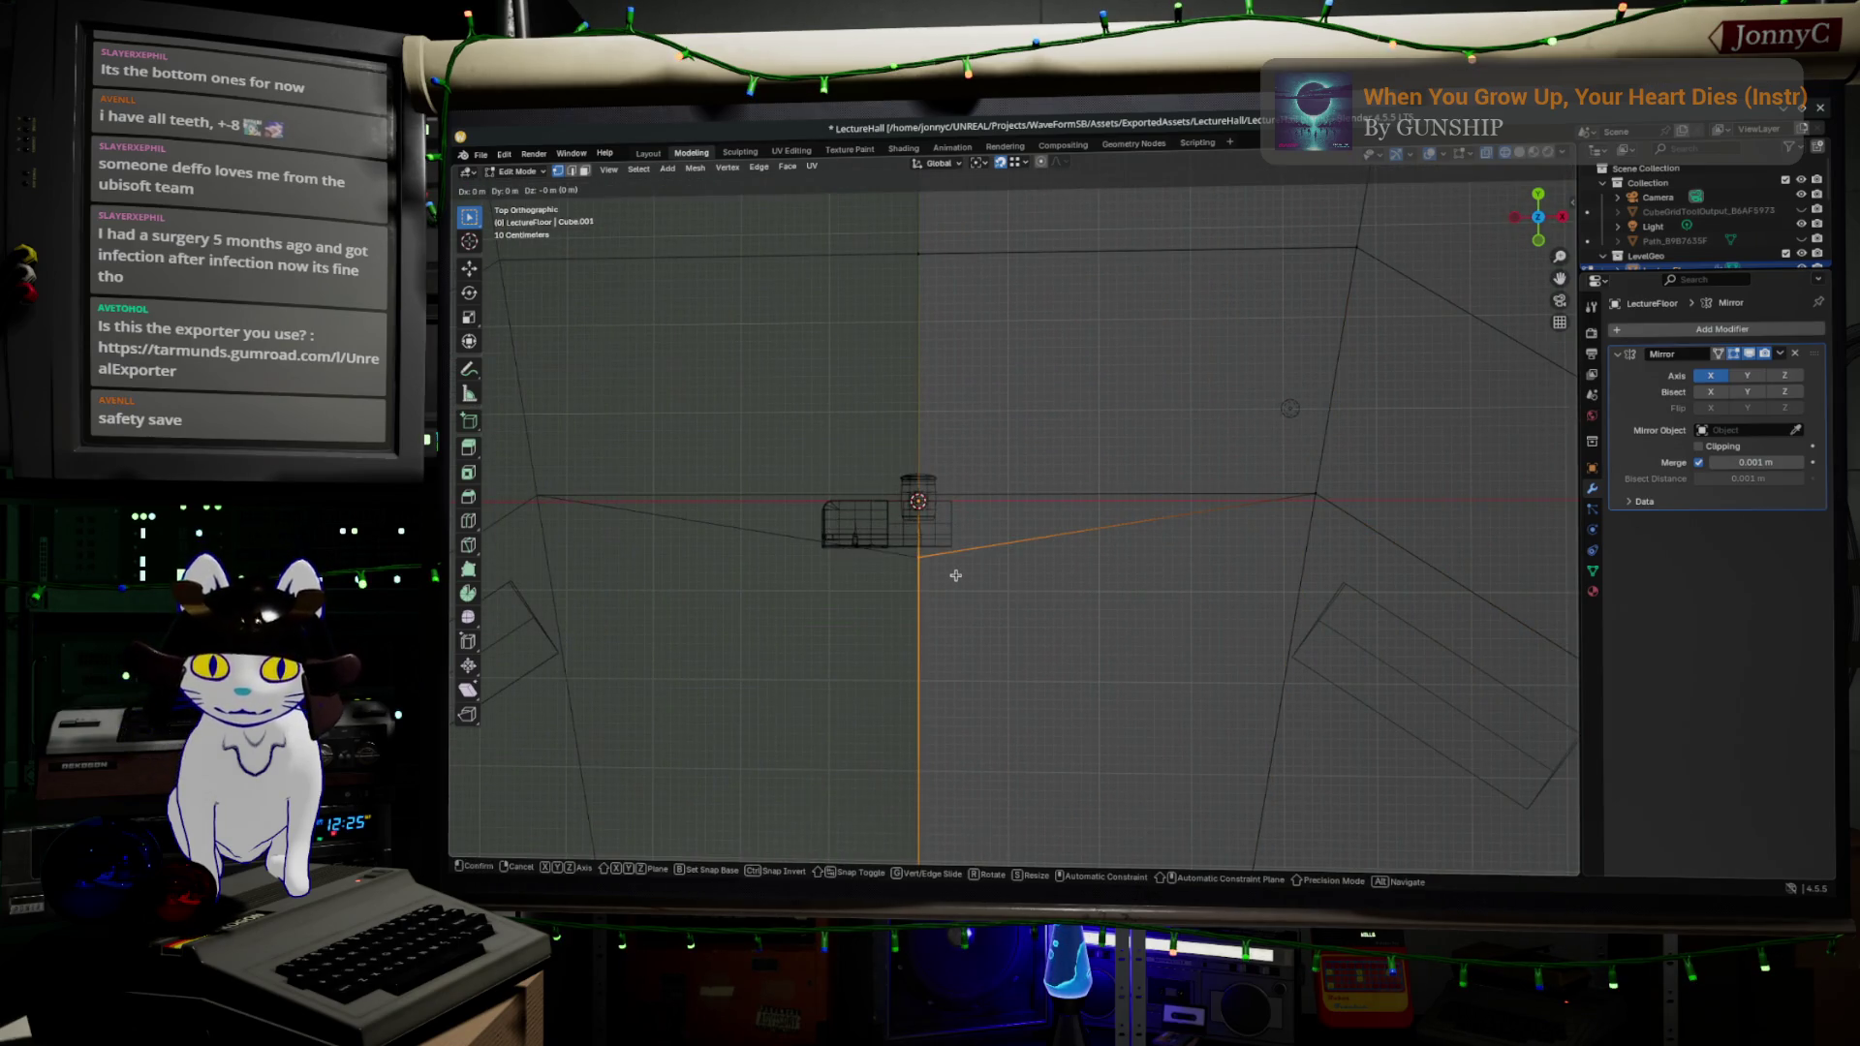
pyautogui.hotkey('shift', 'z')
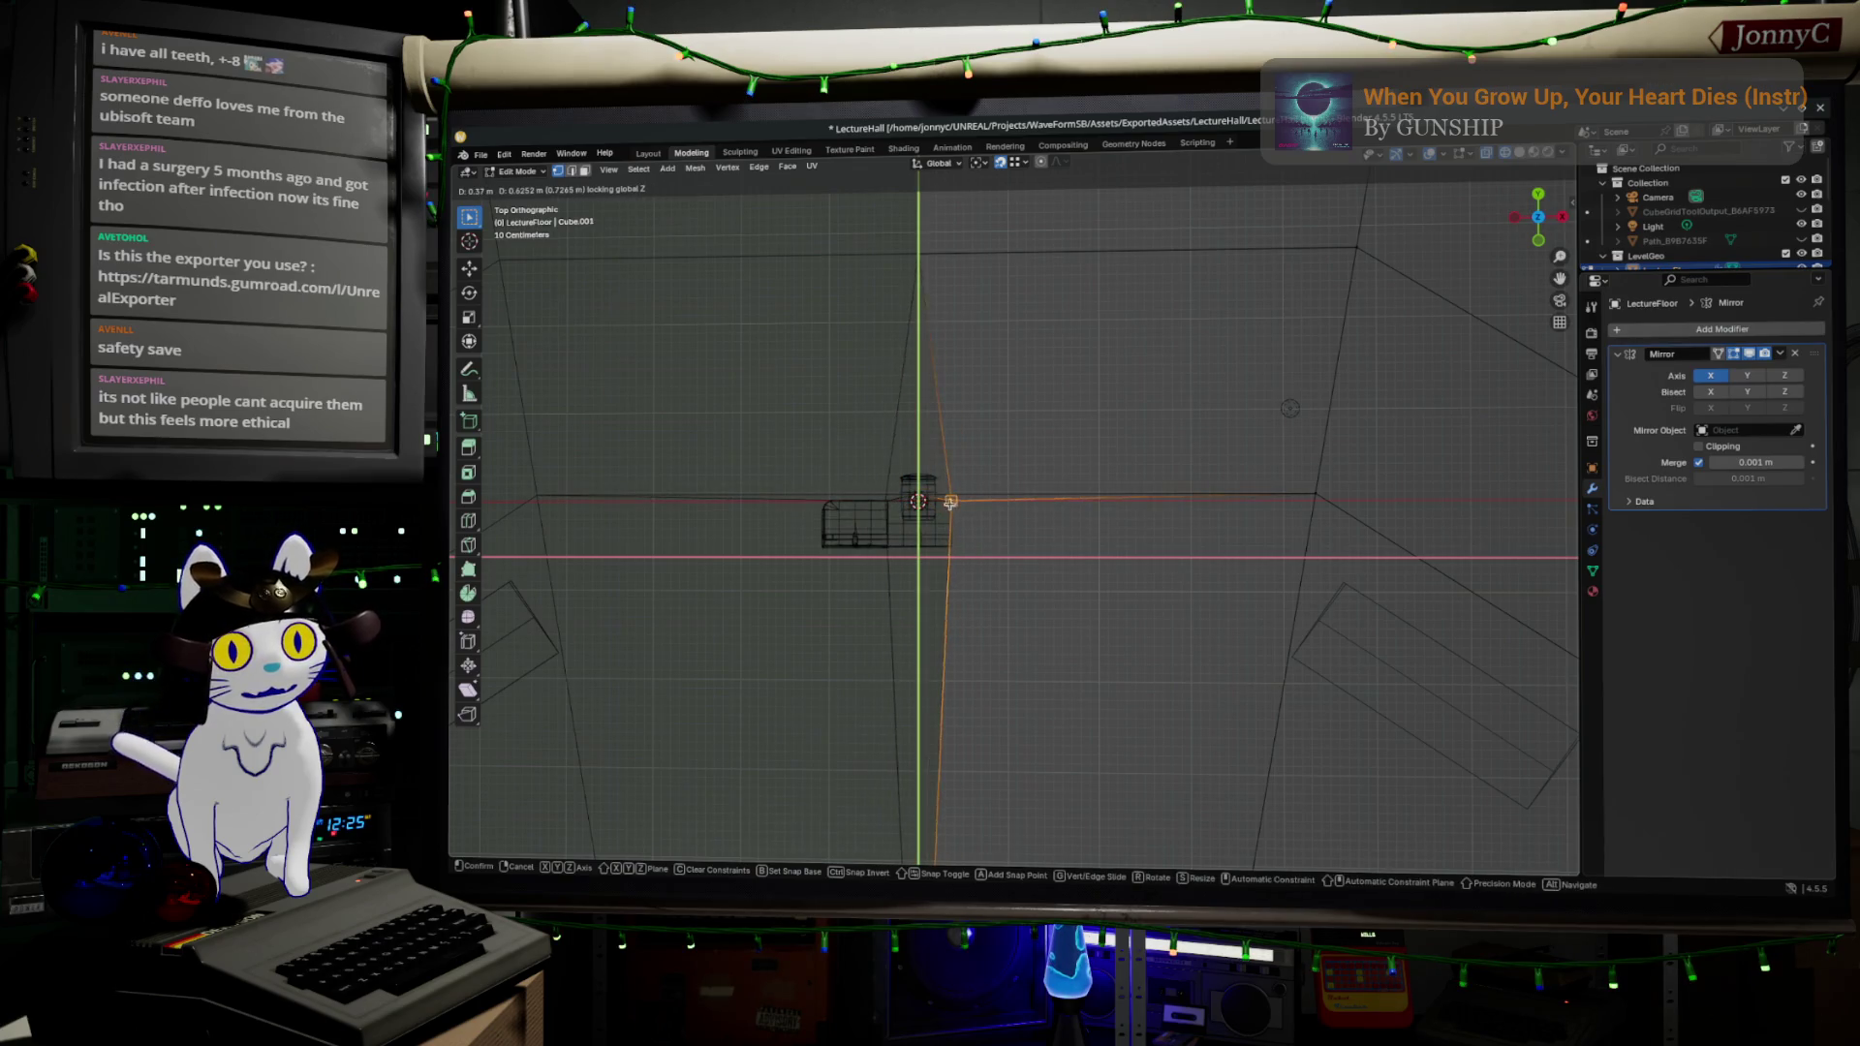
pyautogui.click(919, 497)
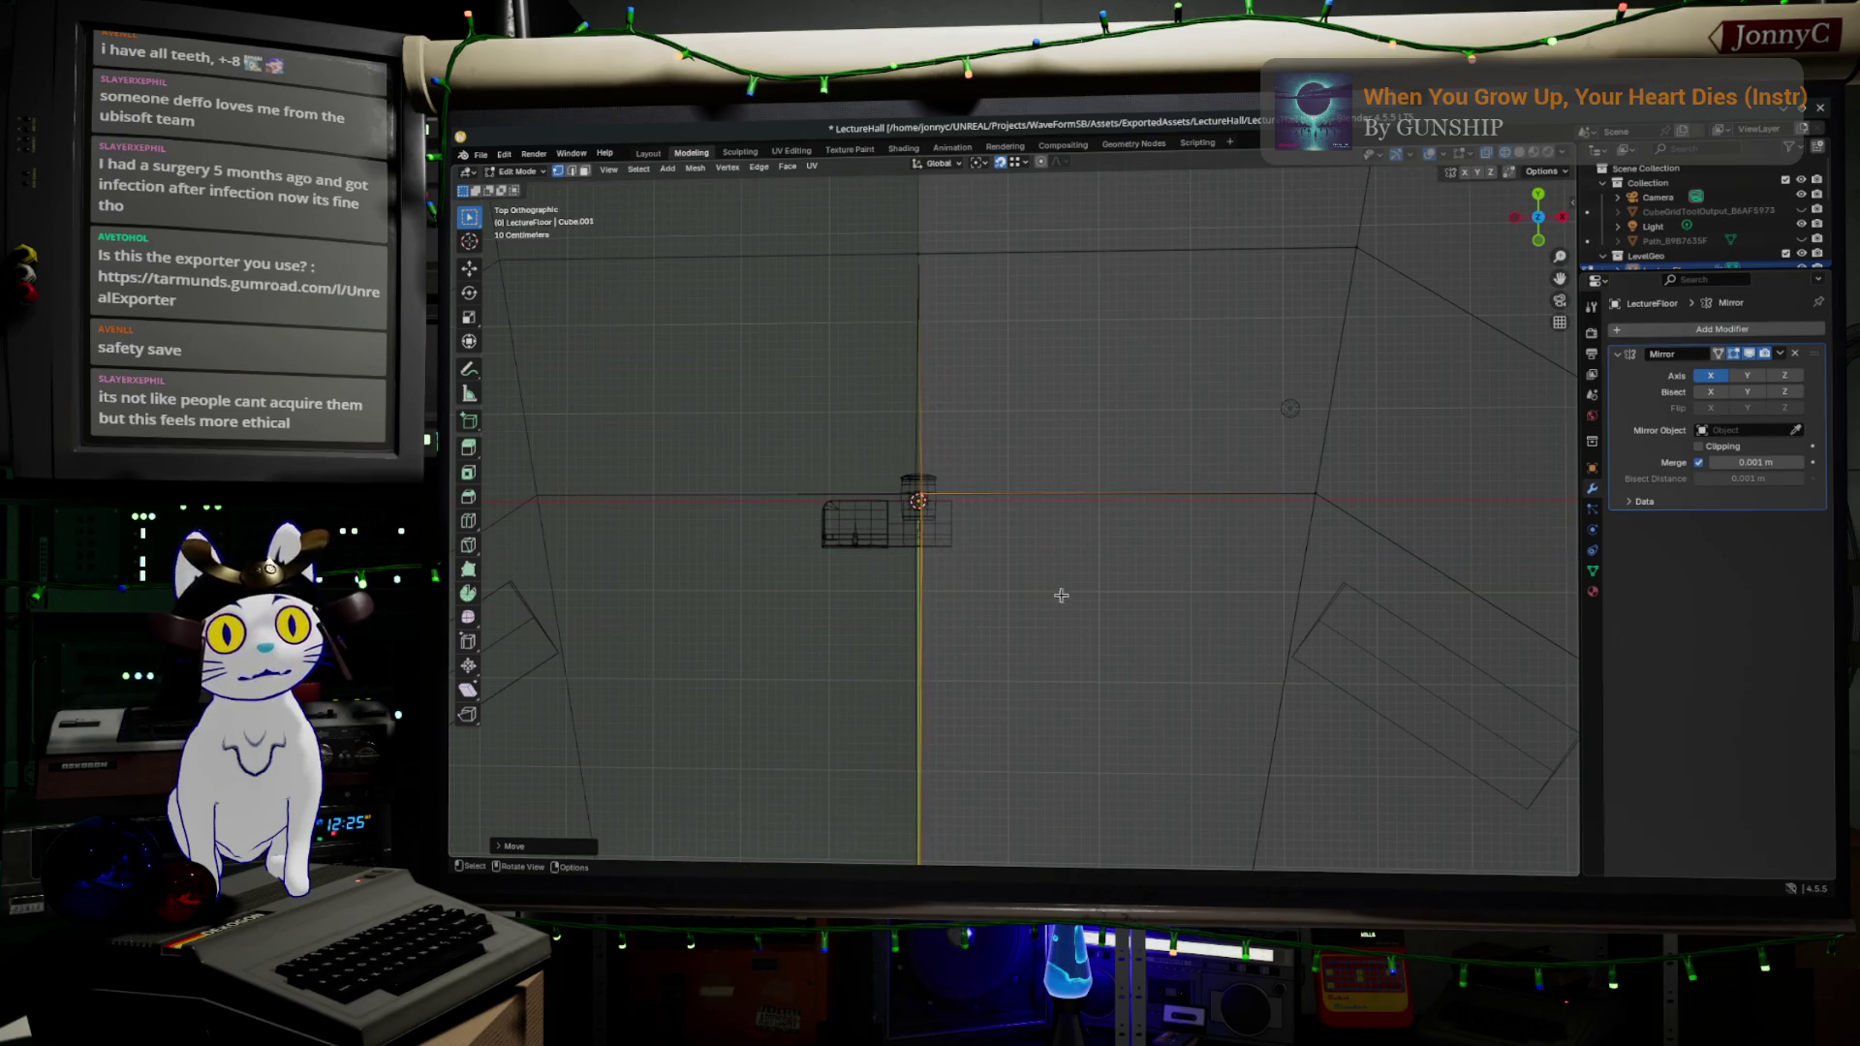
pyautogui.moveTo(1100, 652); pyautogui.dragTo(1025, 512)
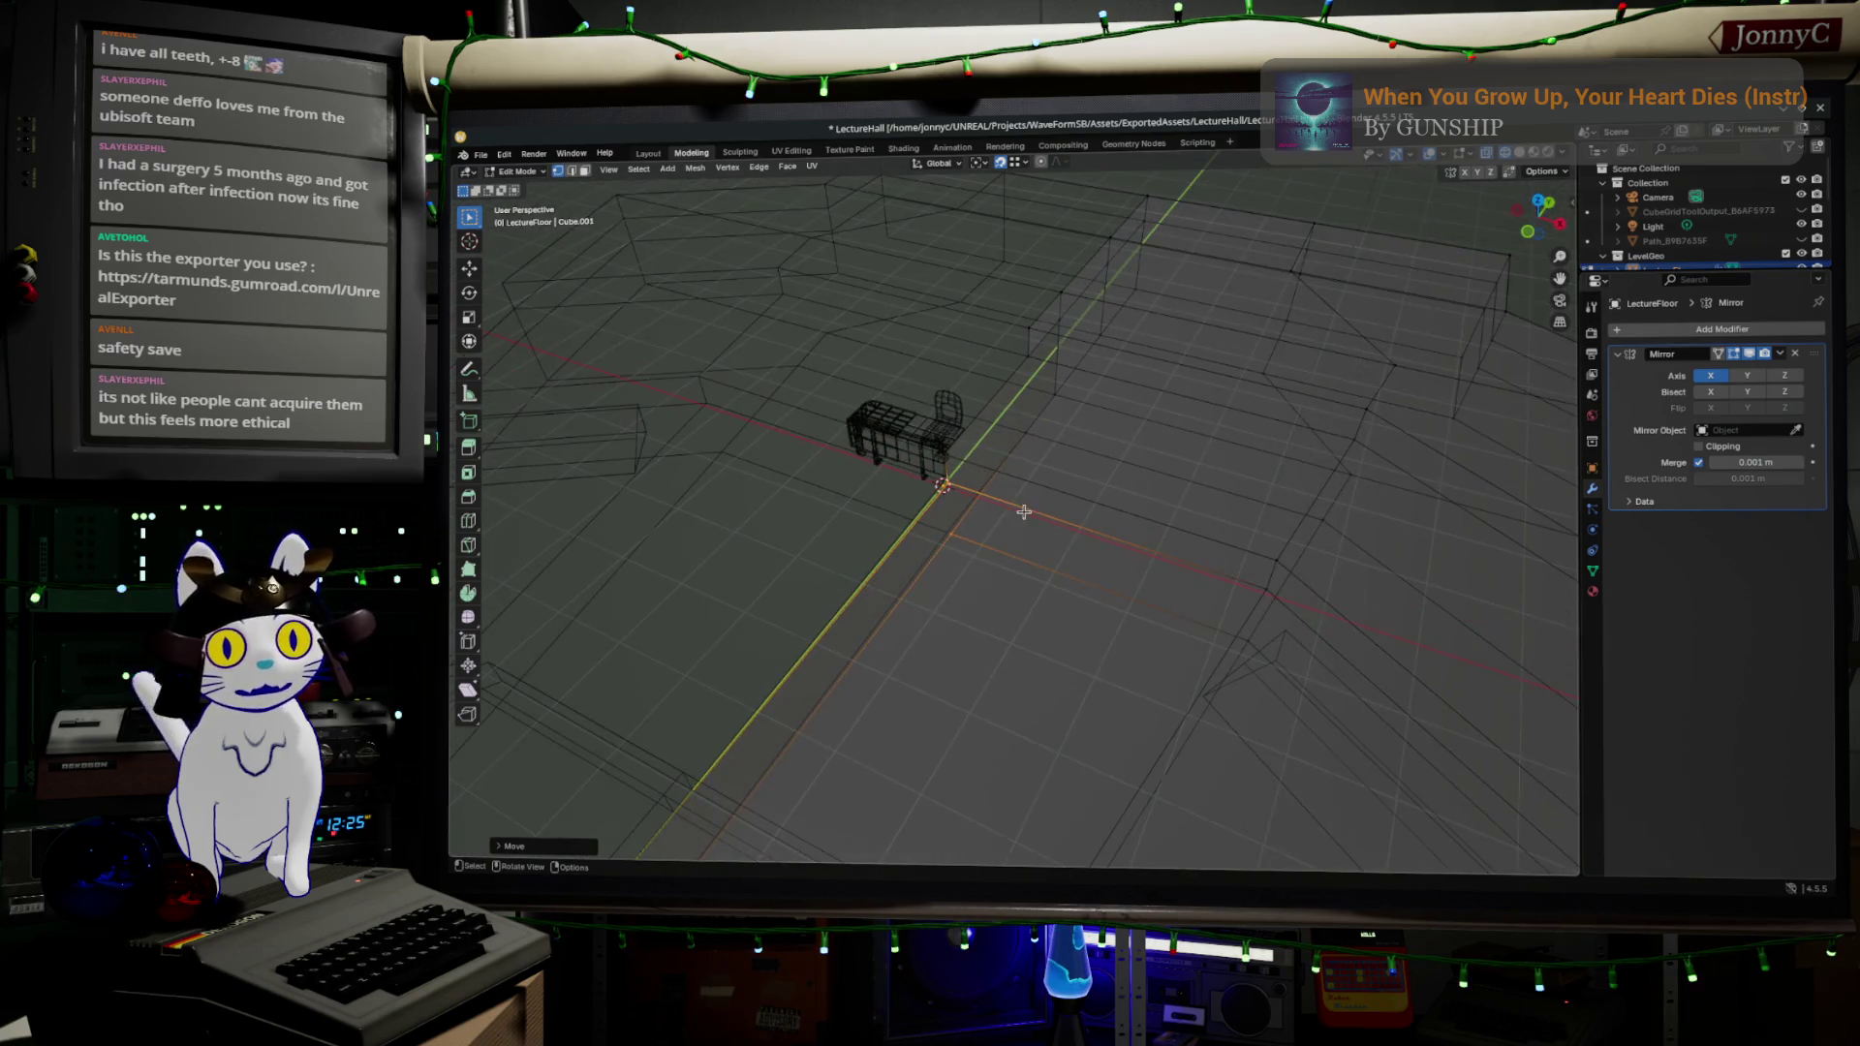
# - Deselect the vertex, return to Object Mode and select the LectureFloor object
pyautogui.click(896, 406)
pyautogui.press('Tab')
pyautogui.scroll(-5, 1257, 594)
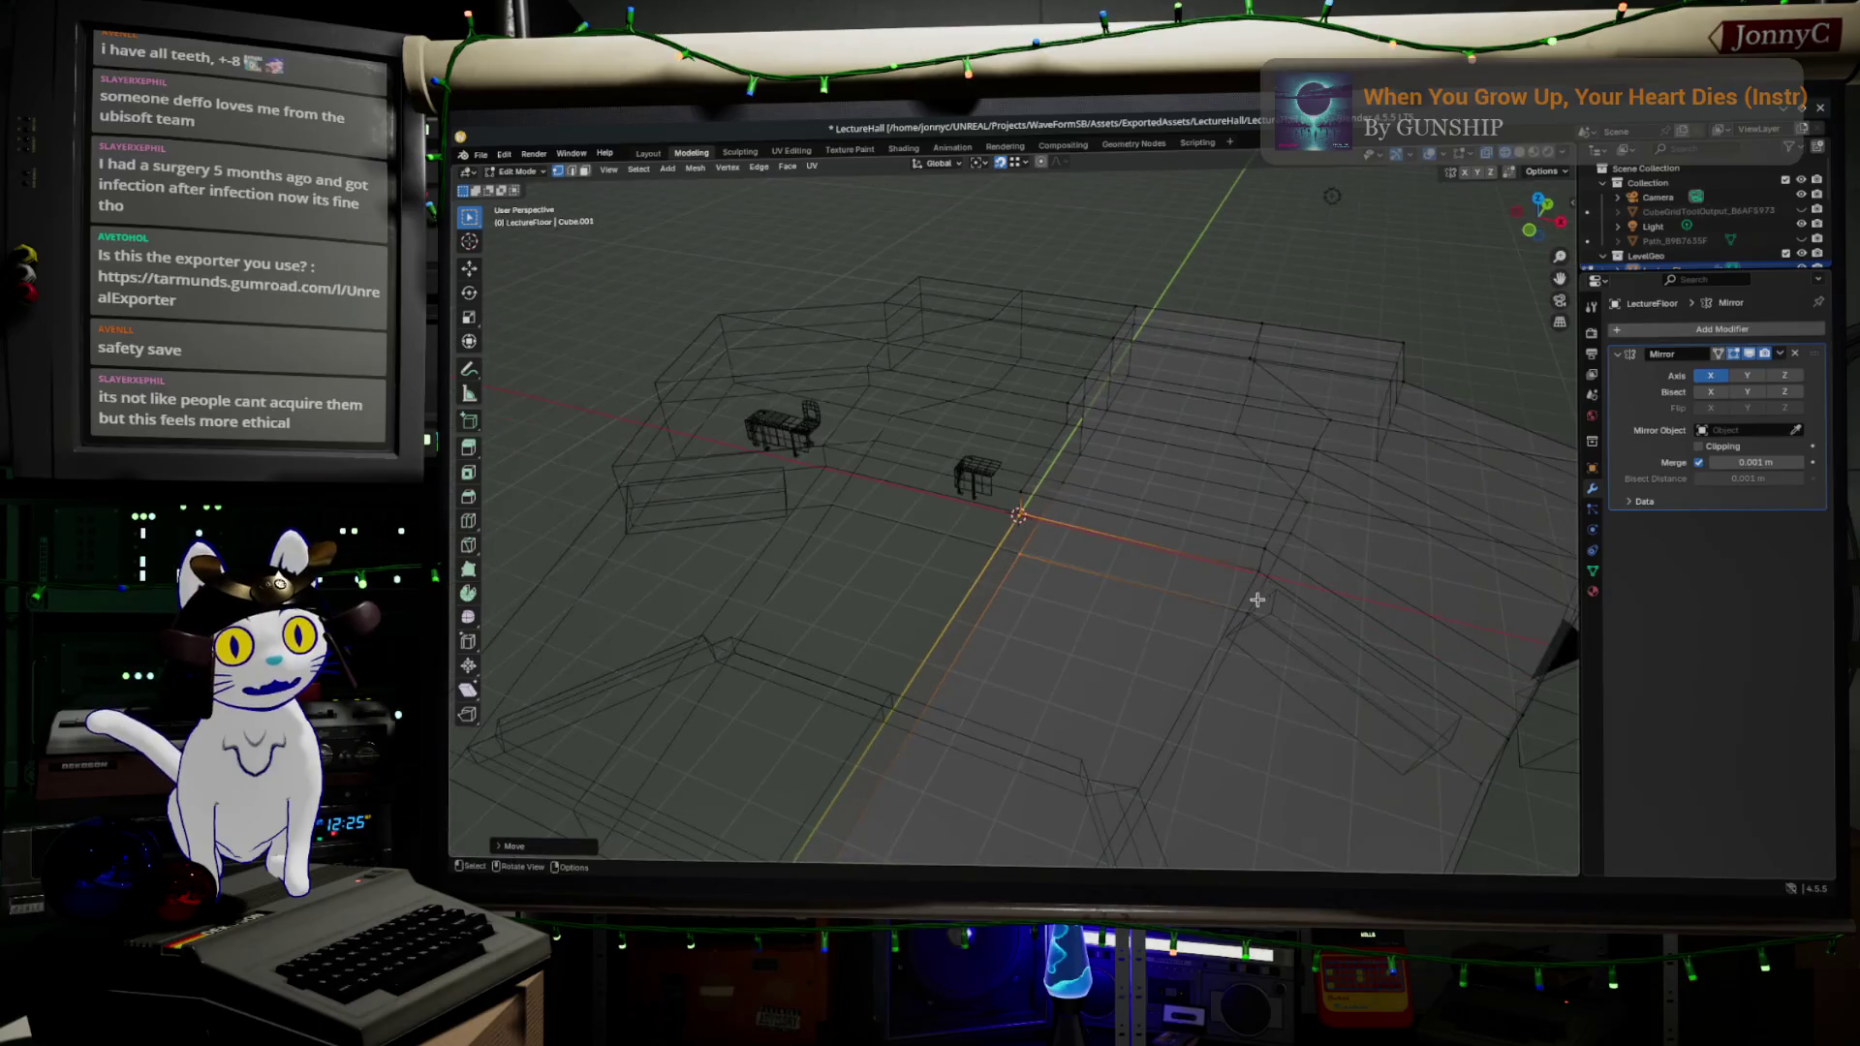
pyautogui.click(1249, 650)
pyautogui.scroll(2, 1224, 636)
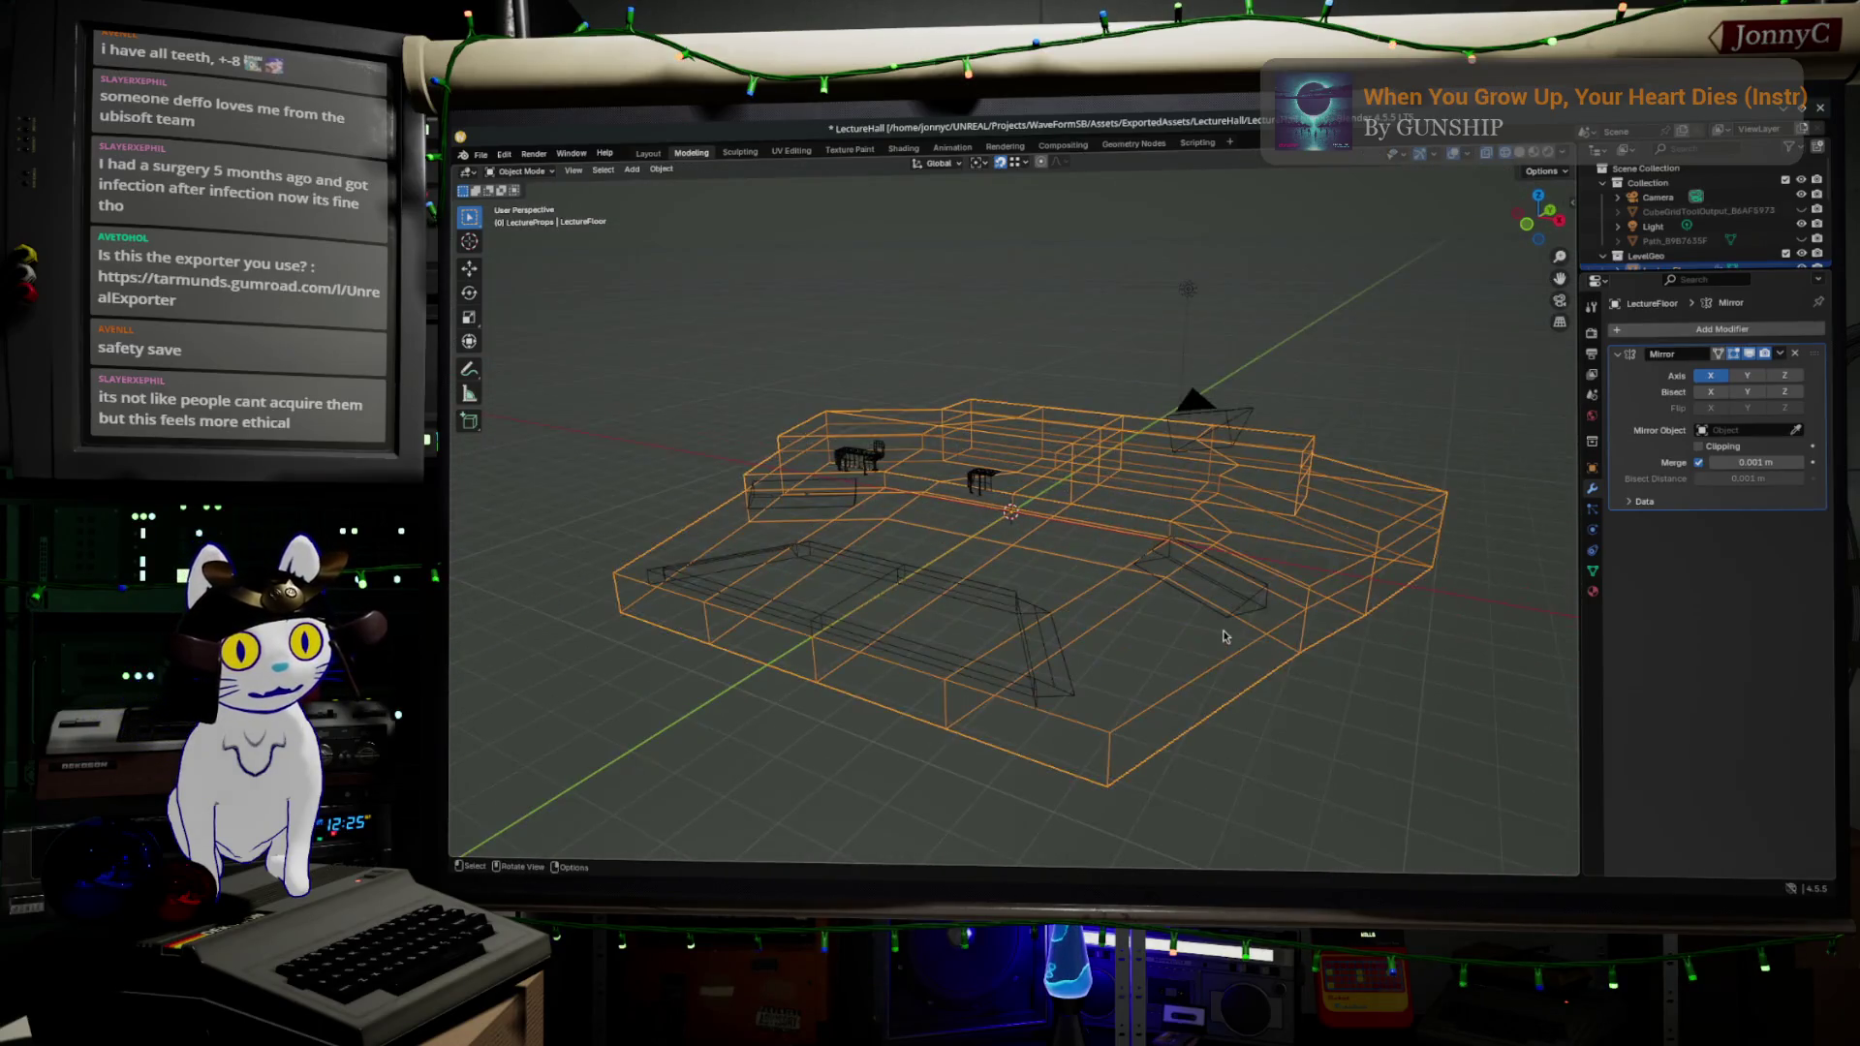
# - Select LectureStairs, enter Edit Mode, and view the stairs from the Back
pyautogui.click(1223, 606)
pyautogui.press('Tab')
pyautogui.moveTo(1224, 605)
pyautogui.mouseDown()
pyautogui.moveTo(1170, 444)
pyautogui.moveTo(1353, 654)
pyautogui.mouseUp()
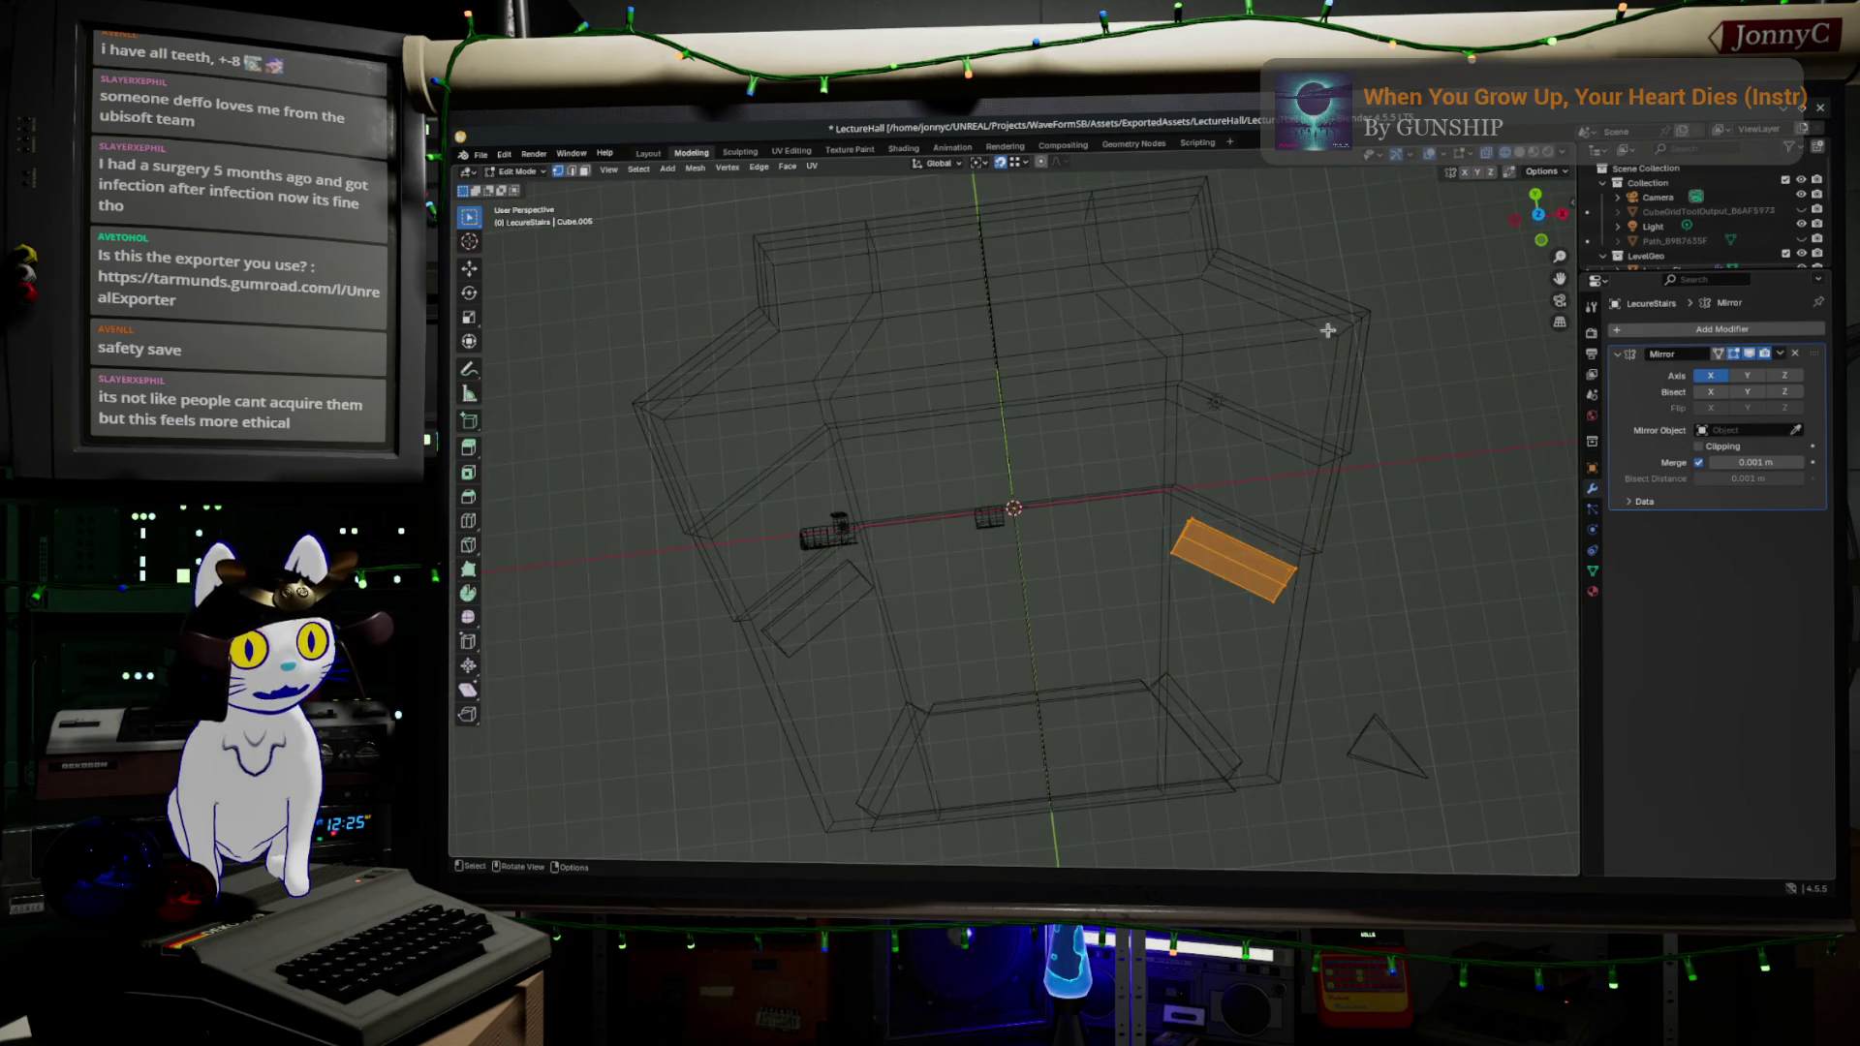
pyautogui.click(1537, 195)
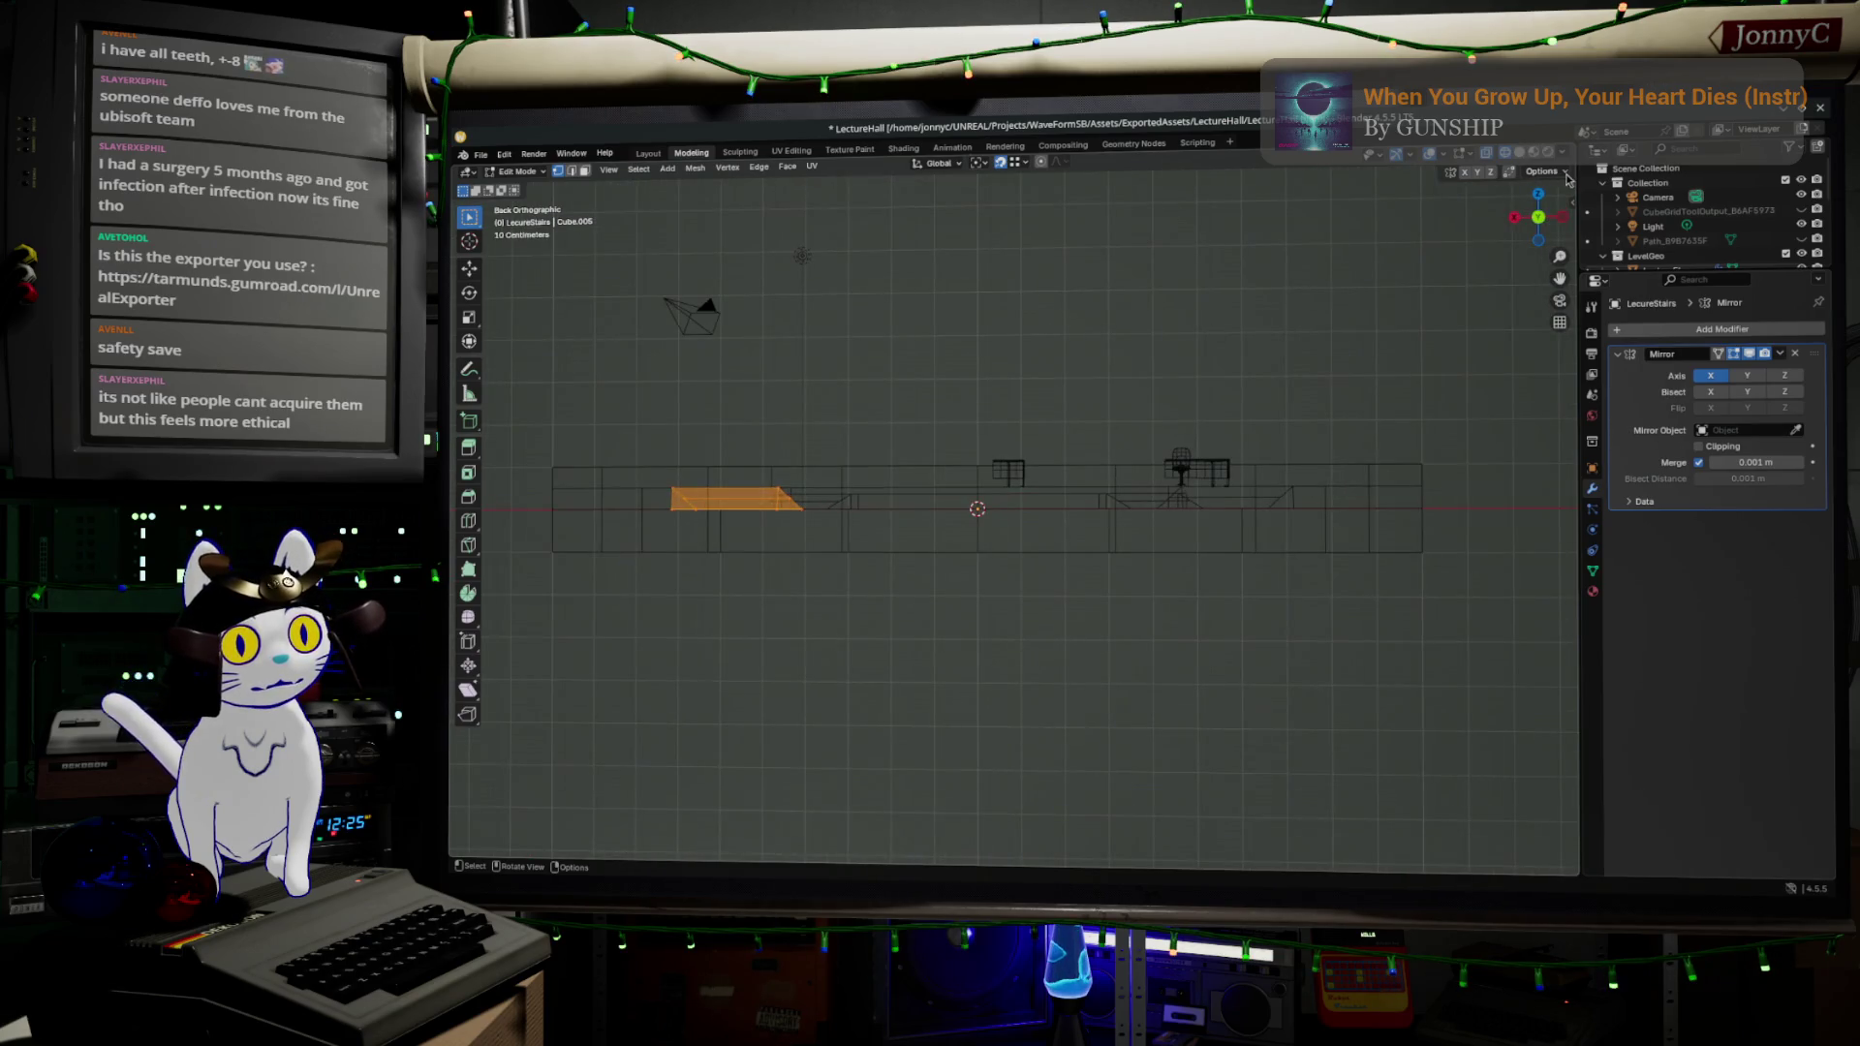
# - In Top view, grab the stair face and place it against the floor's angled aisle edge
pyautogui.click(1538, 193)
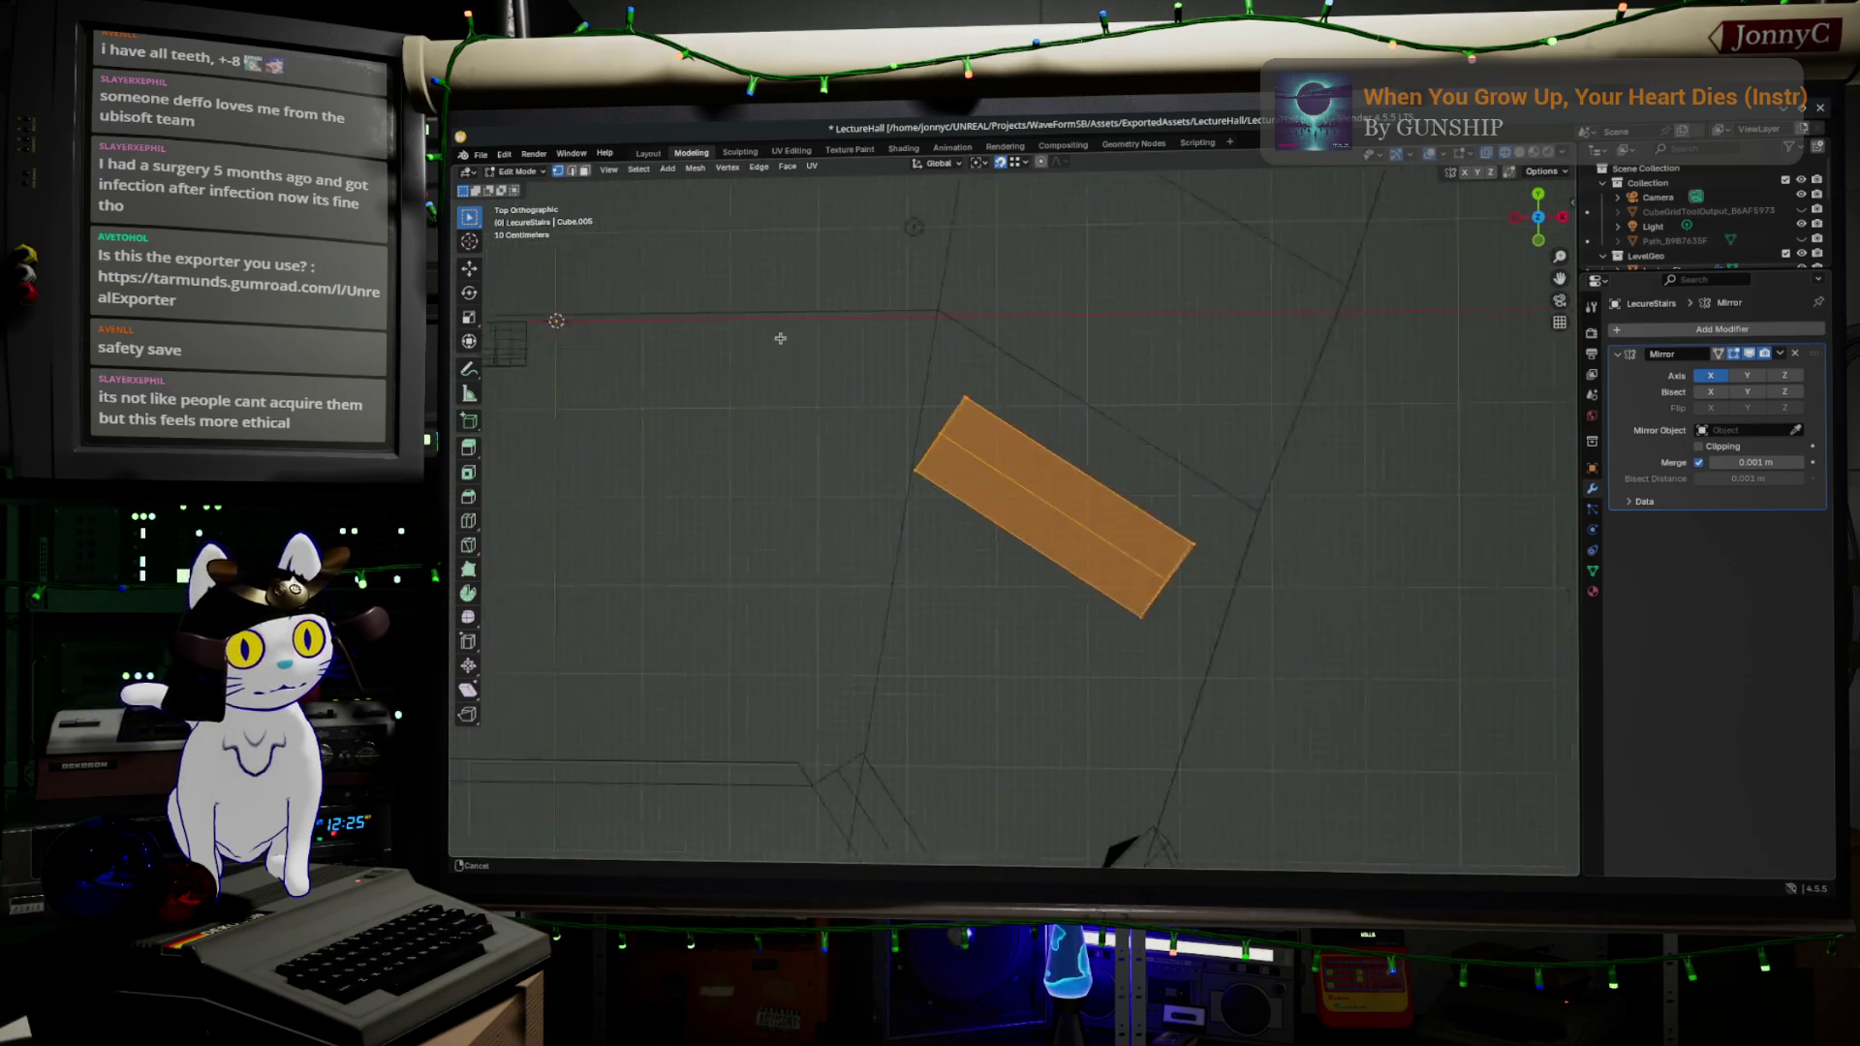
pyautogui.press('g')
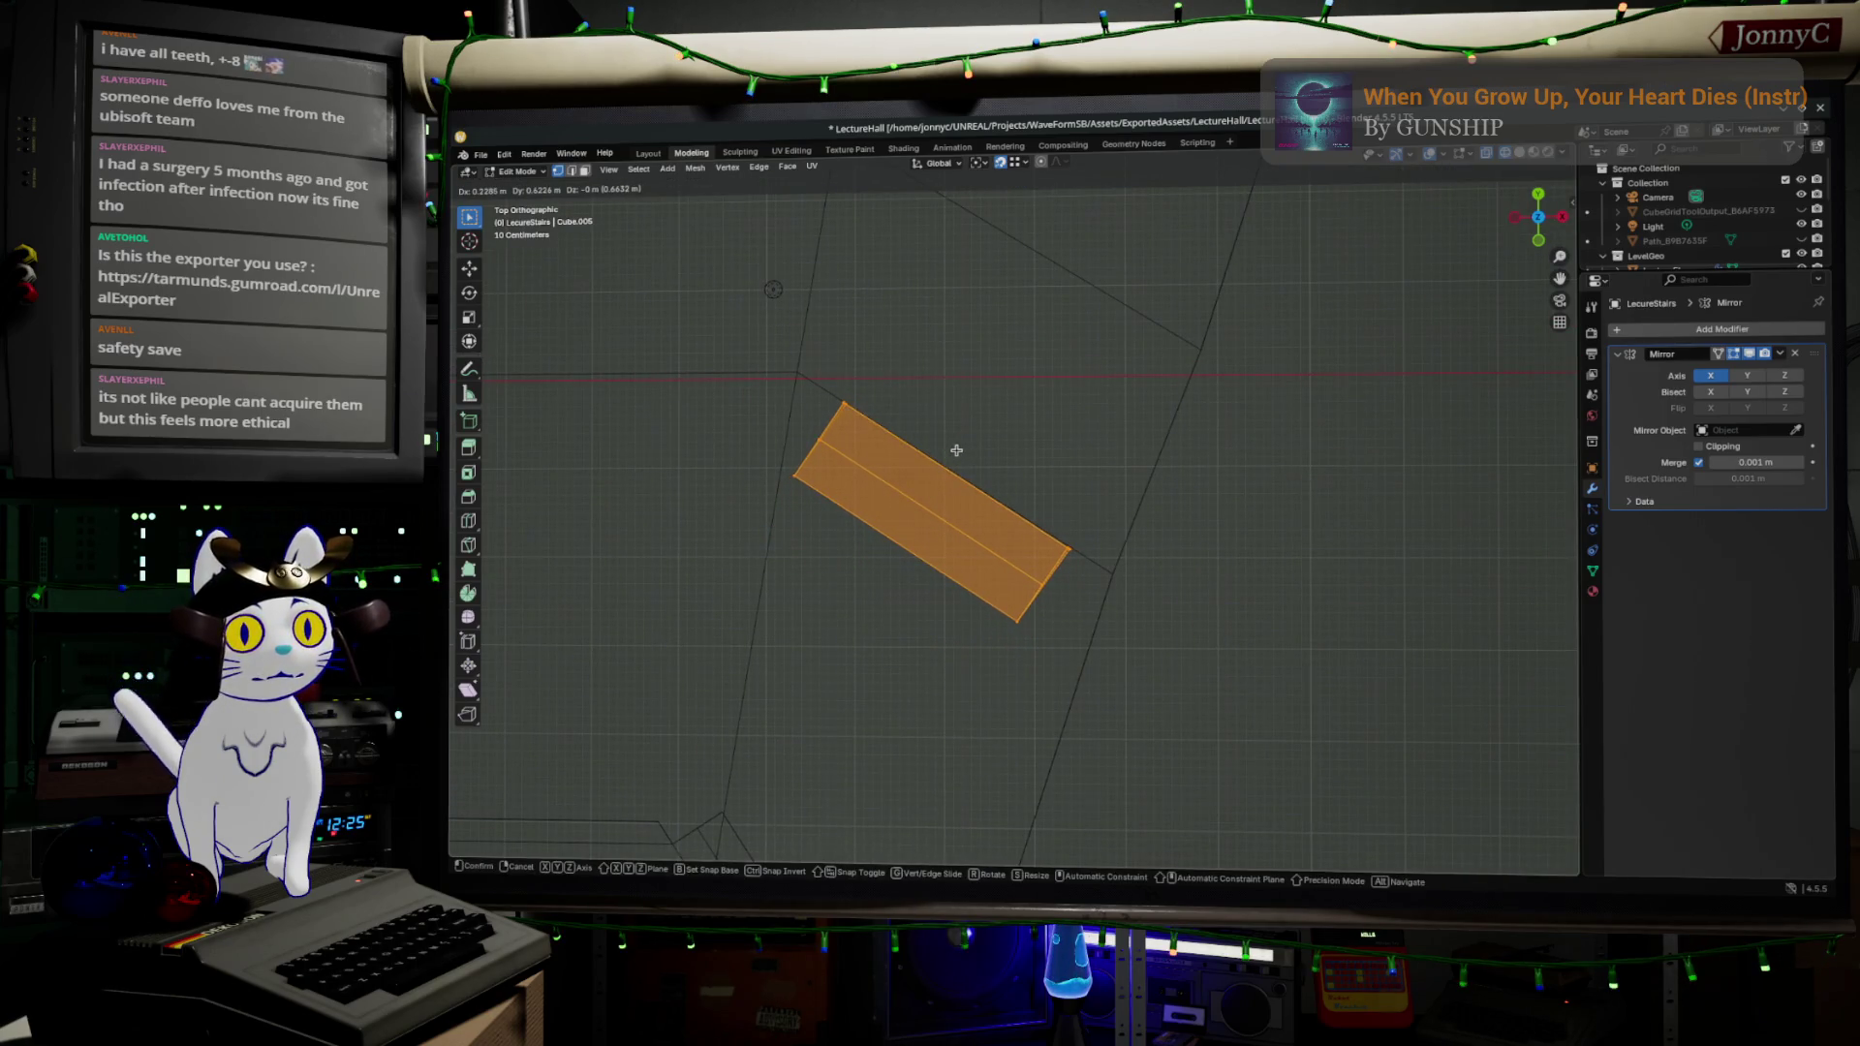
pyautogui.click(963, 444)
pyautogui.scroll(4, 1056, 620)
pyautogui.press('g')
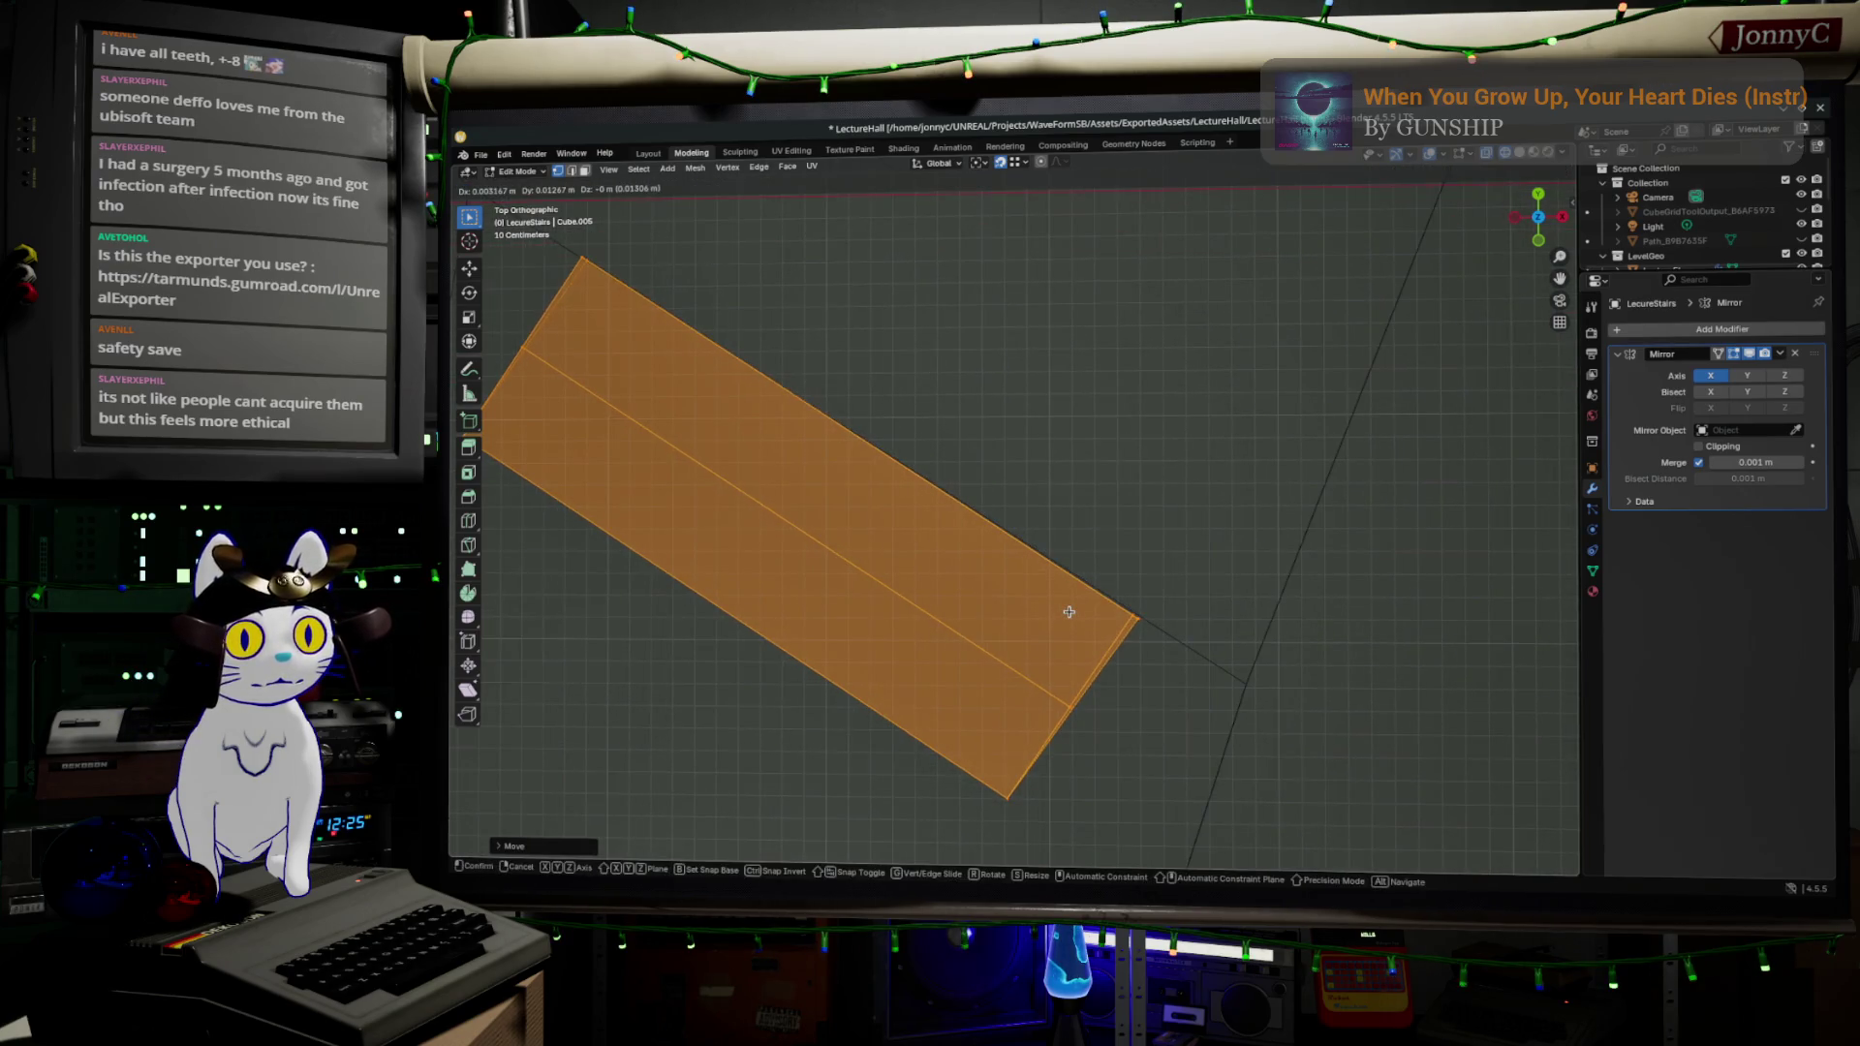
pyautogui.click(1070, 611)
pyautogui.scroll(-3, 1095, 616)
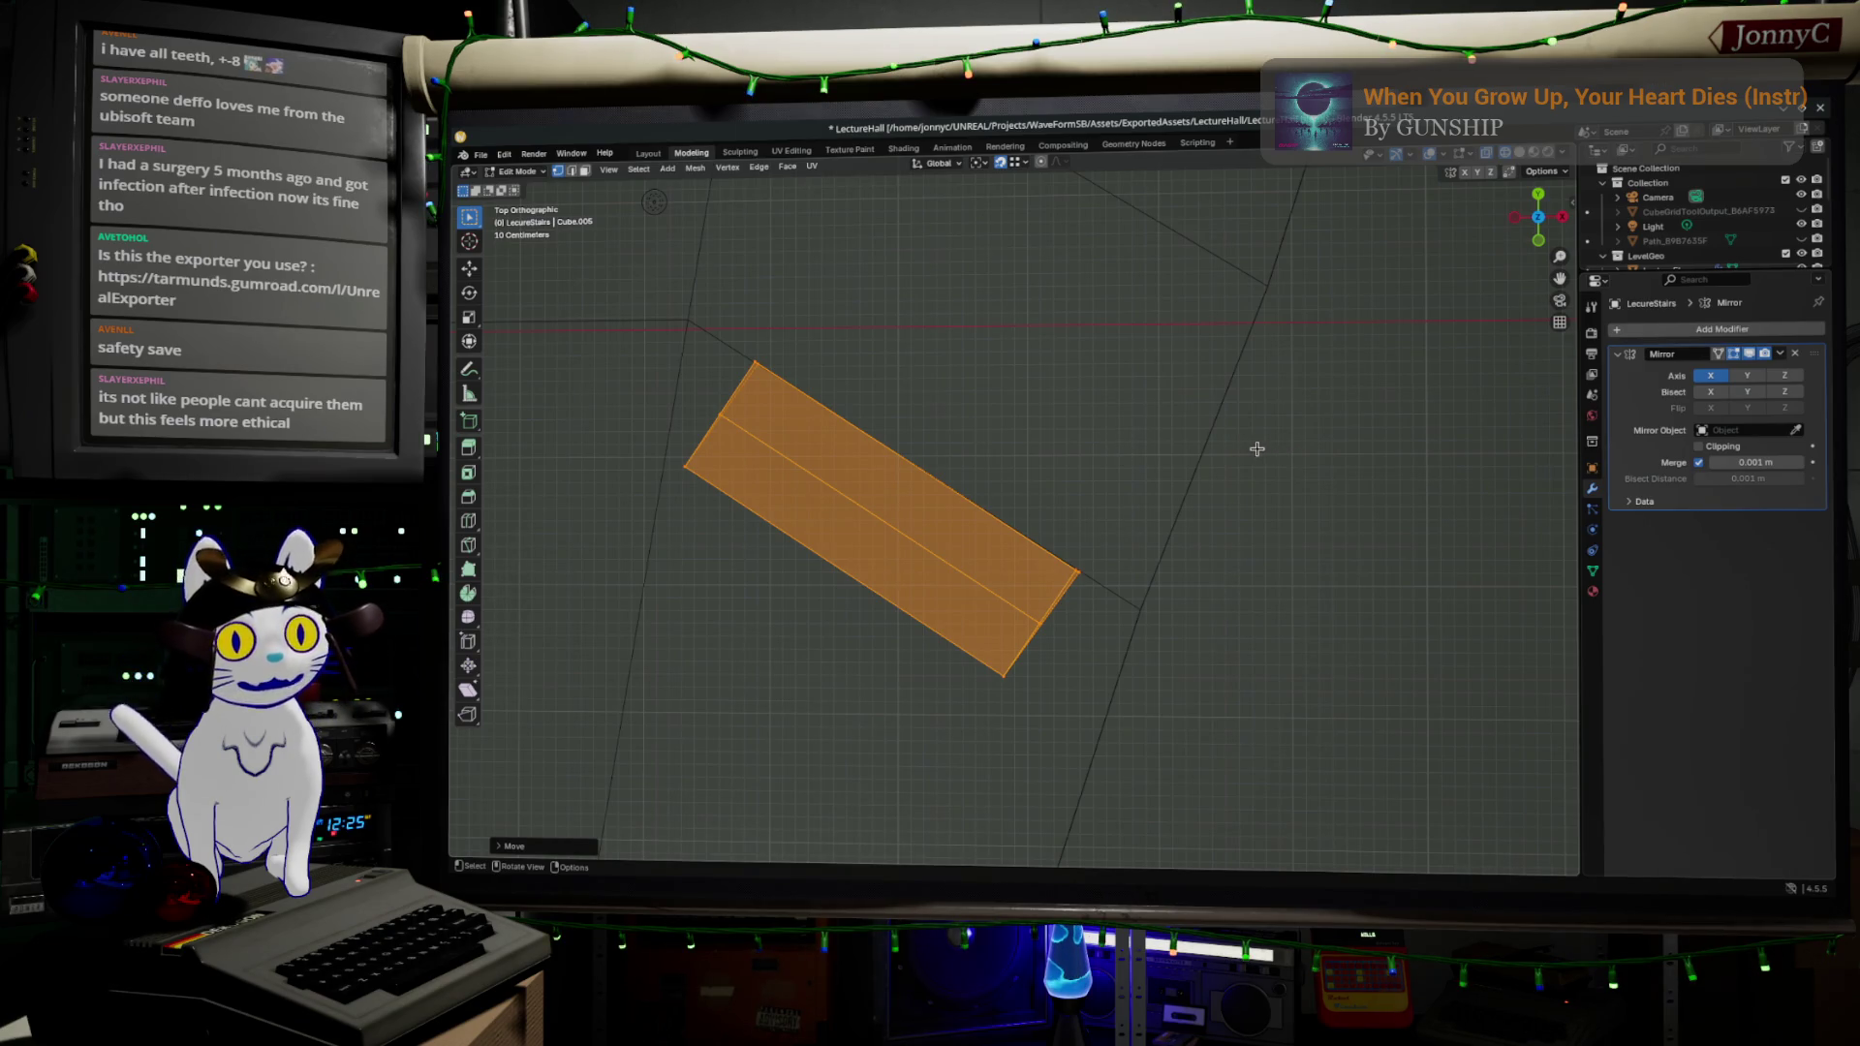
pyautogui.scroll(-5, 1256, 449)
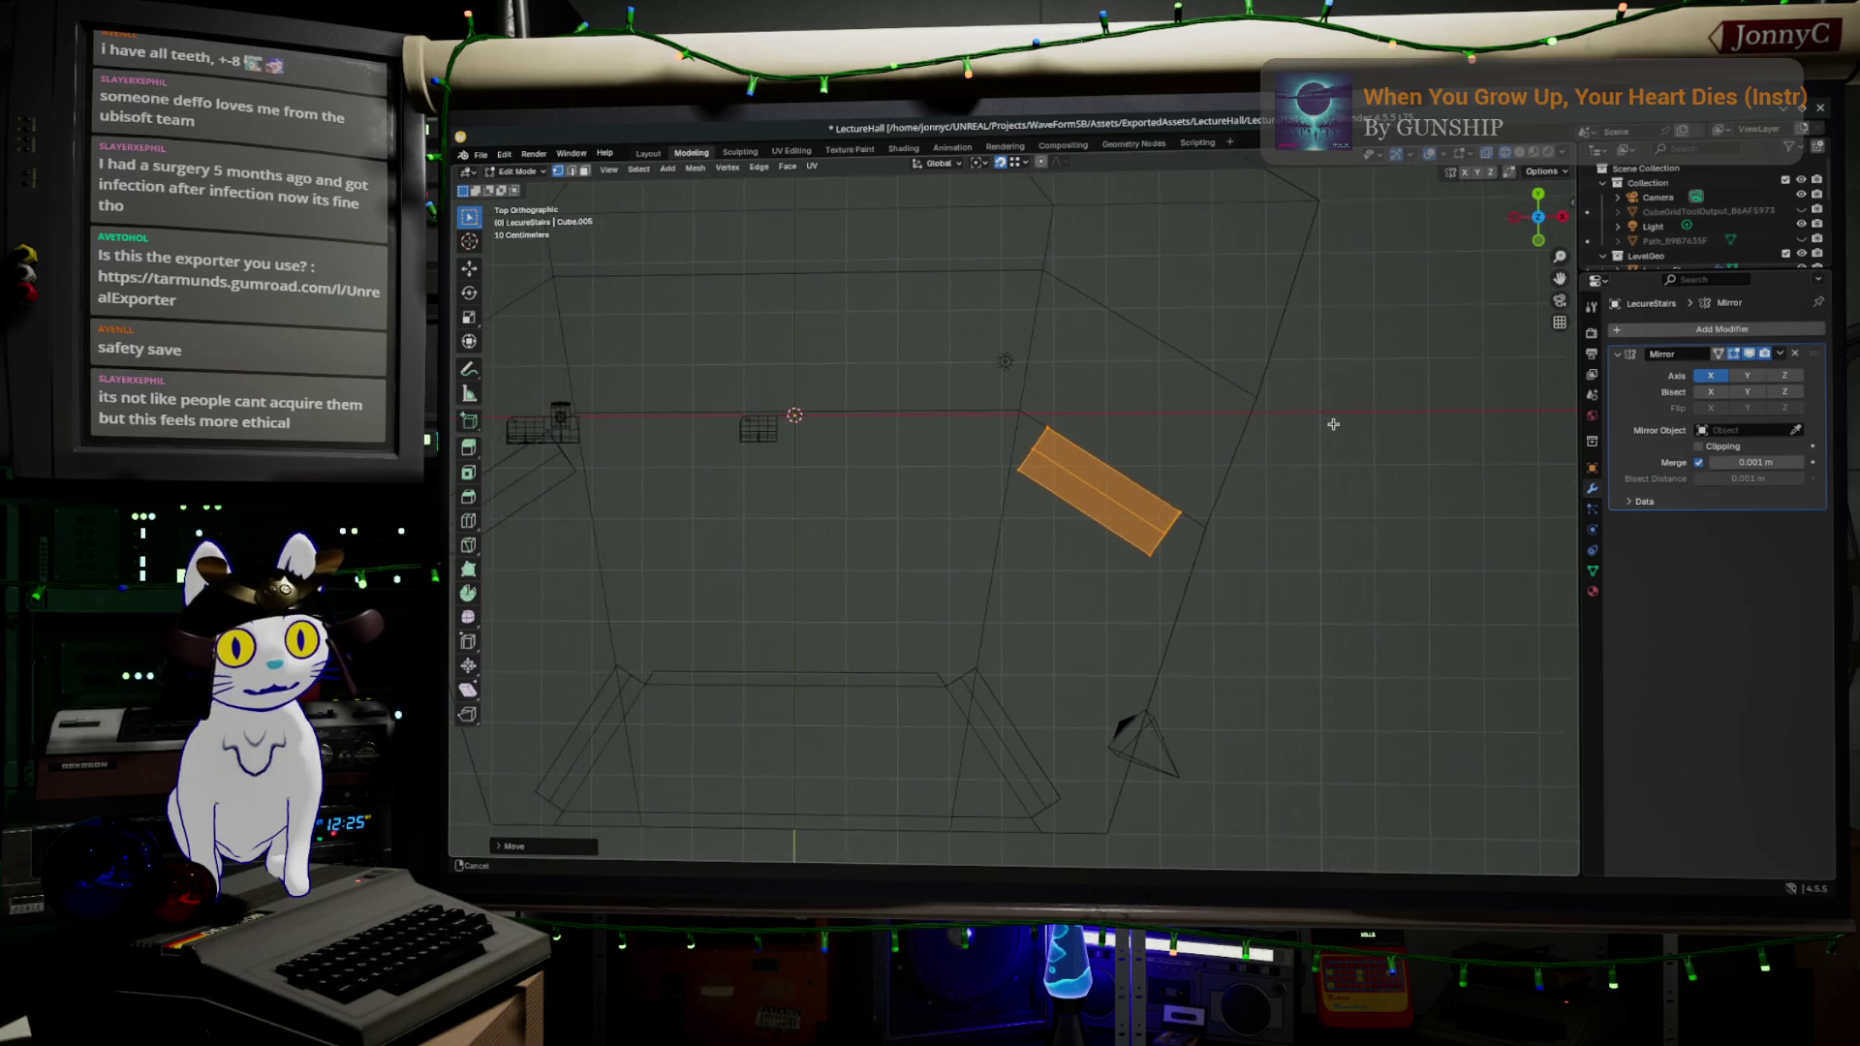
pyautogui.scroll(5, 1181, 446)
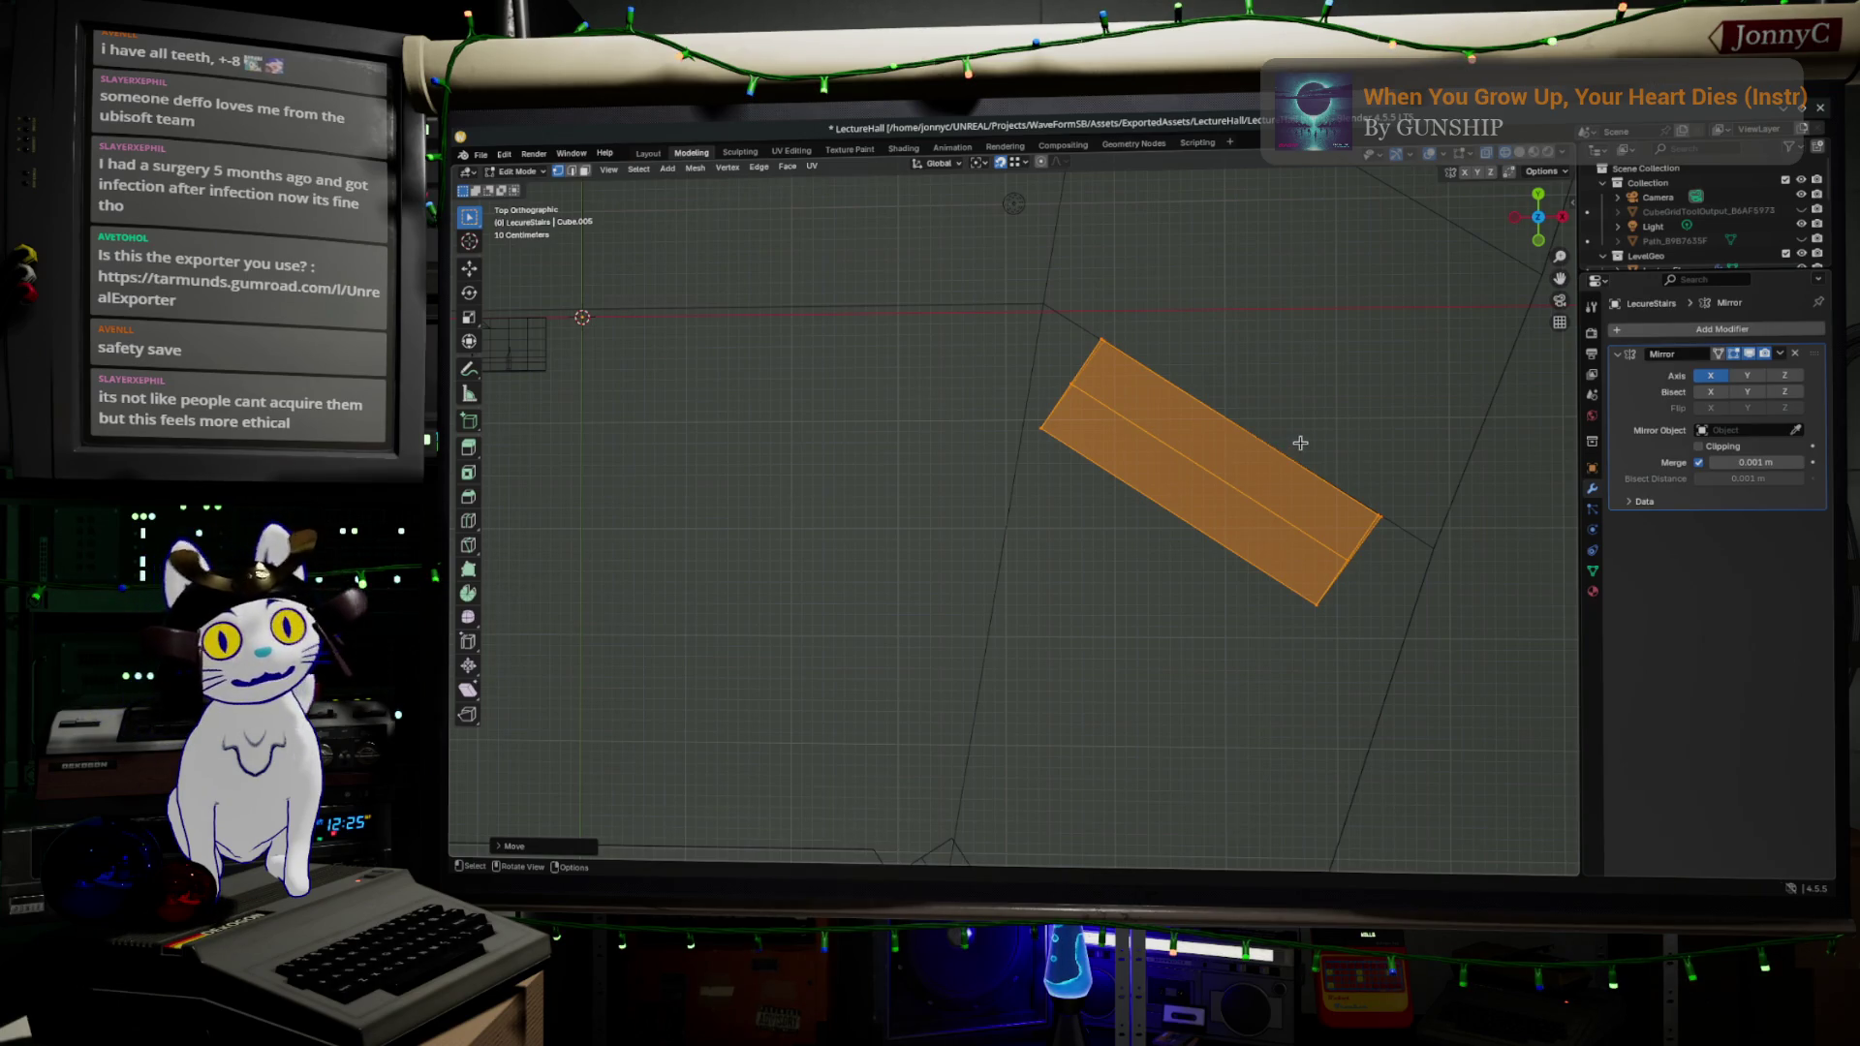
pyautogui.click(482, 156)
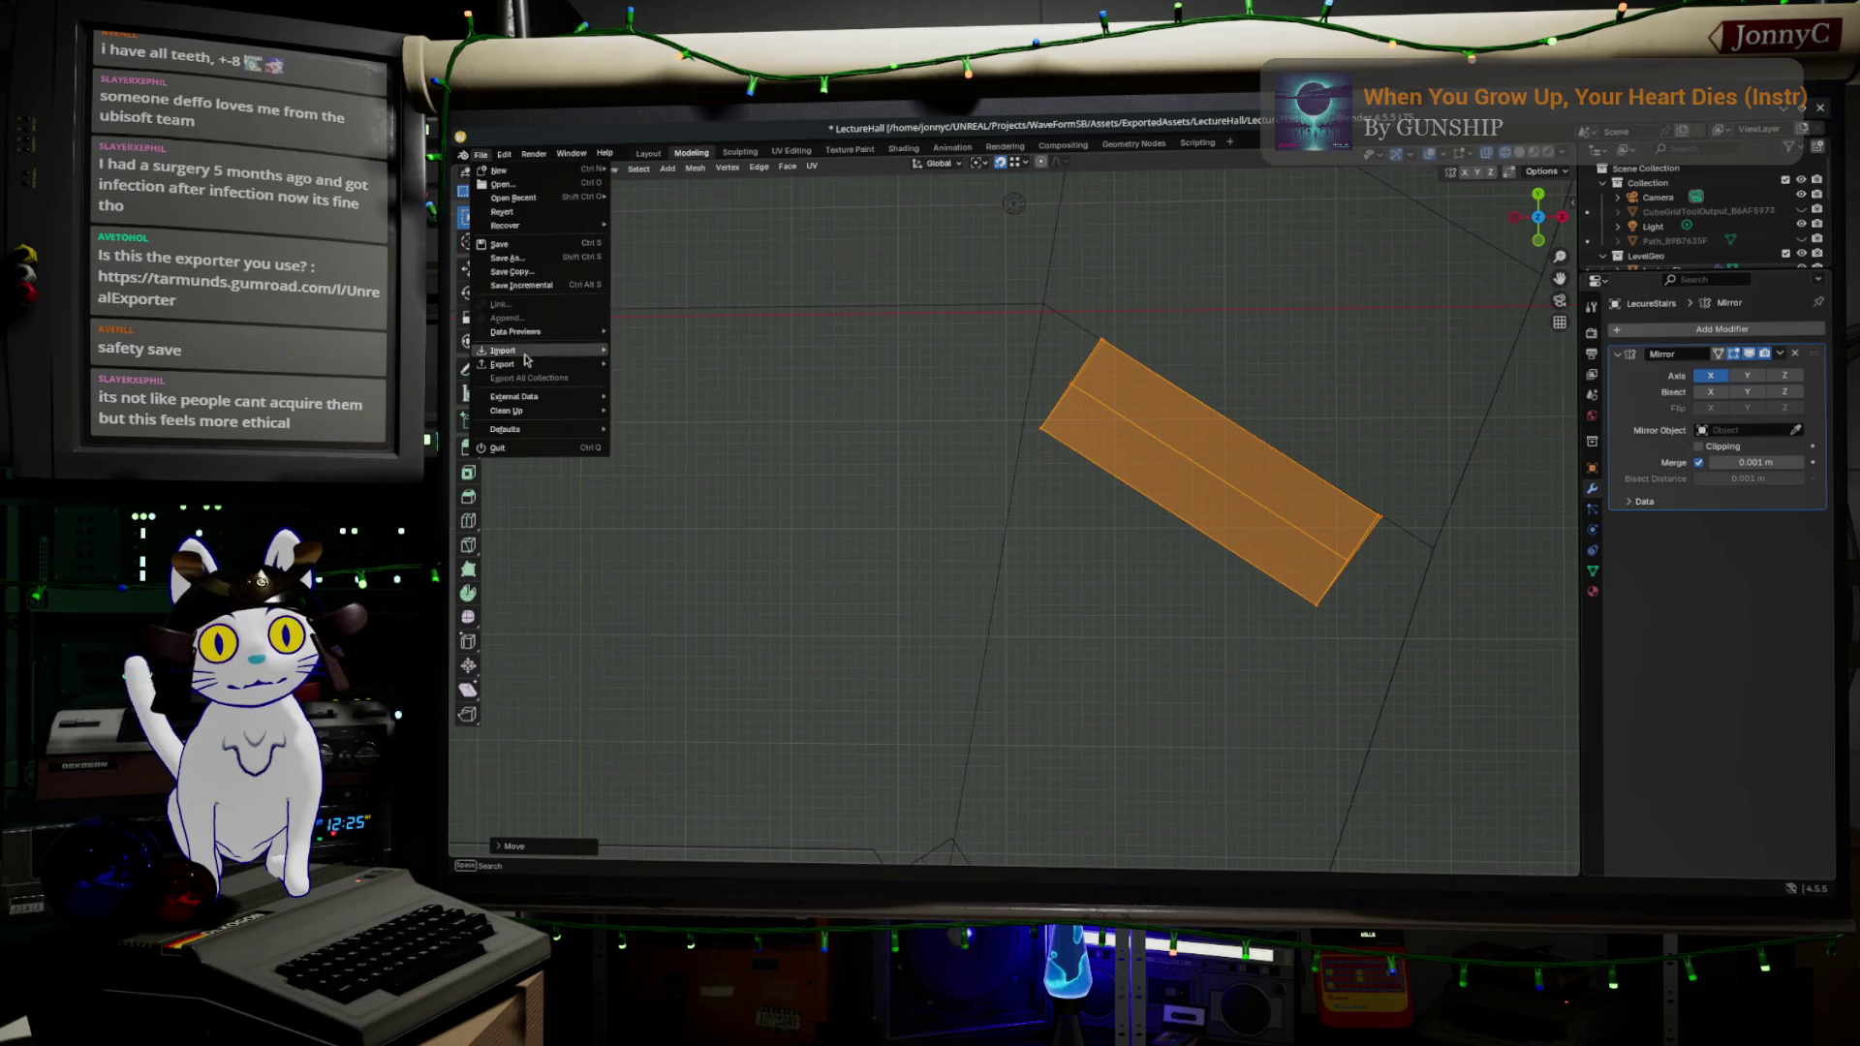
# - Save LectureHall.blend and bring up the Unreal Engine export settings in the sidebar
pyautogui.click(570, 244)
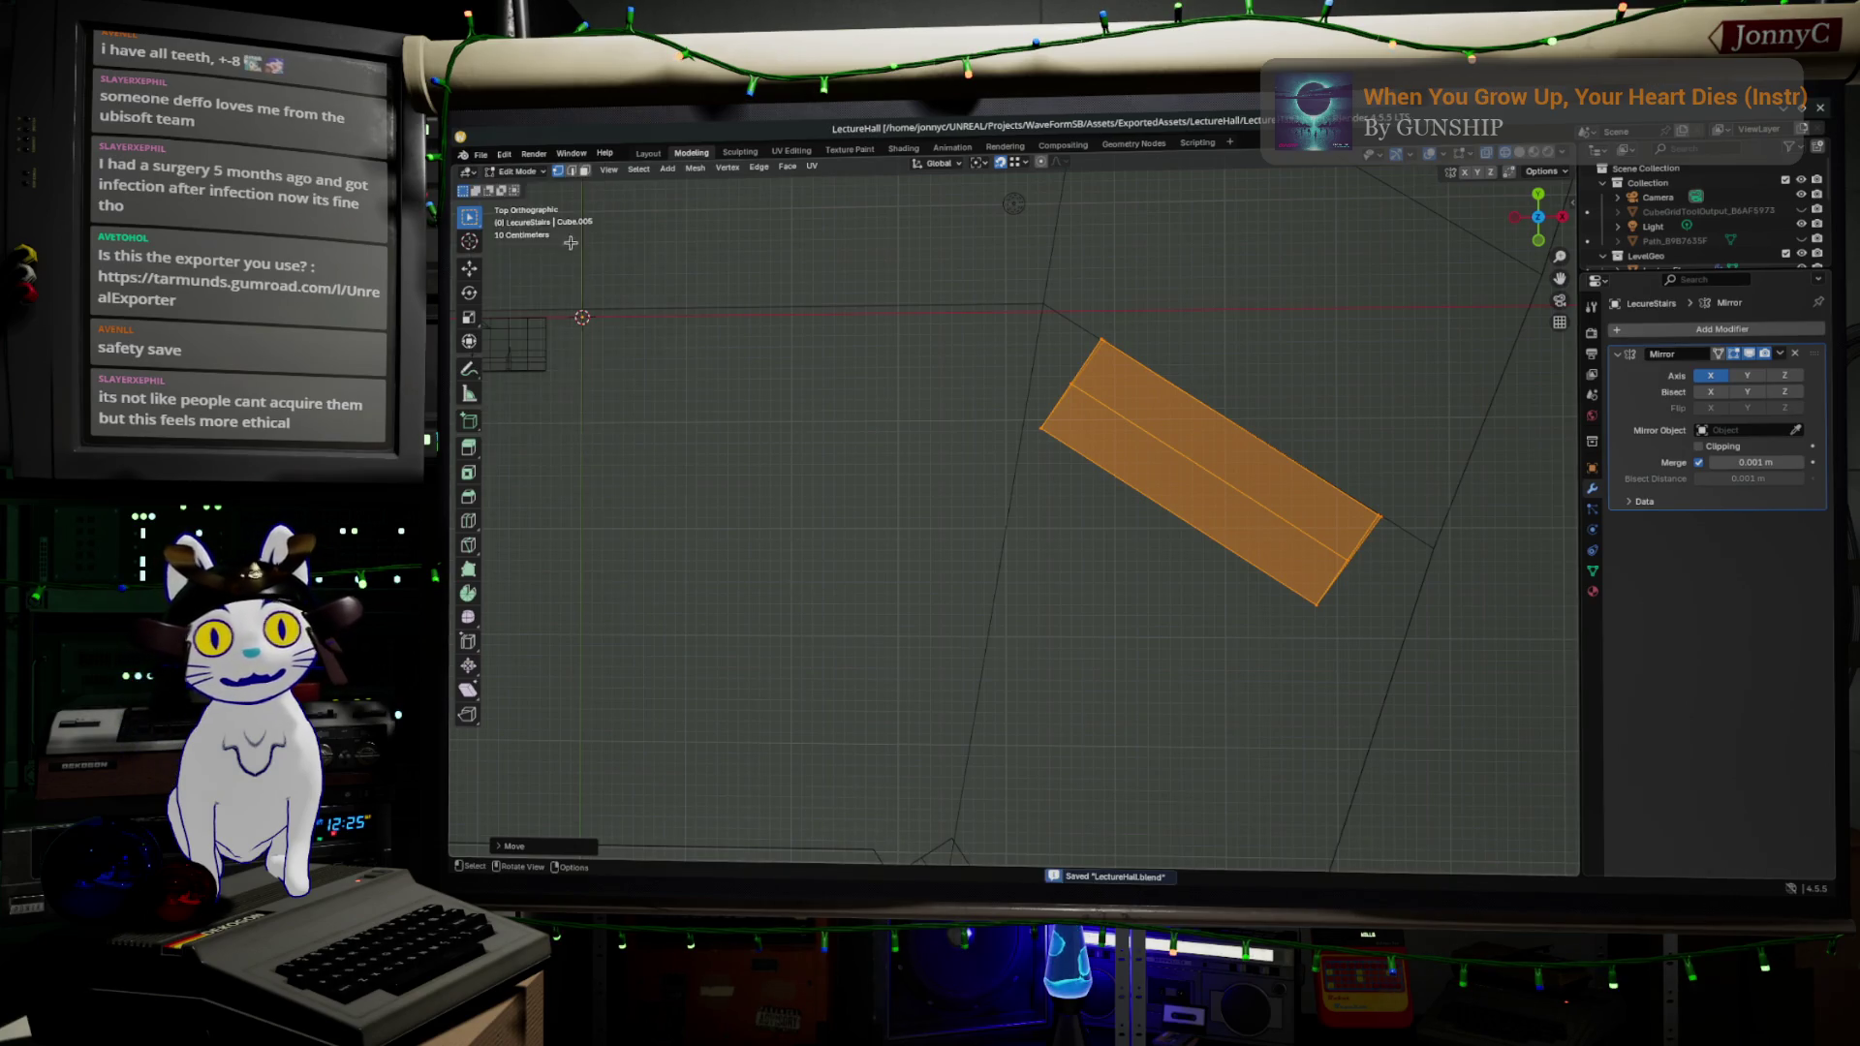
pyautogui.click(1576, 197)
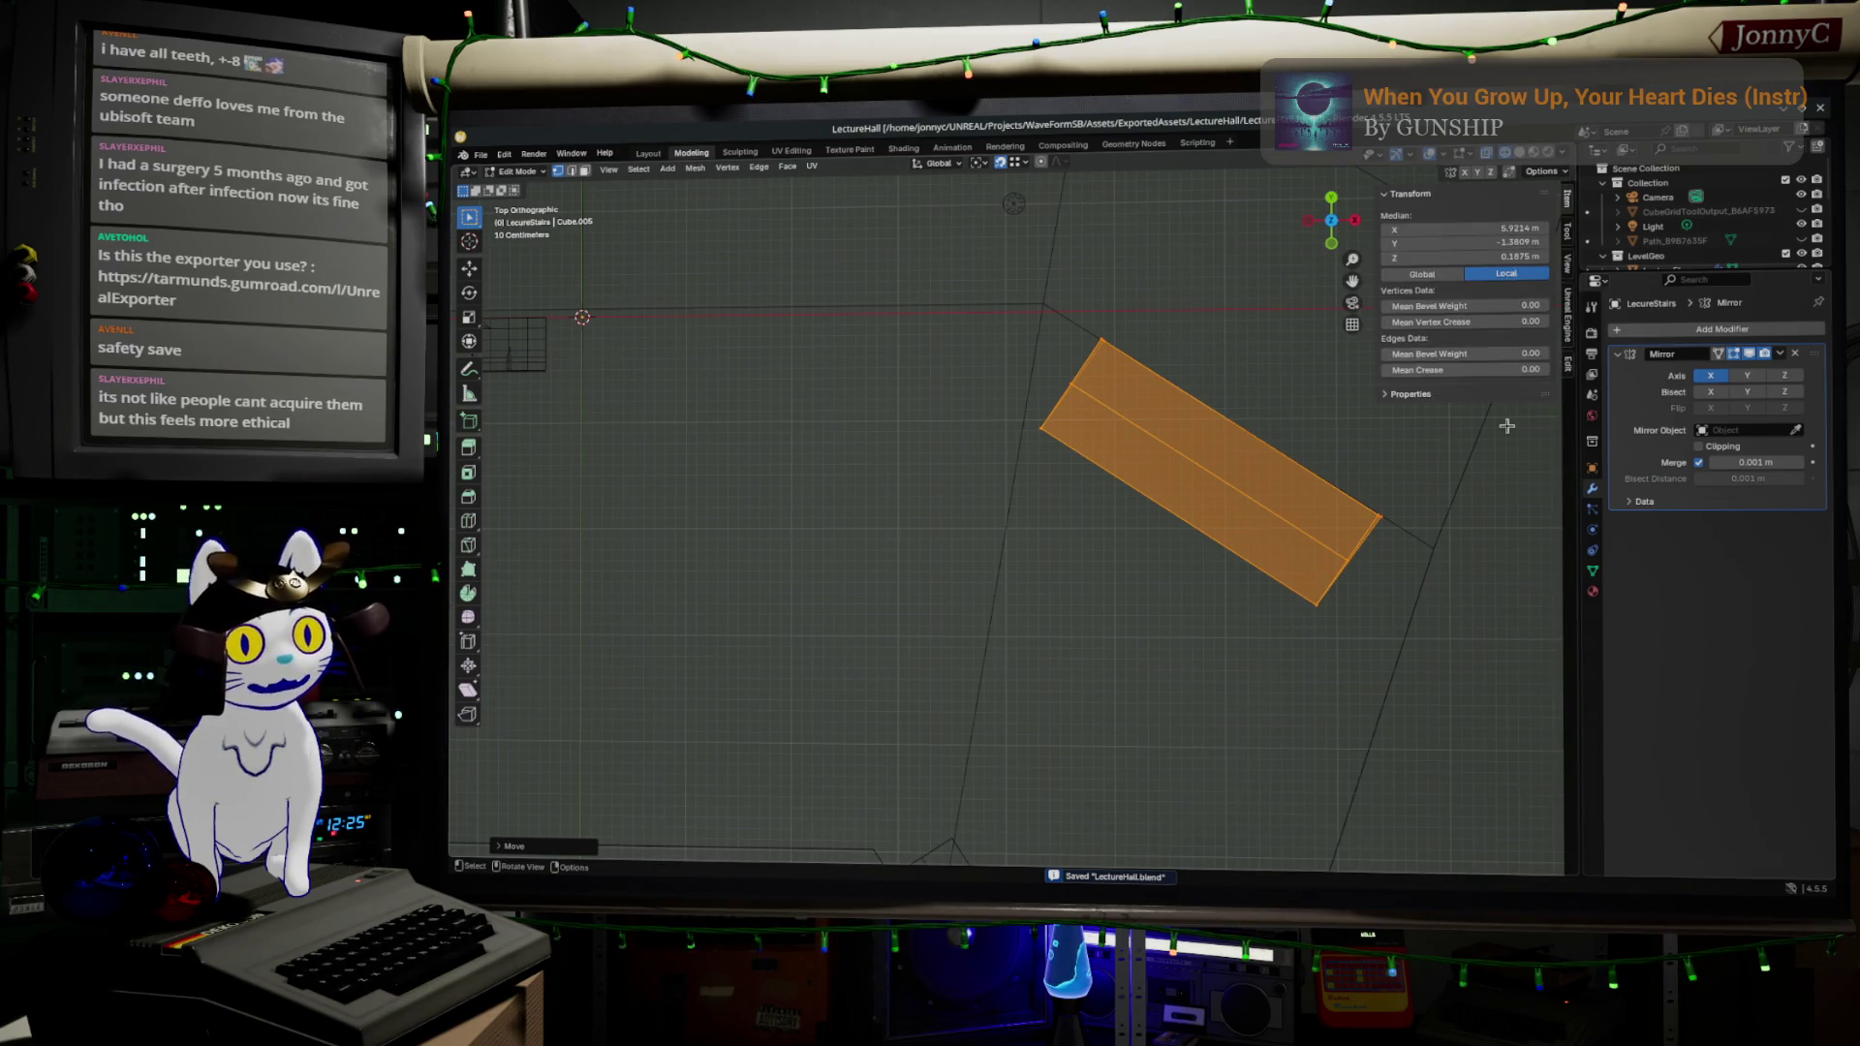
pyautogui.click(1568, 324)
# - Export the 8 assets for Unreal Engine, then switch over to the Unreal Editor
pyautogui.scroll(-15, 1492, 533)
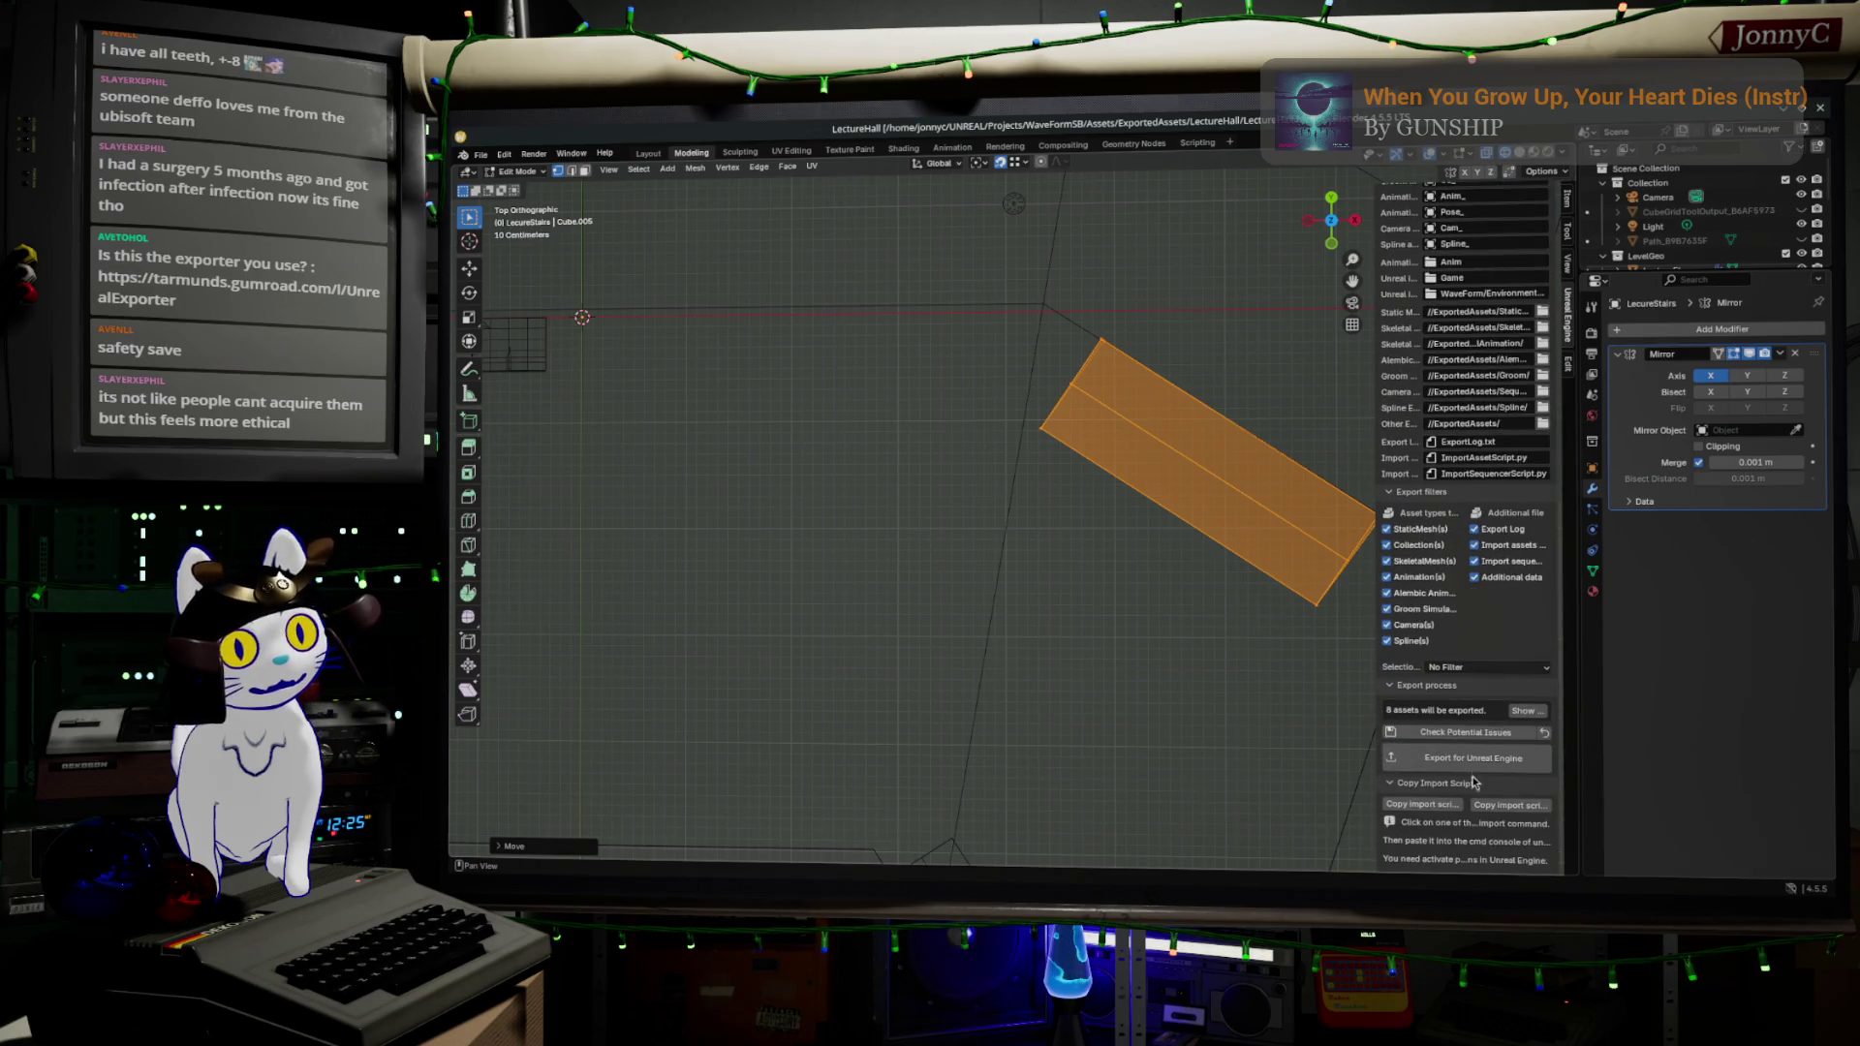
pyautogui.click(1479, 767)
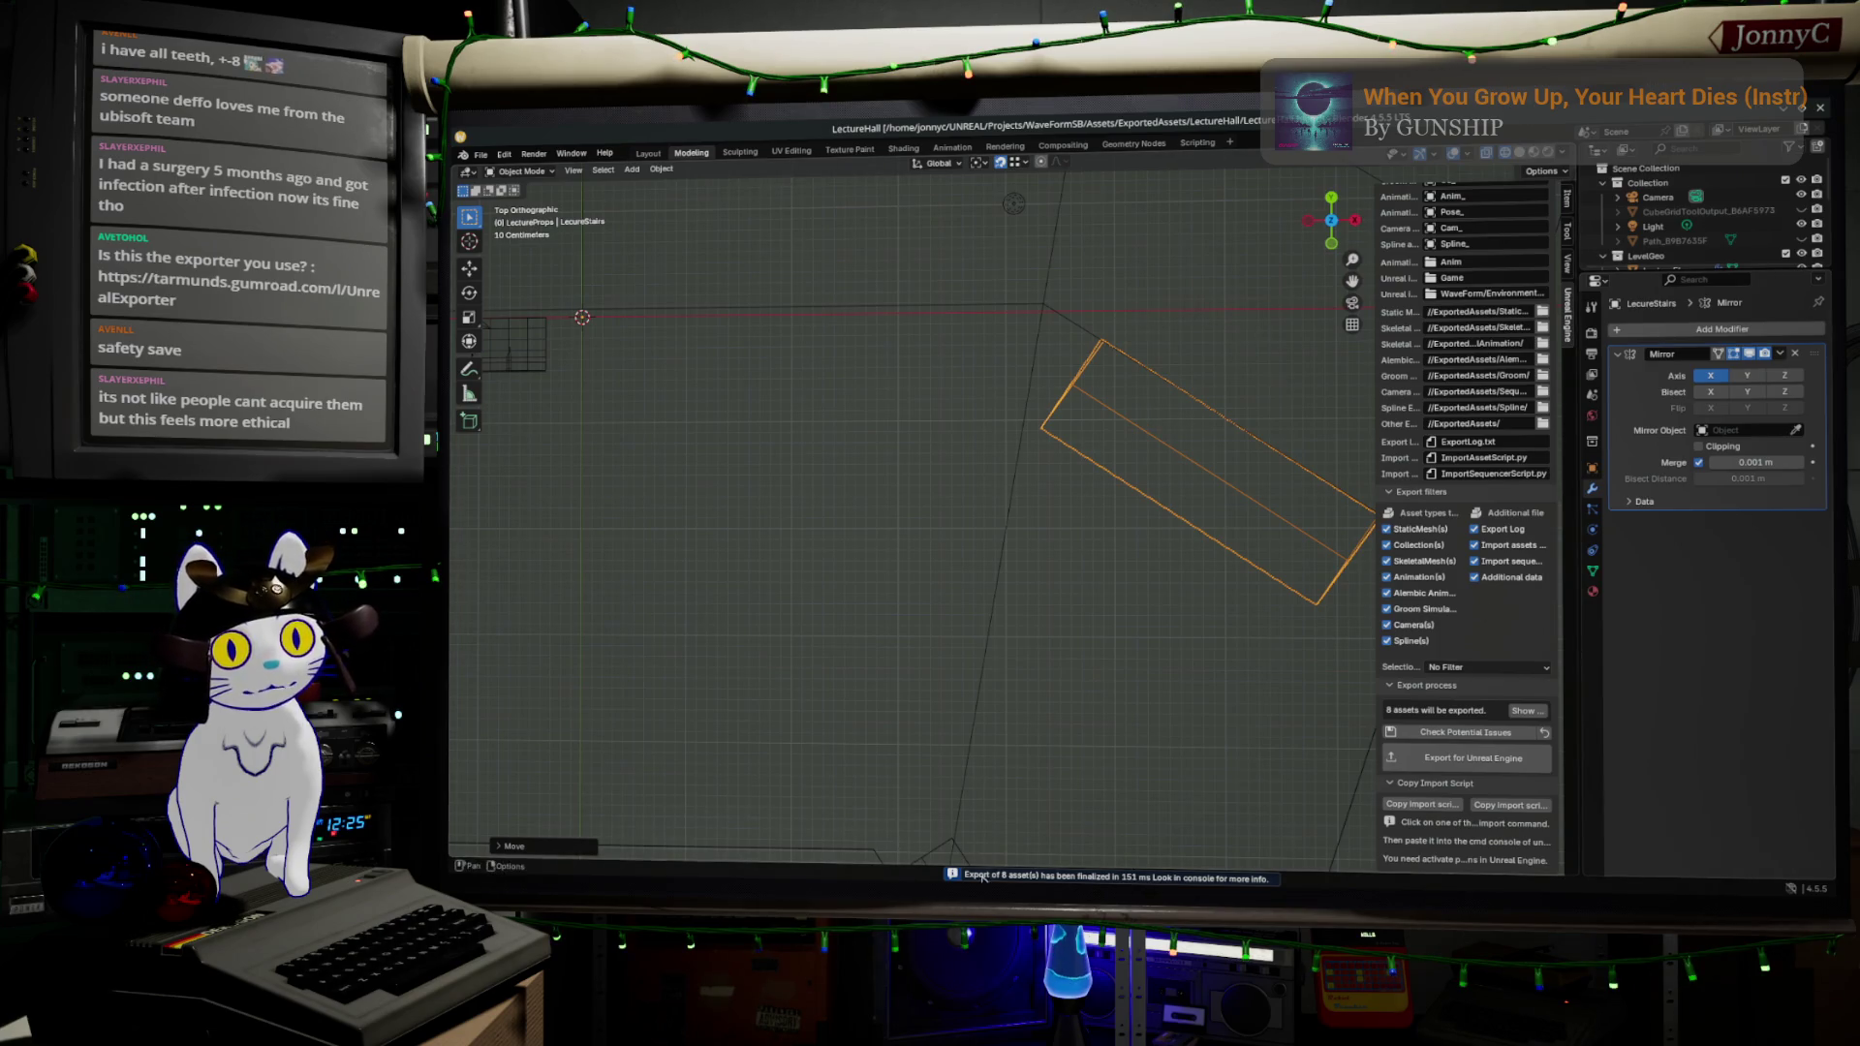
pyautogui.click(1785, 113)
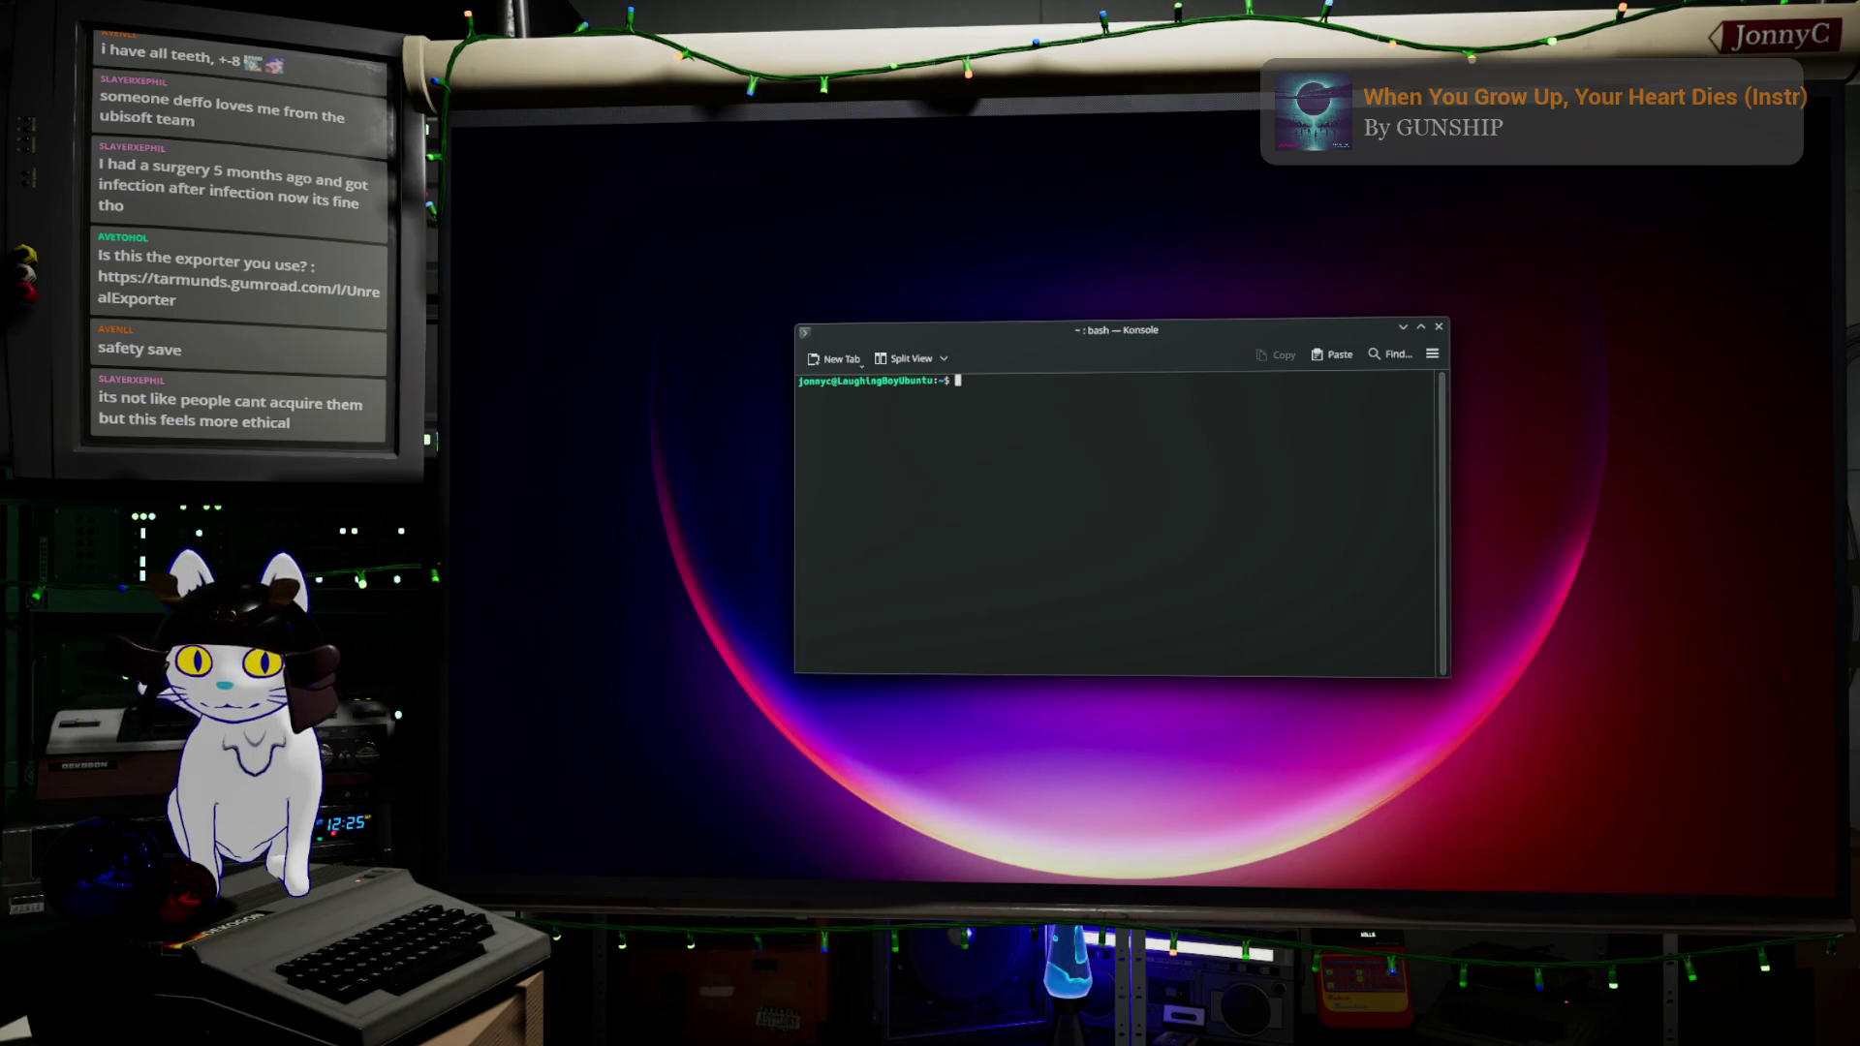
pyautogui.hotkey('alt', 'Tab')
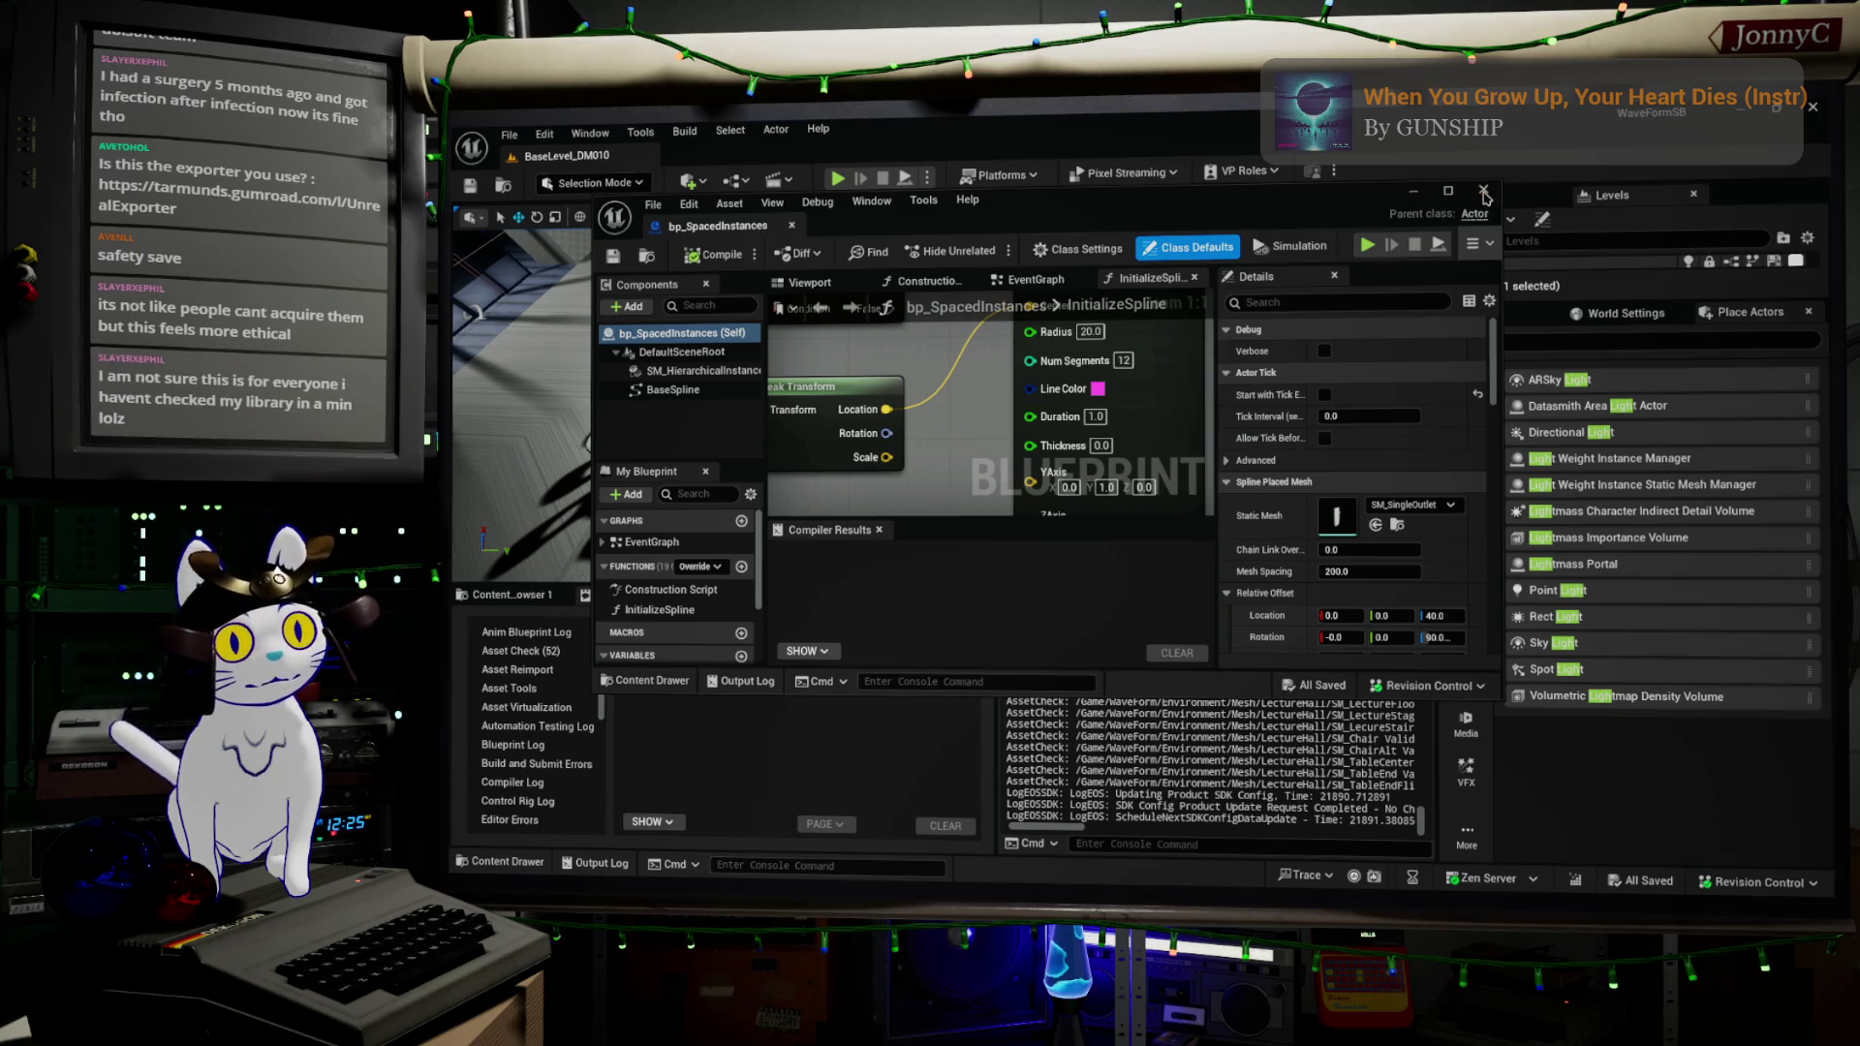
# - Close the blueprint editor and show the LectureHall assets in the Content Browser
pyautogui.click(1483, 191)
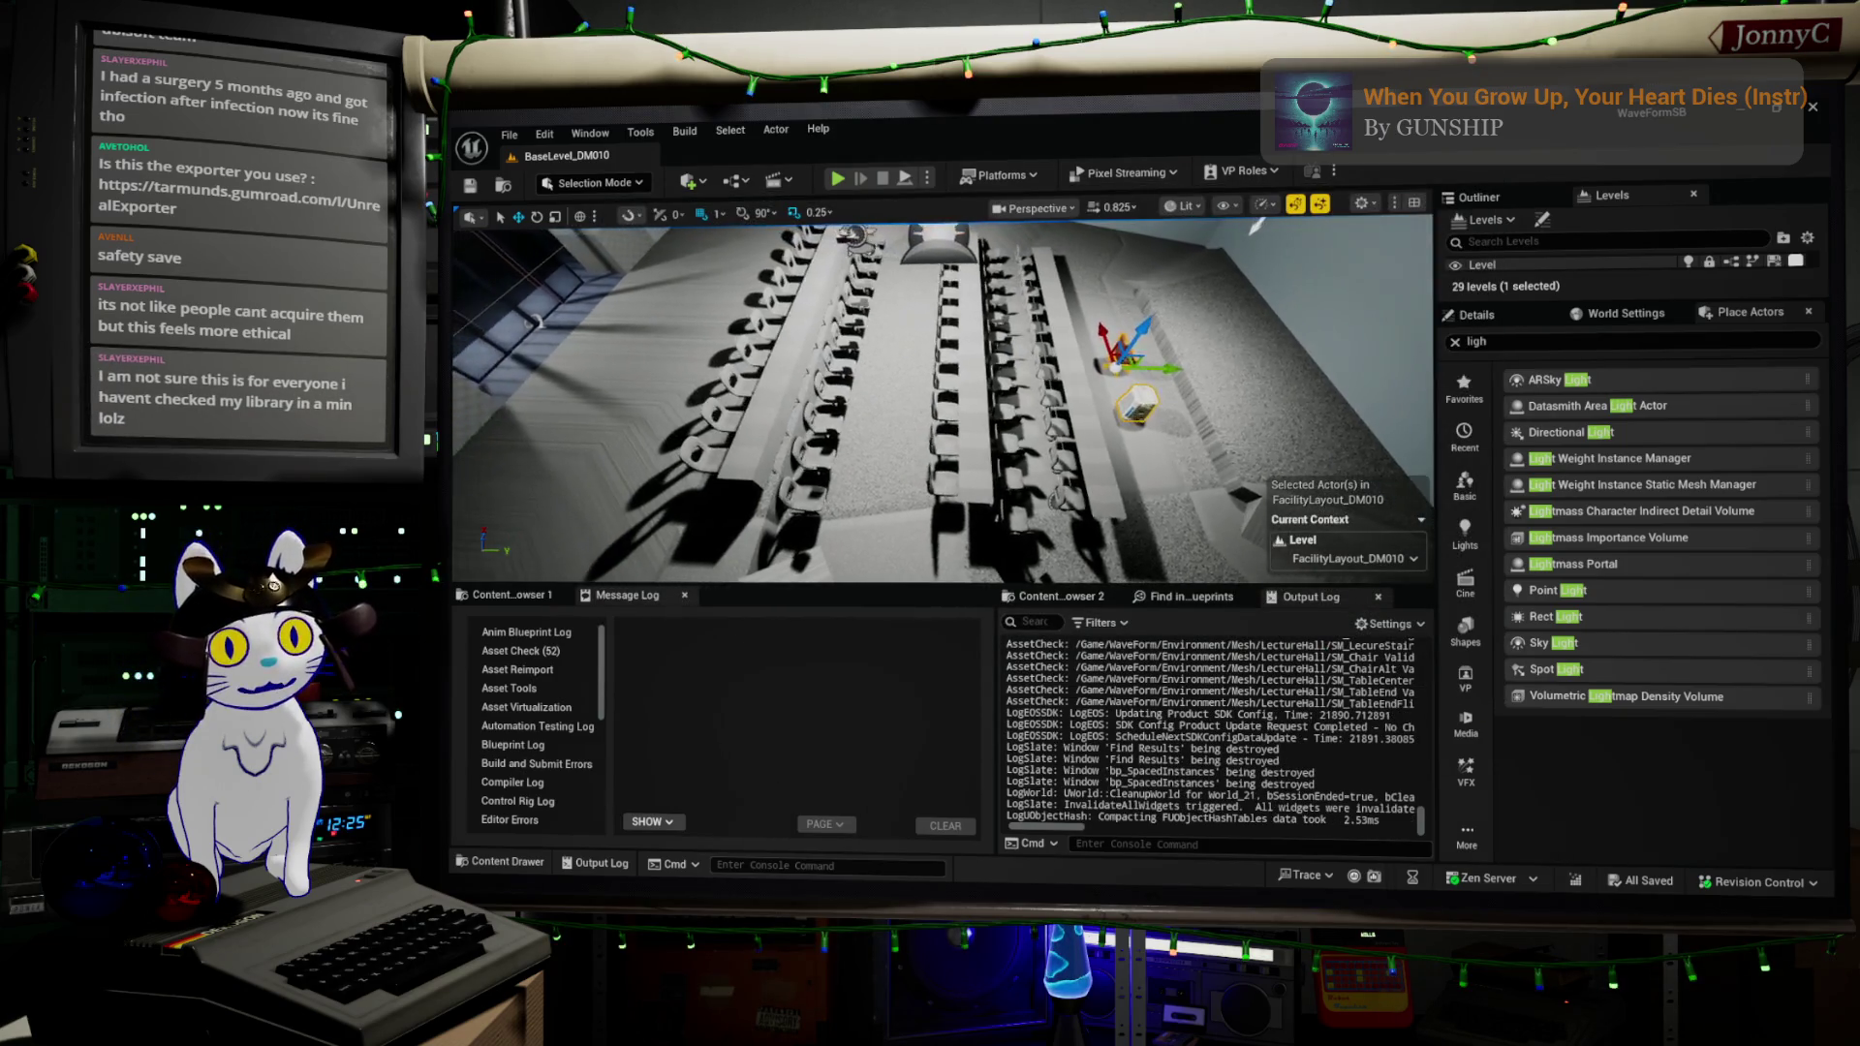
pyautogui.click(1366, 559)
pyautogui.moveTo(954, 504); pyautogui.dragTo(811, 471)
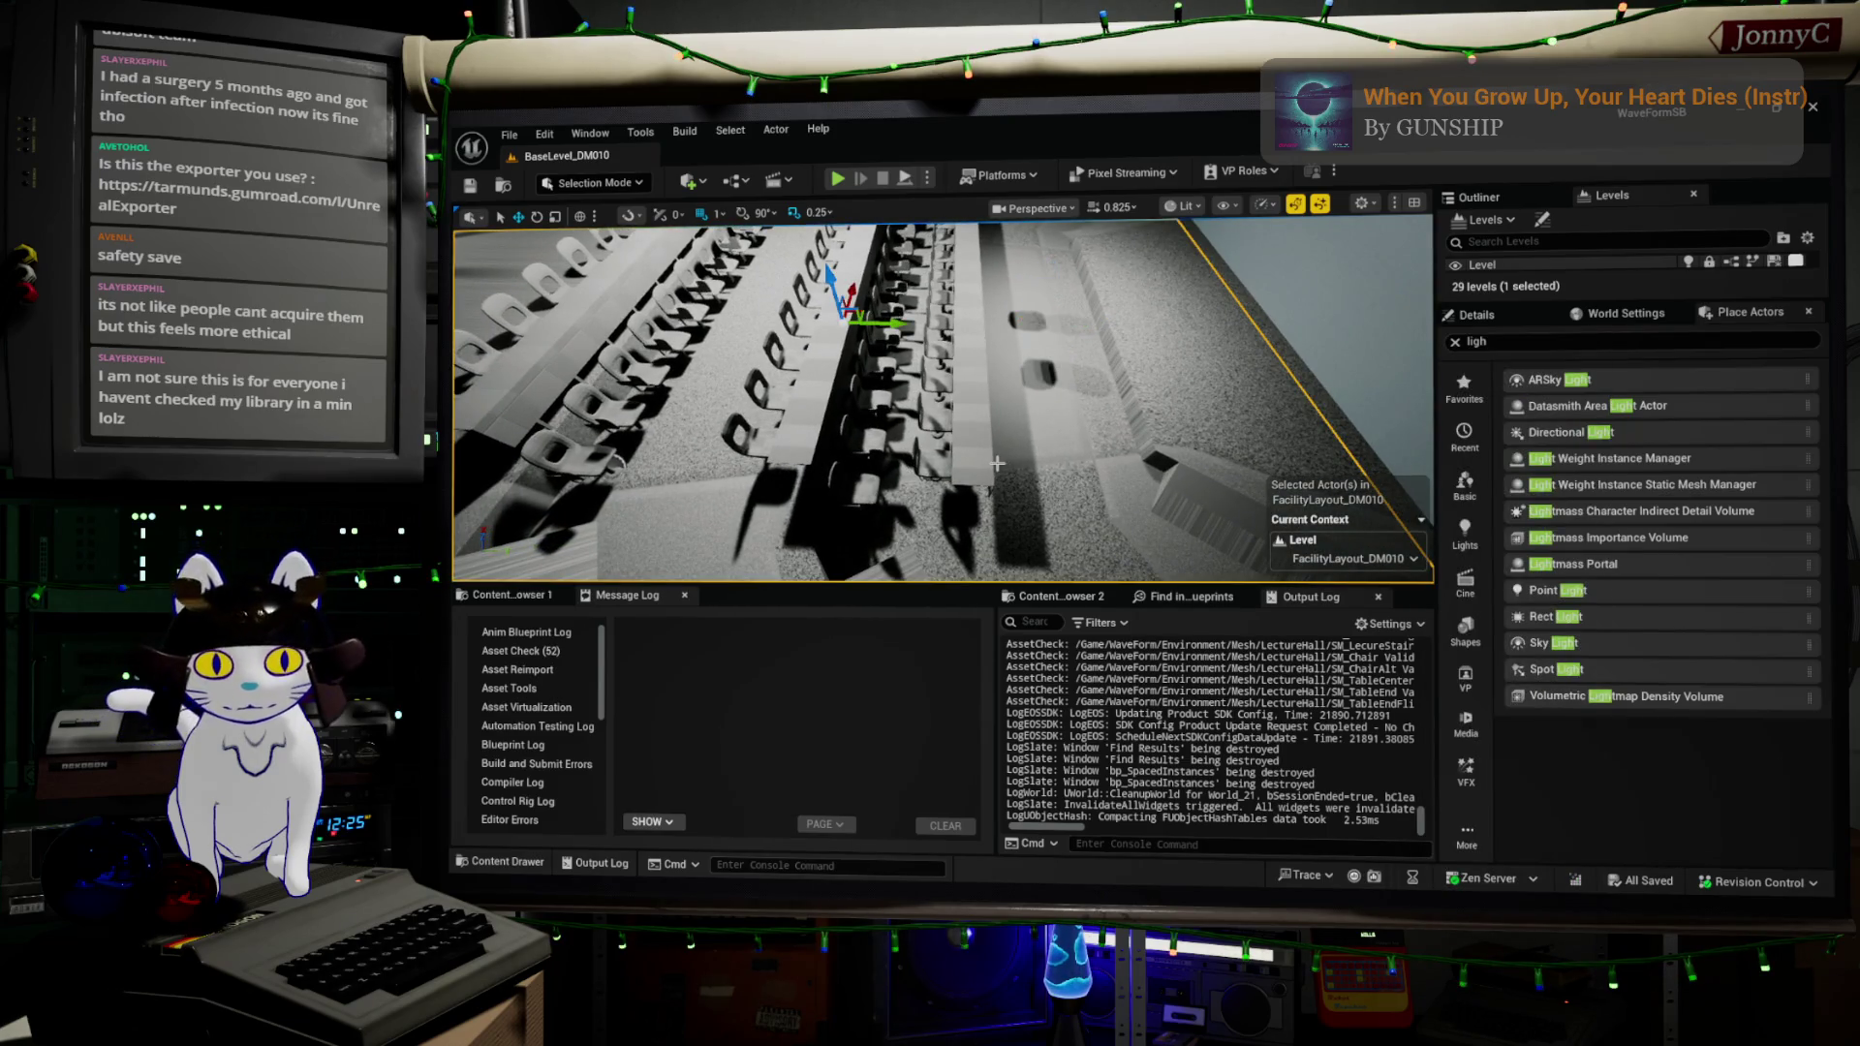
pyautogui.click(506, 595)
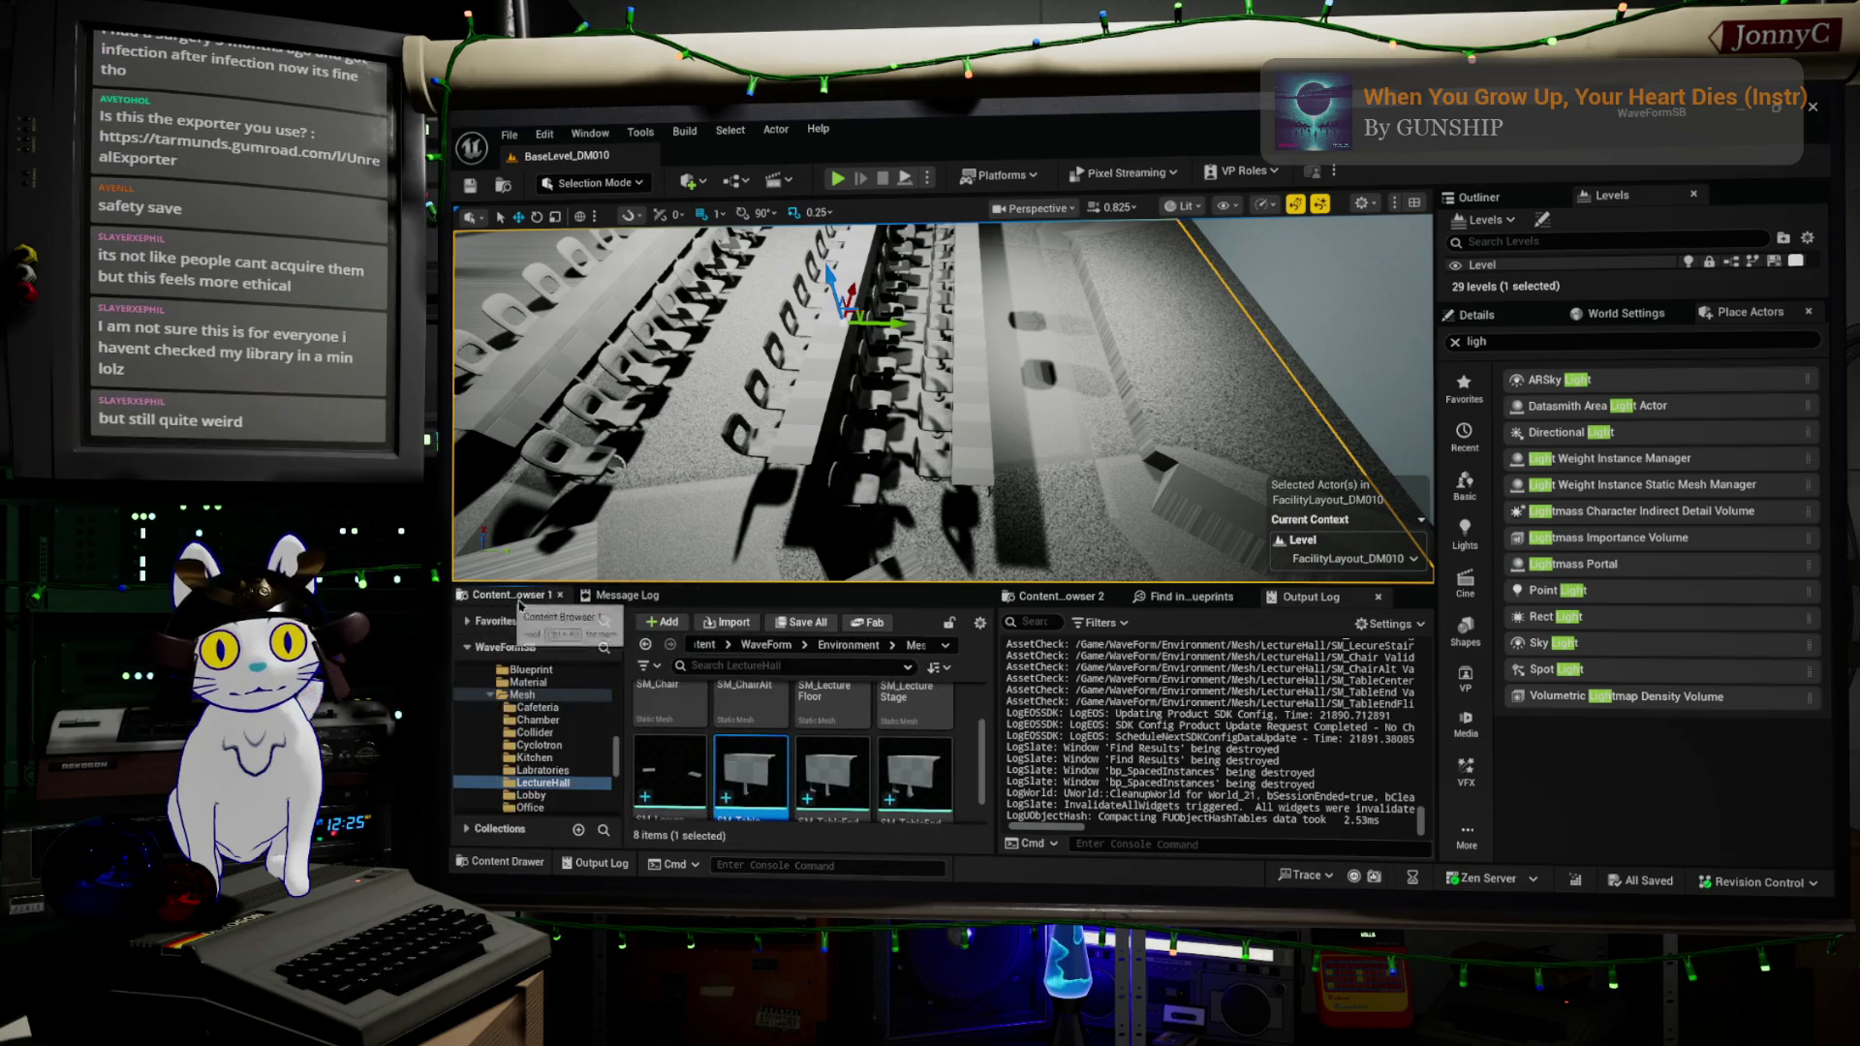
pyautogui.scroll(2, 839, 686)
# - Reimport SM_LectureFloor and the stairs mesh from their source files
pyautogui.click(839, 736)
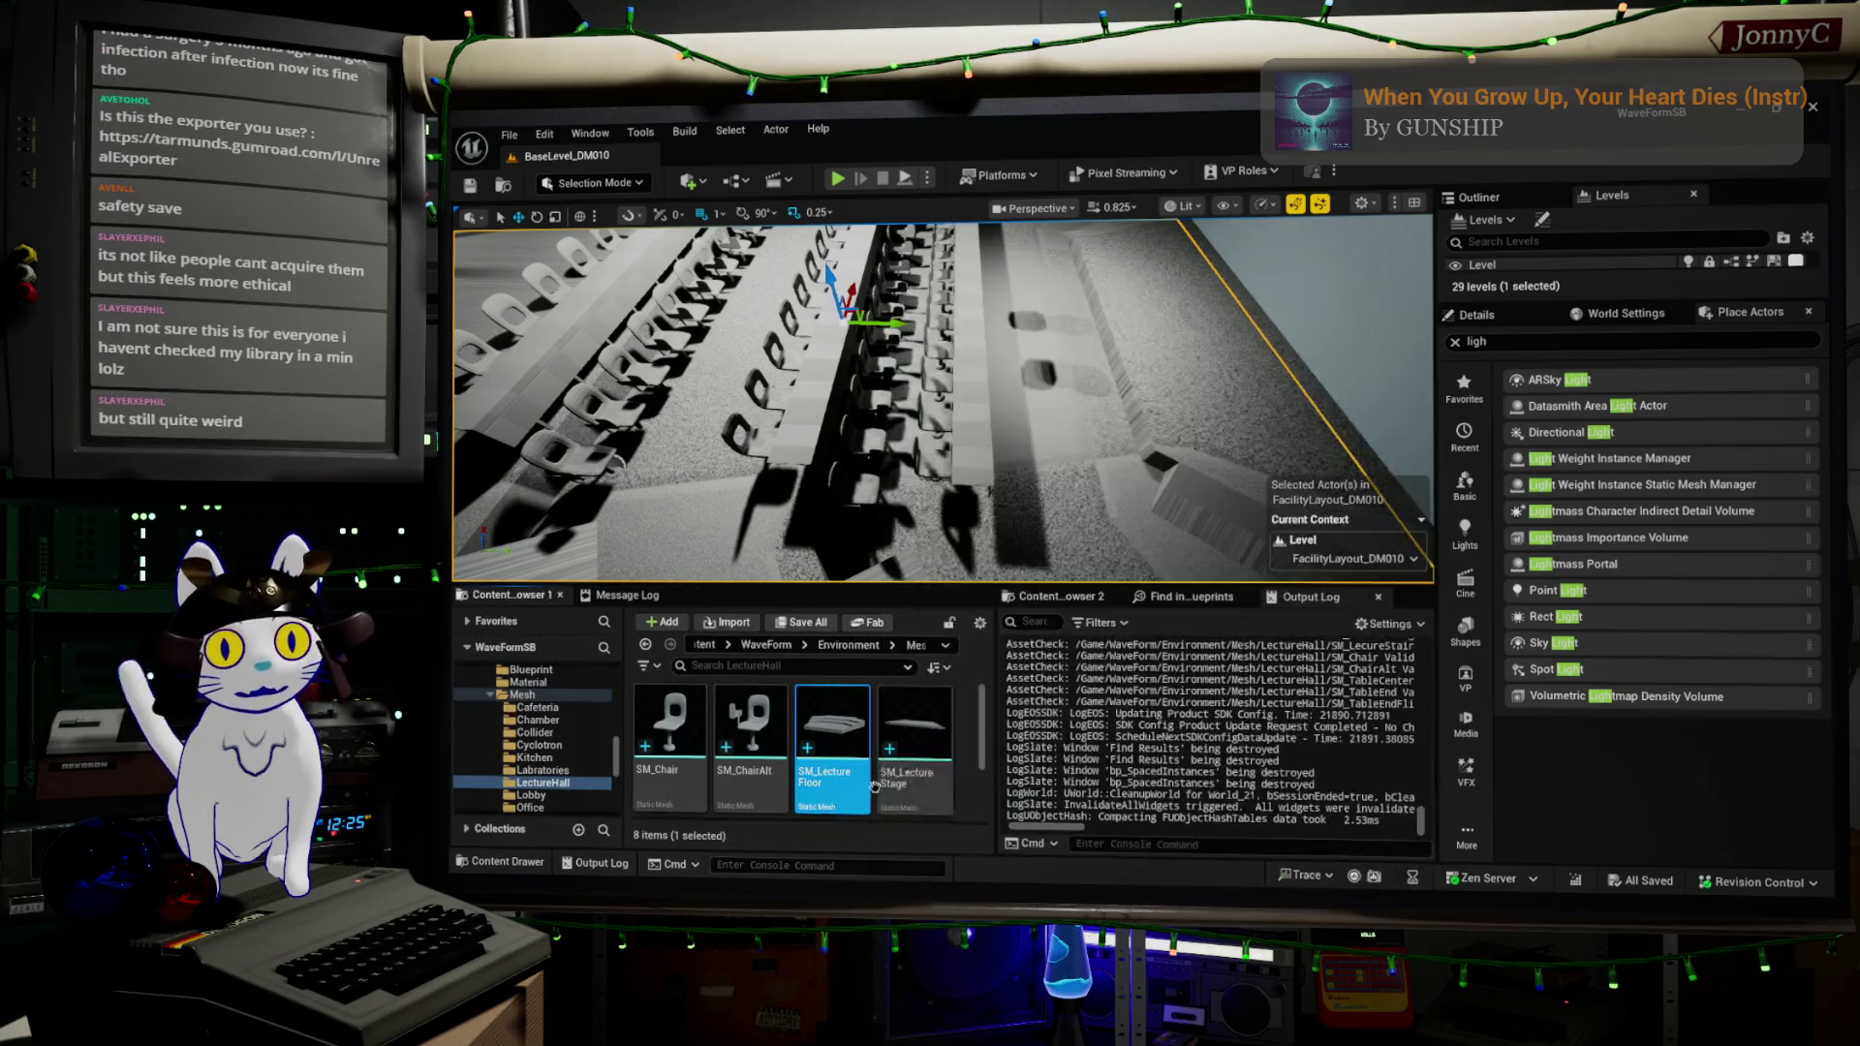
pyautogui.rightClick(850, 741)
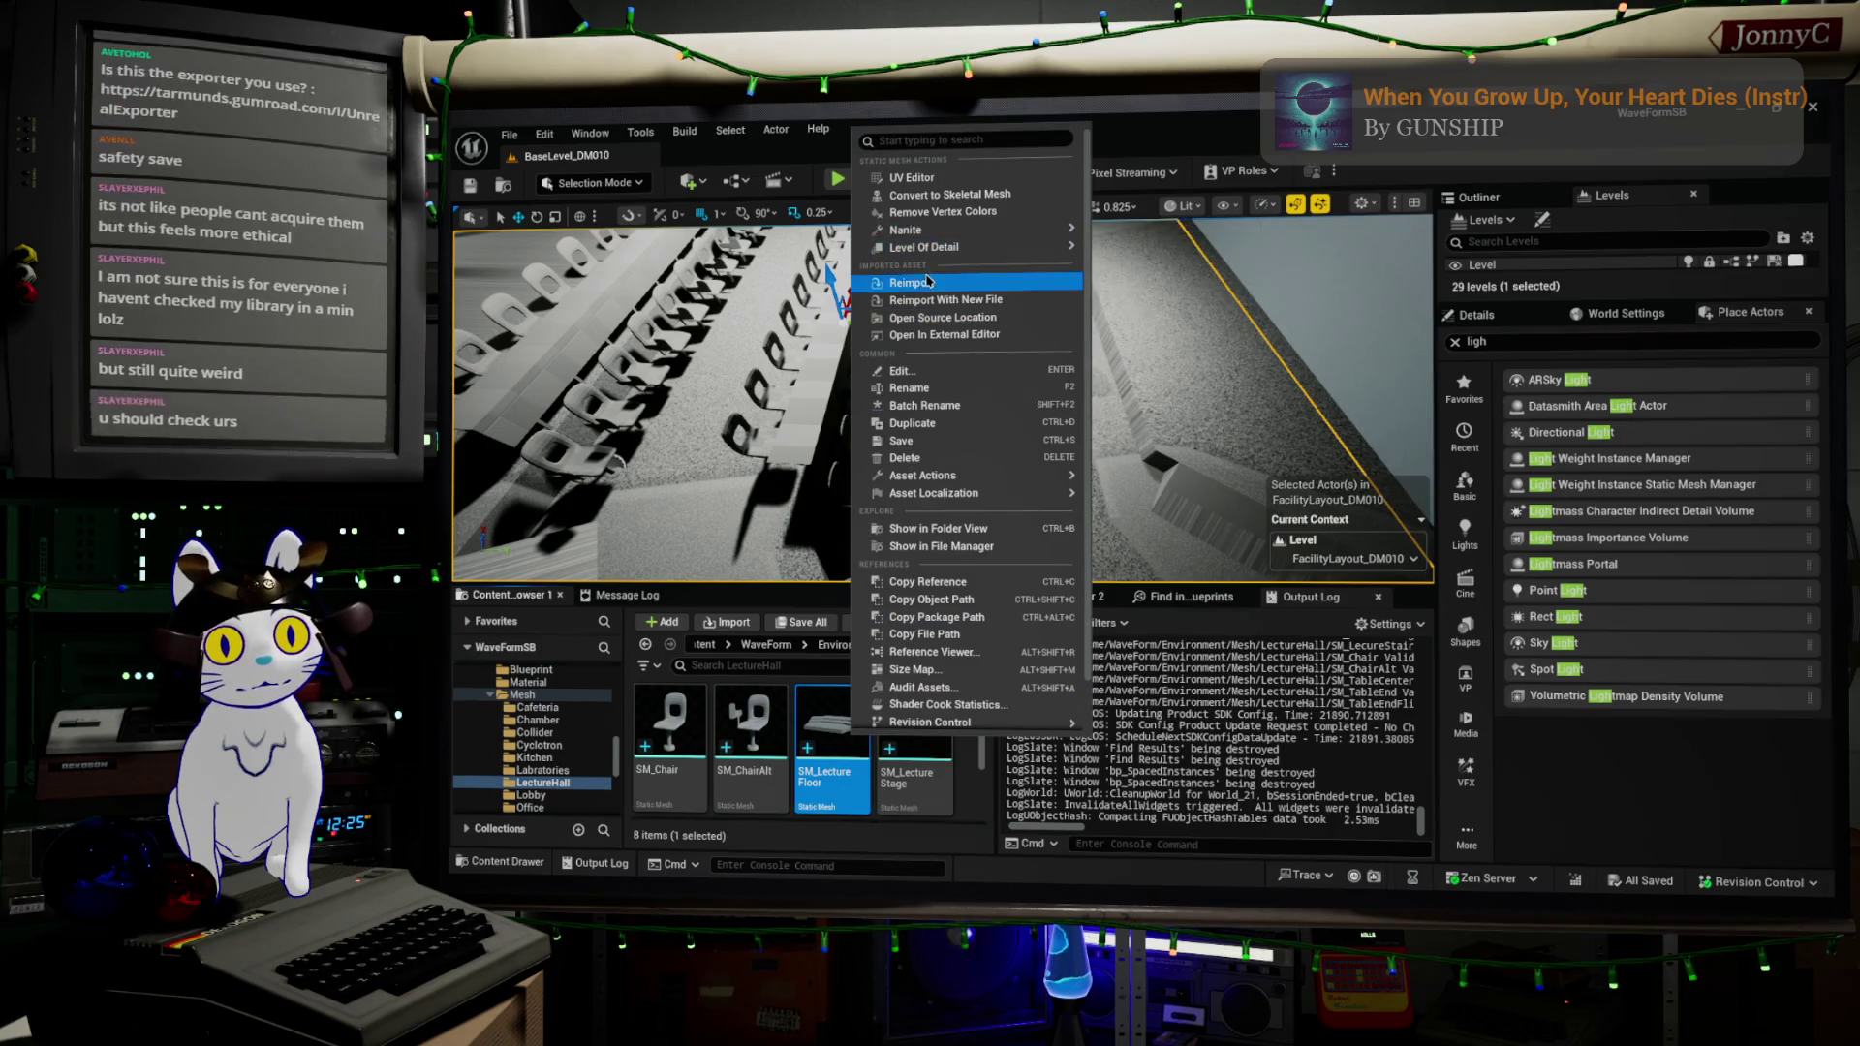
pyautogui.click(912, 282)
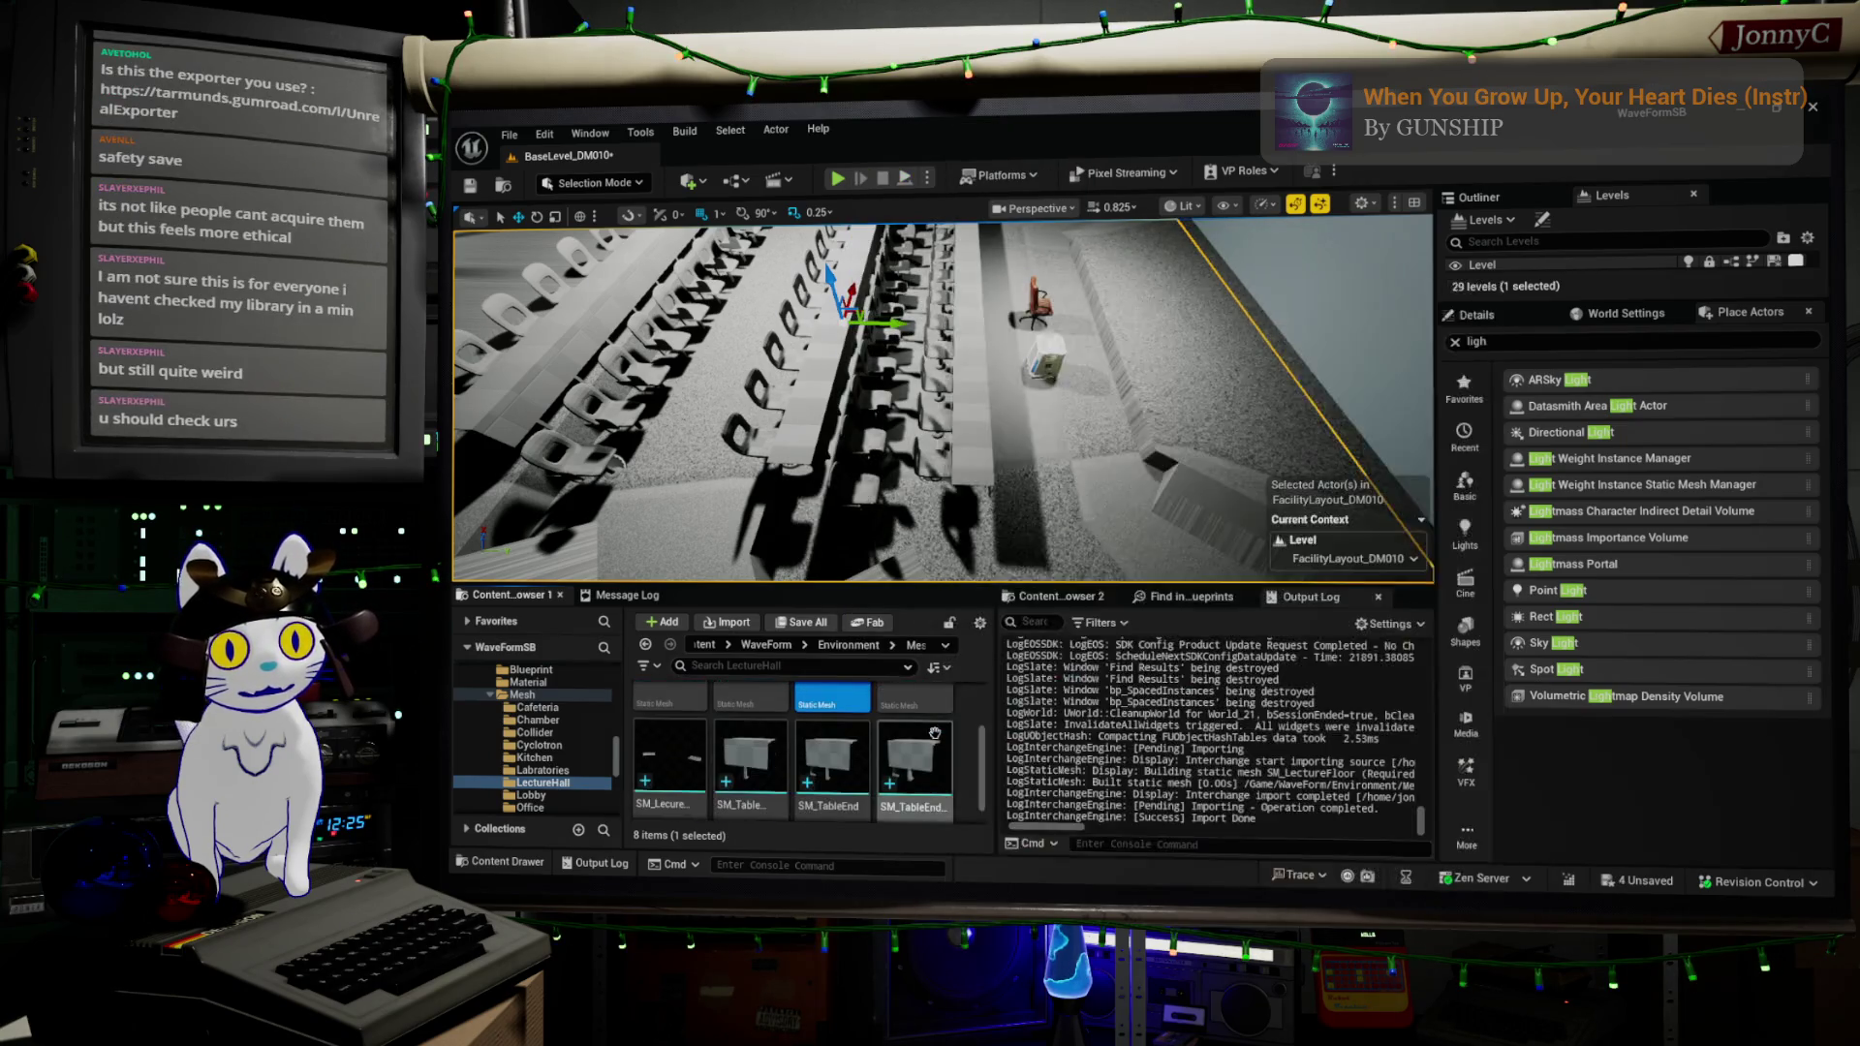
pyautogui.rightClick(702, 758)
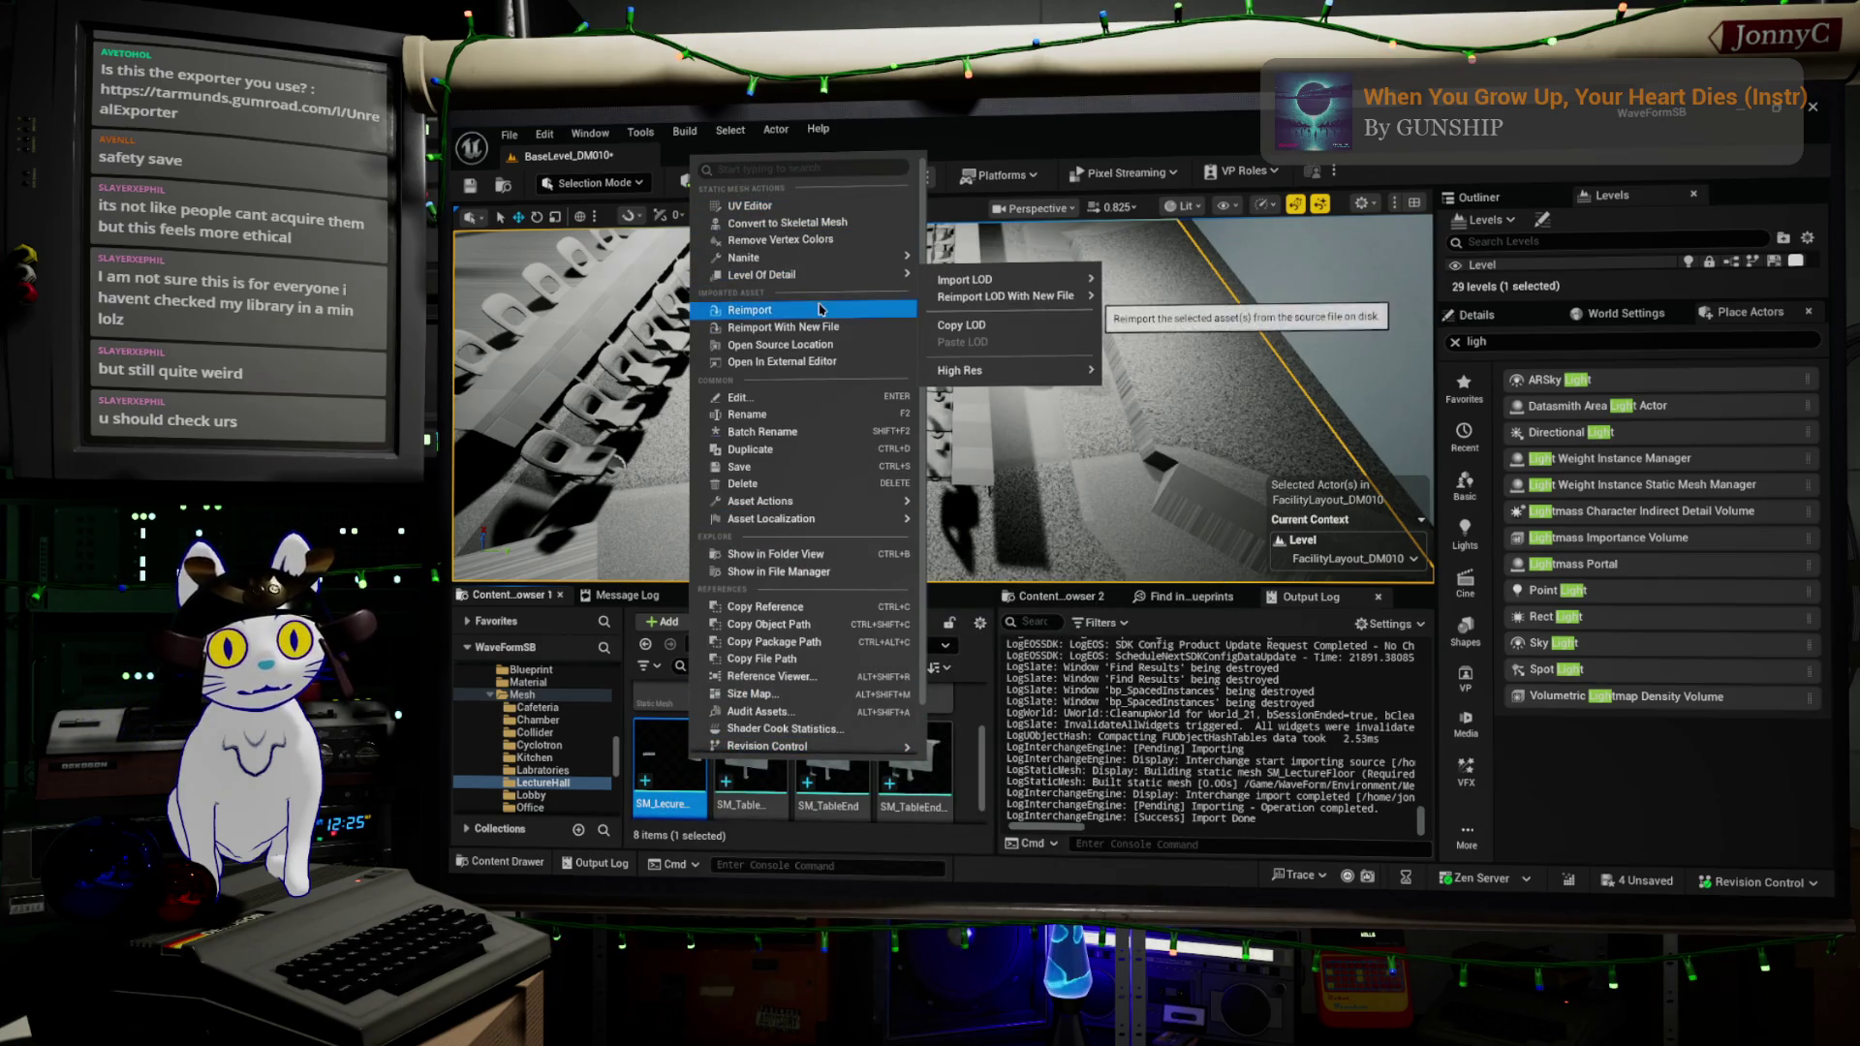
pyautogui.click(822, 310)
pyautogui.moveTo(943, 407); pyautogui.dragTo(903, 325)
pyautogui.moveTo(980, 451); pyautogui.dragTo(985, 547)
# - Shift the chair row beside the desk row to the left to line it up
pyautogui.press('f')
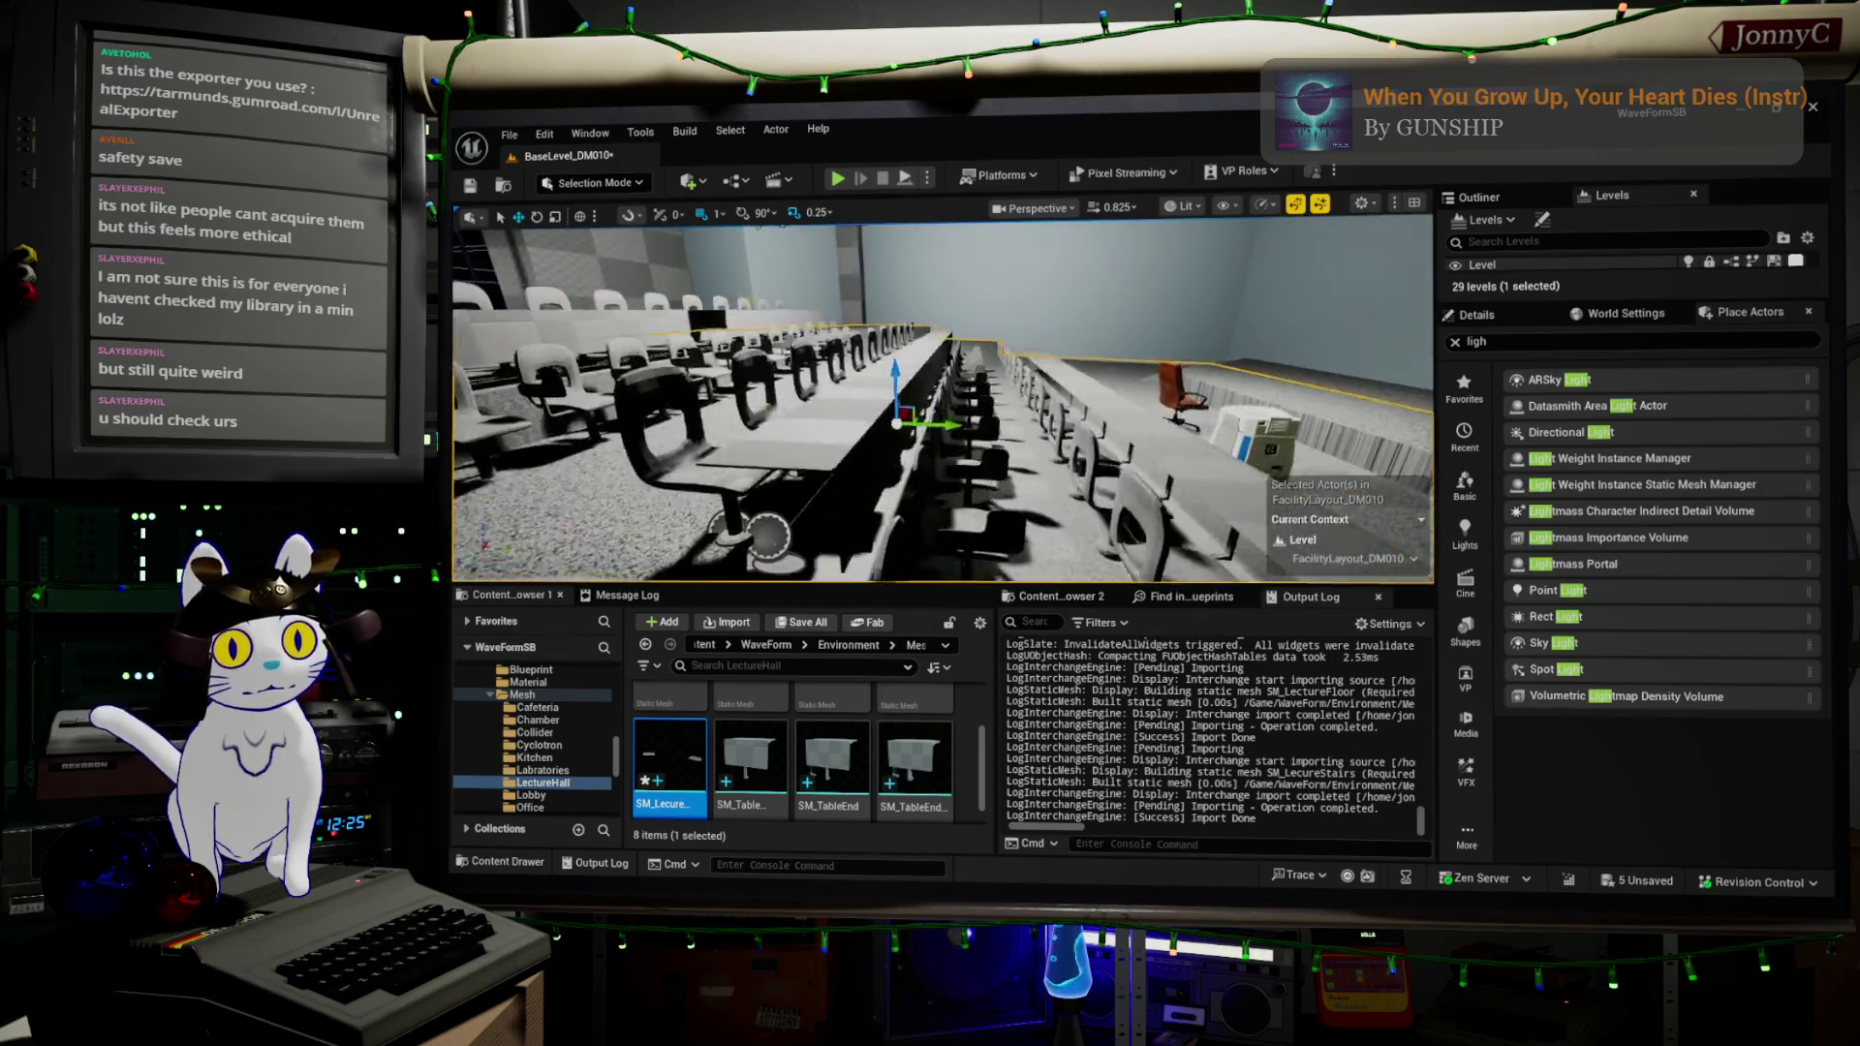
pyautogui.scroll(-3, 943, 399)
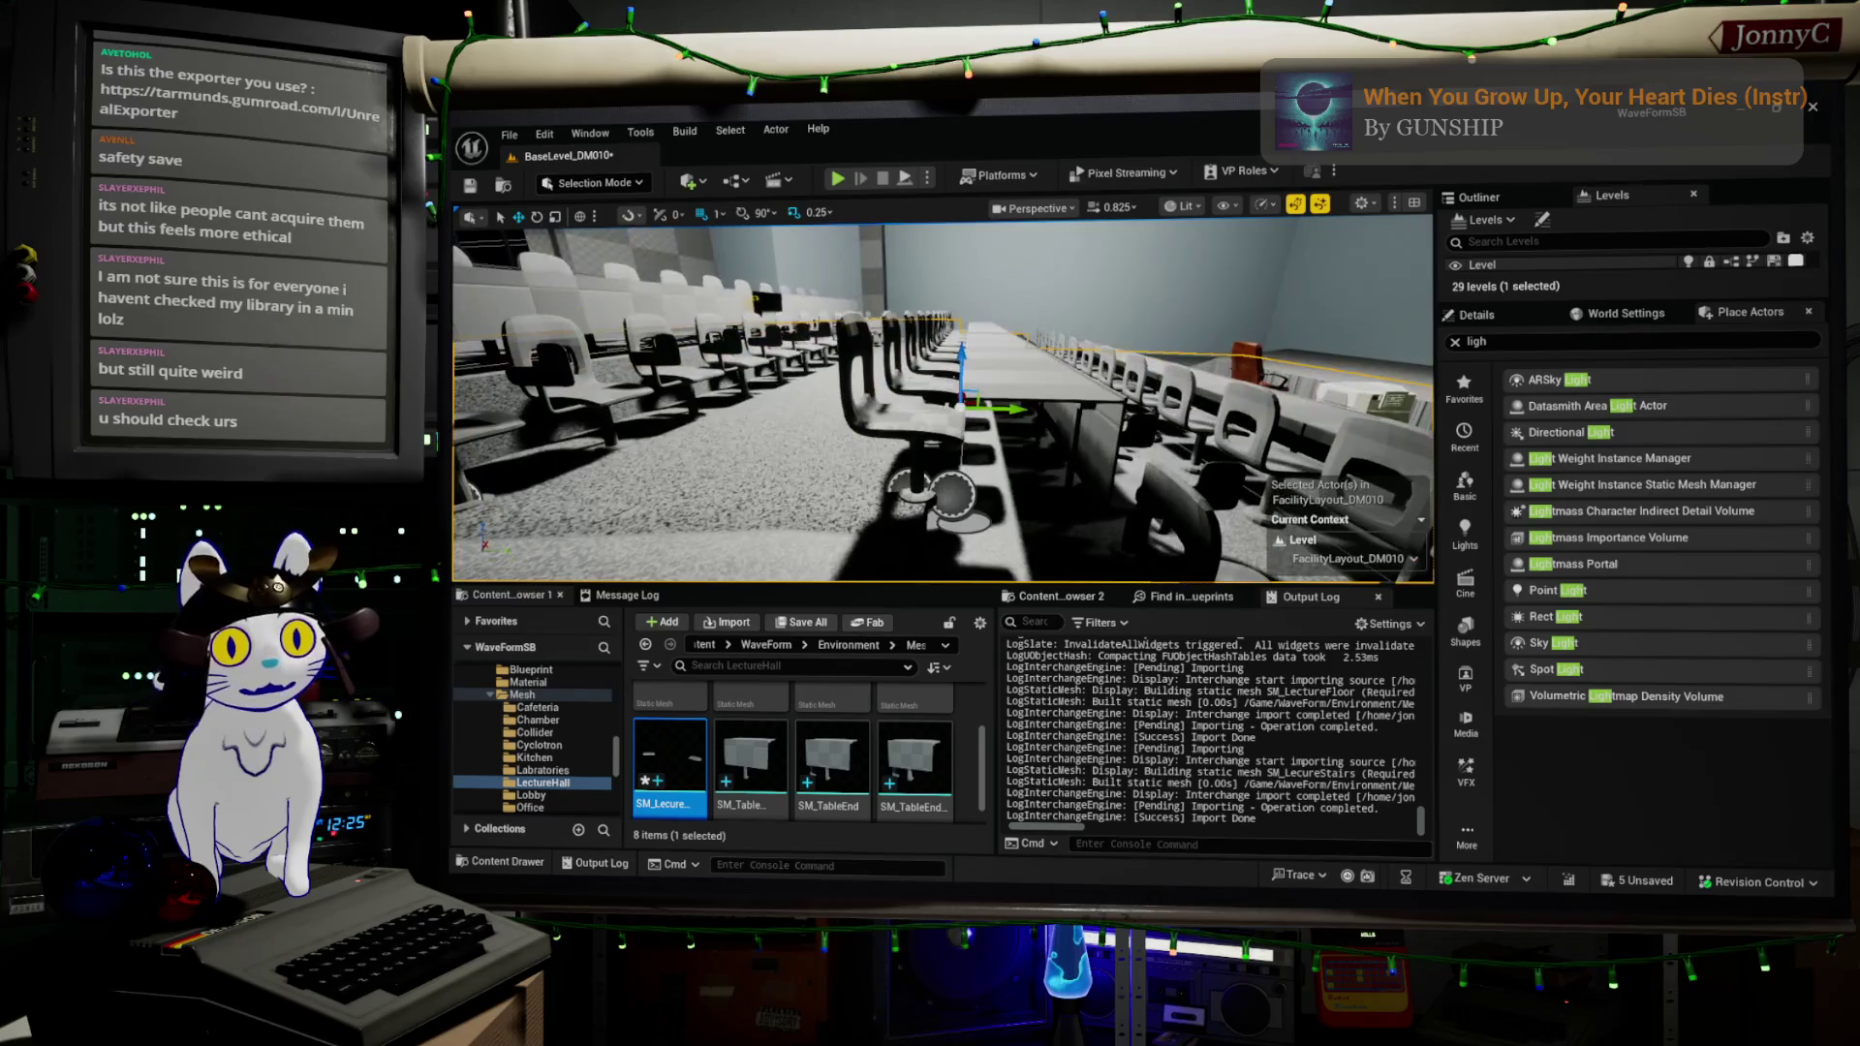
pyautogui.click(893, 482)
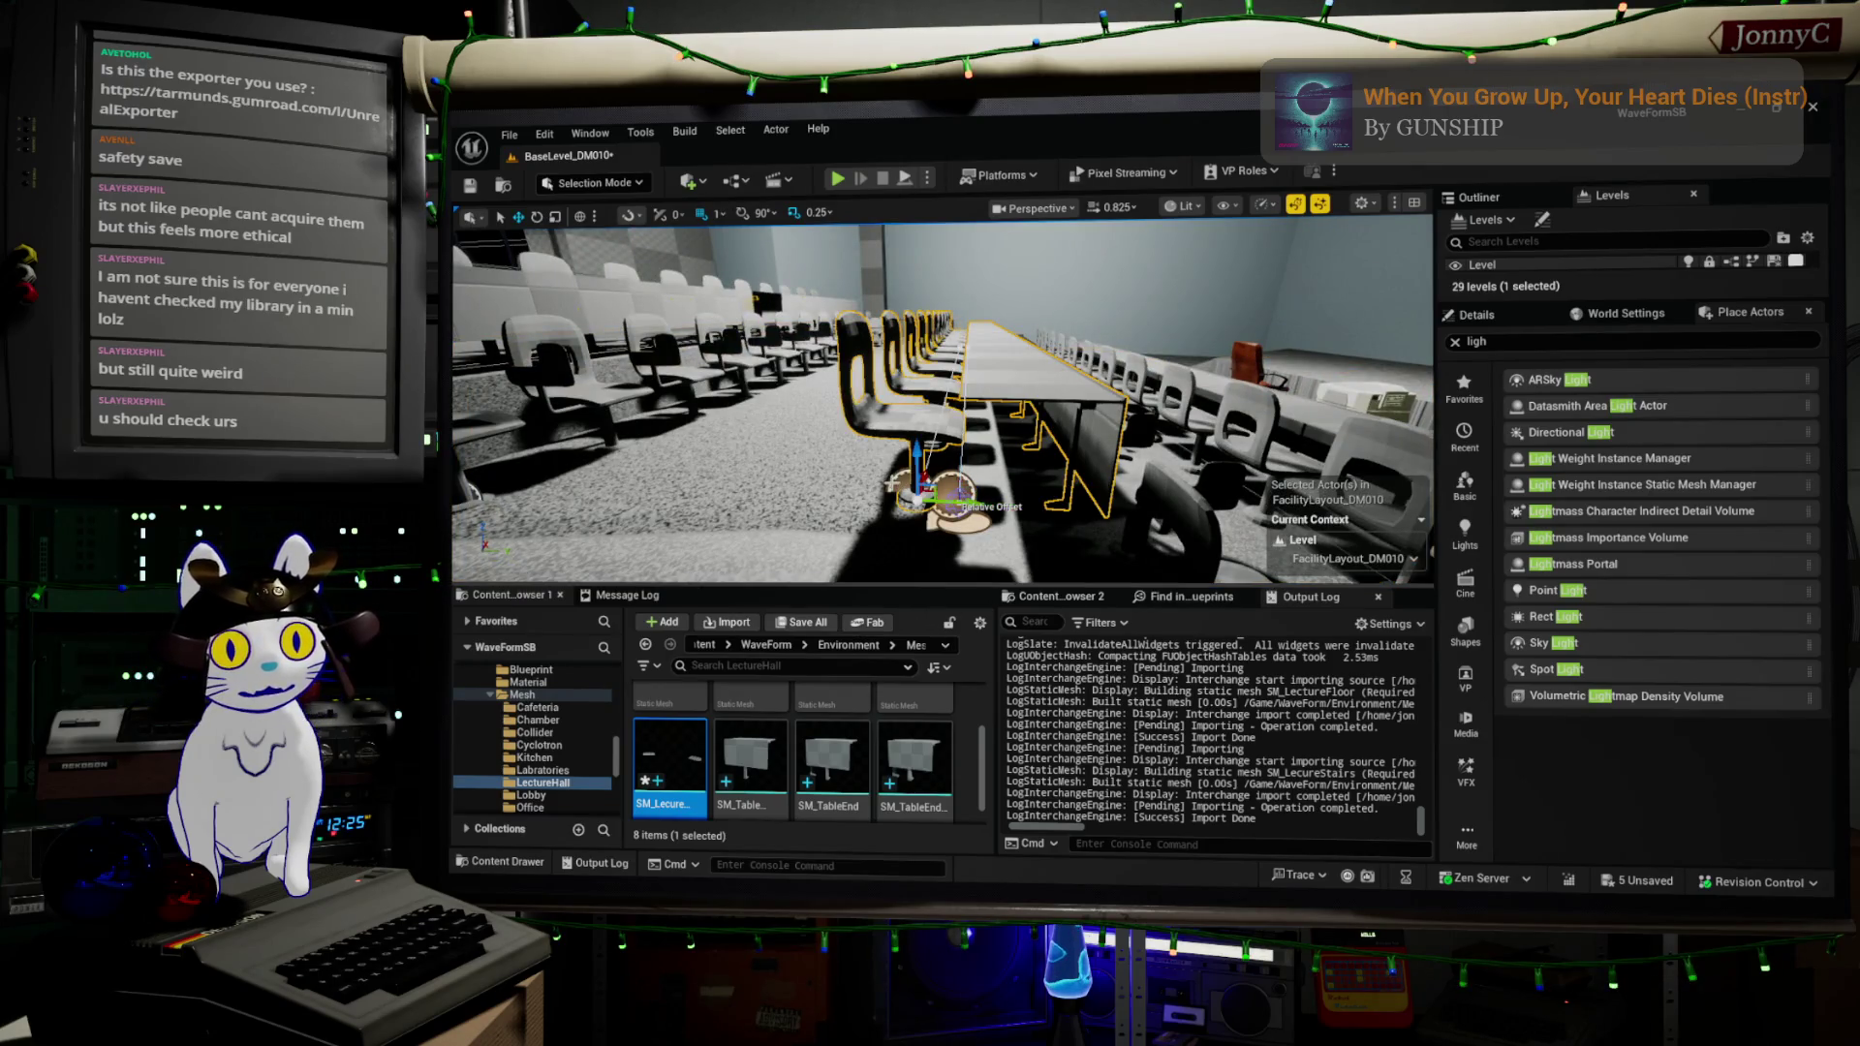
pyautogui.moveTo(982, 503); pyautogui.dragTo(842, 505)
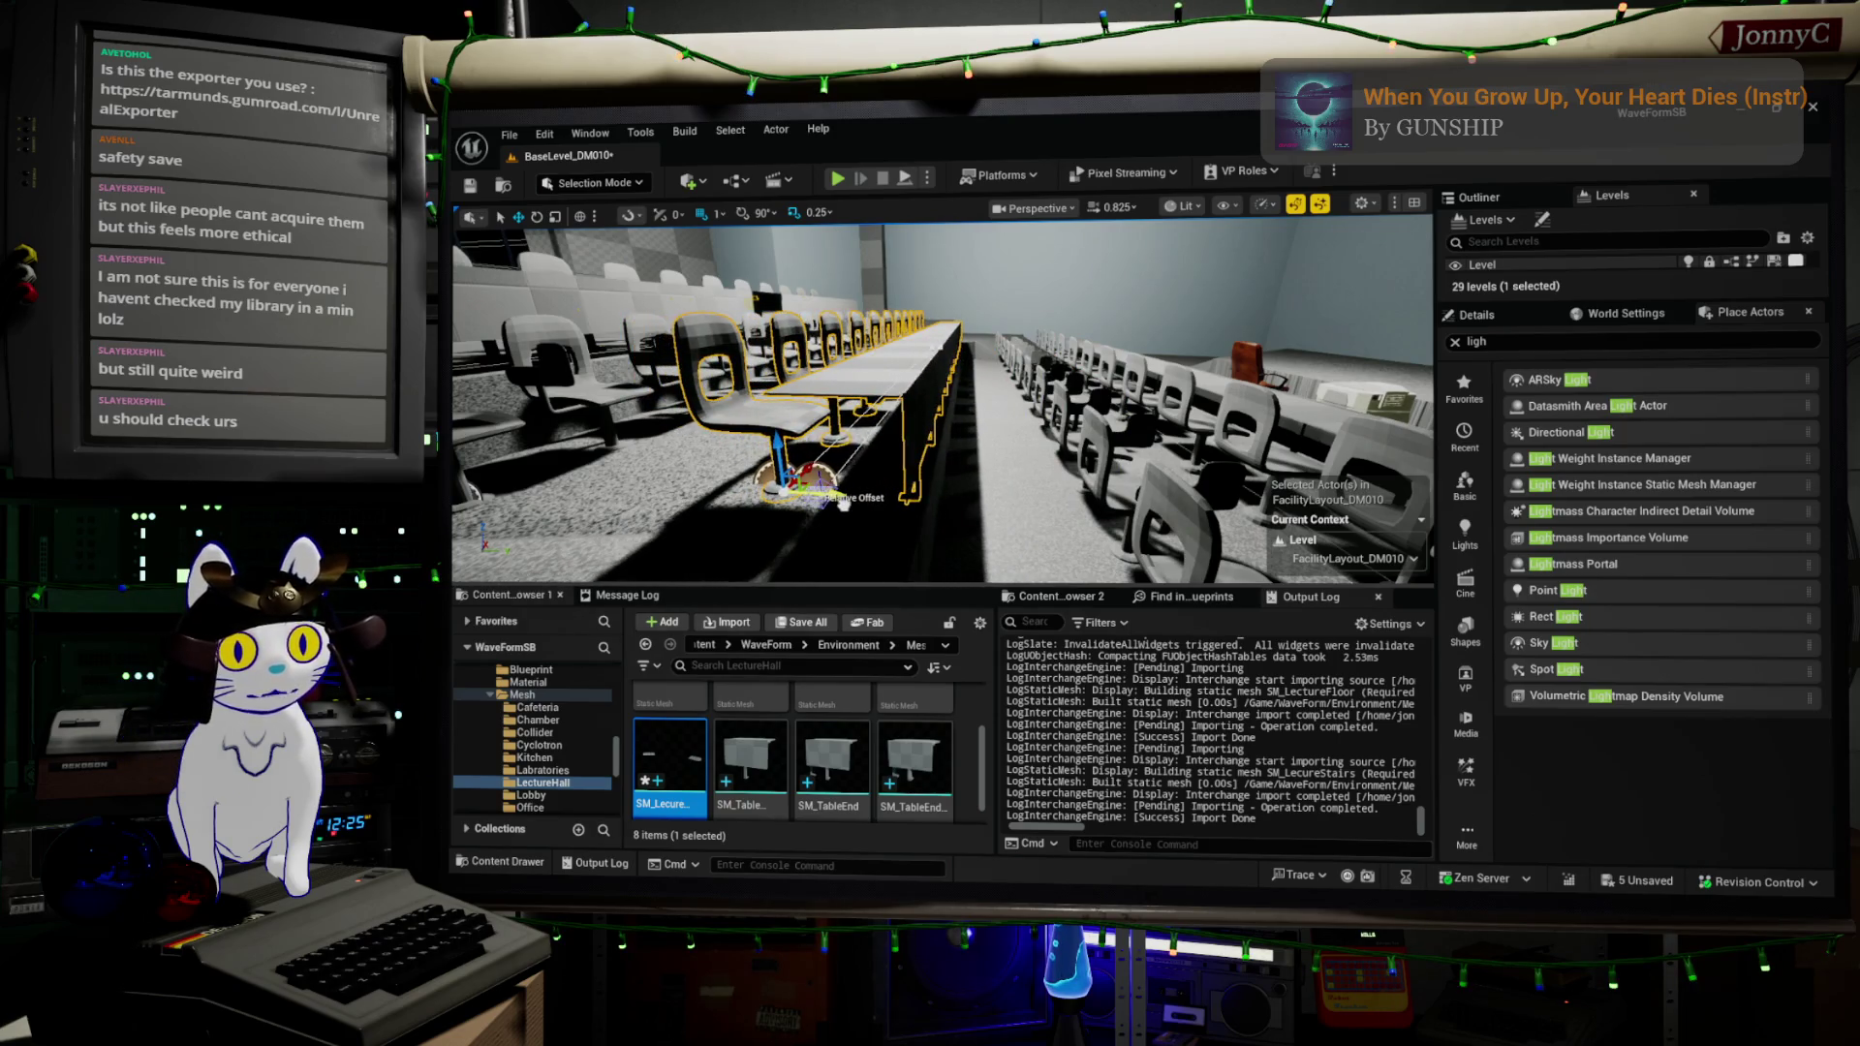
pyautogui.scroll(-5, 1176, 549)
pyautogui.scroll(2, 1070, 500)
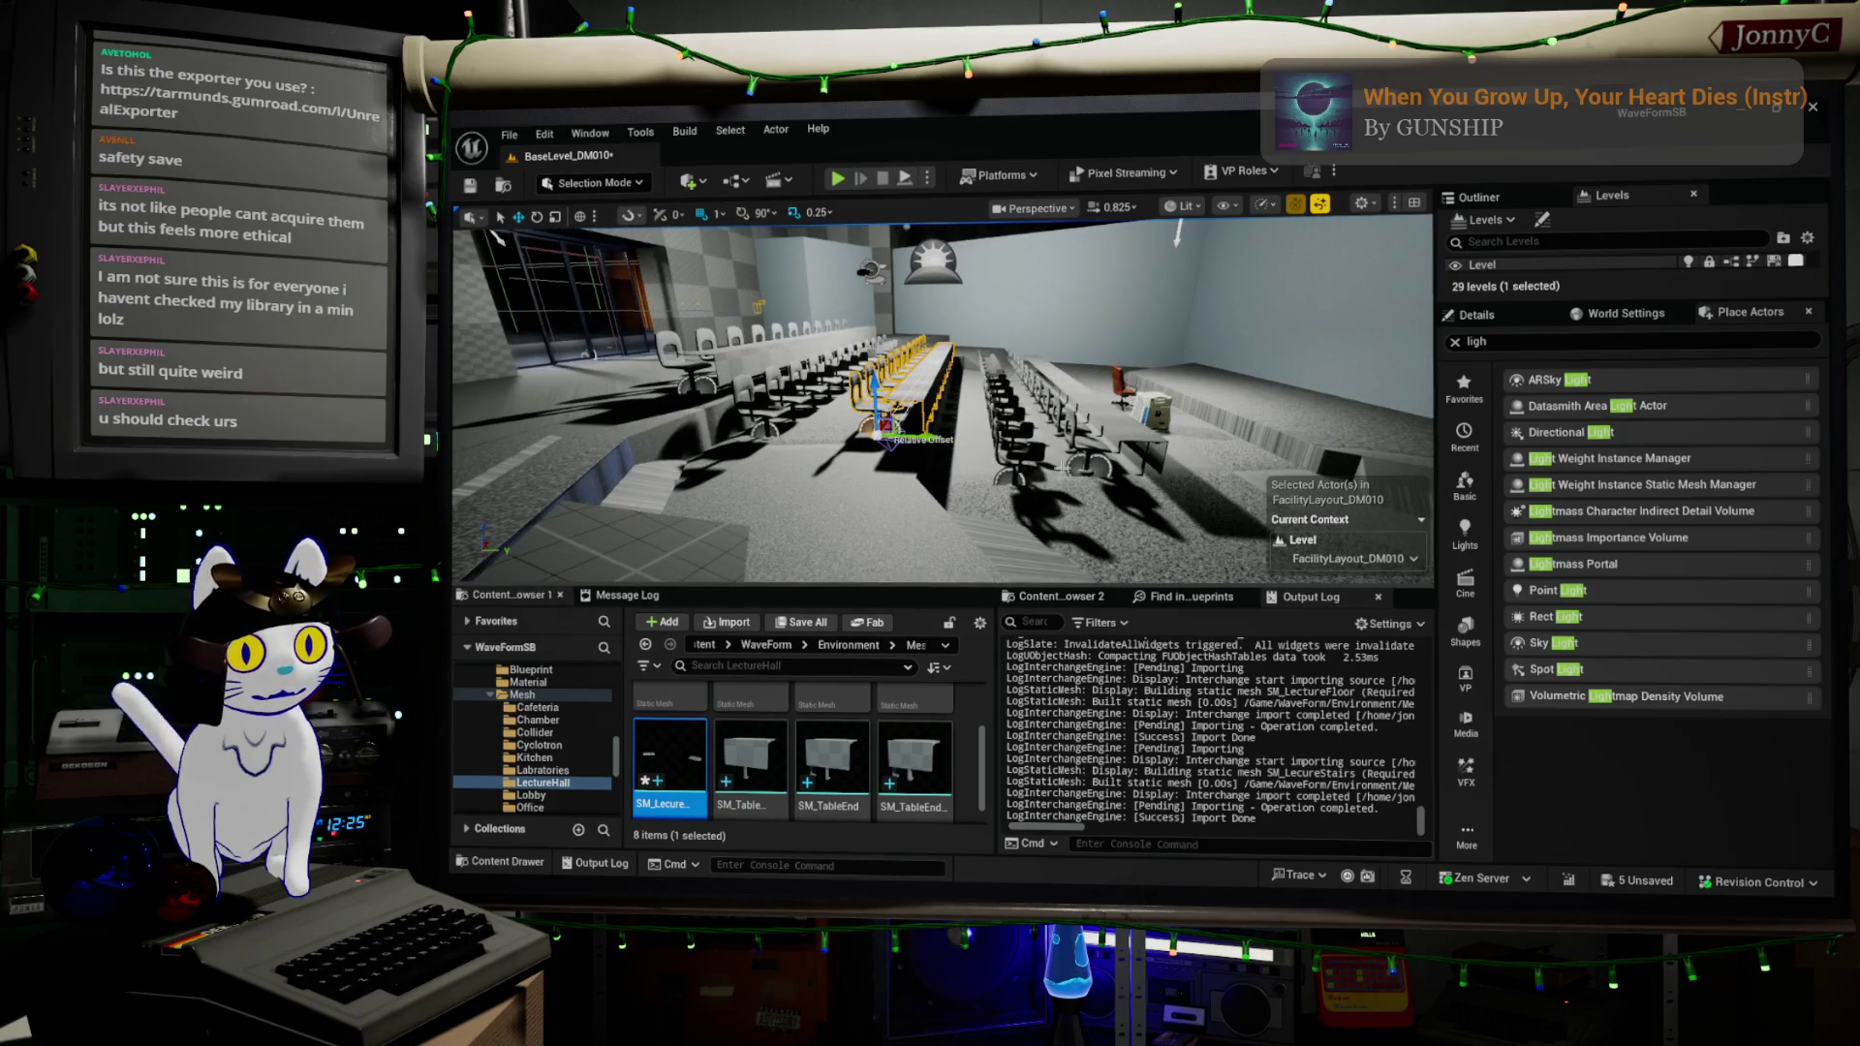
pyautogui.click(1010, 436)
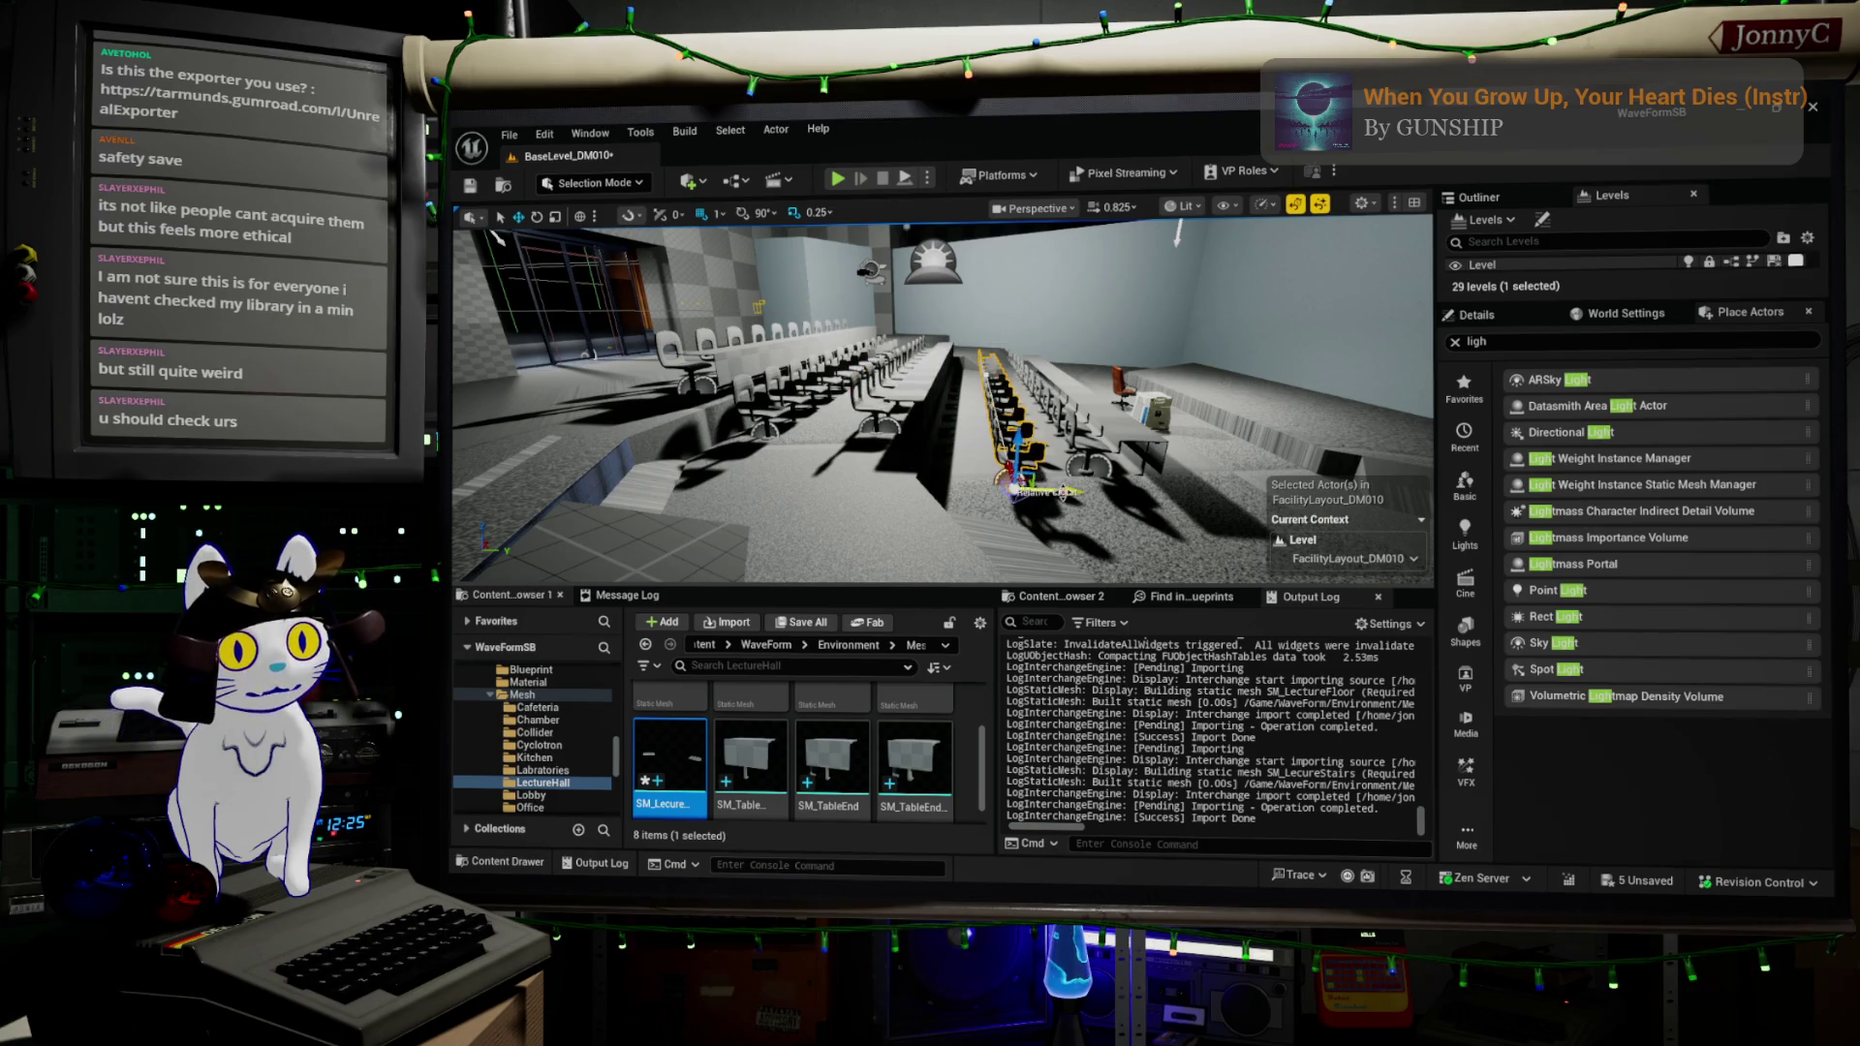
pyautogui.moveTo(1066, 492); pyautogui.dragTo(1023, 489)
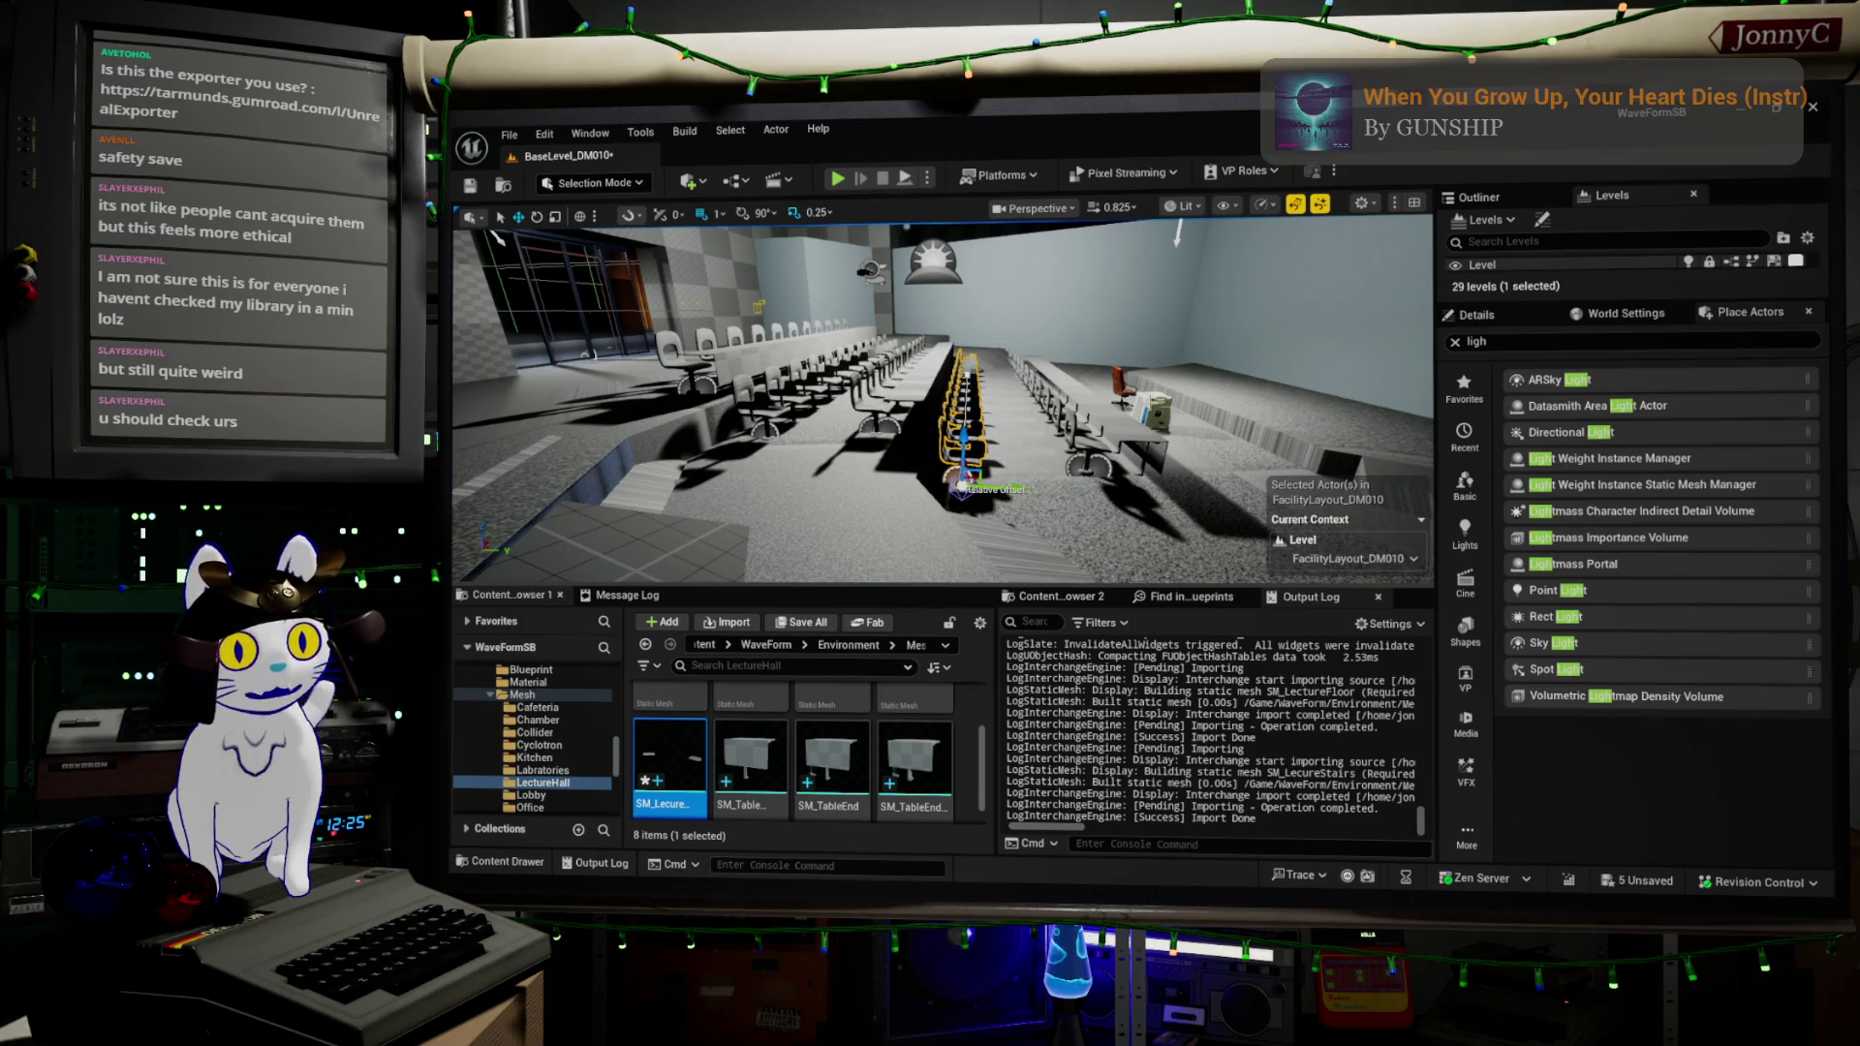
# - Nudge the front chair row slightly left to align it with its desks
pyautogui.scroll(-5, 942, 402)
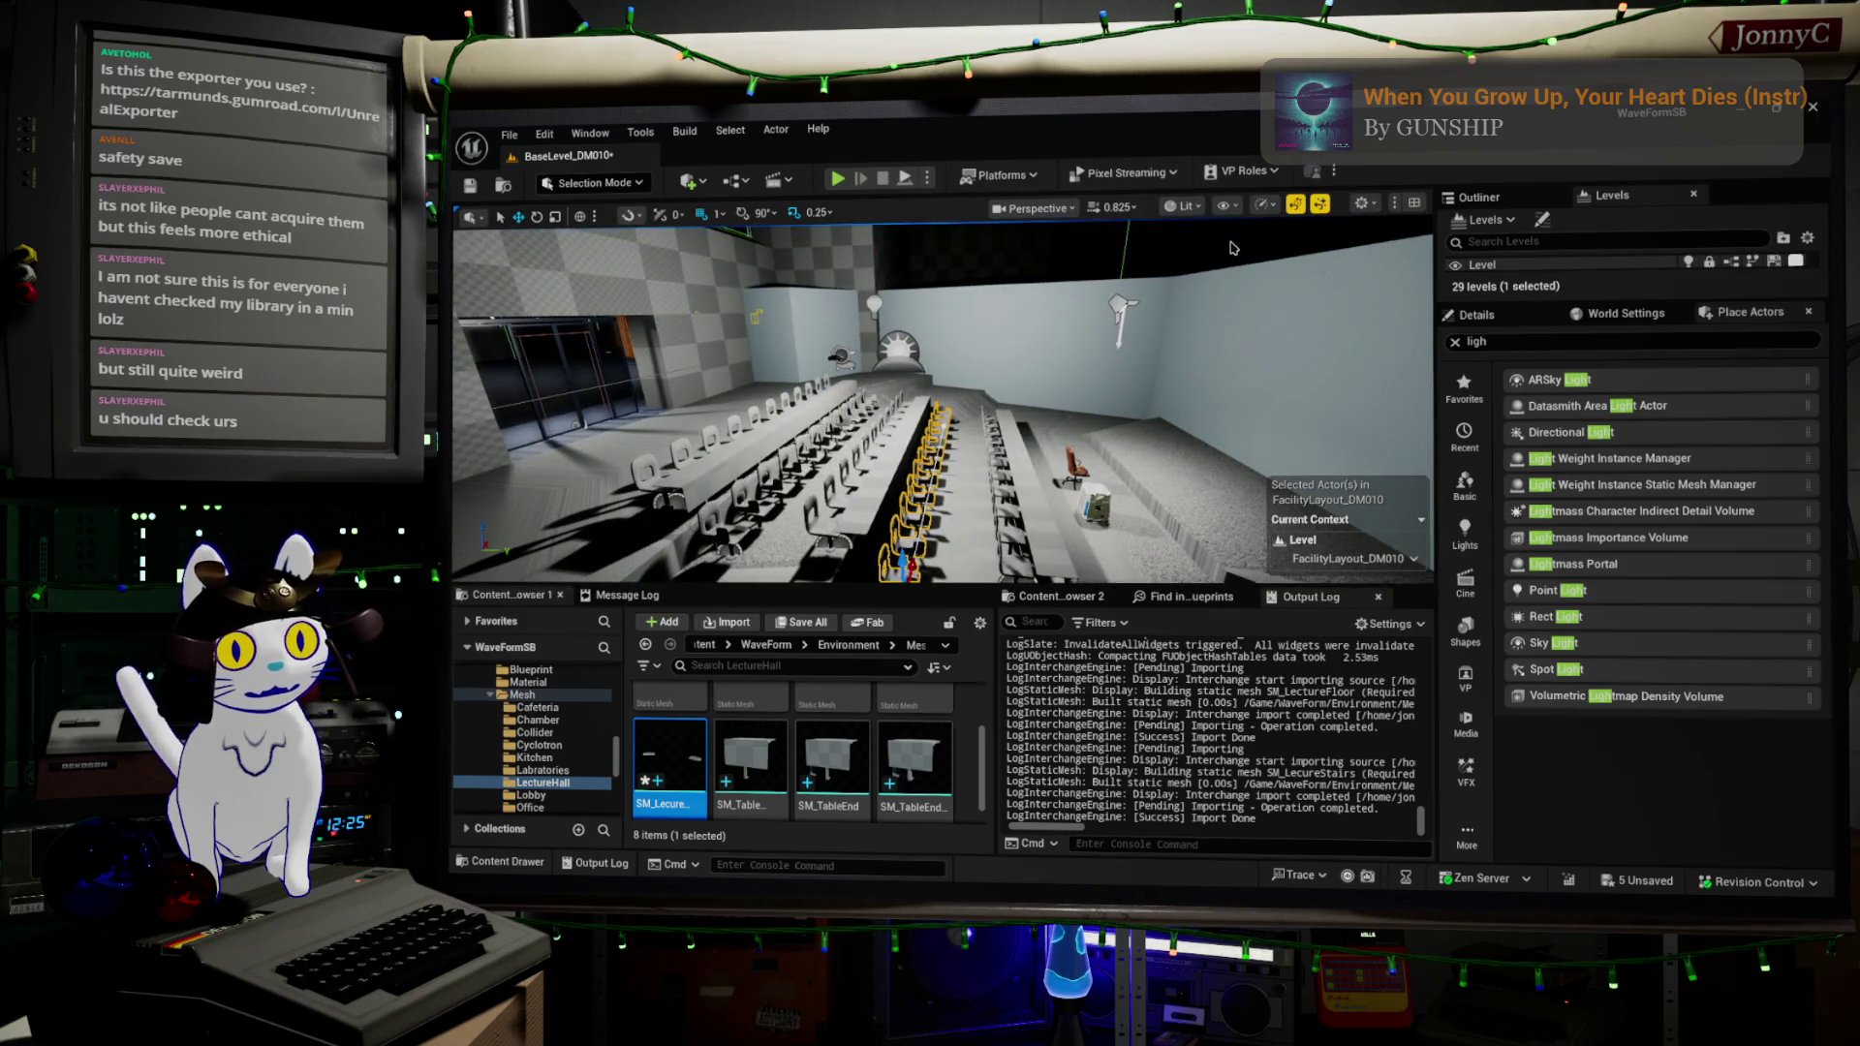
pyautogui.moveTo(941, 402); pyautogui.dragTo(1047, 389)
pyautogui.press('f')
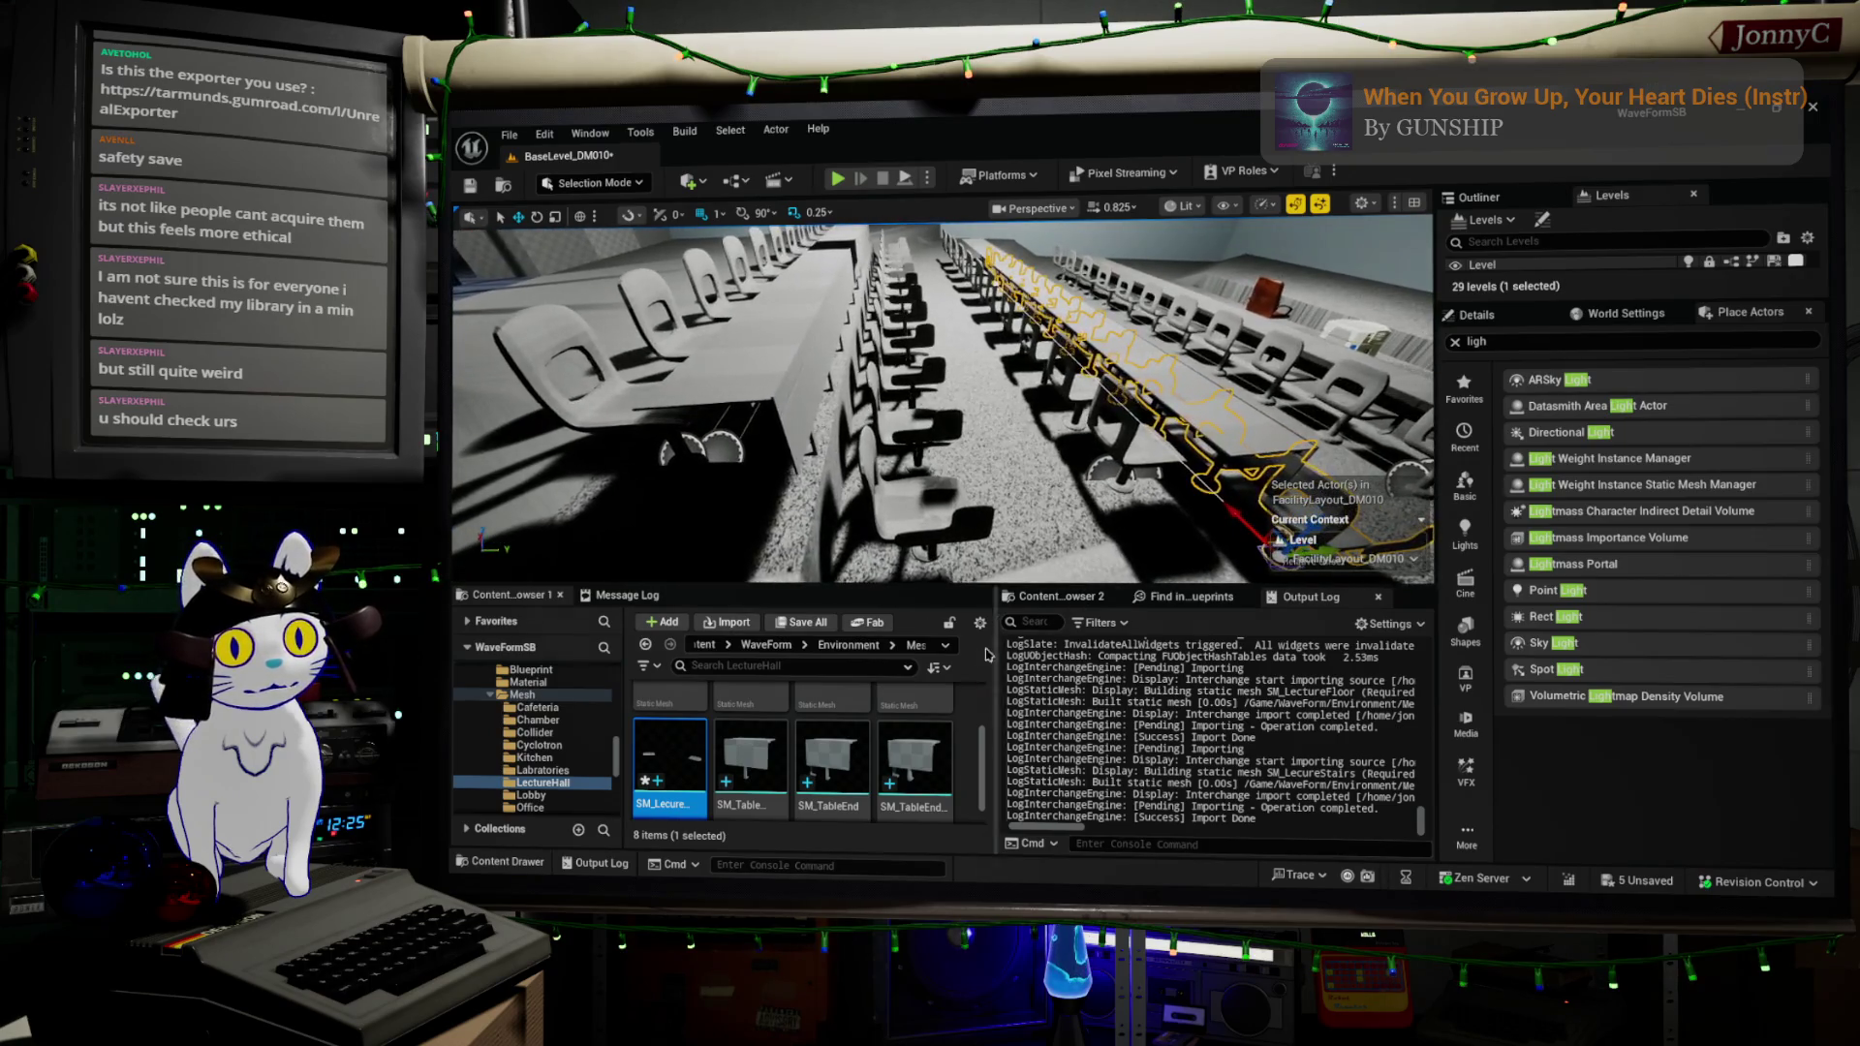
pyautogui.click(918, 515)
pyautogui.press('f')
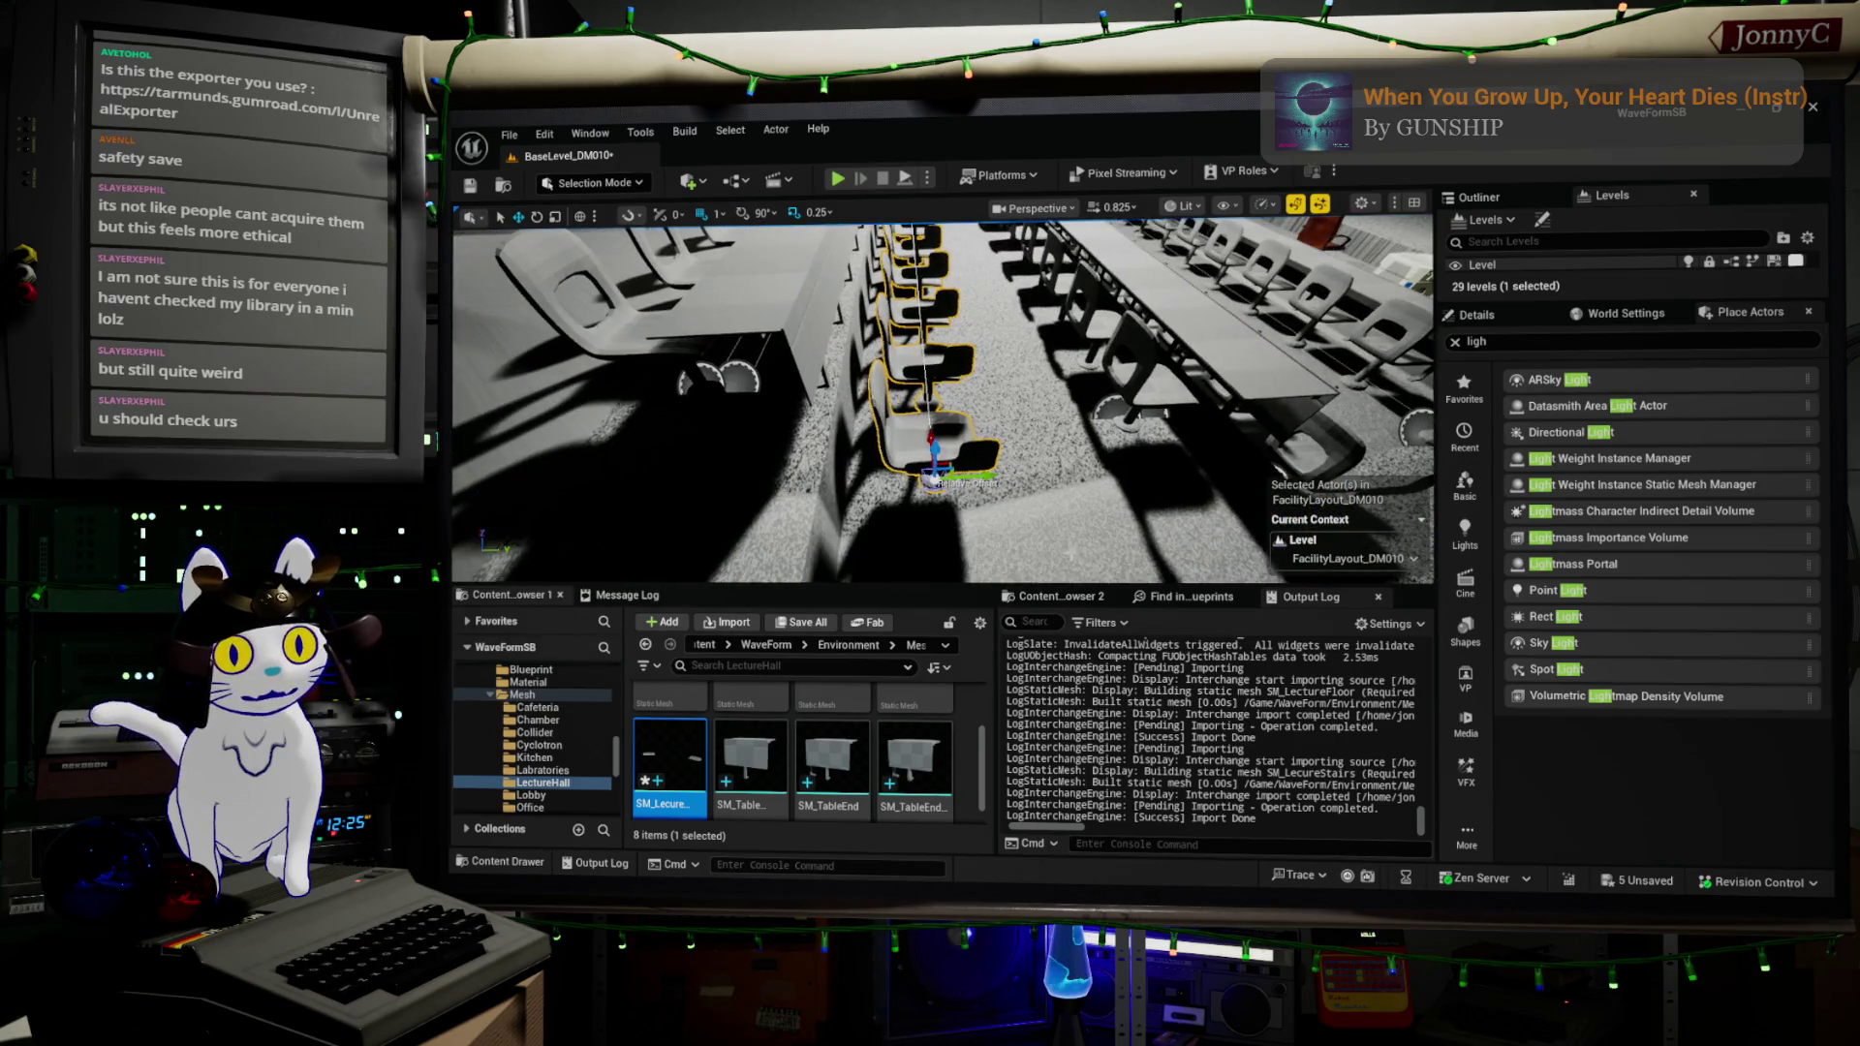
pyautogui.moveTo(974, 474); pyautogui.dragTo(969, 475)
# - Slide another chair row slightly right, then expand the viewport to full window with F11
pyautogui.moveTo(1115, 420); pyautogui.dragTo(1115, 420)
pyautogui.click(866, 413)
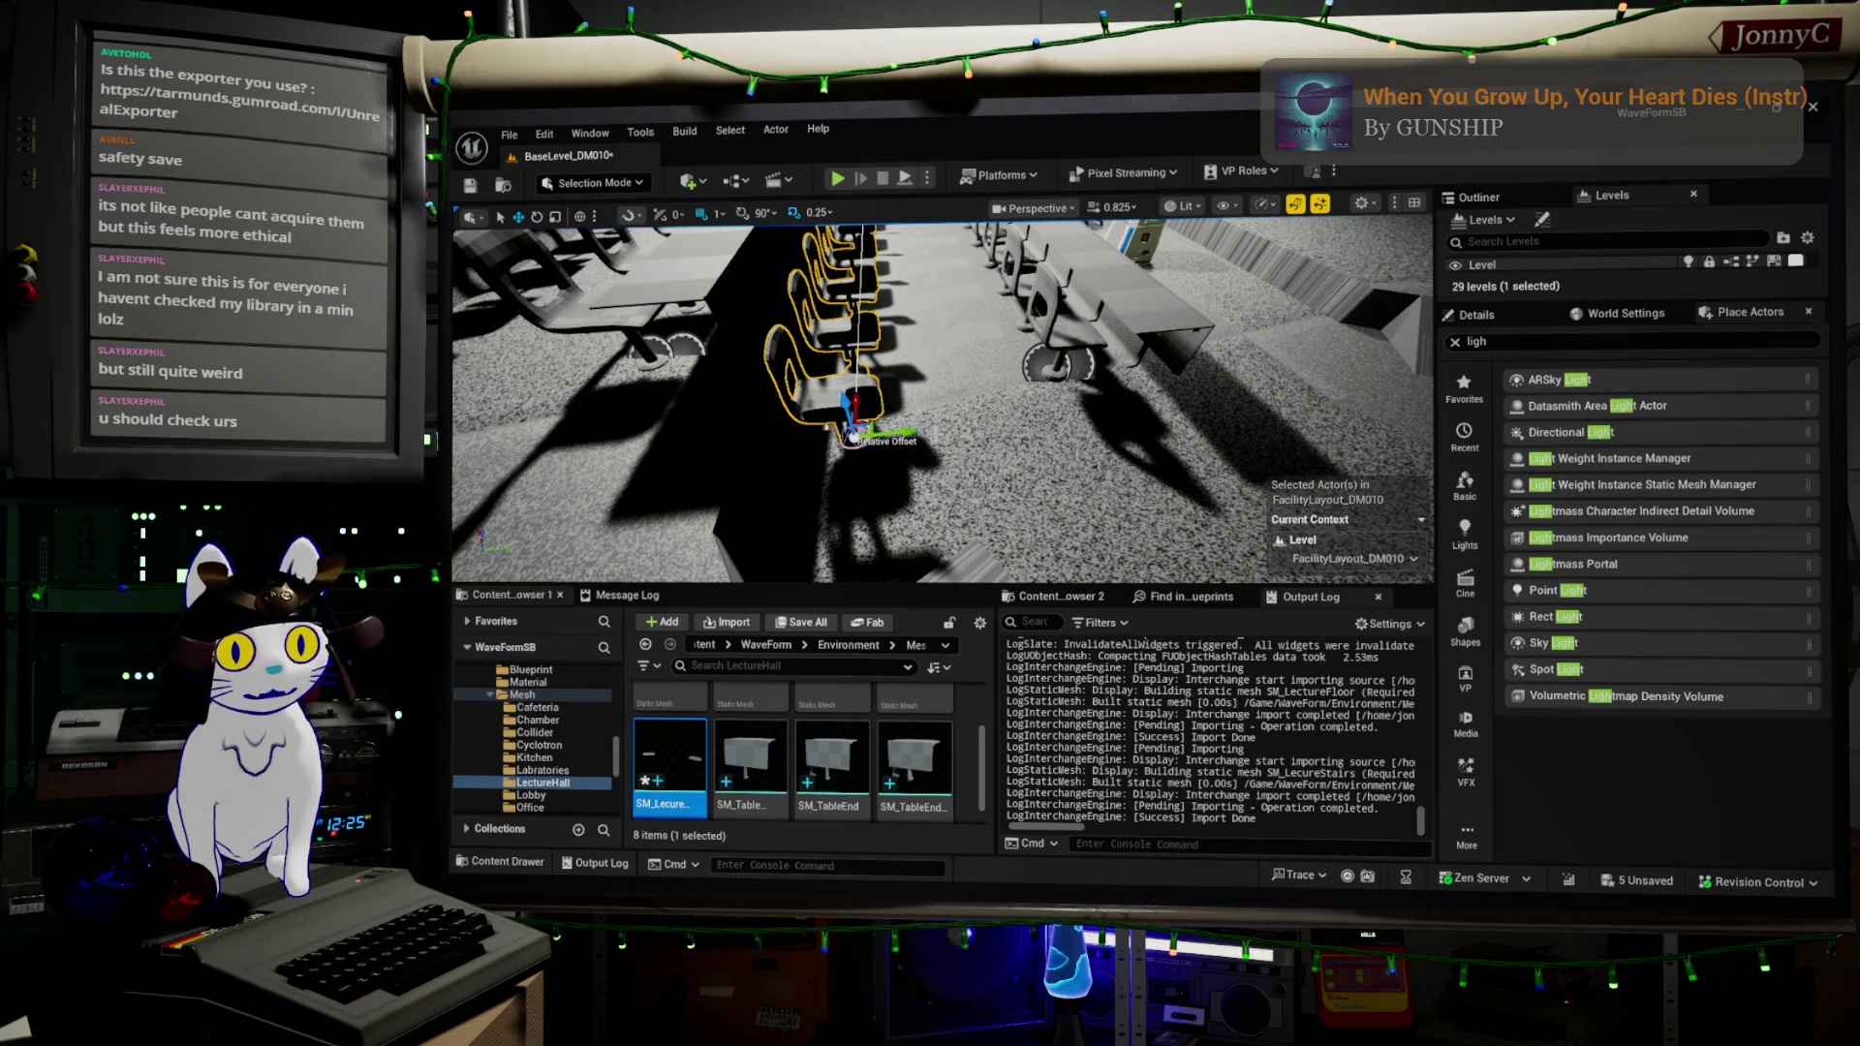
pyautogui.moveTo(911, 433); pyautogui.dragTo(918, 435)
pyautogui.moveTo(1177, 251); pyautogui.dragTo(1160, 235)
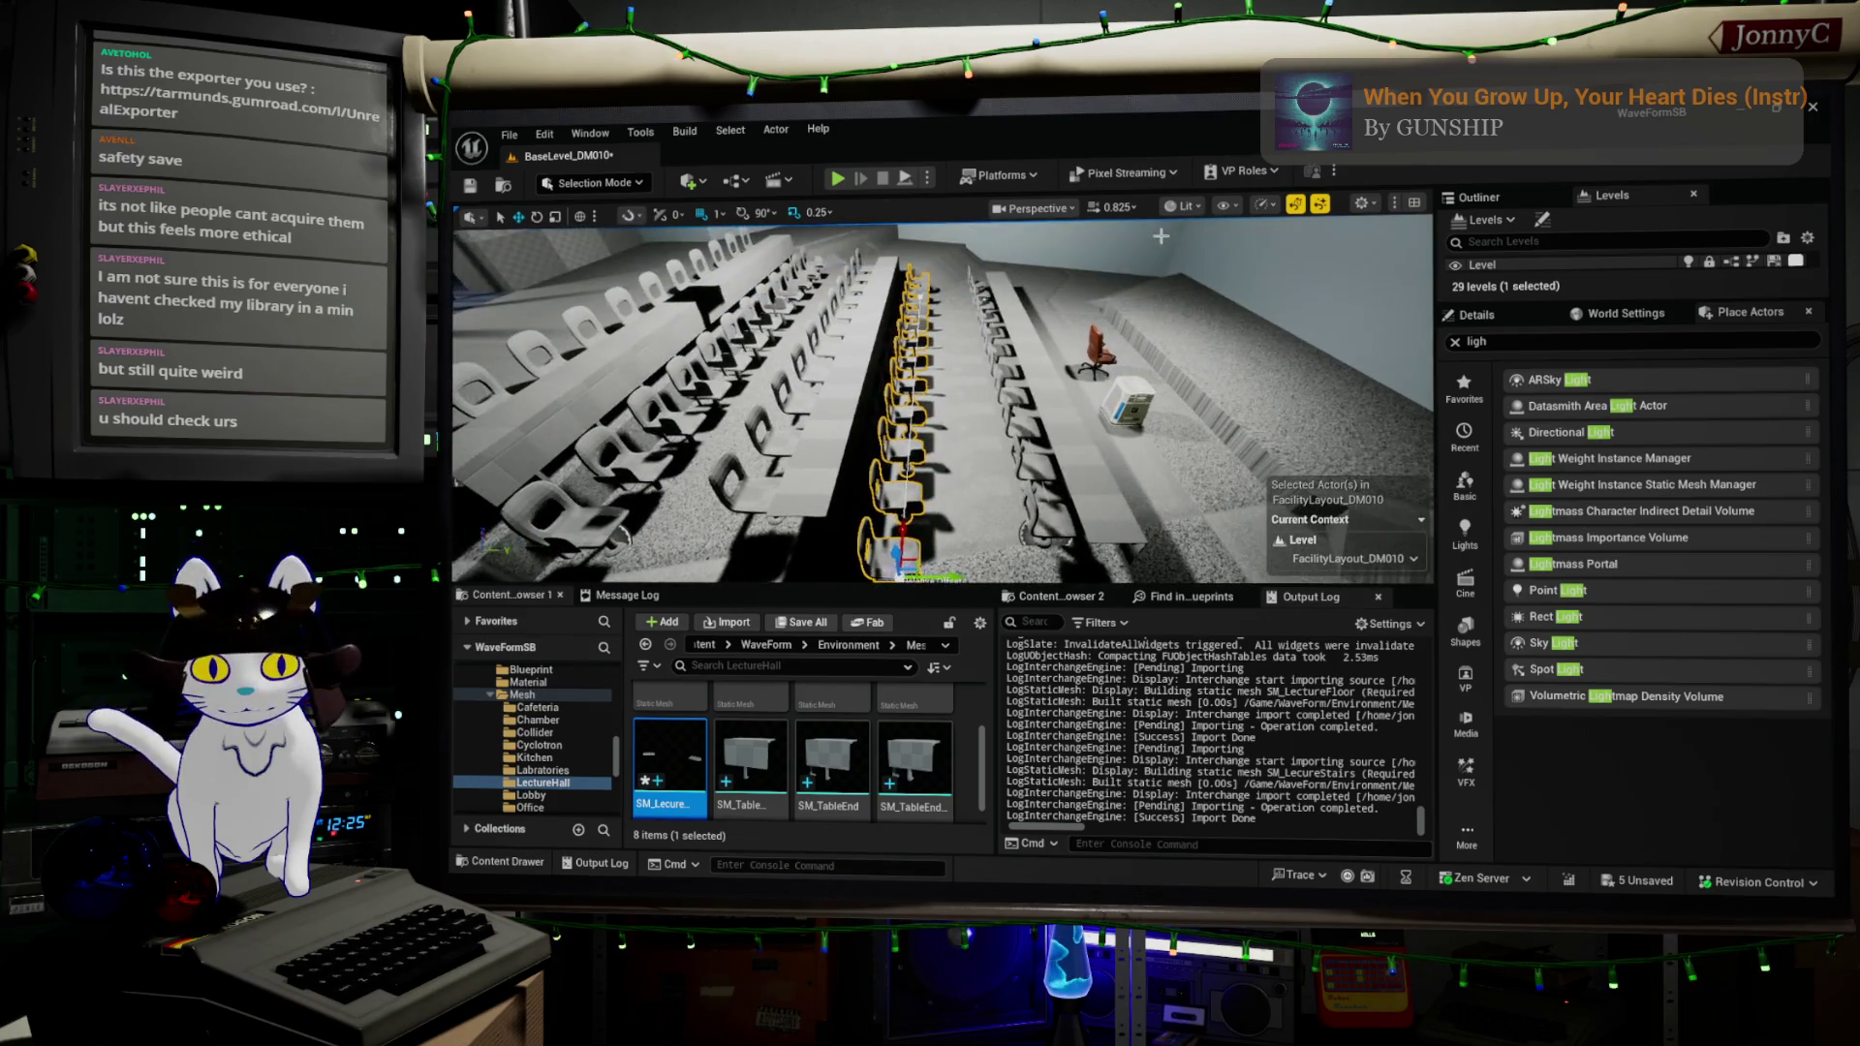
pyautogui.press('F11')
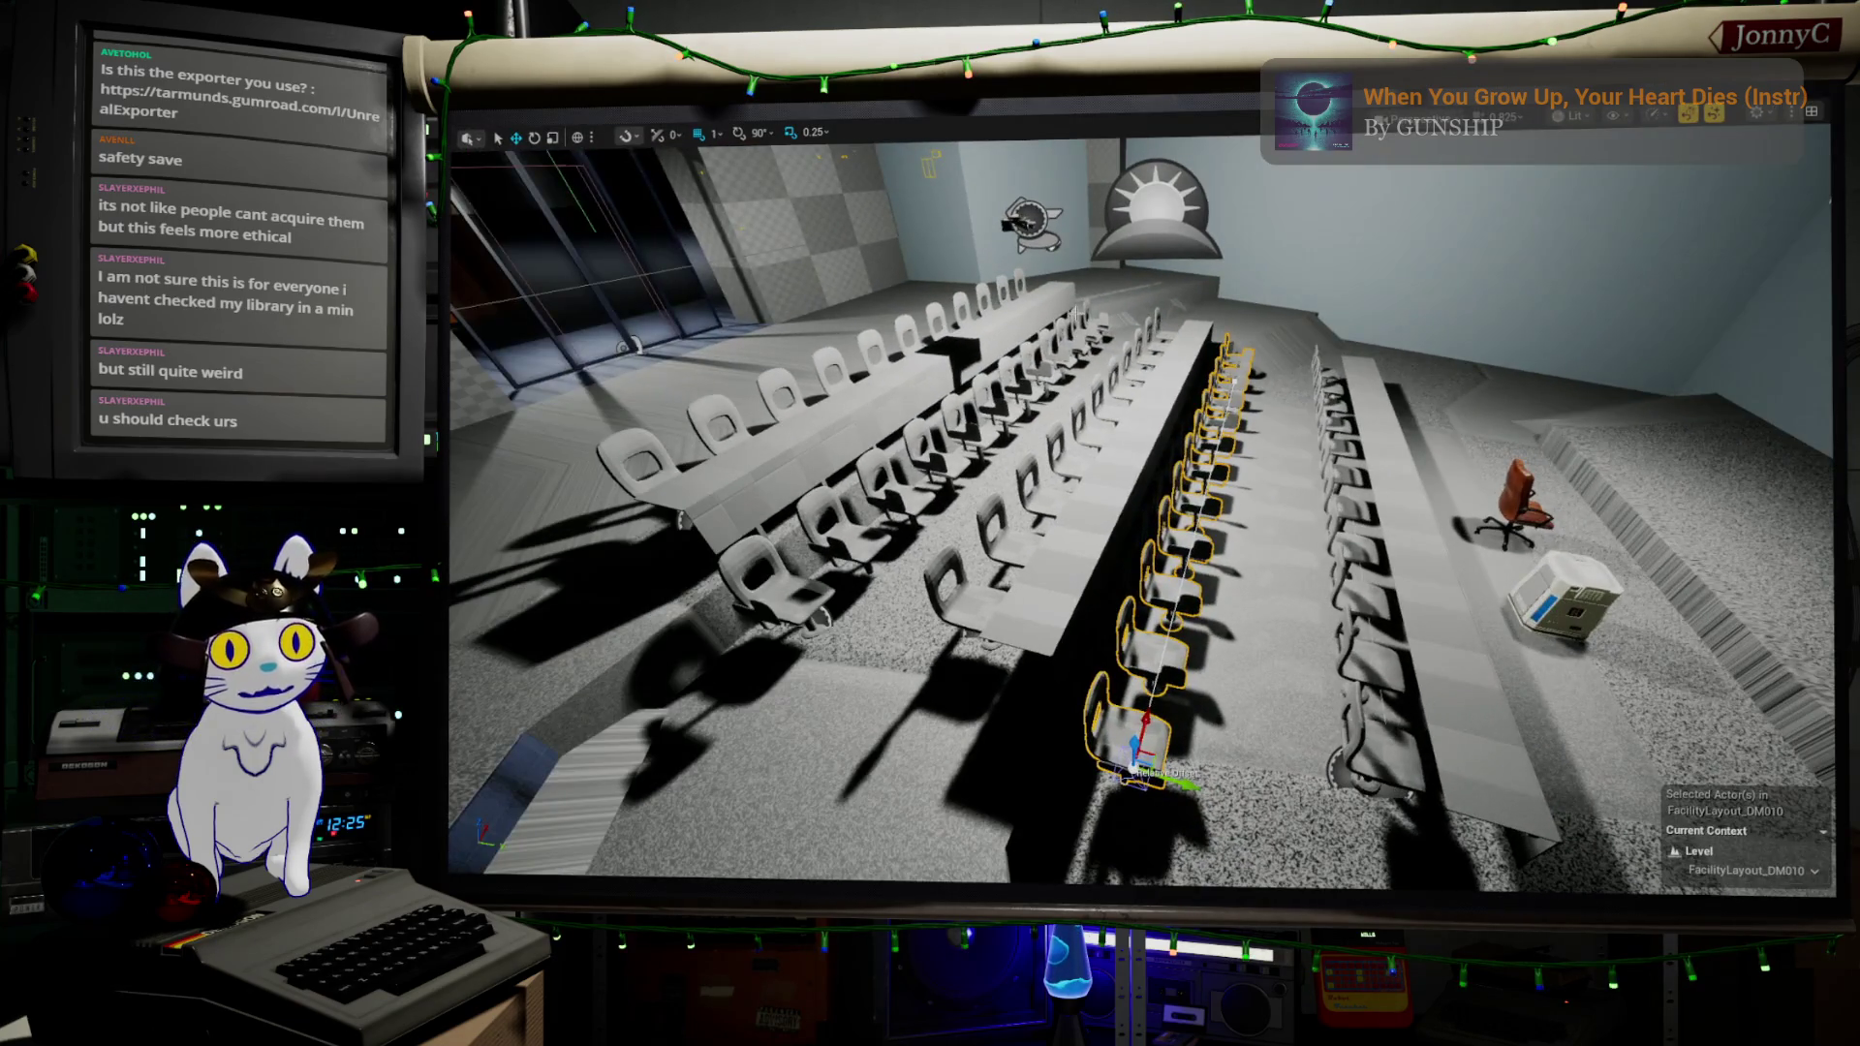
# - Show light icons with G and move the point light to the hall's left side
pyautogui.moveTo(1141, 504)
pyautogui.mouseDown()
pyautogui.moveTo(1080, 475)
pyautogui.moveTo(894, 270)
pyautogui.mouseUp()
pyautogui.press('g')
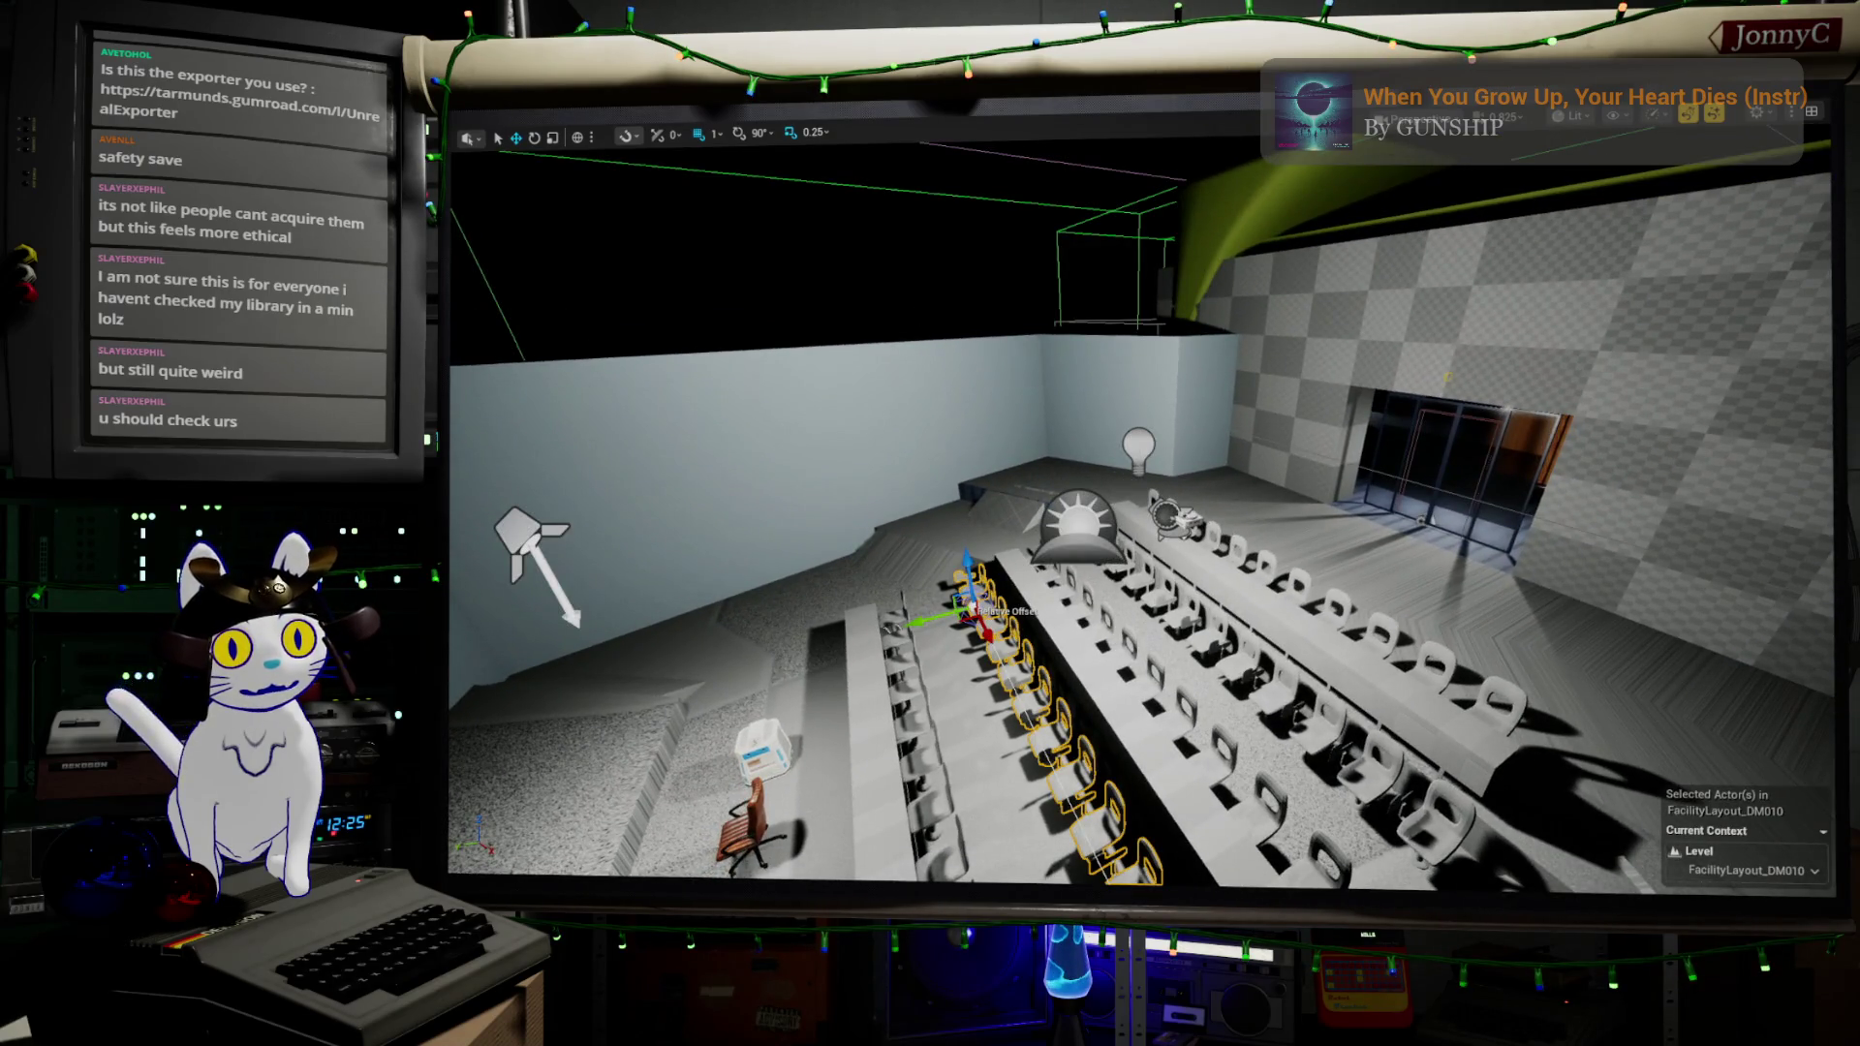
pyautogui.moveTo(1090, 463); pyautogui.dragTo(543, 552)
# - Inspect the tiers, selecting the middle chair row and the front desk-and-chair row
pyautogui.moveTo(1143, 504)
pyautogui.mouseDown()
pyautogui.moveTo(1104, 572)
pyautogui.moveTo(979, 518)
pyautogui.mouseUp()
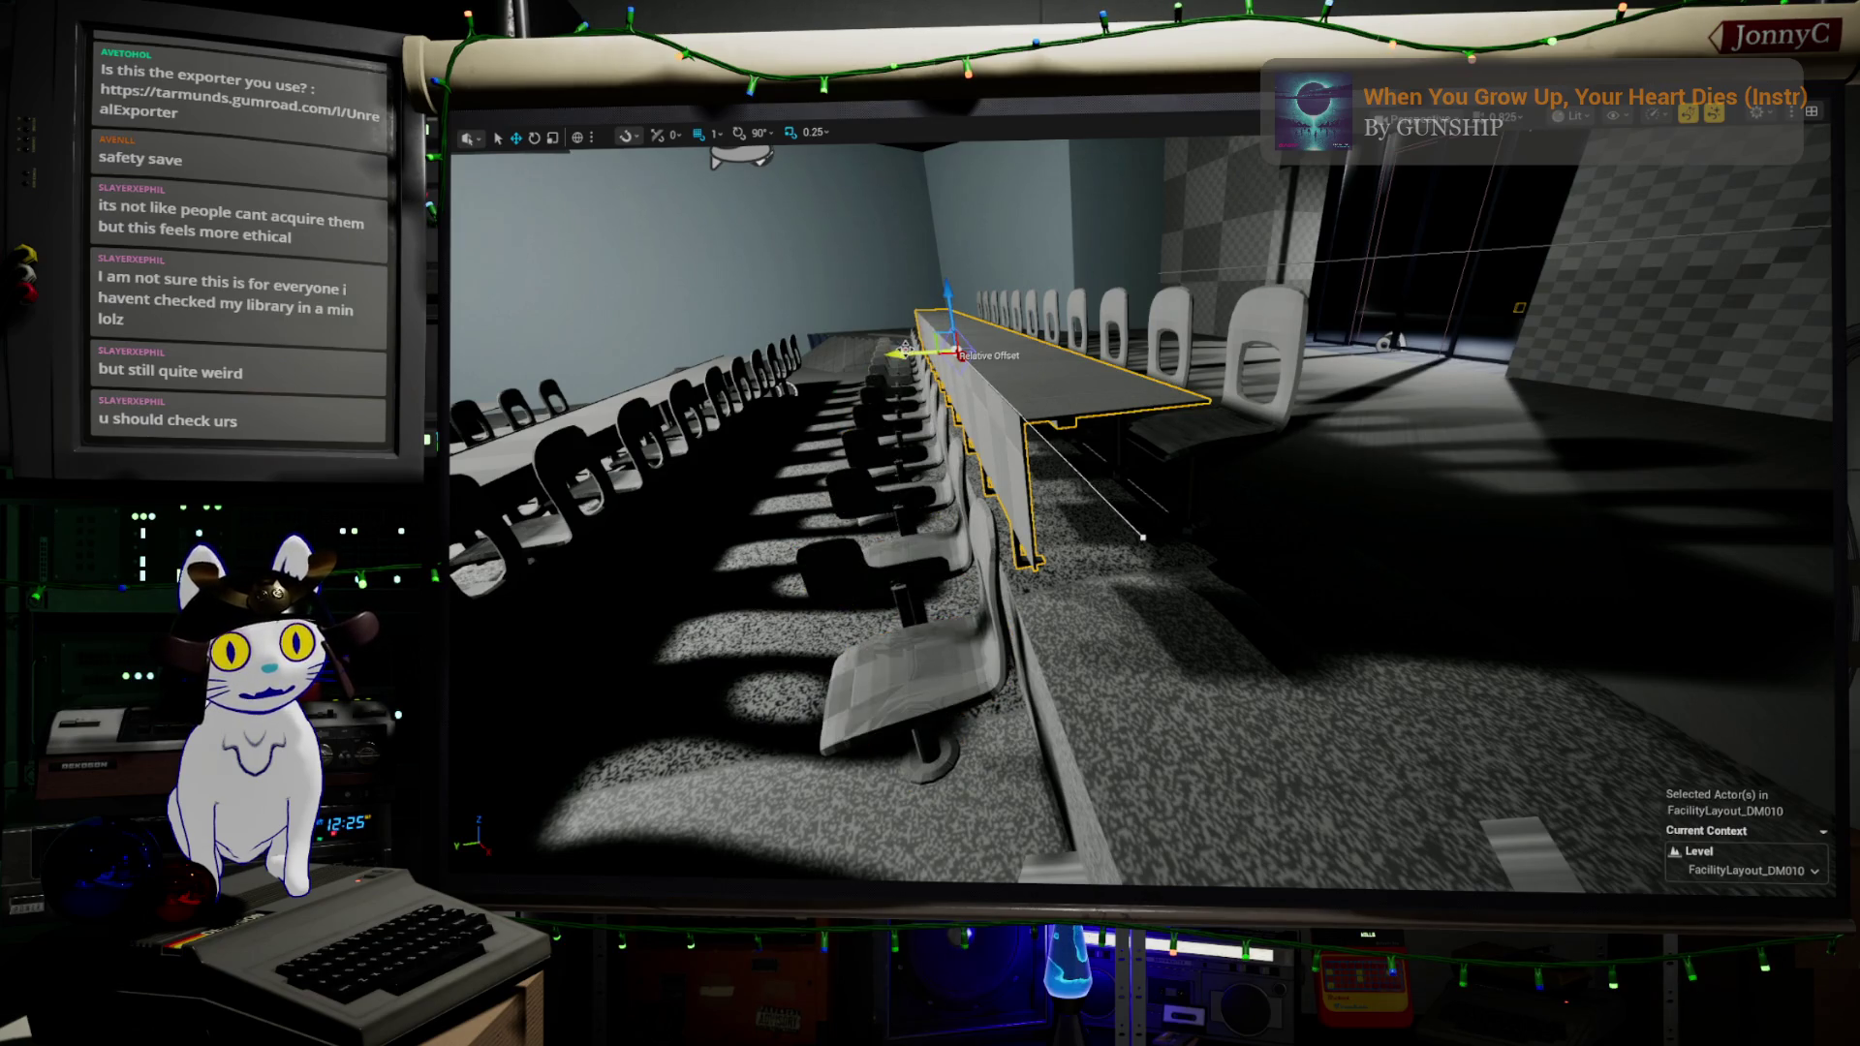
pyautogui.moveTo(979, 517)
pyautogui.mouseDown()
pyautogui.moveTo(872, 508)
pyautogui.moveTo(930, 542)
pyautogui.moveTo(784, 598)
pyautogui.mouseUp()
pyautogui.click(953, 751)
pyautogui.moveTo(952, 751); pyautogui.dragTo(1044, 296)
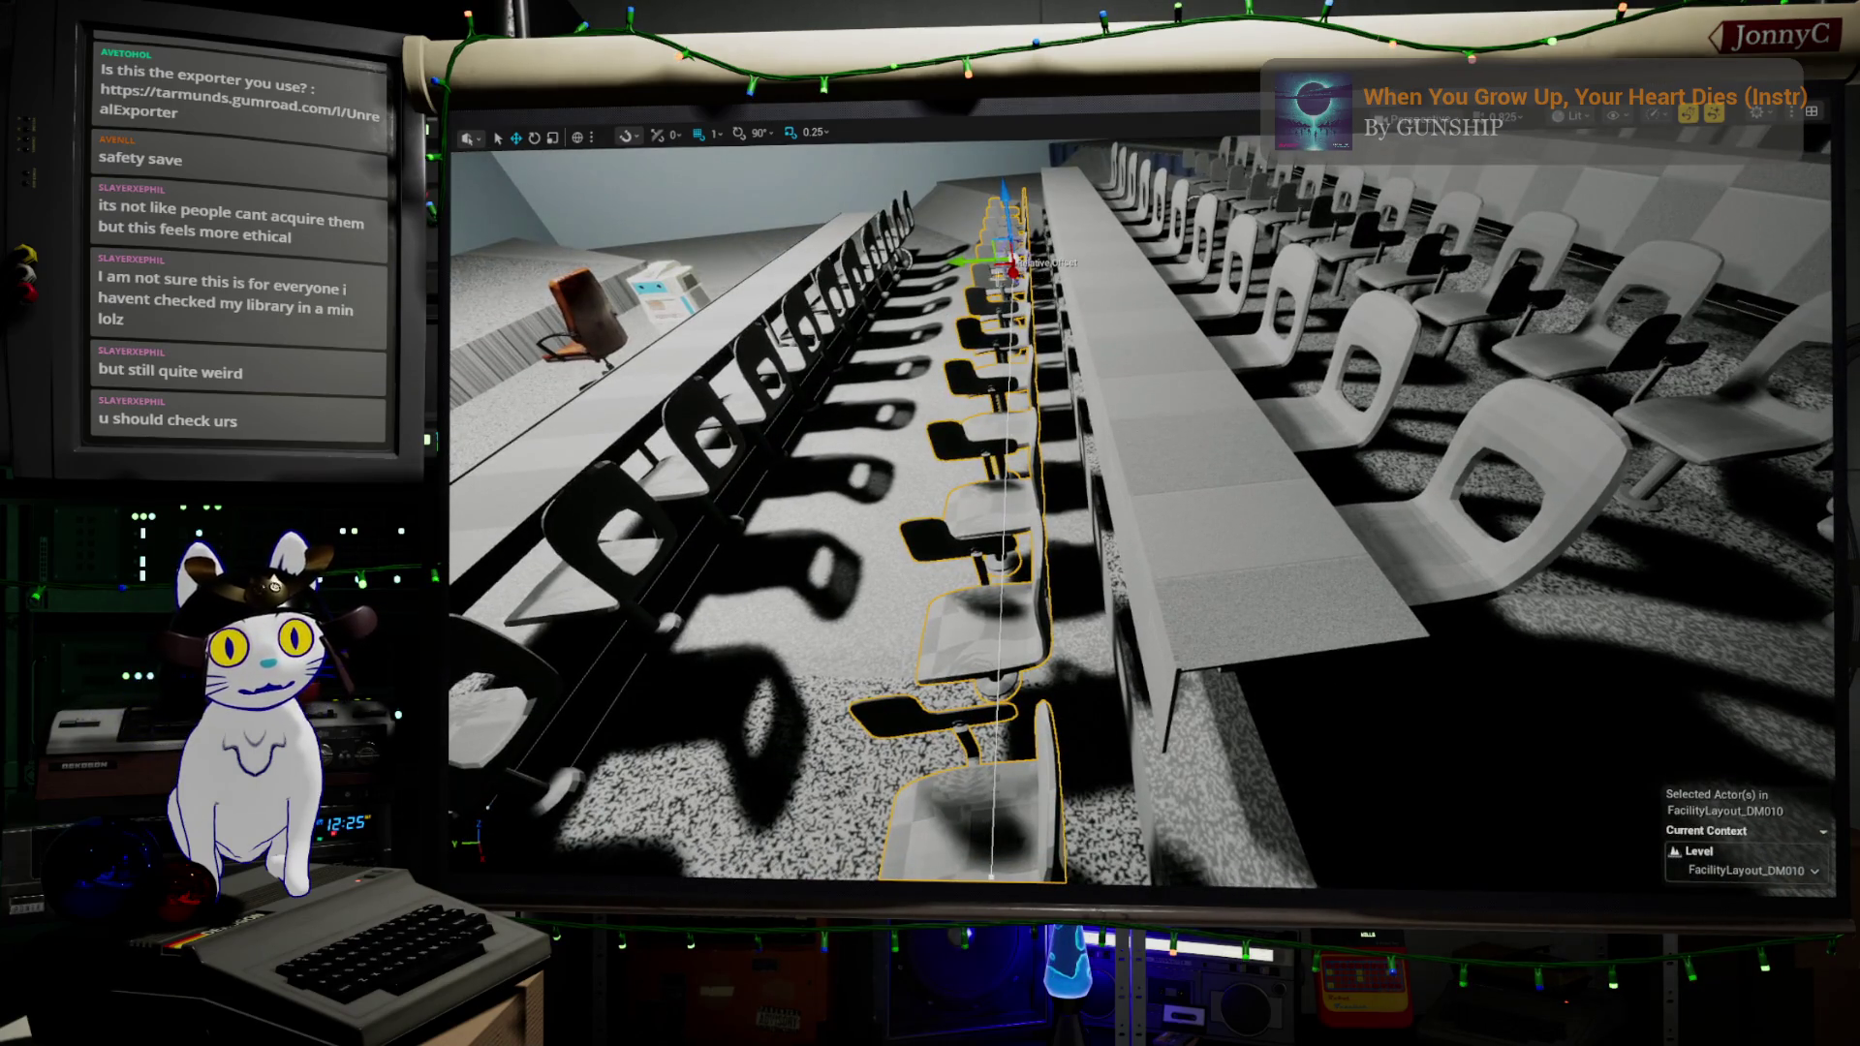
pyautogui.moveTo(1045, 295)
pyautogui.mouseDown()
pyautogui.moveTo(969, 310)
pyautogui.moveTo(1390, 506)
pyautogui.mouseUp()
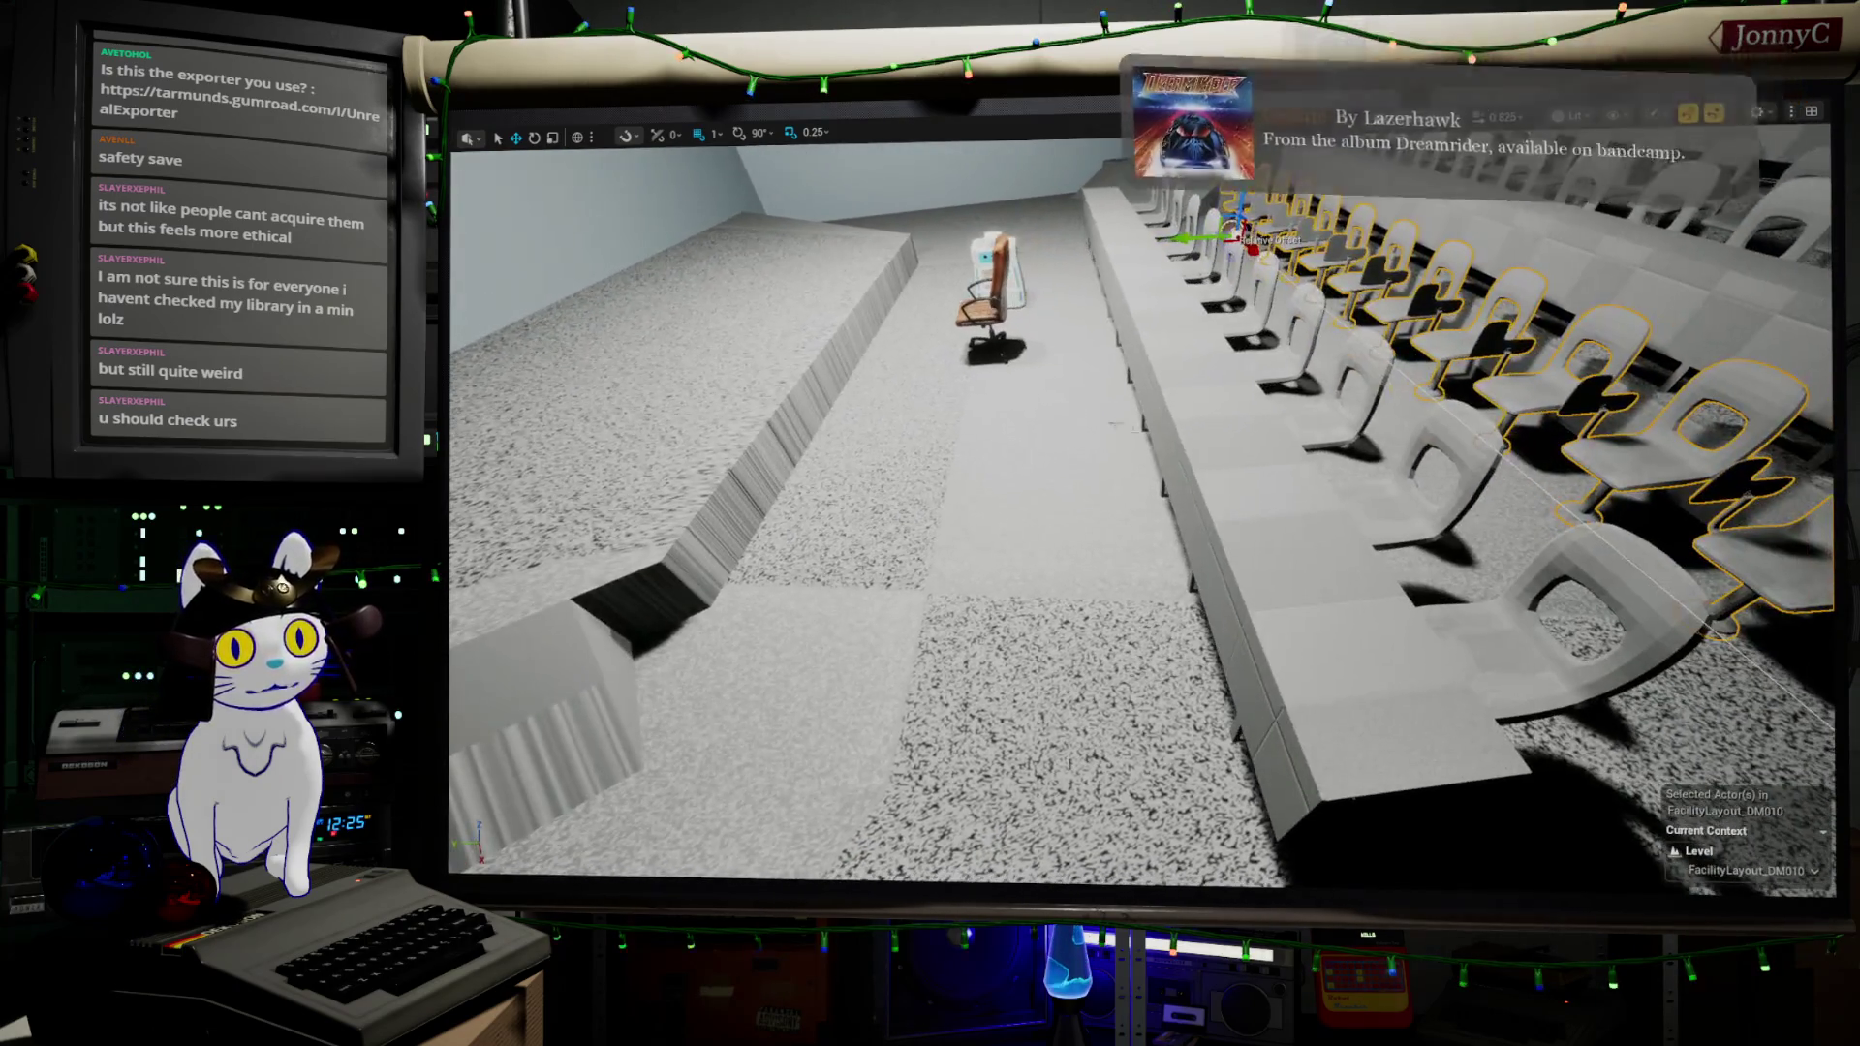
pyautogui.click(1272, 544)
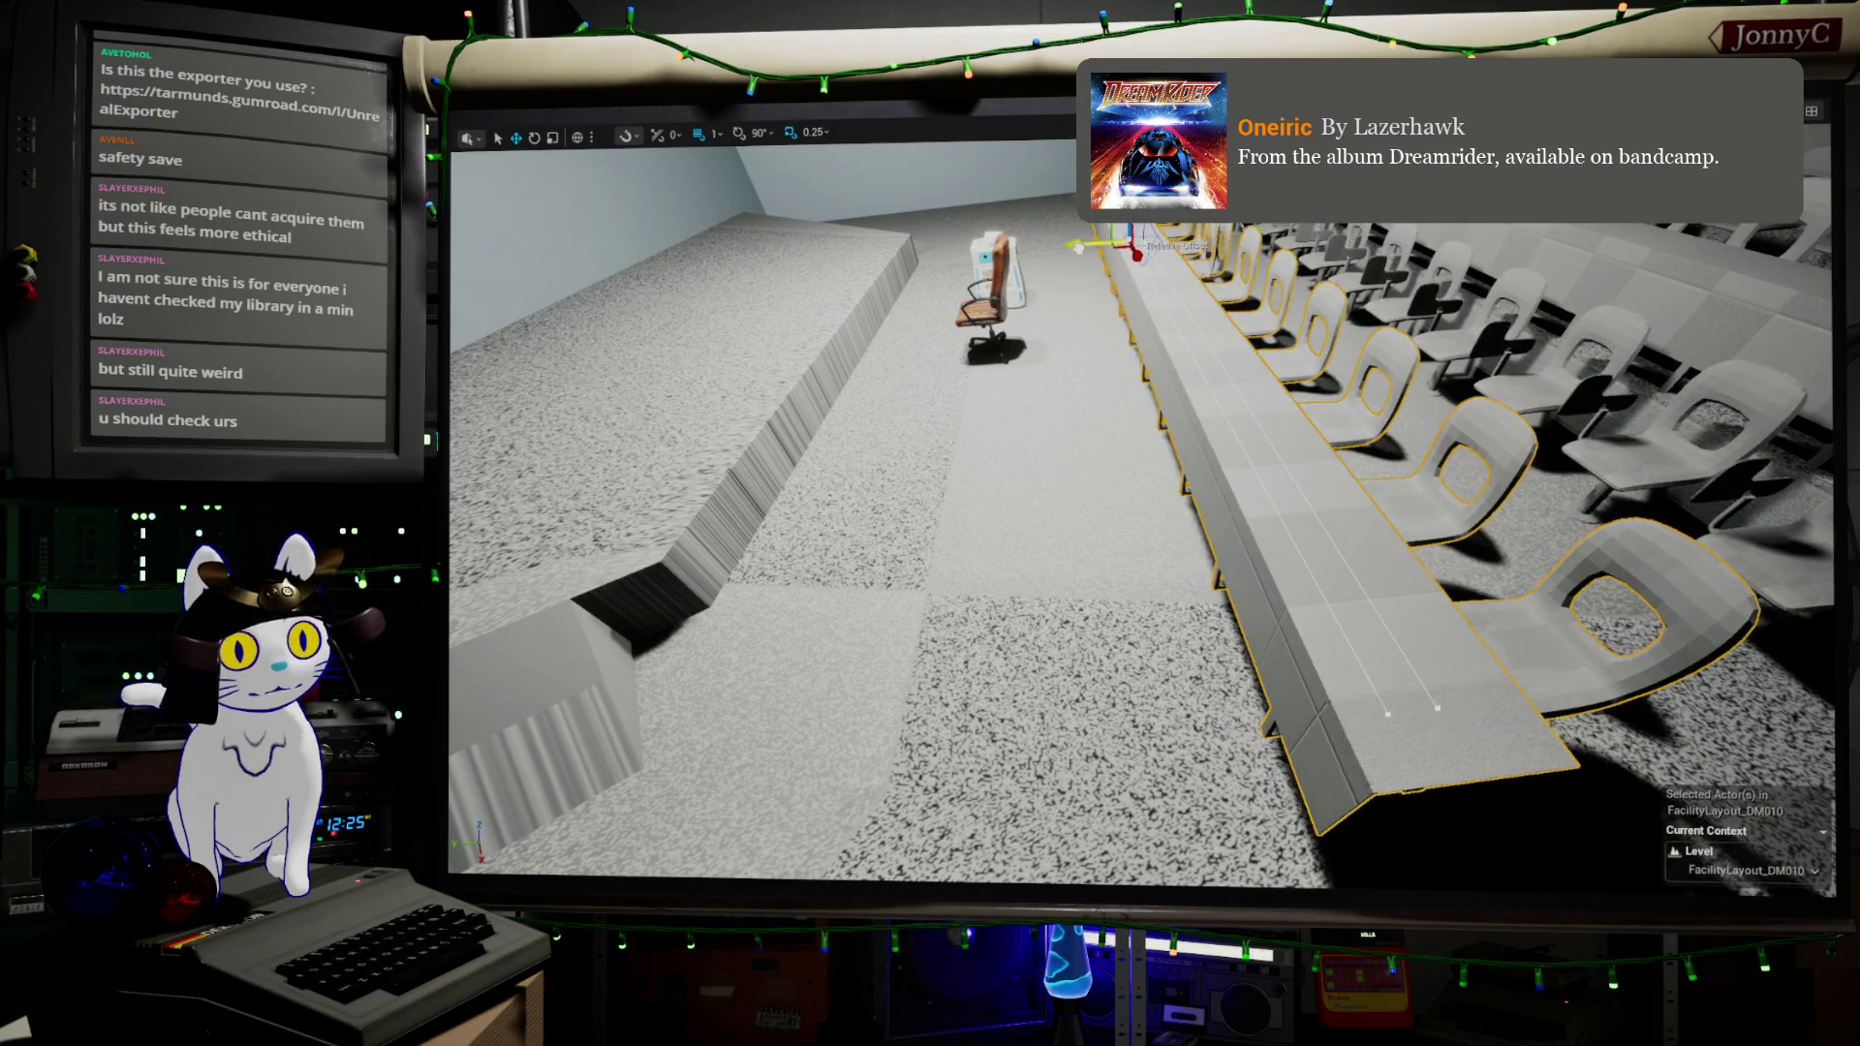
pyautogui.moveTo(1064, 244)
pyautogui.mouseDown()
pyautogui.moveTo(959, 310)
pyautogui.moveTo(1554, 615)
pyautogui.moveTo(1821, 678)
pyautogui.moveTo(1511, 610)
pyautogui.mouseUp()
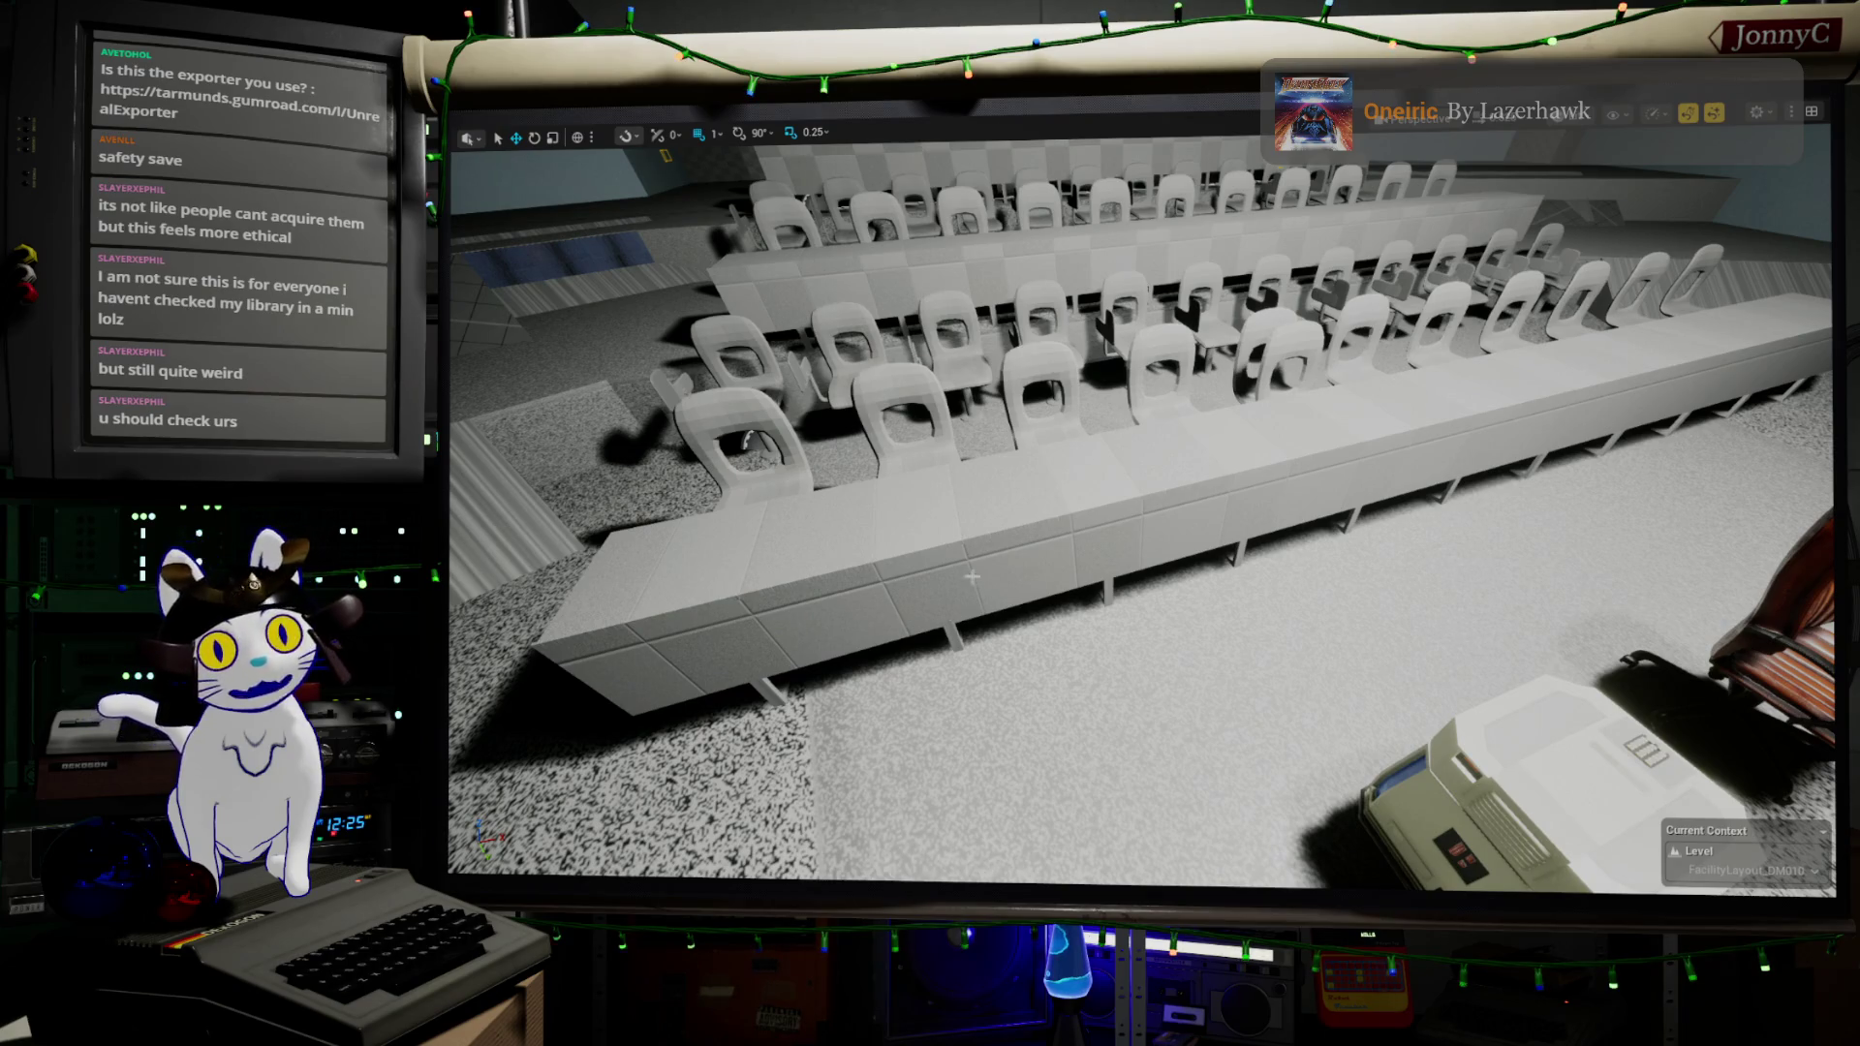
# - Orbit around the lecture hall to review the desk and chair rows
pyautogui.moveTo(1344, 347)
pyautogui.mouseDown()
pyautogui.moveTo(1511, 357)
pyautogui.moveTo(1588, 387)
pyautogui.mouseUp()
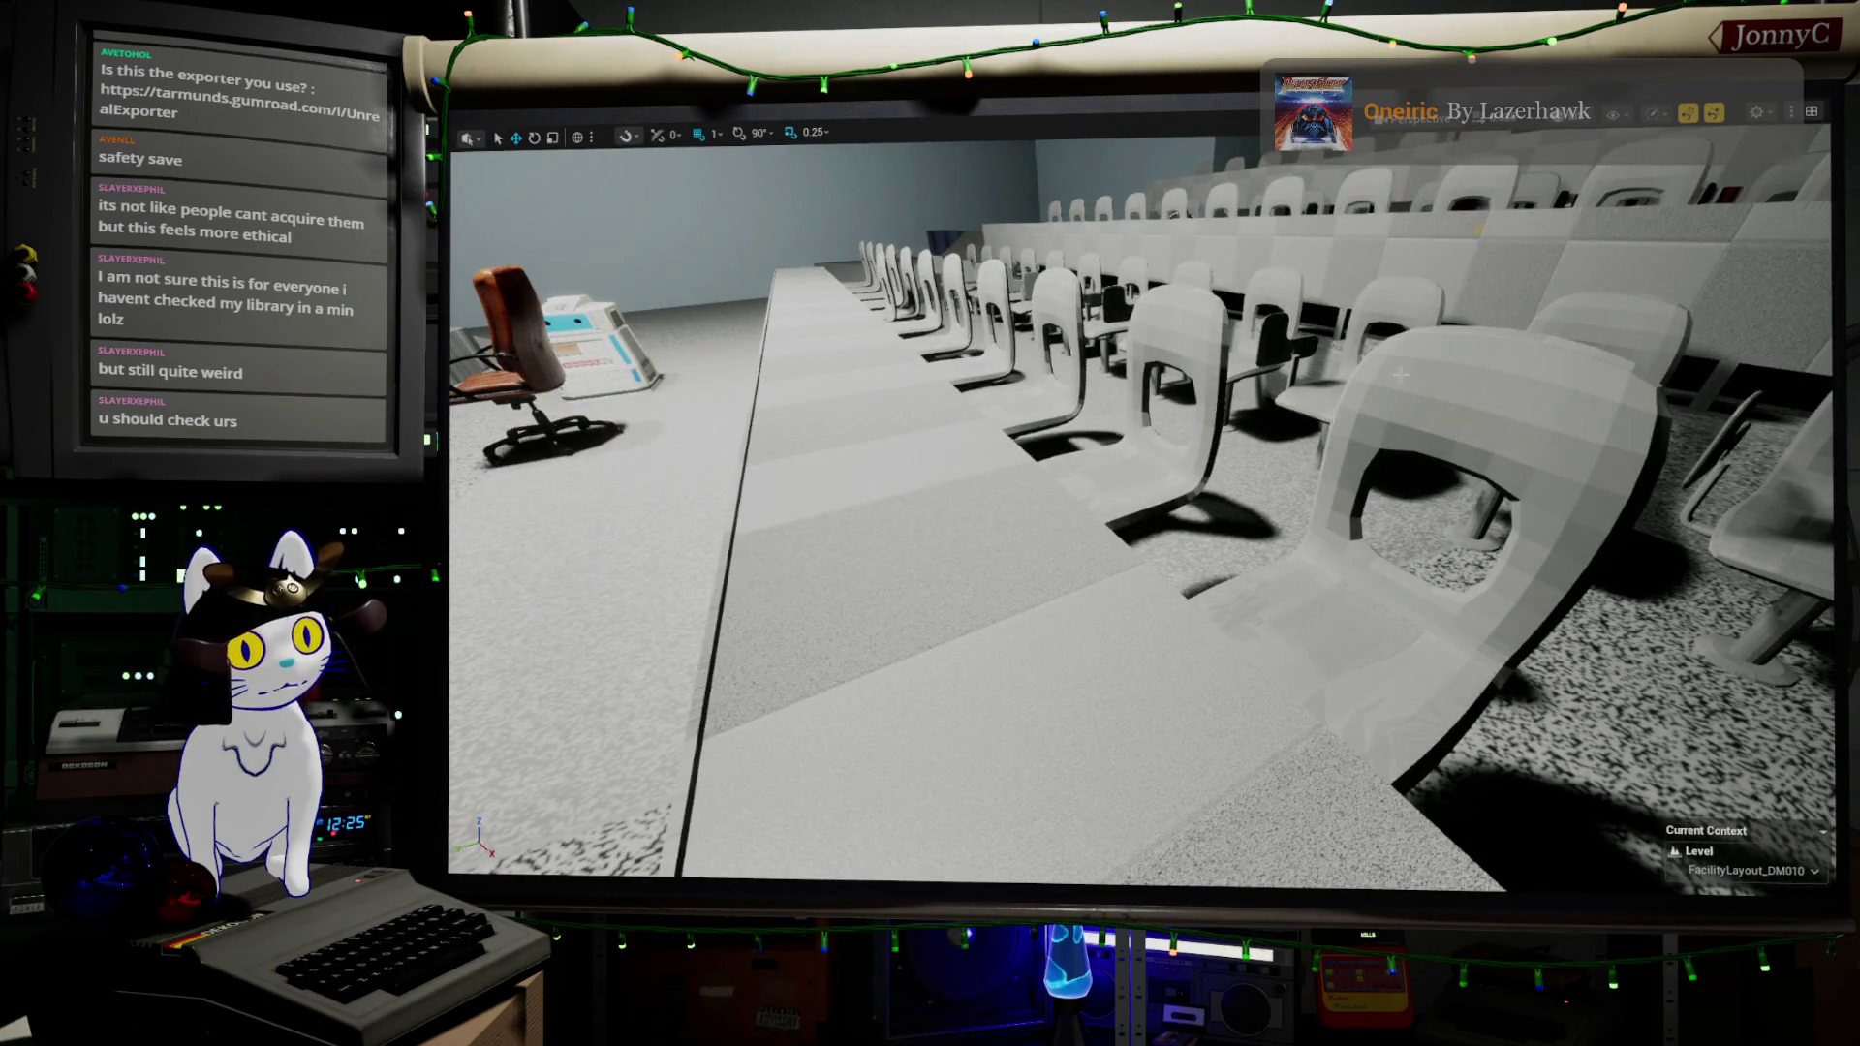
pyautogui.moveTo(1194, 588)
pyautogui.mouseDown()
pyautogui.moveTo(500, 158)
pyautogui.moveTo(765, 173)
pyautogui.moveTo(775, 155)
pyautogui.moveTo(486, 176)
pyautogui.mouseUp()
pyautogui.moveTo(705, 583)
pyautogui.mouseDown()
pyautogui.moveTo(814, 436)
pyautogui.moveTo(848, 591)
pyautogui.mouseUp()
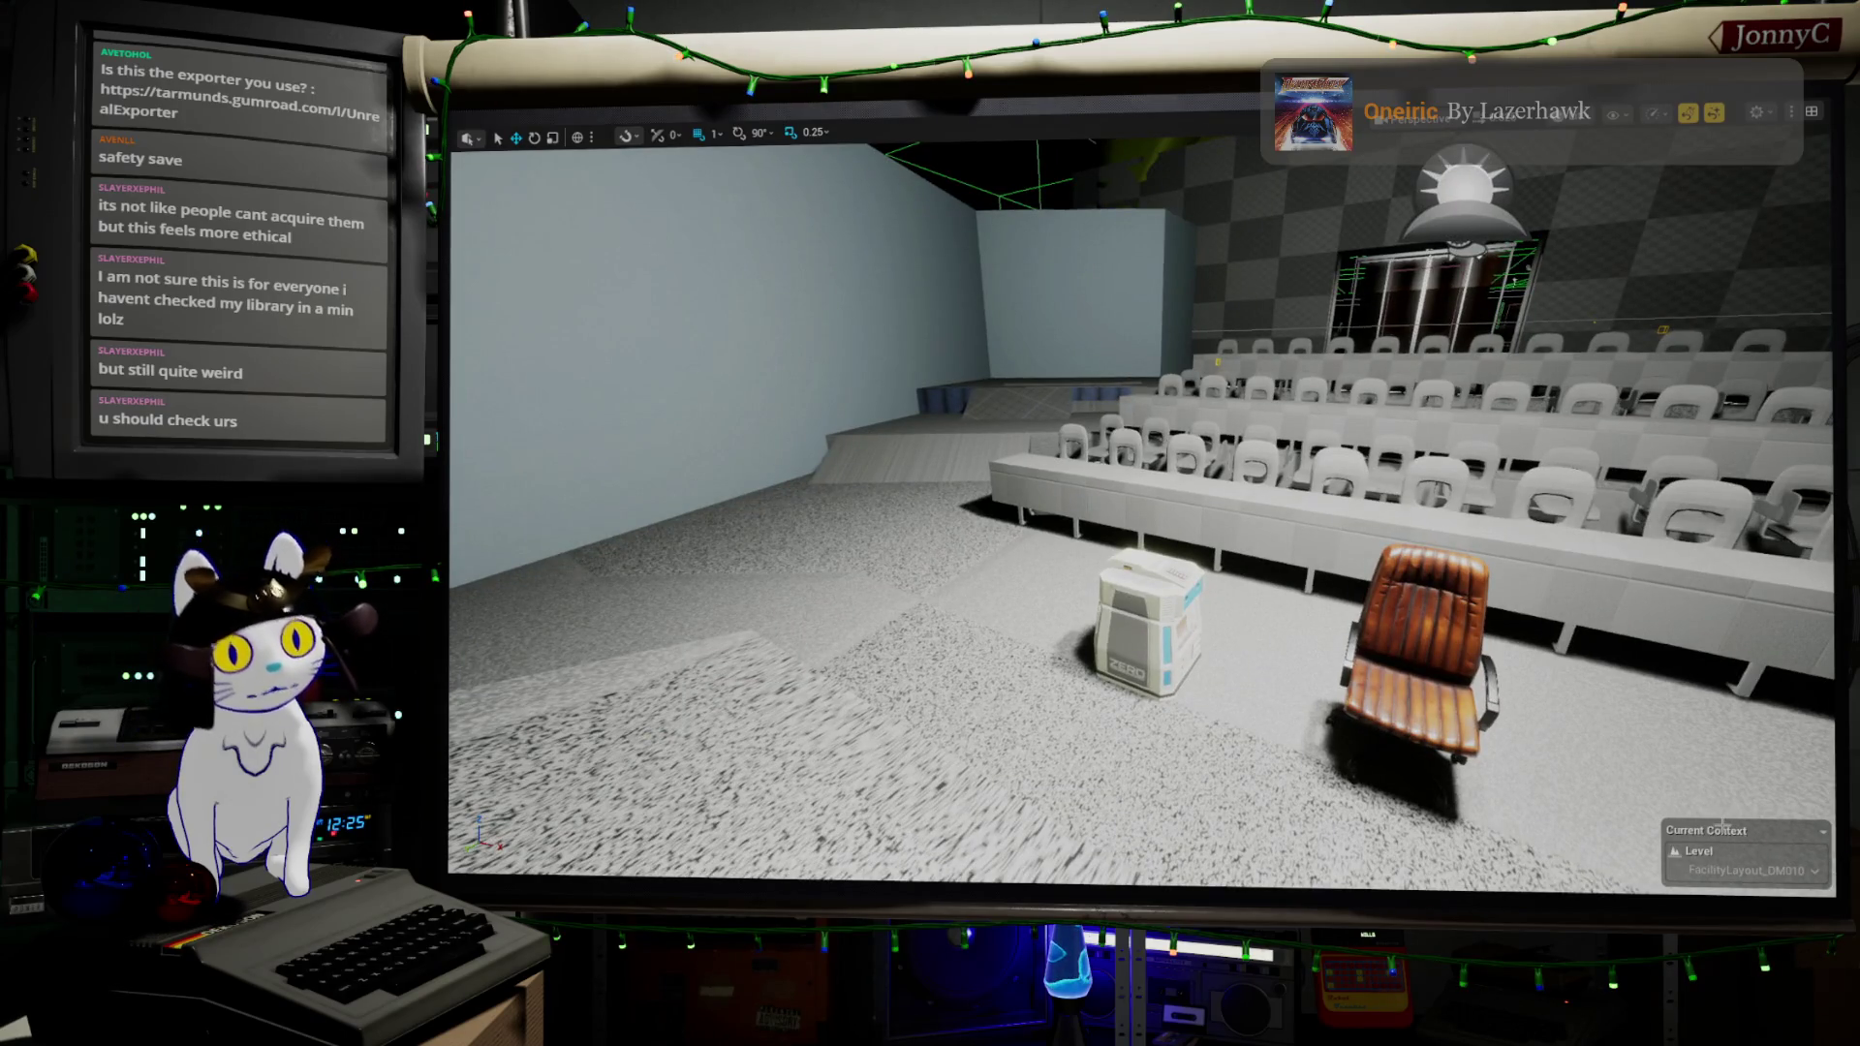
pyautogui.moveTo(451, 630); pyautogui.dragTo(475, 586)
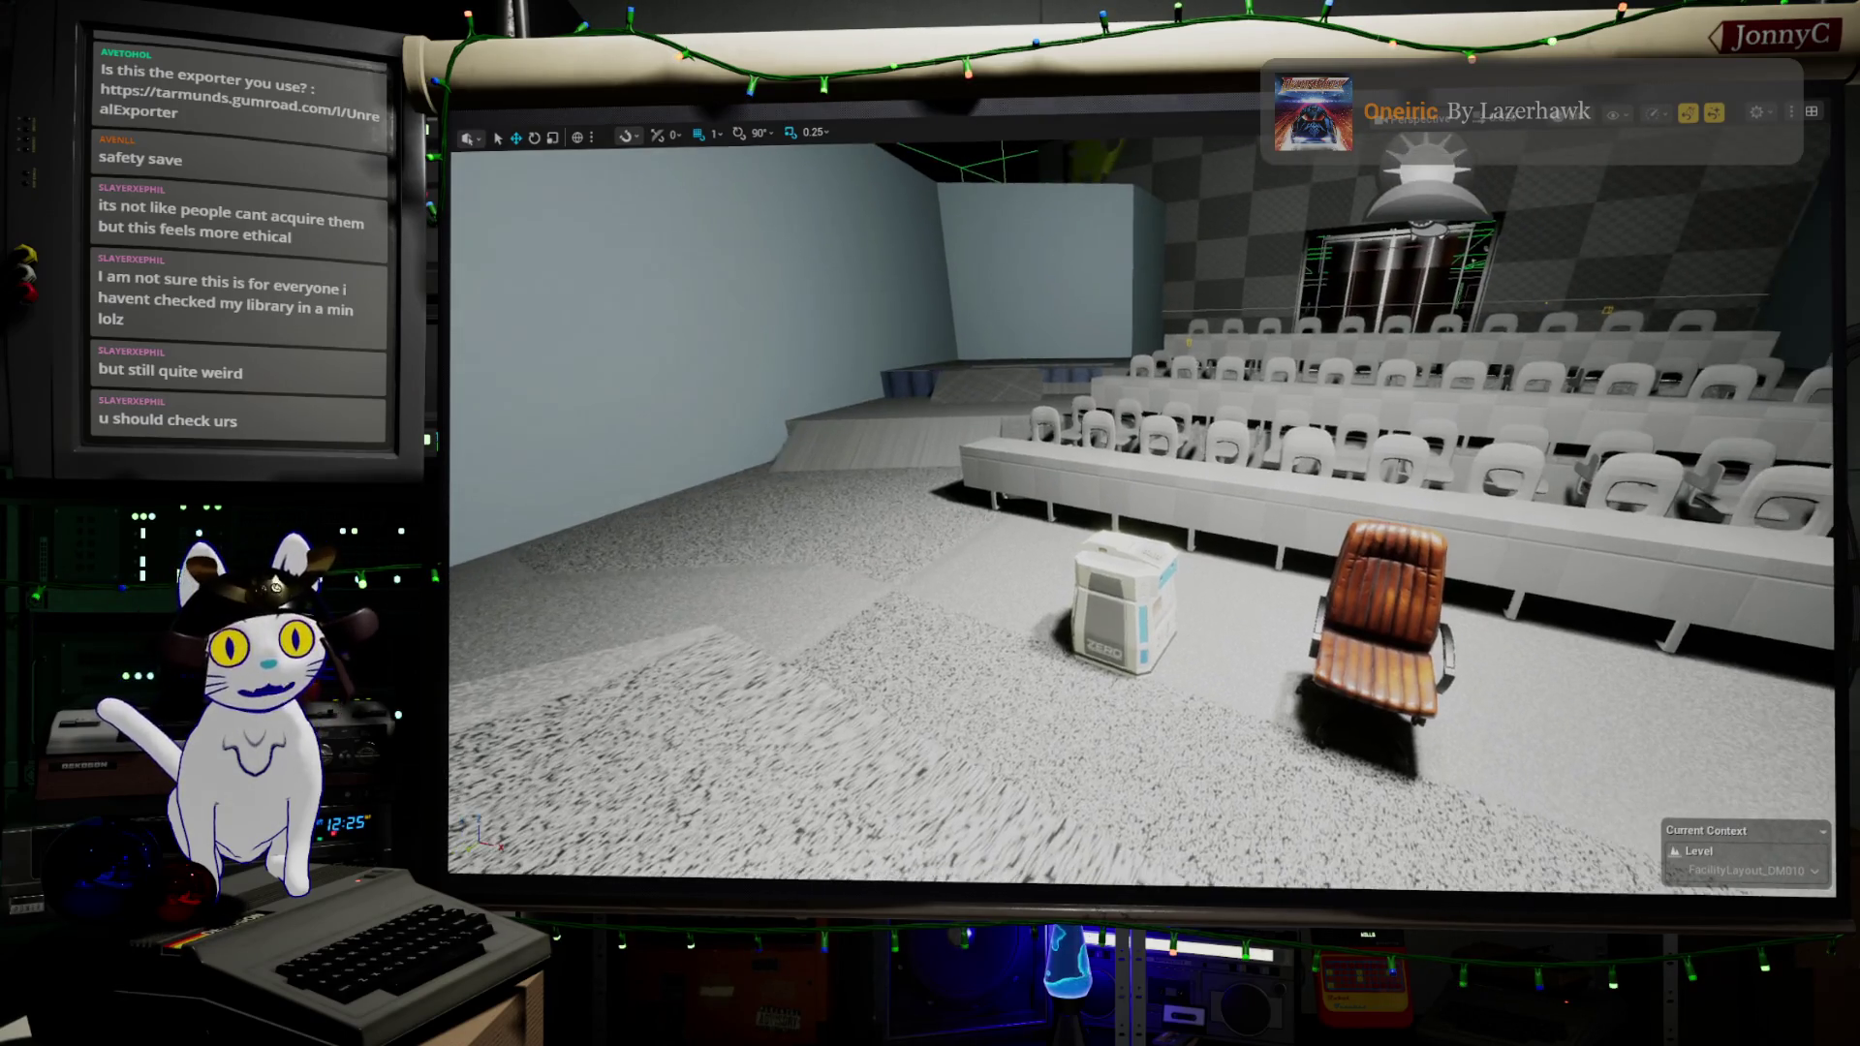
# - Exit immersive mode with F11 and save all changes with File > Save All
pyautogui.press('F11')
pyautogui.click(518, 138)
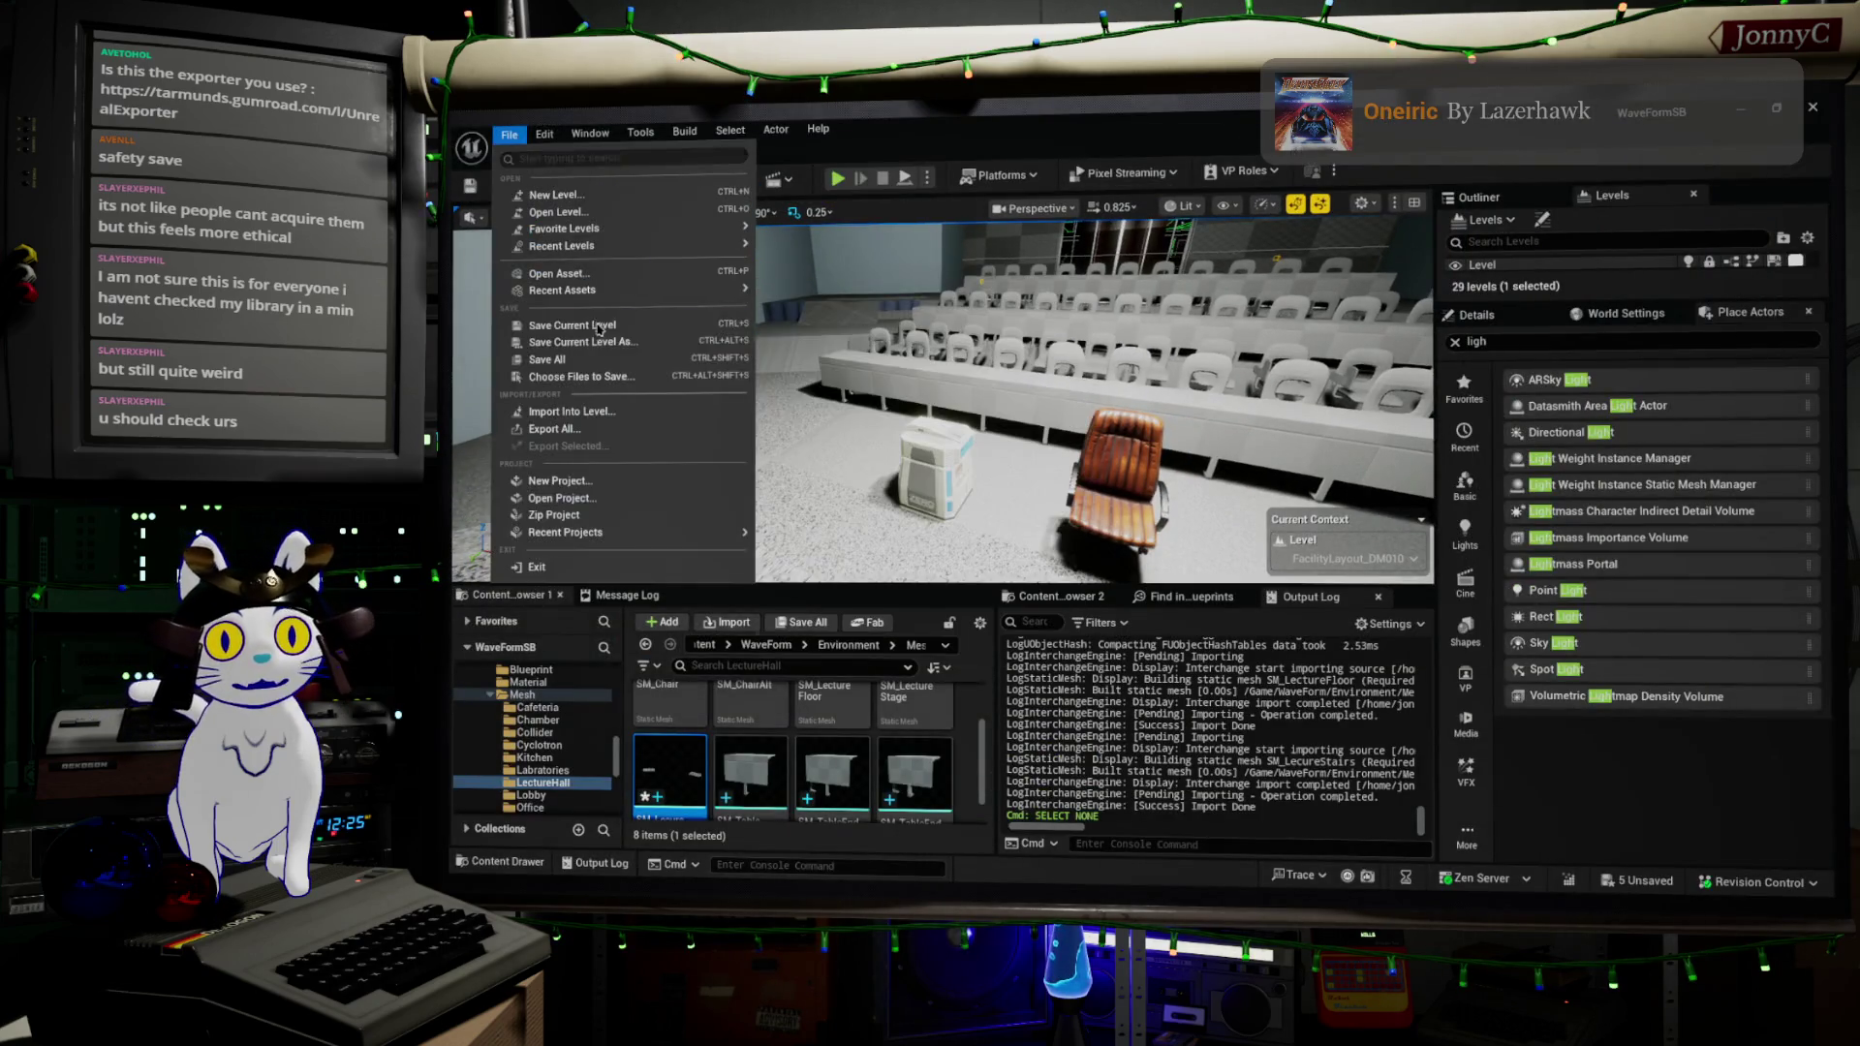
pyautogui.click(621, 367)
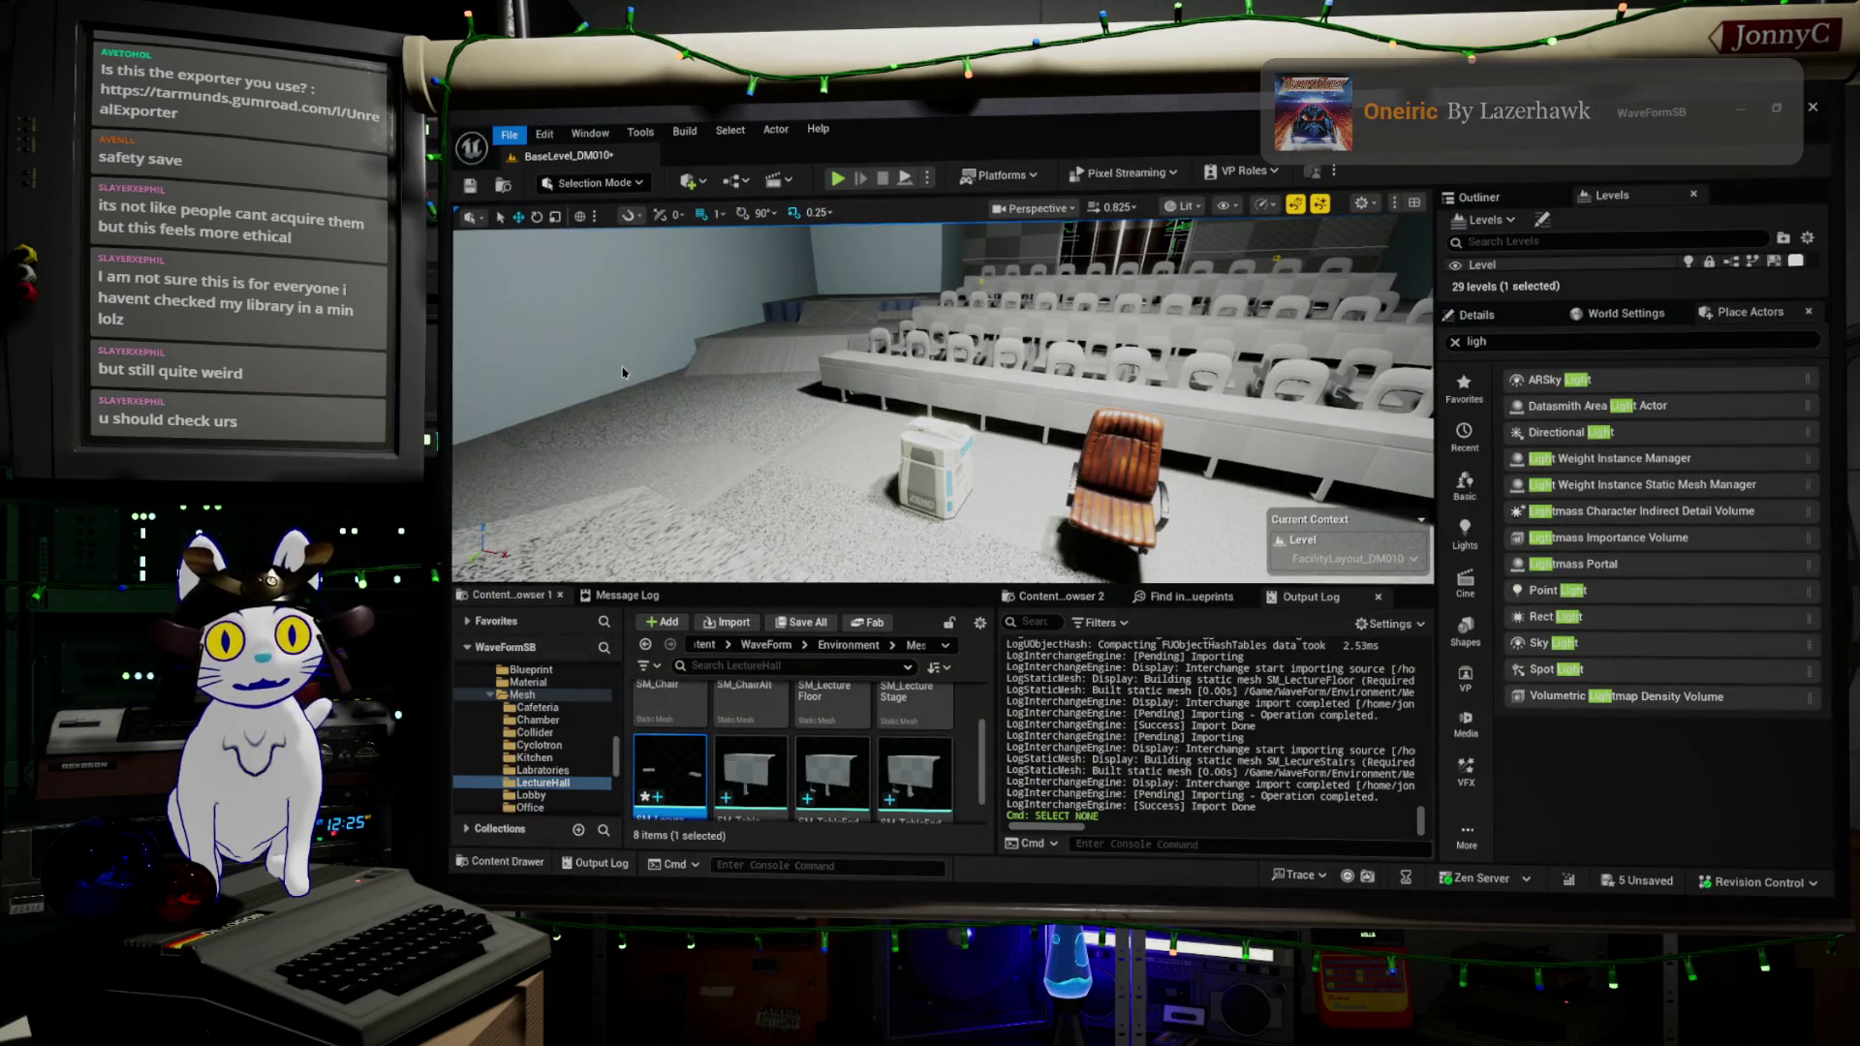